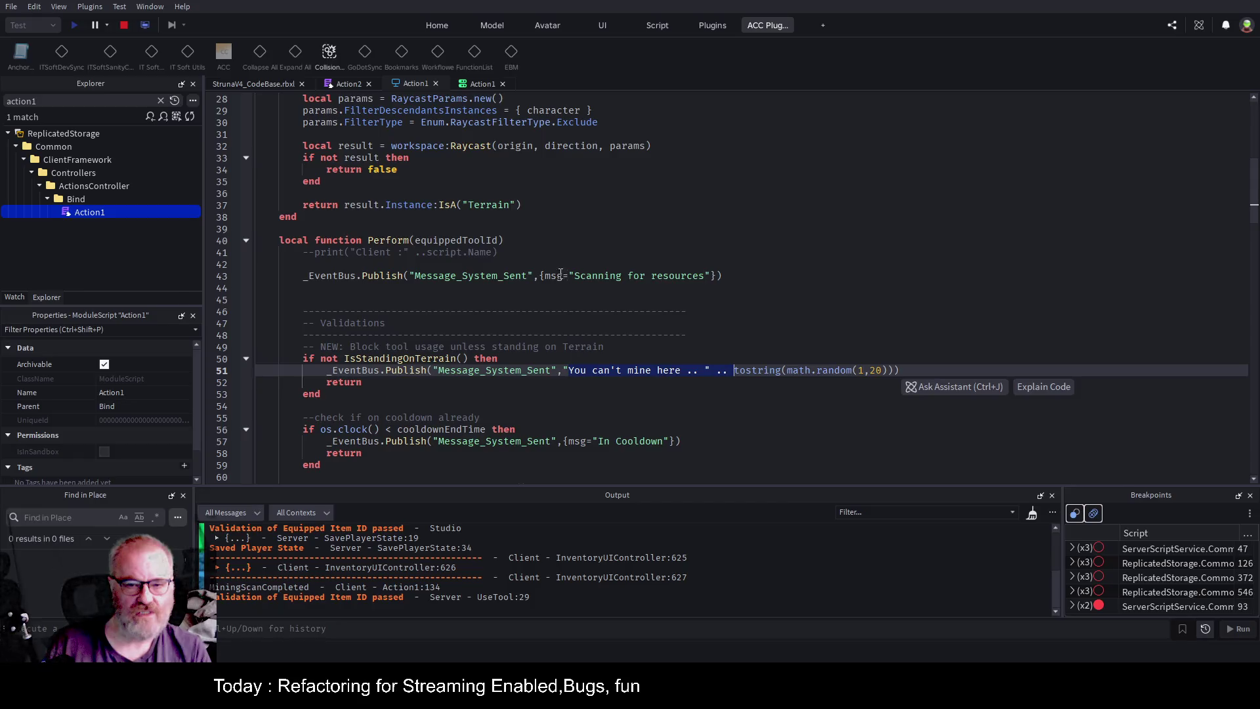
Add a breakpoint on the line-56 cooldown check, then use the mining tool in-game to hit it.
scroll(537, 320, "down", 2)
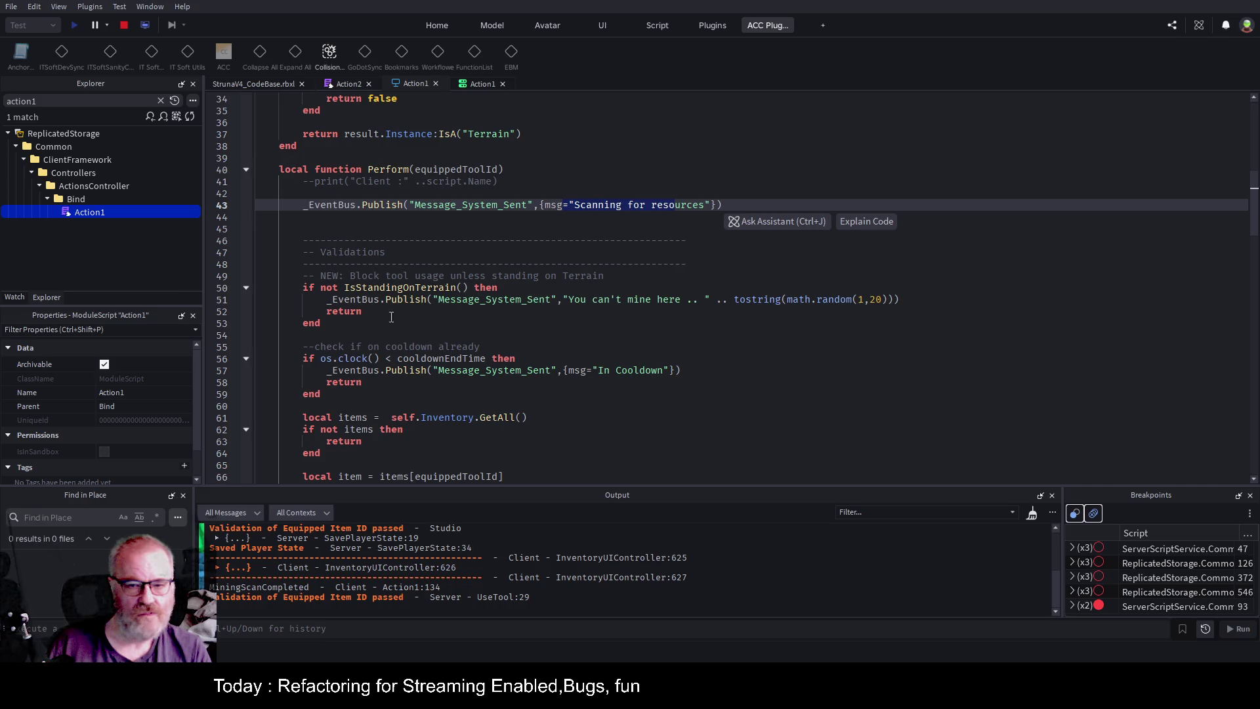
left_click_drag(391, 313, 263, 299)
left_click(234, 360)
left_click(253, 83)
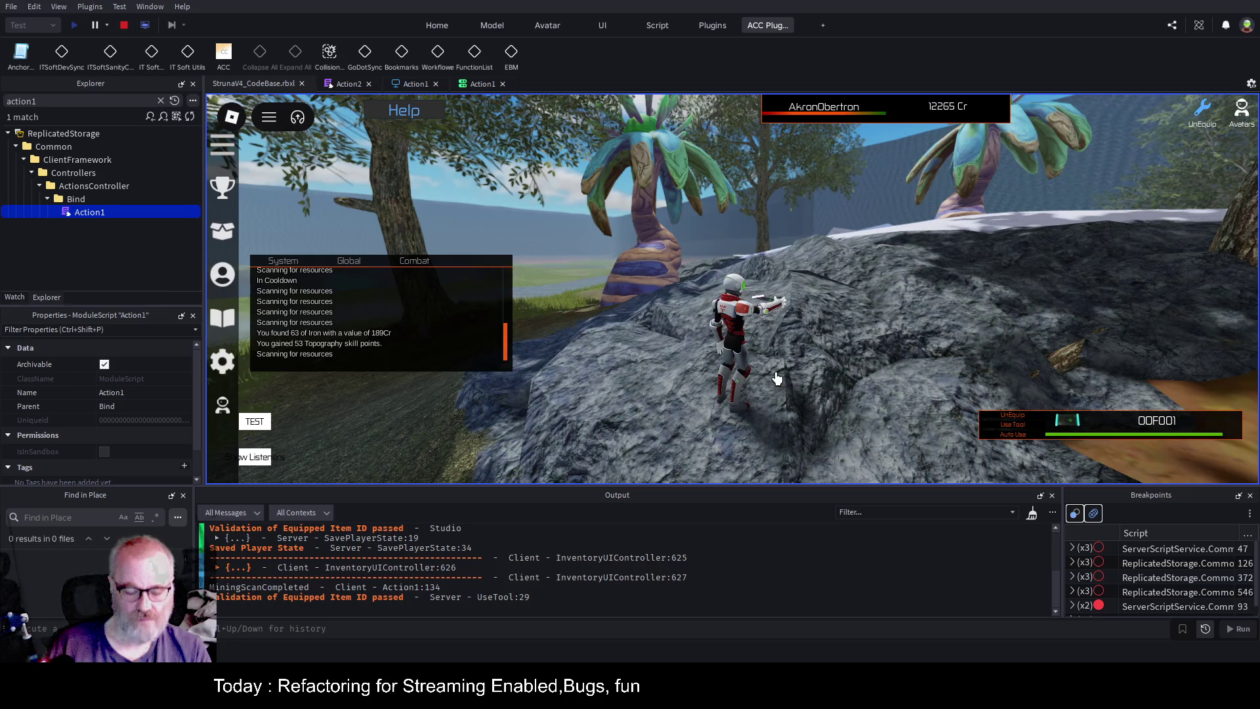
left_click(777, 379)
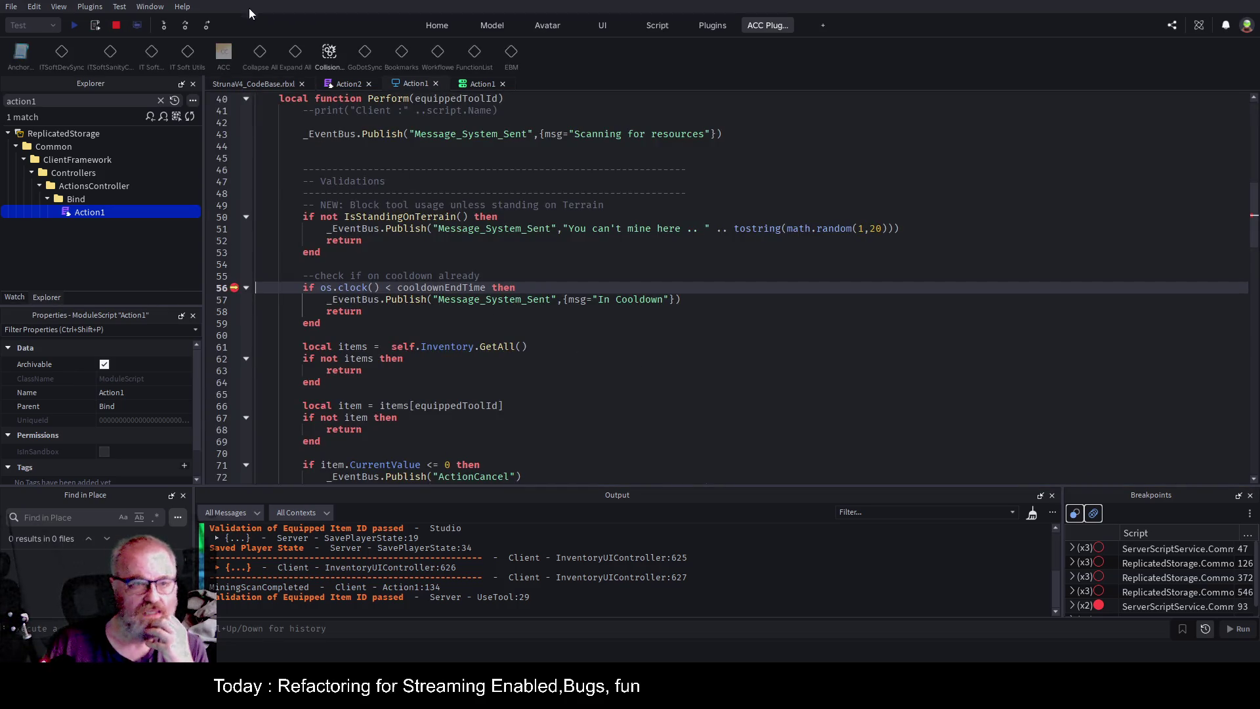
Step over from the line-56 cooldown check through the item checks to line 71.
left_click(183, 29)
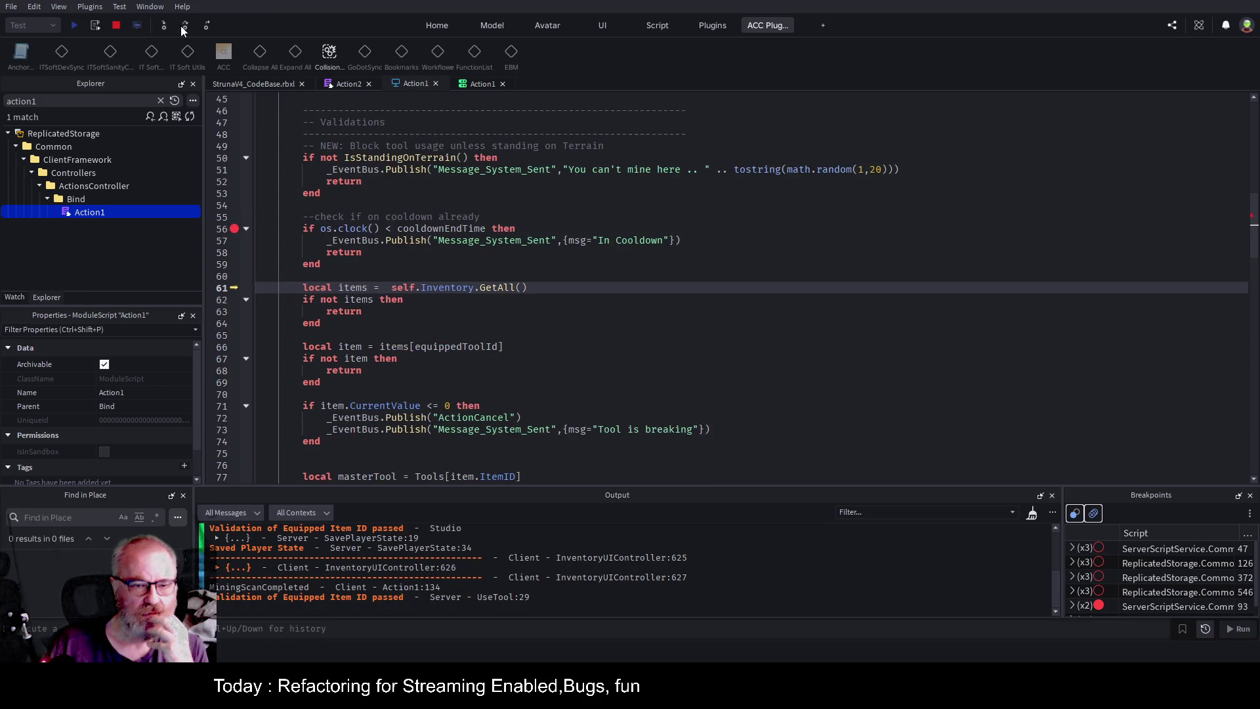
left_click(183, 29)
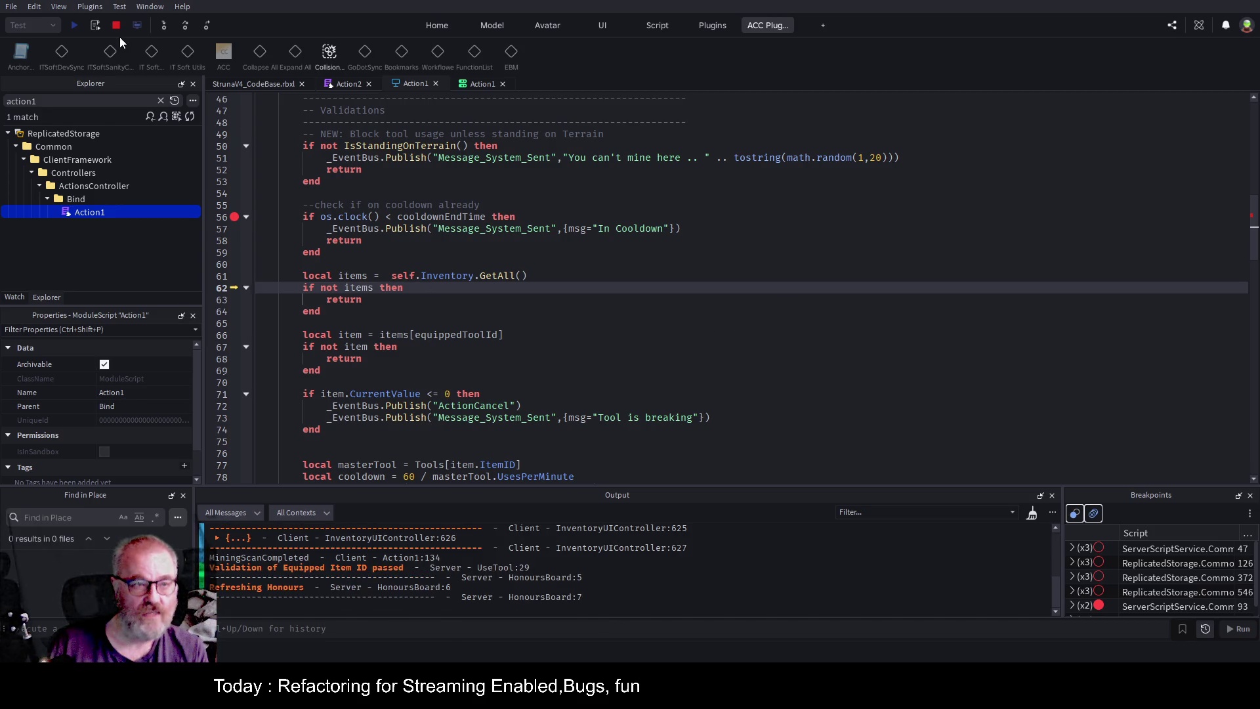
left_click(185, 27)
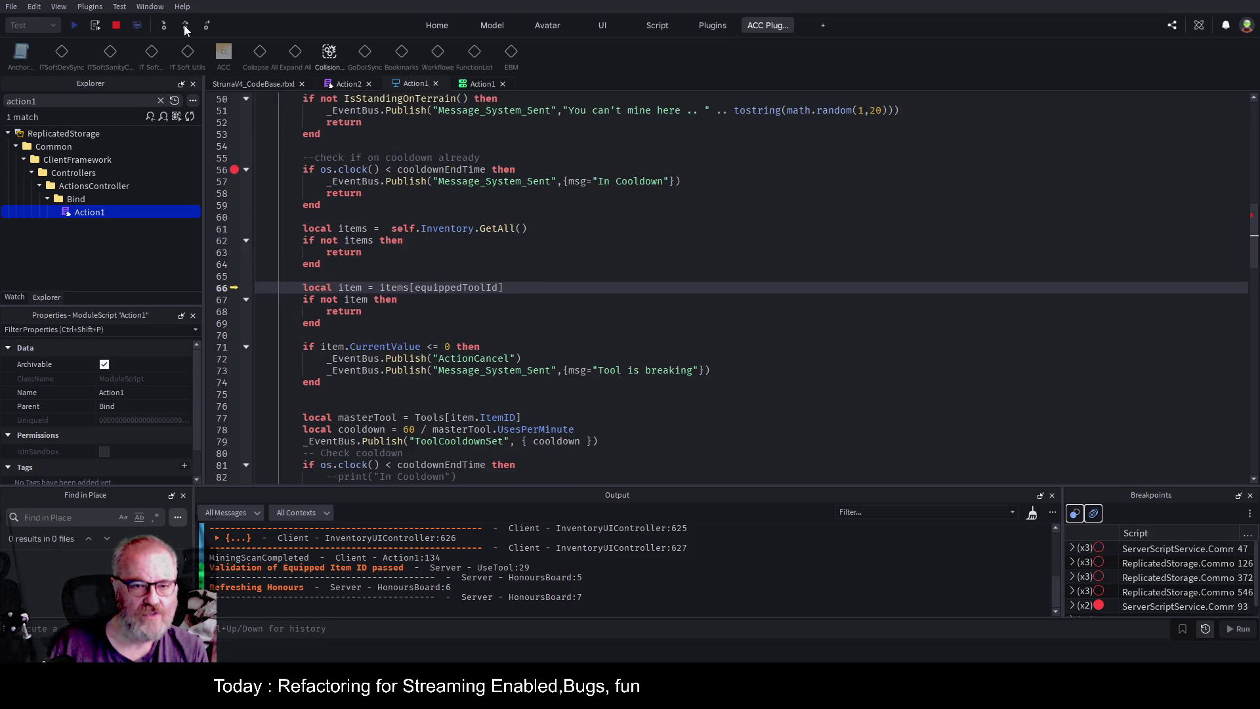
left_click(183, 25)
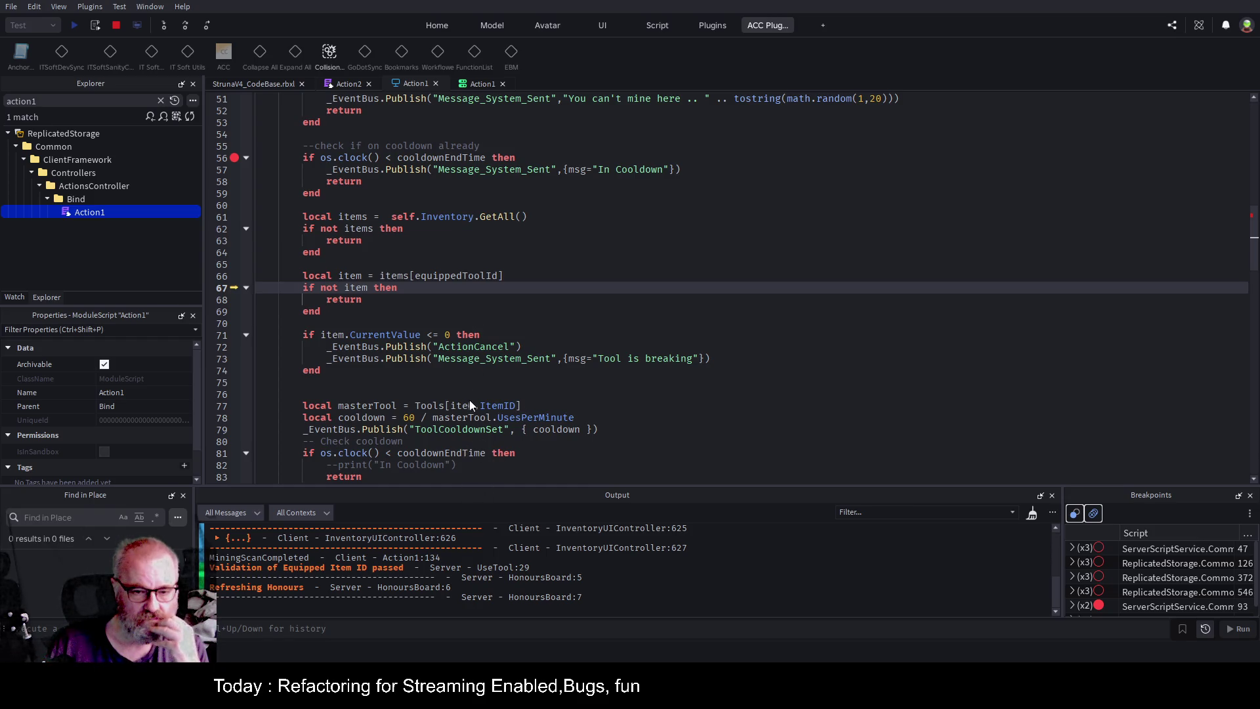
left_click(615, 226)
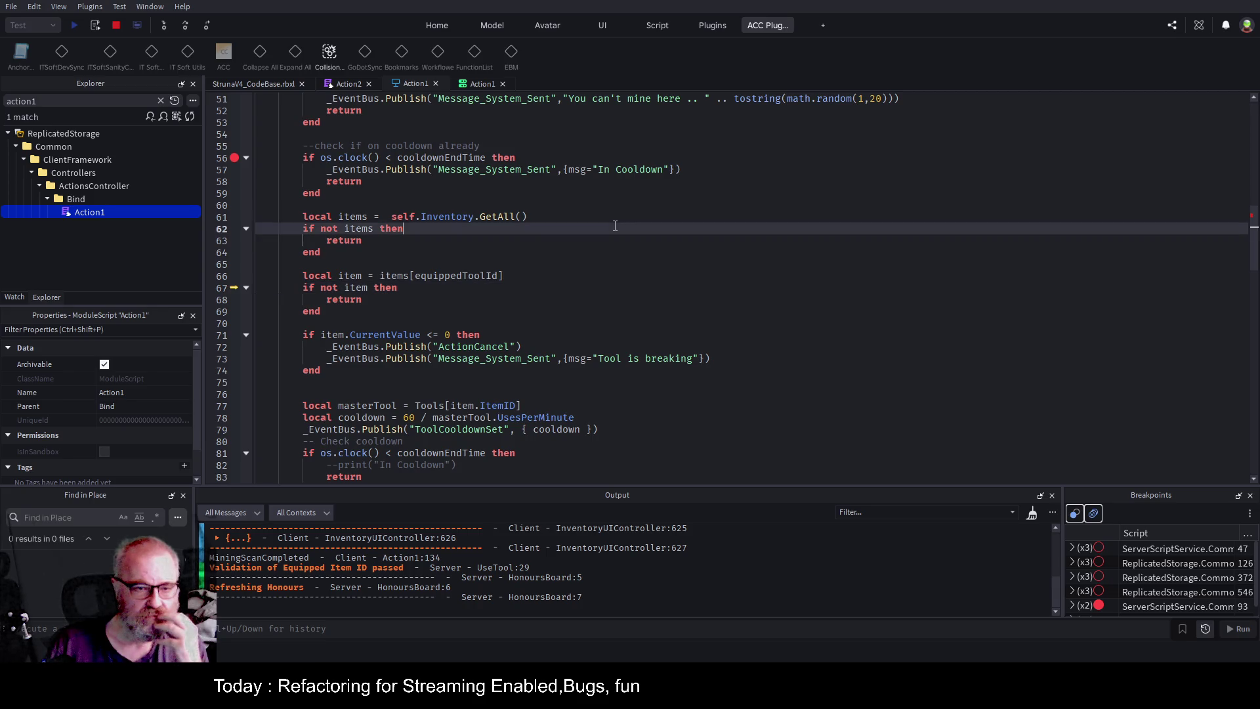
left_click(185, 25)
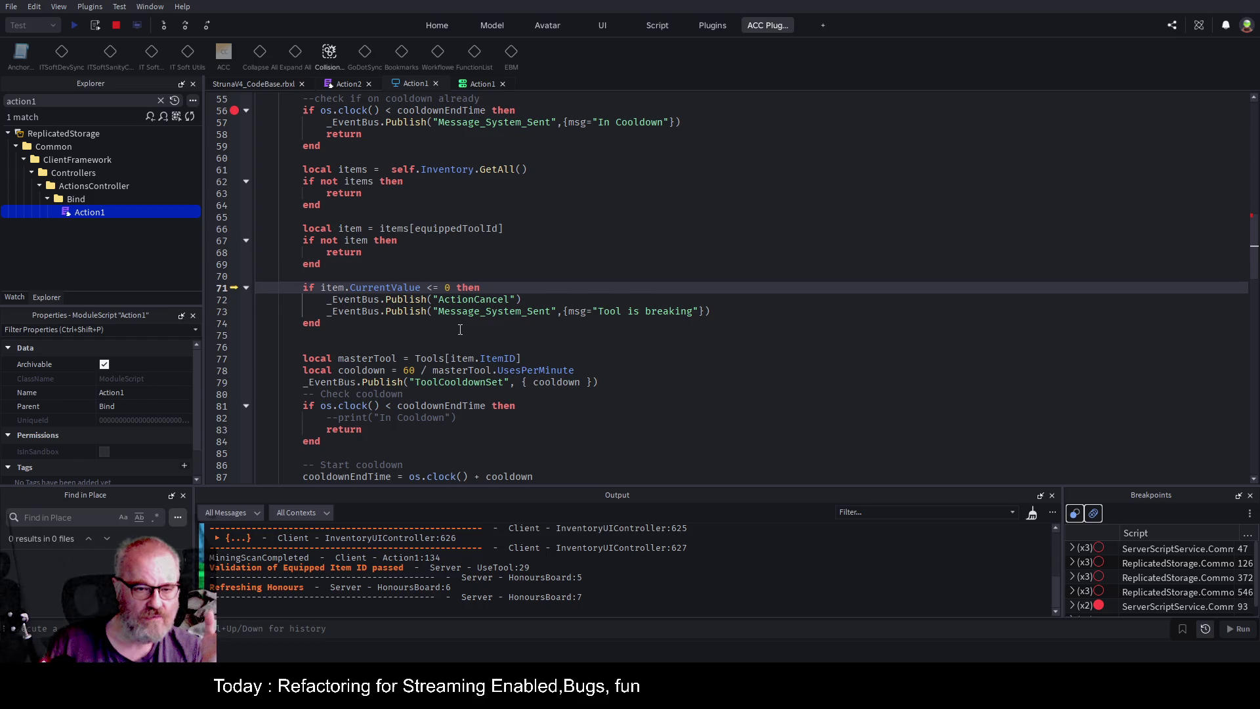
Step through the cooldown logic to the InvokeServer call at line 93, then open server Action1.
scroll(453, 318, "down", 1)
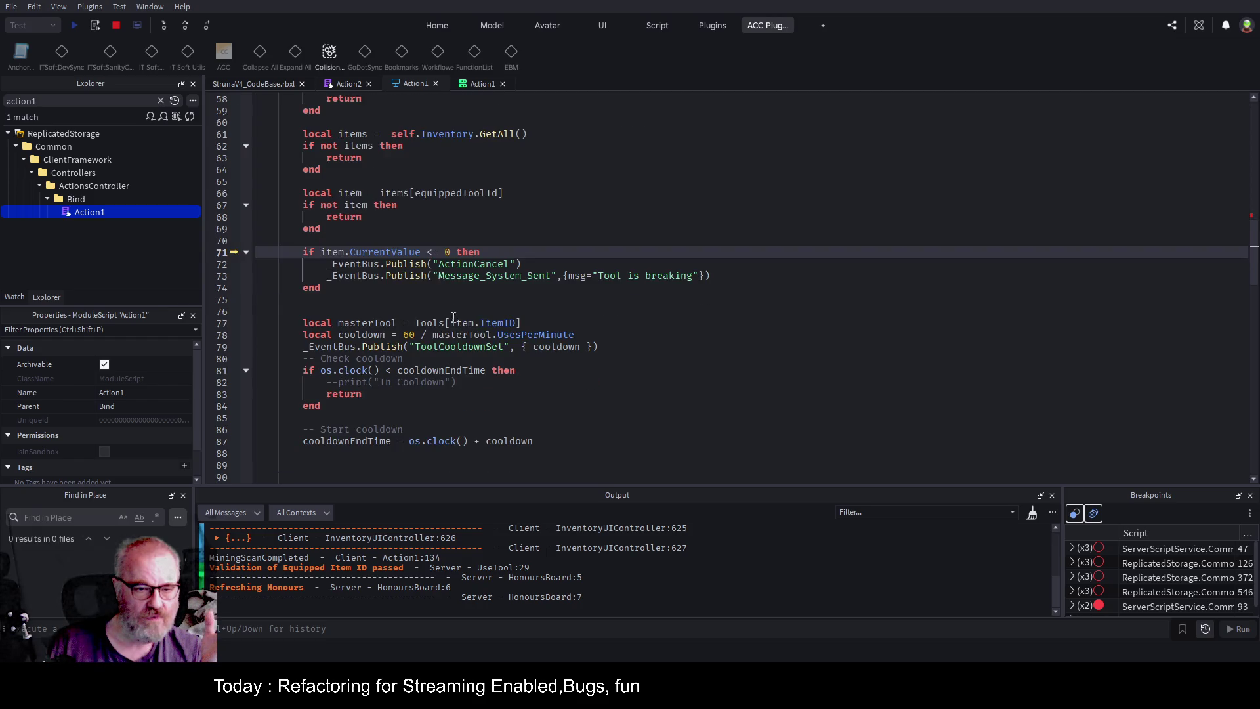
left_click(185, 26)
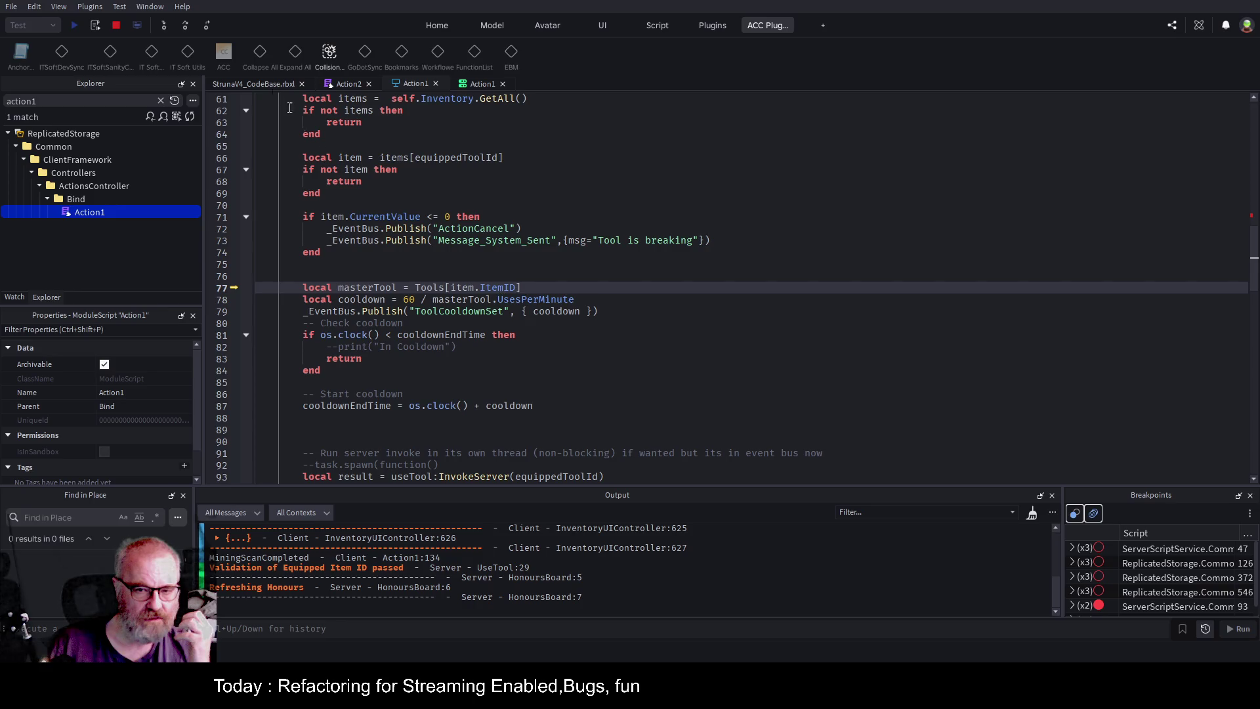
left_click(186, 25)
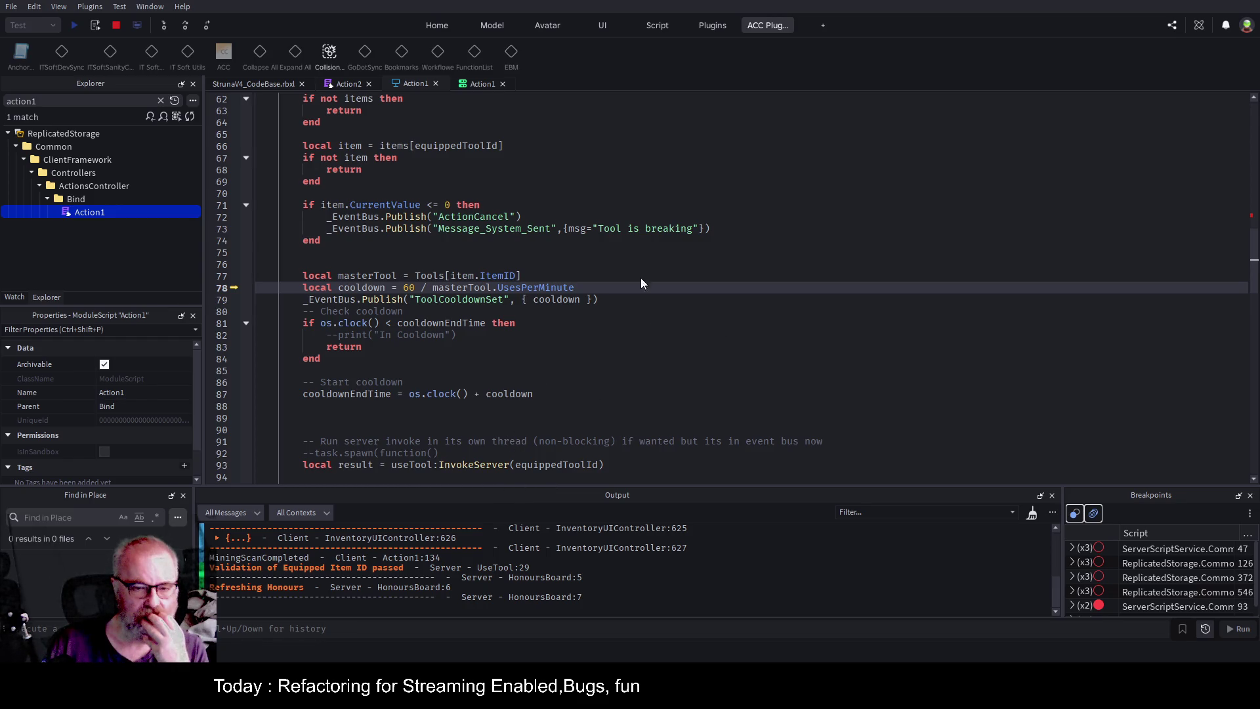
left_click(450, 252)
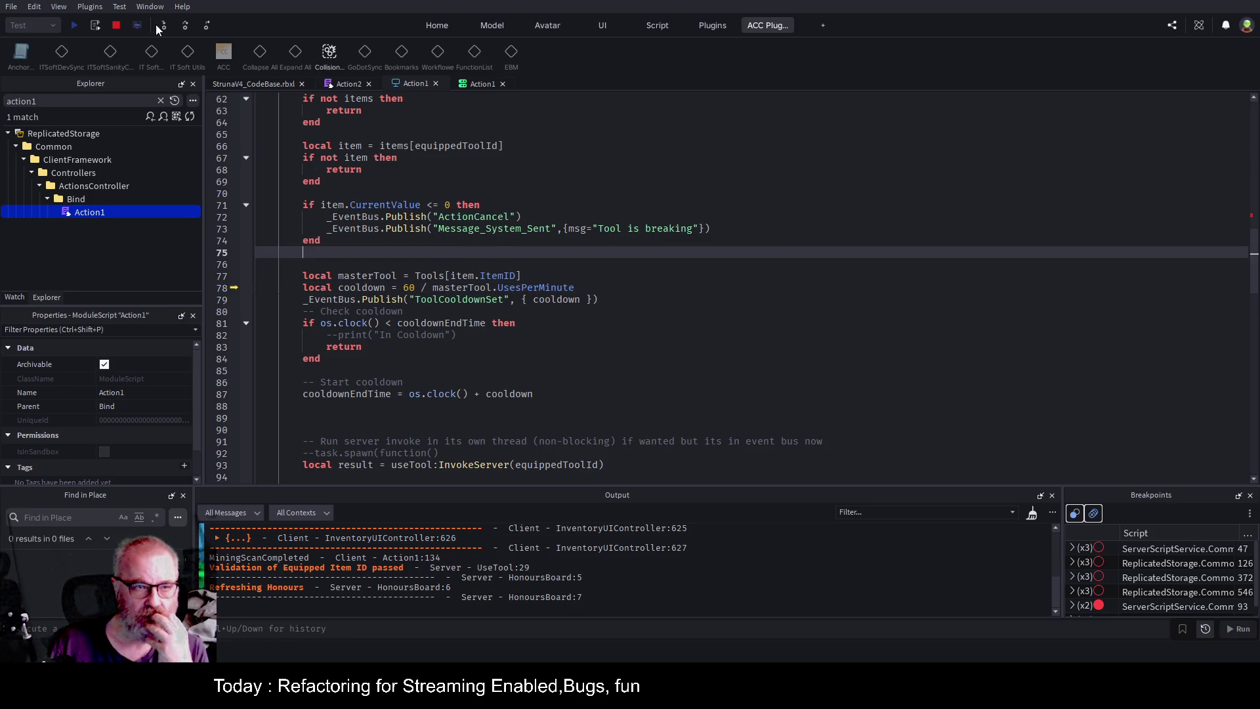
left_click(188, 26)
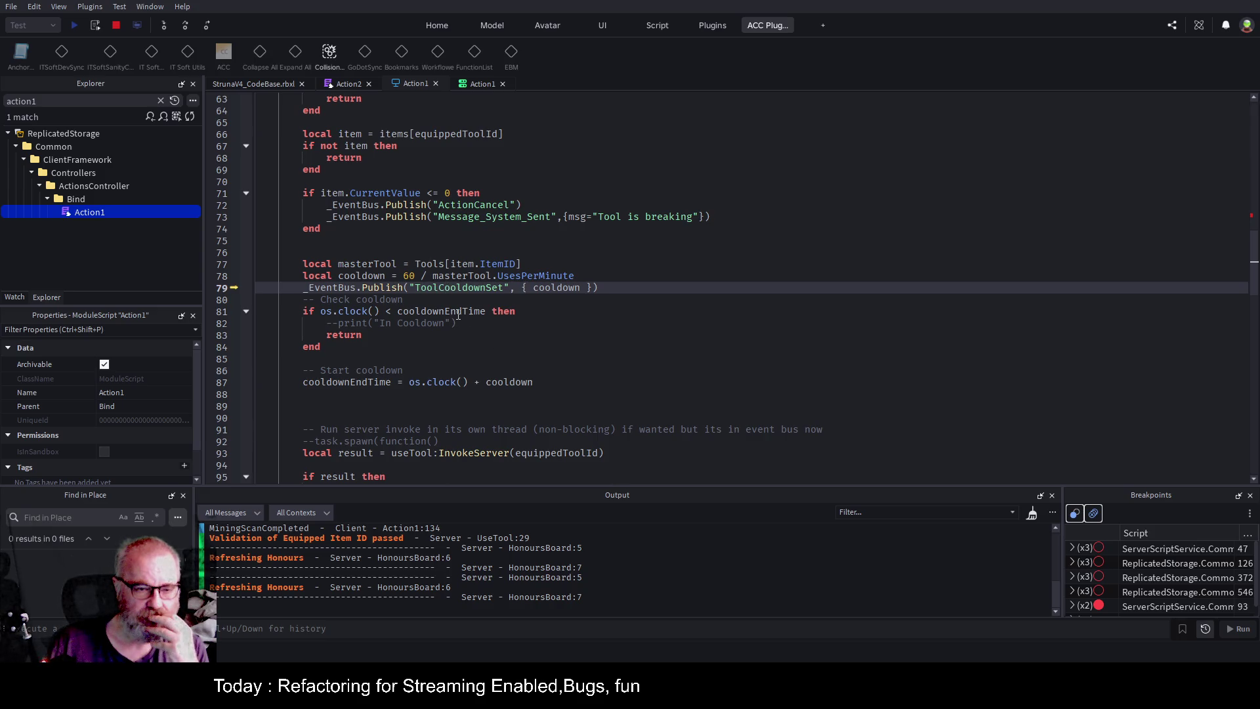
left_click(186, 26)
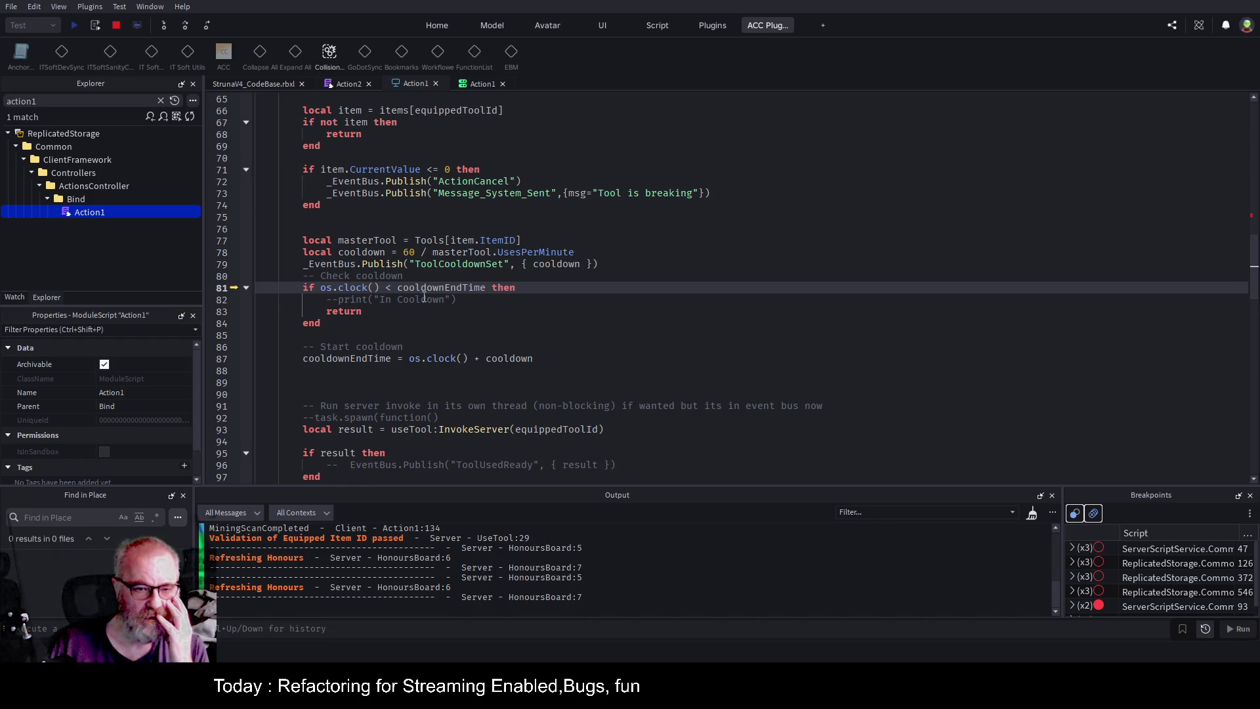
left_click(184, 26)
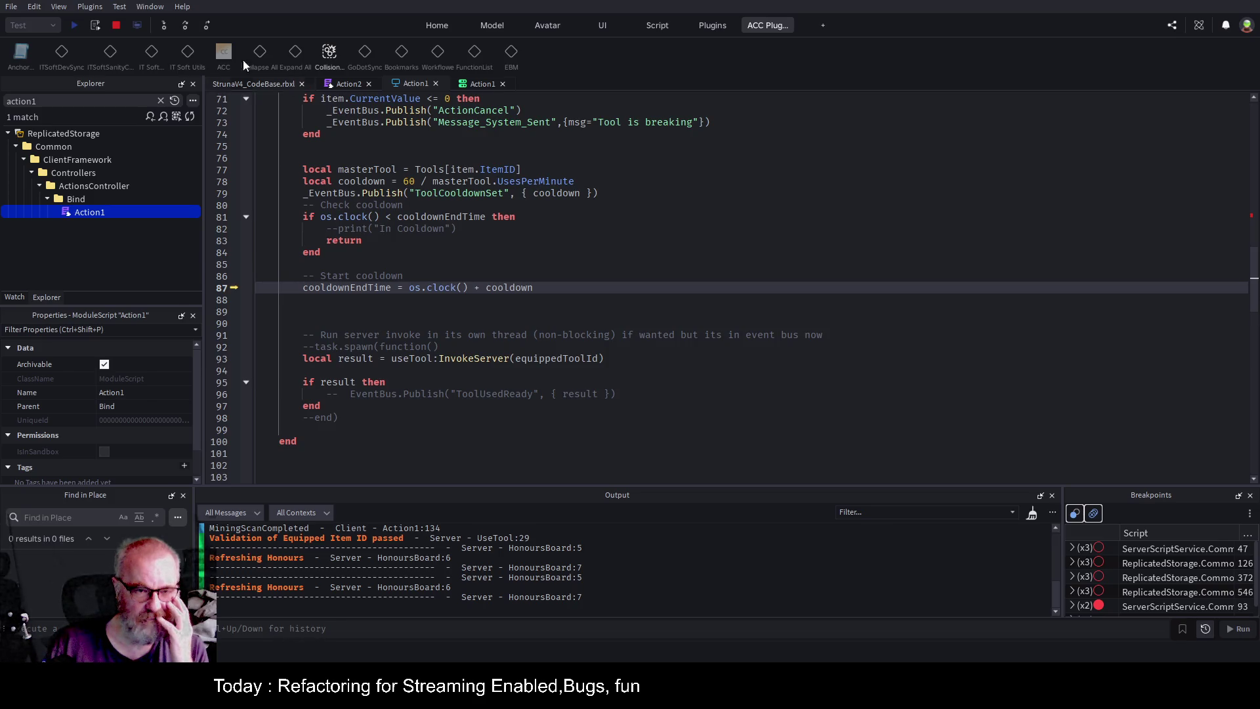
left_click(186, 23)
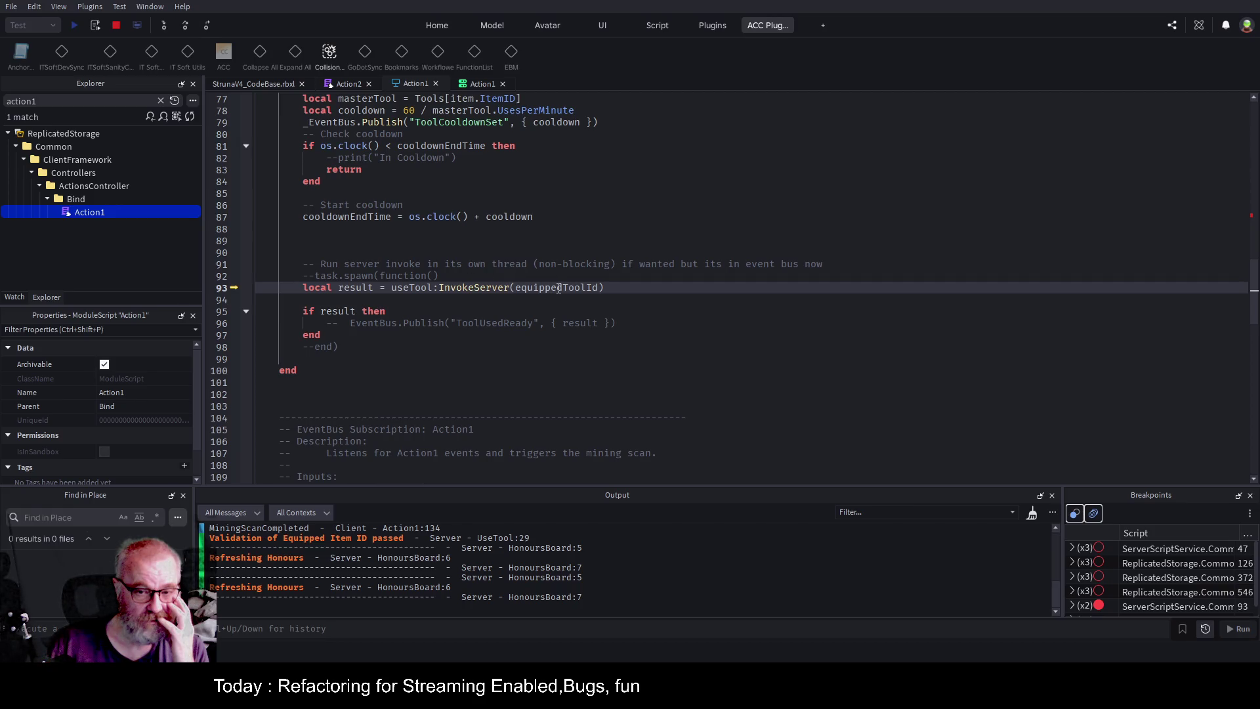
left_click(478, 82)
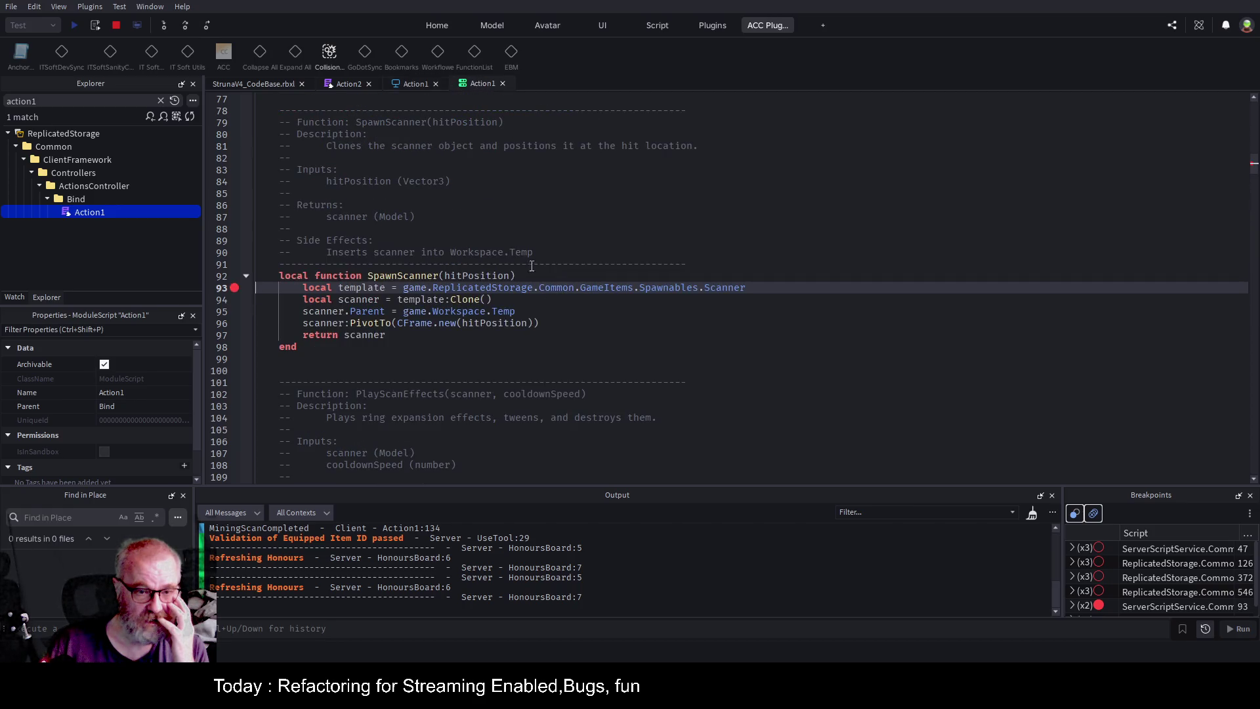
scroll(467, 274, "down", 5)
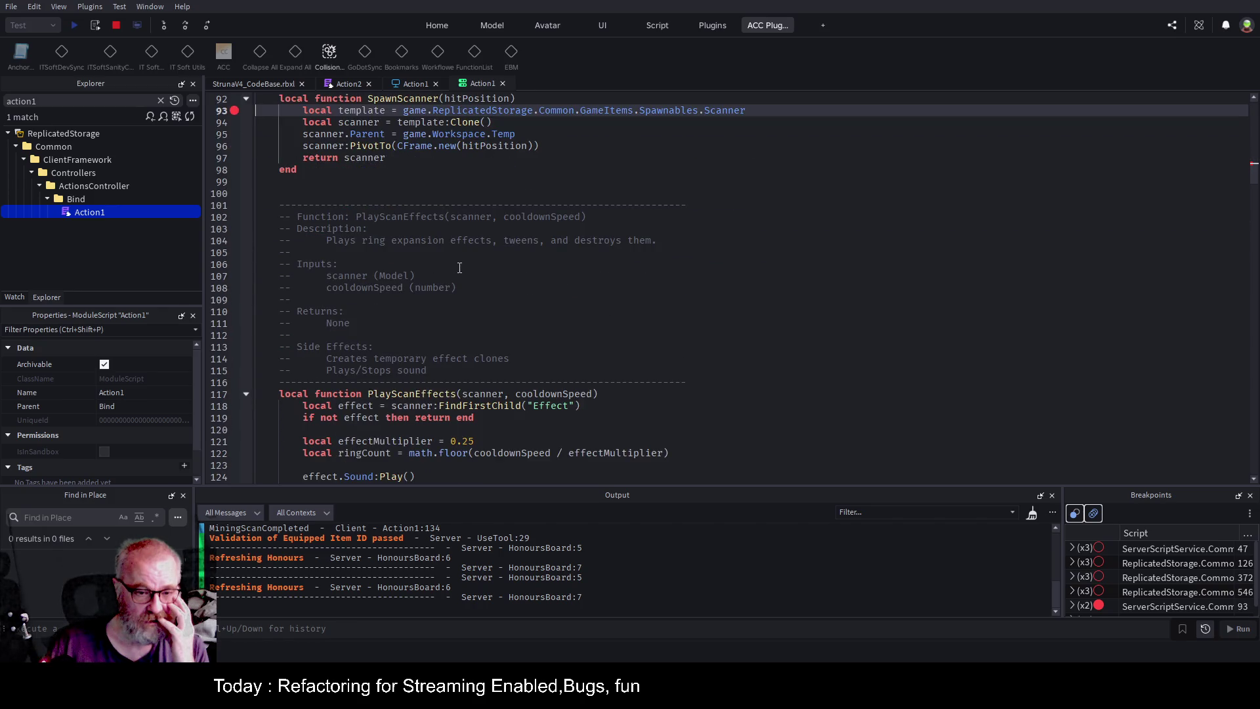
scroll(460, 267, "up", 17)
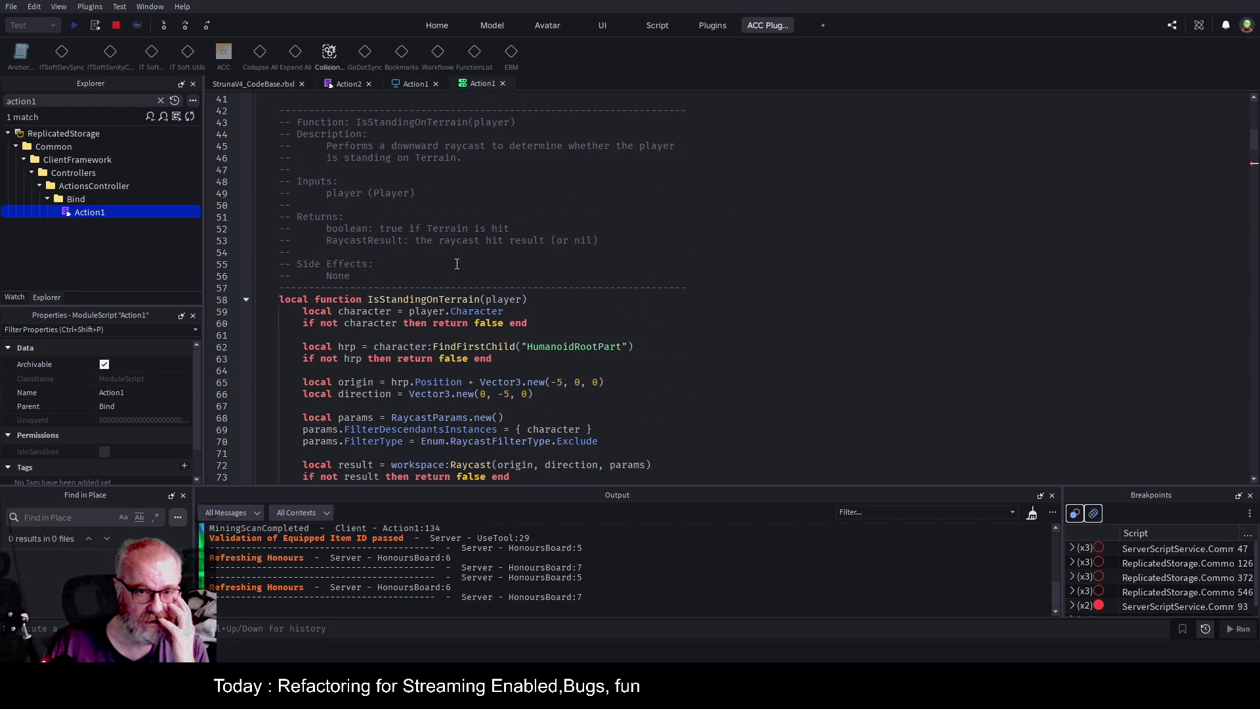
scroll(457, 264, "down", 14)
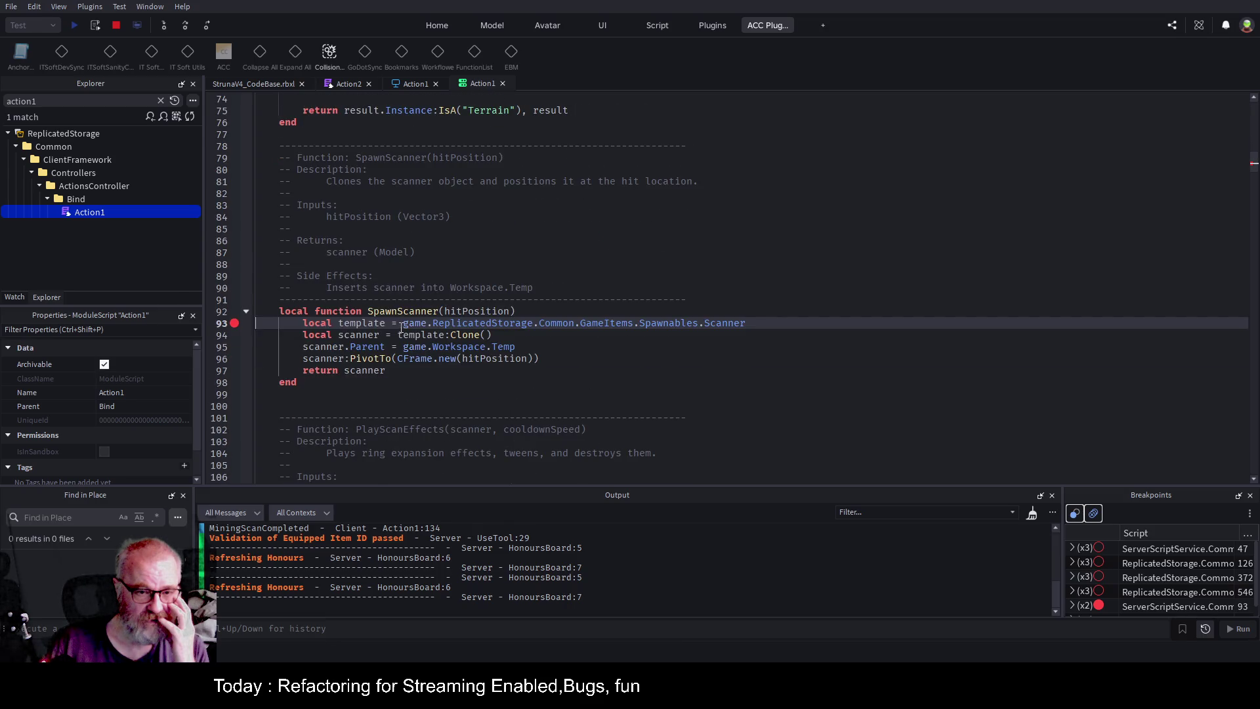
scroll(397, 330, "down", 10)
scroll(397, 330, "down", 5)
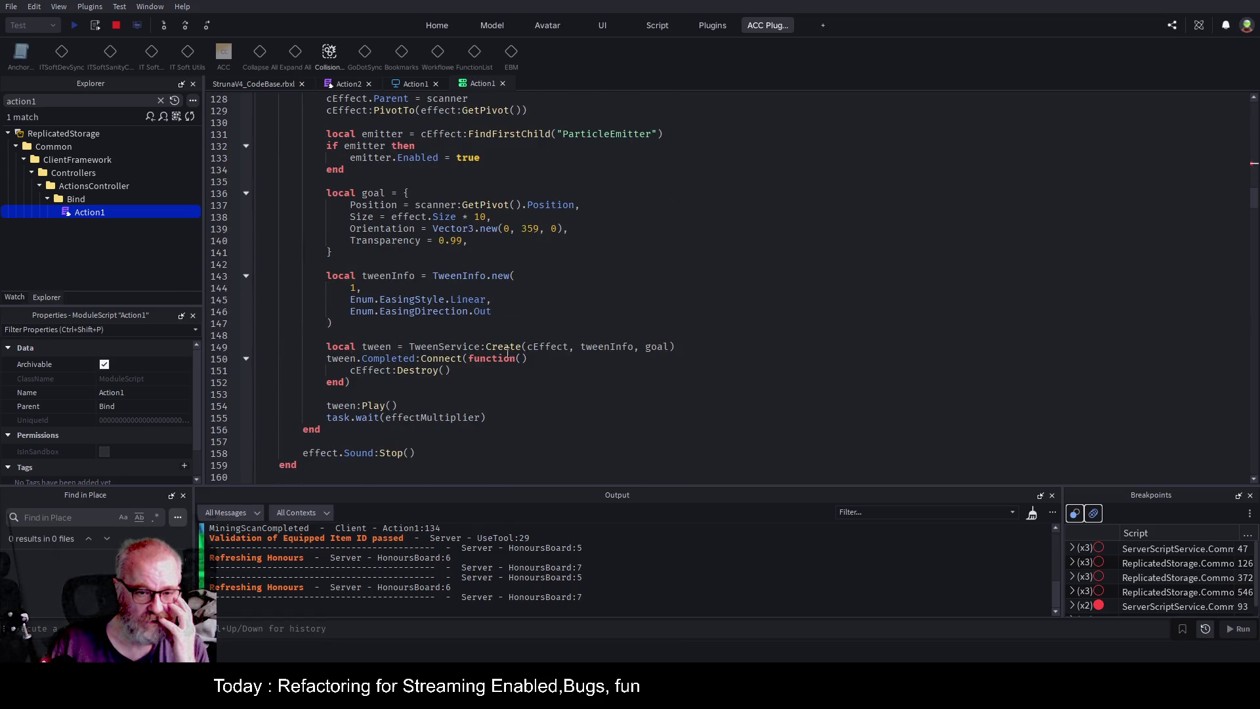
scroll(473, 335, "down", 15)
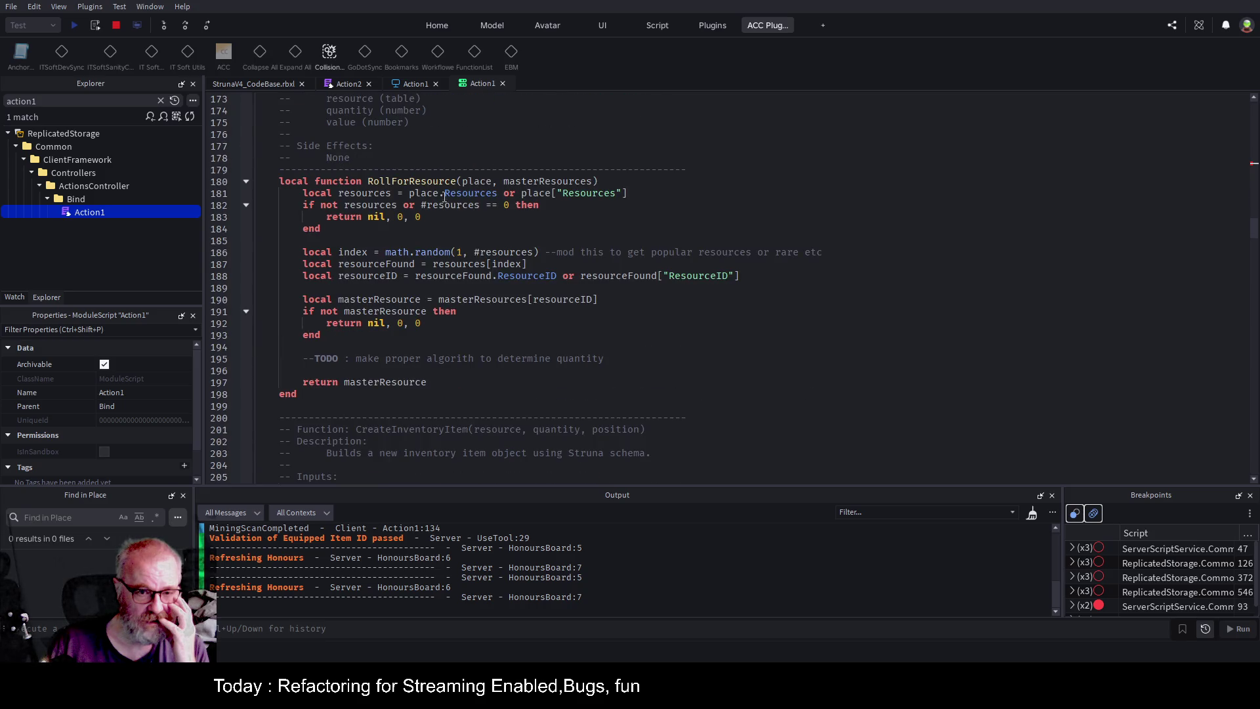
scroll(473, 334, "down", 1)
scroll(473, 334, "down", 20)
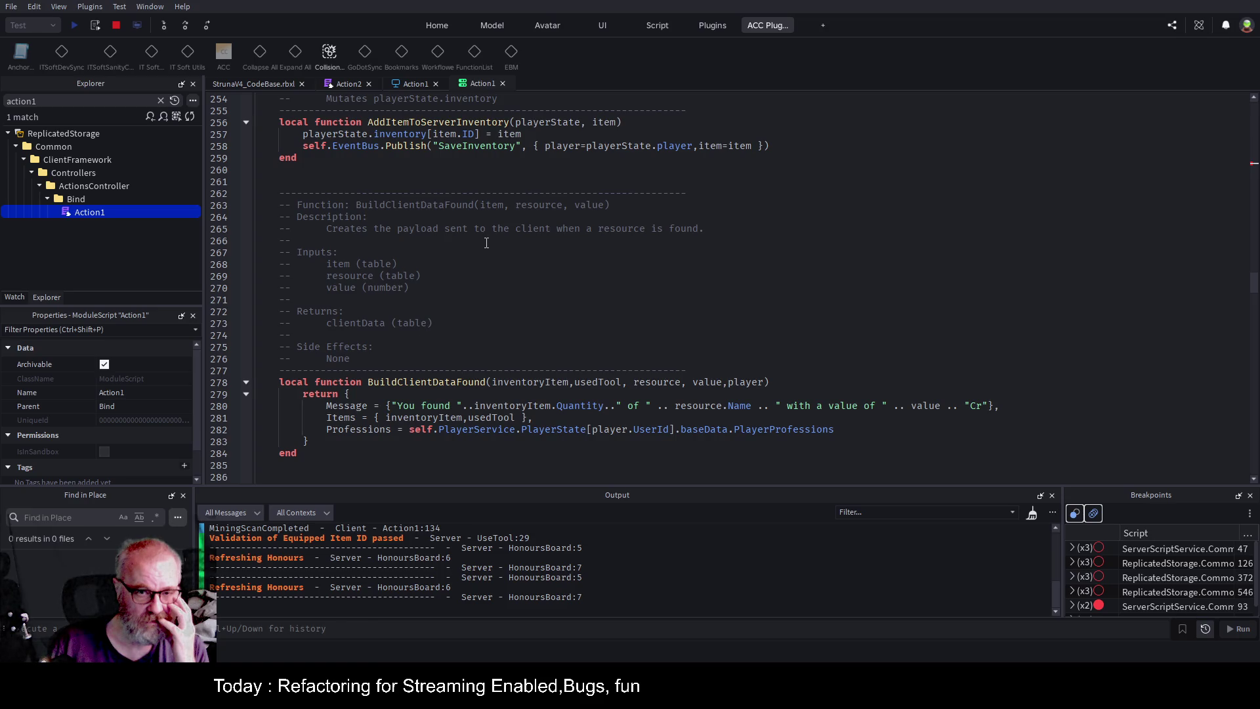
scroll(487, 243, "down", 4)
scroll(486, 278, "down", 20)
scroll(431, 296, "down", 20)
scroll(430, 291, "down", 19)
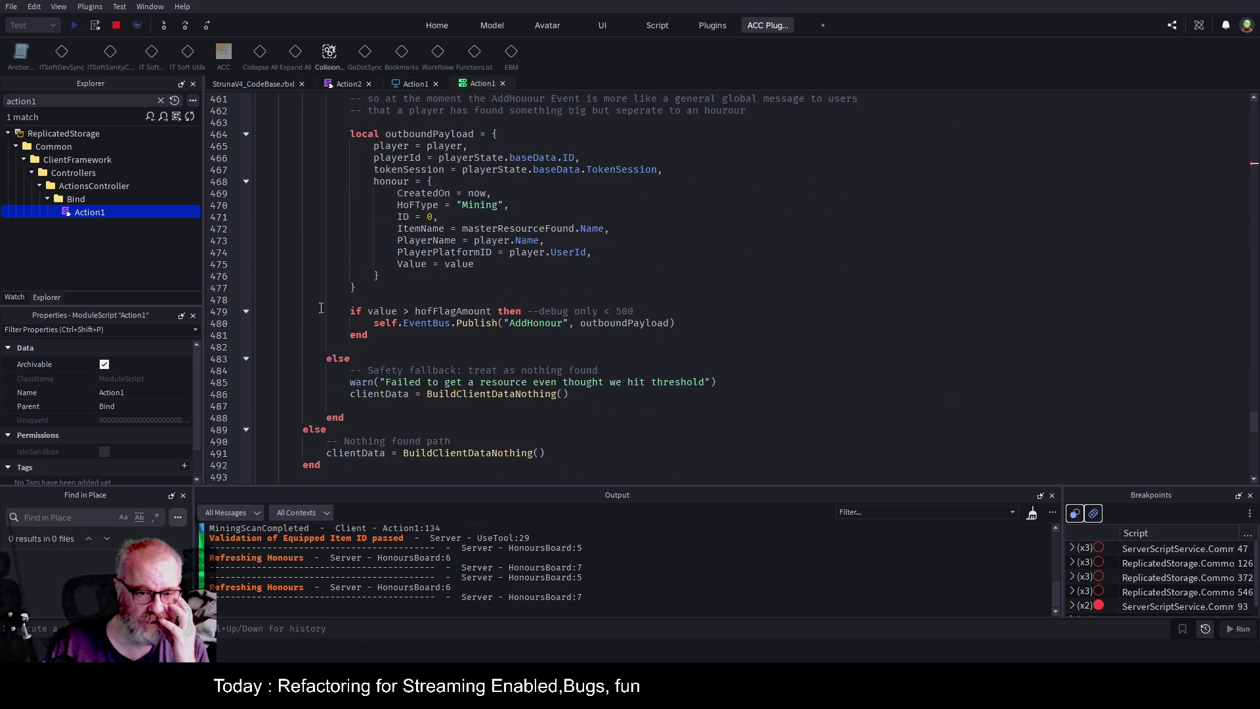
scroll(321, 307, "down", 13)
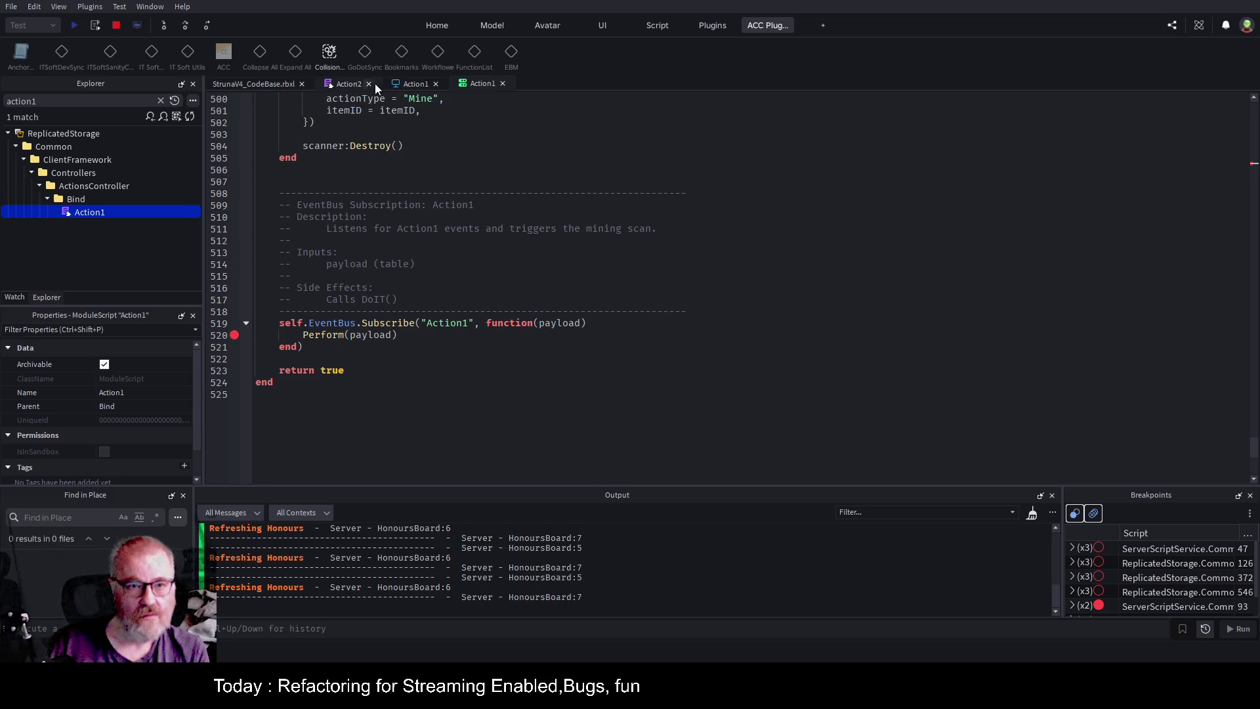
left_click(414, 83)
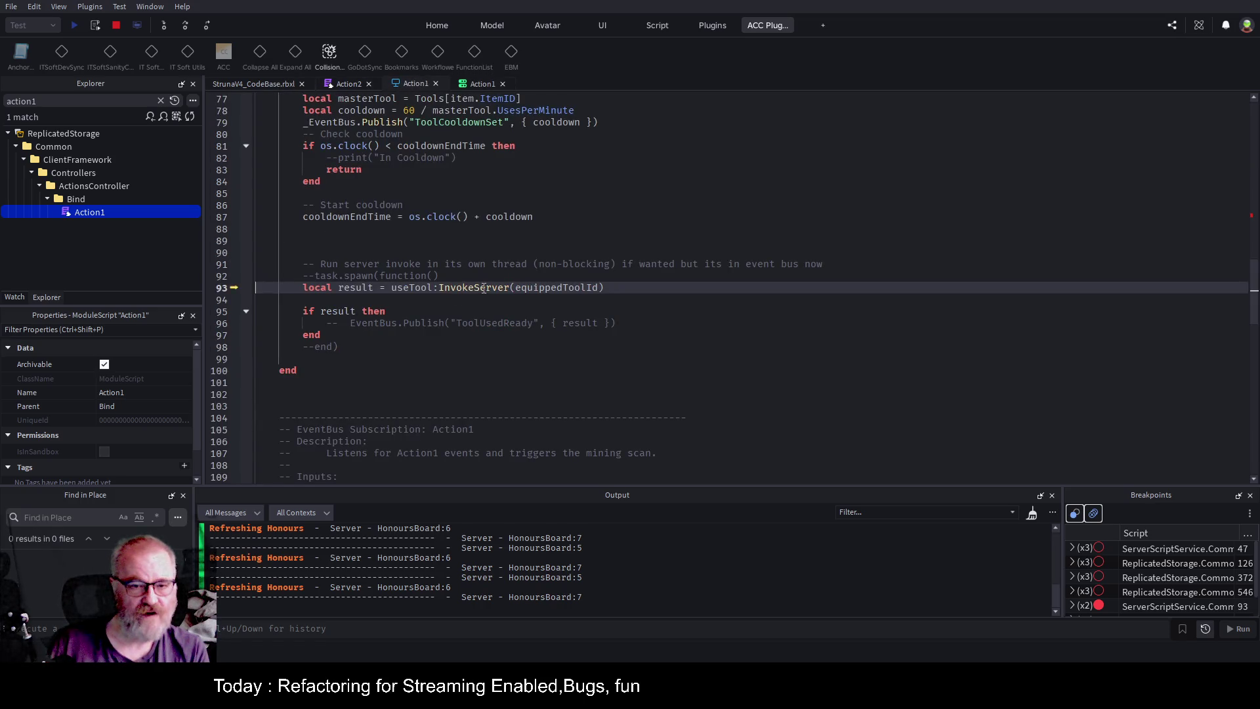
Step into the server Perform function and through its checks to the DecayRate deduction.
key("F10")
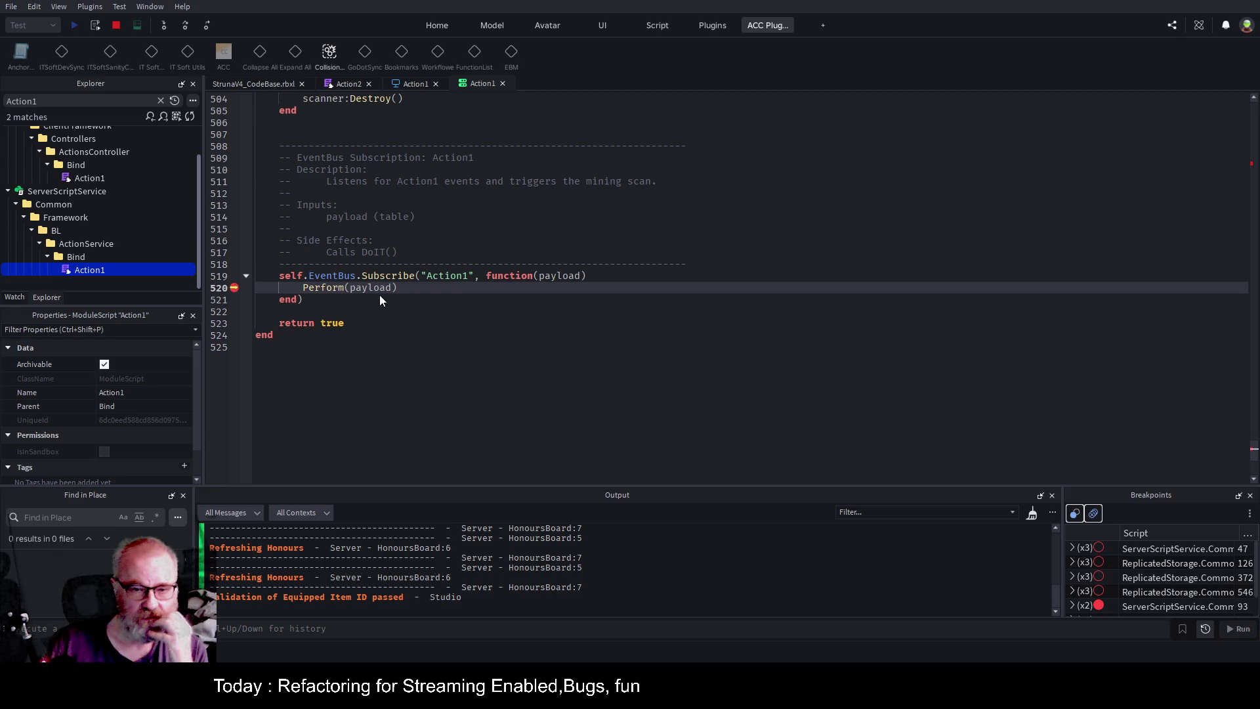
left_click(459, 411)
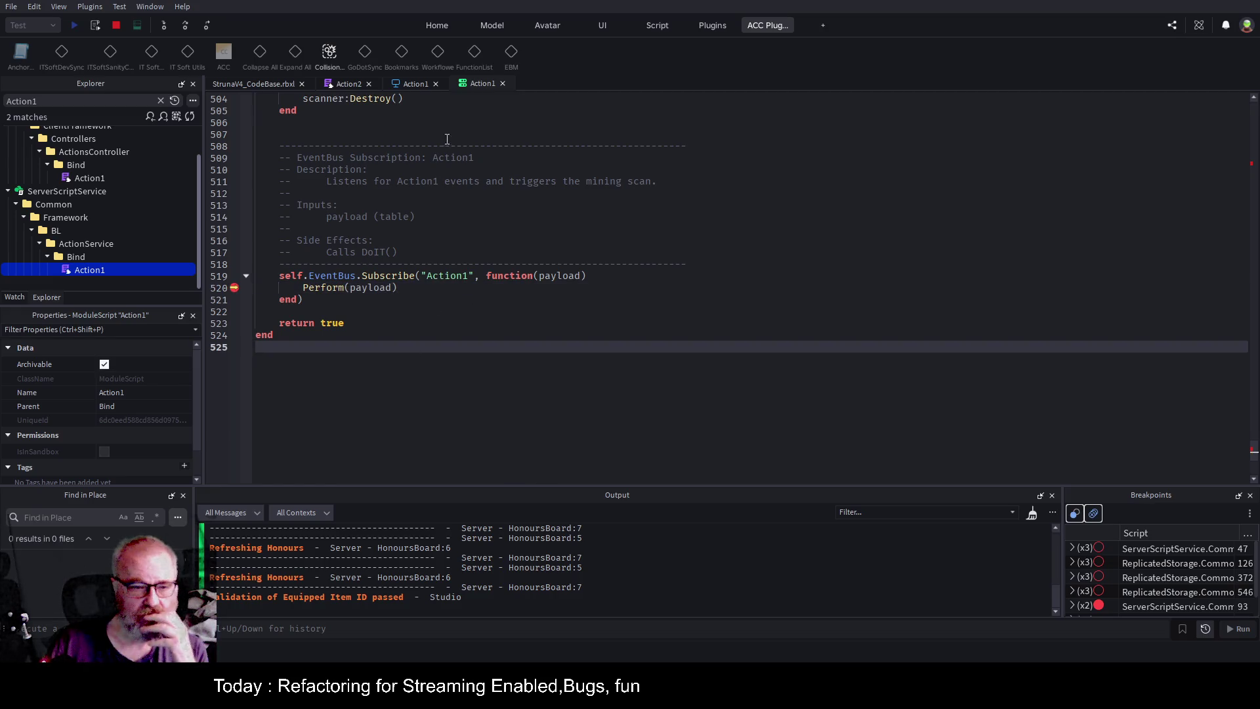
left_click(166, 25)
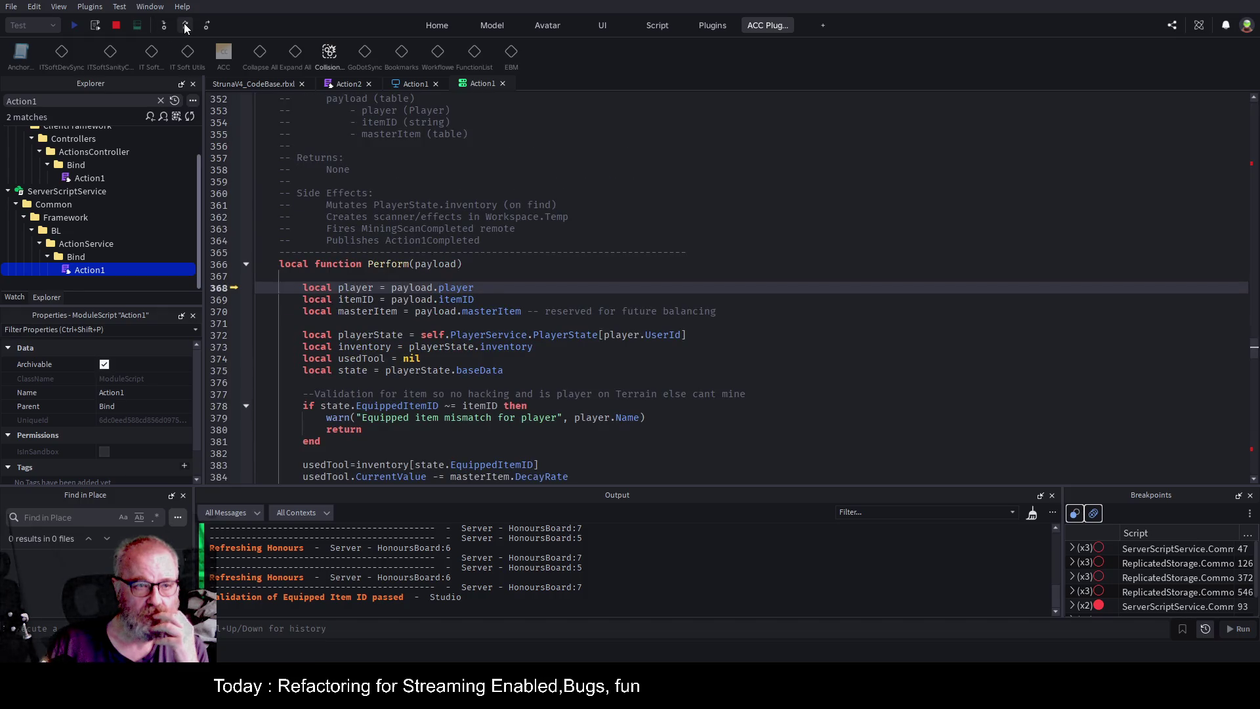
left_click(185, 25)
left_click(185, 25)
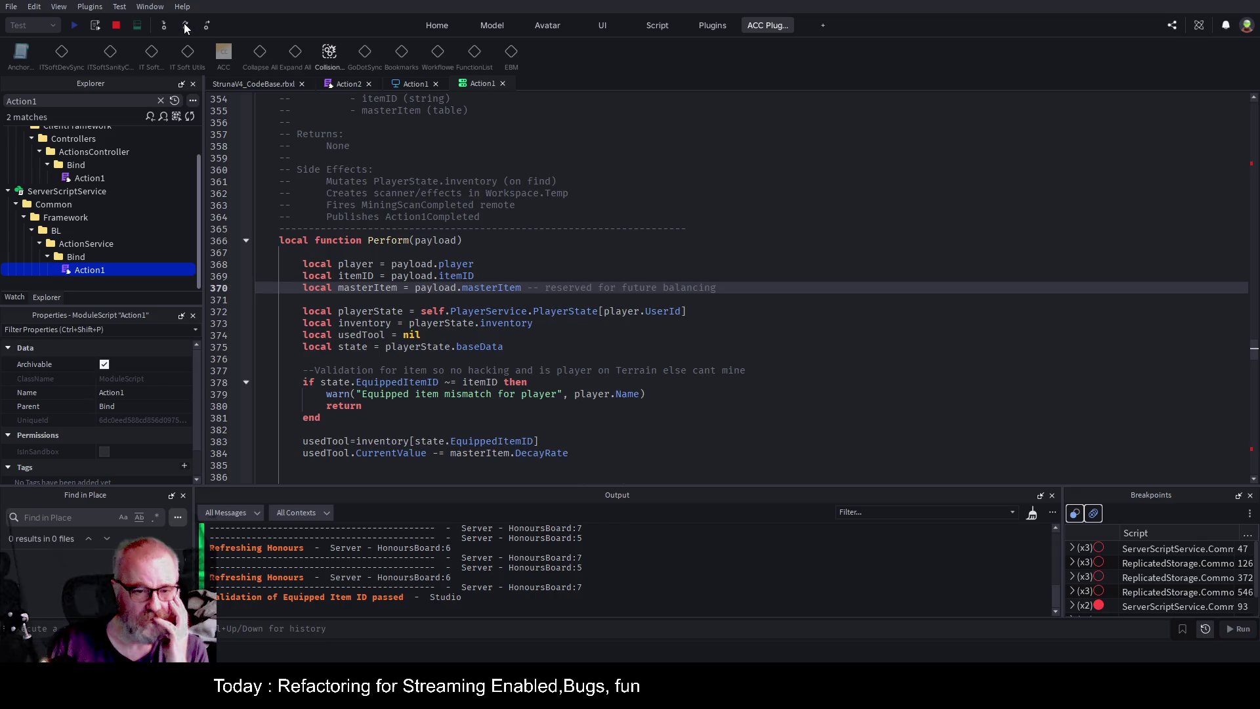
left_click(185, 25)
left_click(186, 25)
left_click(186, 25)
left_click(186, 25)
left_click(185, 25)
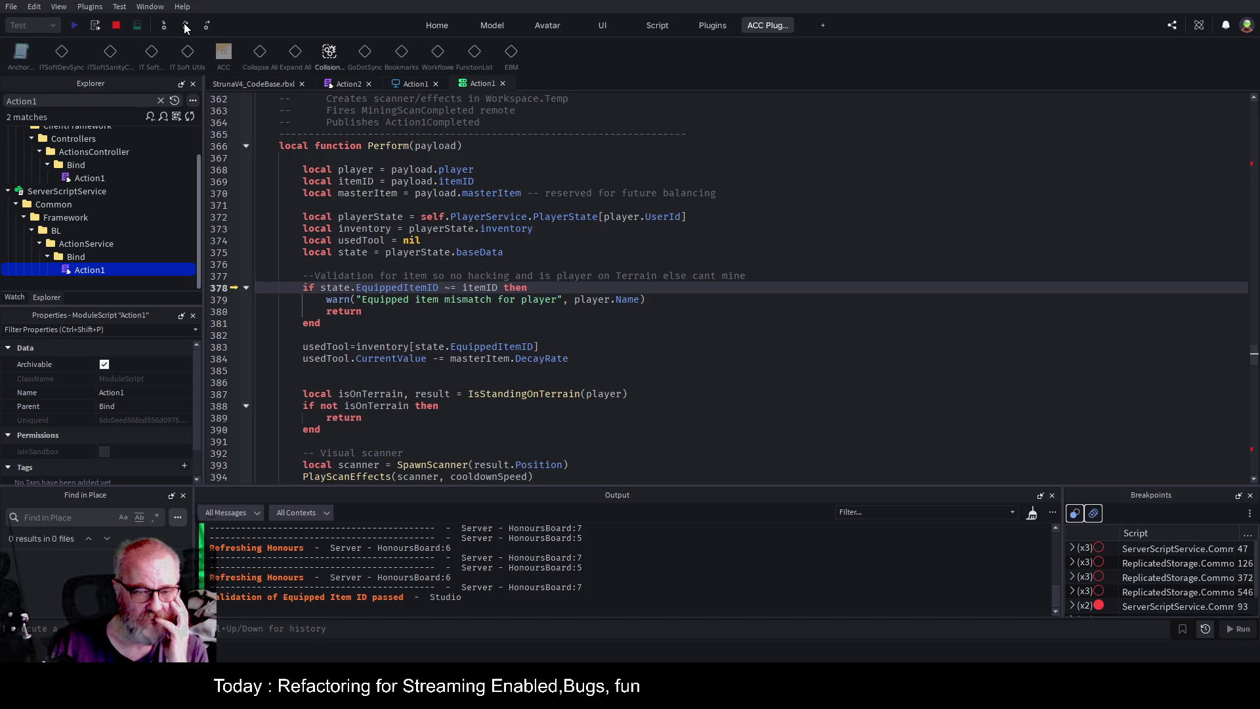
left_click(186, 25)
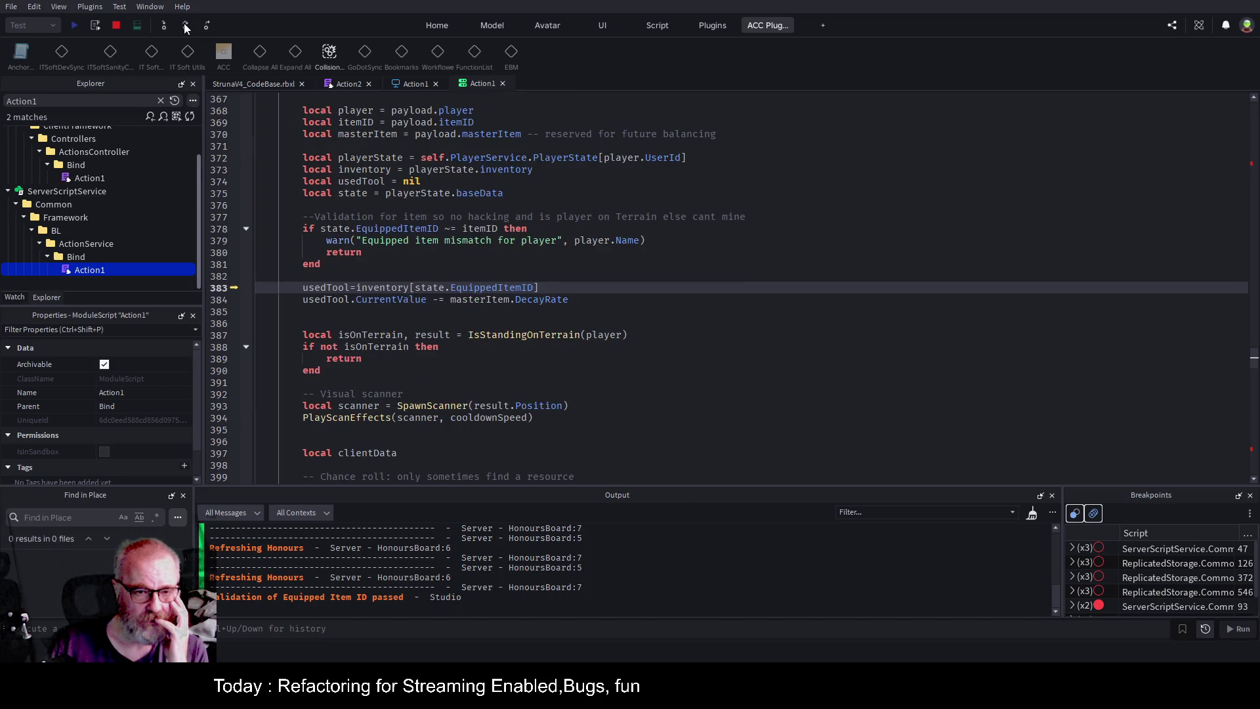
left_click(186, 25)
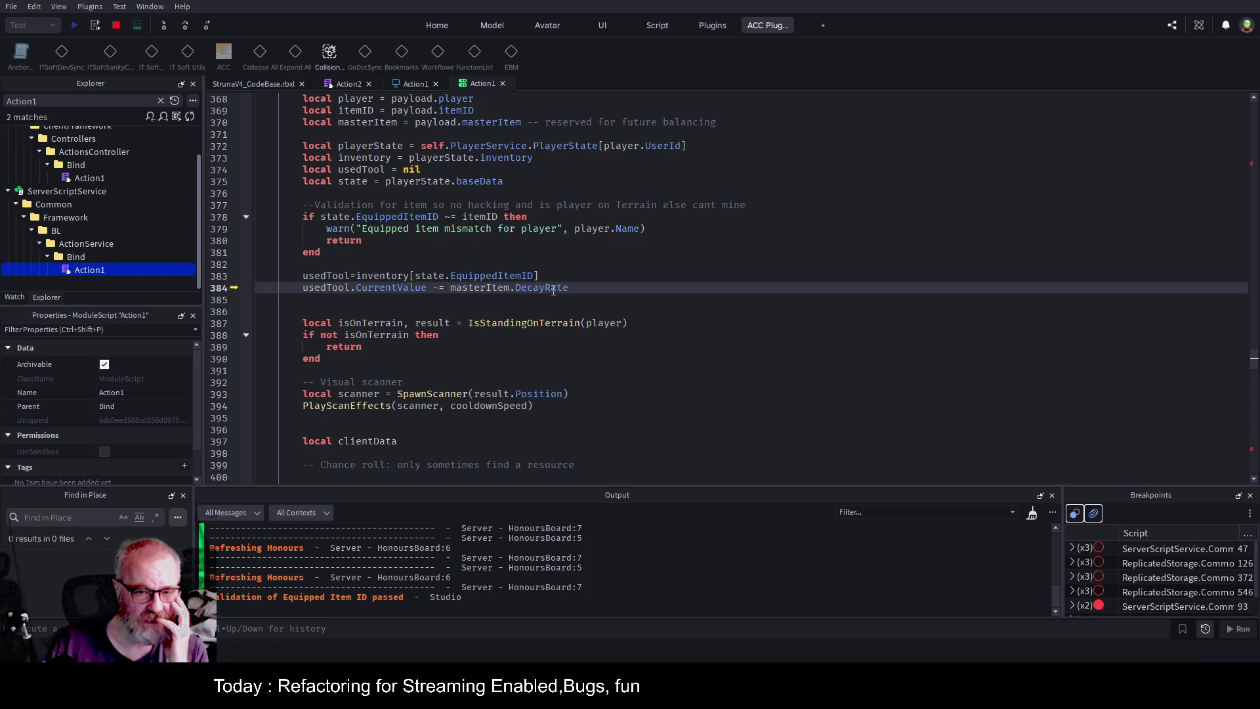
Break on the line-389 early return, step onto the terrain check, and show the game view.
left_click(186, 24)
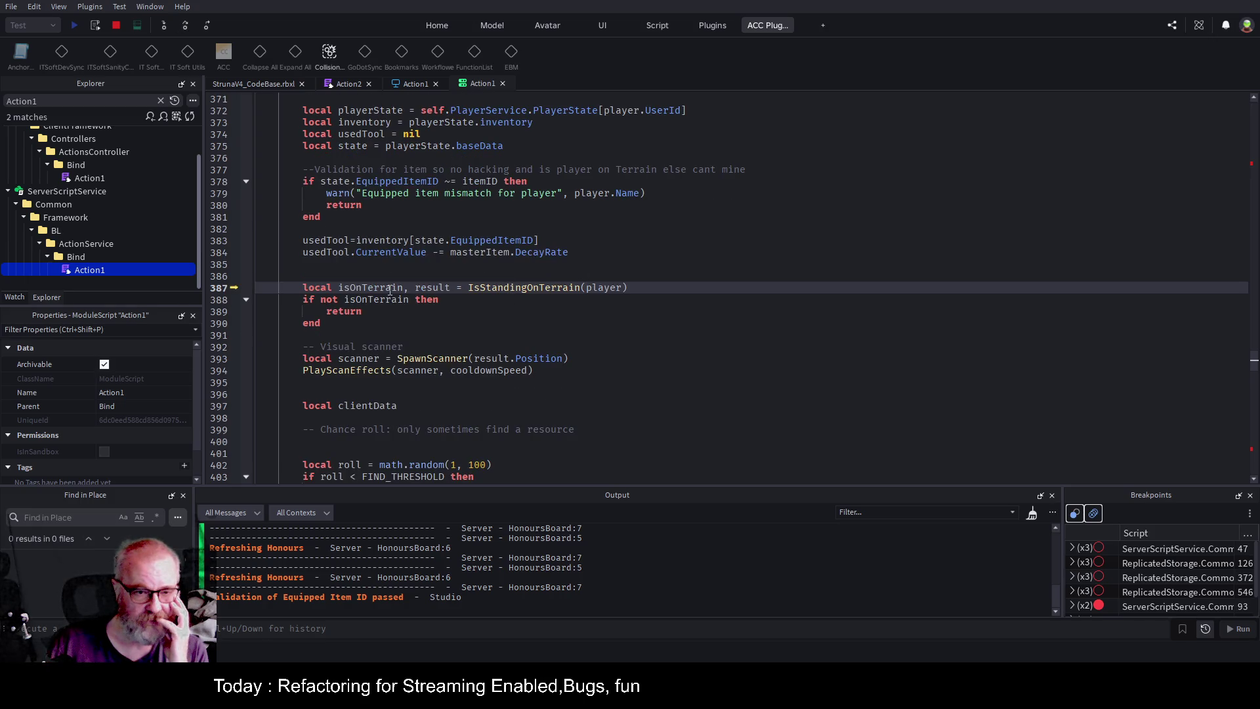
left_click(369, 315)
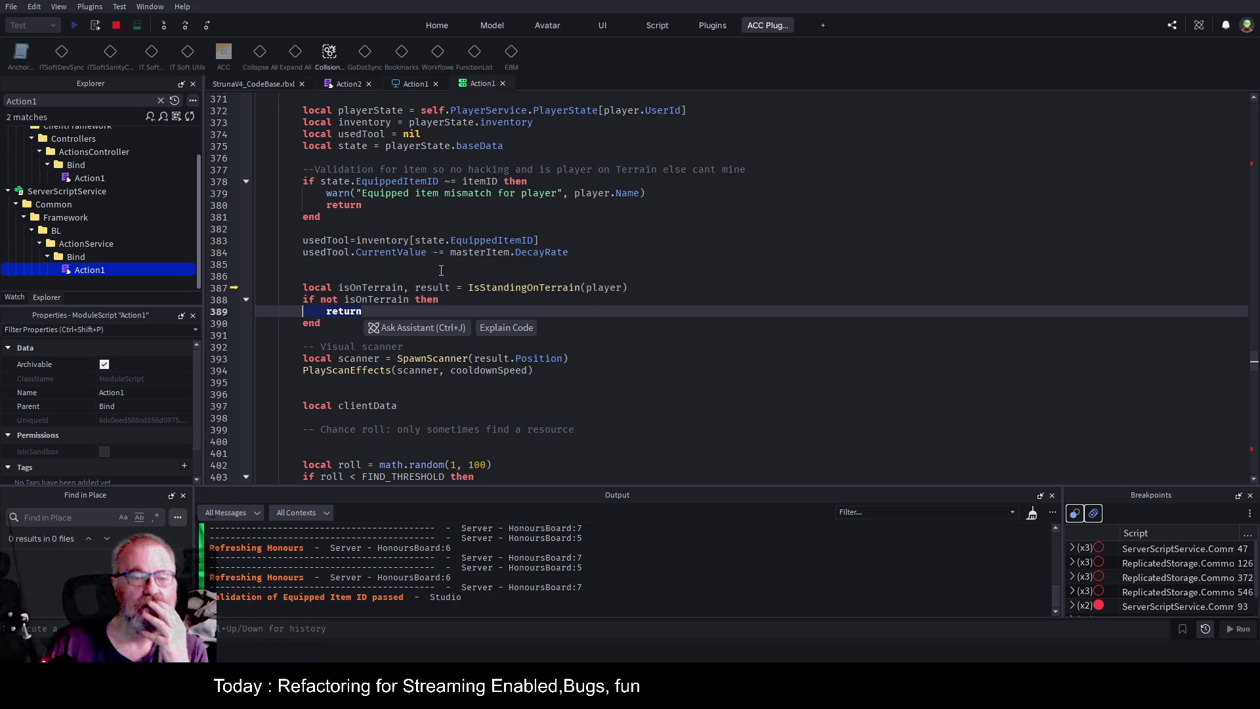
left_click(233, 310)
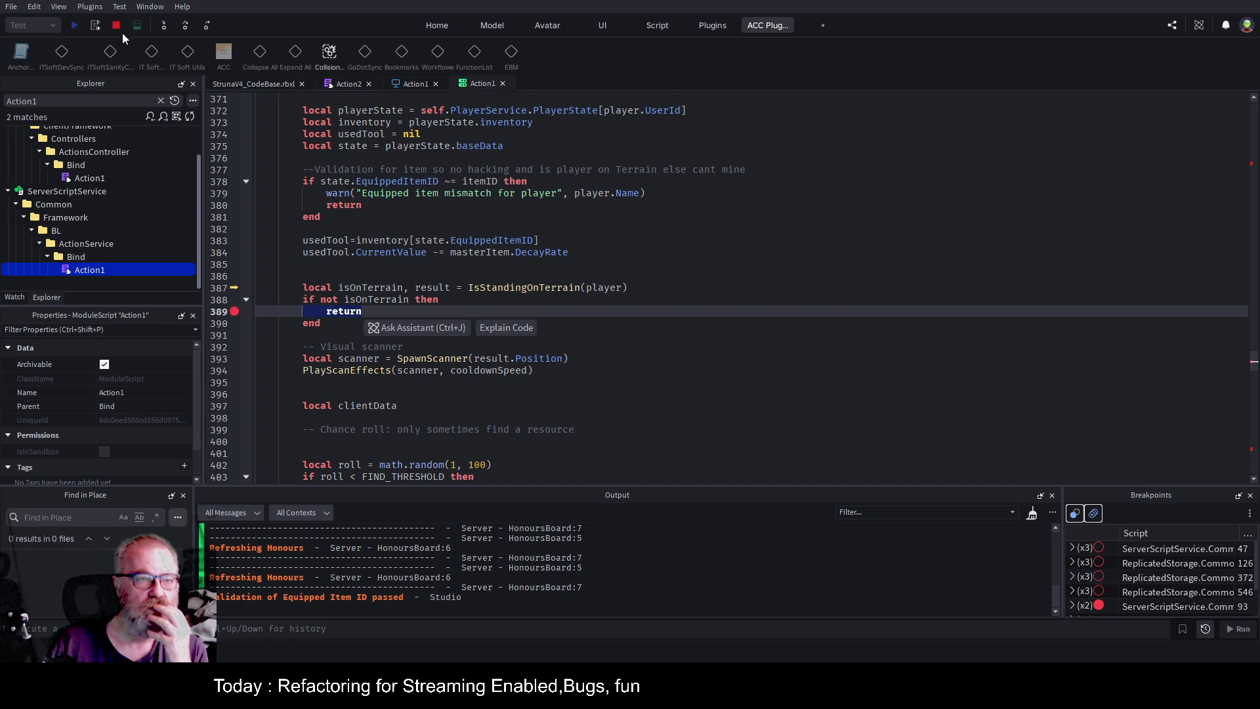
left_click(184, 27)
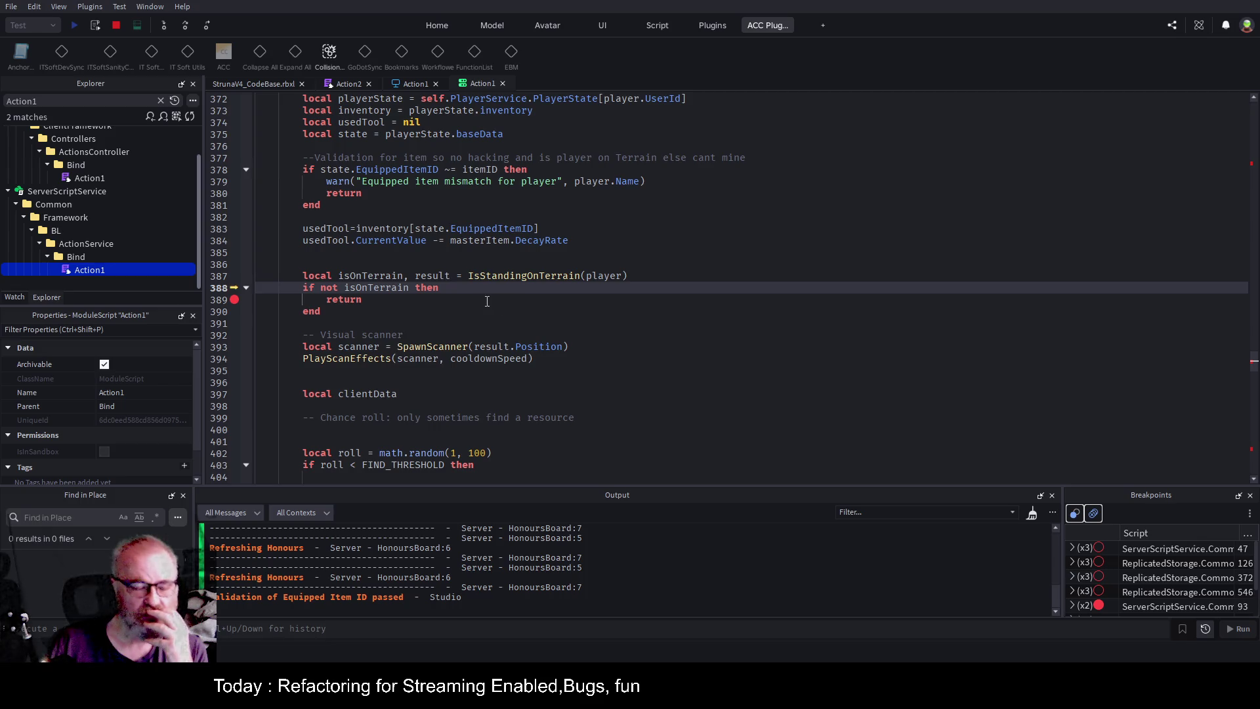
left_click(279, 82)
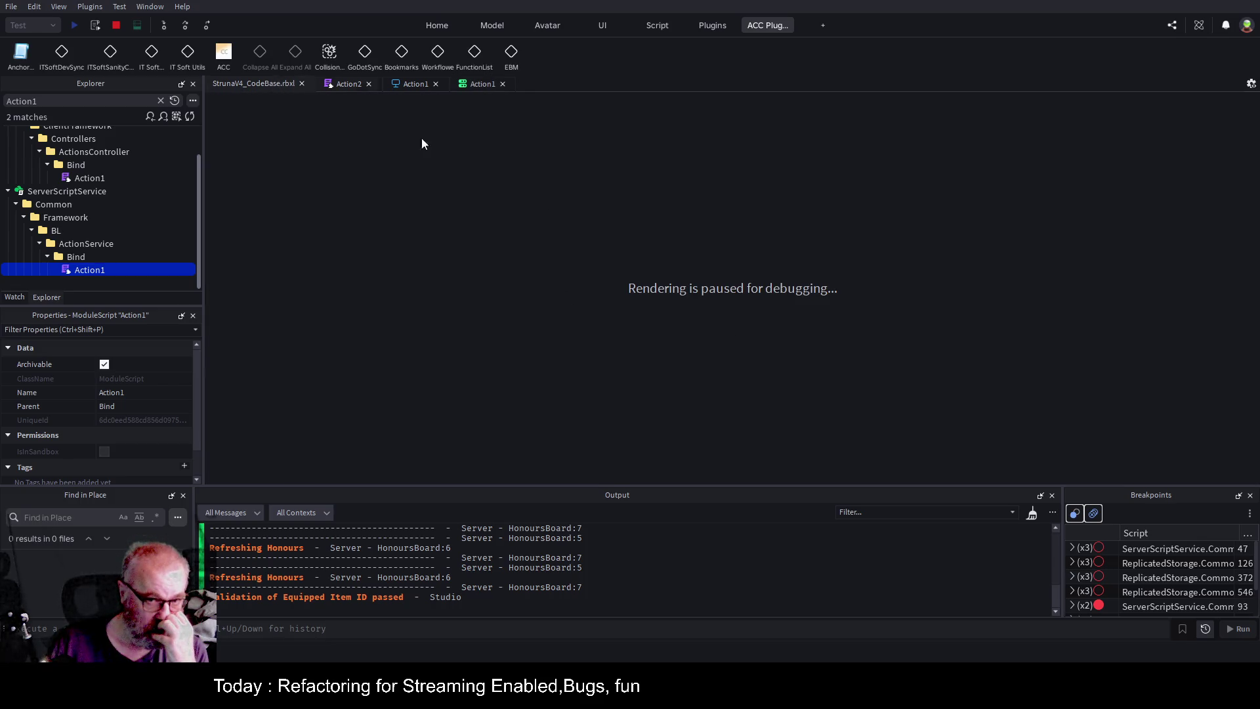
Jump to the IsStandingOnTerrain definition from the paused Action1 script with F12.
left_click(348, 82)
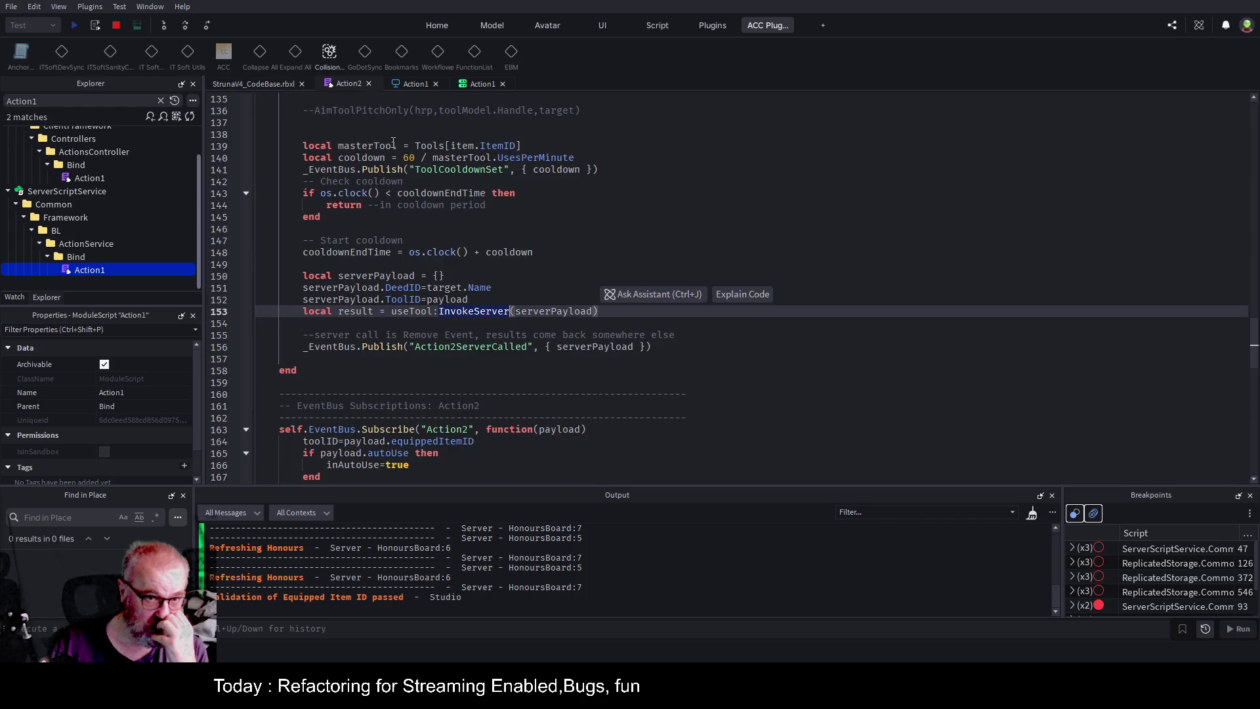
left_click(411, 83)
left_click(473, 82)
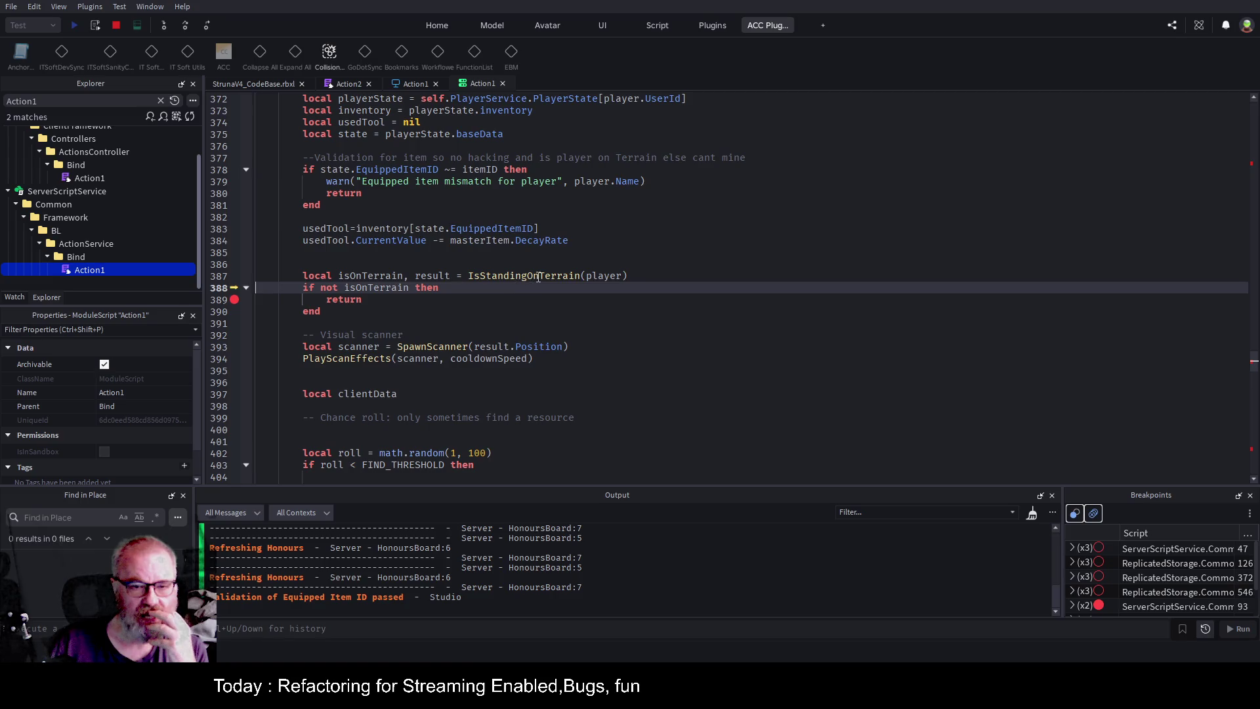
double_click(540, 276)
key("F12")
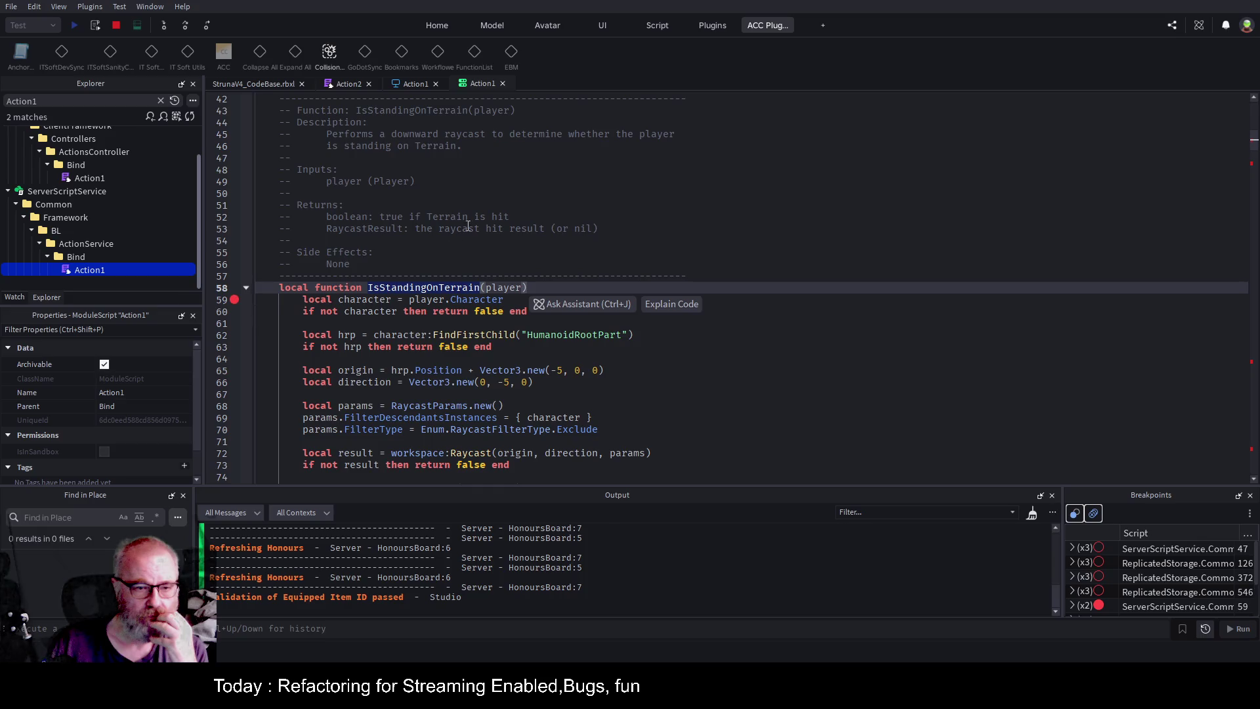
Inspect the -5 downward raycast length on line 66, then stop the playtest.
scroll(498, 196, "down", 1)
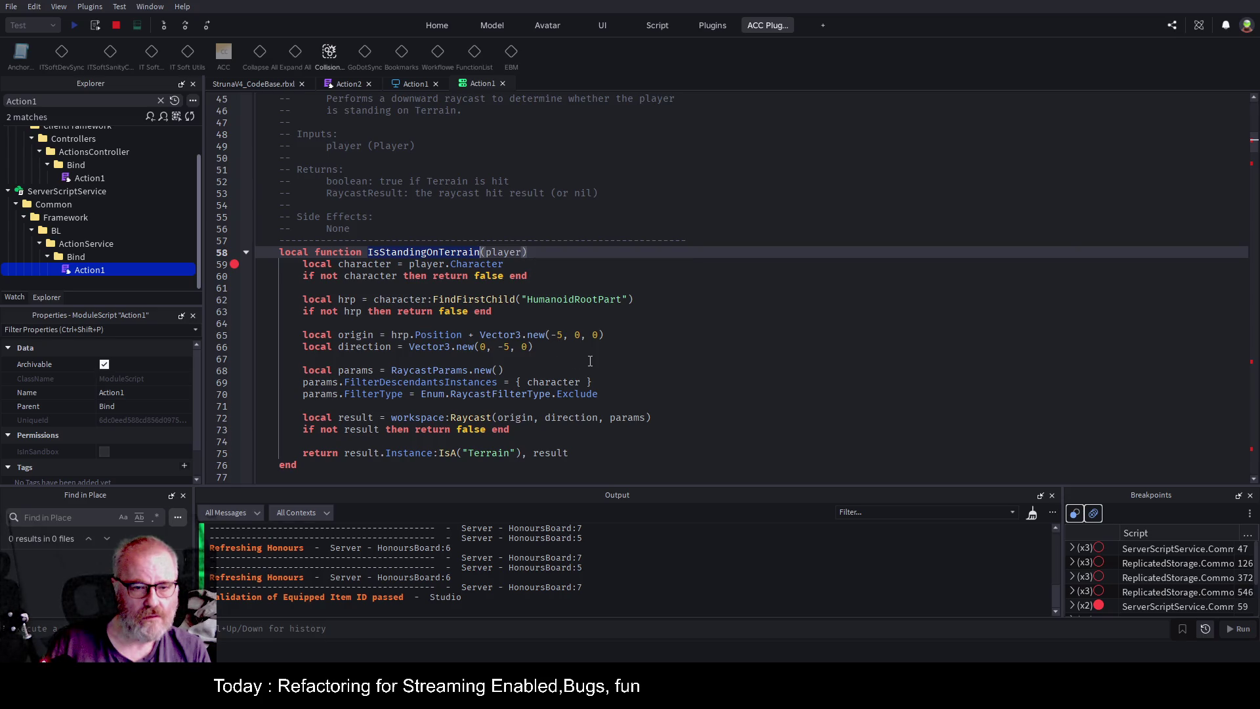
double_click(507, 347)
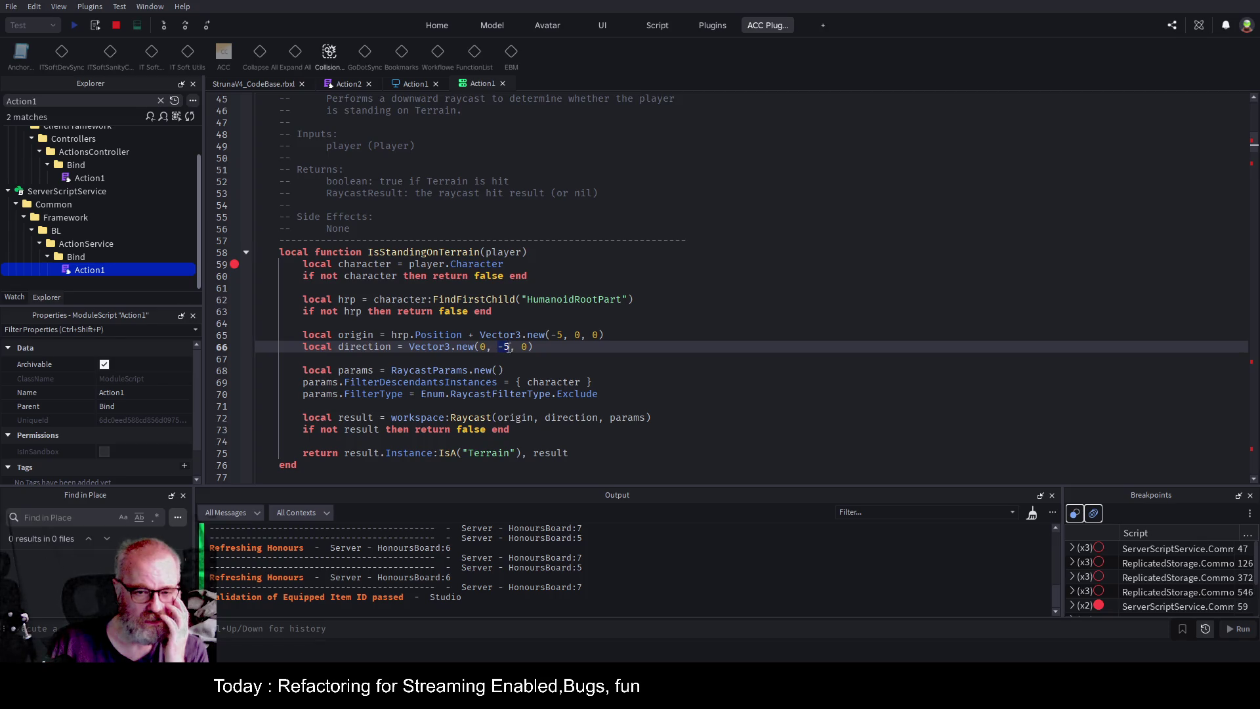
left_click(675, 374)
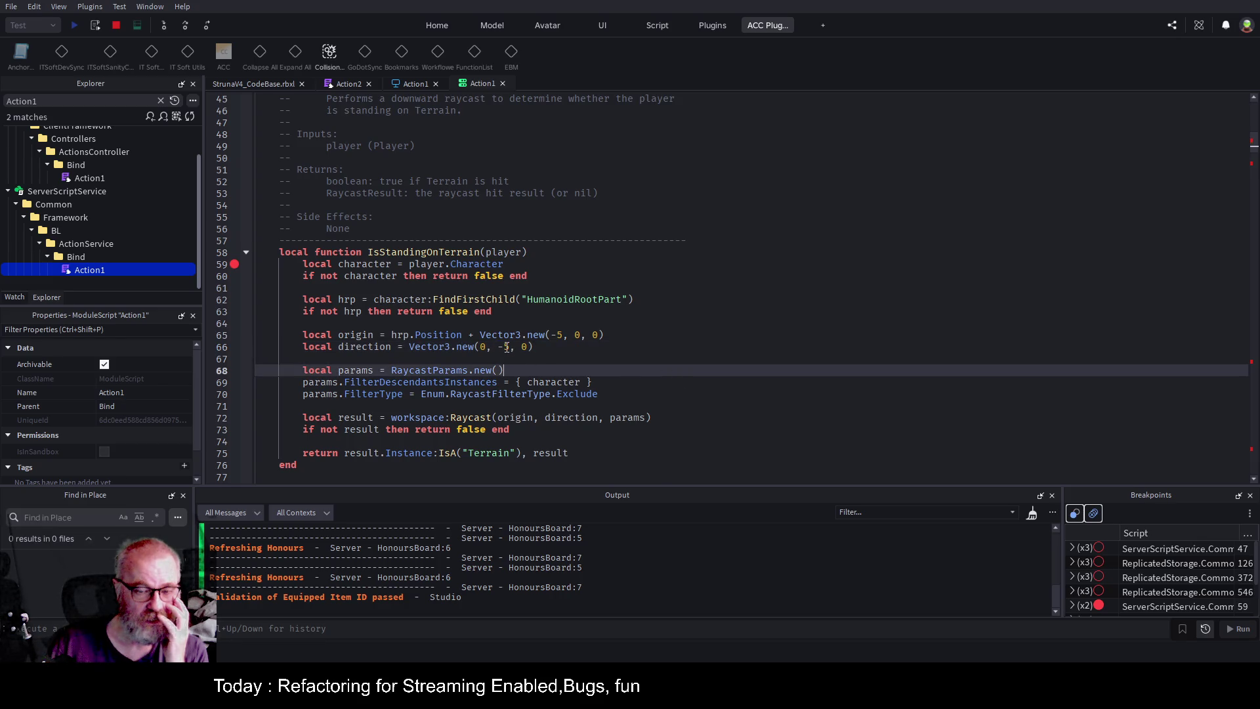
left_click(114, 25)
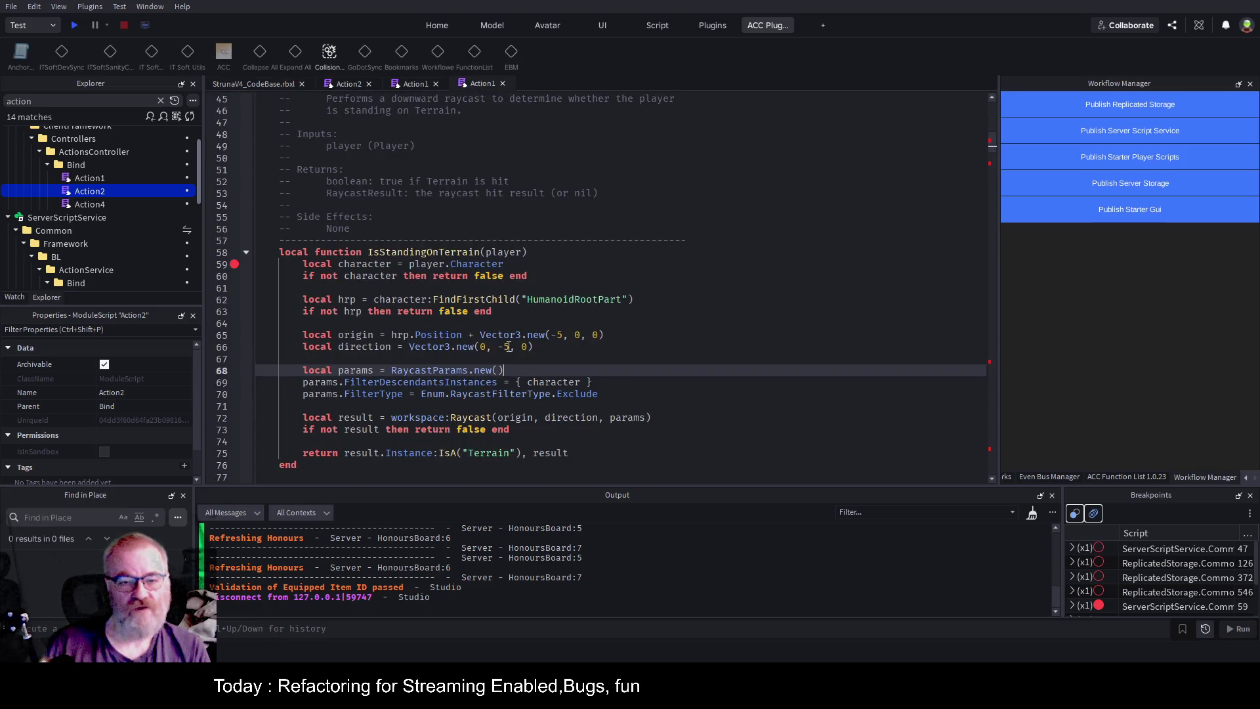
Change the line-66 raycast direction from -5 to -50 and start a new playtest.
left_click(510, 347)
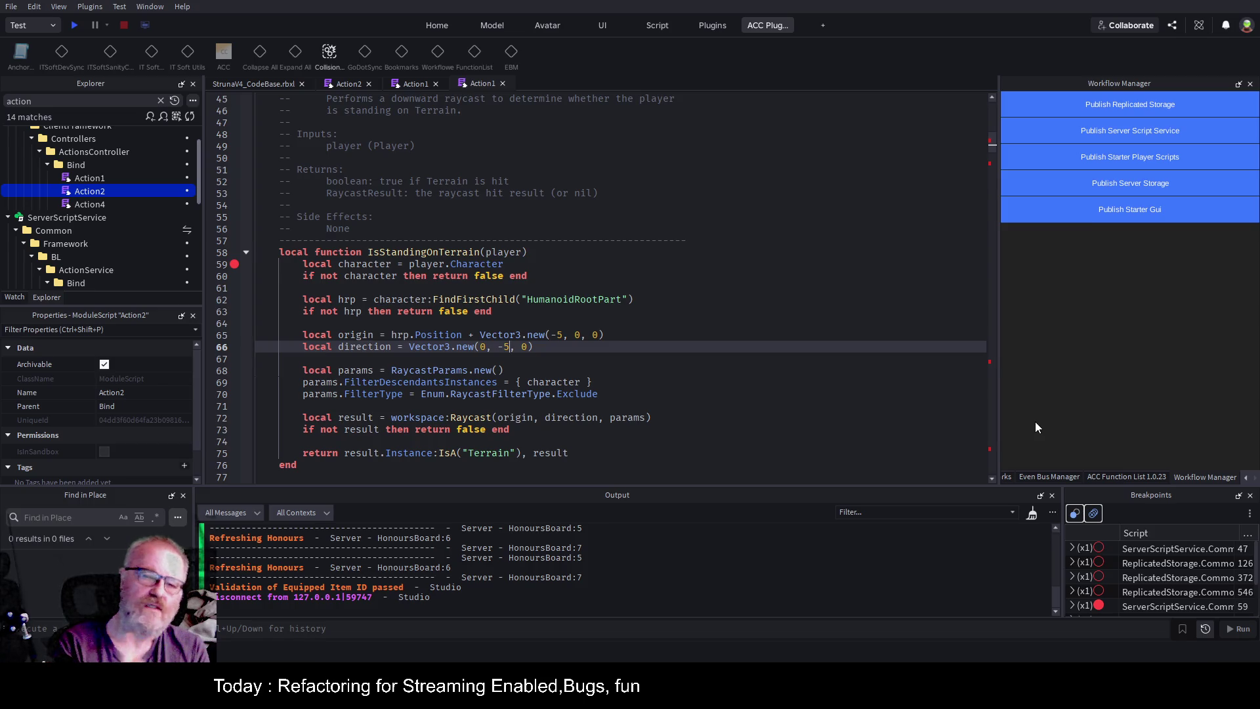
left_click(667, 357)
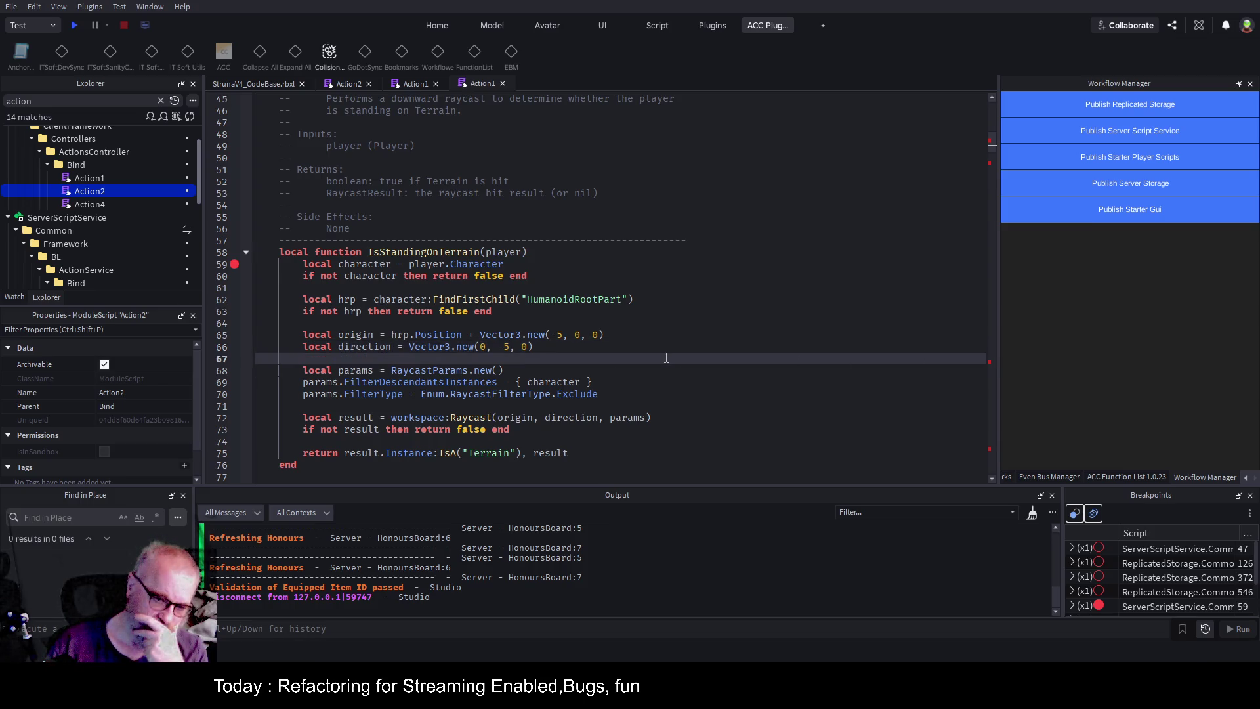
left_click(561, 347)
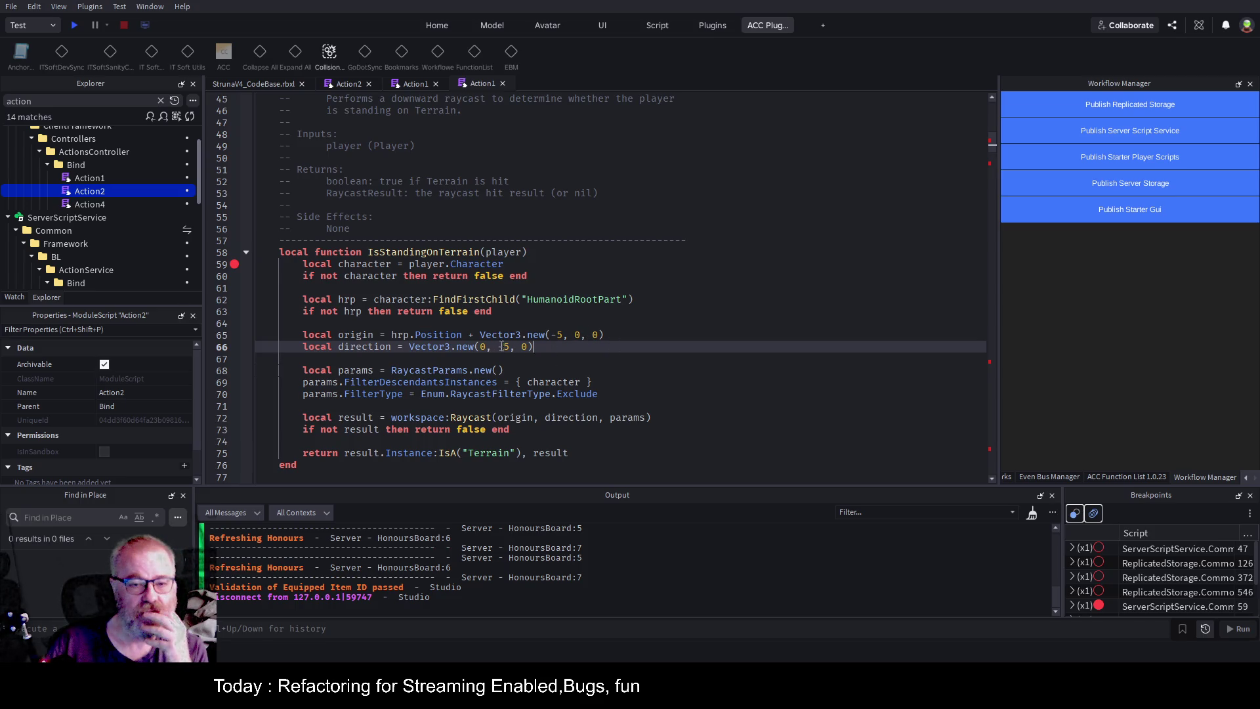
type("0")
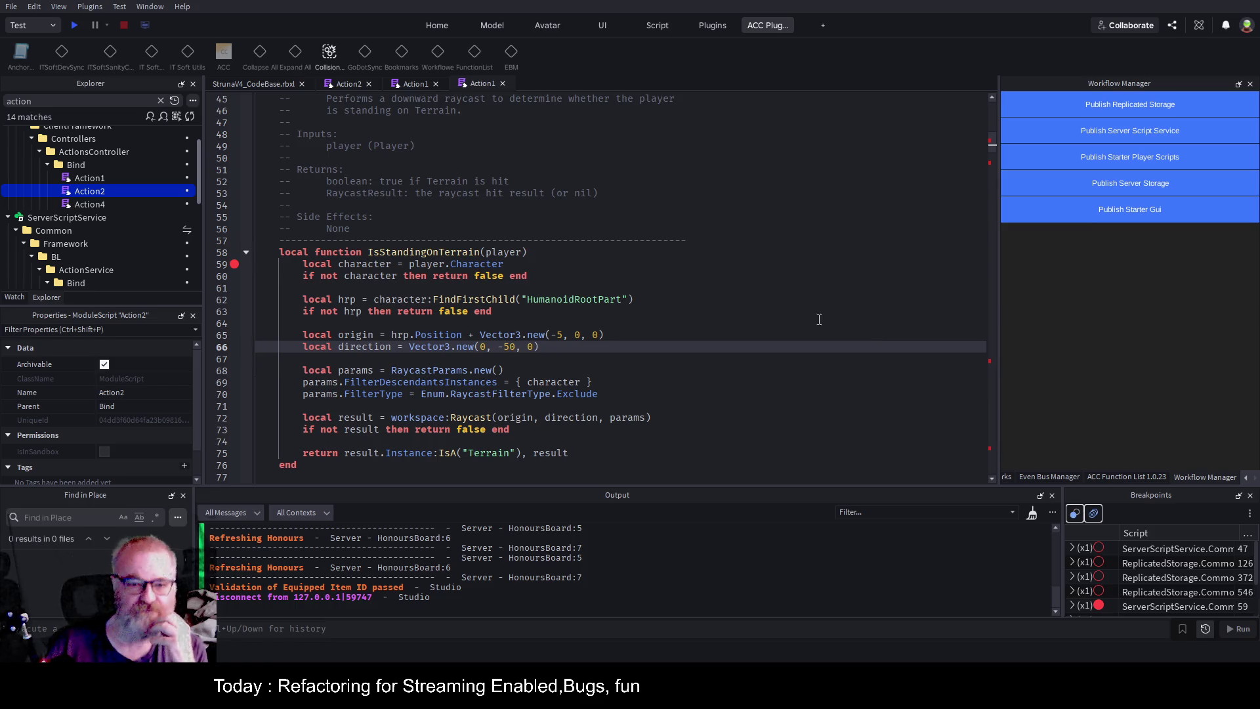
left_click(76, 25)
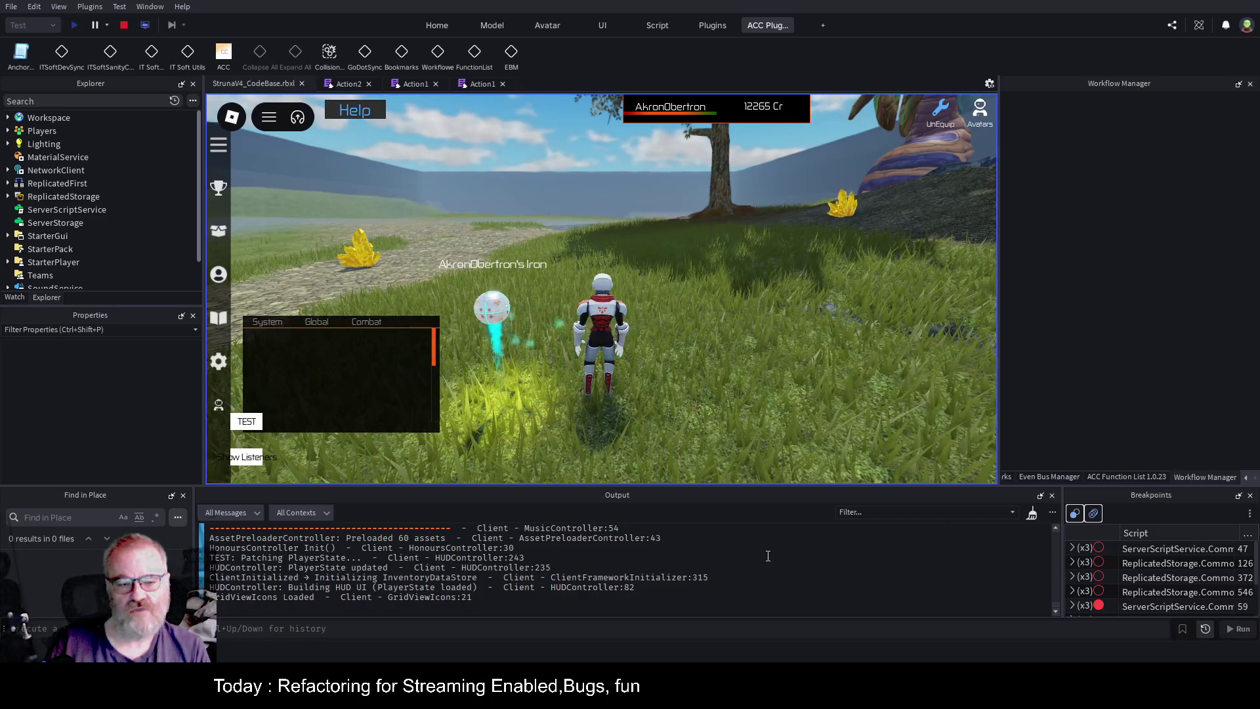
Clear the Output log and run the character over to the rocky slope.
right_click(839, 599)
left_click(846, 577)
key("d")
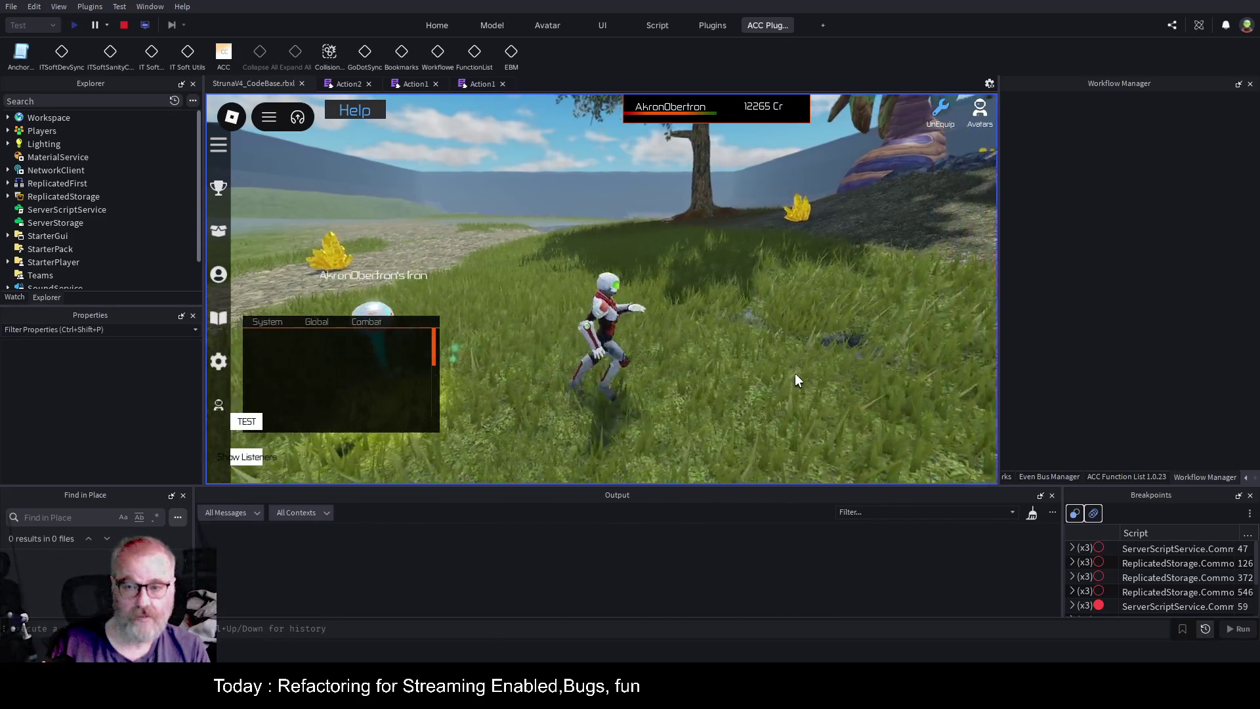
key("d")
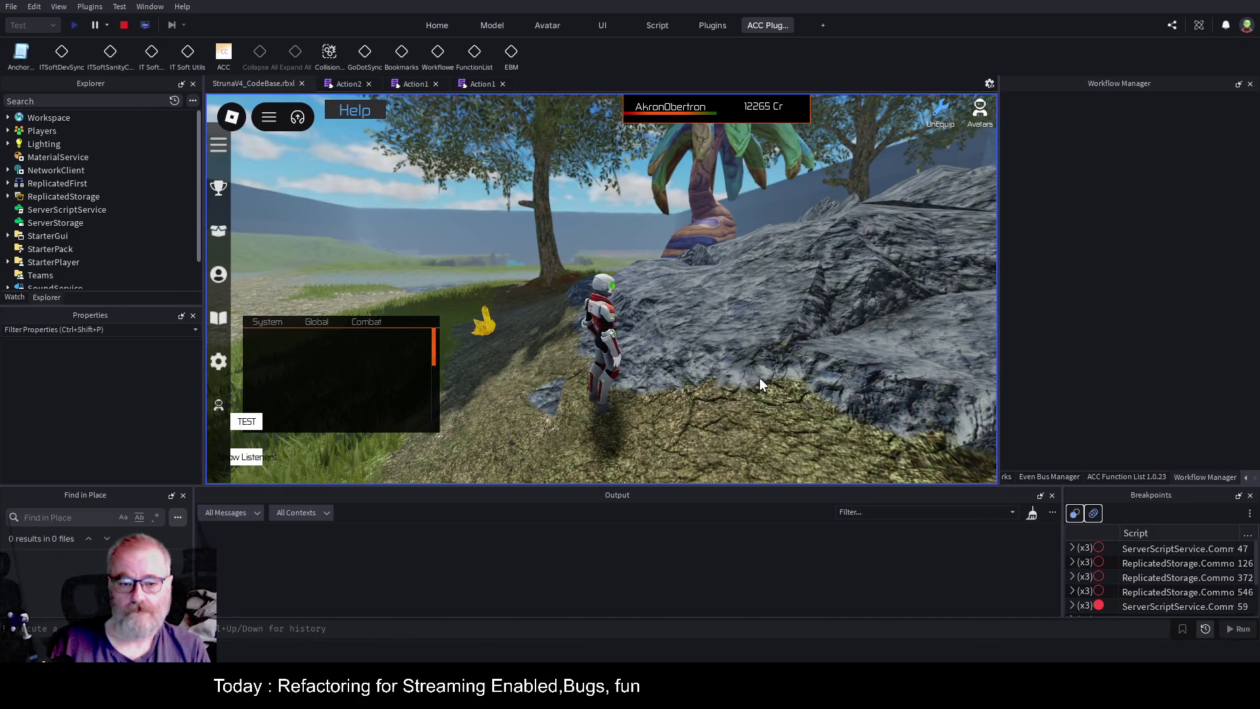
Equip the OOF001 tool from the inventory and use it to scan for resources.
key("i")
left_click(627, 244)
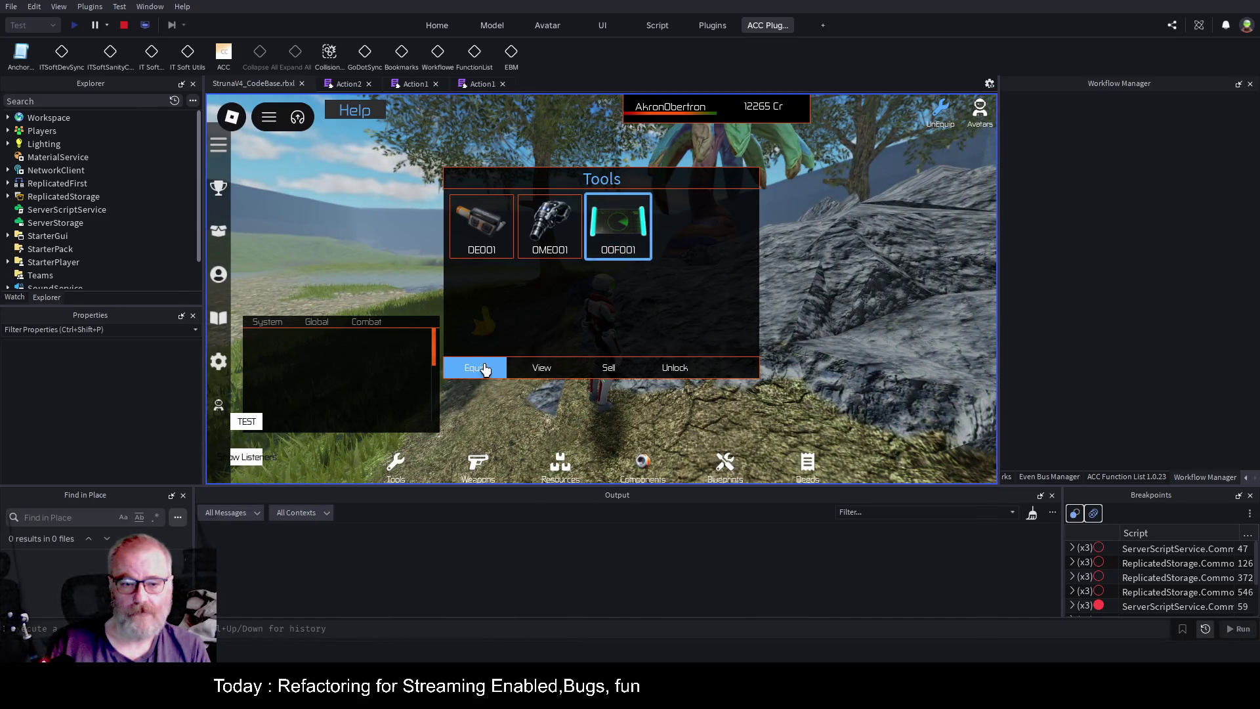
left_click(475, 367)
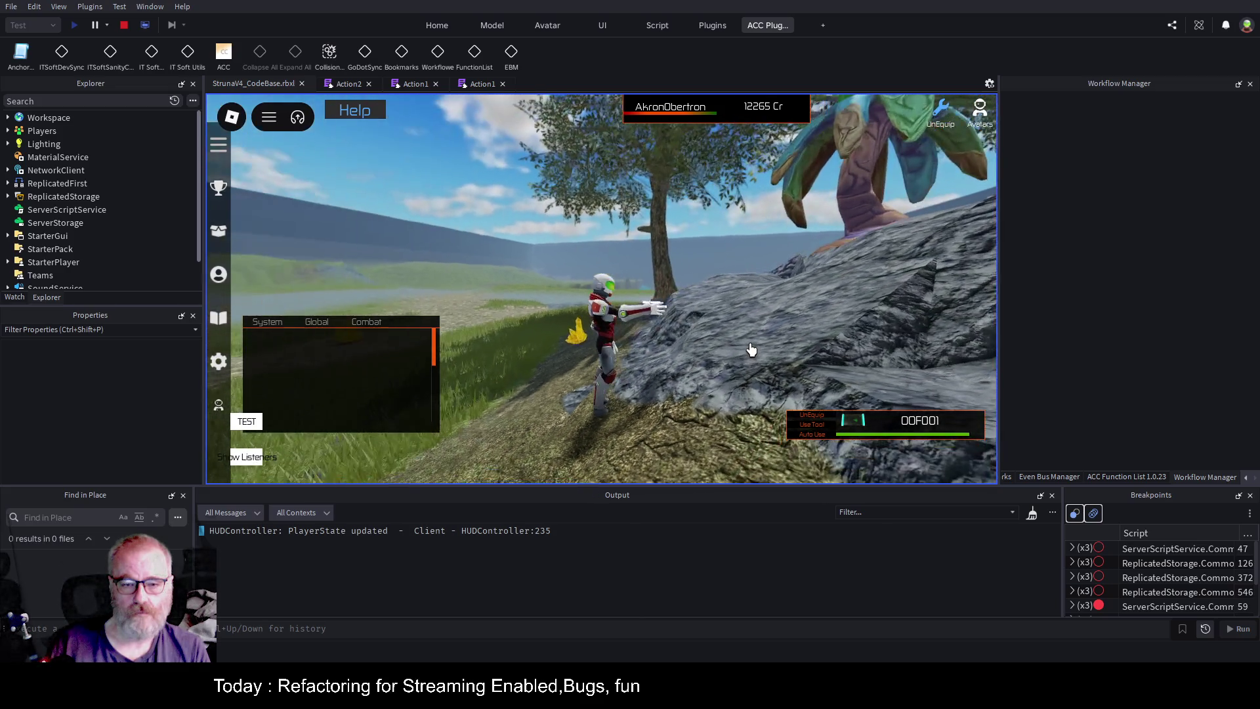
key("a")
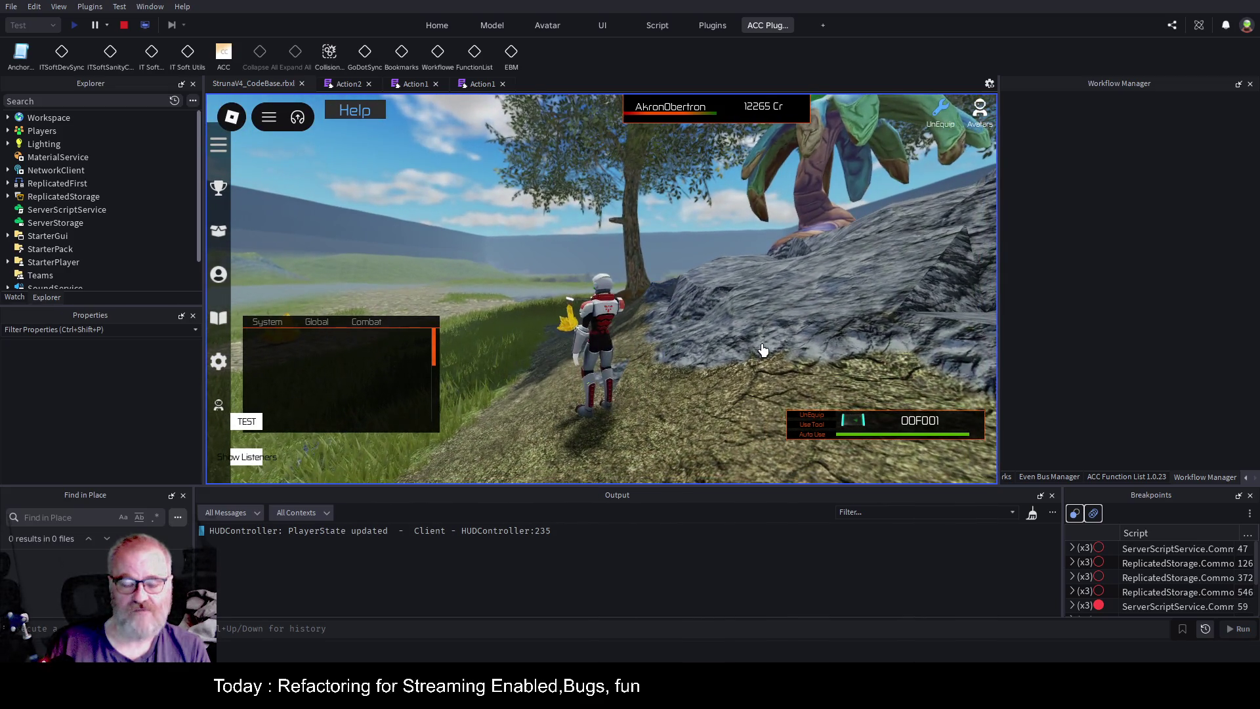
left_click(748, 355)
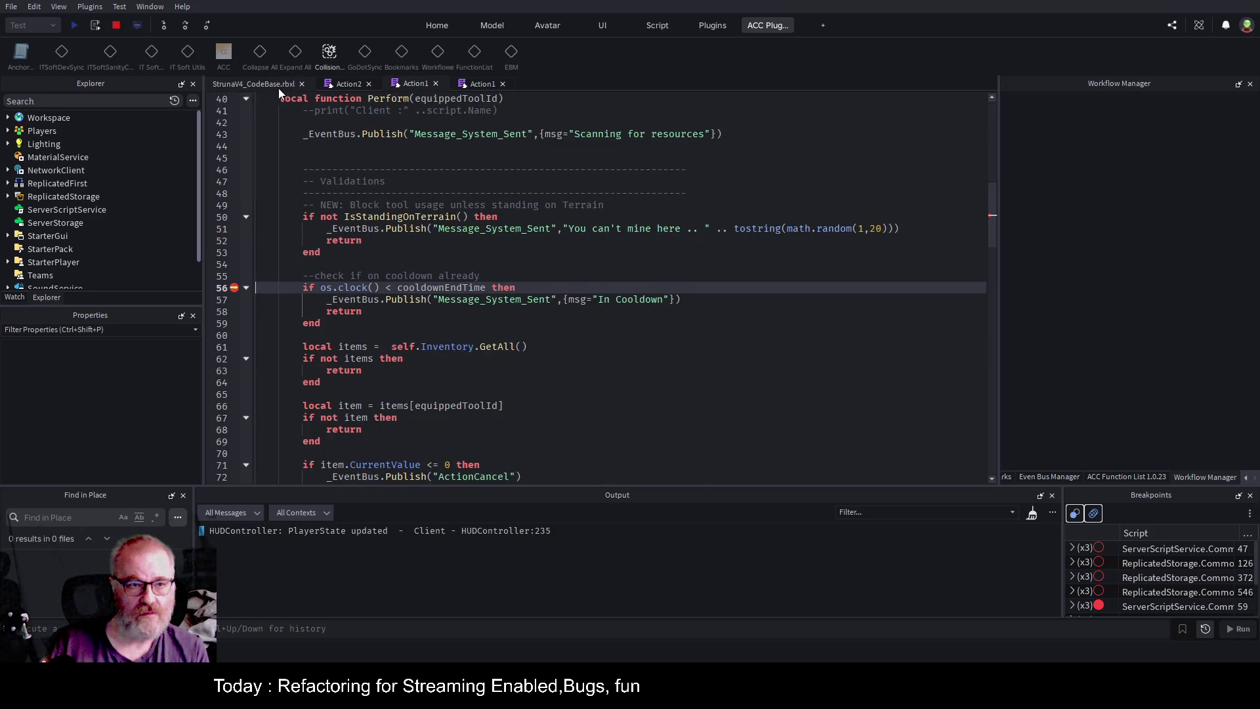
Continue past the scanner breakpoints, walk onto the rock, and use the mining tool there.
key("F5")
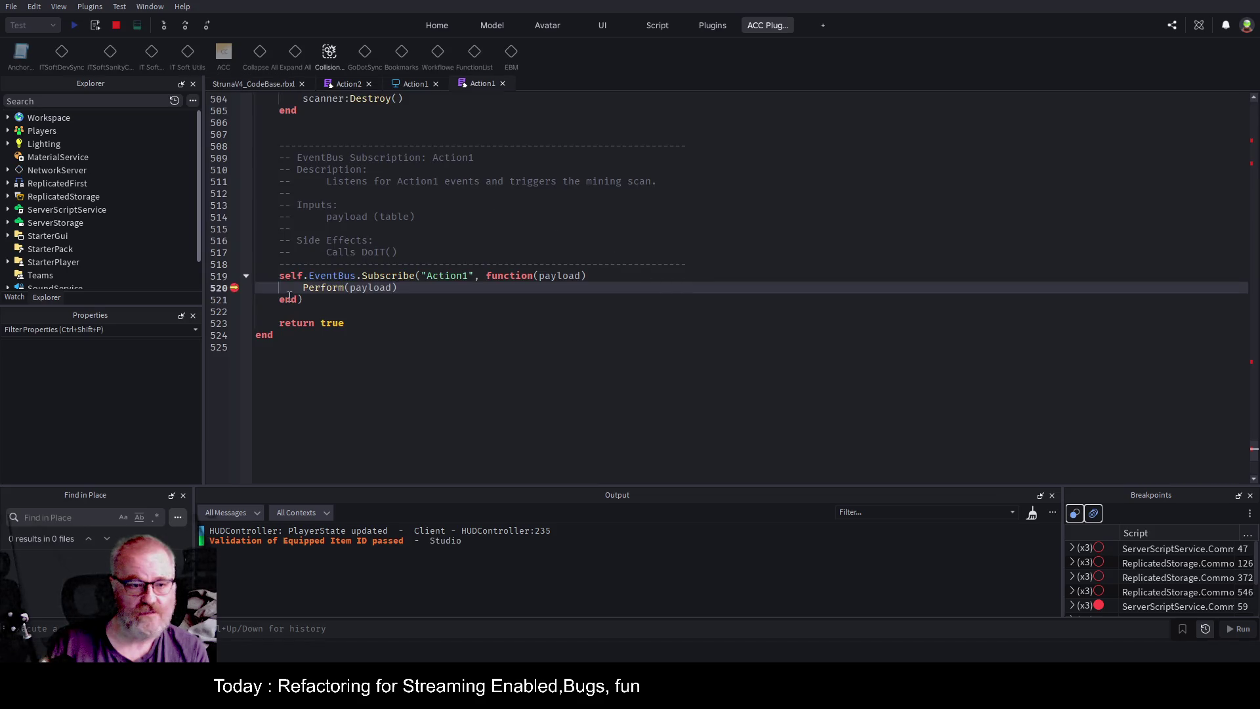
key("F5")
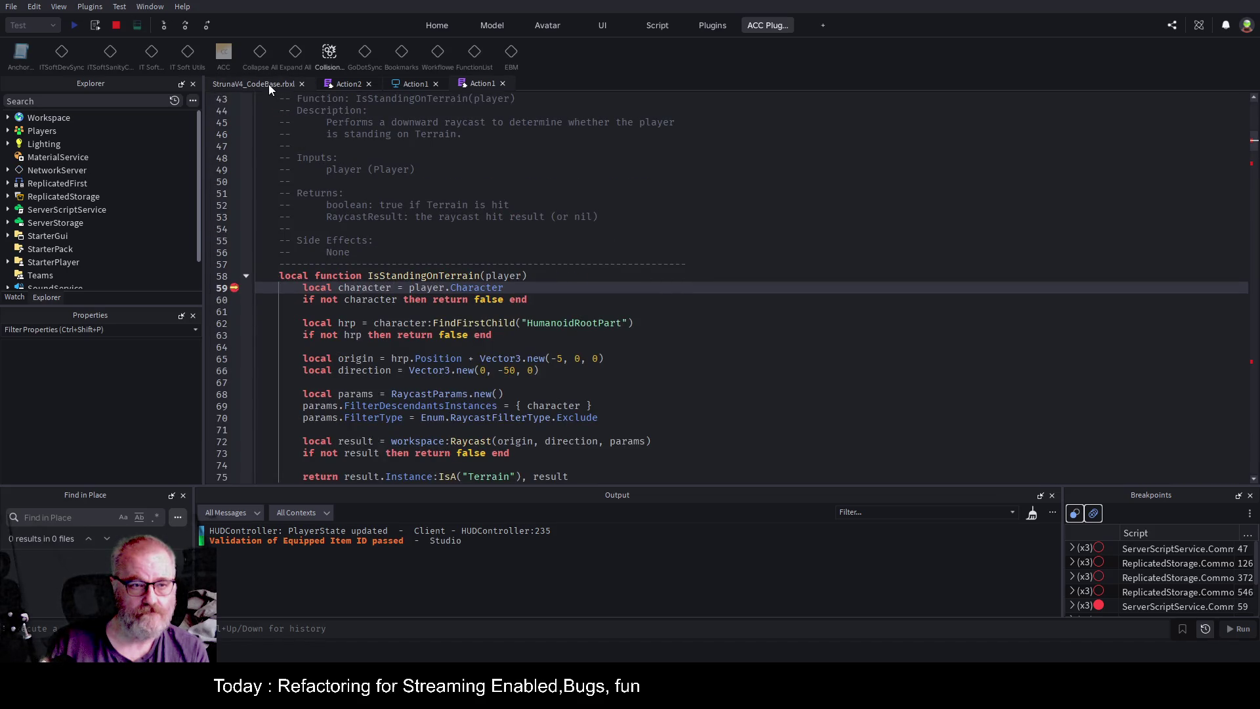
key("F5")
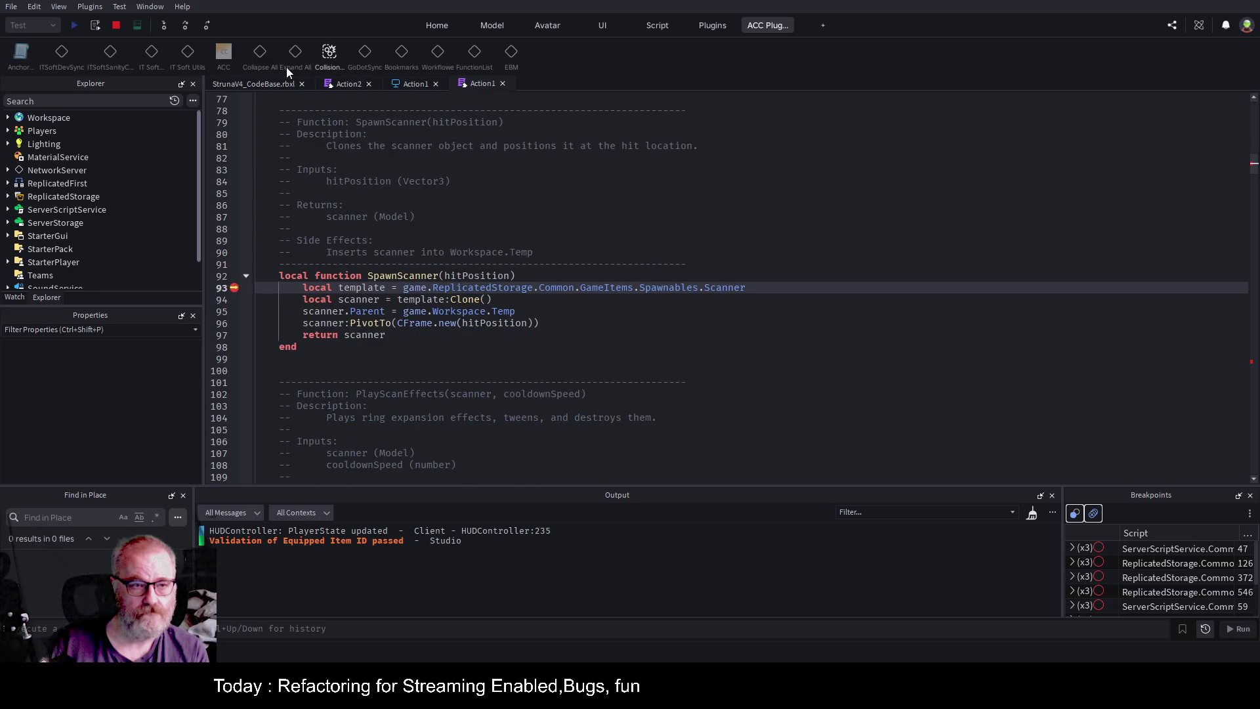
key("F5")
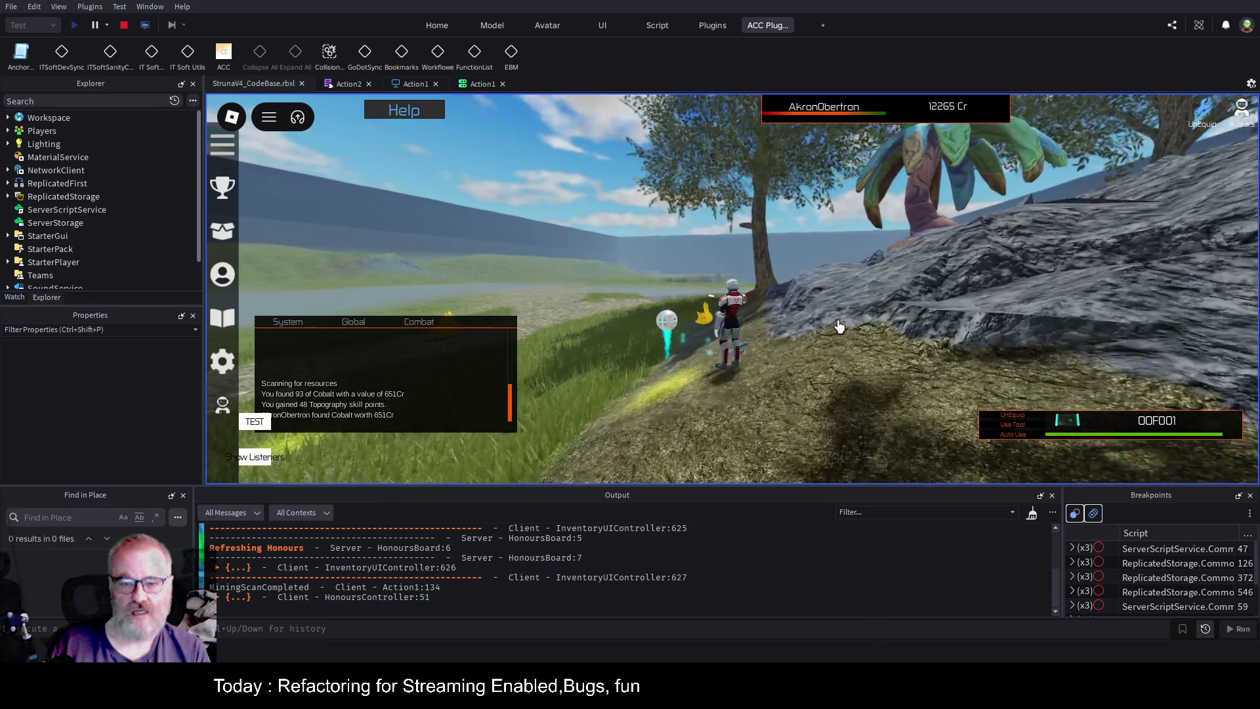
key("d")
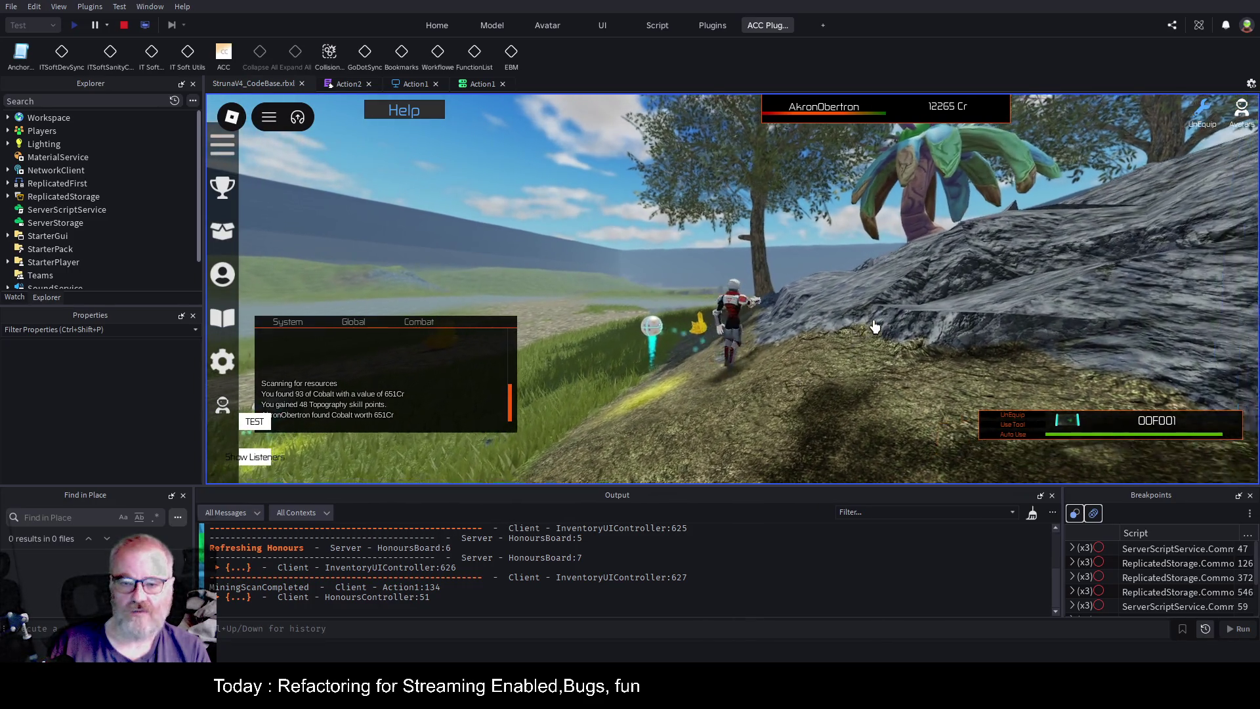
key("s")
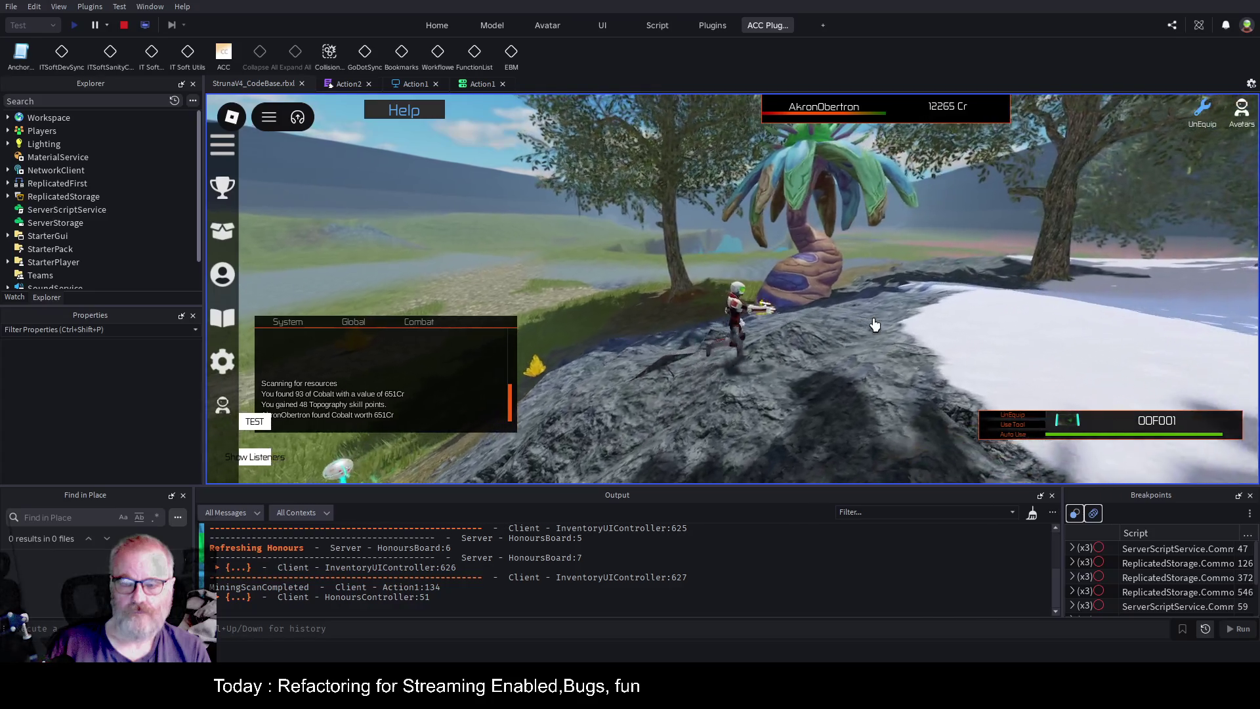
key("a")
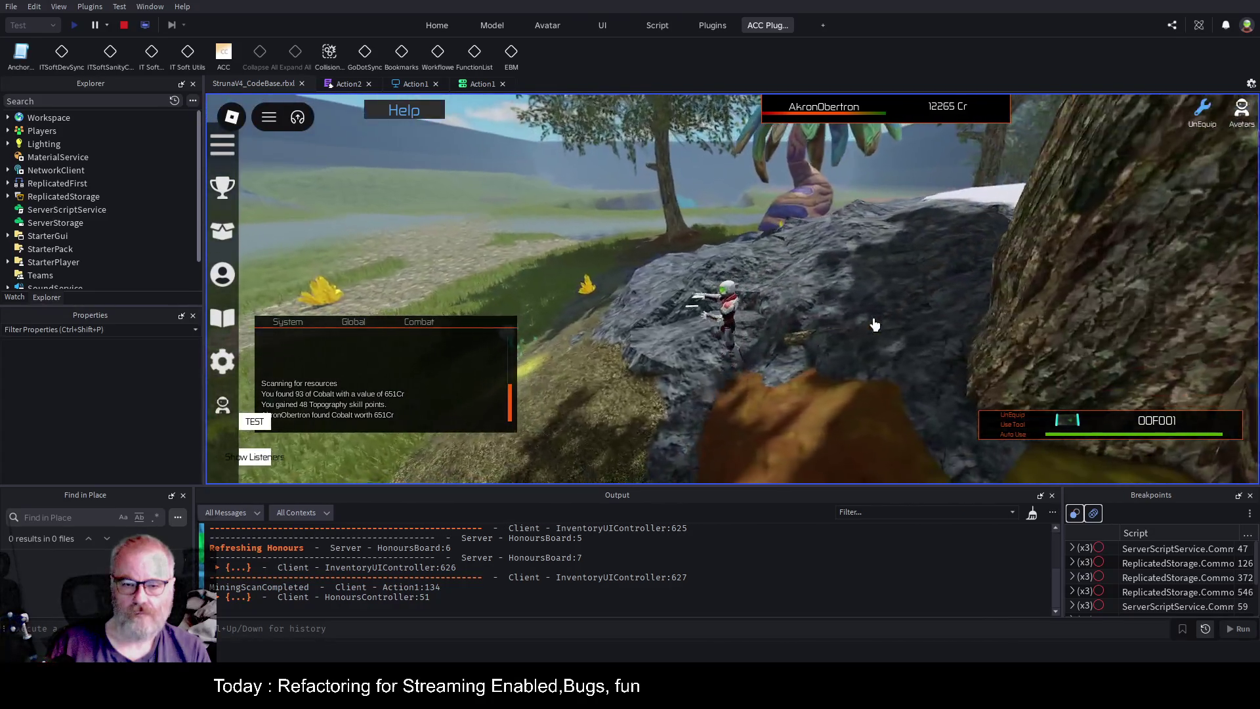
left_click(874, 323)
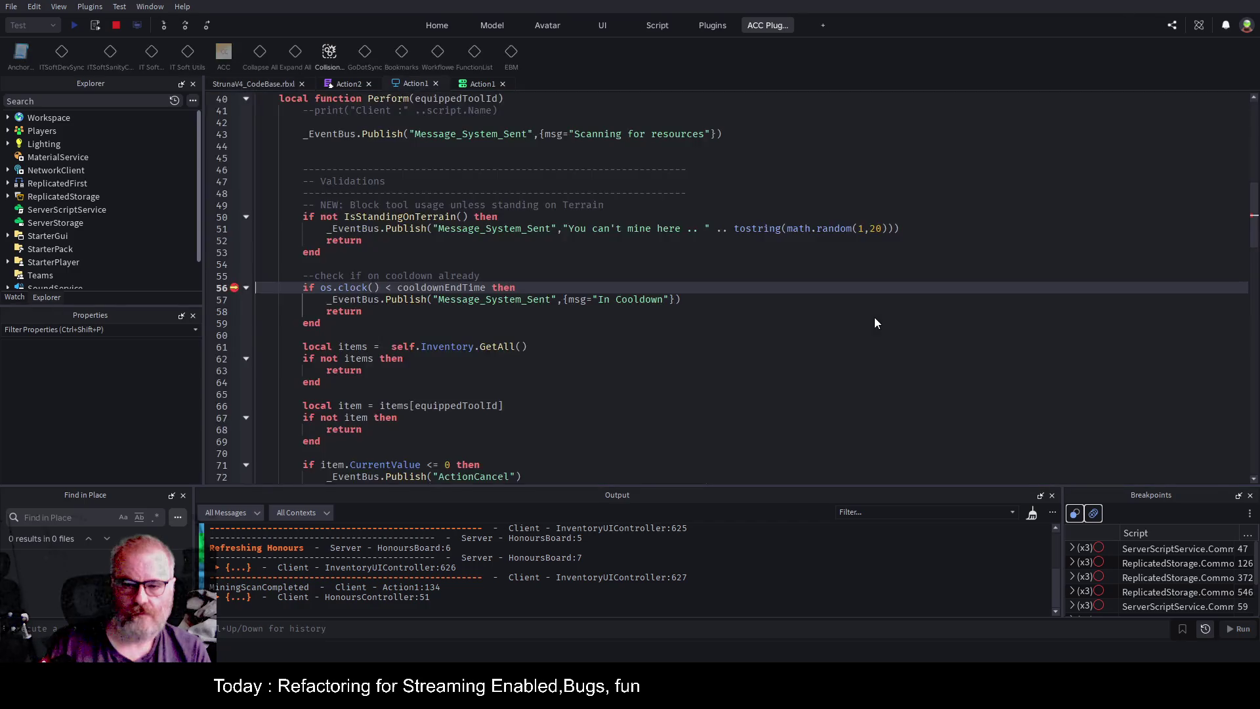
Resume from line 56, move the character to the tree, and reposition the message log.
key("F5")
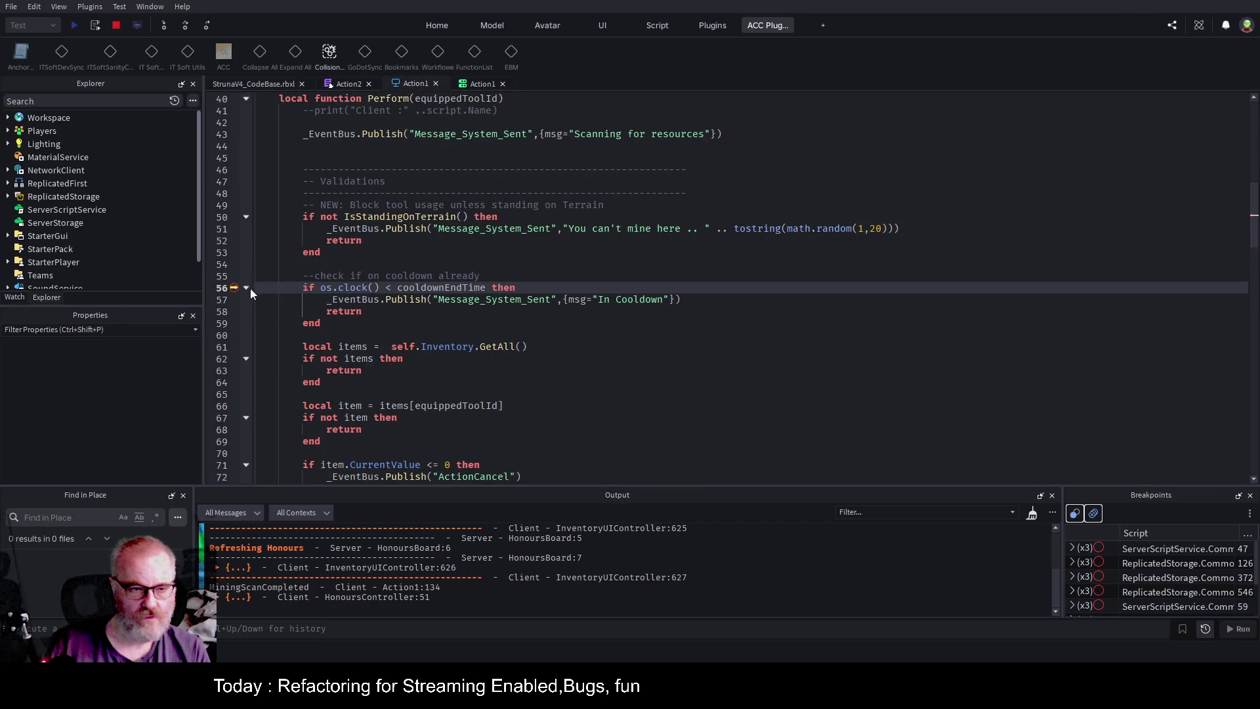
left_click(269, 82)
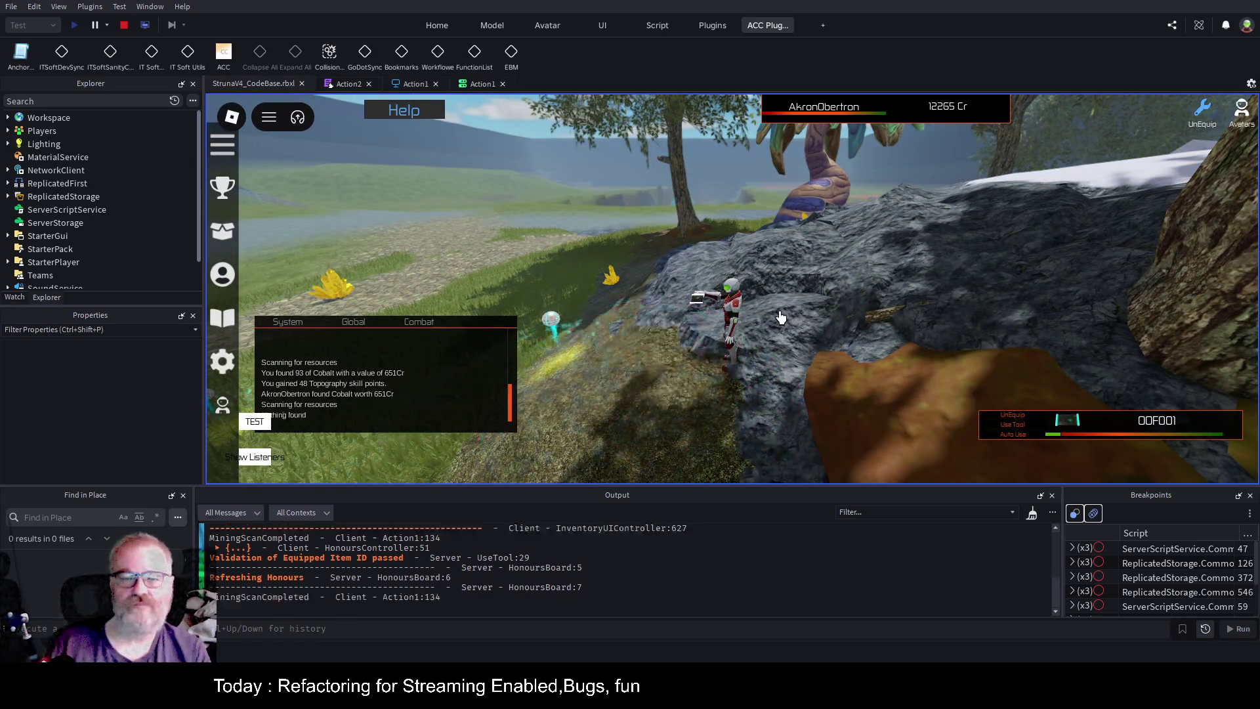
key("w")
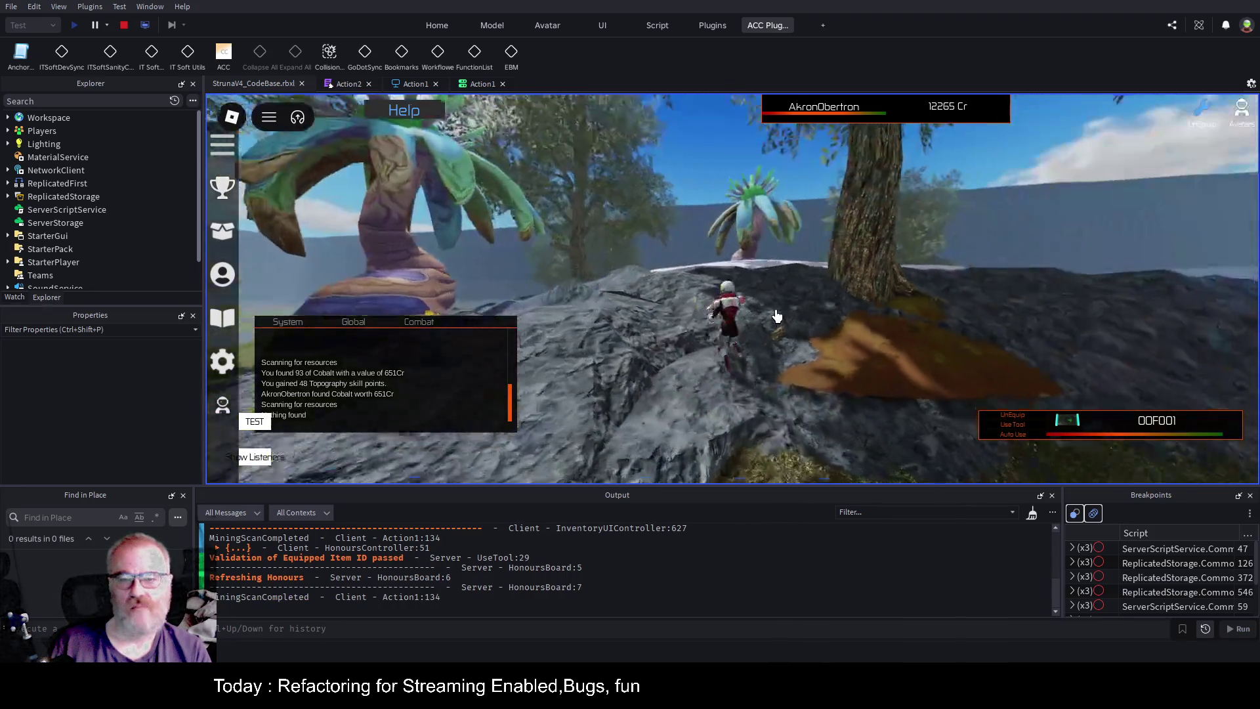
key("a")
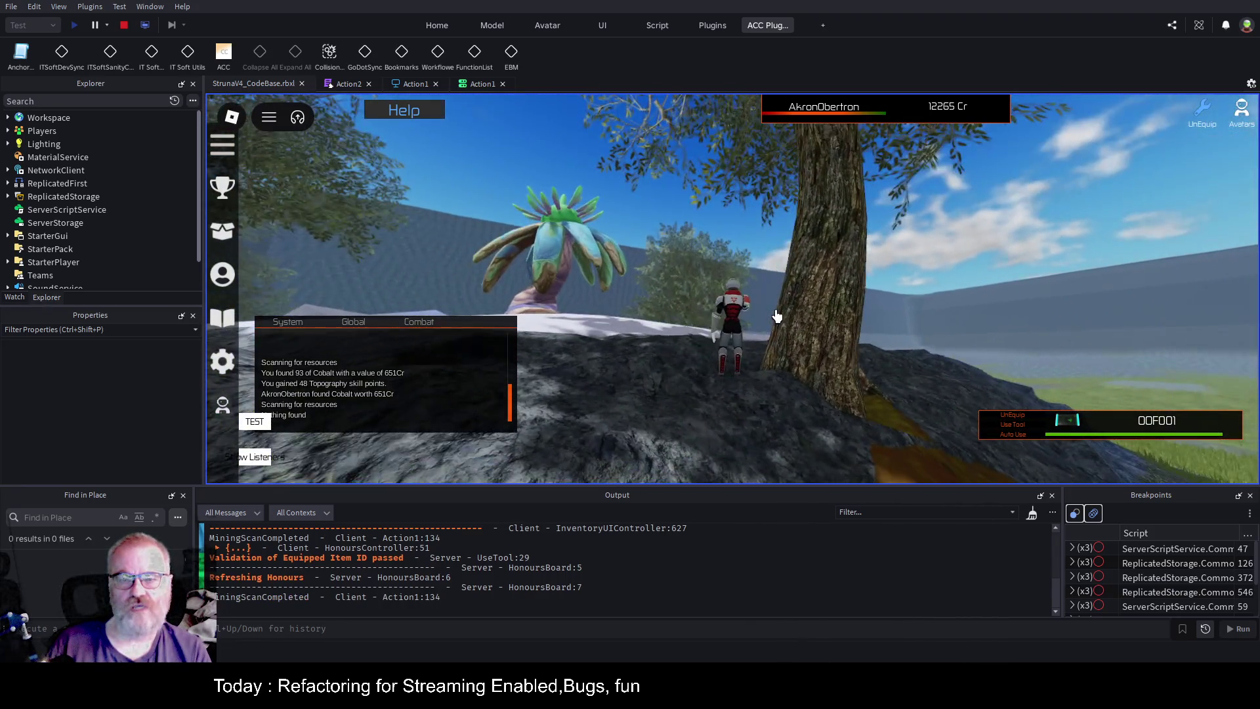
key("w")
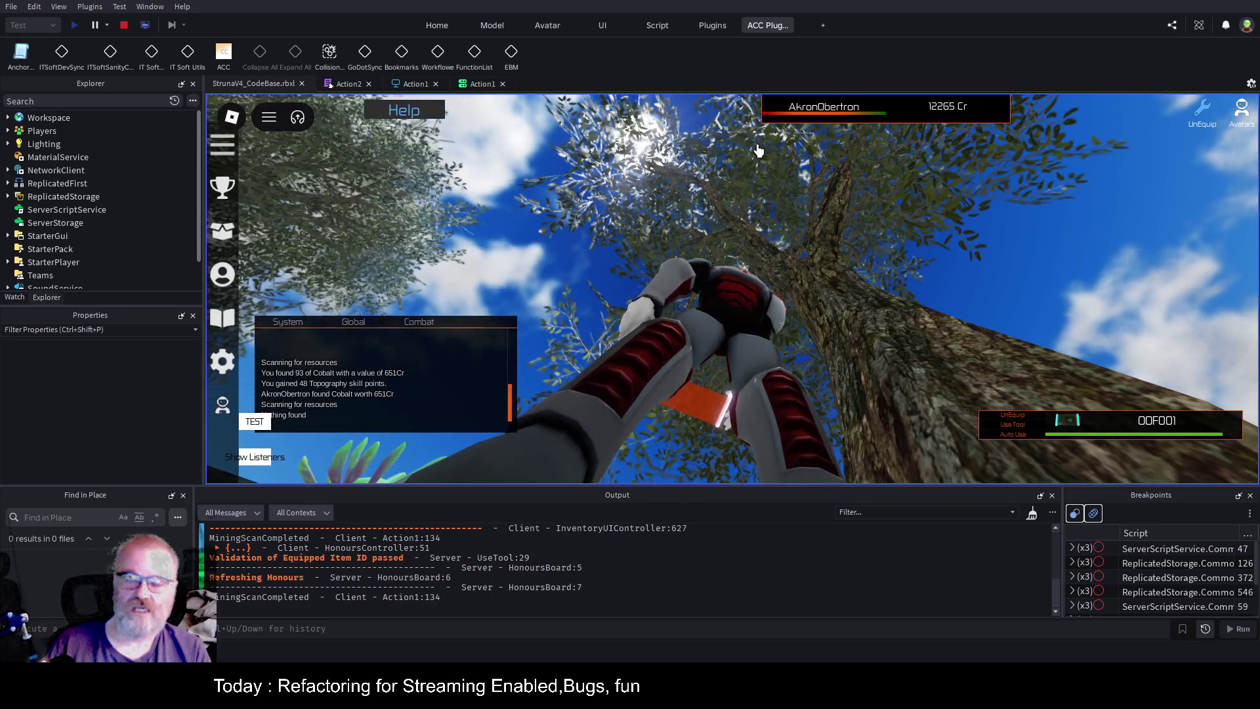
key("s")
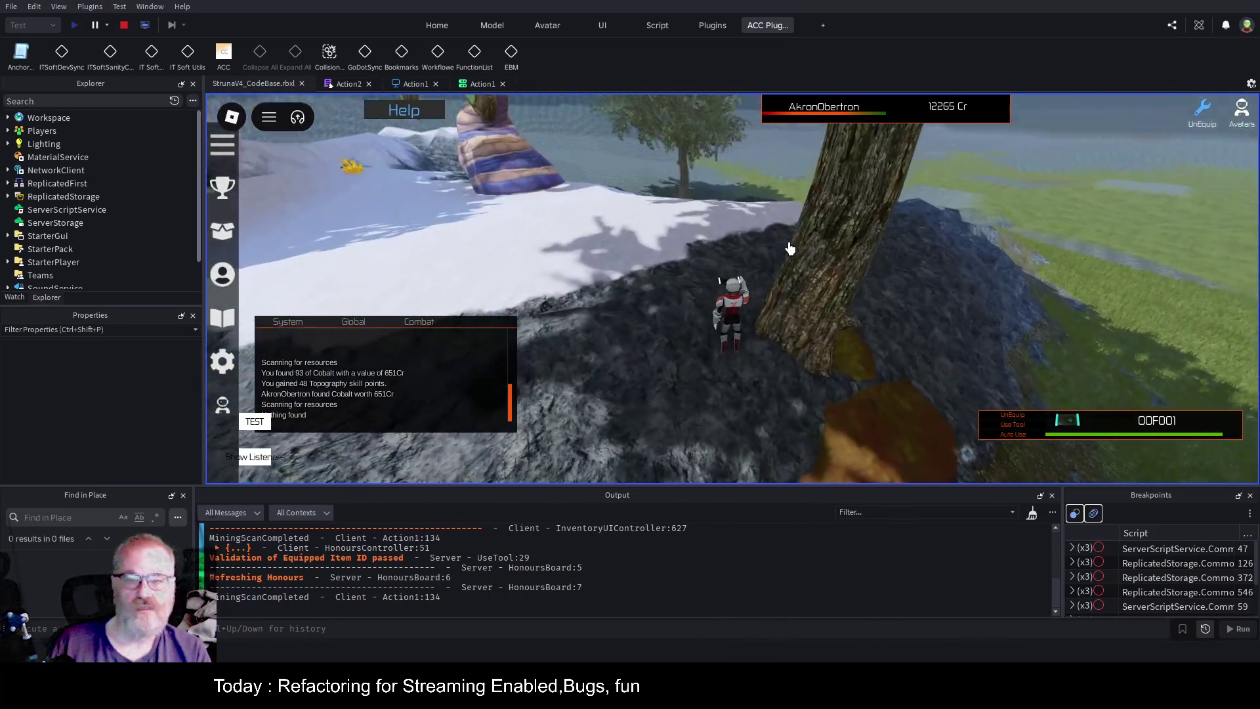
left_click_drag(392, 386, 378, 286)
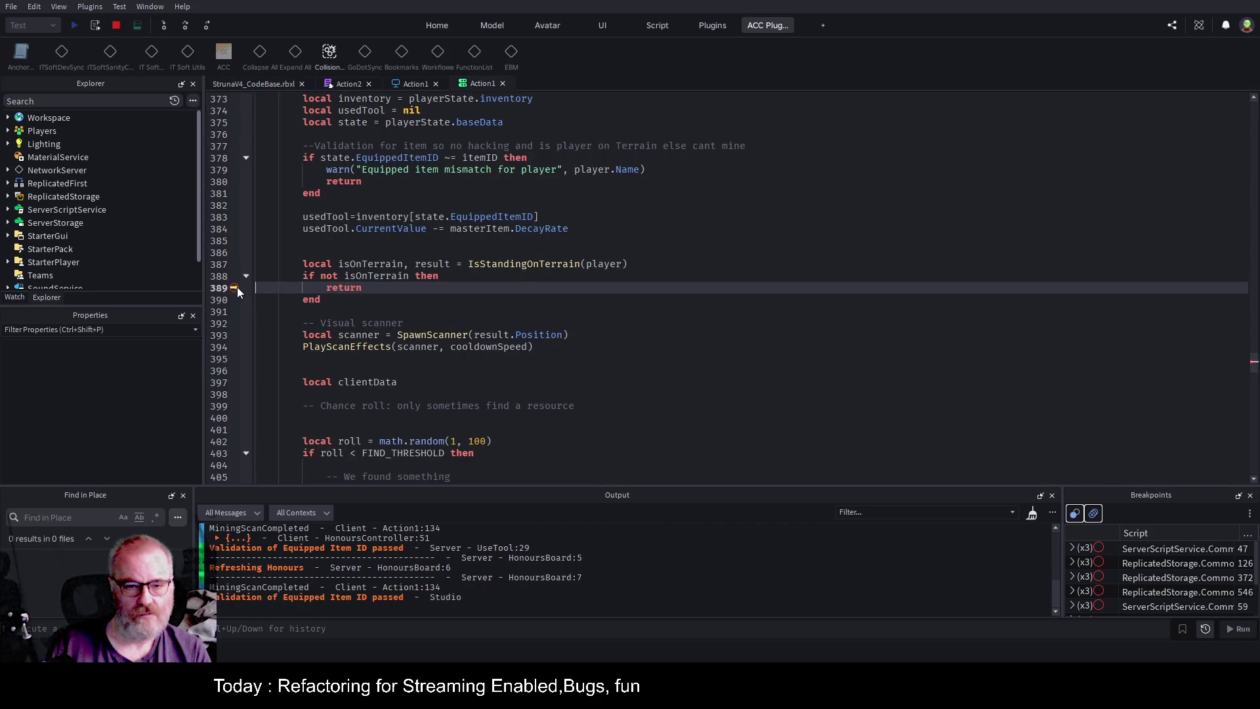
Resume from the line-389 breakpoint, switch to client view, and return to Action1.
key("F5")
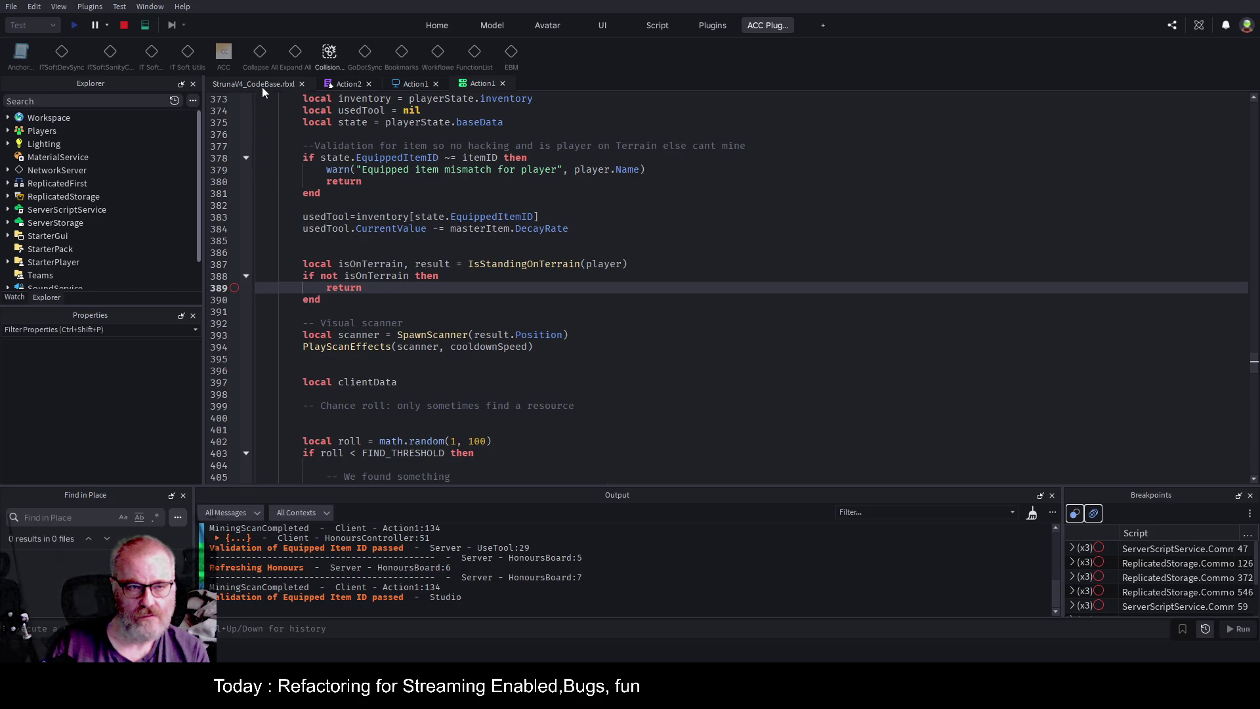
left_click(263, 85)
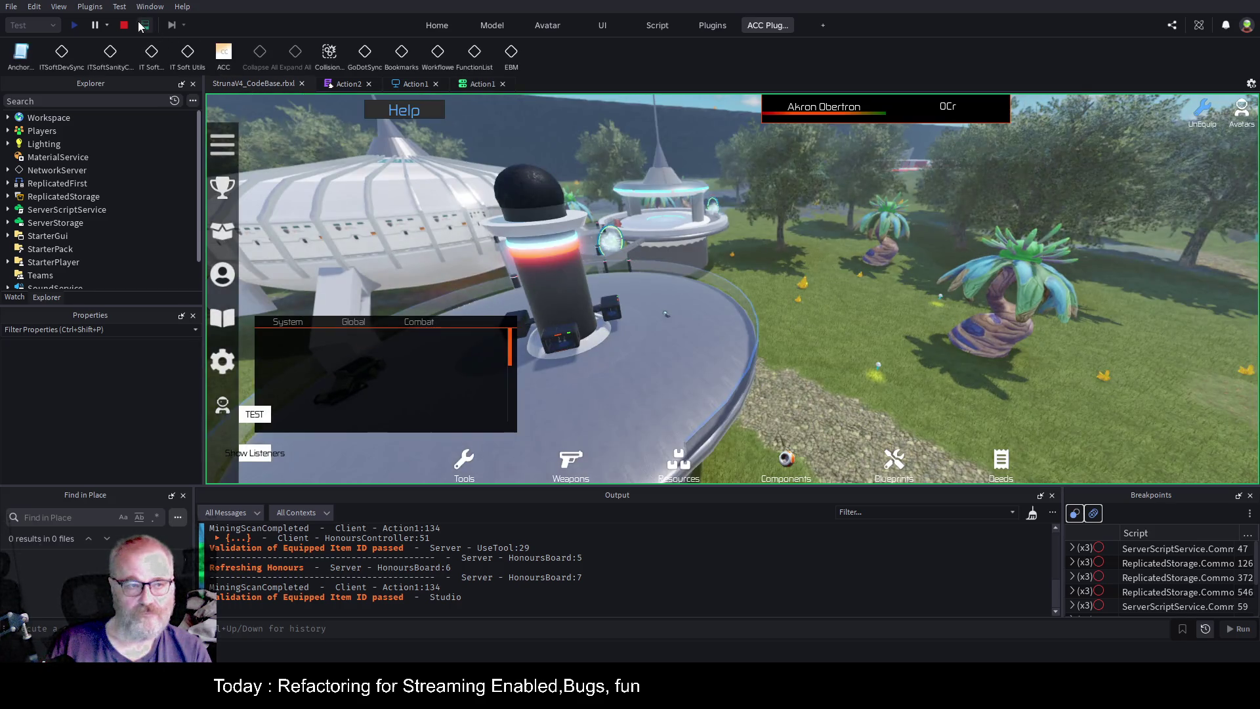
left_click(144, 25)
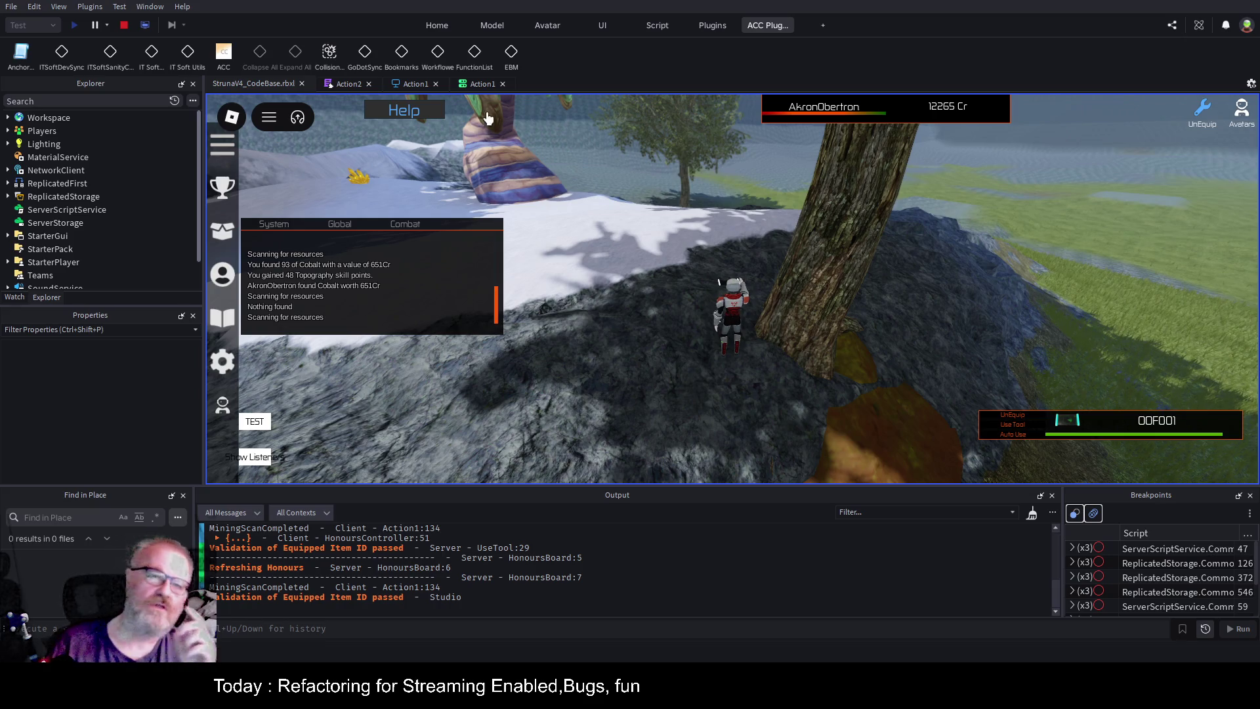
left_click(474, 84)
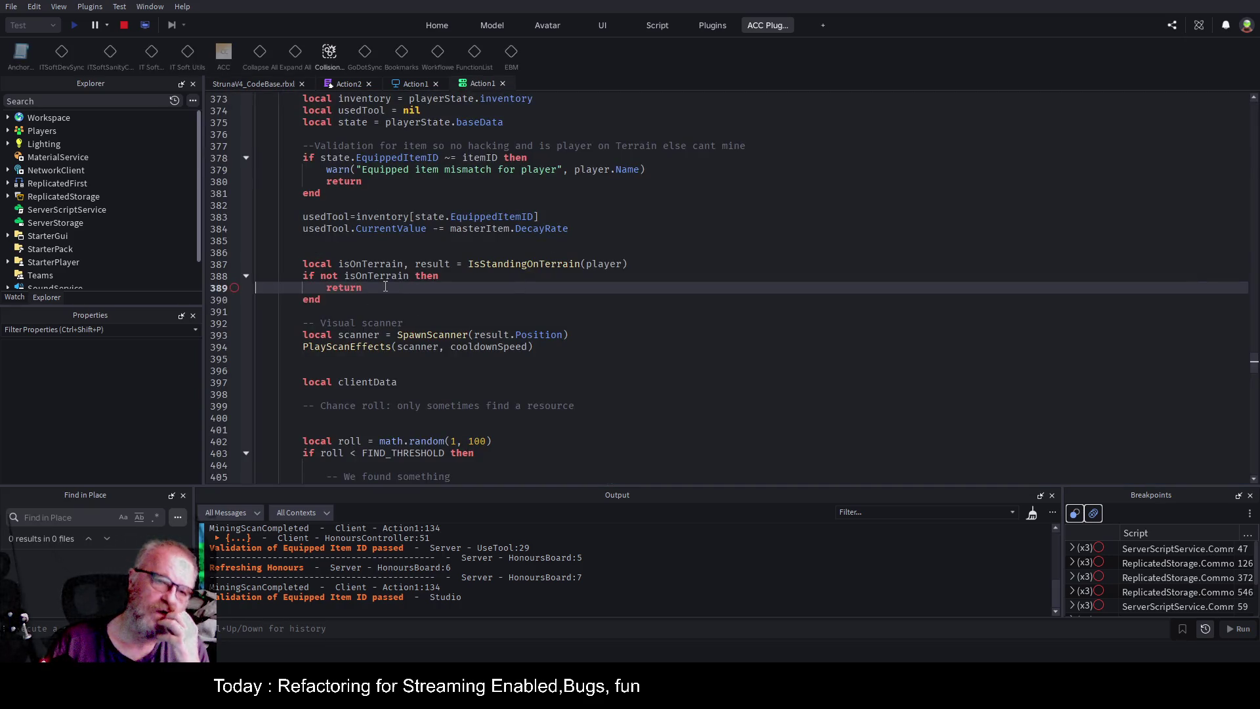
Insert warn("Not on terrain wehen raycasting down 50") below the terrain check, then return to the game.
left_click(470, 278)
left_click(412, 288)
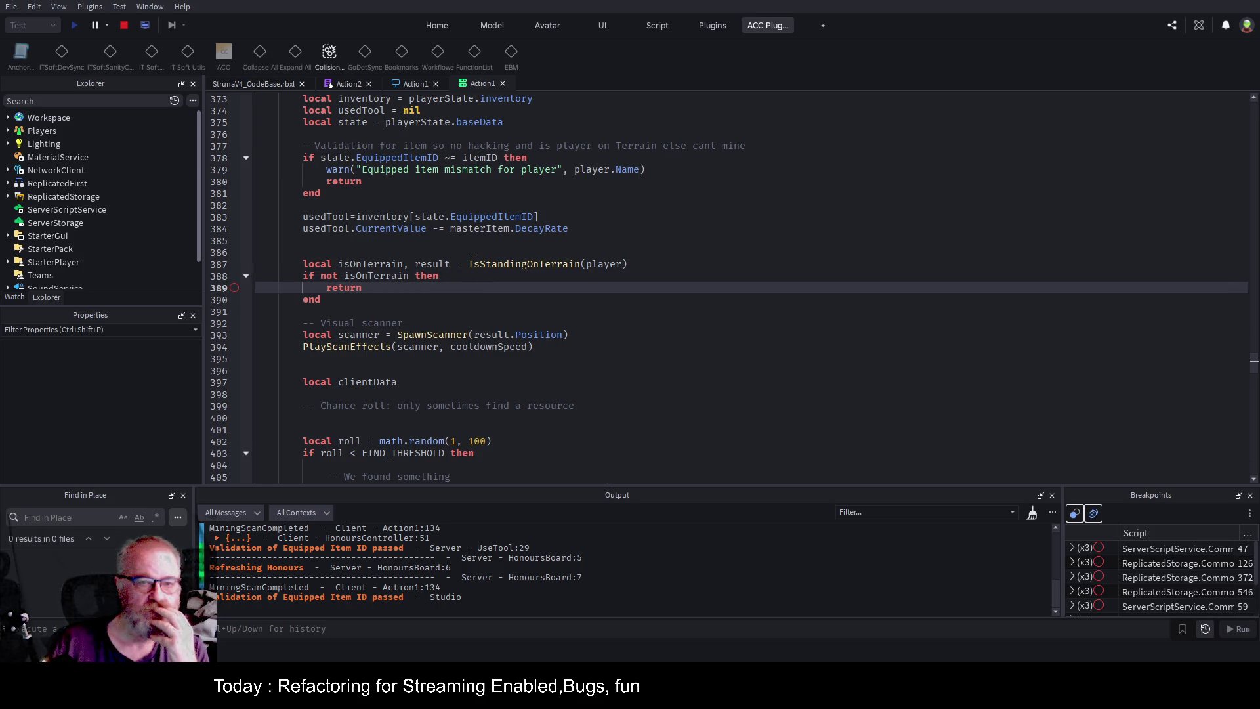
left_click(472, 278)
key("Return")
type("warn(\"N")
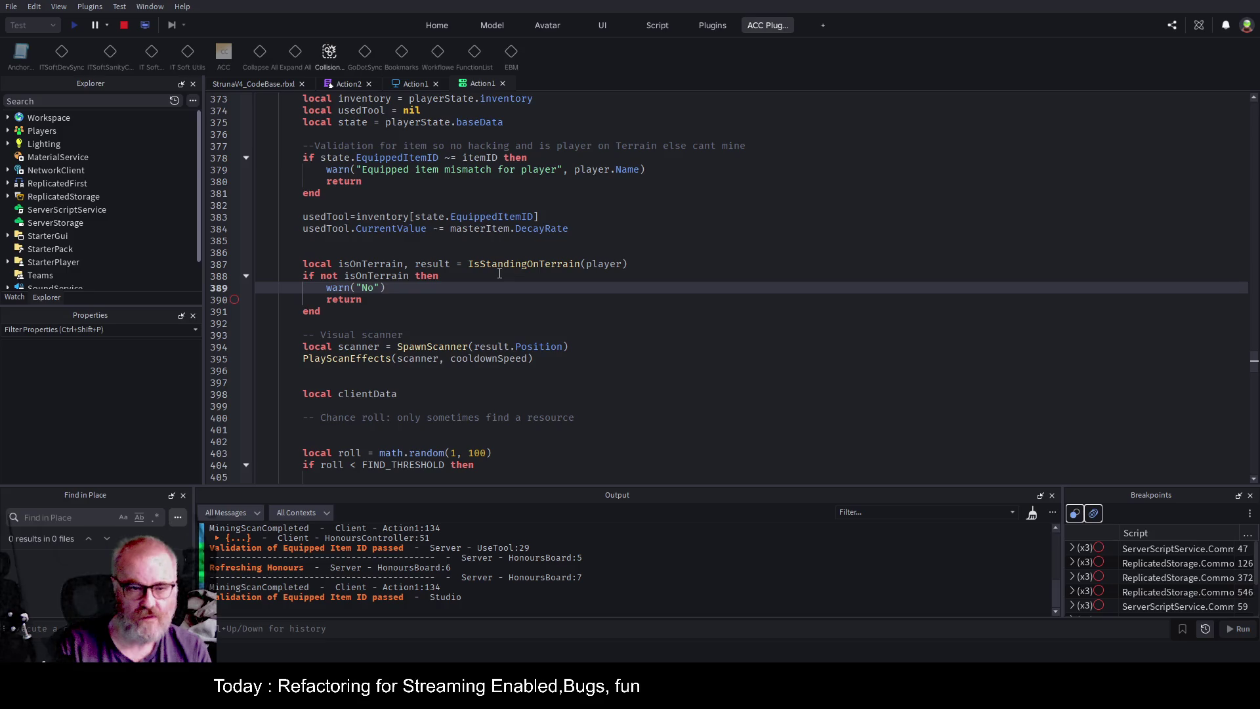
type("ot on terrain")
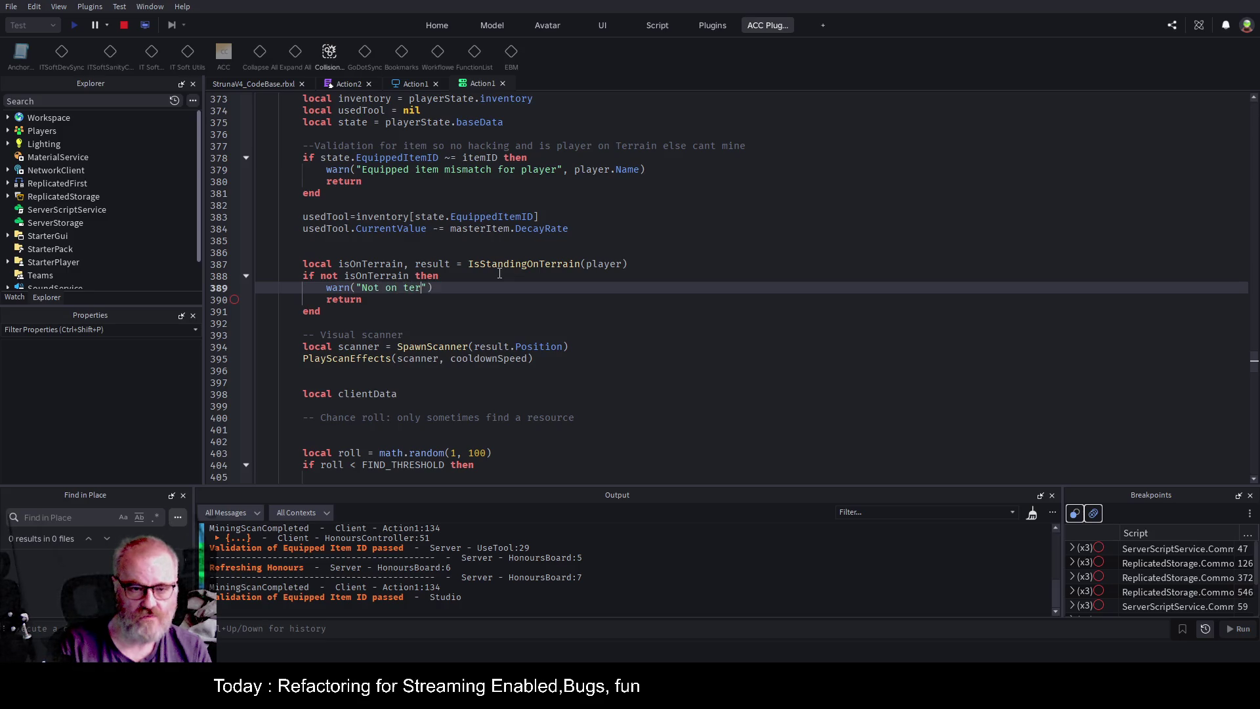
key("BackSpace")
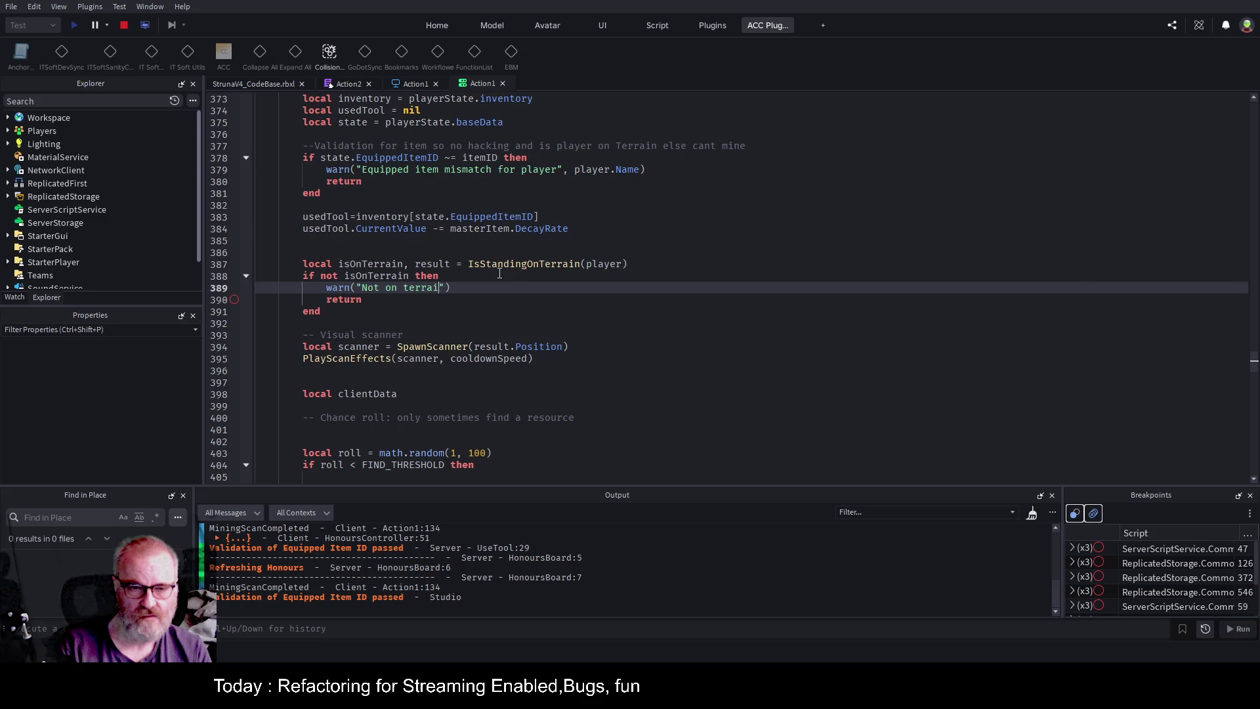
type("n wehen raycast")
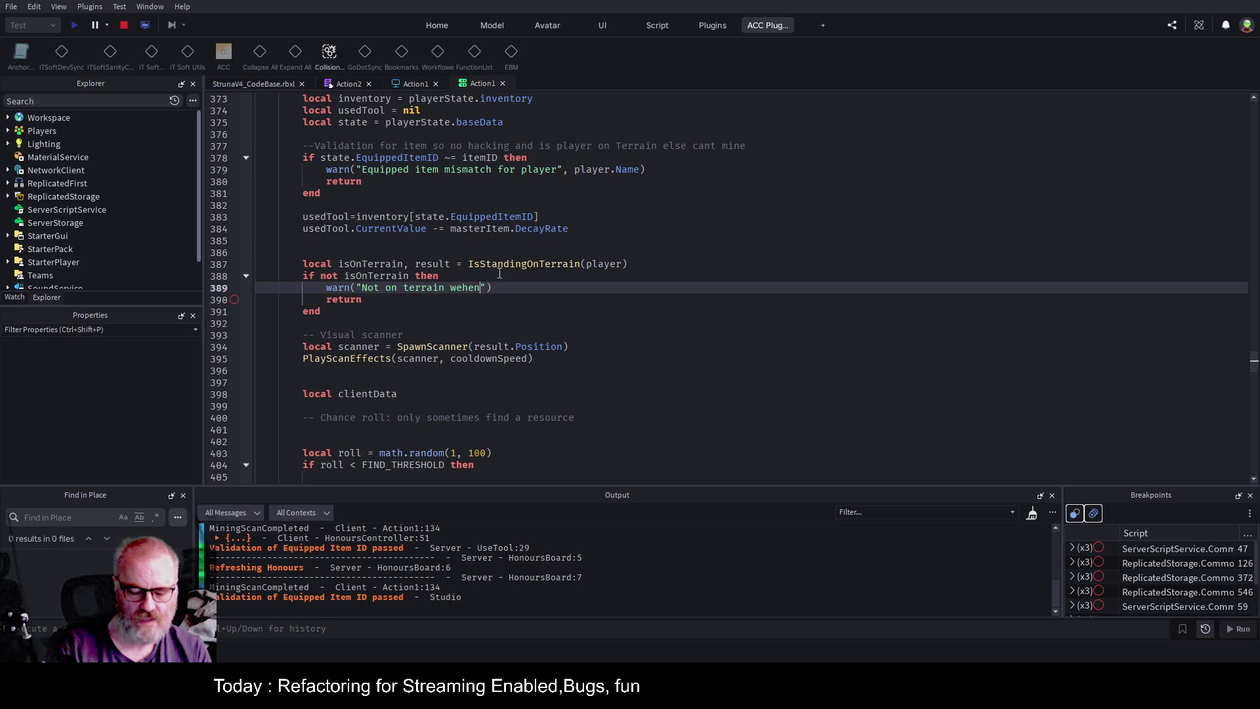
type("ing down 50")
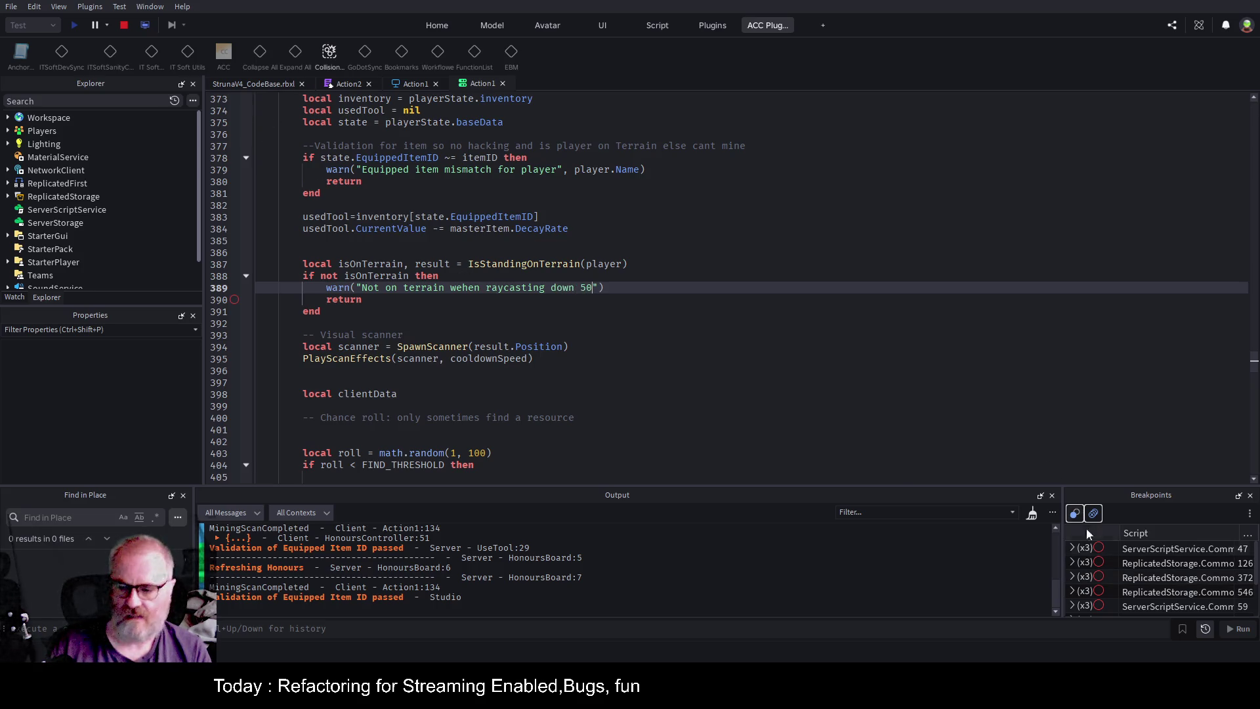
left_click(279, 85)
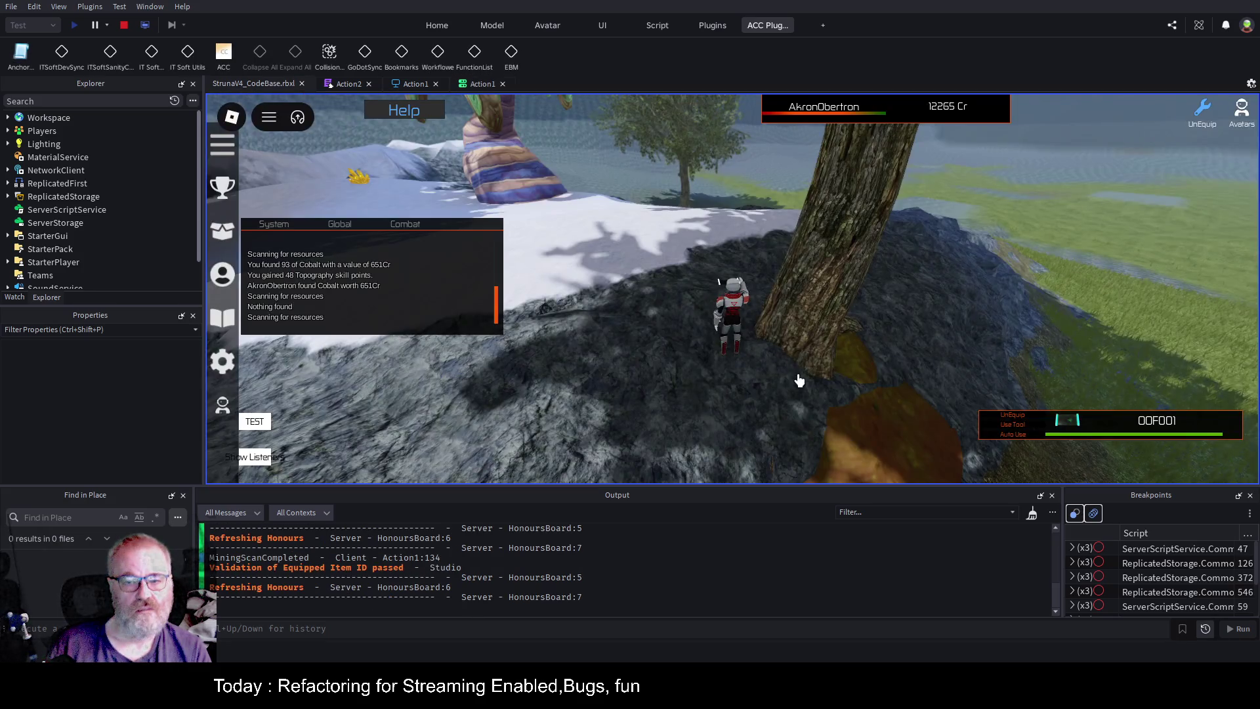
key("a")
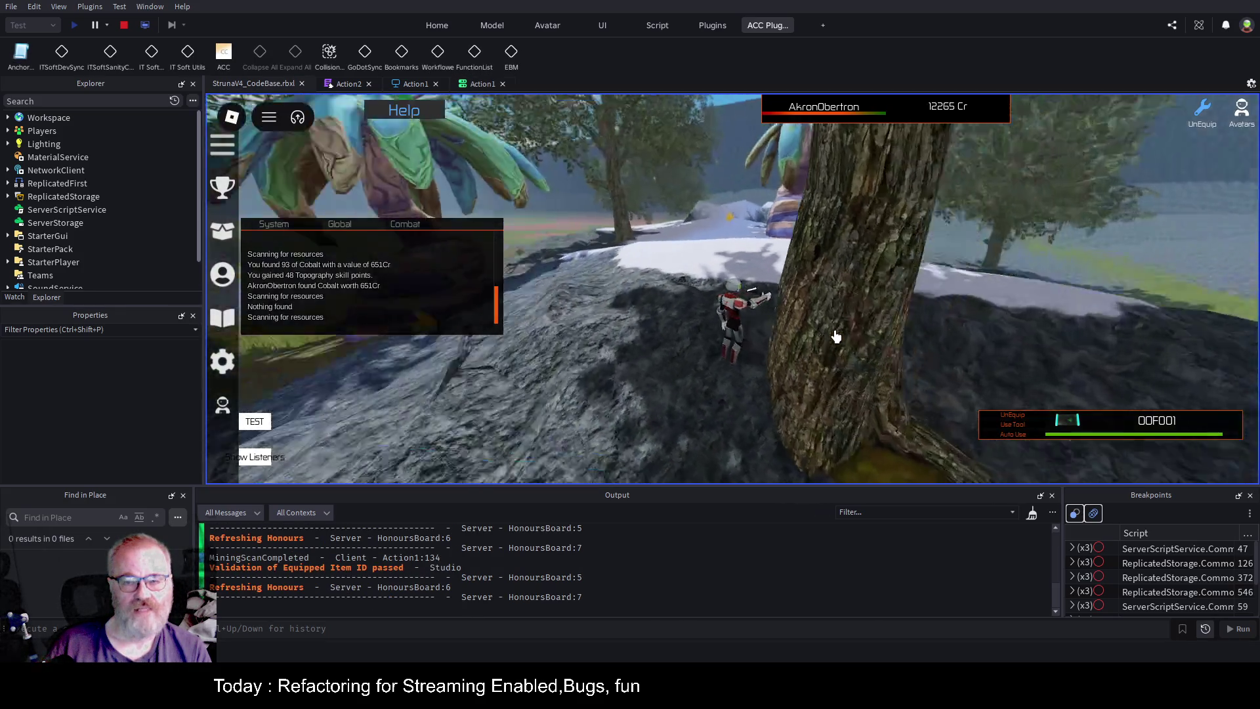
key("w")
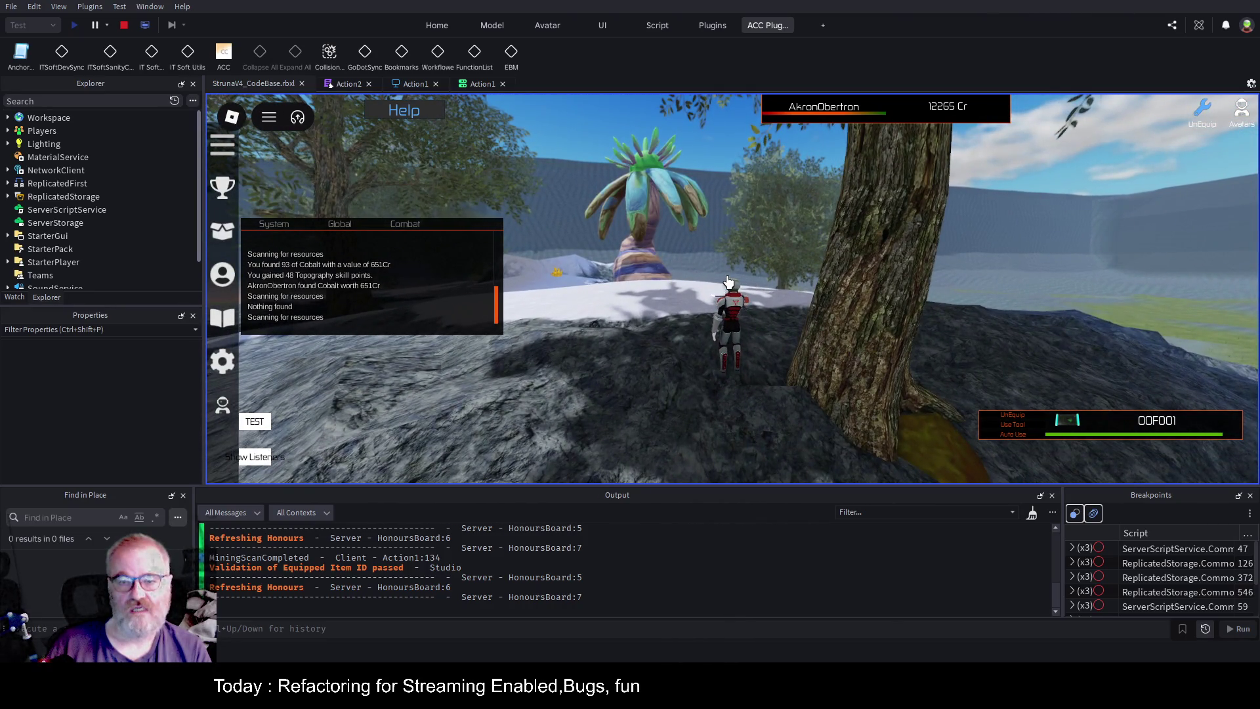
scroll(776, 280, "up", 2)
scroll(776, 279, "up", 2)
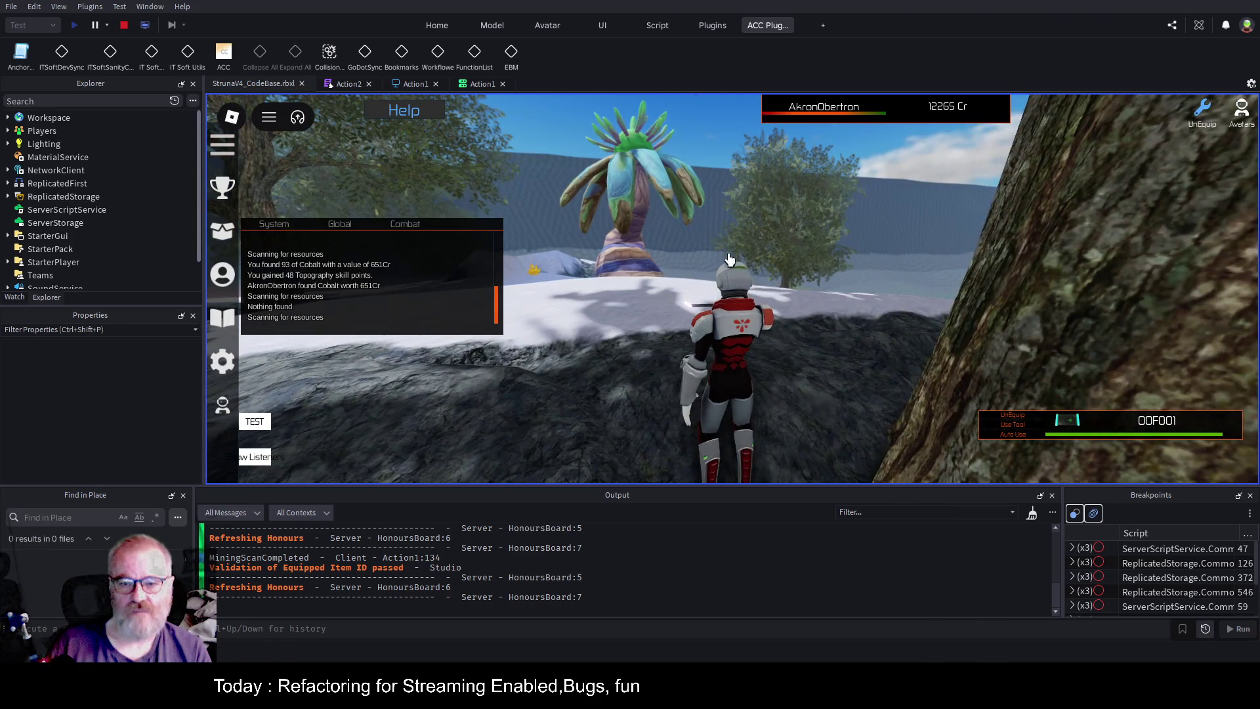
key("a")
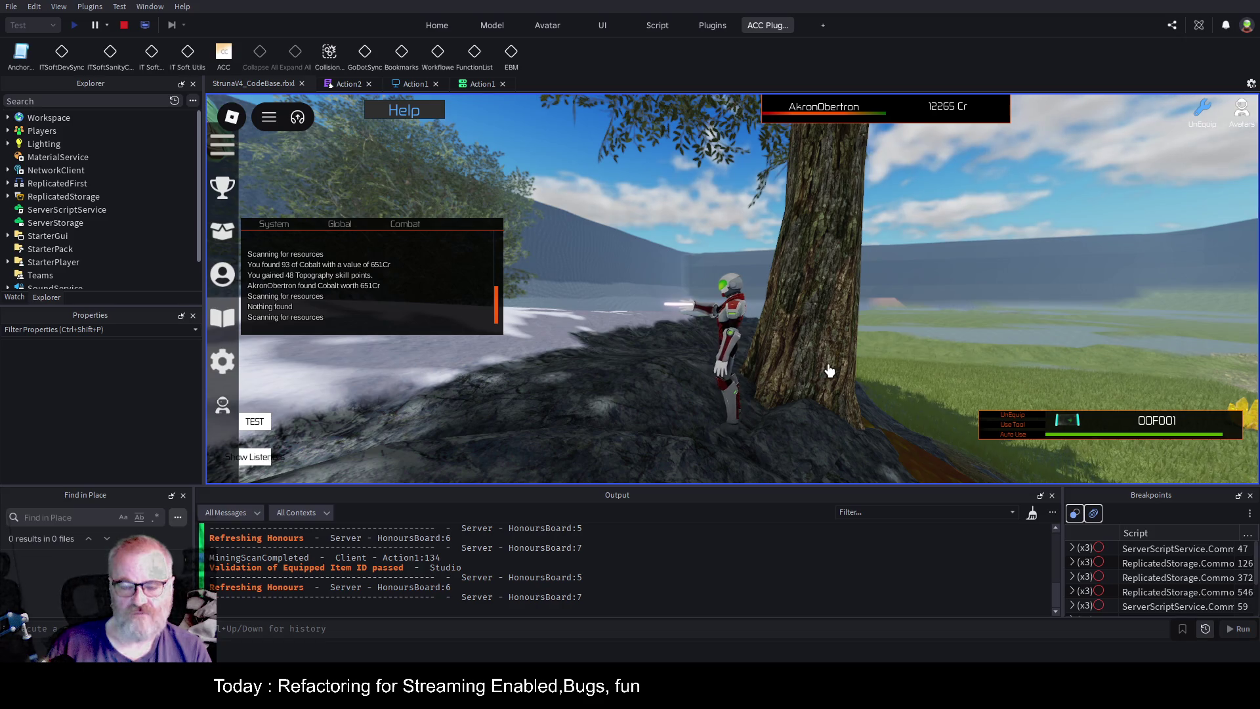
key("Right")
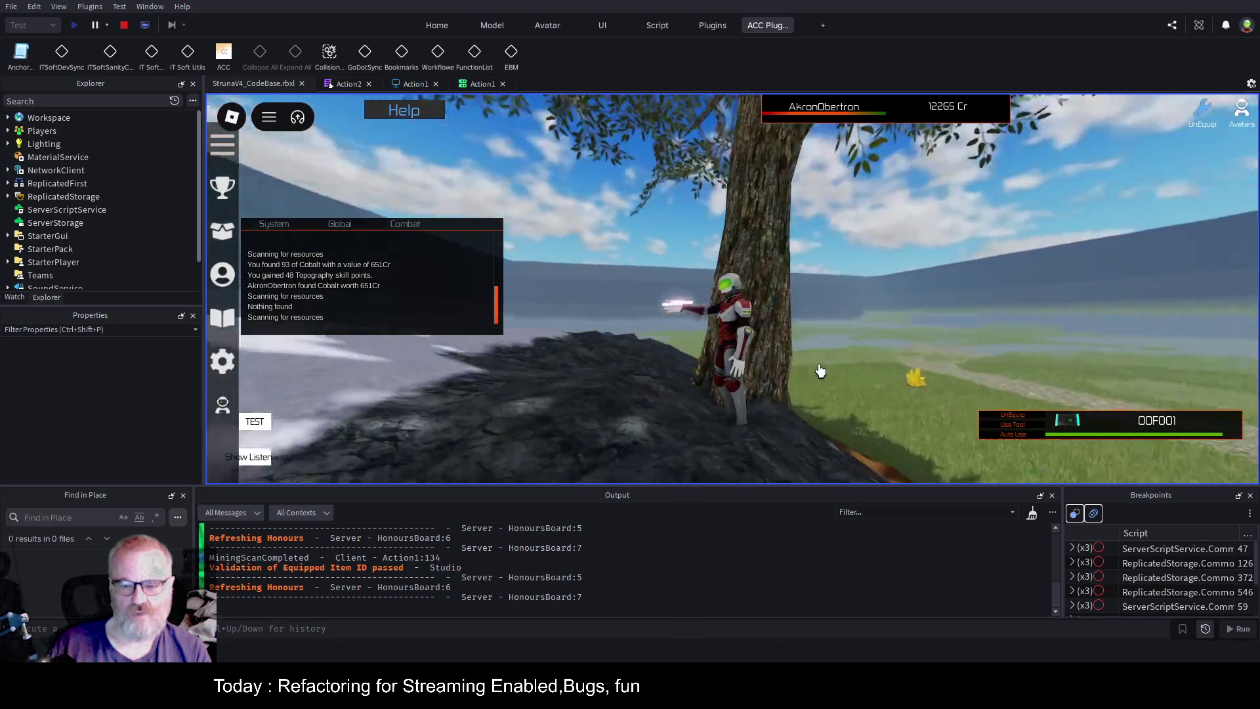
key("Right")
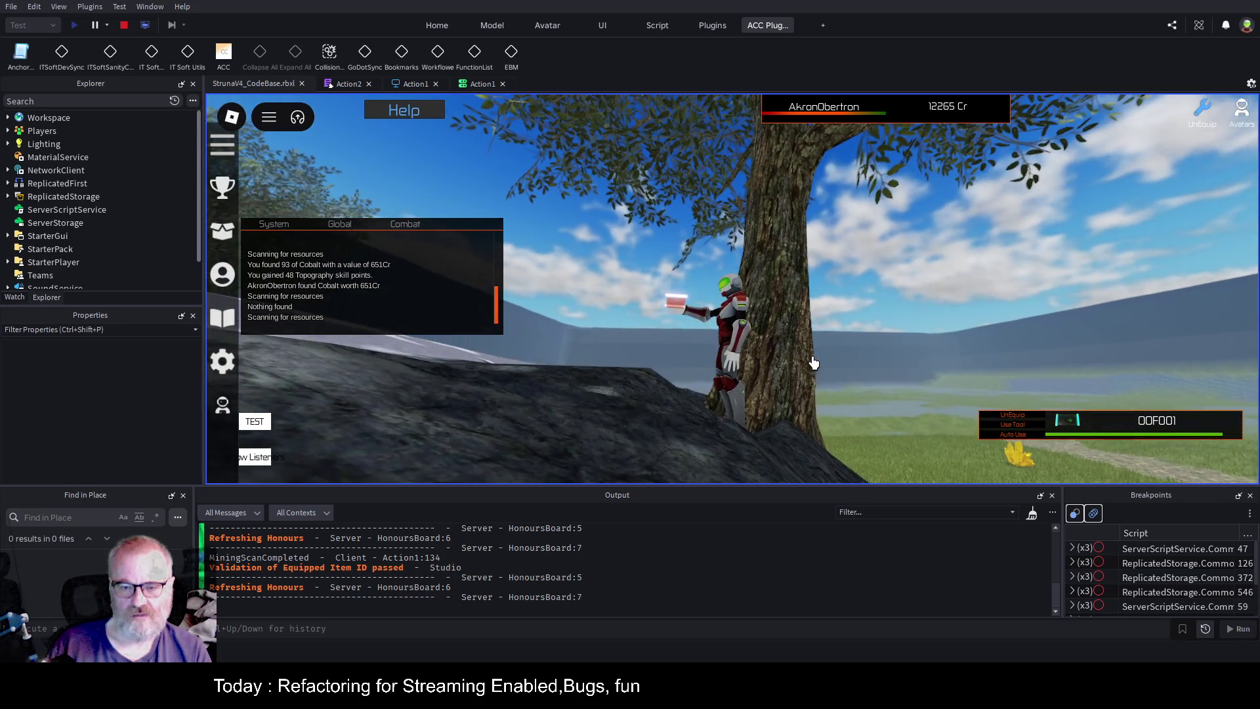
key("Right")
key("s")
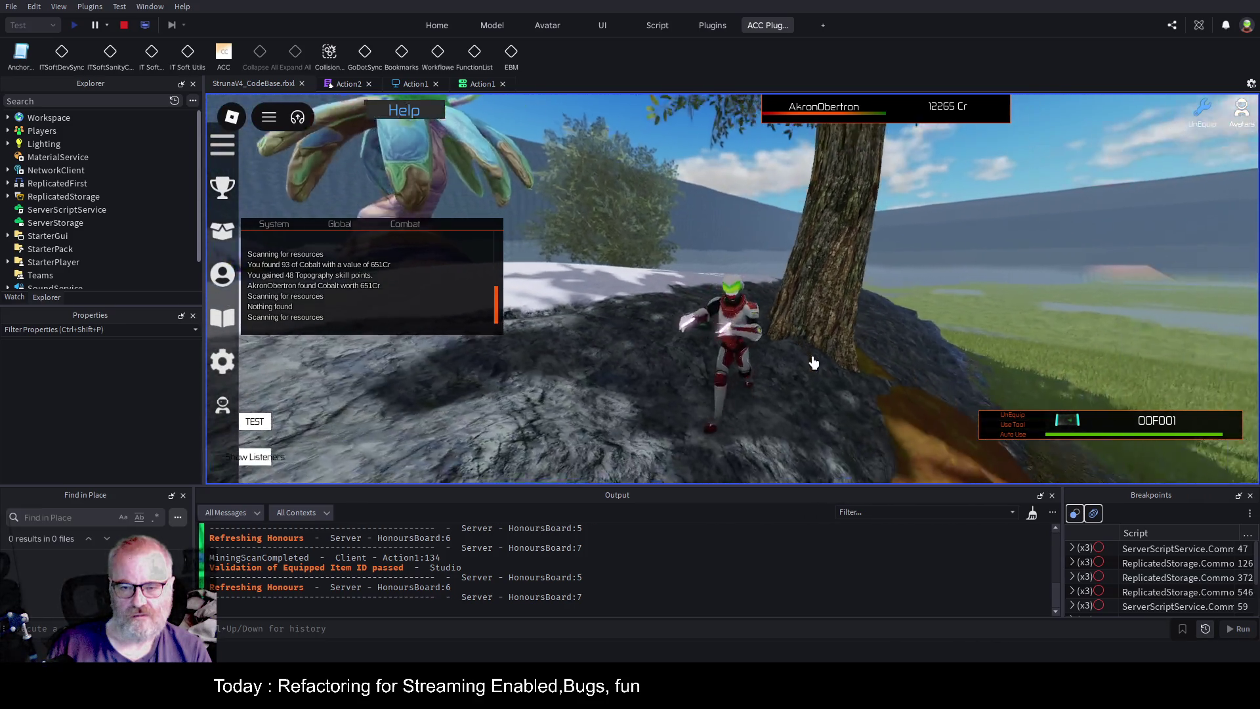
key("Right")
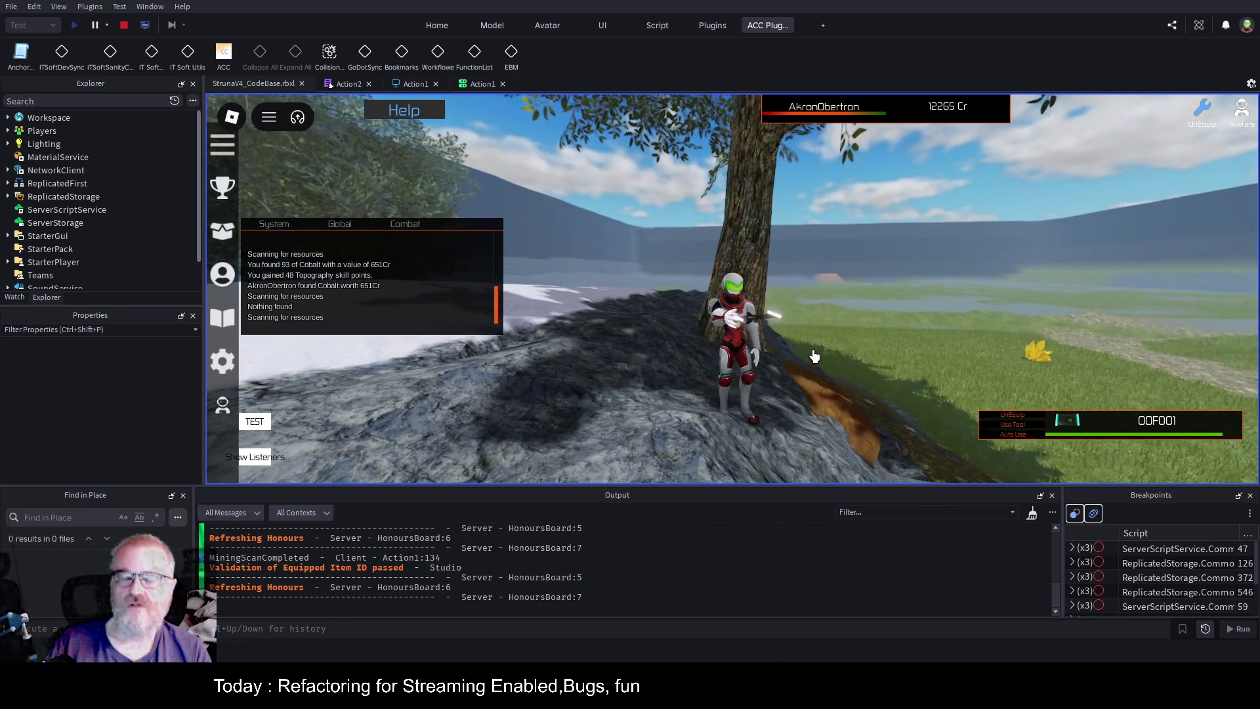
left_click(415, 83)
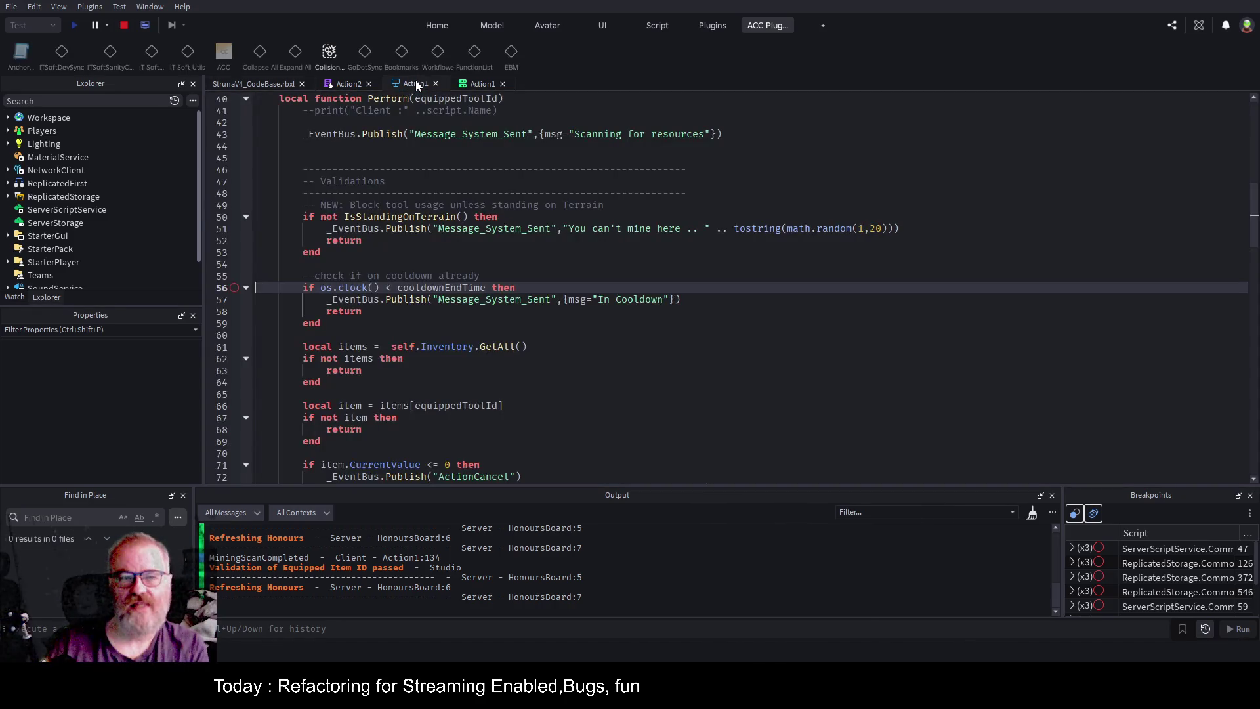
left_click(477, 84)
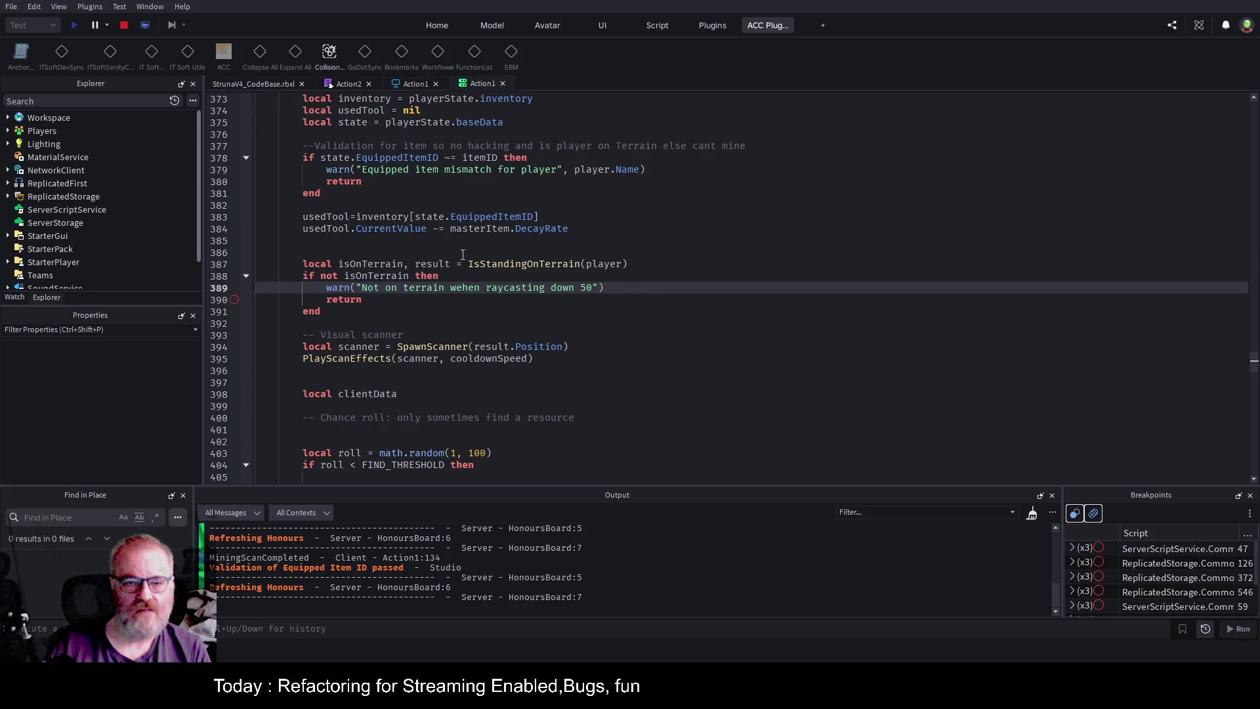
left_click(569, 264)
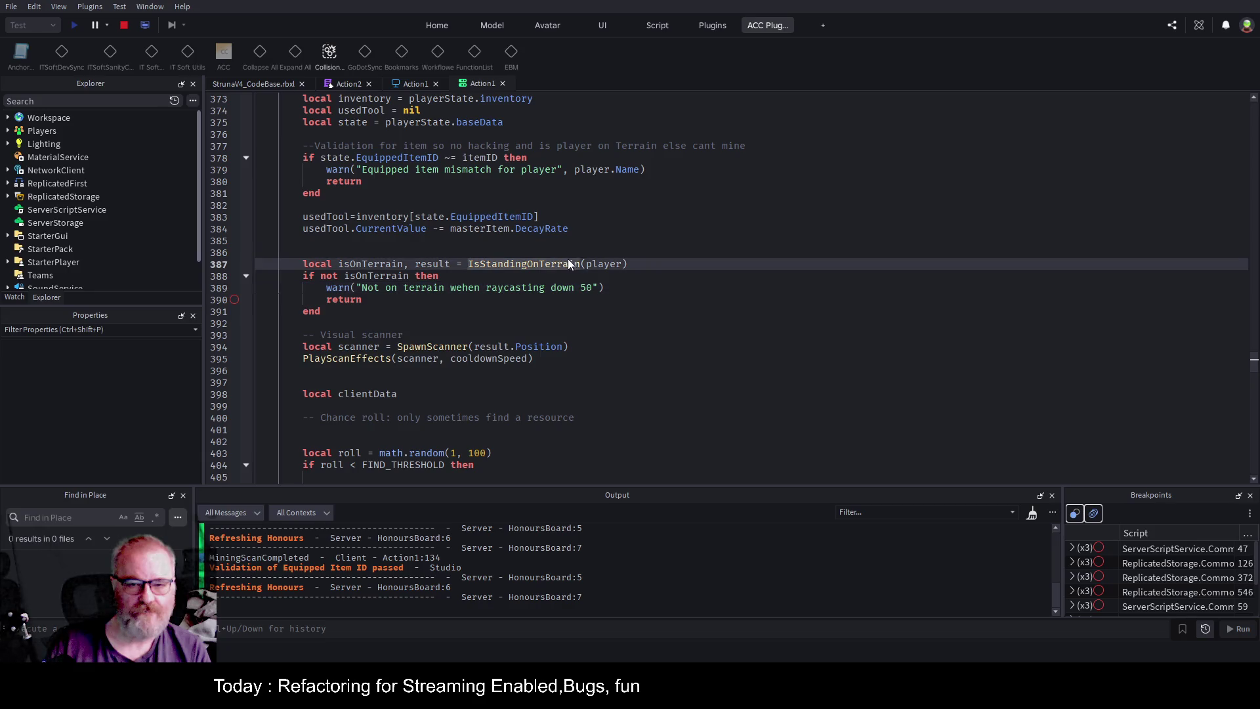
key("F12")
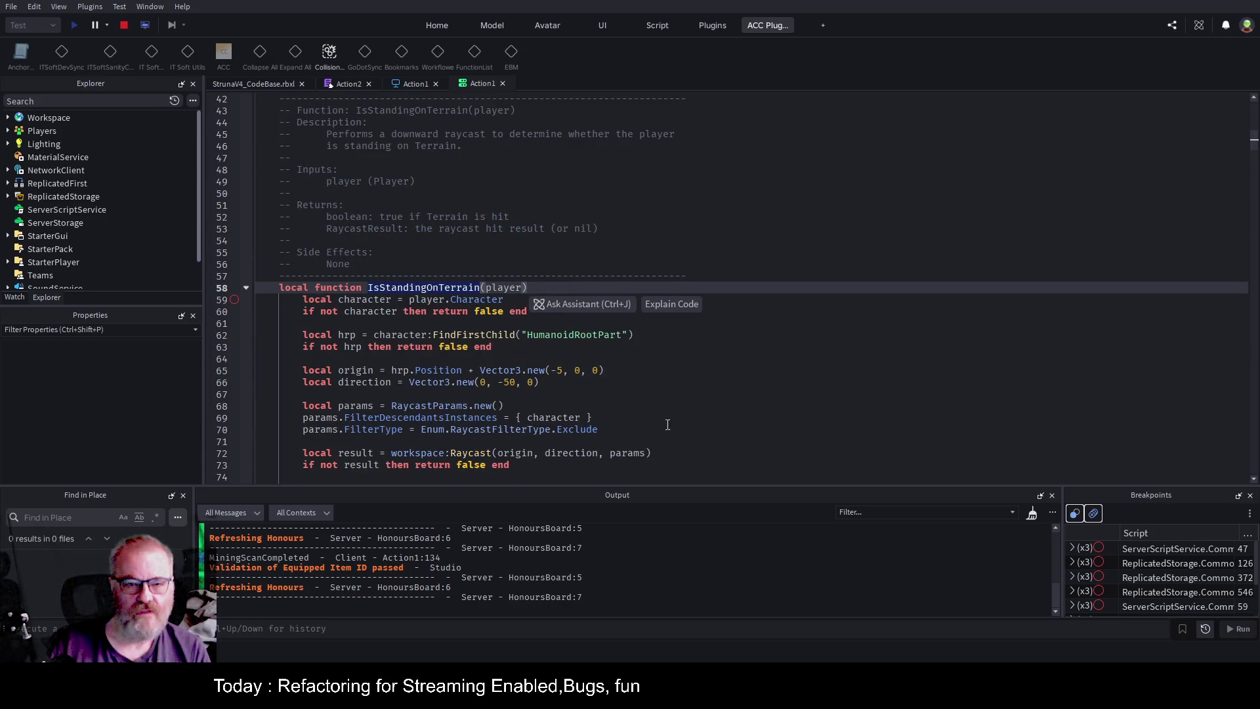
left_click(587, 300)
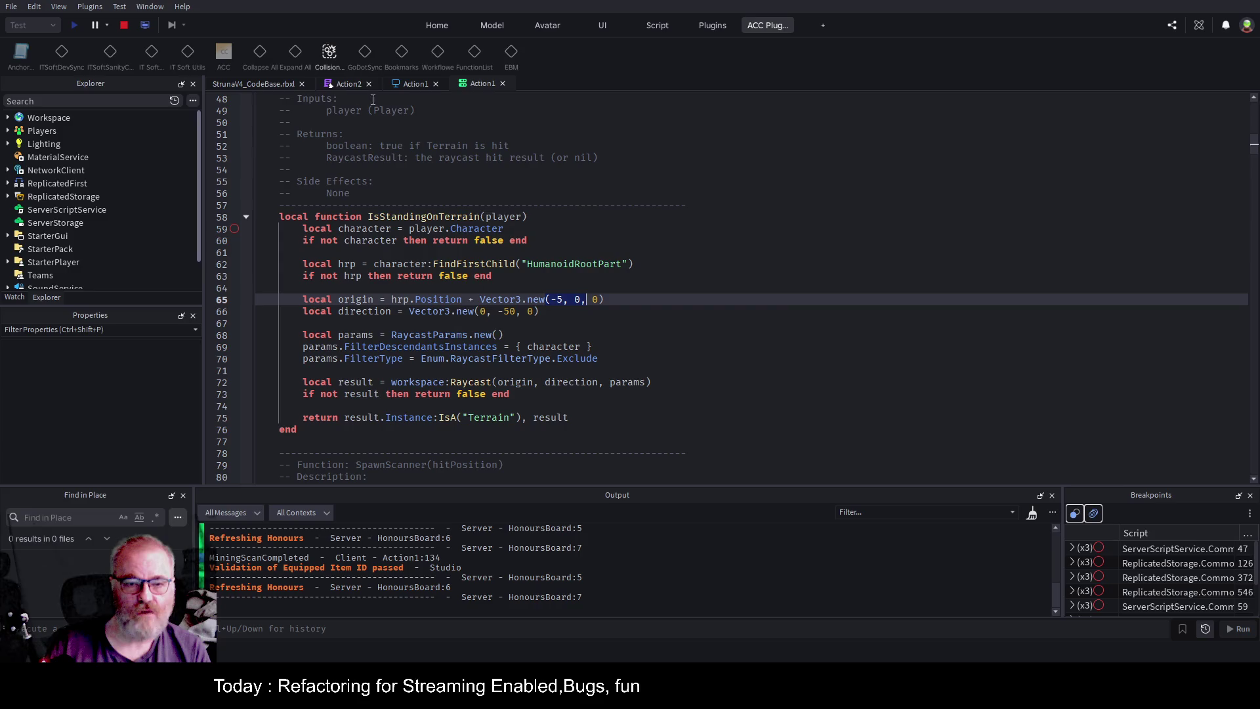
left_click(260, 86)
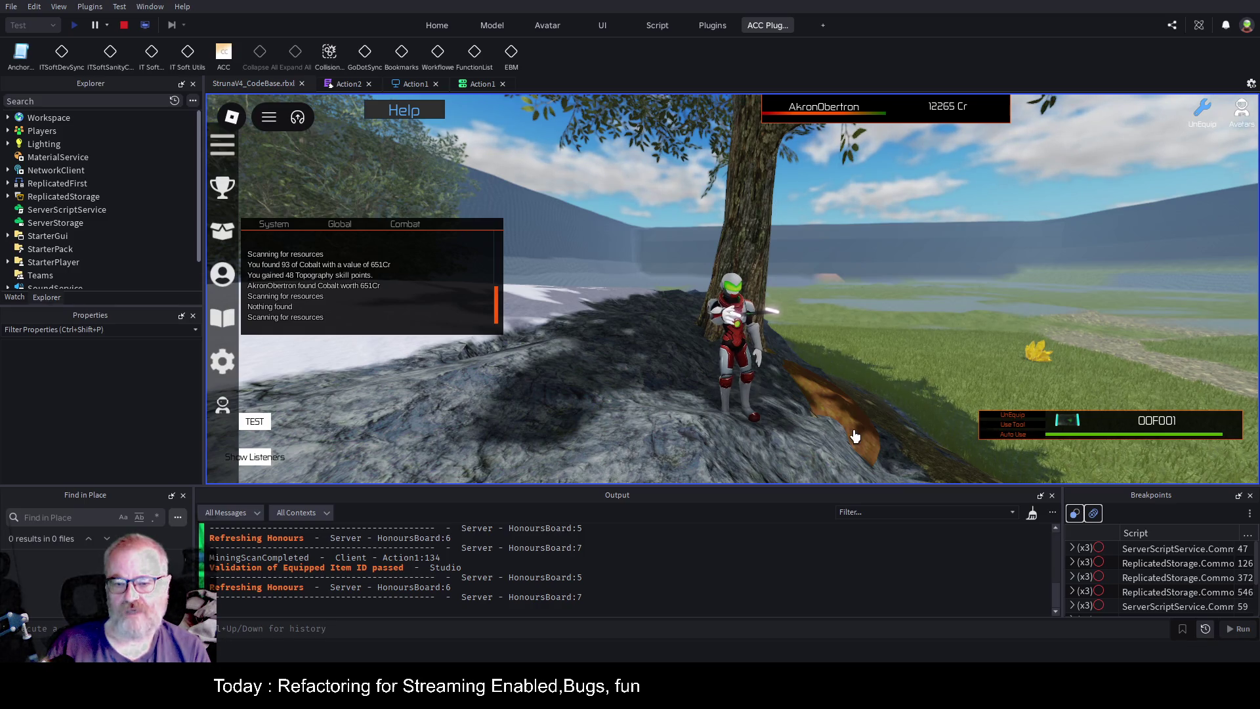
left_click(479, 84)
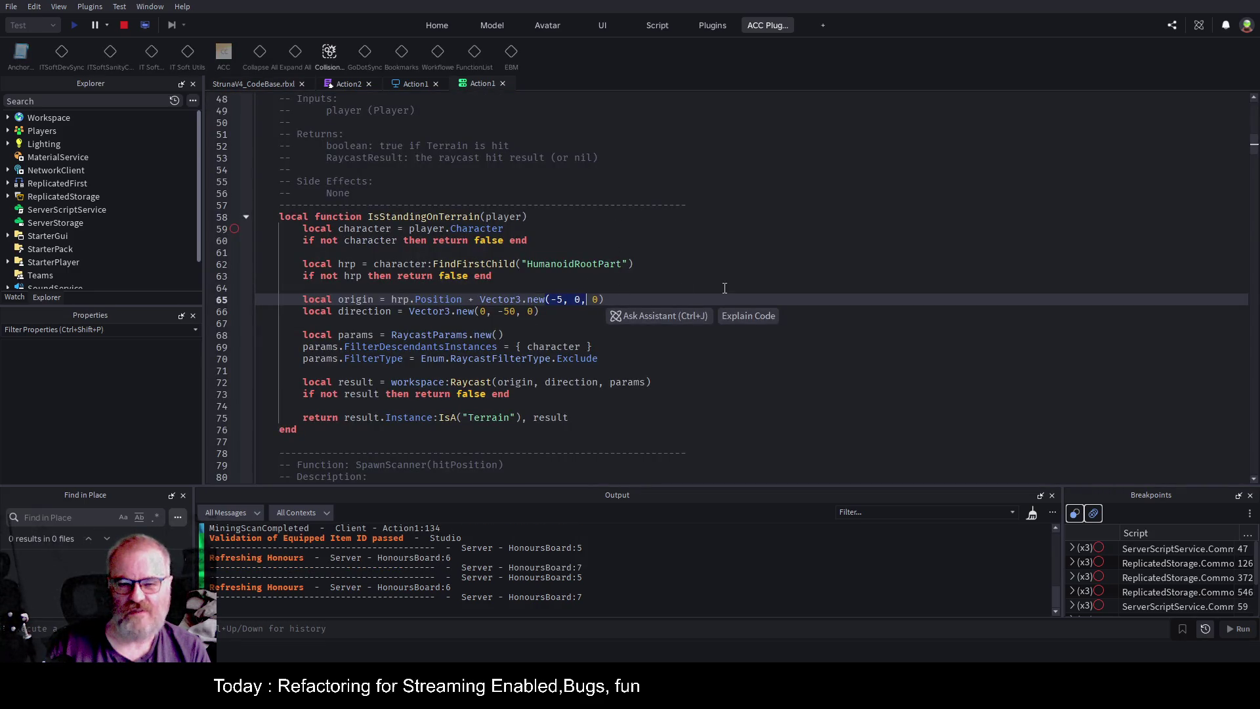
Replace the raycast's -5 origin offset with xOffSet and -50 length with yOffSet.
key("Left")
key("Left")
key("Left")
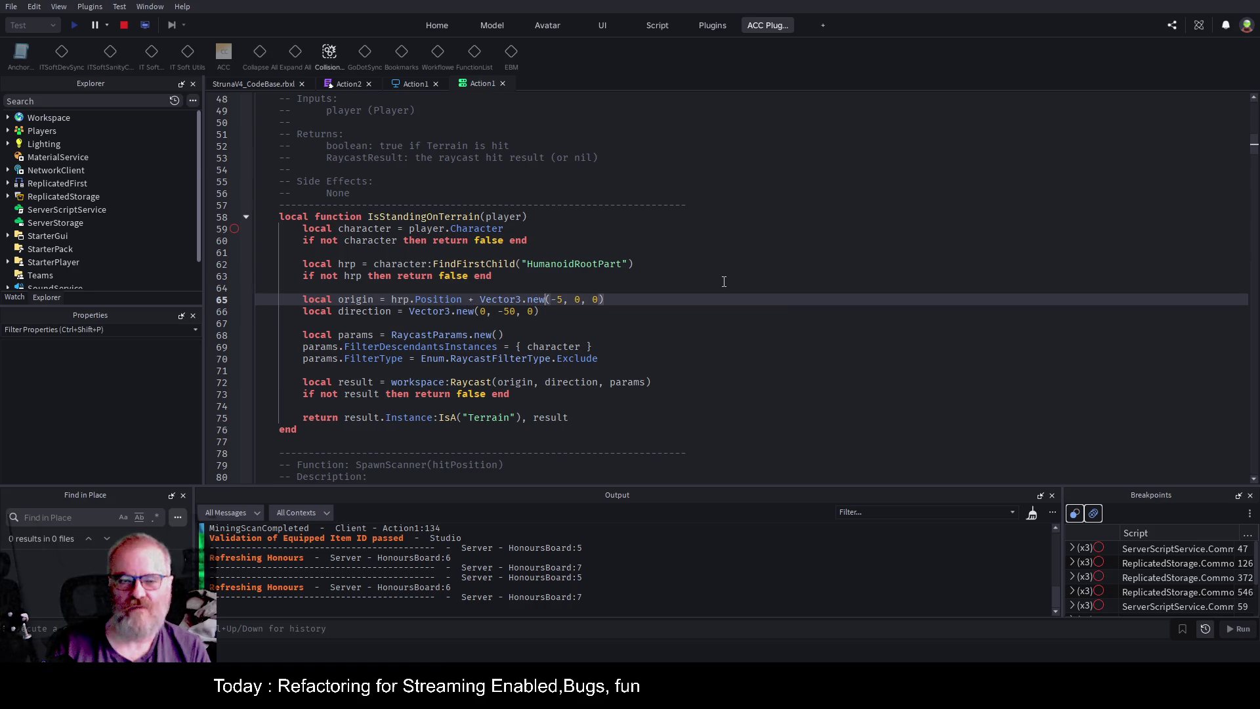
key("Delete")
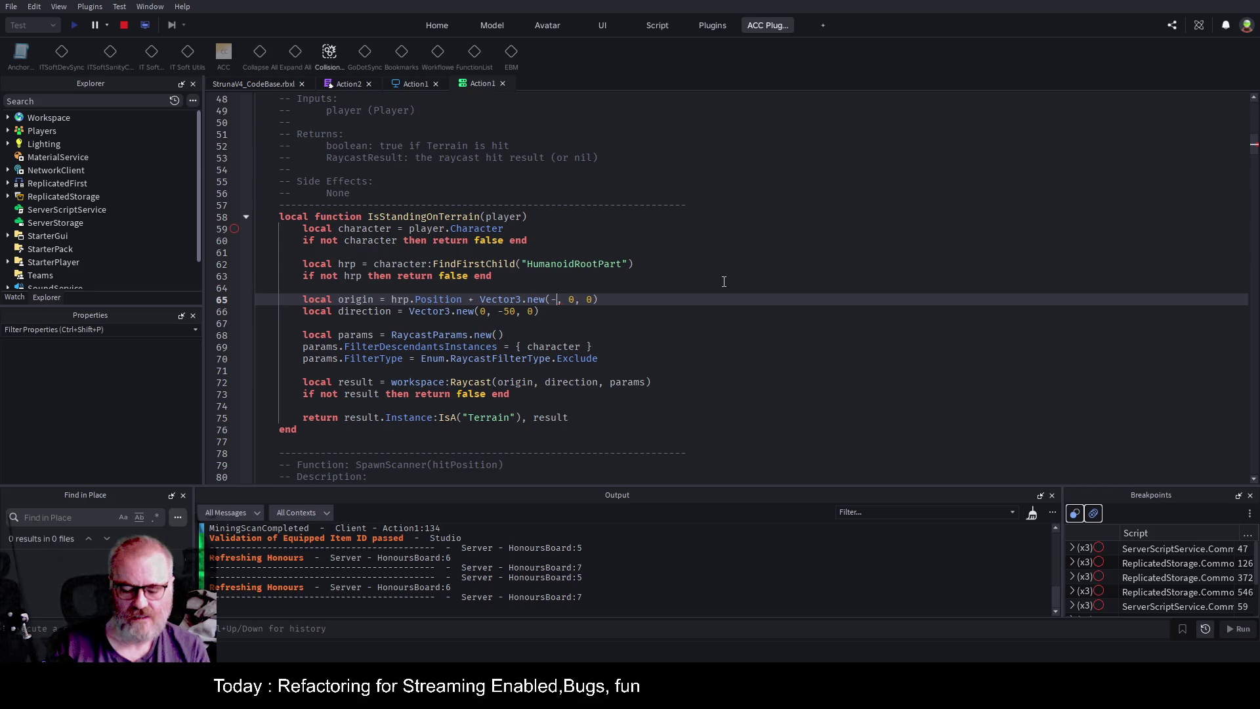
key("BackSpace")
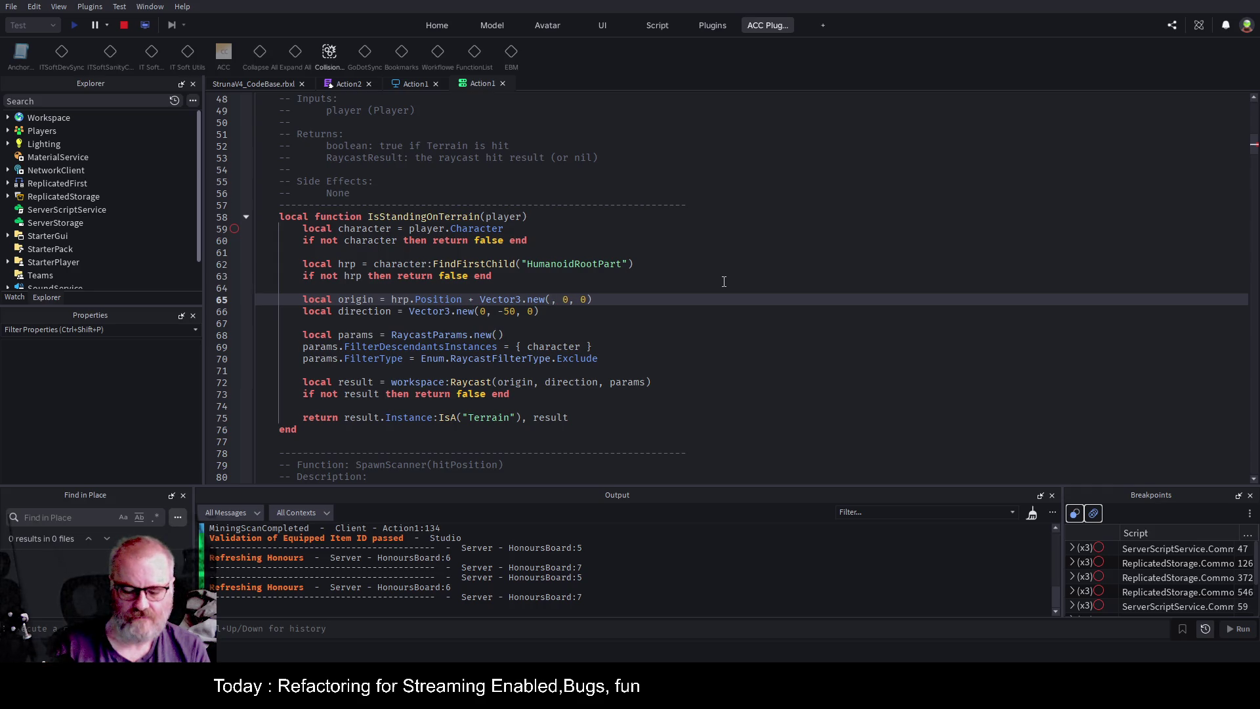
type("x")
type("OffSet")
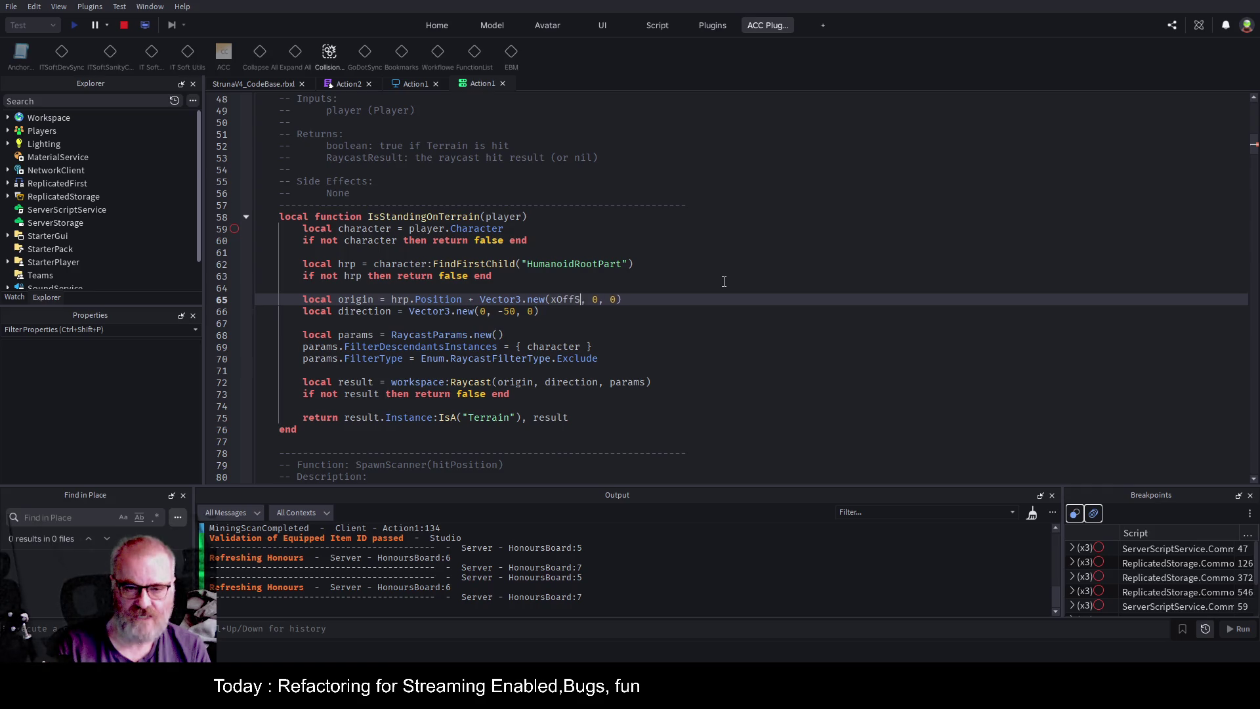
key("Down")
key("Left")
key("Left")
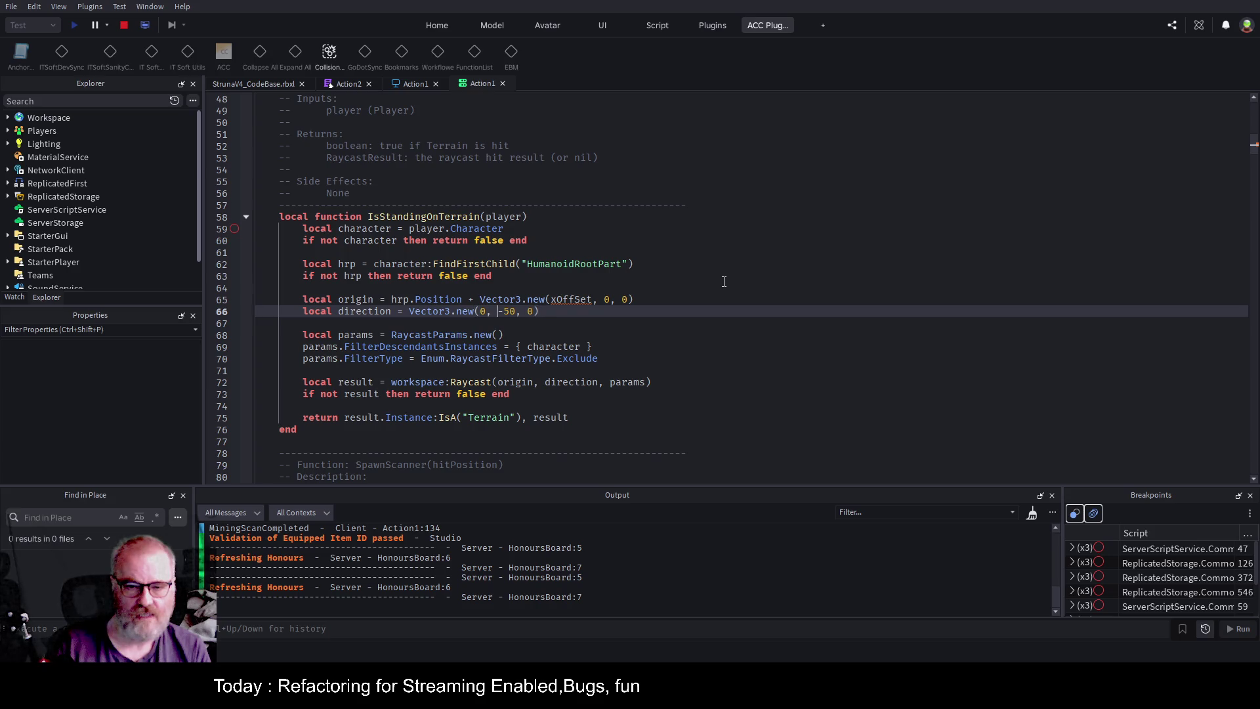
key("BackSpace")
key("BackSpace")
key("BackSpace")
type("y")
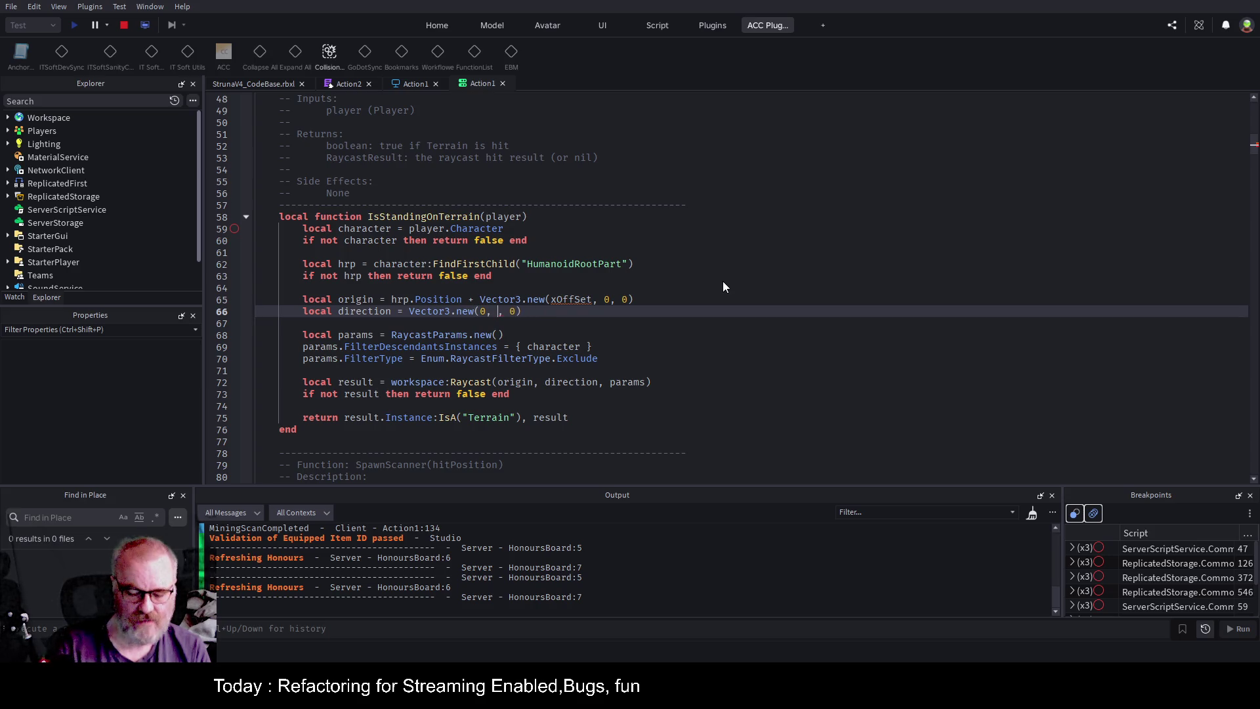
type("OffSe")
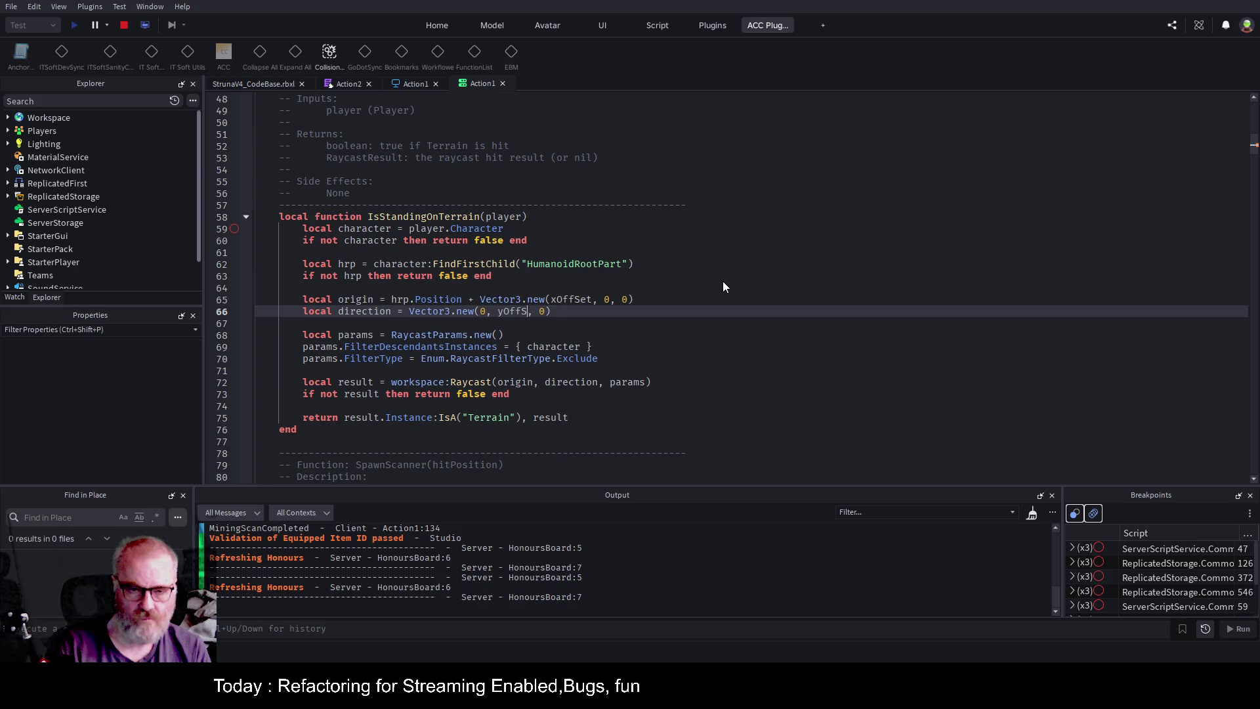
type("t")
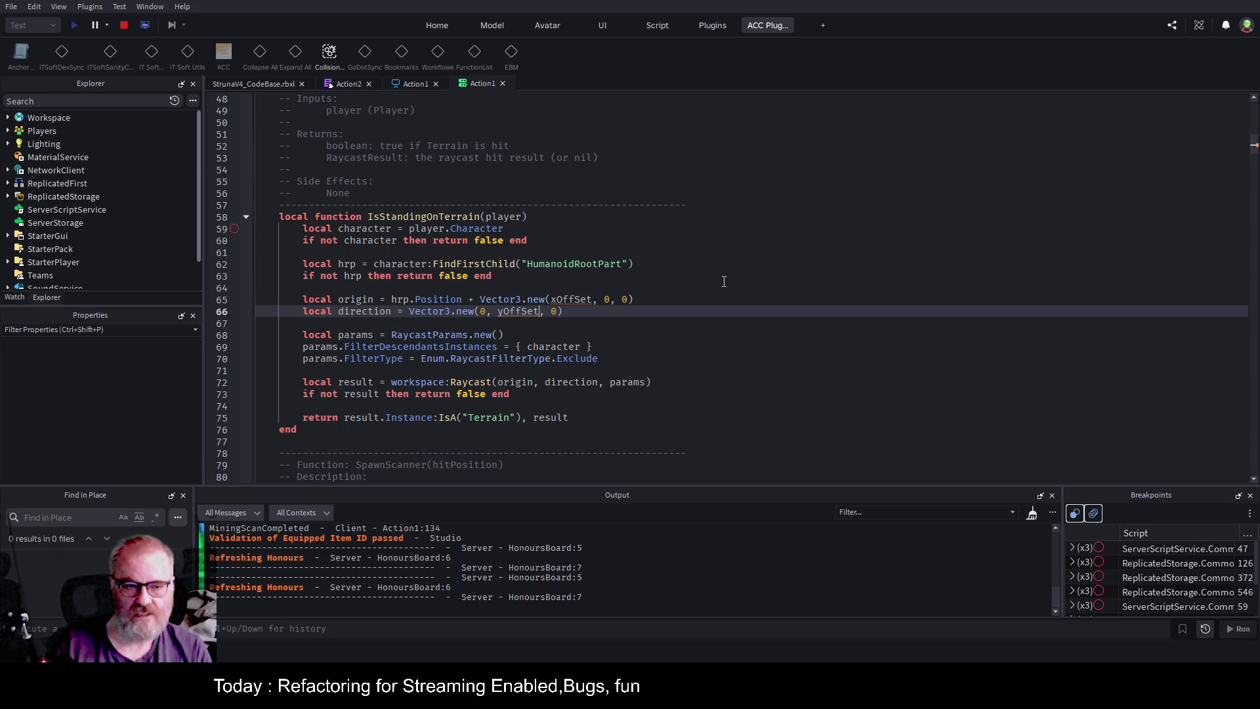
key("Up")
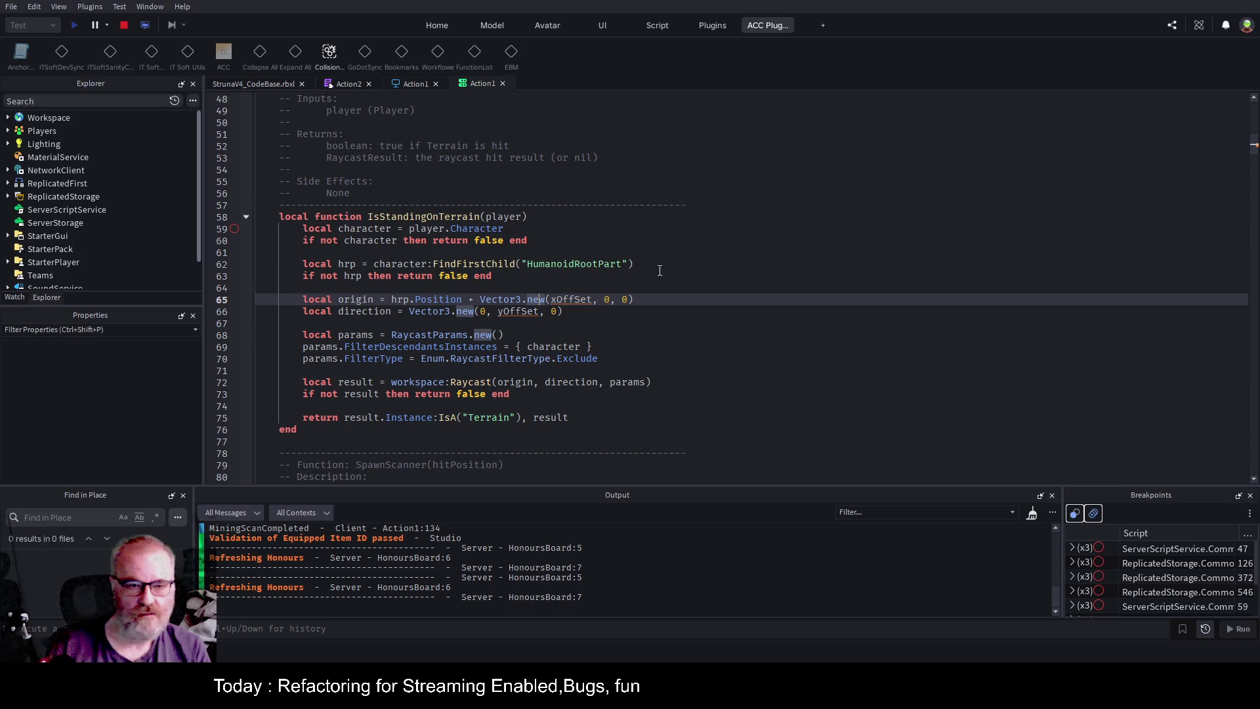
Declare local number offsets xOffSet (-1) and yOffSet (-5) atop IsStandingOnTerrain, then stop the playtest.
left_click(545, 218)
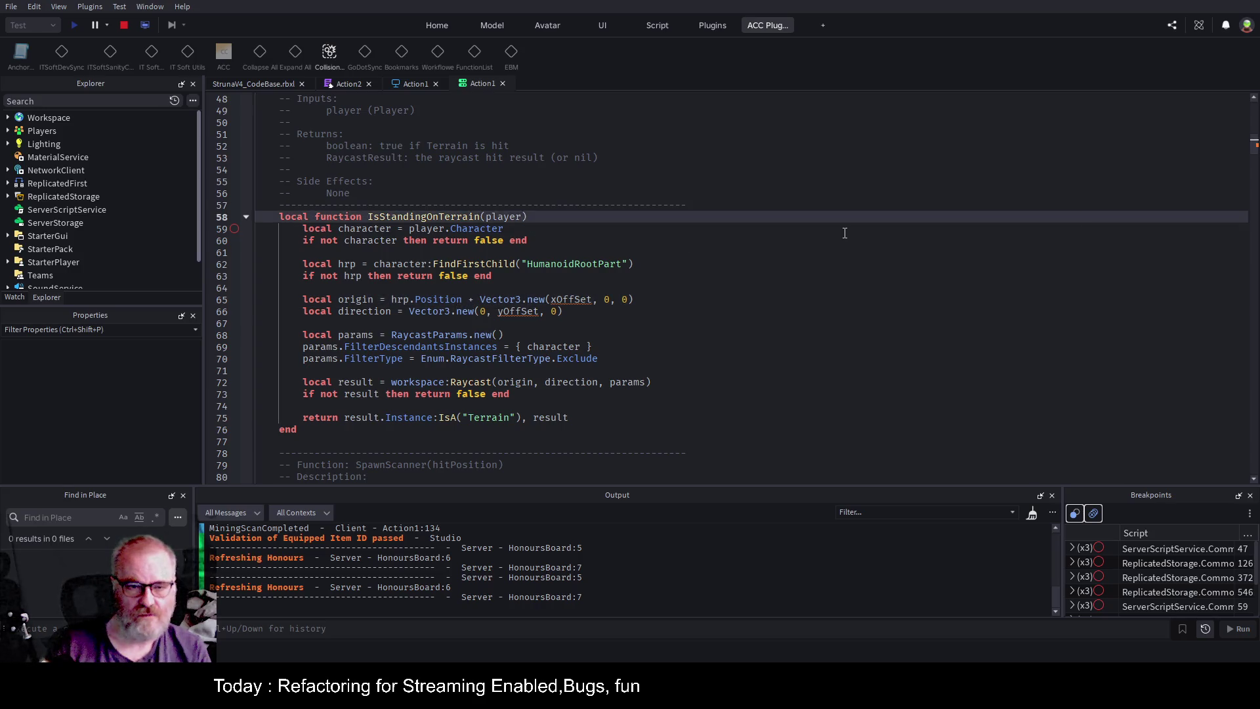
key("Return")
type("local")
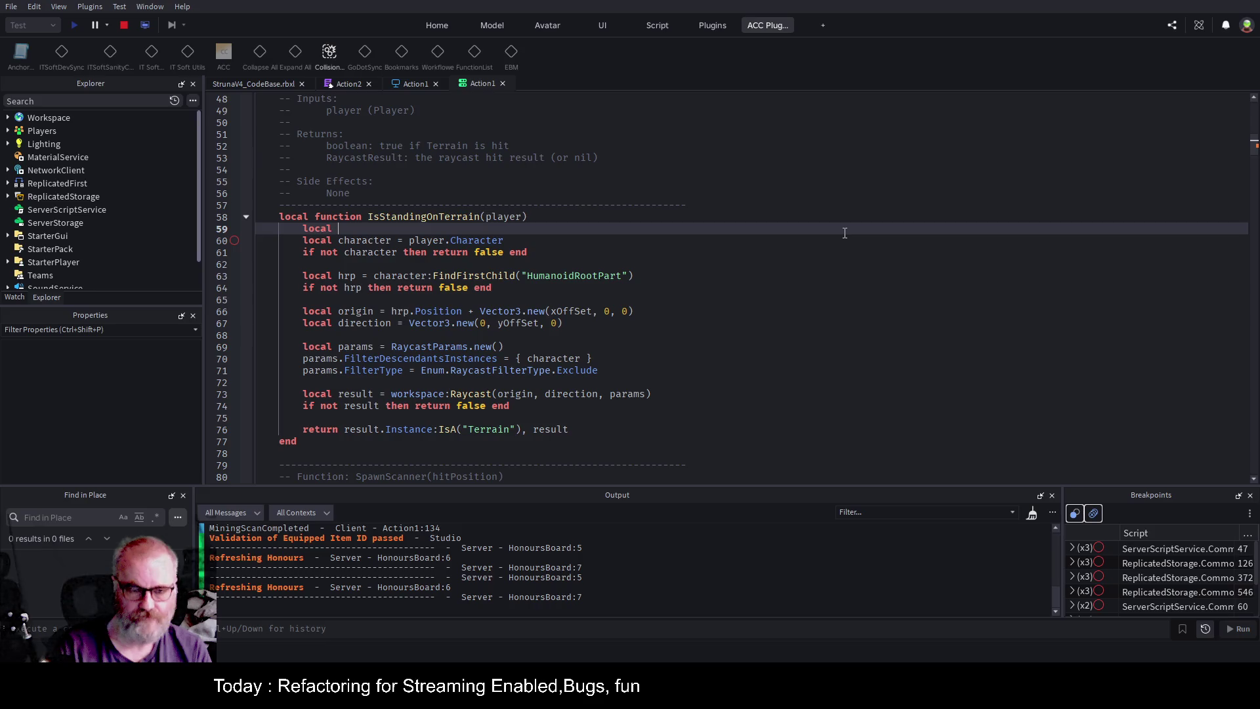
type("xOffSe")
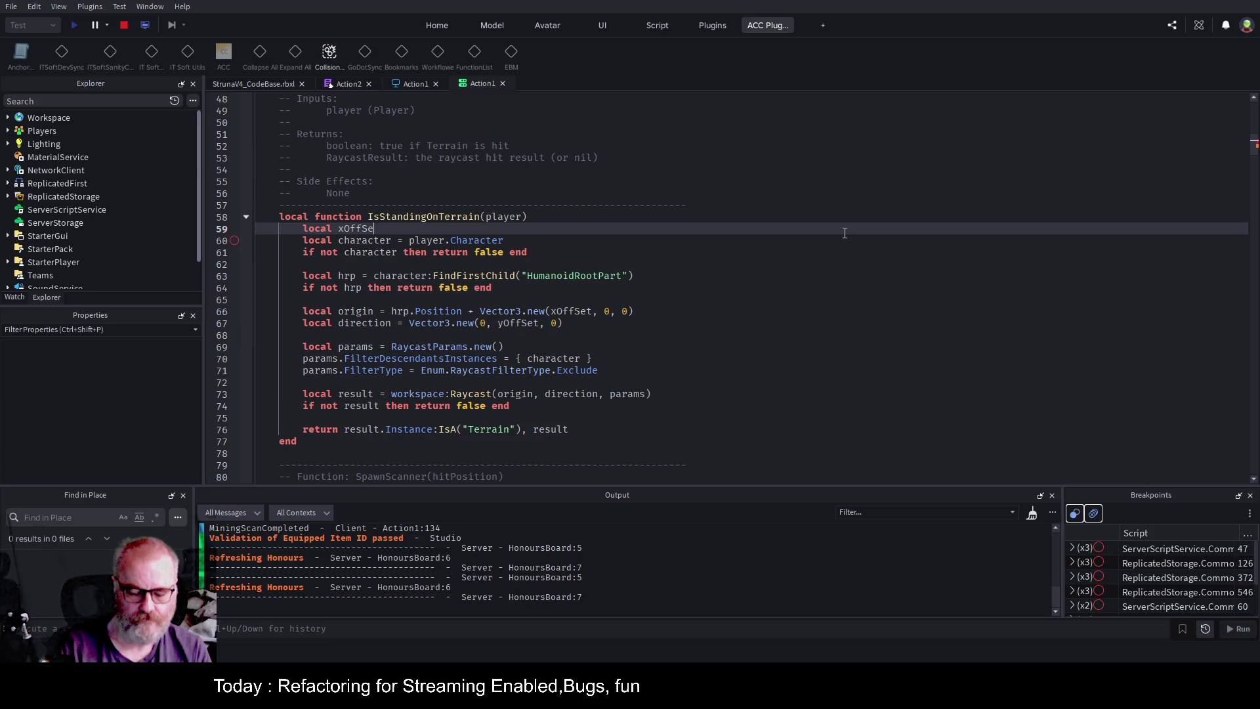
type("t=-1;")
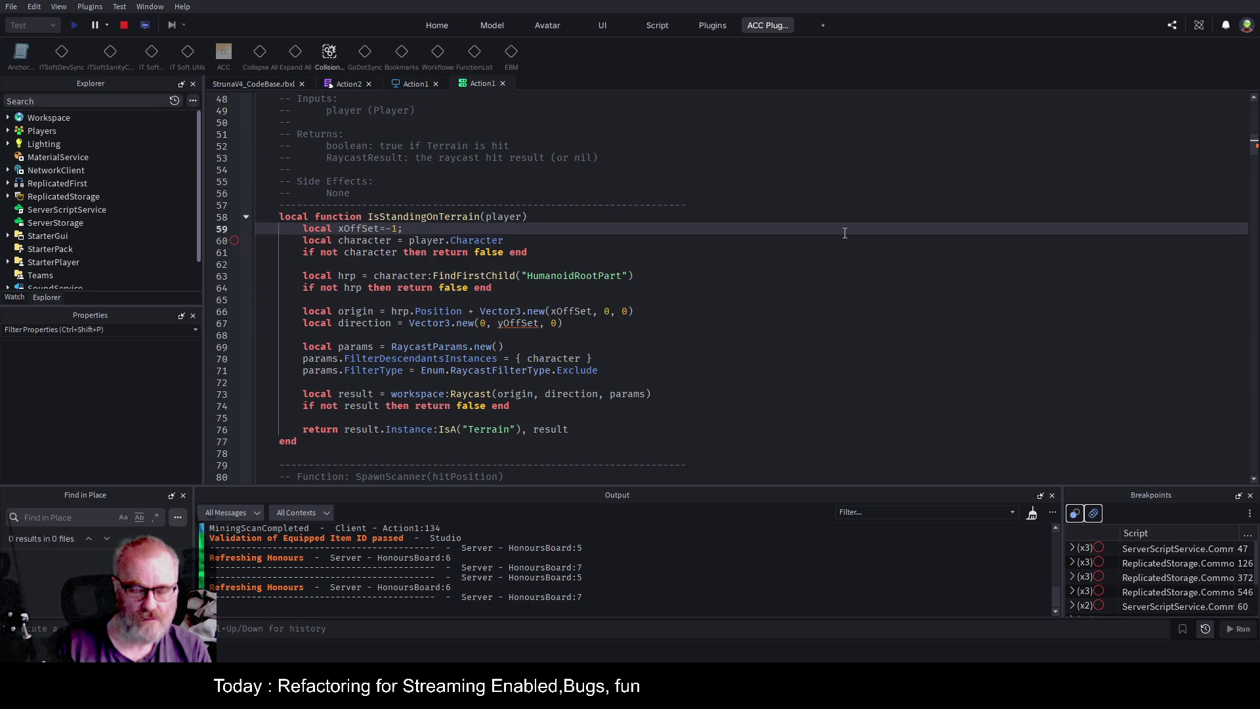
type(":number")
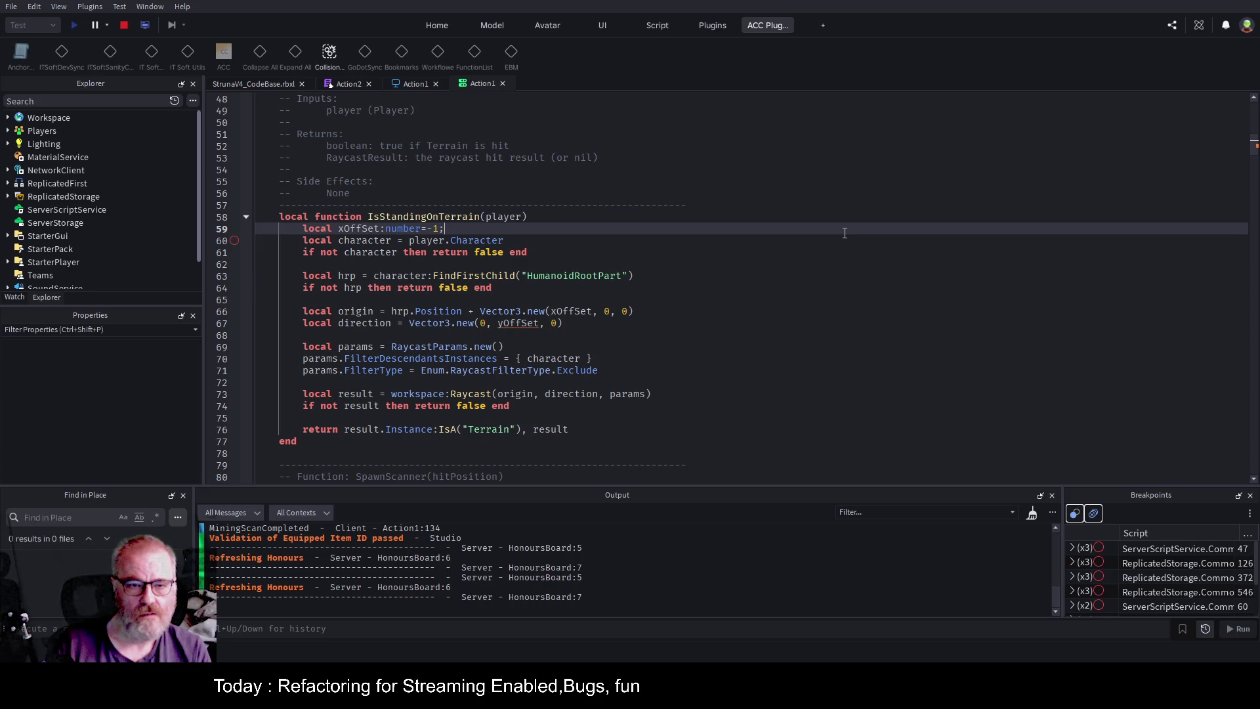
key("Return")
type("local y")
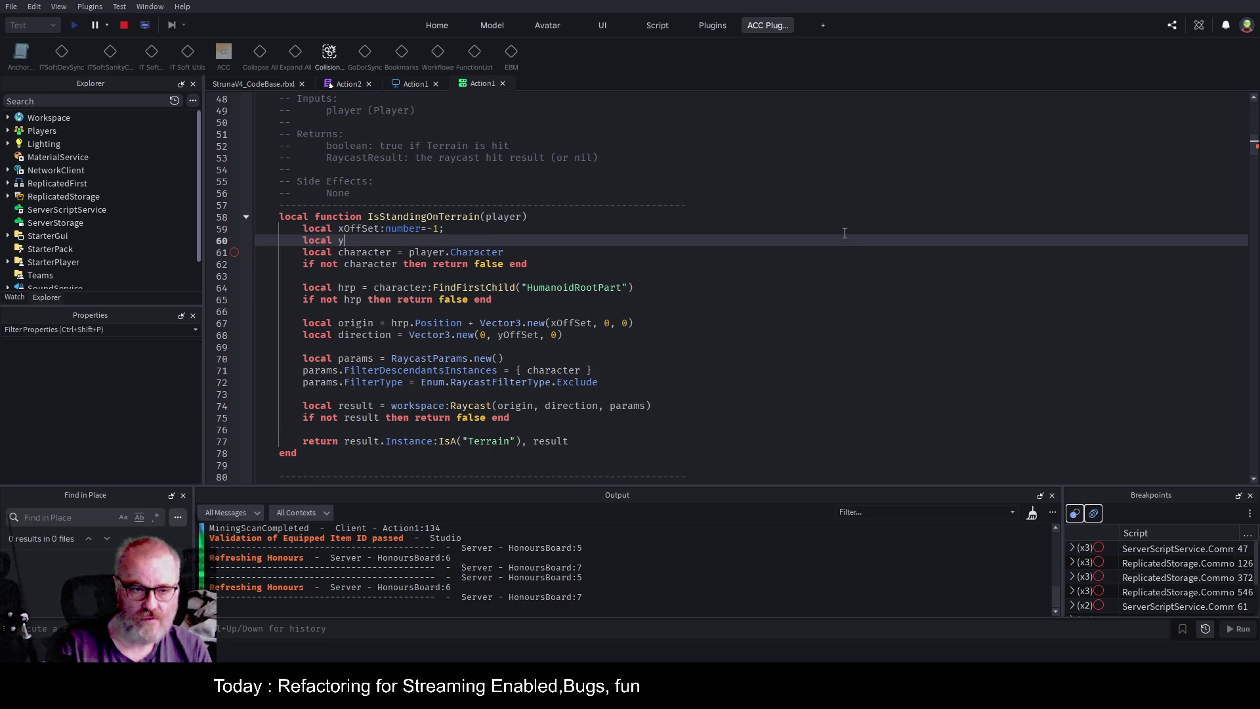
type("OffSet")
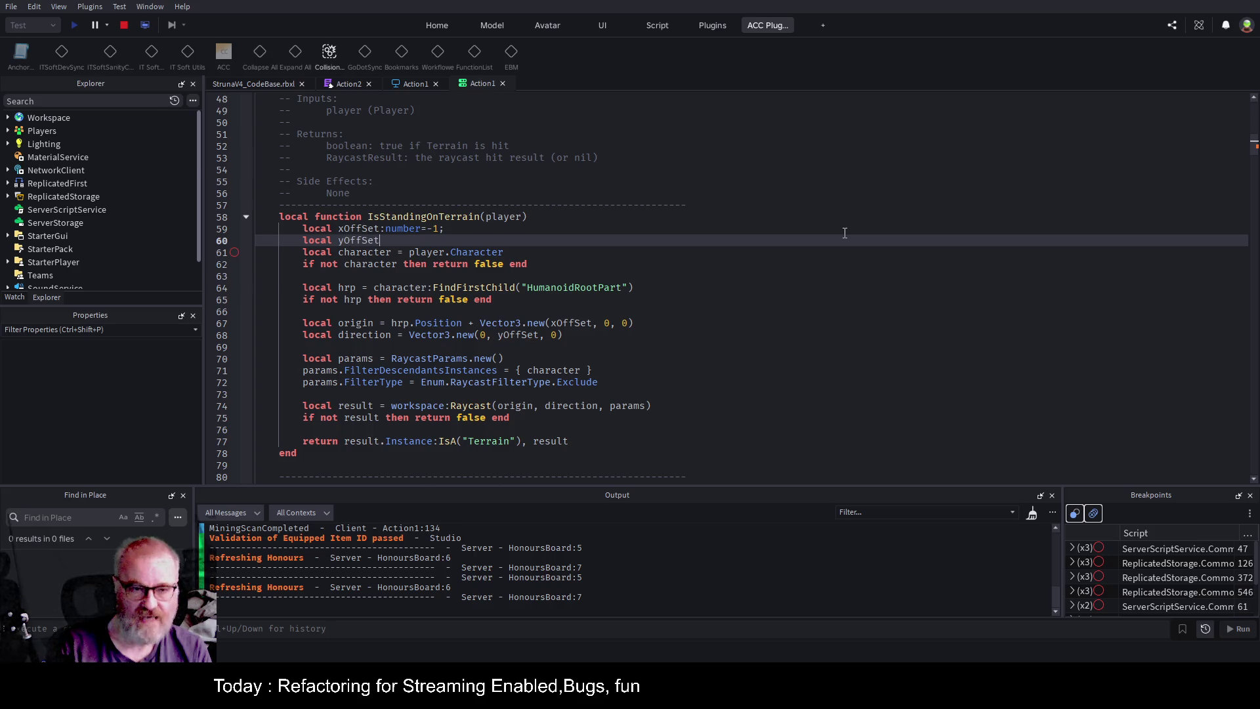
type(":number=-1")
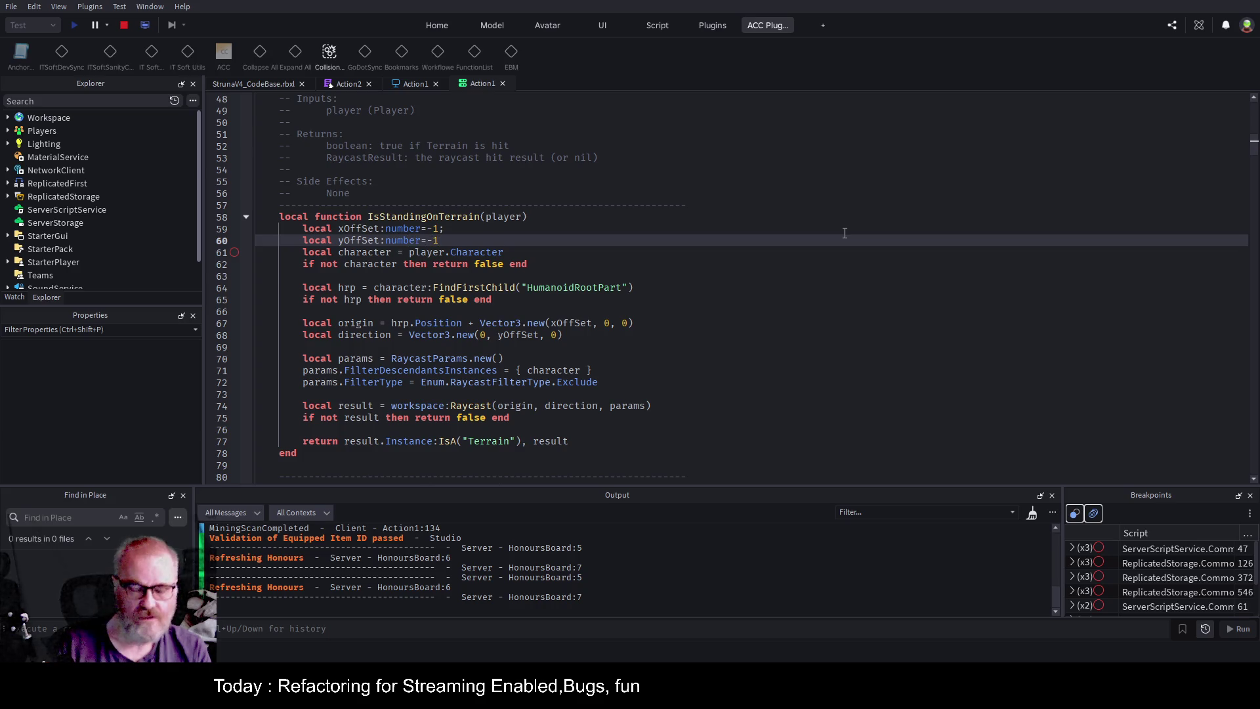
key("Down")
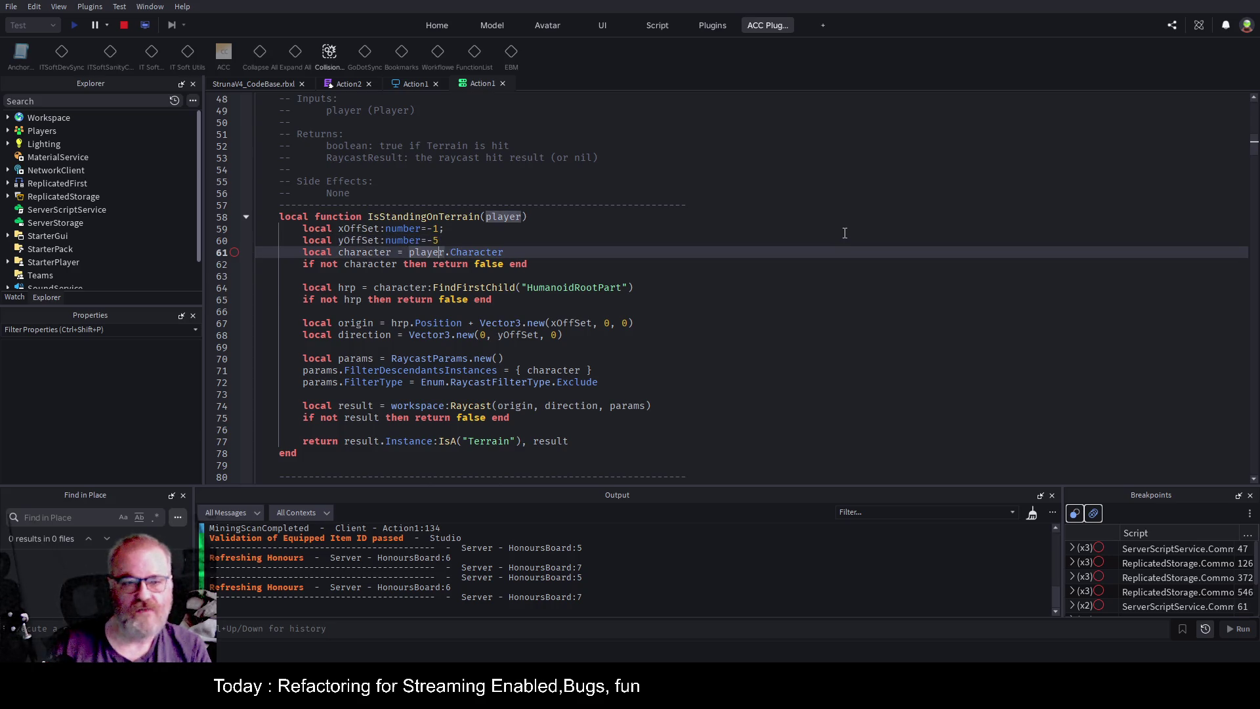
key("Up")
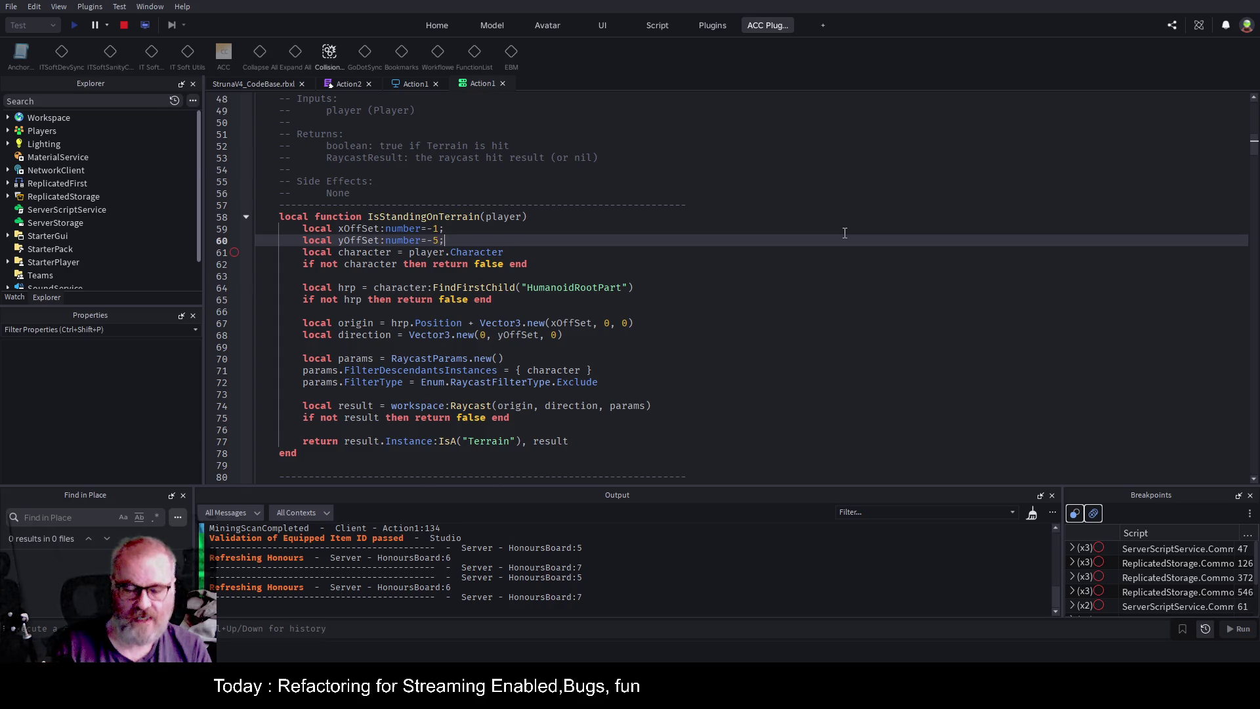
key("Return")
left_click(683, 332)
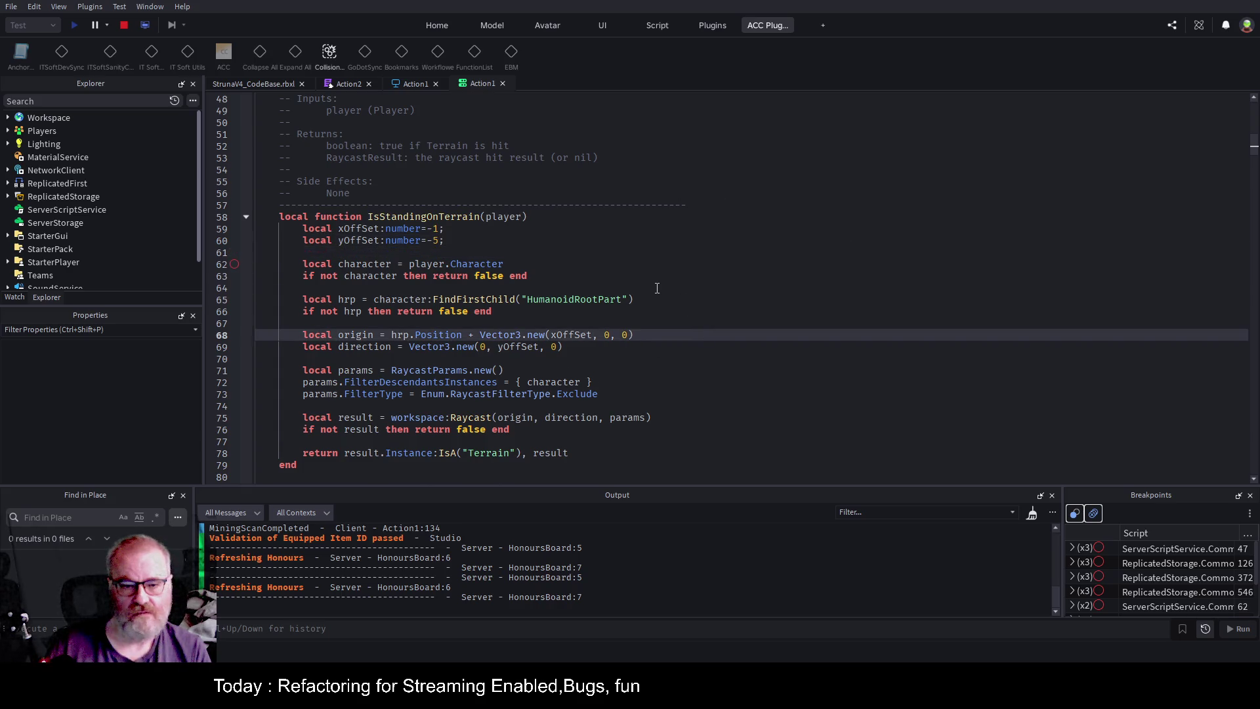
left_click(128, 25)
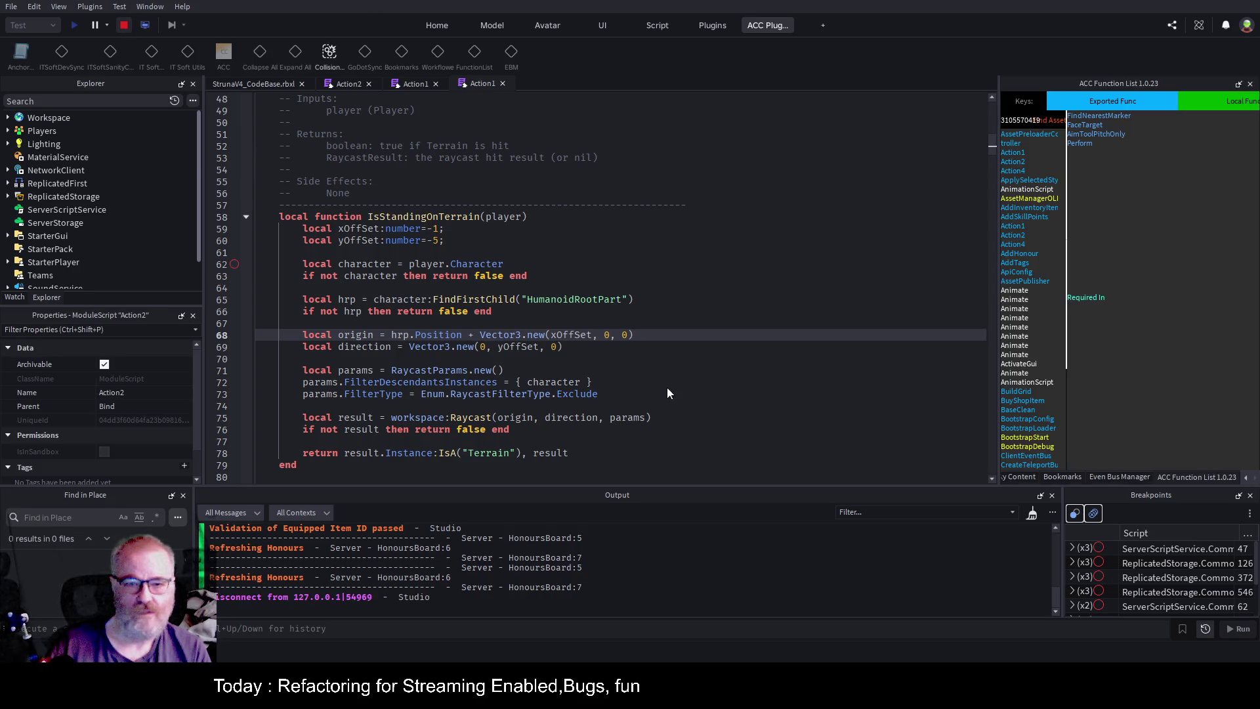
Save StrunaV4_CodeBase.rbxl with Ctrl+S and start a fresh playtest.
mouse_move(641, 197)
left_mouse_down()
mouse_move(778, 186)
mouse_move(795, 208)
left_mouse_up()
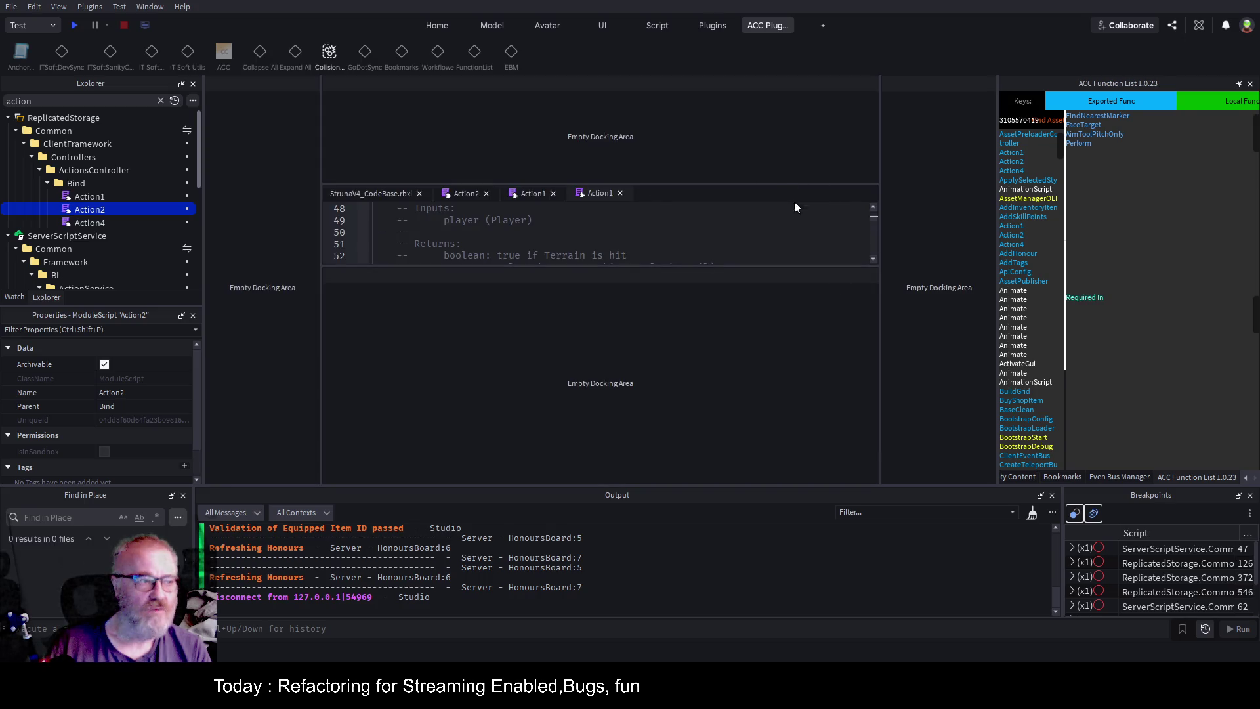
left_click_drag(1126, 289, 1127, 293)
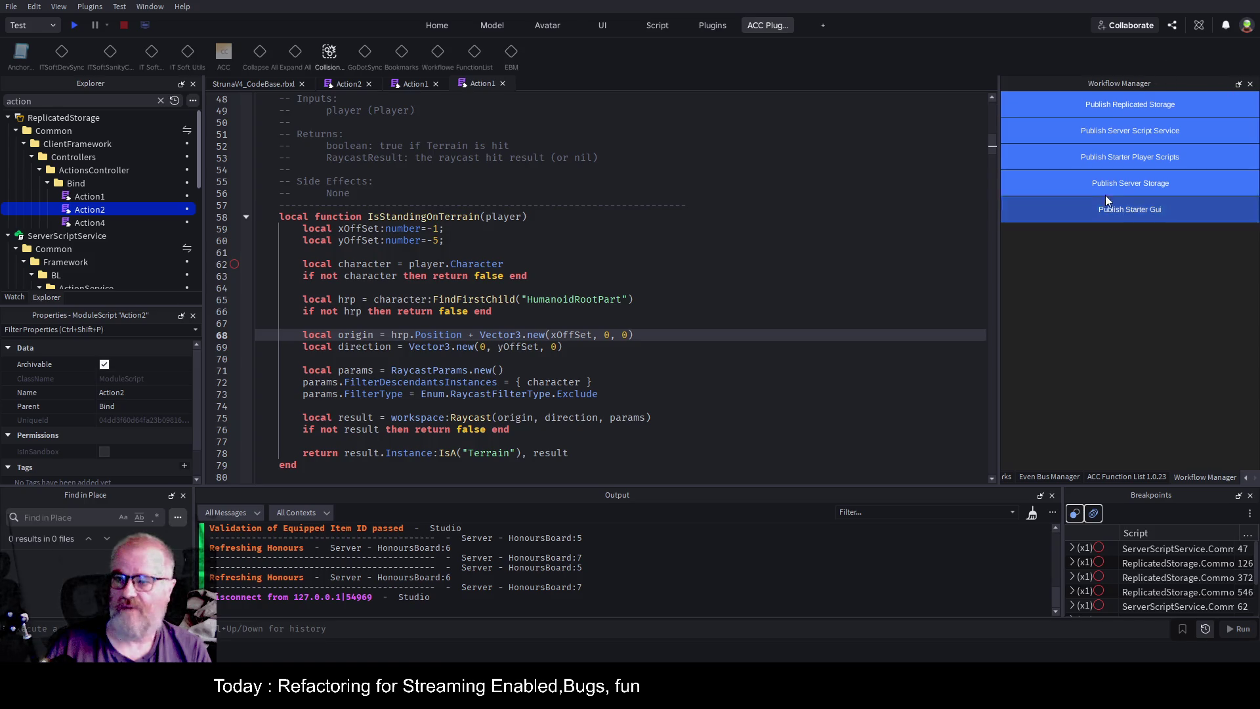
left_click(691, 265)
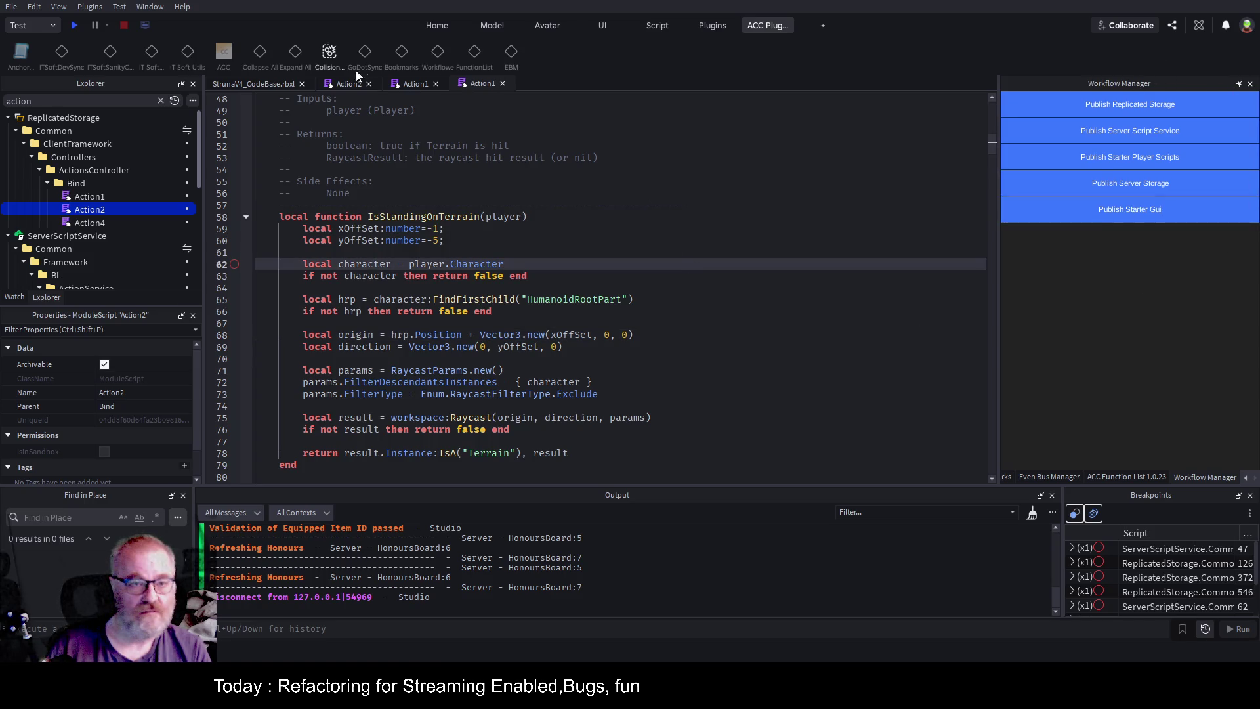
key("ctrl+s")
left_click(75, 25)
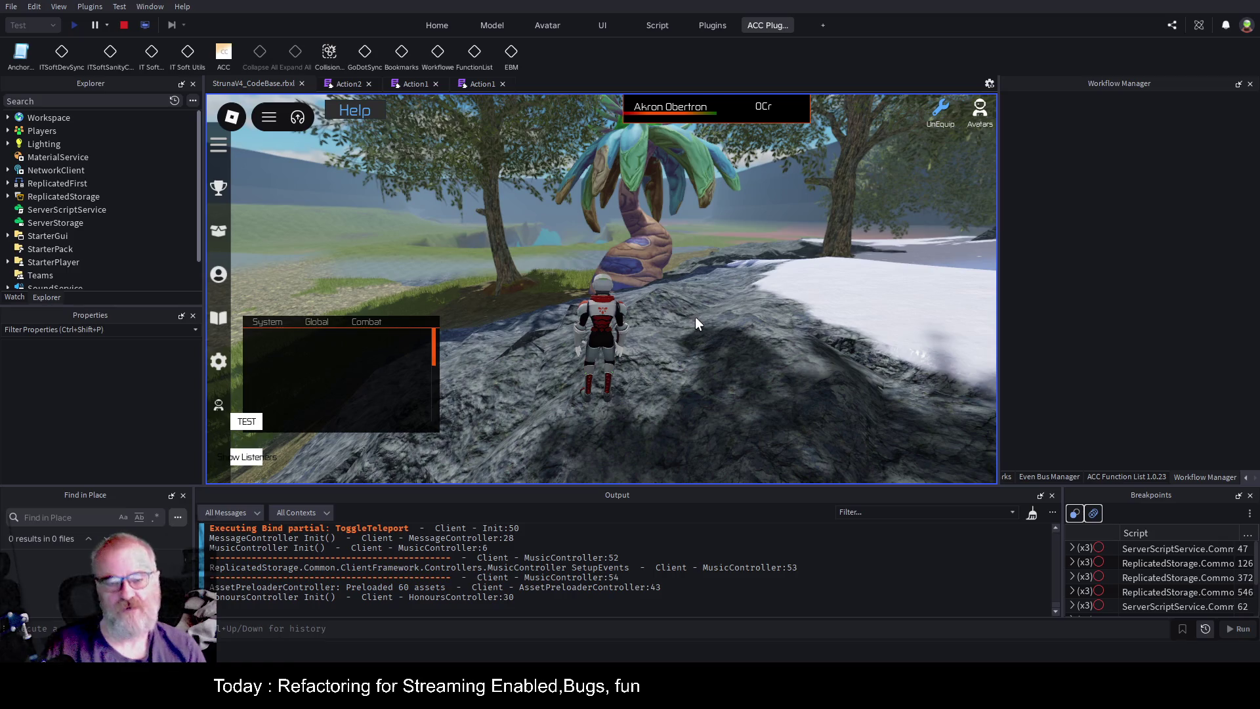
Equip the OOF001 scanner from Tools and scan, finding 21 Protactinium worth 84Cr.
key("Right")
key("Left")
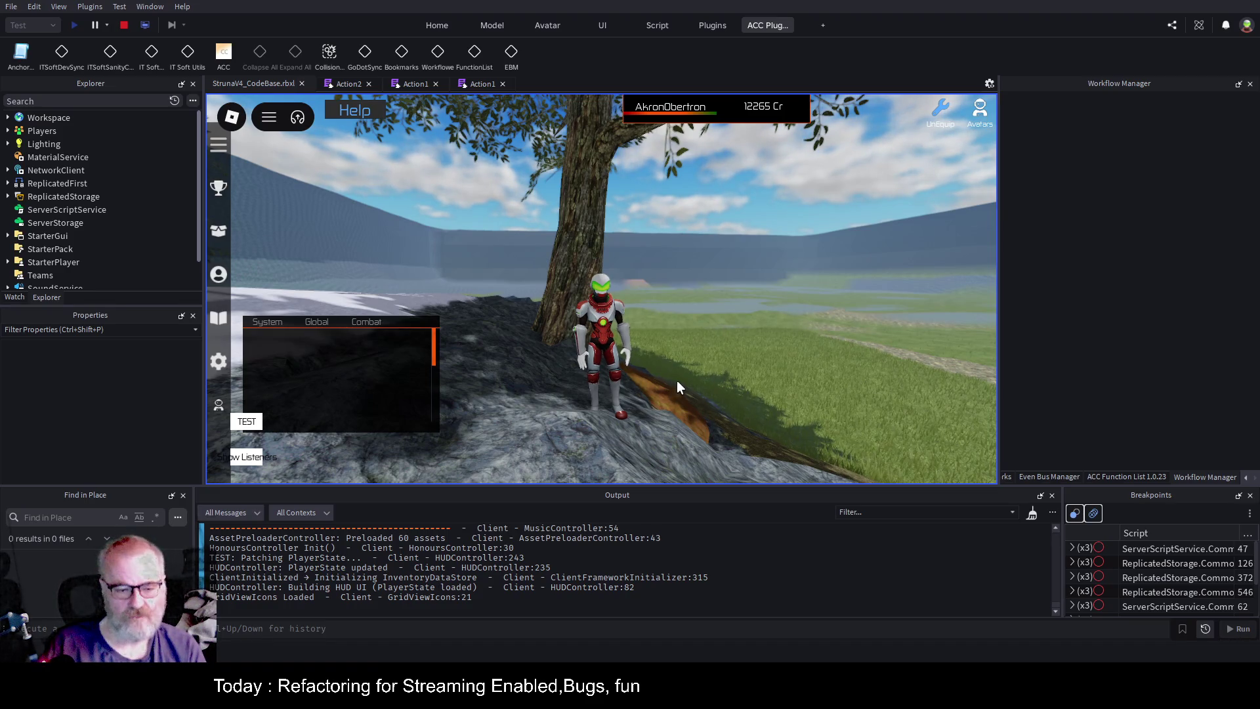
scroll(676, 380, "down", 2)
key("t")
left_click(617, 259)
left_click(472, 368)
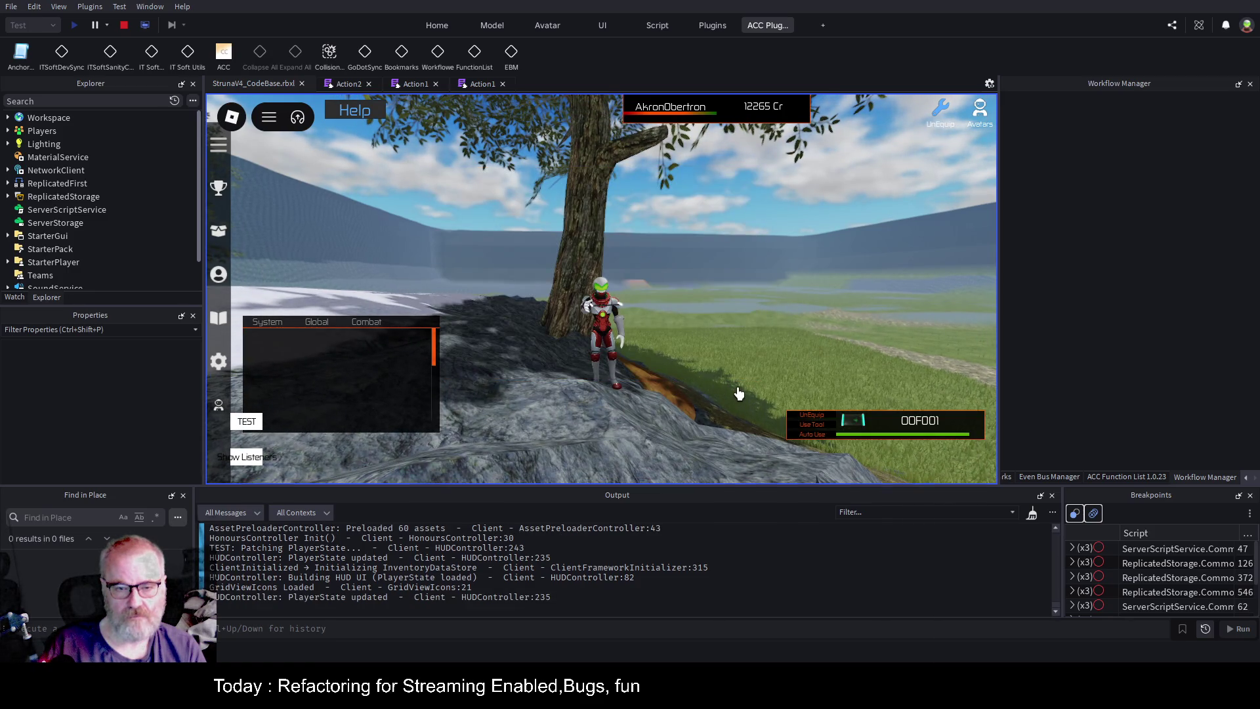
left_click(740, 394)
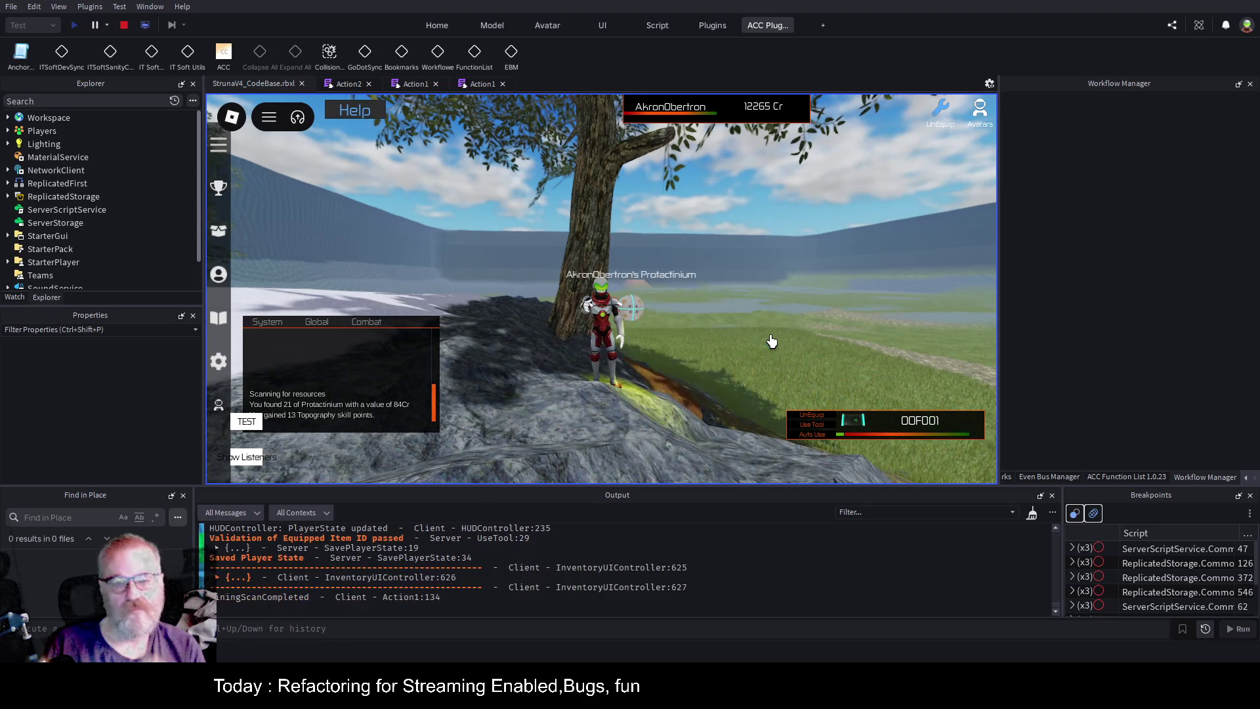
Walk onto the snow toward the palm tree, where scanning finds 39 Copper worth 273Cr.
key("a")
left_click_drag(796, 326, 759, 329)
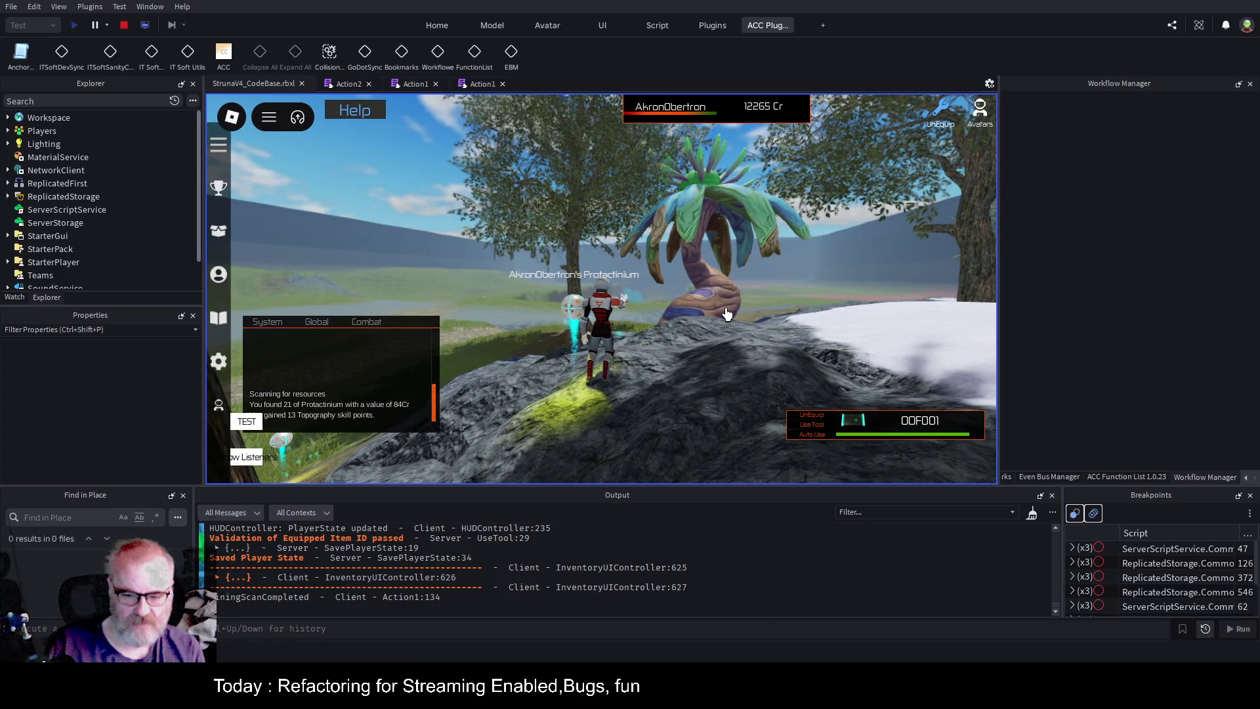
left_click_drag(728, 314, 733, 313)
key("w")
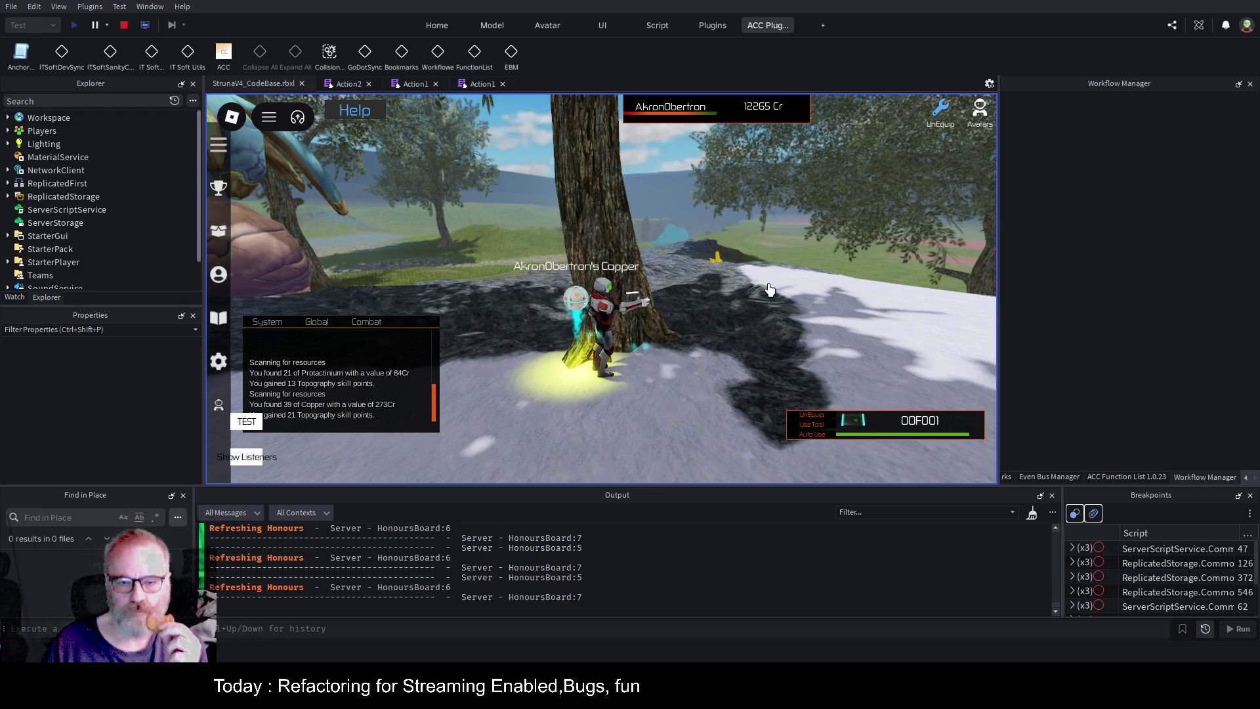
key("Left")
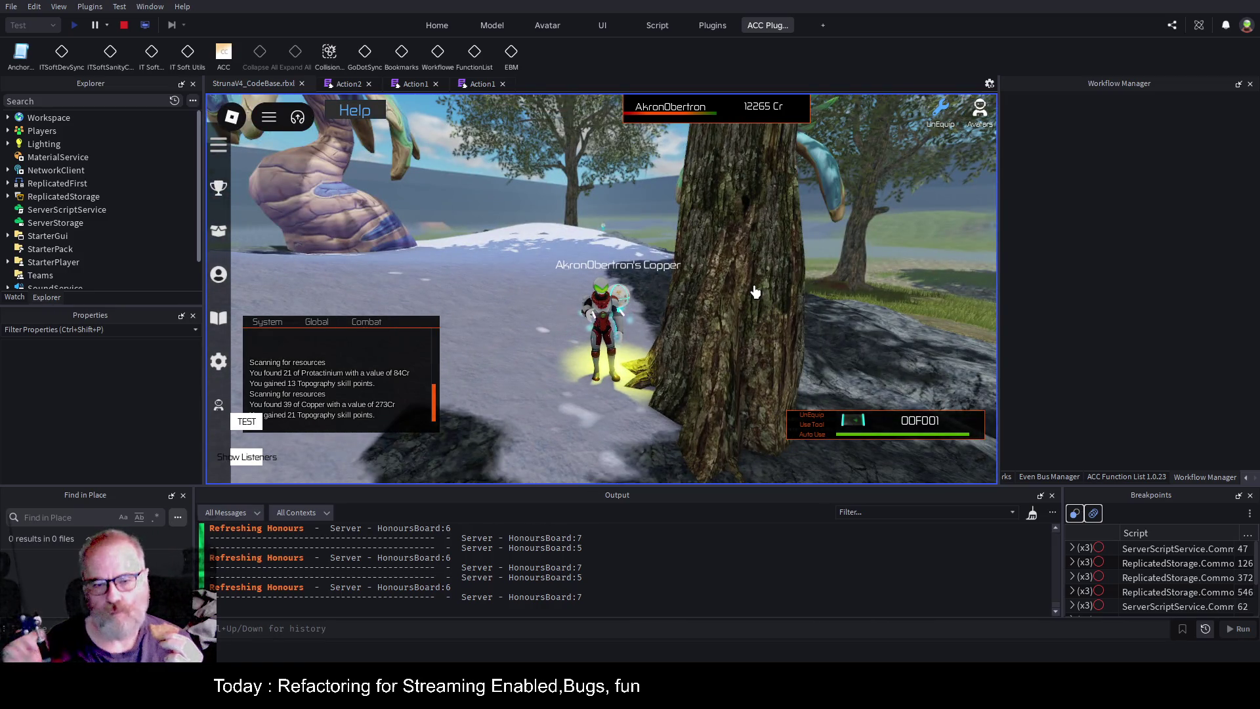
Stop the playtest, save, and publish Replicated Storage, Server Script Service and Starter Player Scripts.
left_click(124, 25)
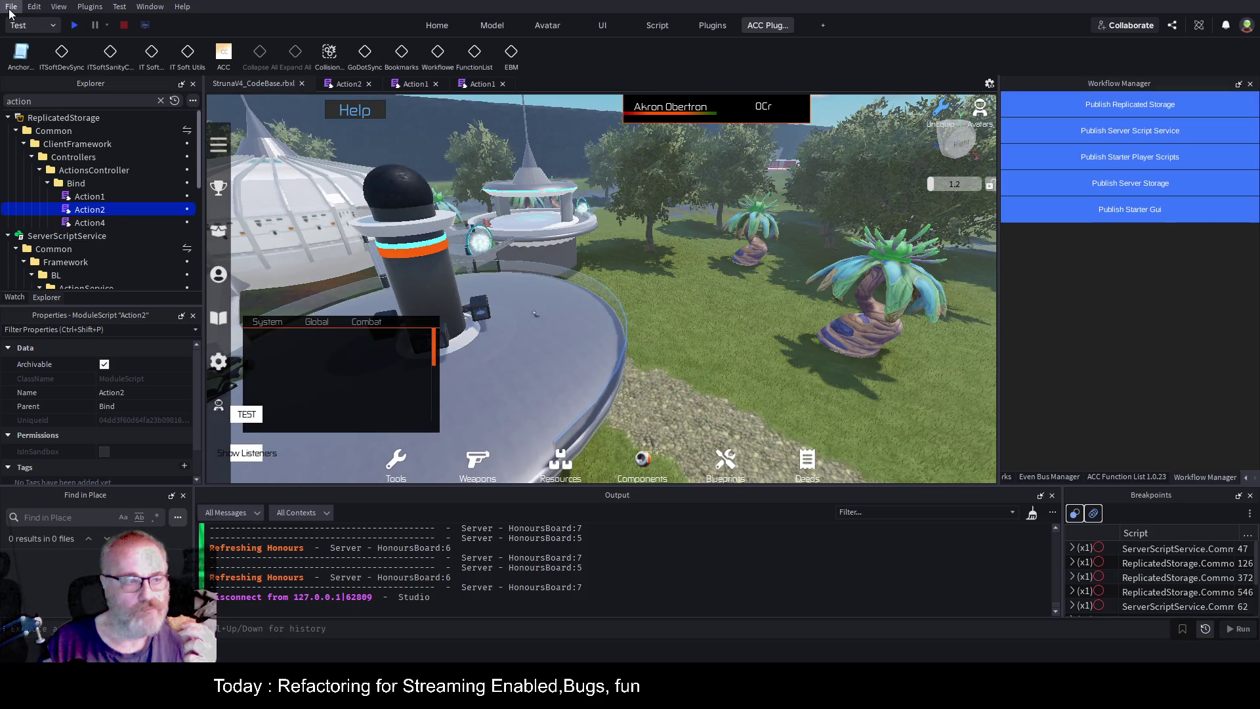
key("ctrl+s")
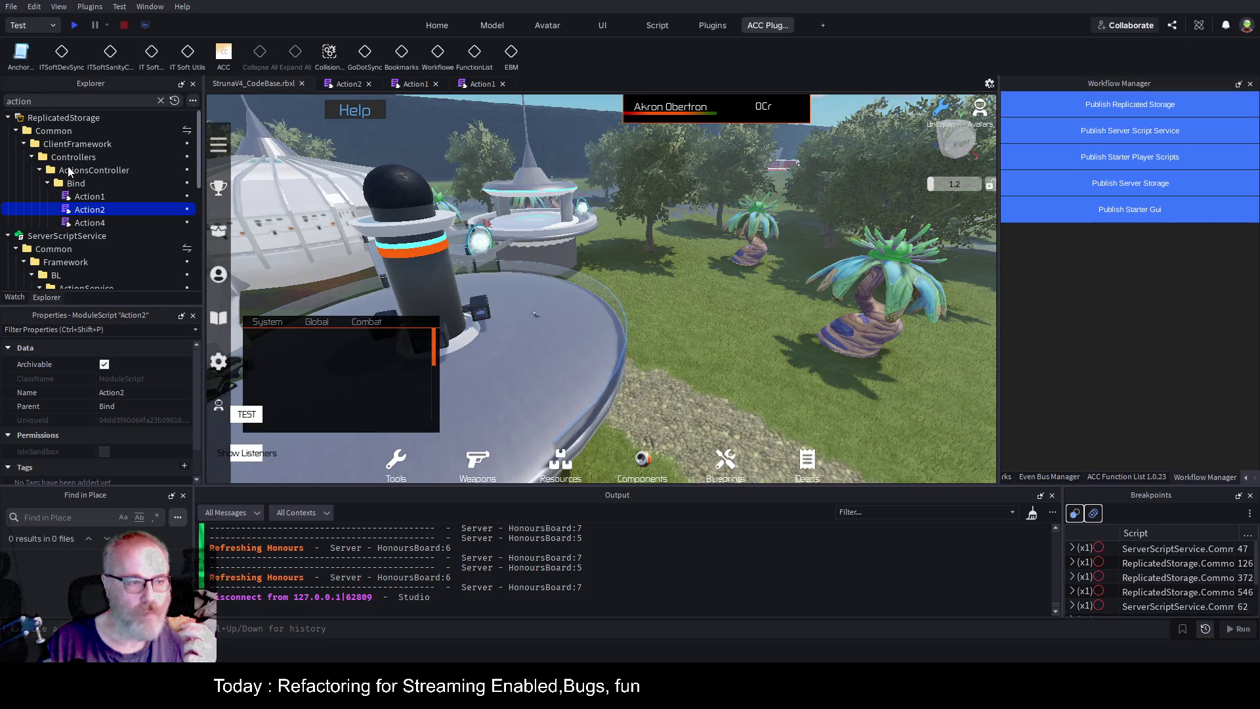
left_click(1161, 112)
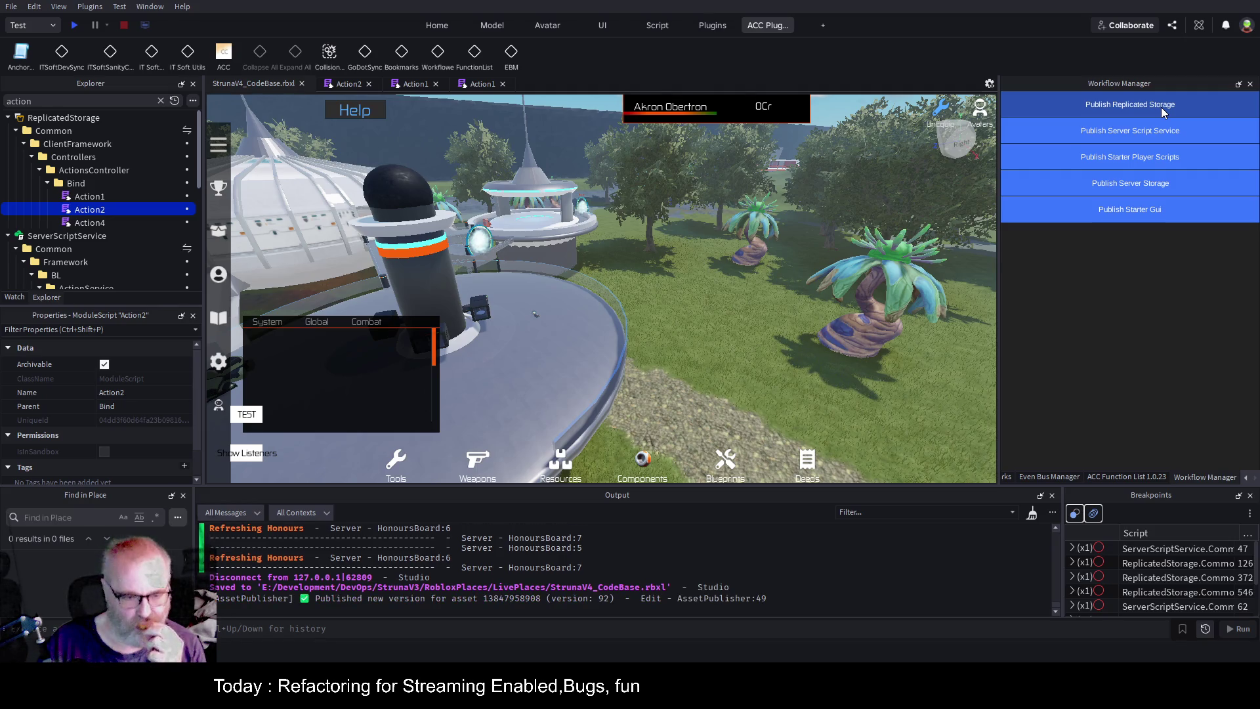
left_click(1159, 134)
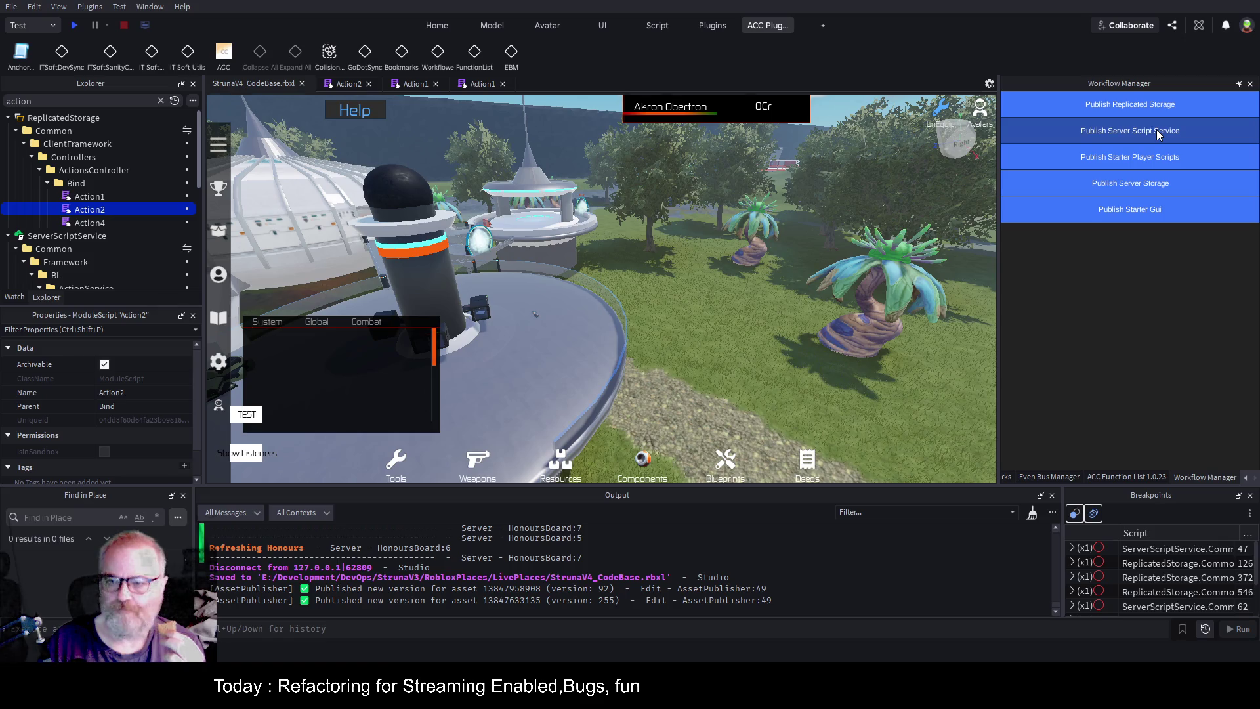
left_click(1174, 166)
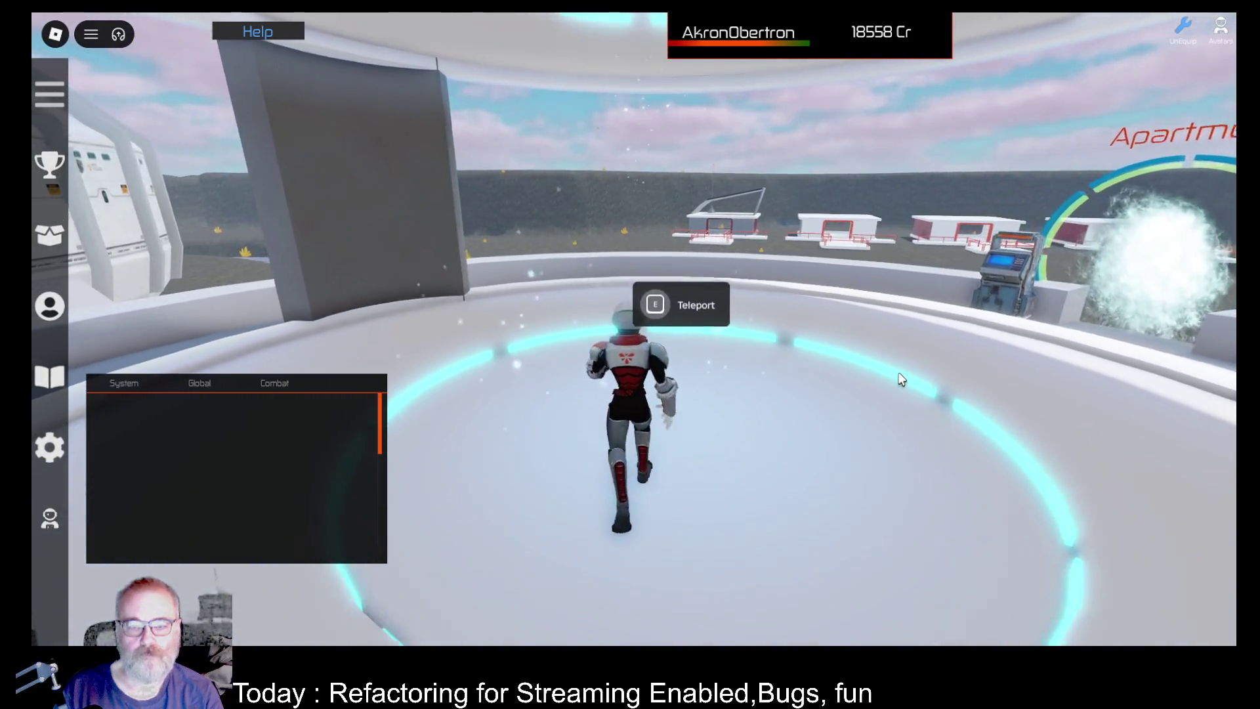
Teleport from the portal to the Faros destination.
key("e")
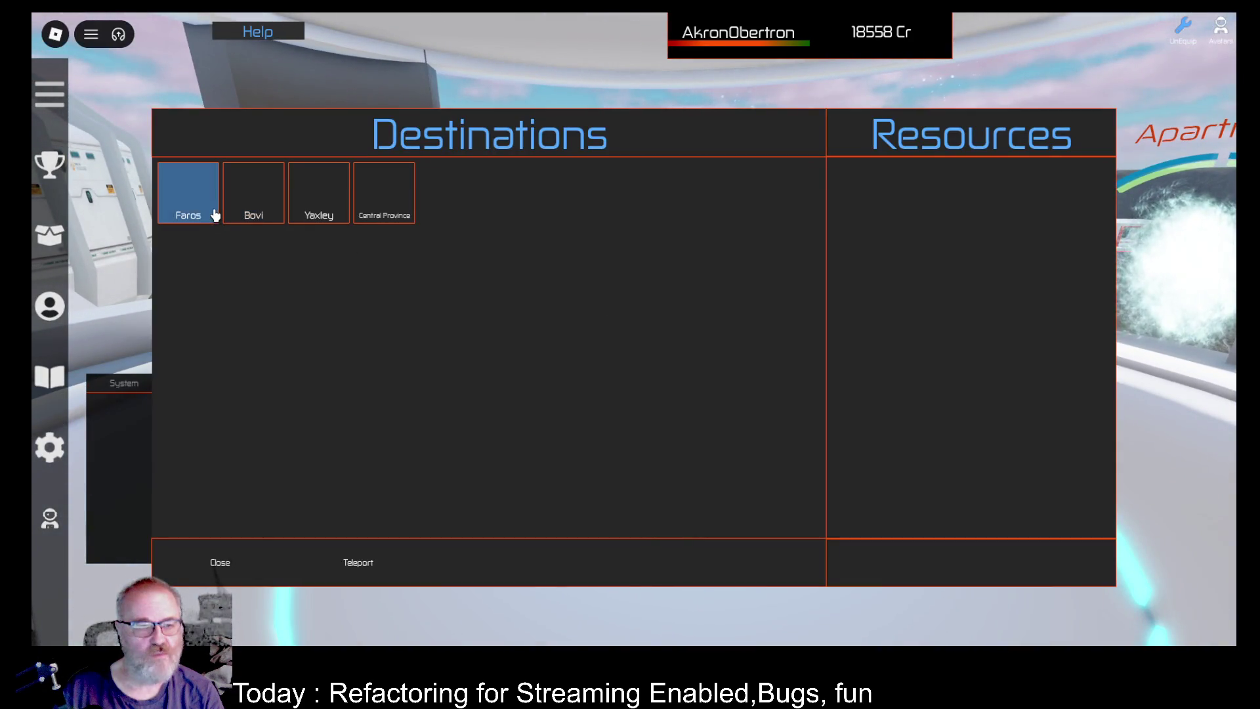
left_click(216, 210)
left_click(370, 555)
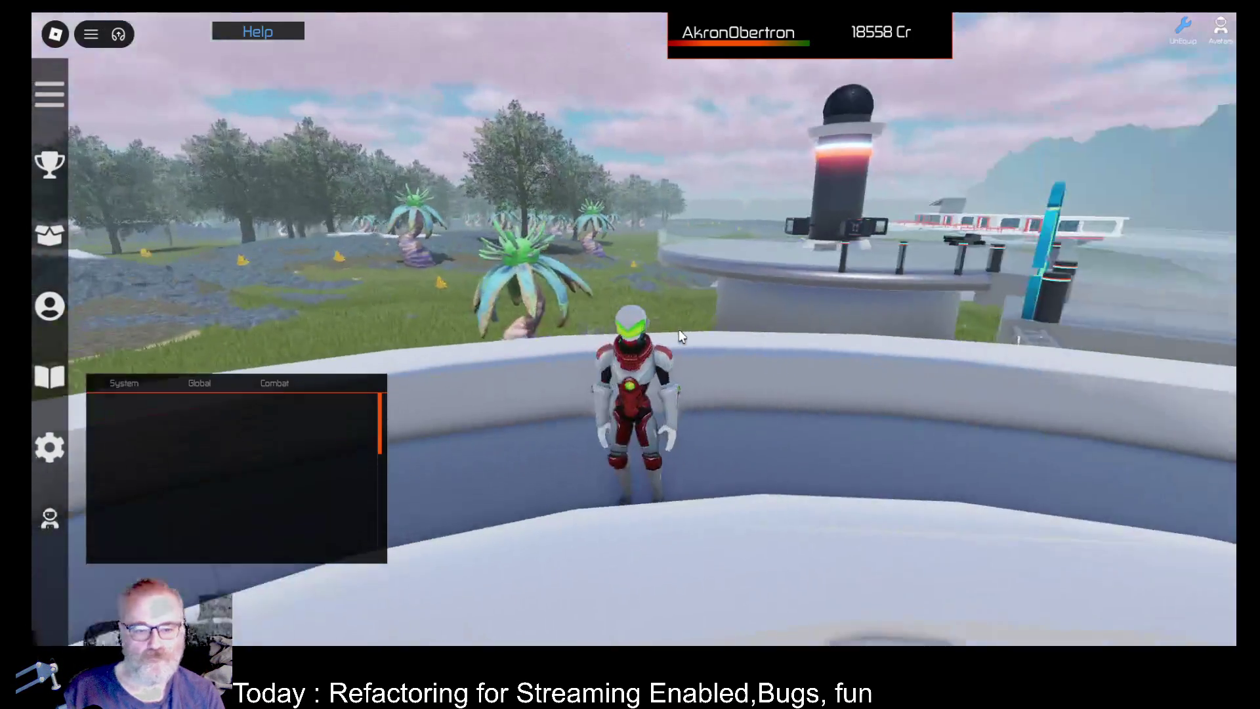
Run off the platform across the grass field to the parked buggy.
key("w")
key("a")
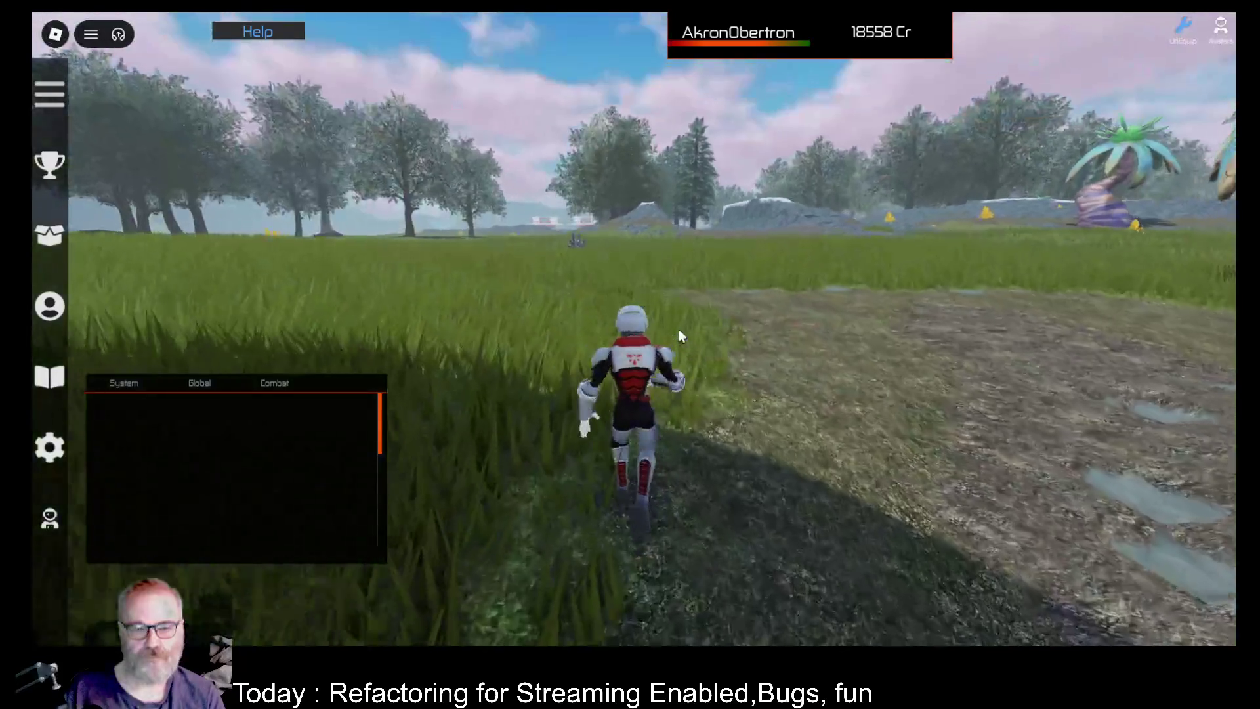
key("w")
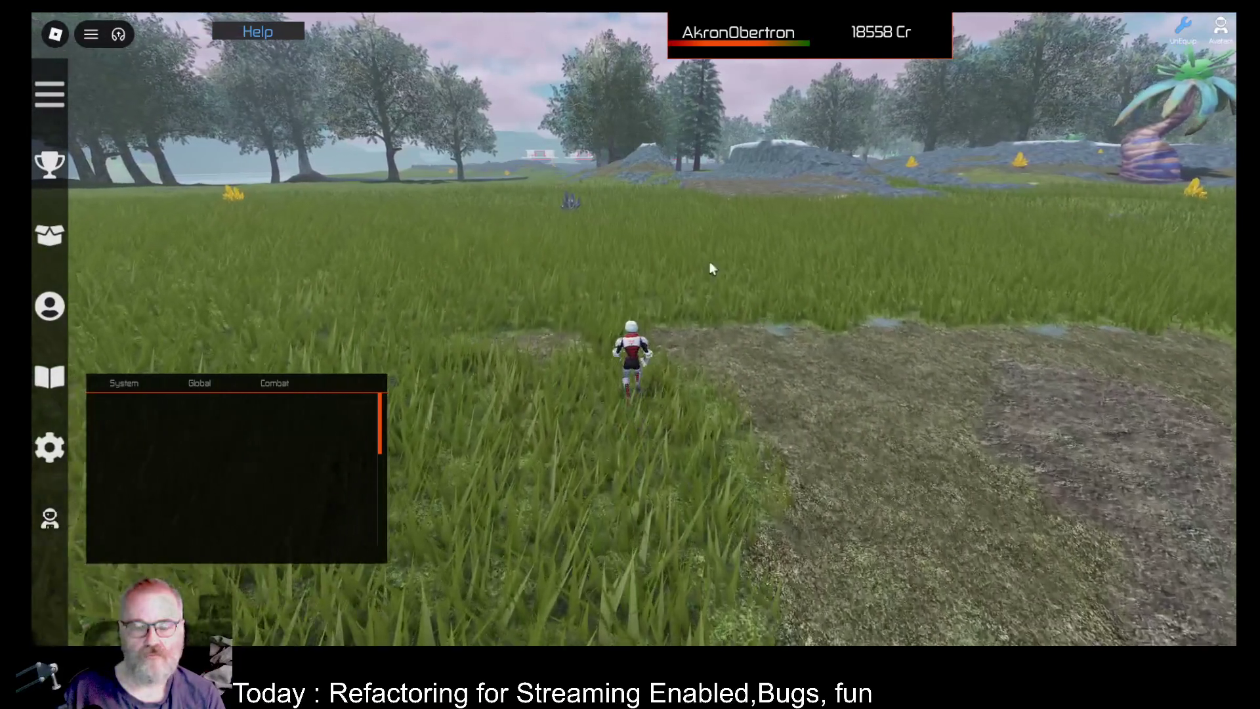
key("w")
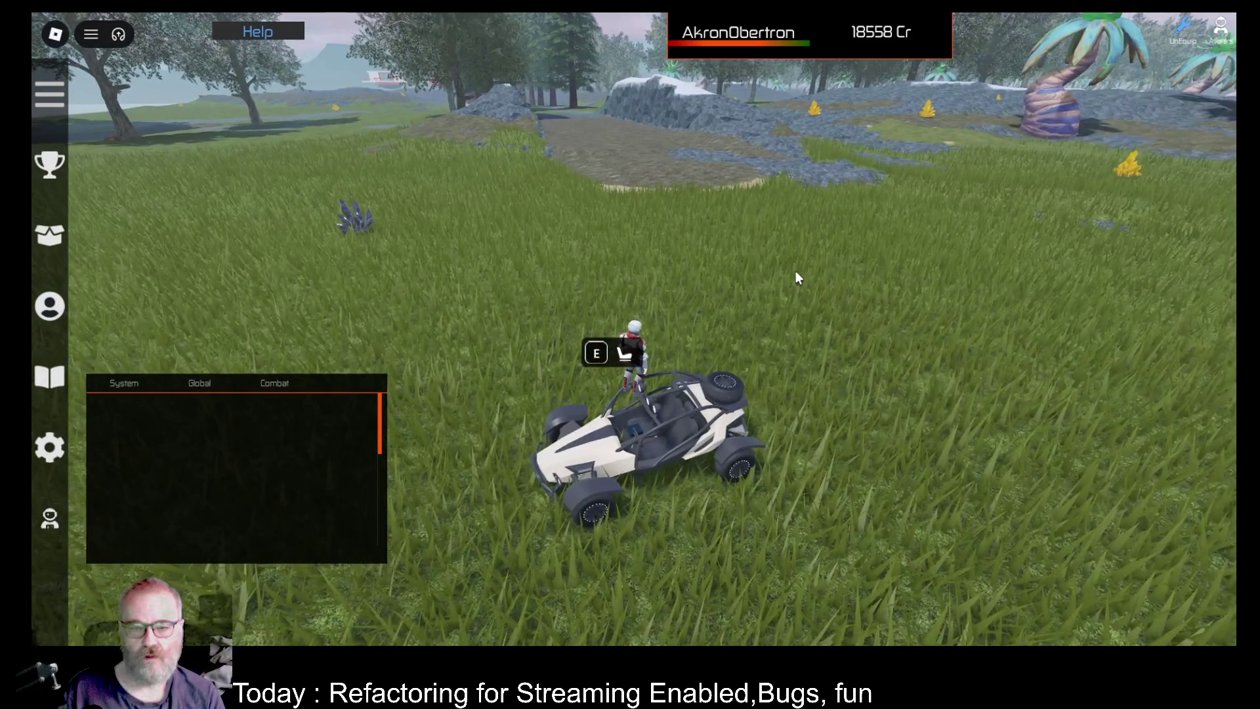
Drive the buggy toward the rocky hill onto the dirt path and get out.
key("w")
key("a")
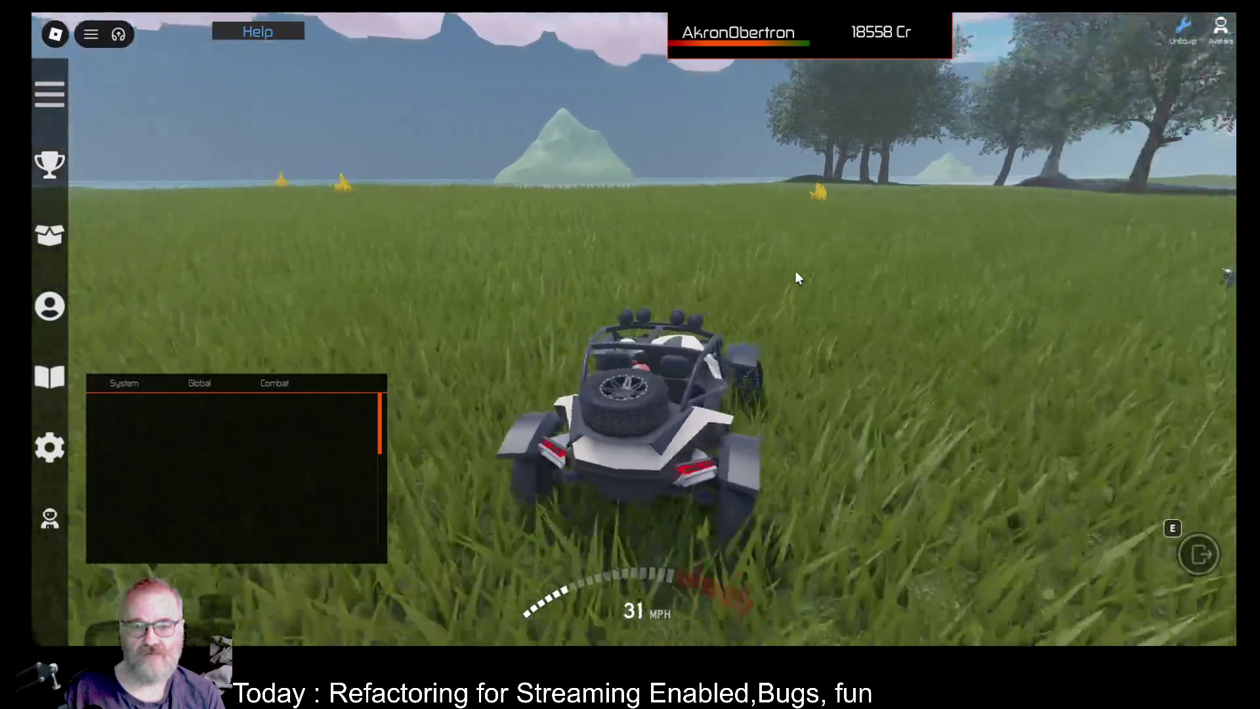
key("d")
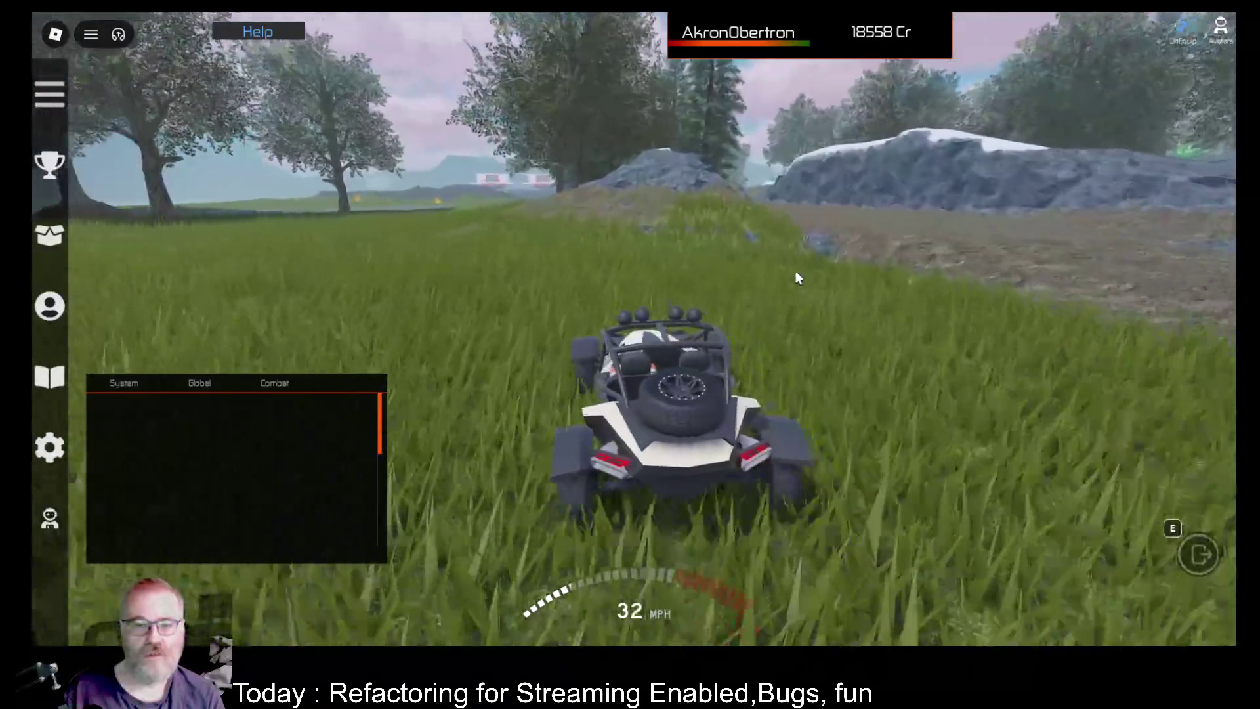
key("d")
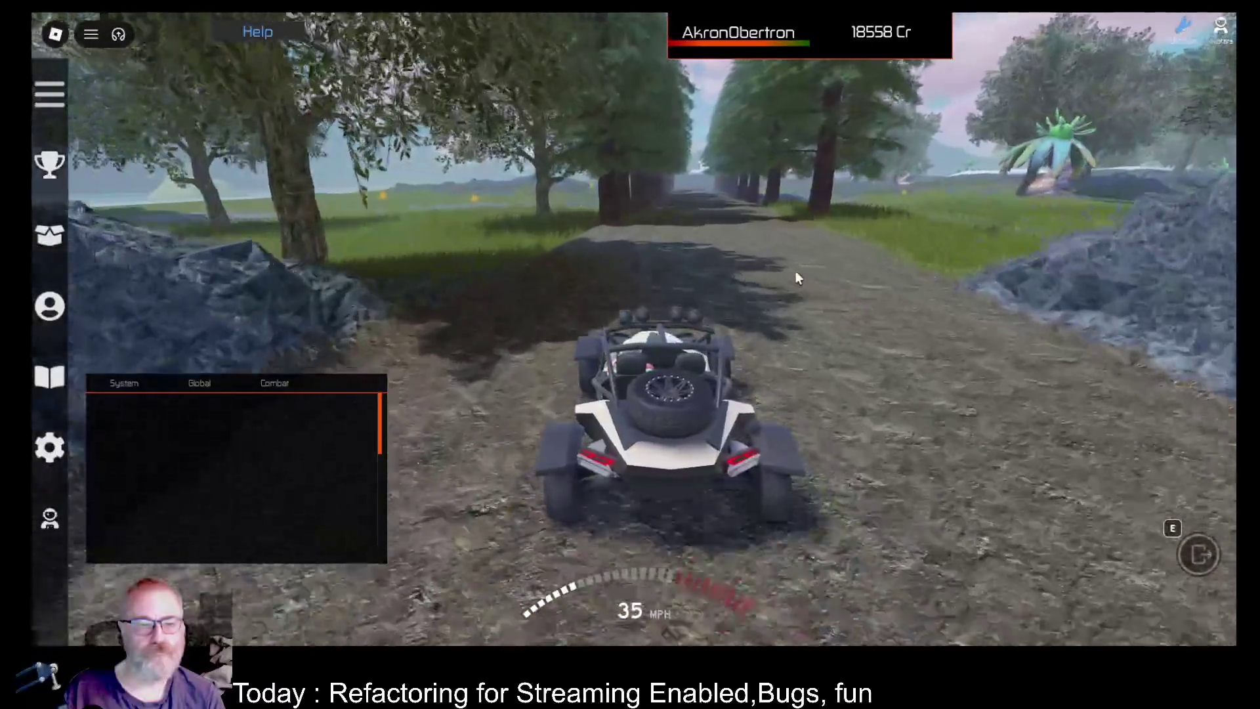
key("space")
Walk along the path to the tree and equip OOF001, whose scan finds 66 Silver.
key("w")
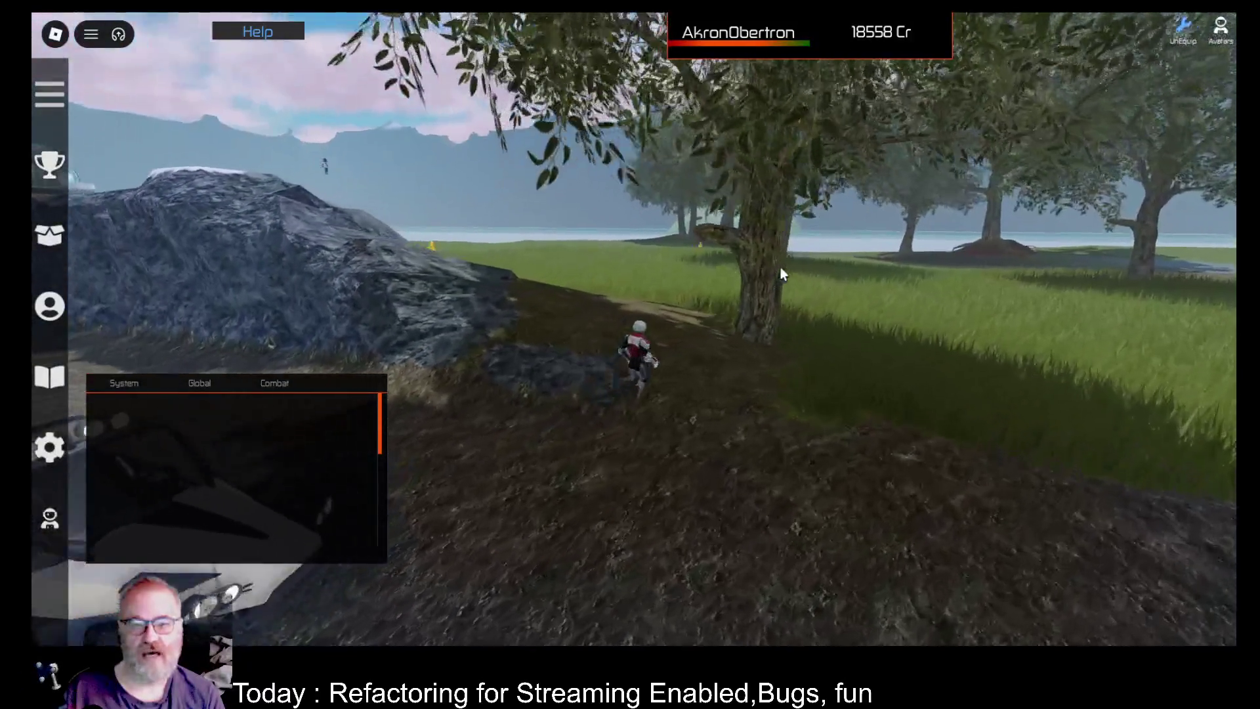
key("a")
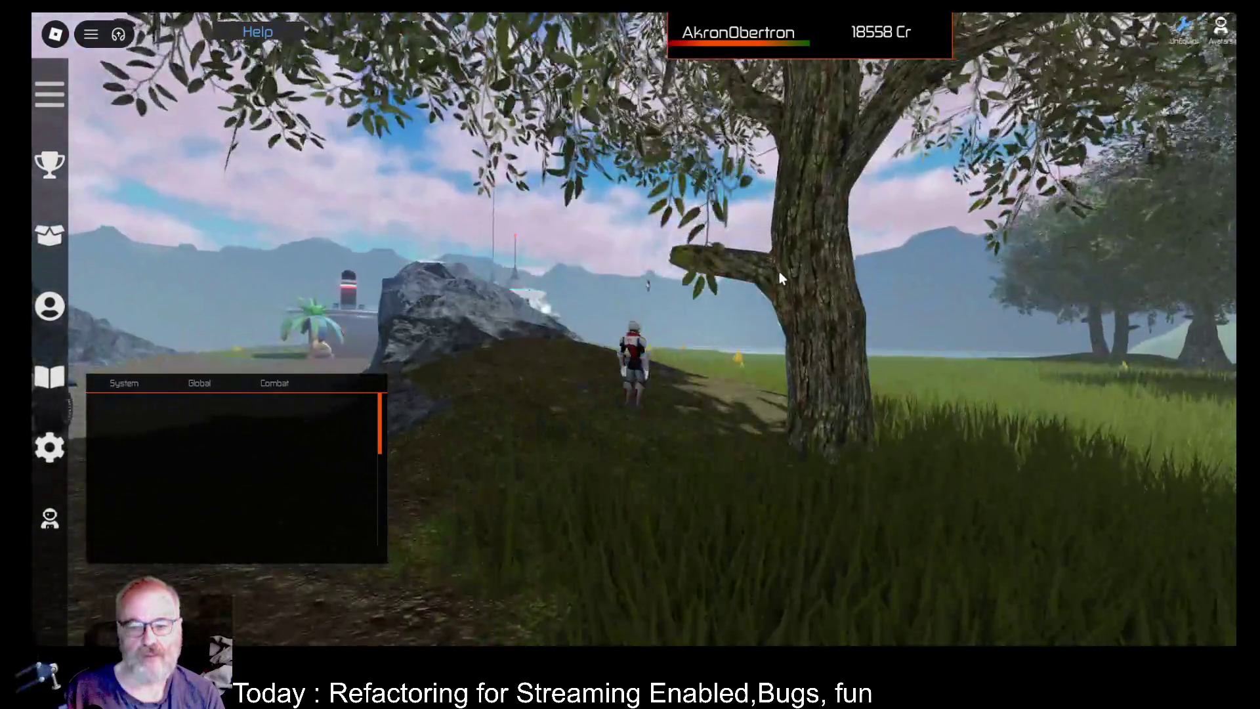
key("d")
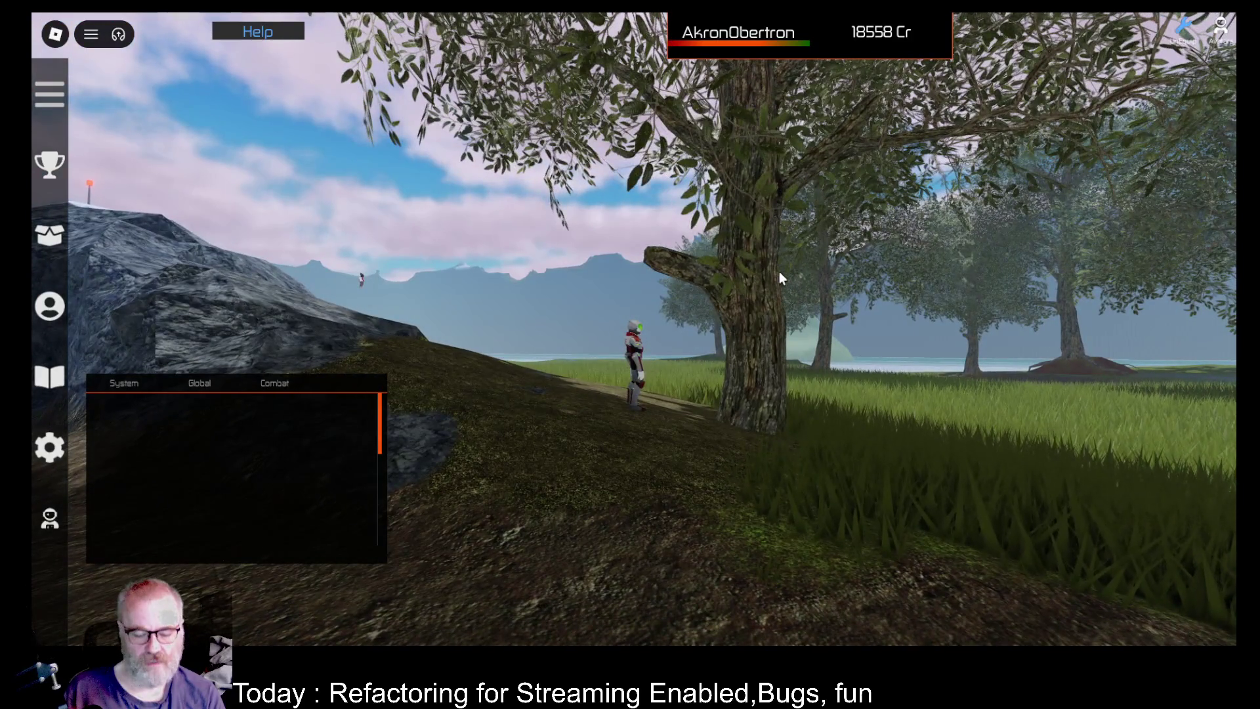
key("i")
left_click(455, 456)
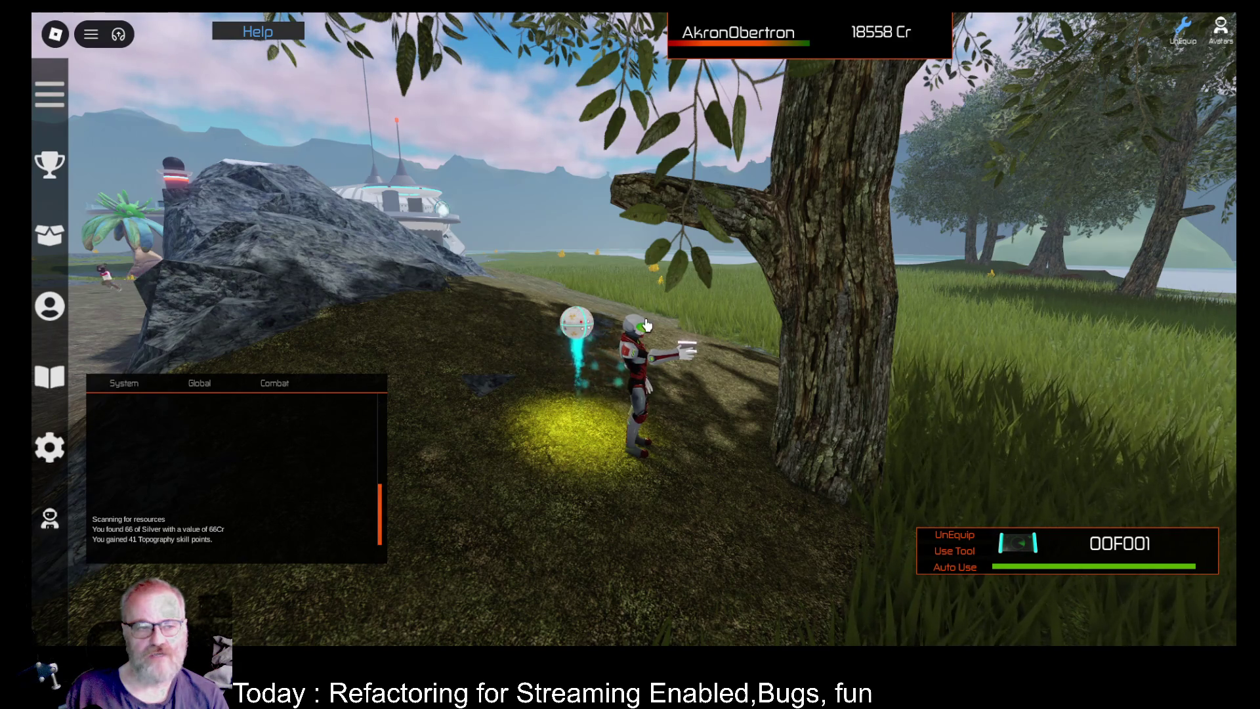
Move around the Silver node and open Tools listing DE001, OME001 and OOF001.
key("a")
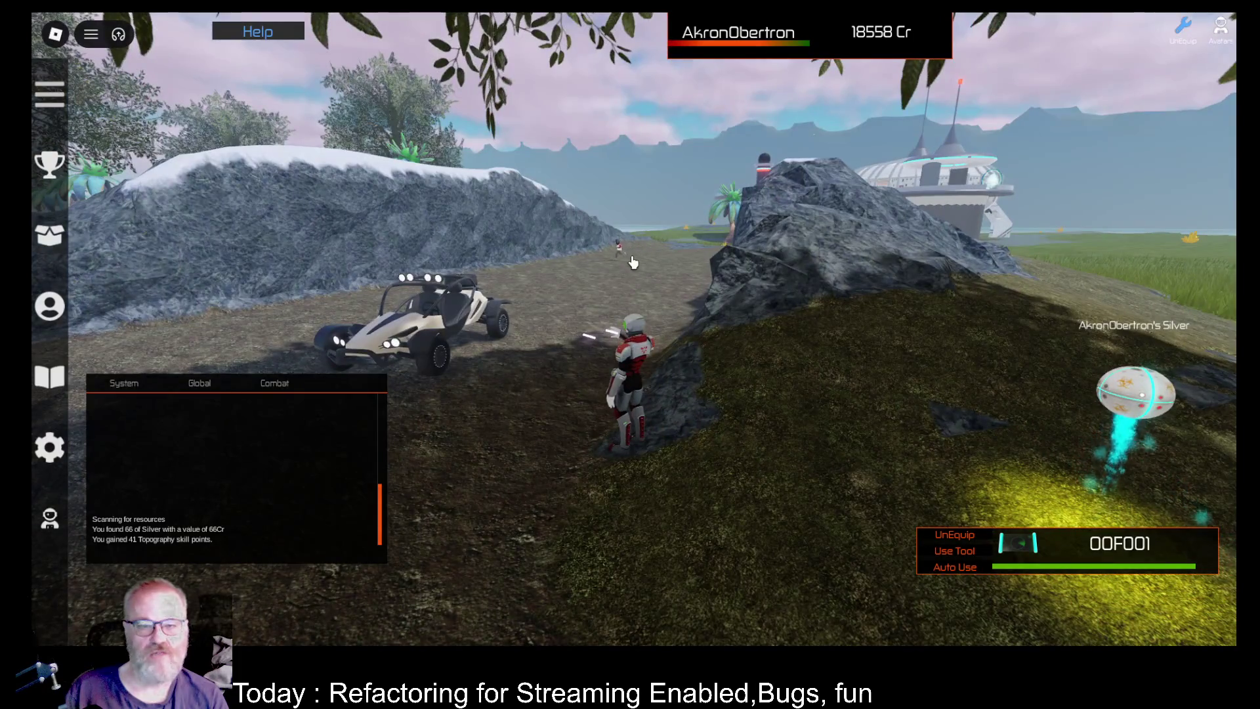
left_click(714, 373)
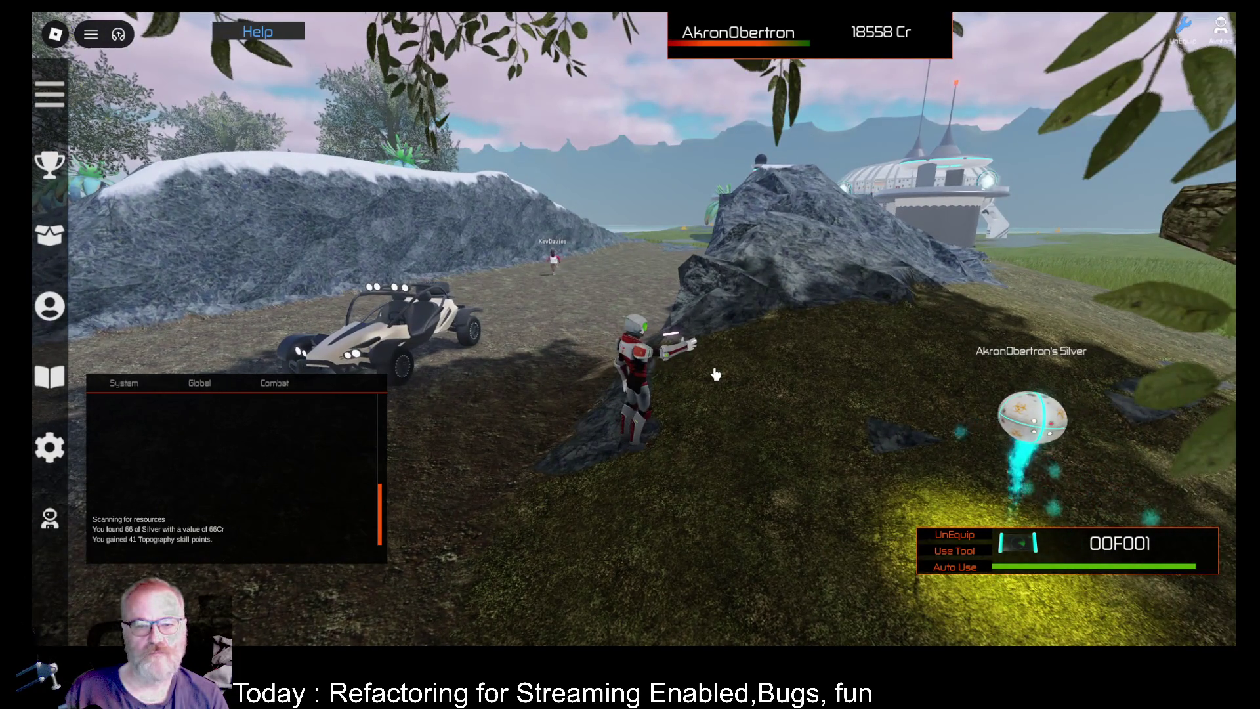
key("d")
key("s")
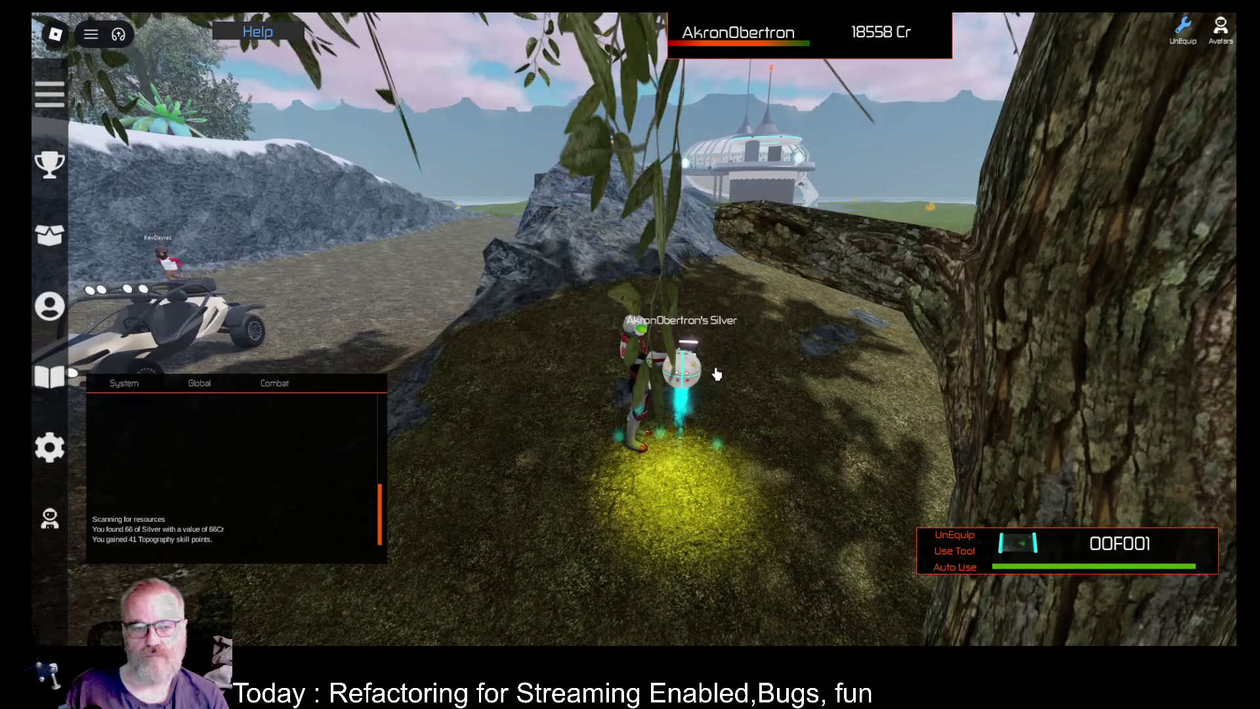
key("Right")
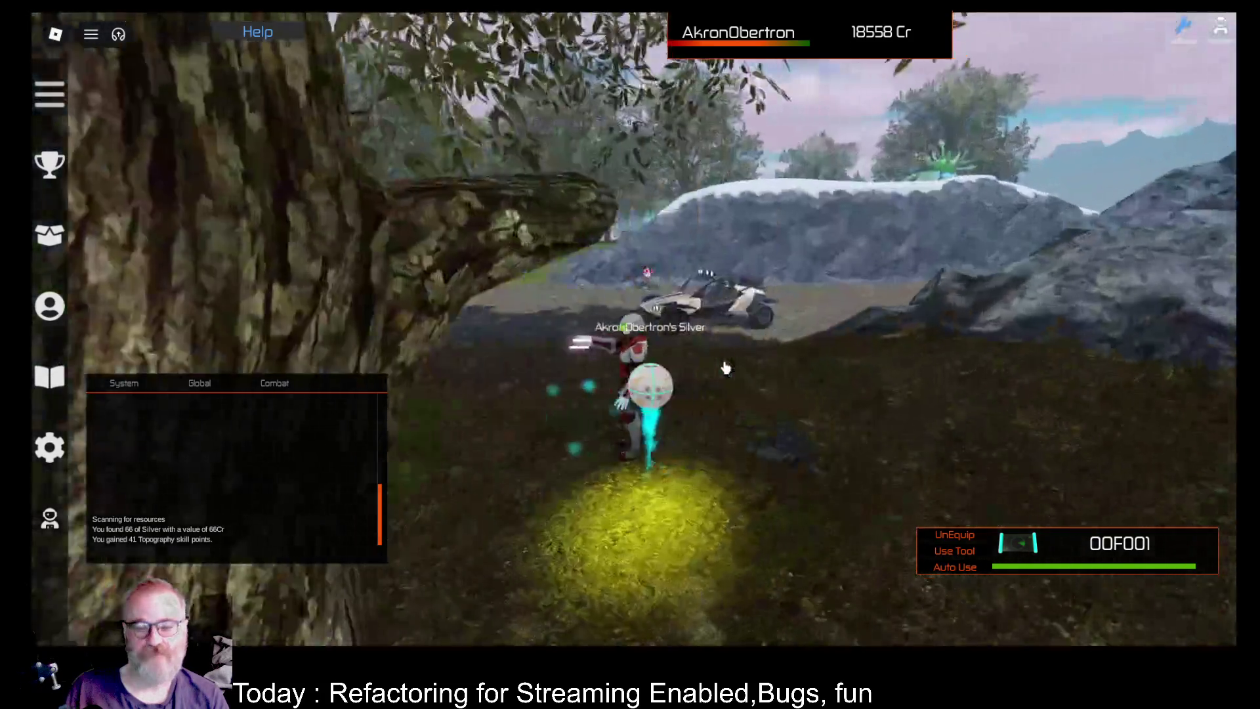
key("s")
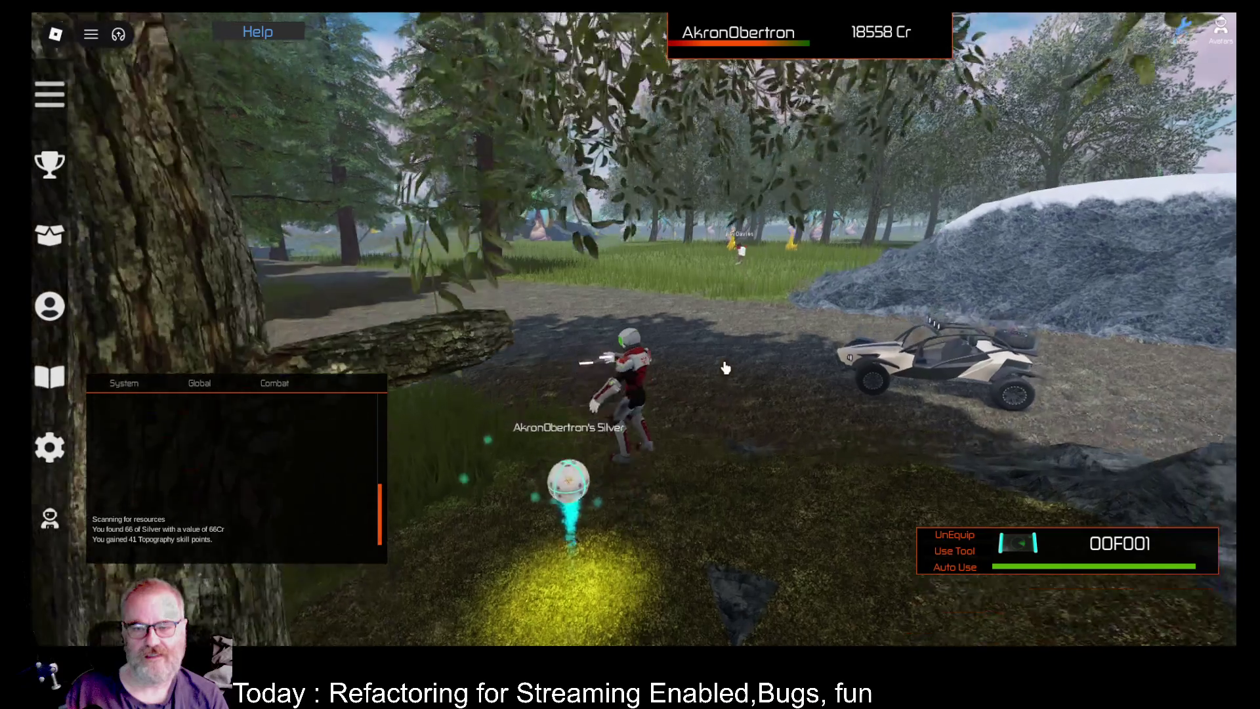
key("w")
key("d")
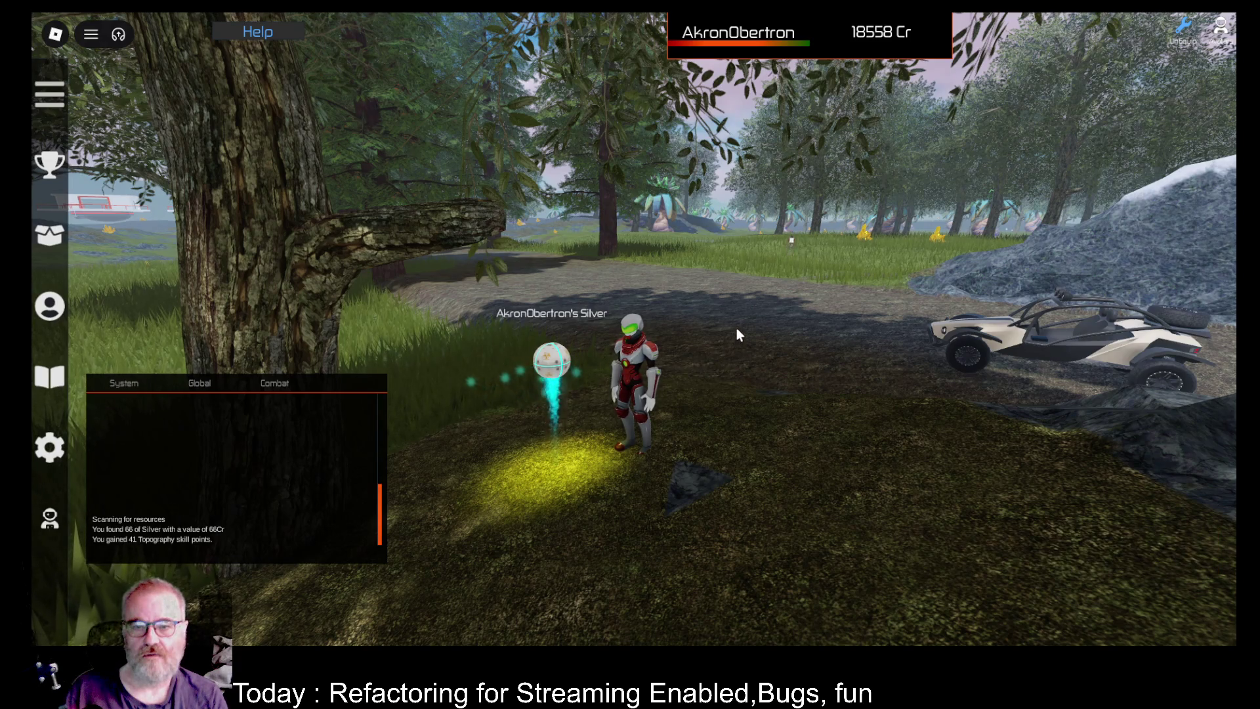
key("i")
left_click(494, 178)
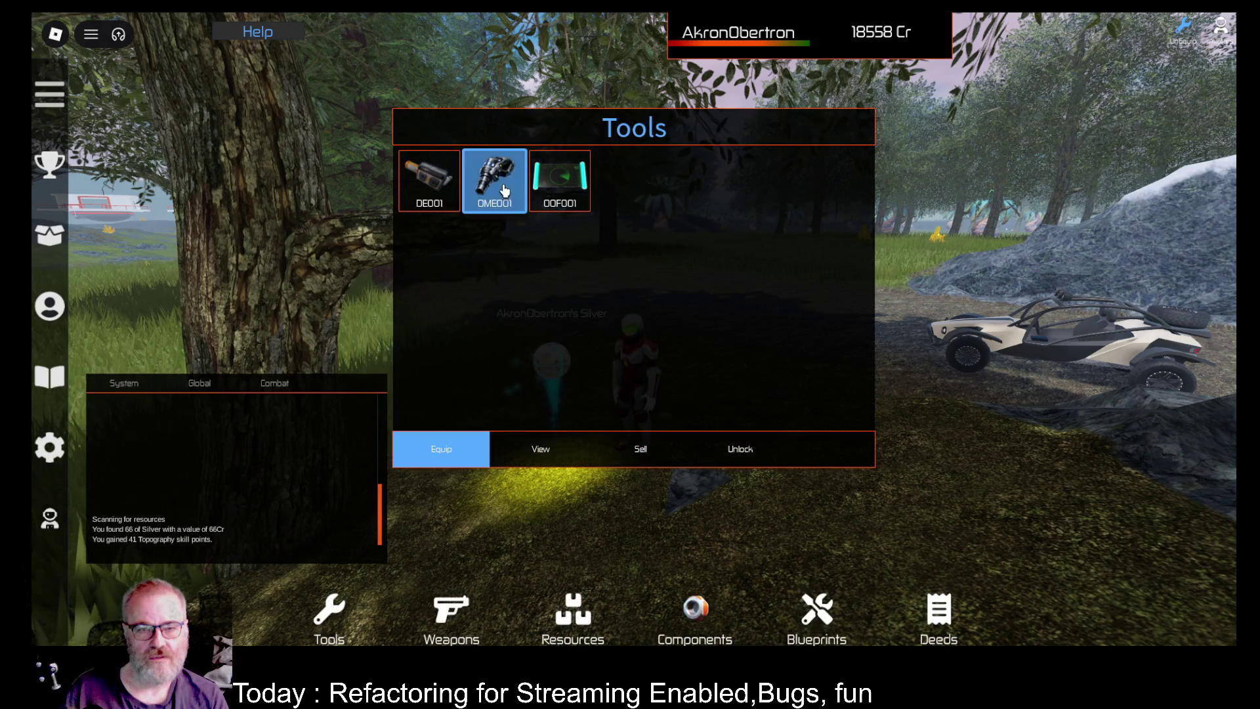
Equip OME001, mine Silver in batches of 10, 1, 2 and 18, then open the Developer Console.
left_click(483, 449)
left_click(527, 374)
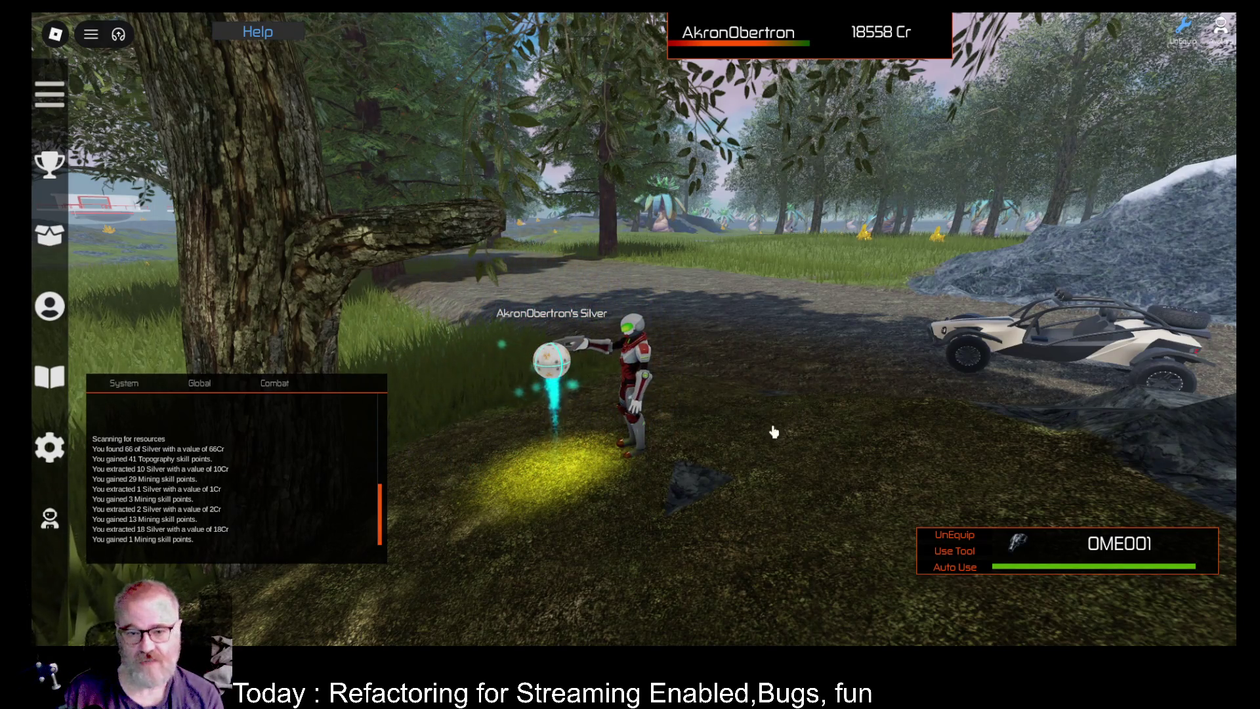
left_click(954, 568)
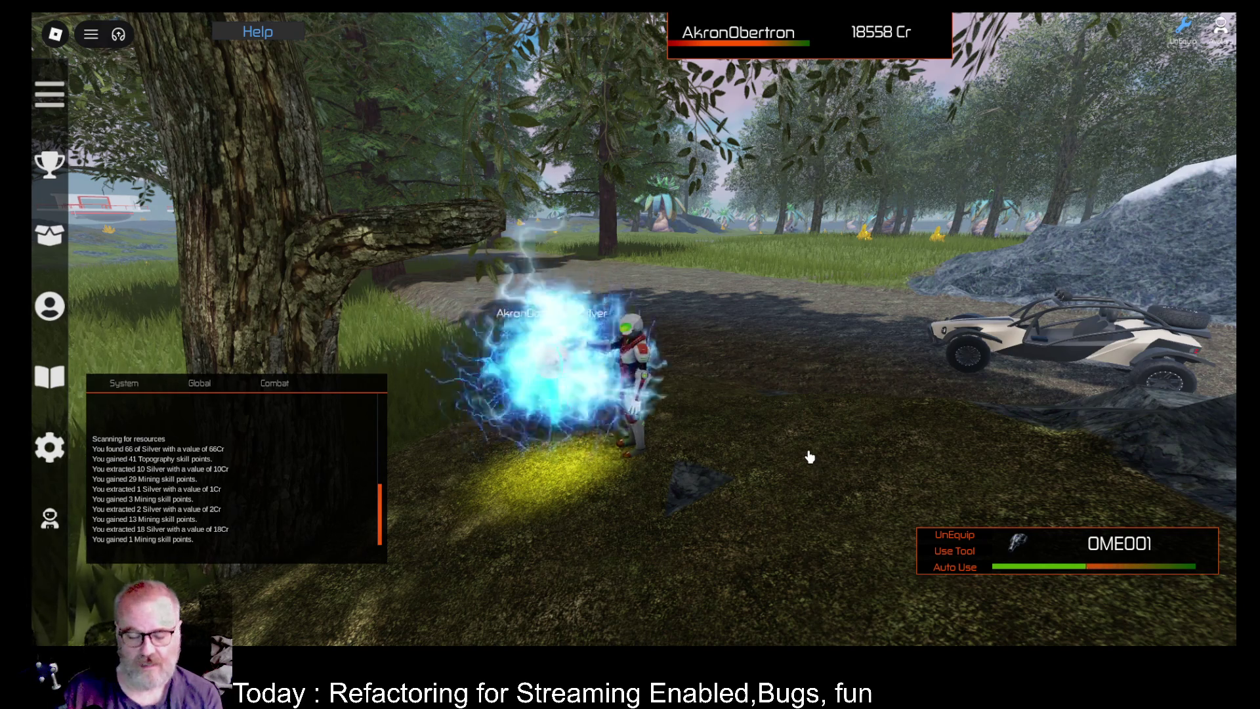
key("F9")
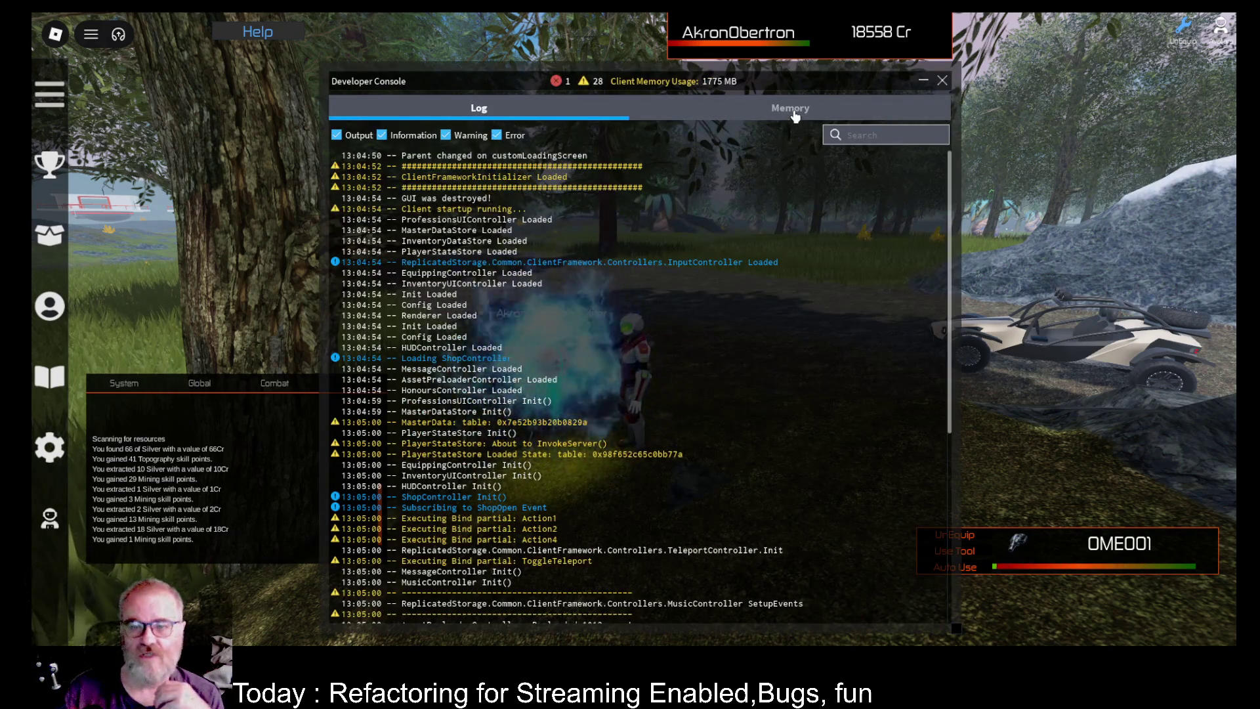
Read the Server log (17, 13, 5 Silver; 'No claim within range') and close the console.
left_click(785, 135)
scroll(675, 455, "down", 15)
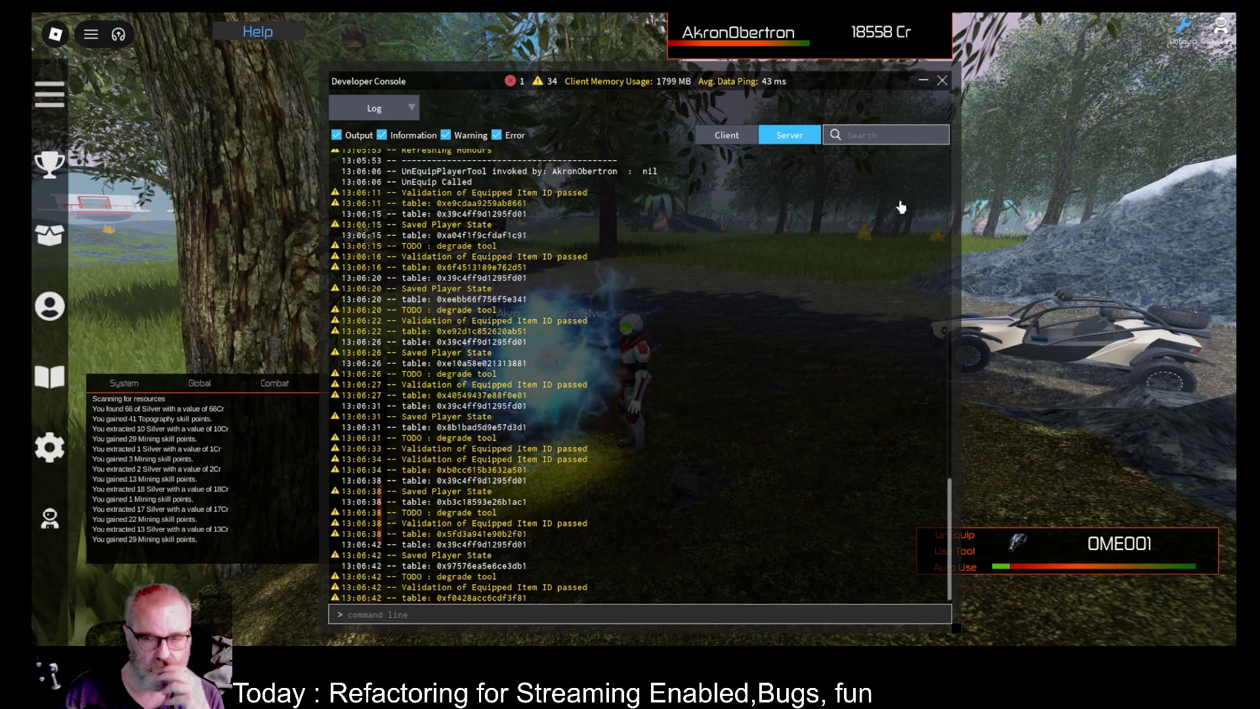
left_click(942, 80)
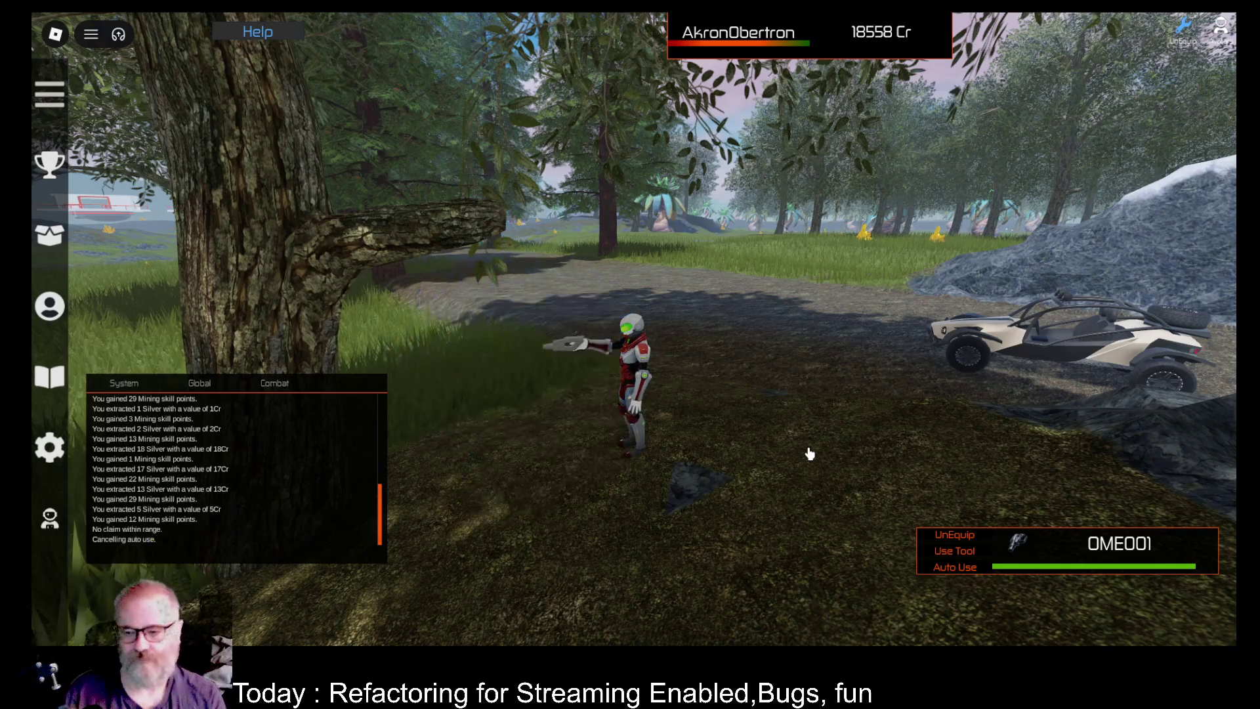
Walk to the buggy and check, then dismiss, the game's key bindings help.
key("d")
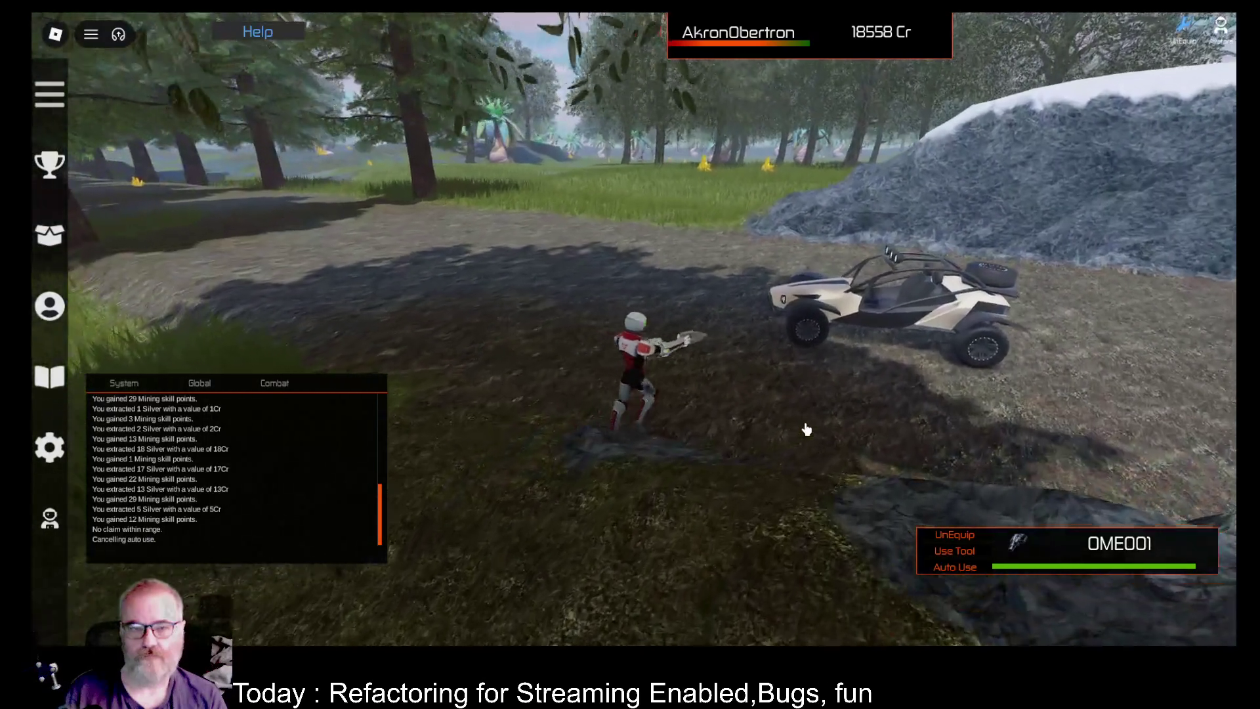
key("s")
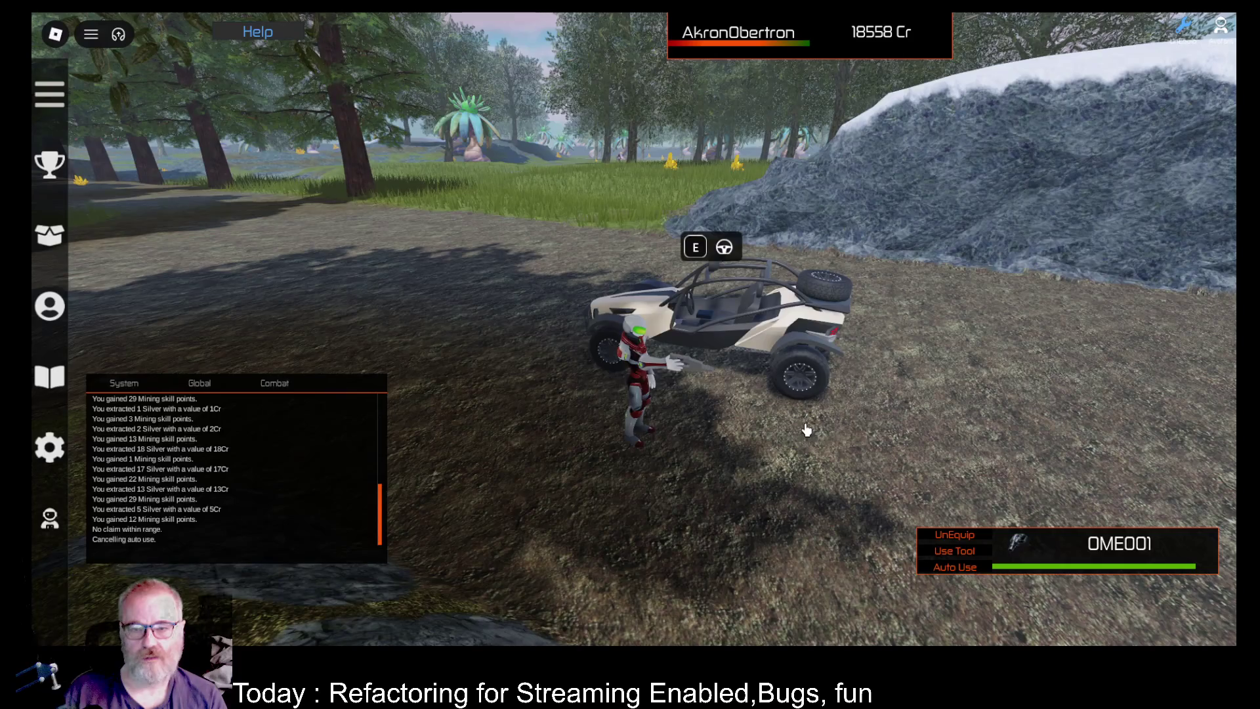
left_click(260, 33)
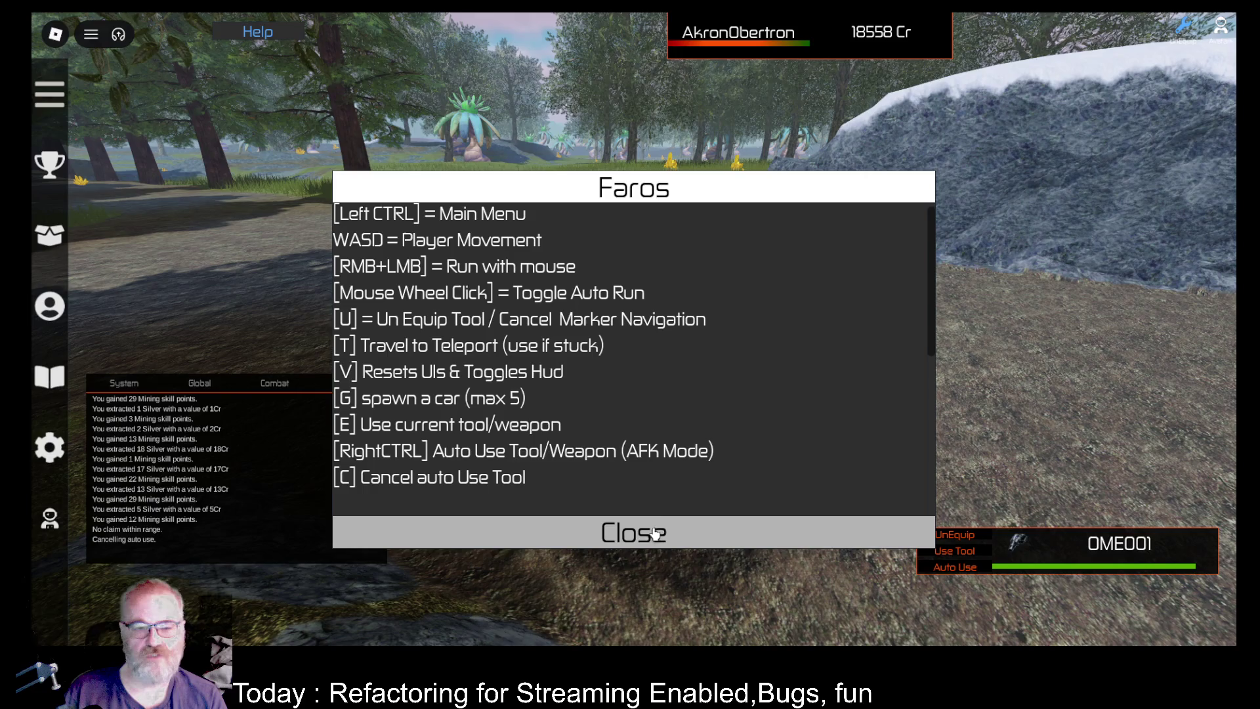
left_click(655, 534)
Drive the buggy down the tree-lined road, get out, and walk past it.
key("e")
key("w")
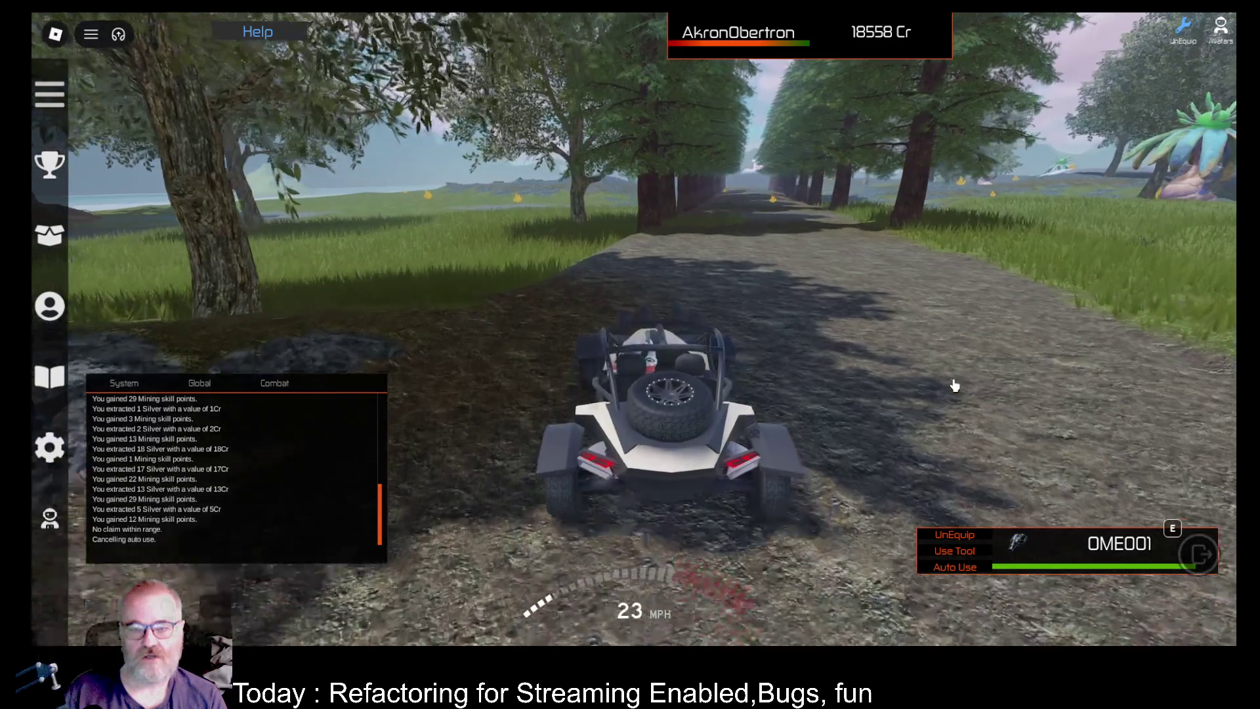
key("w")
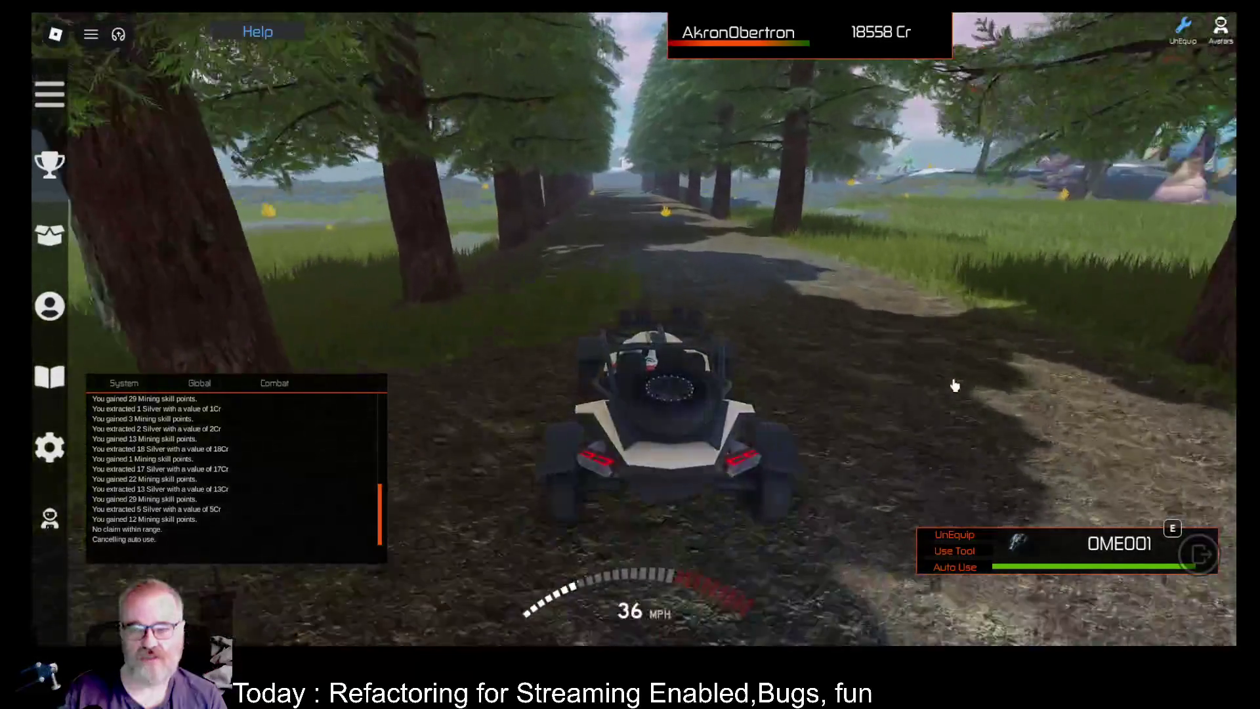
key("w")
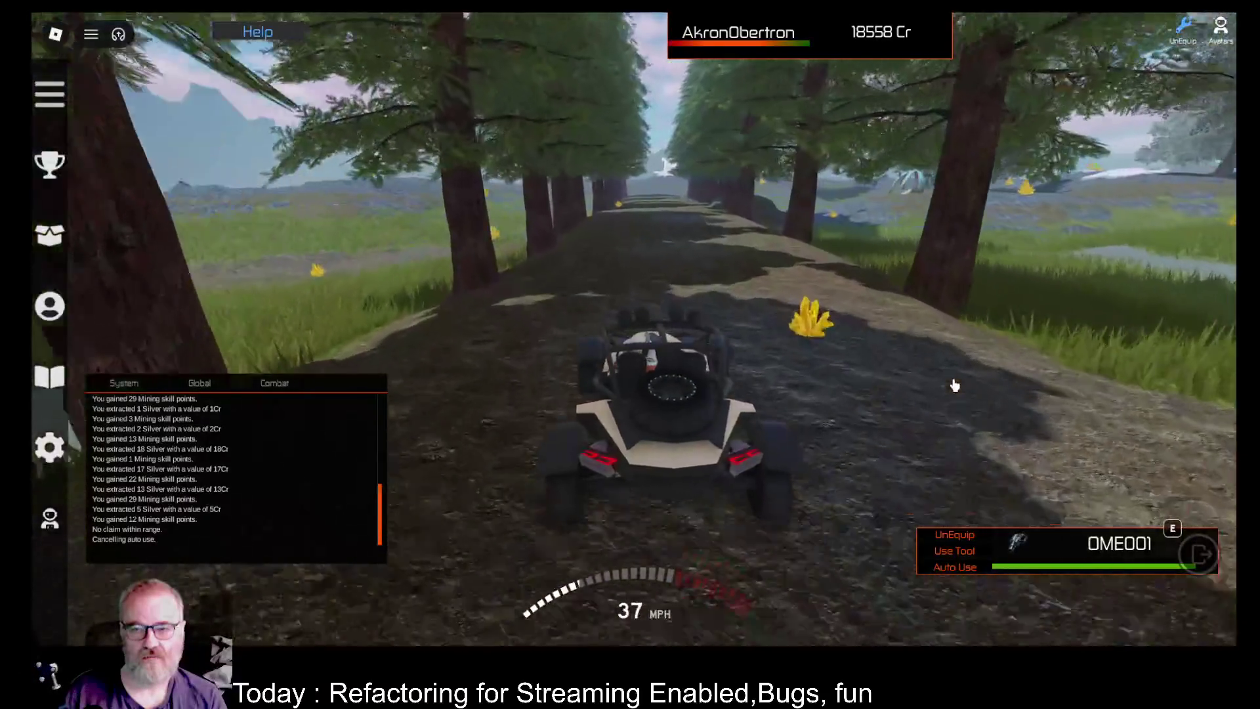
key("w")
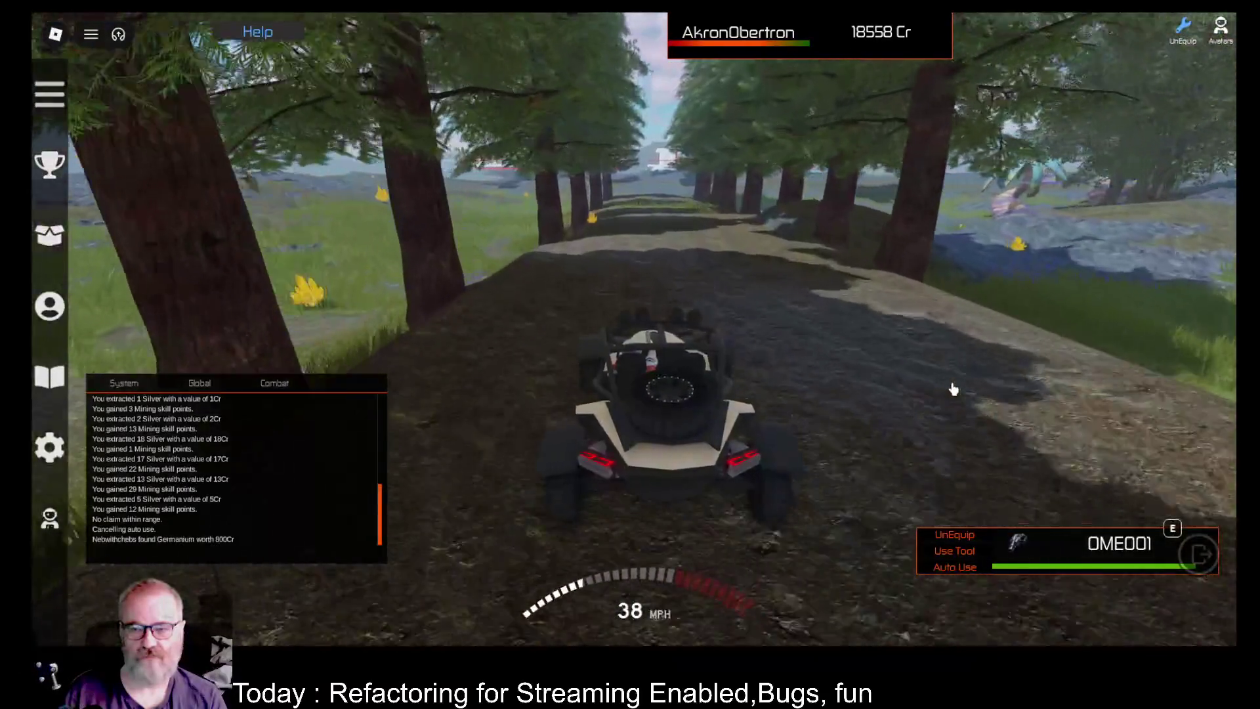
key("w")
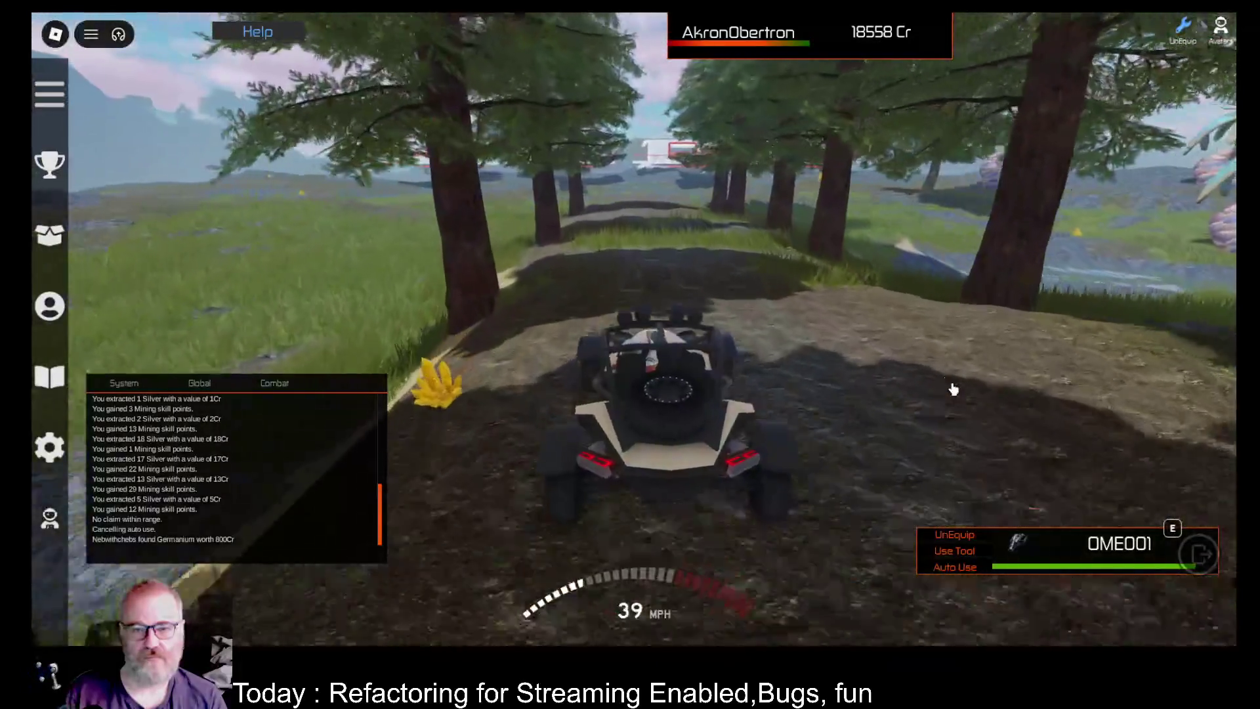
key("e")
key("w")
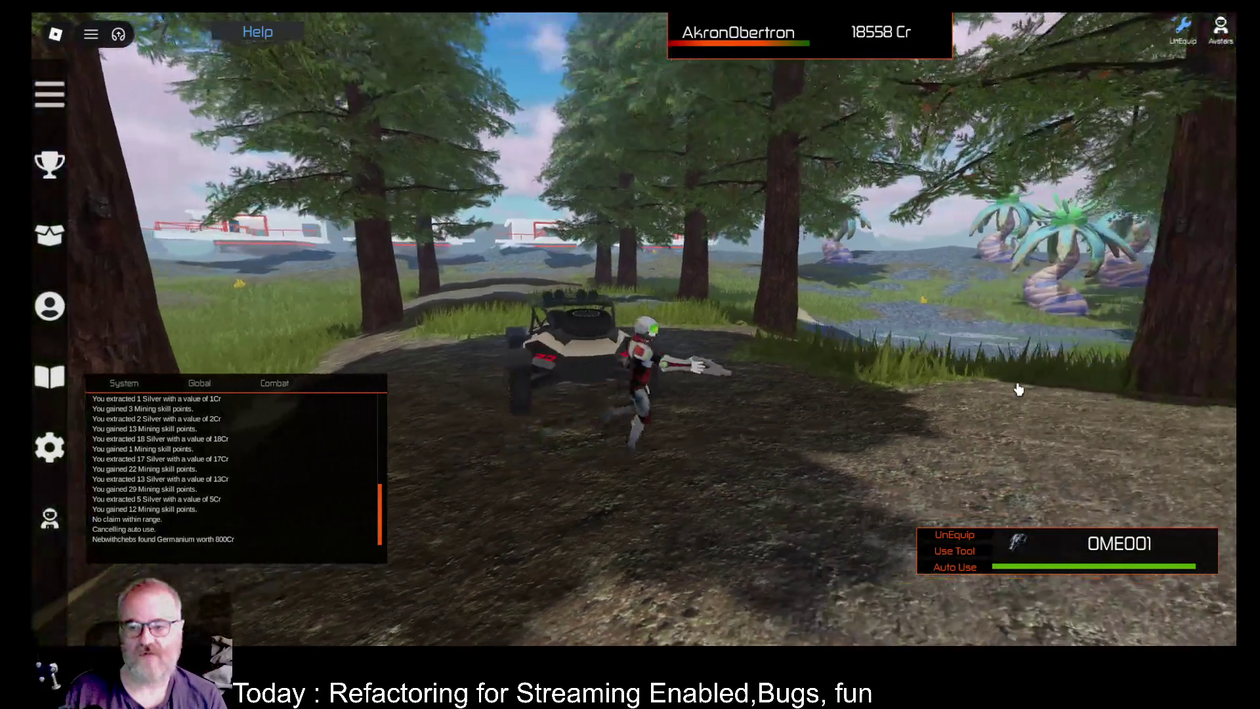
key("w")
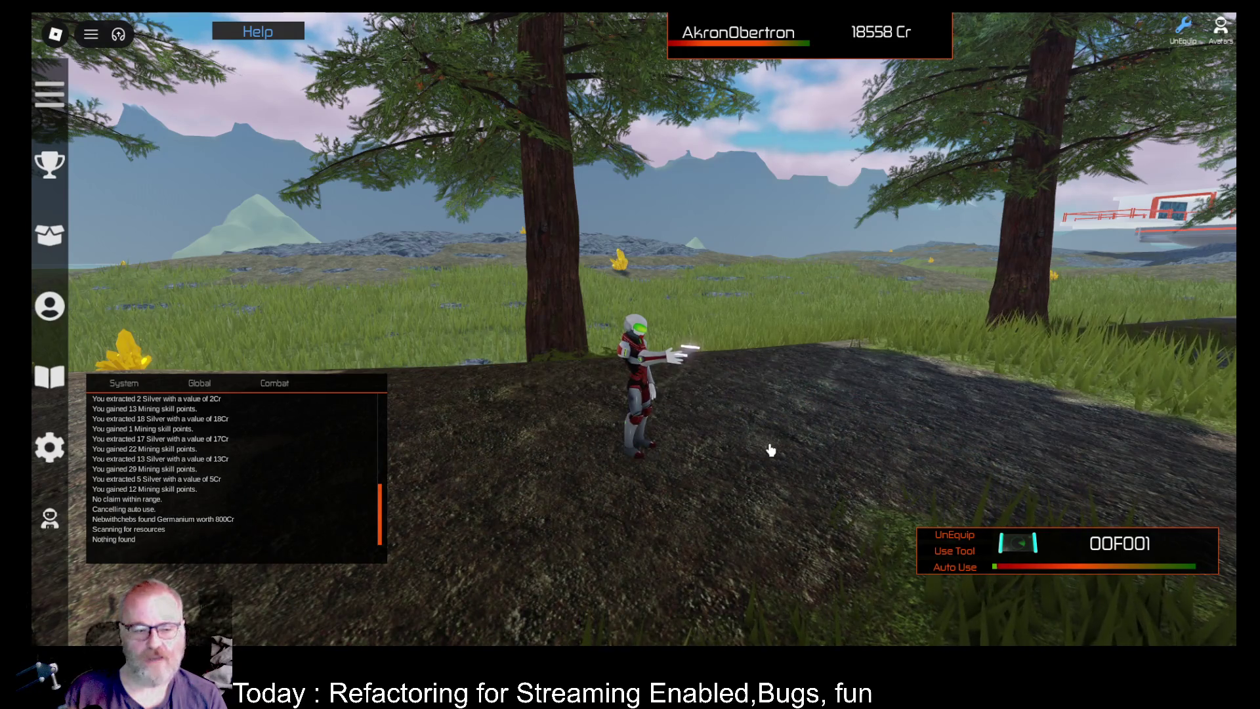
Run along the path, then off it past the tree to the clearing by the alien plants.
key("w")
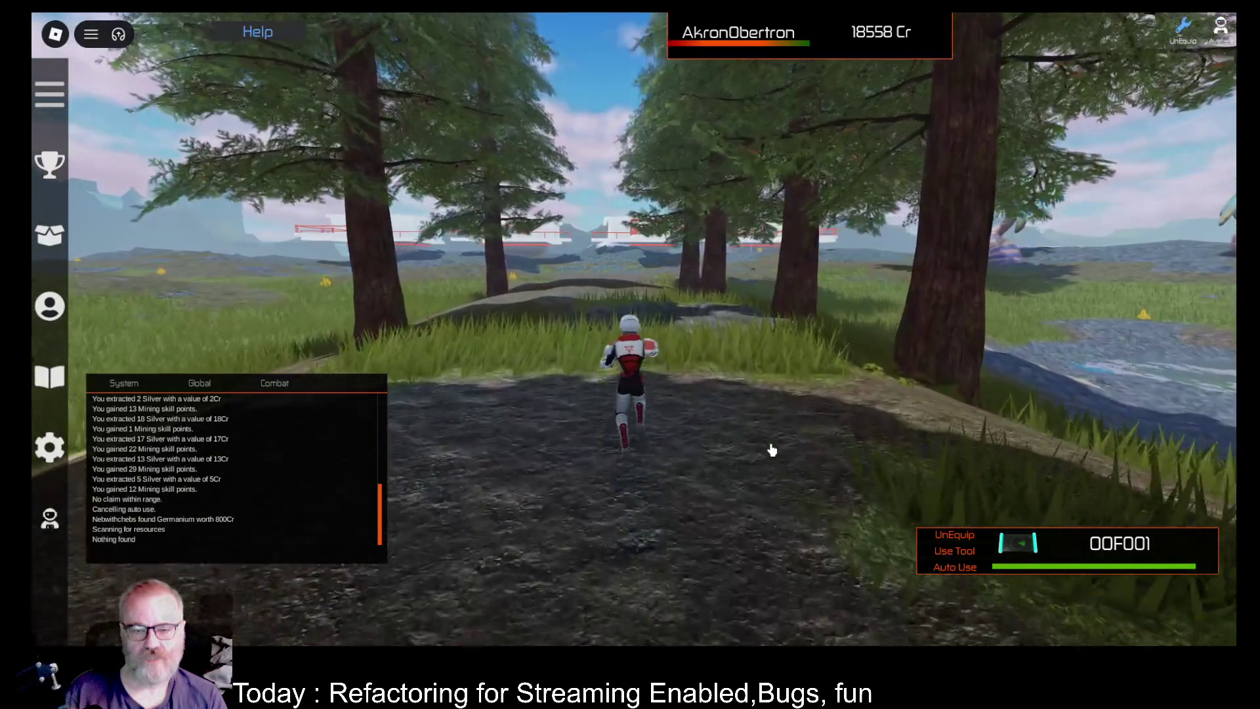
key("w")
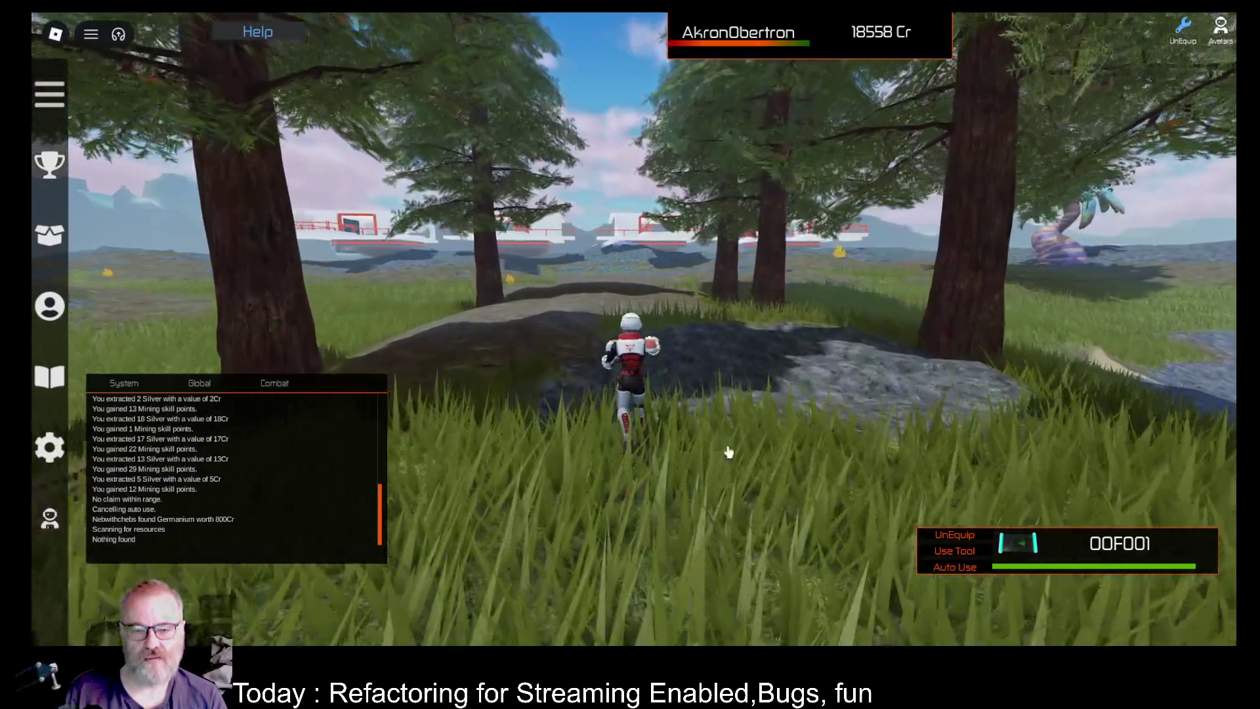
key("a")
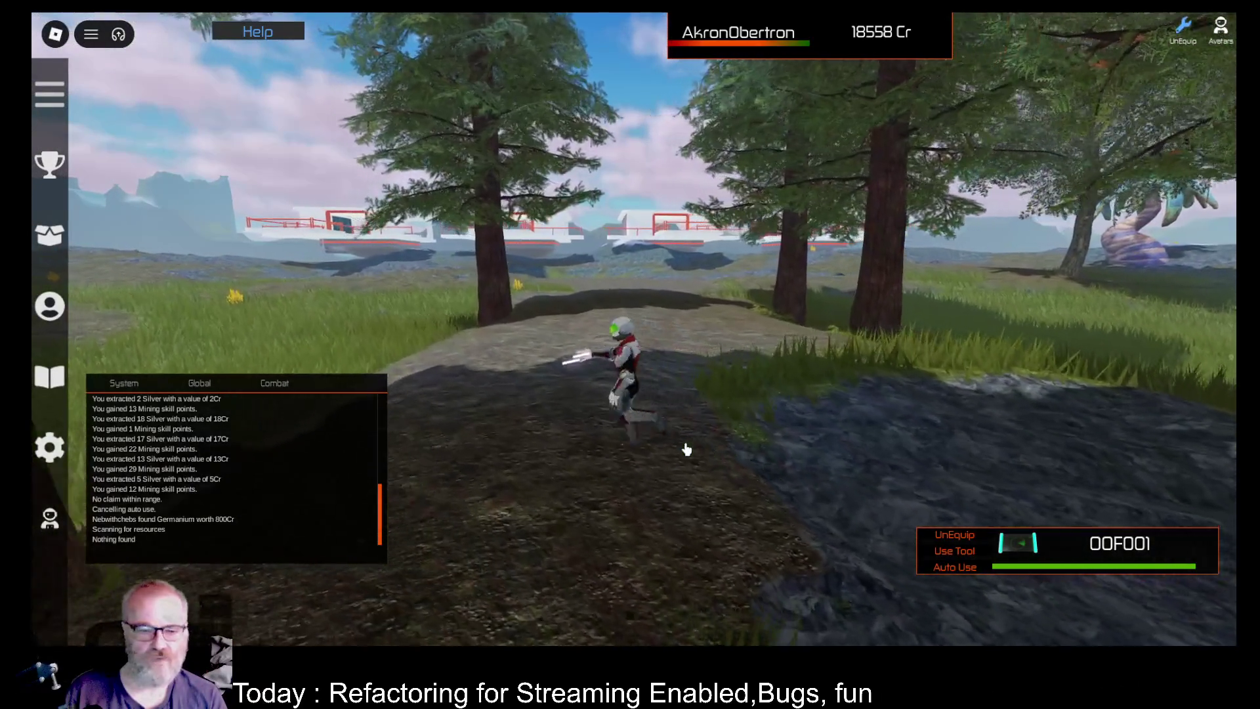
key("d")
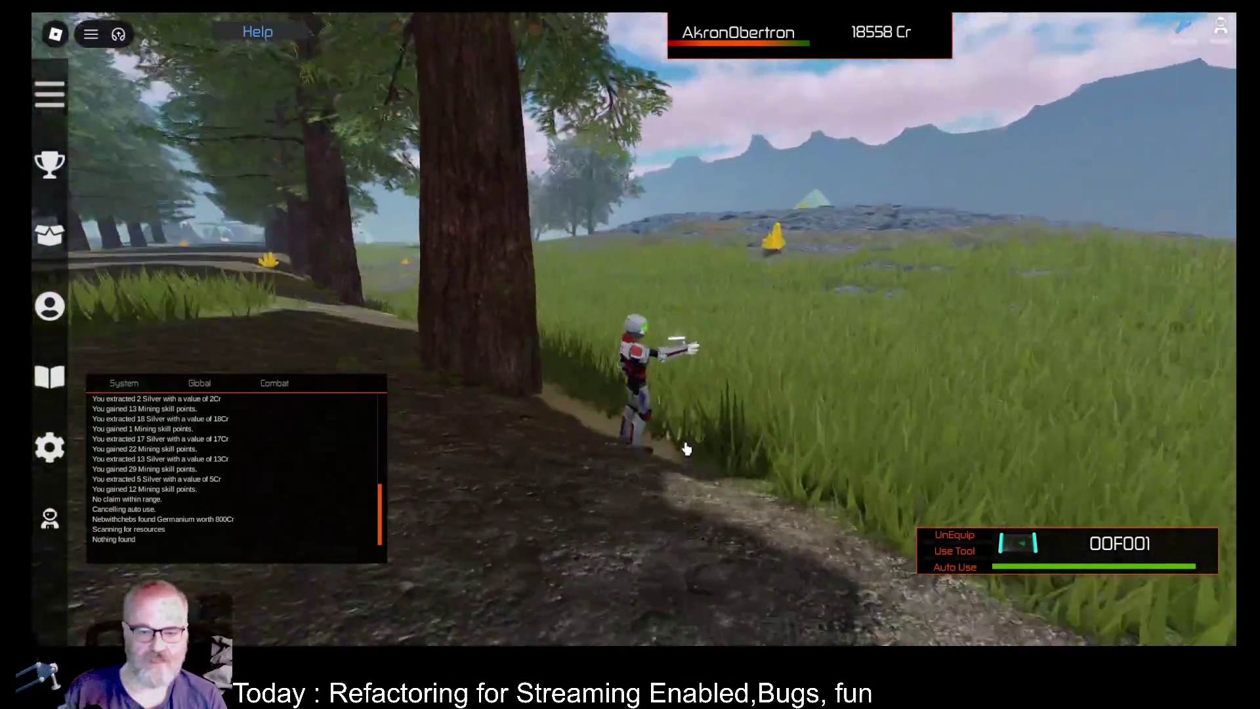
key("a")
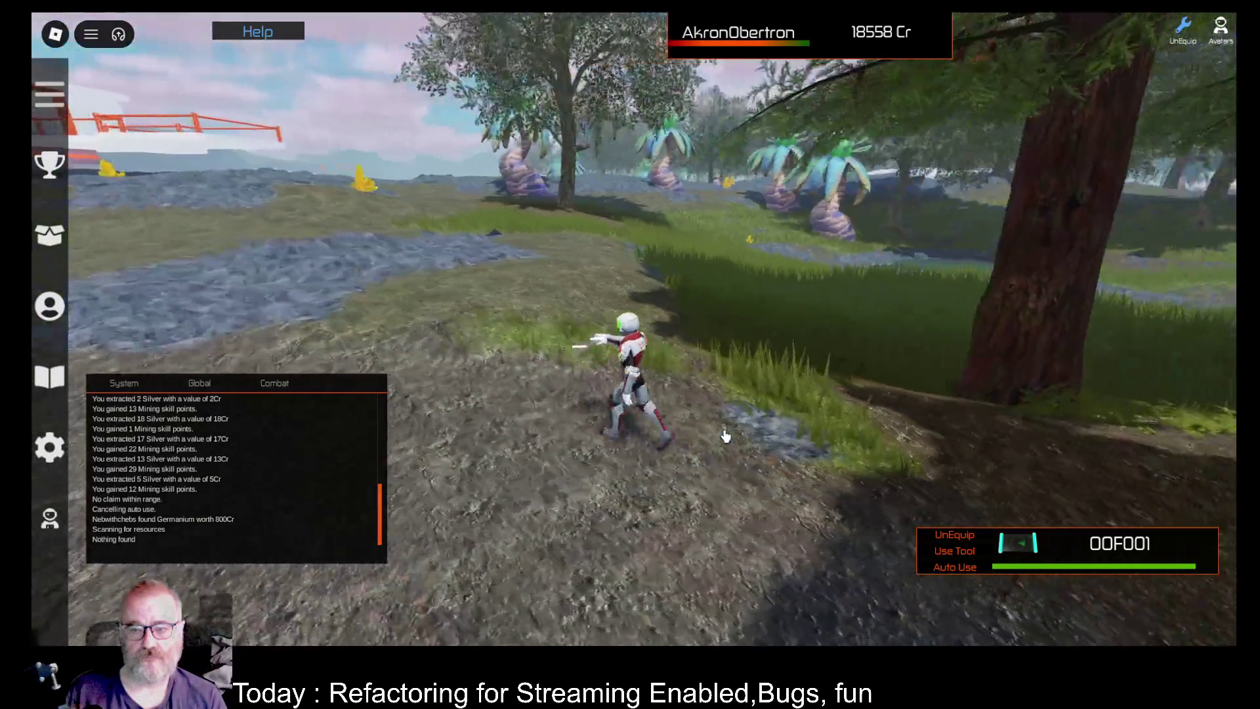
key("Left")
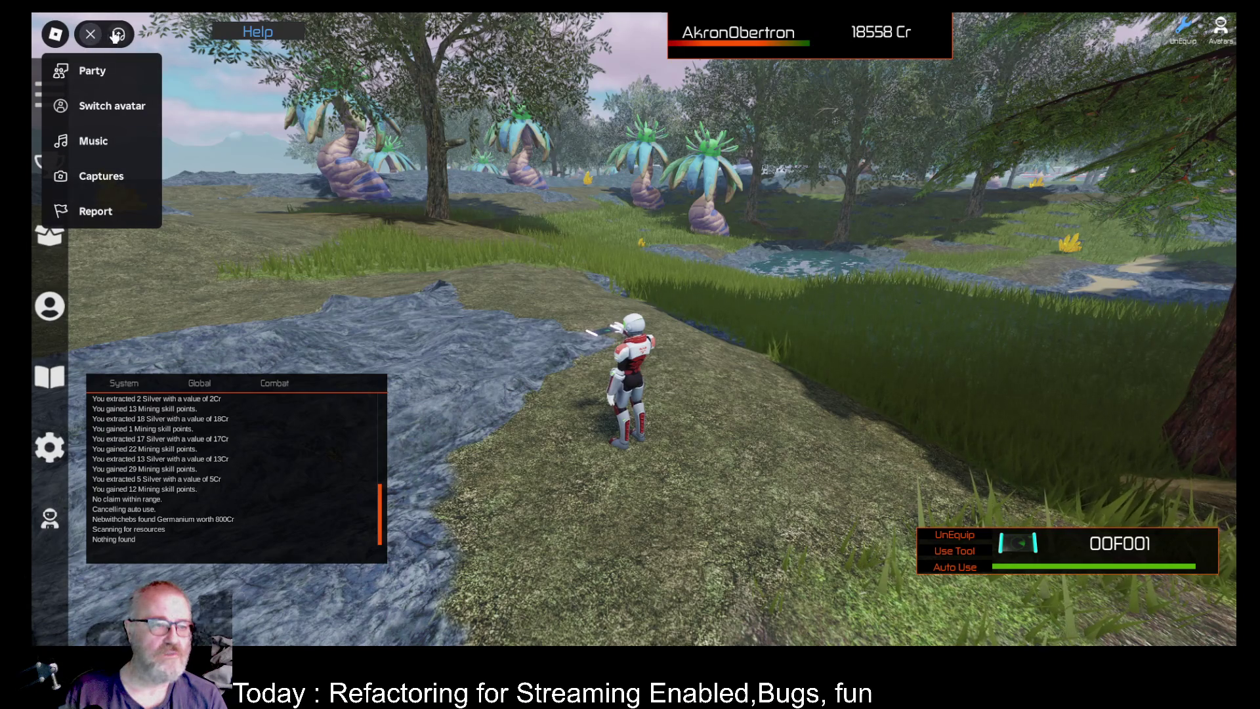
Check the server players in the game menu, then run up the ramp onto the round platform.
left_click(90, 34)
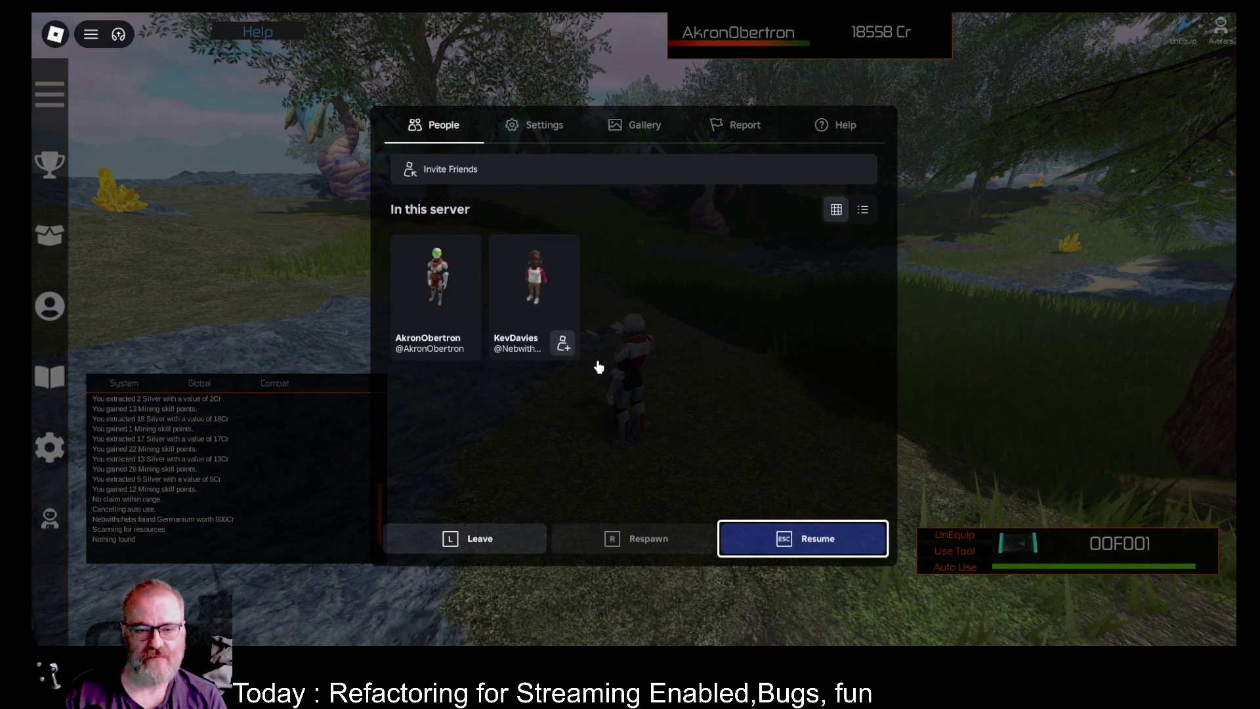
key("Escape")
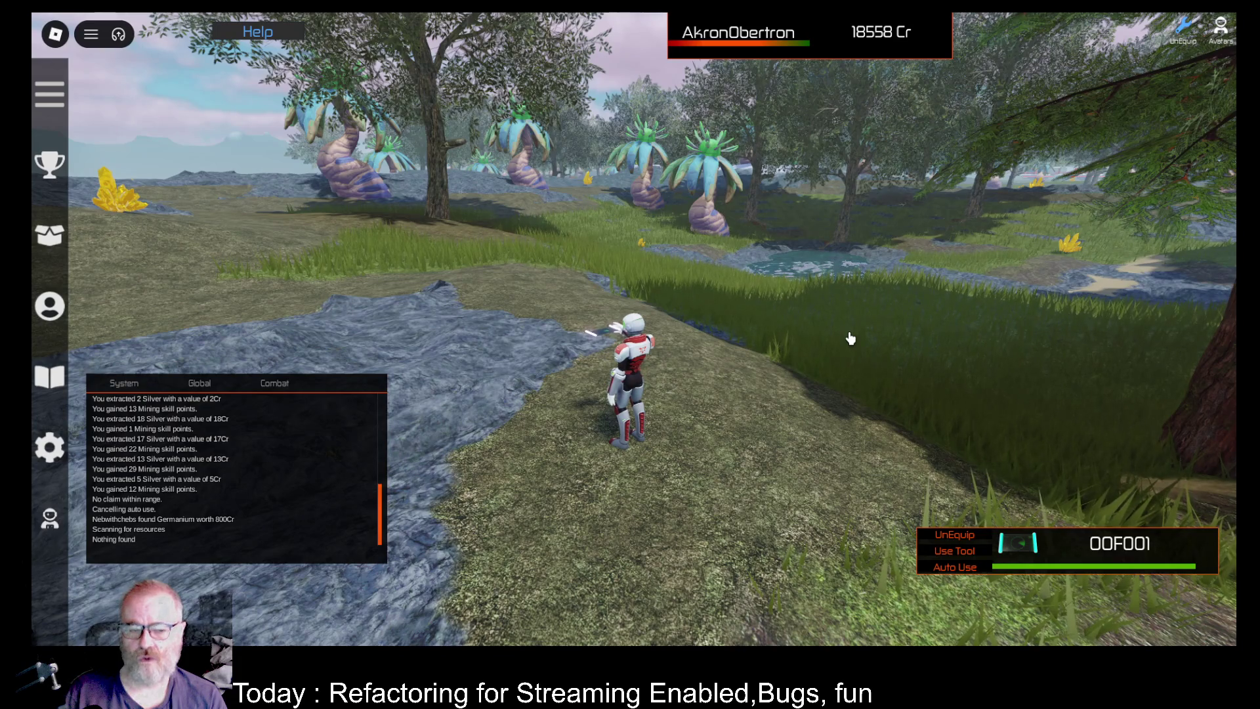
left_click_drag(731, 392, 738, 384)
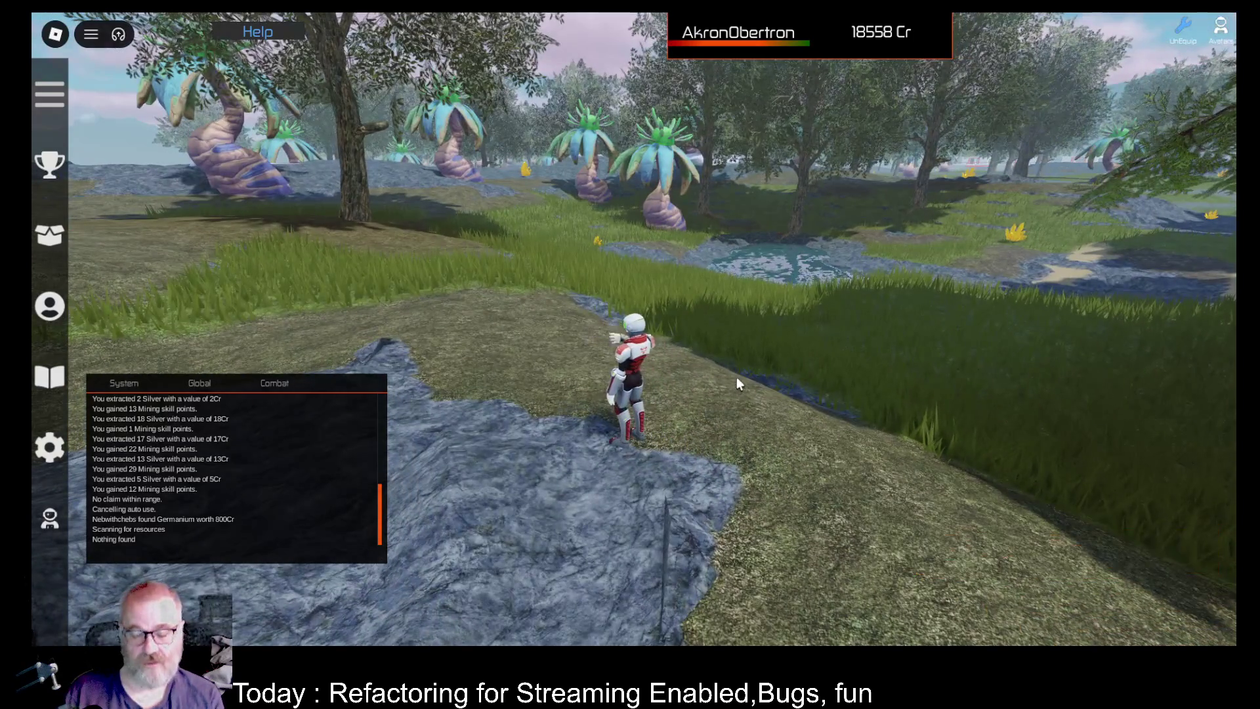
key("a")
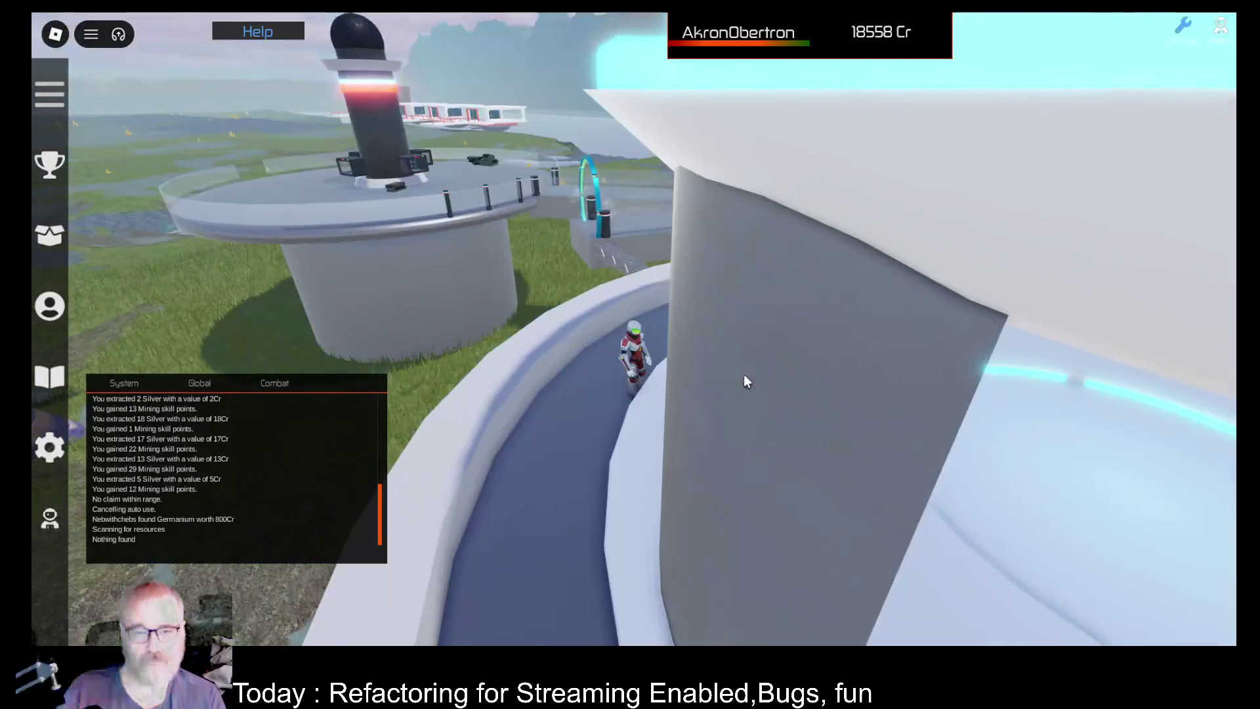
key("w")
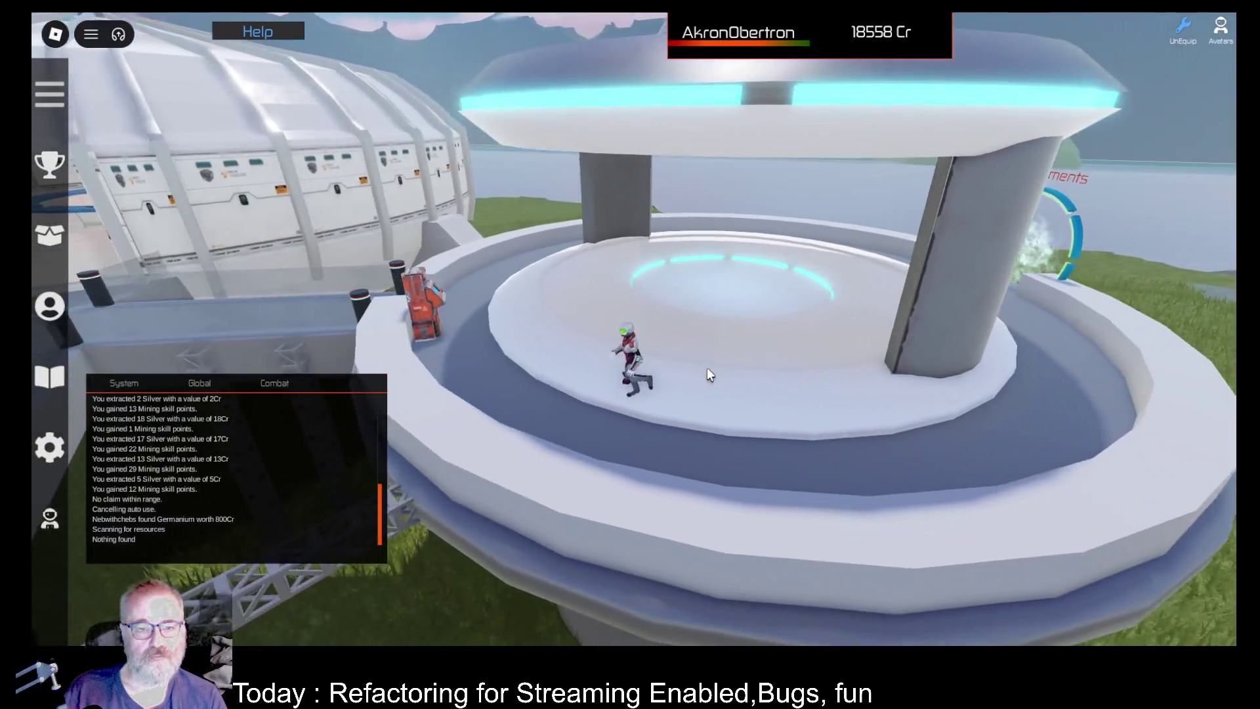
key("s")
key("a")
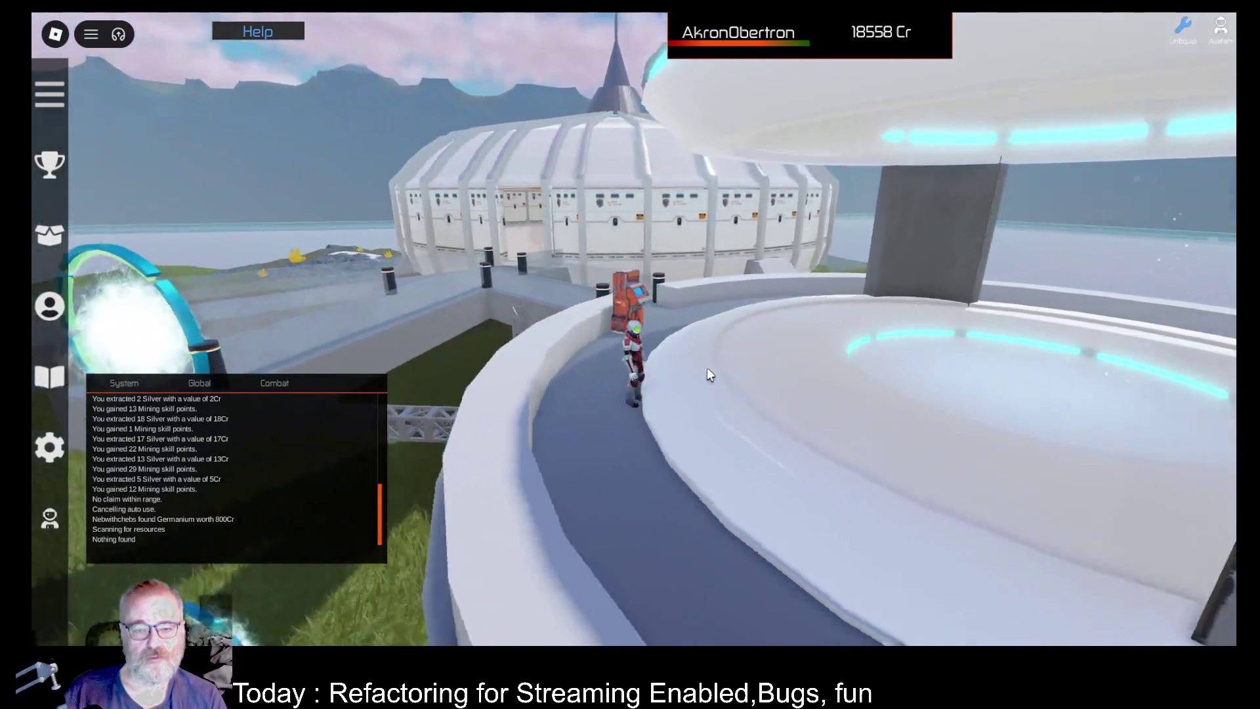
Run along the ring walkway past the orange buyer toward the portal tower.
key("a")
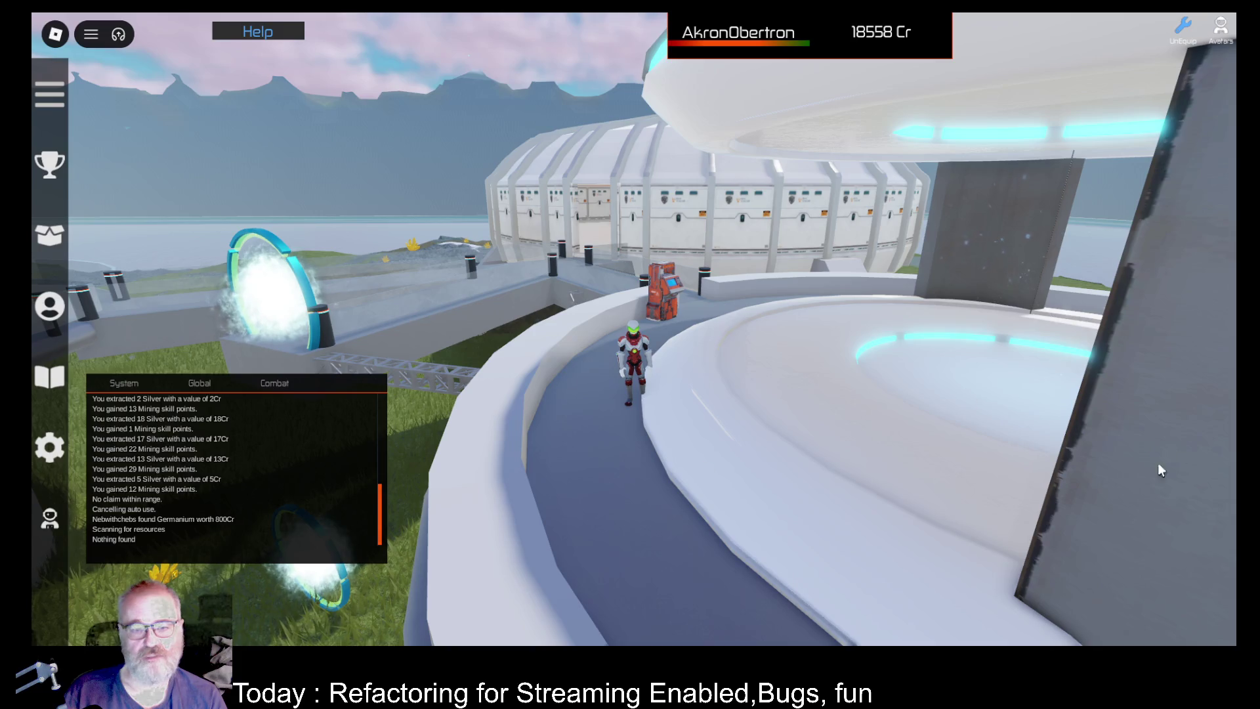
key("w")
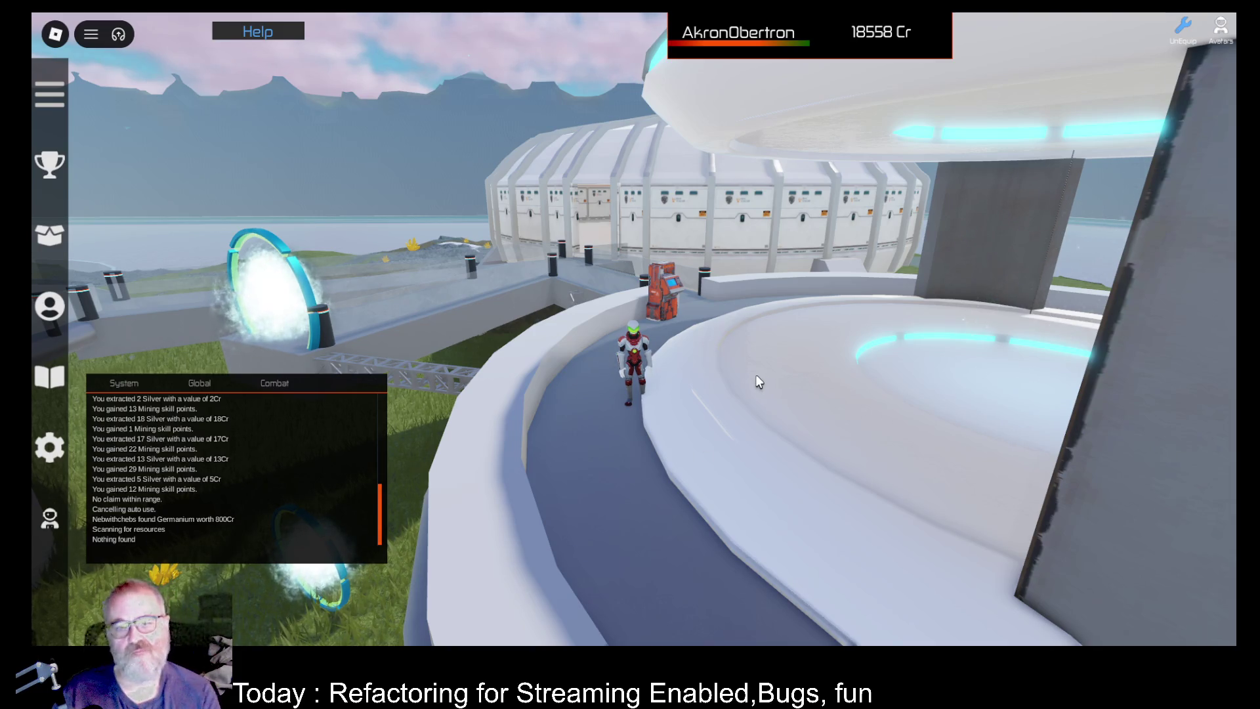
key("w")
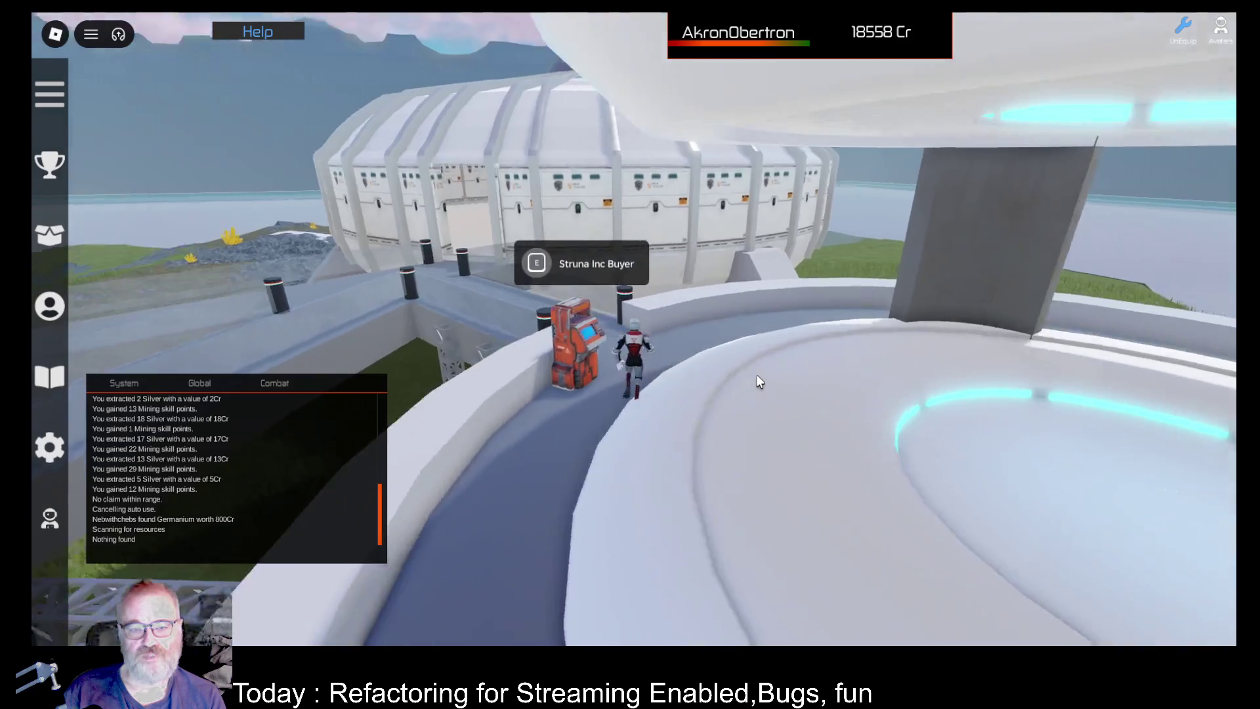
key("w")
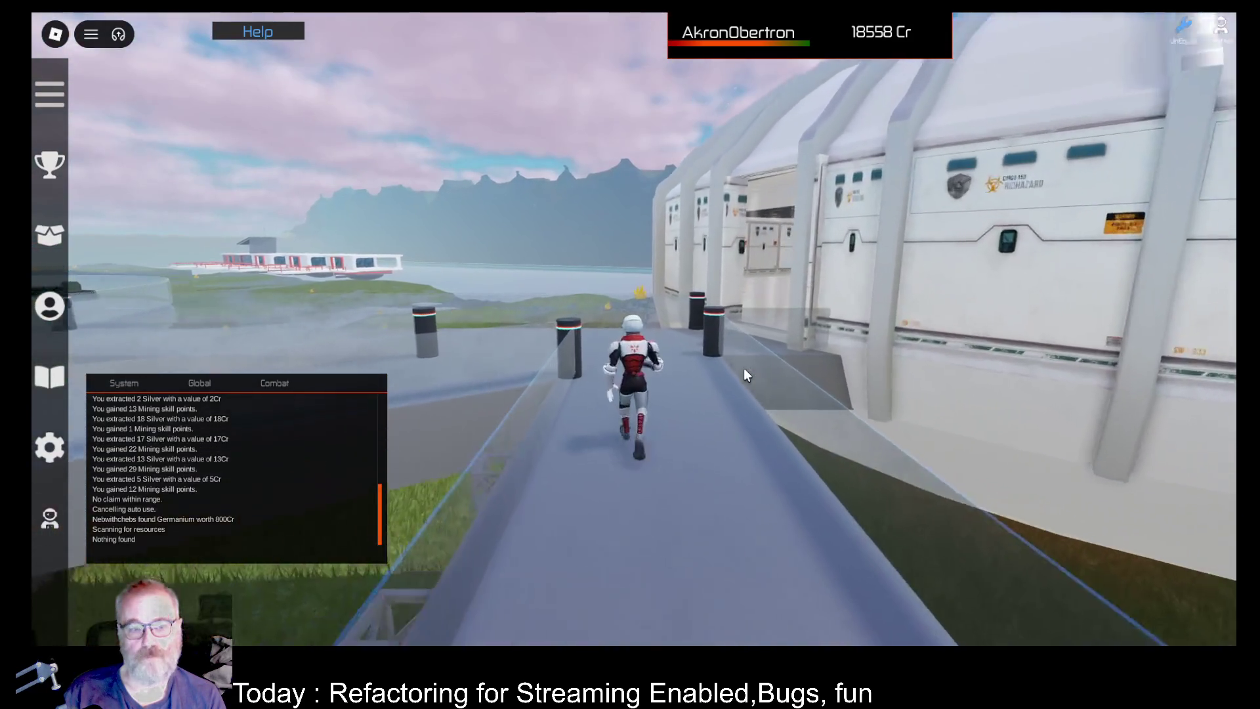
key("w")
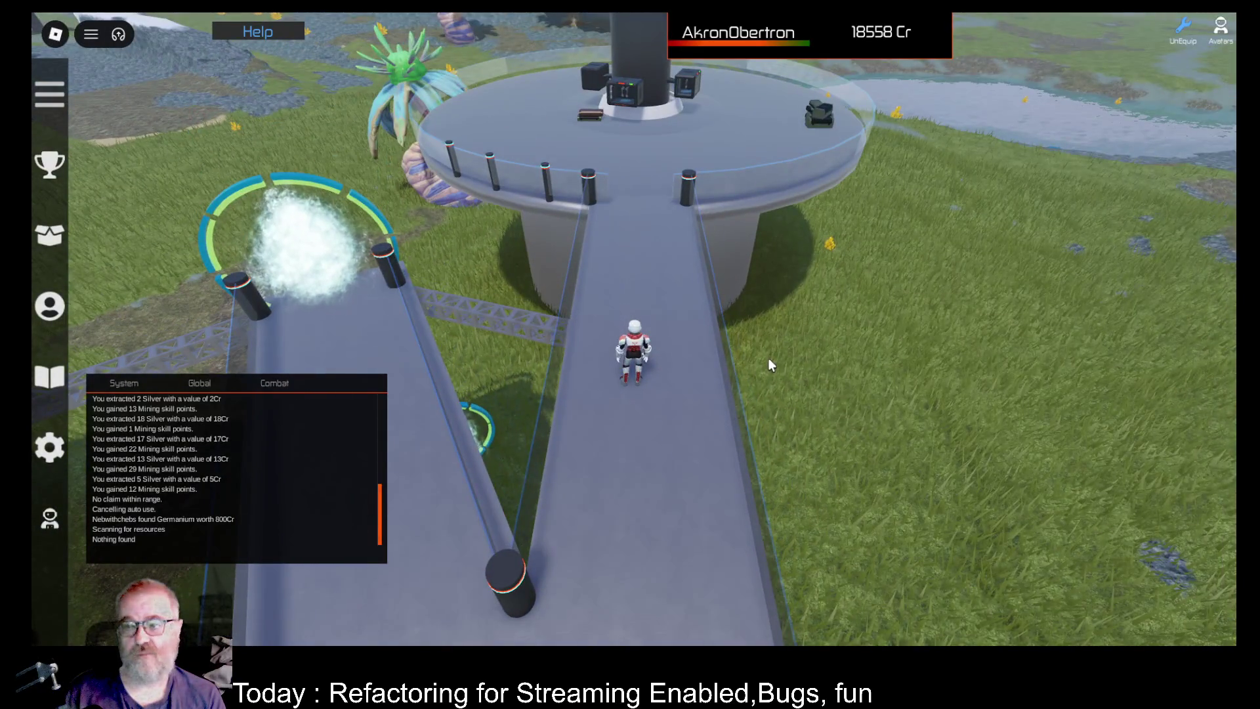
key("Left")
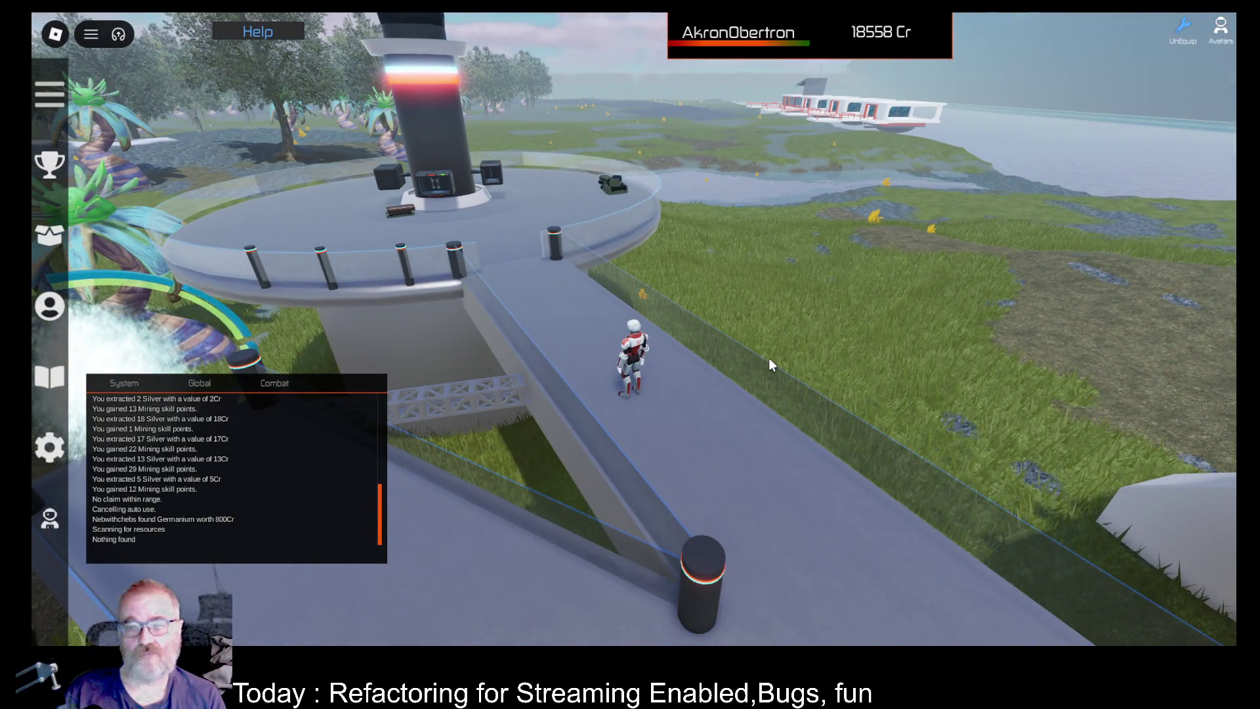
Jump the railing onto the grass, run to the yellow crystal dirt patch, and open Tools.
key("d")
key("space")
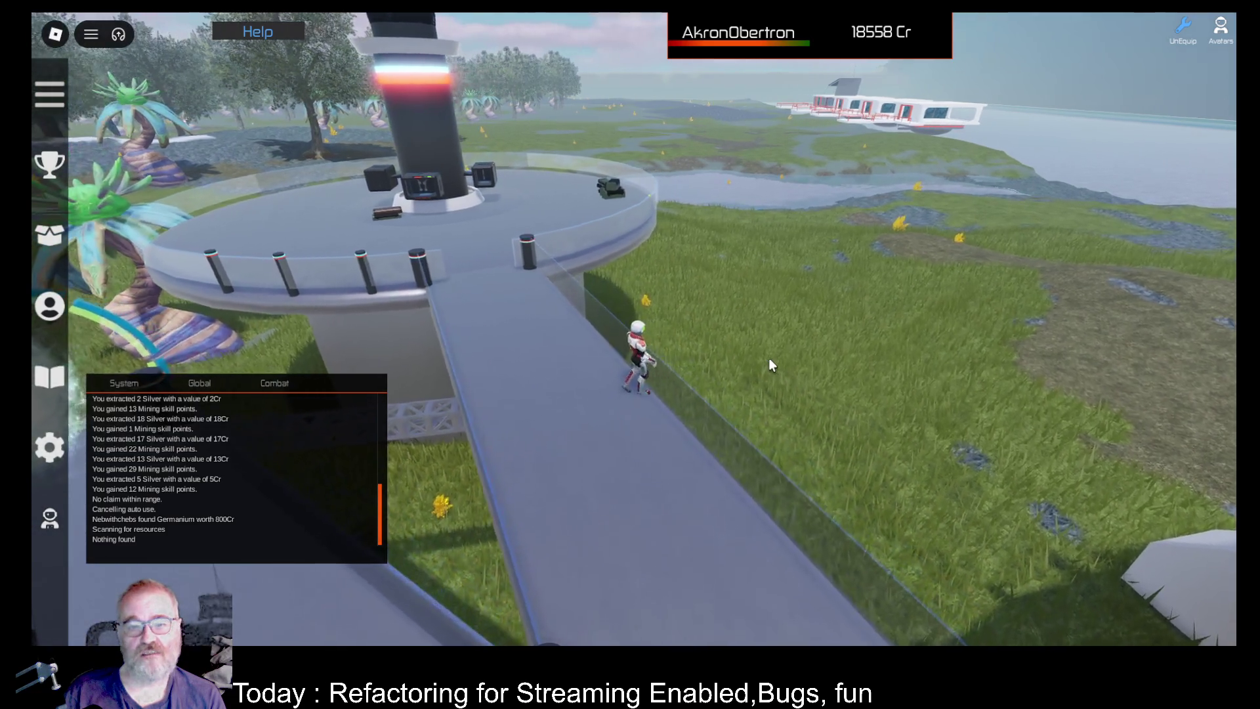
key("w")
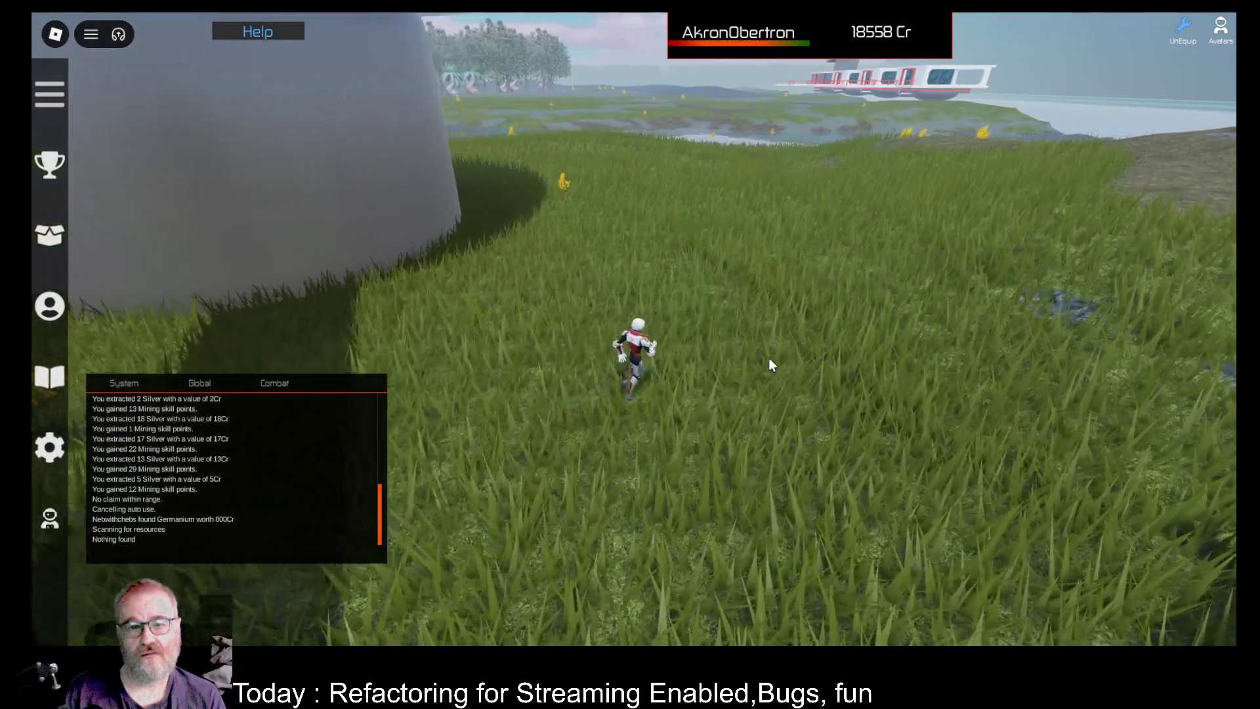
key("w")
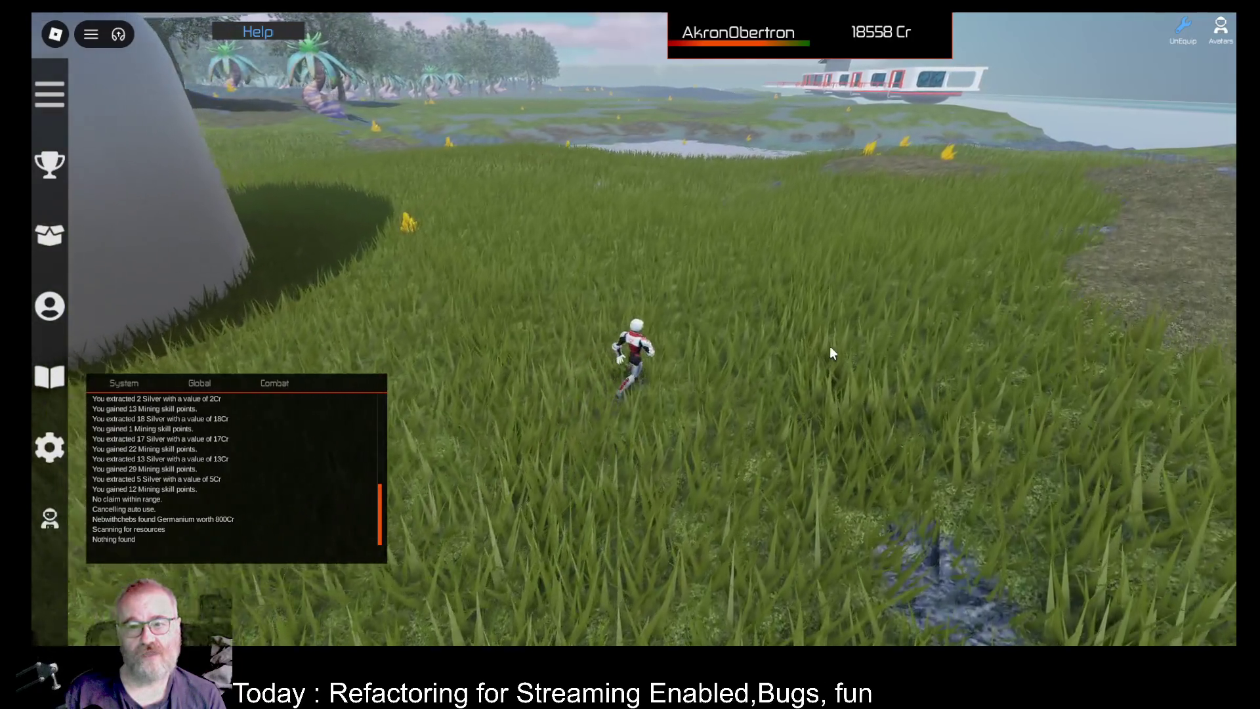
key("w")
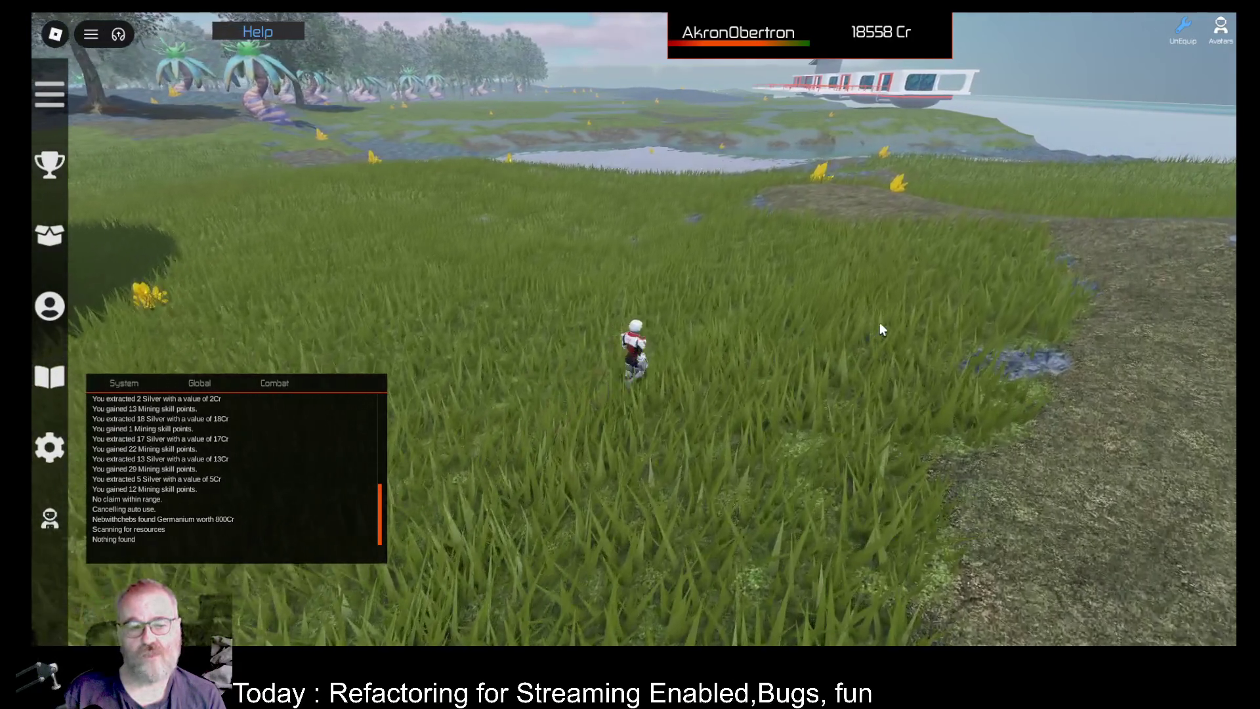
key("w")
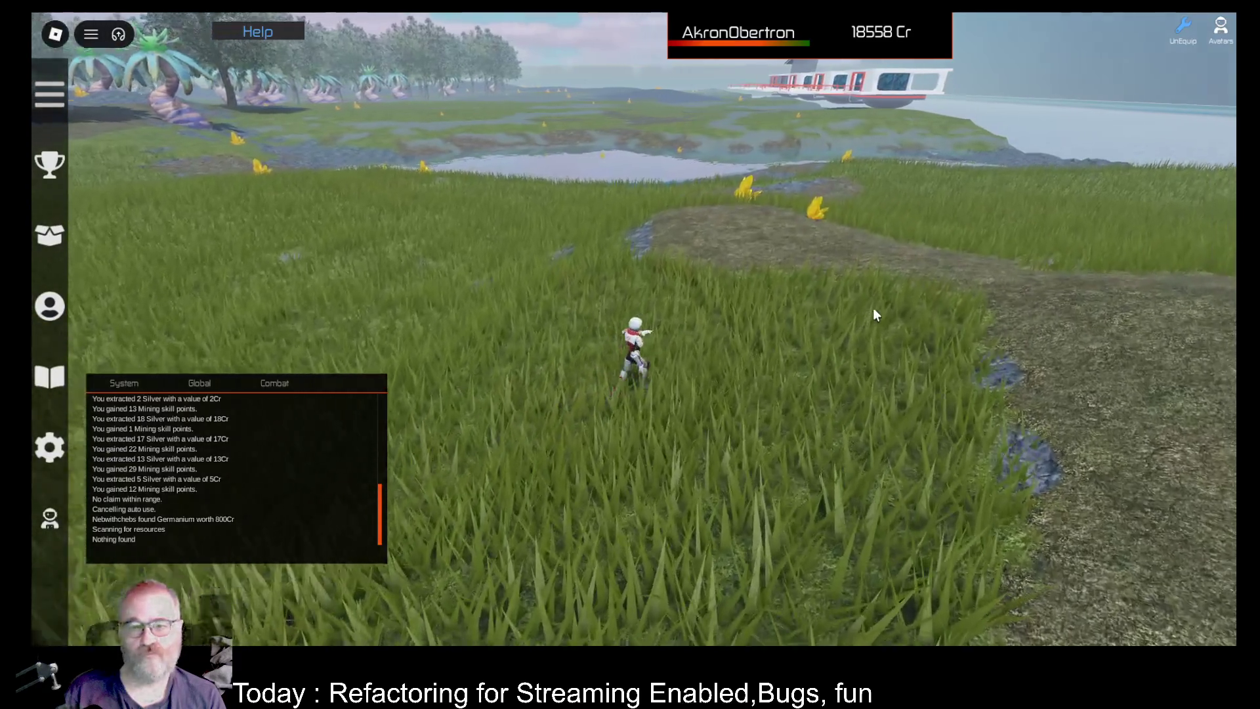
key("w")
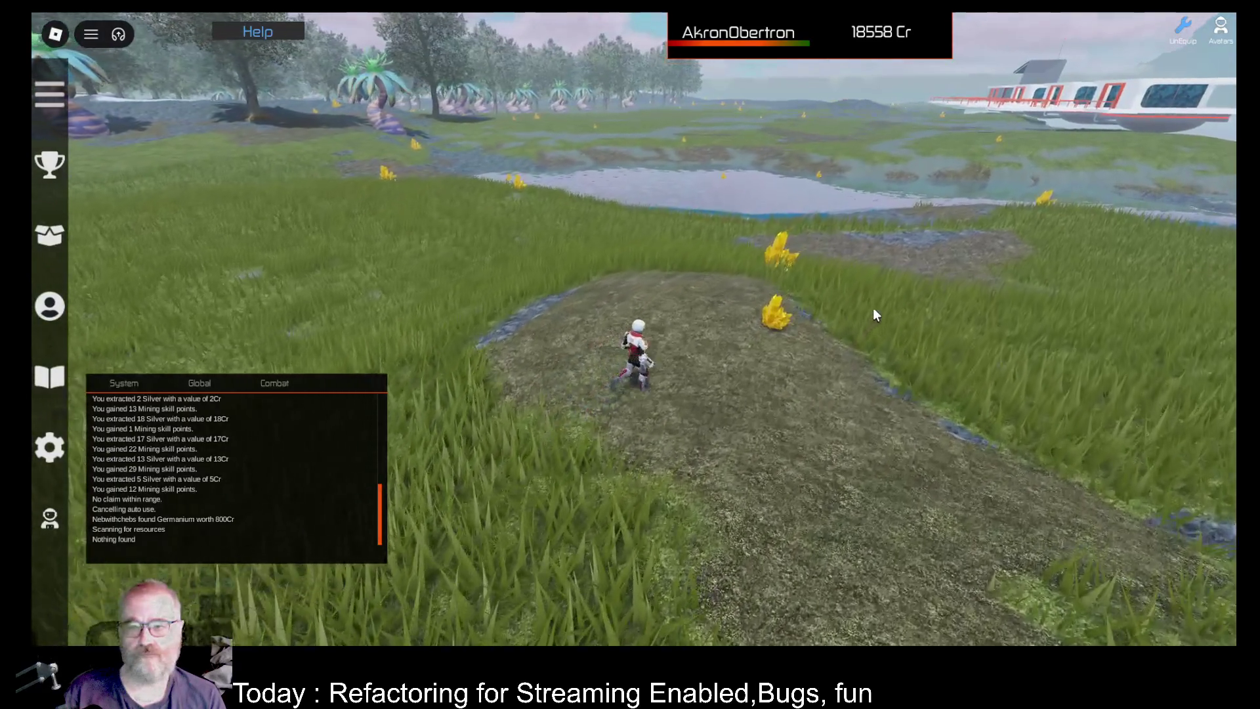
key("i")
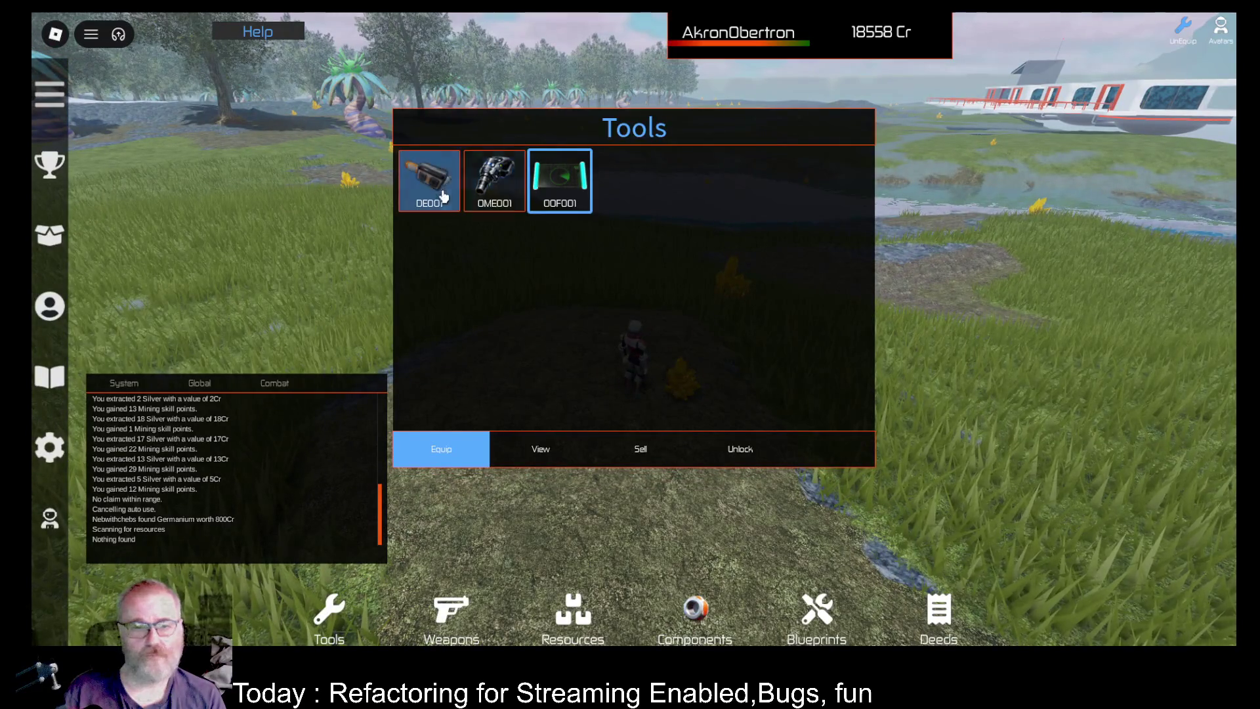
Equip the DE001 tool, turn toward the trees and auto-mine the yellow crystal for 1 Dark Matter.
left_click(434, 453)
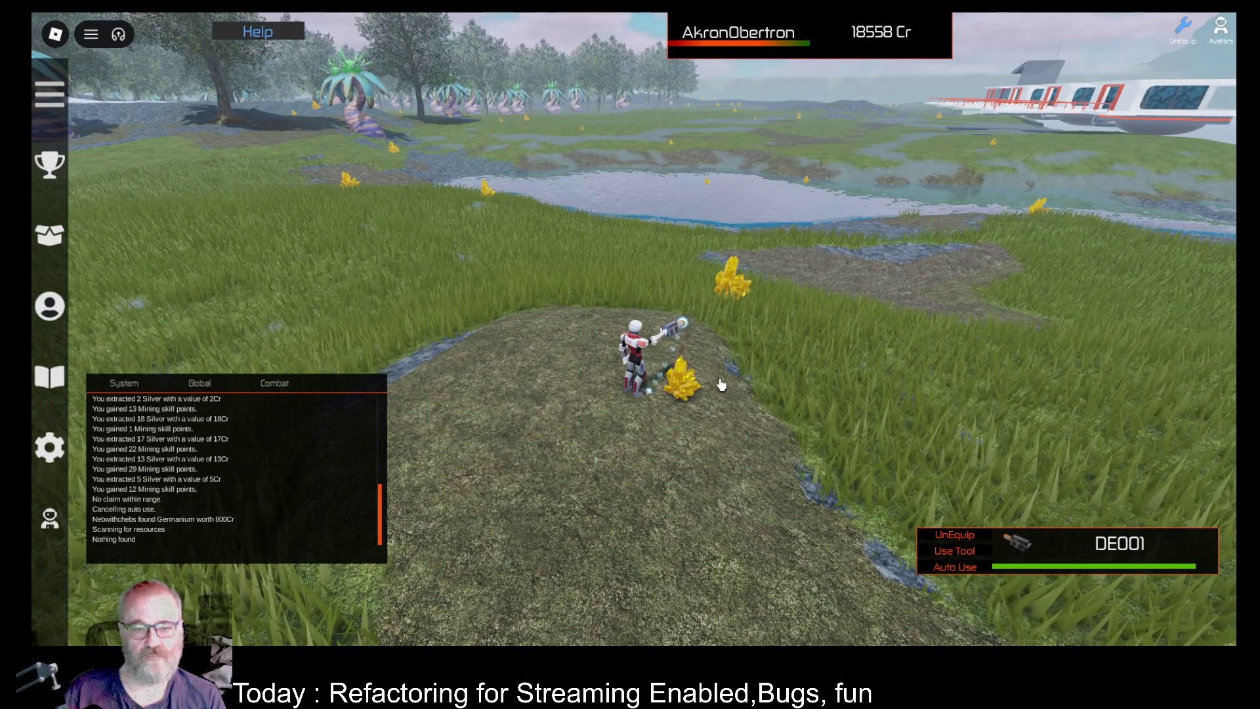
key("Left")
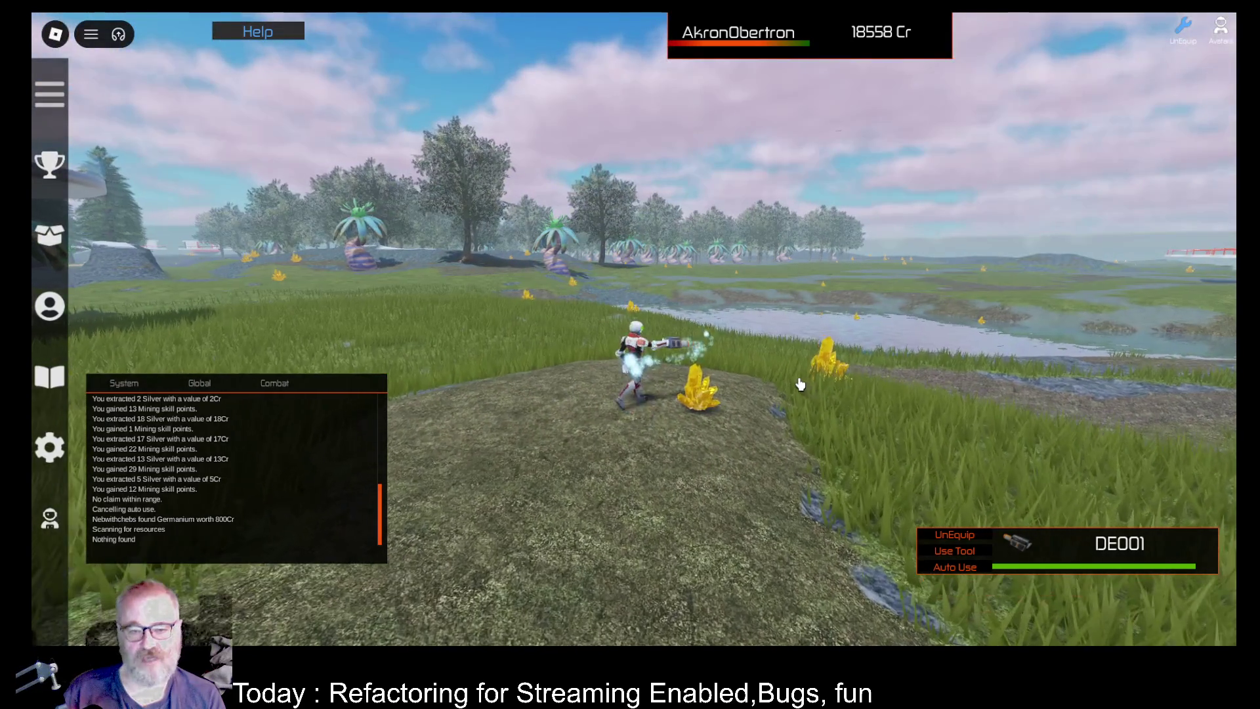
left_click(956, 568)
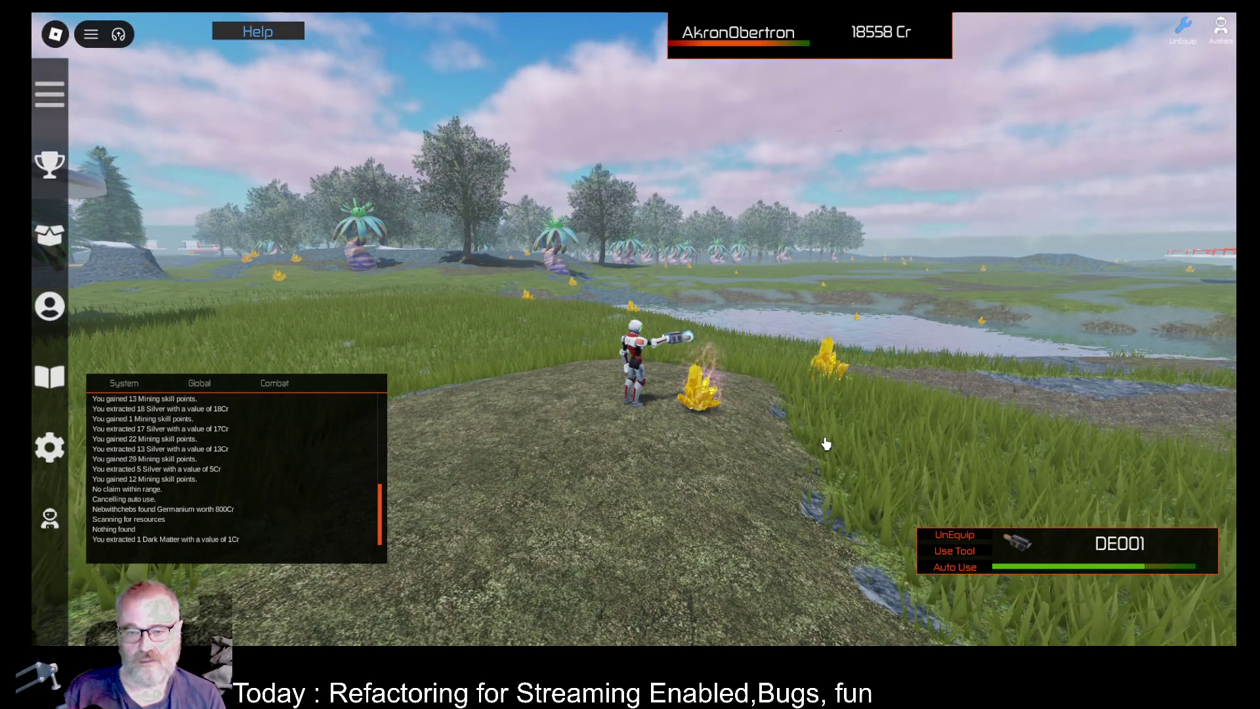
scroll(826, 444, "up", 3)
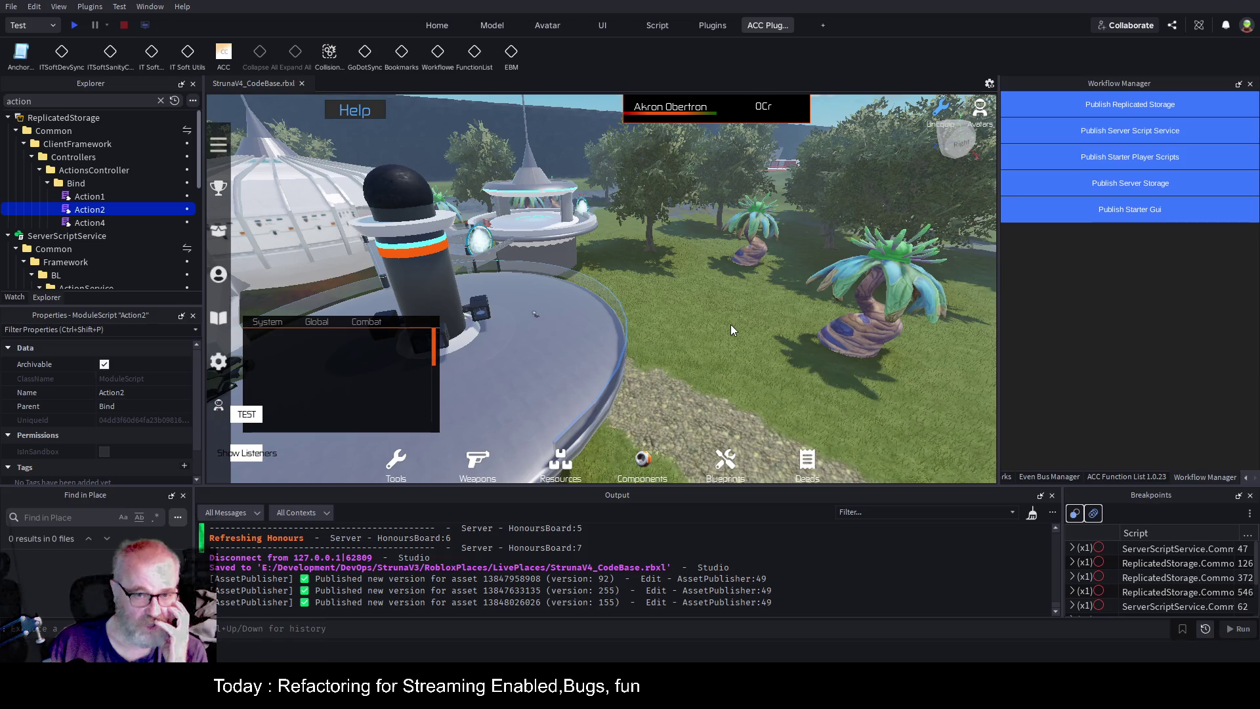
Playtest the game, step away from the tree, teleport into the grassy arena with T, then stop.
left_click(76, 26)
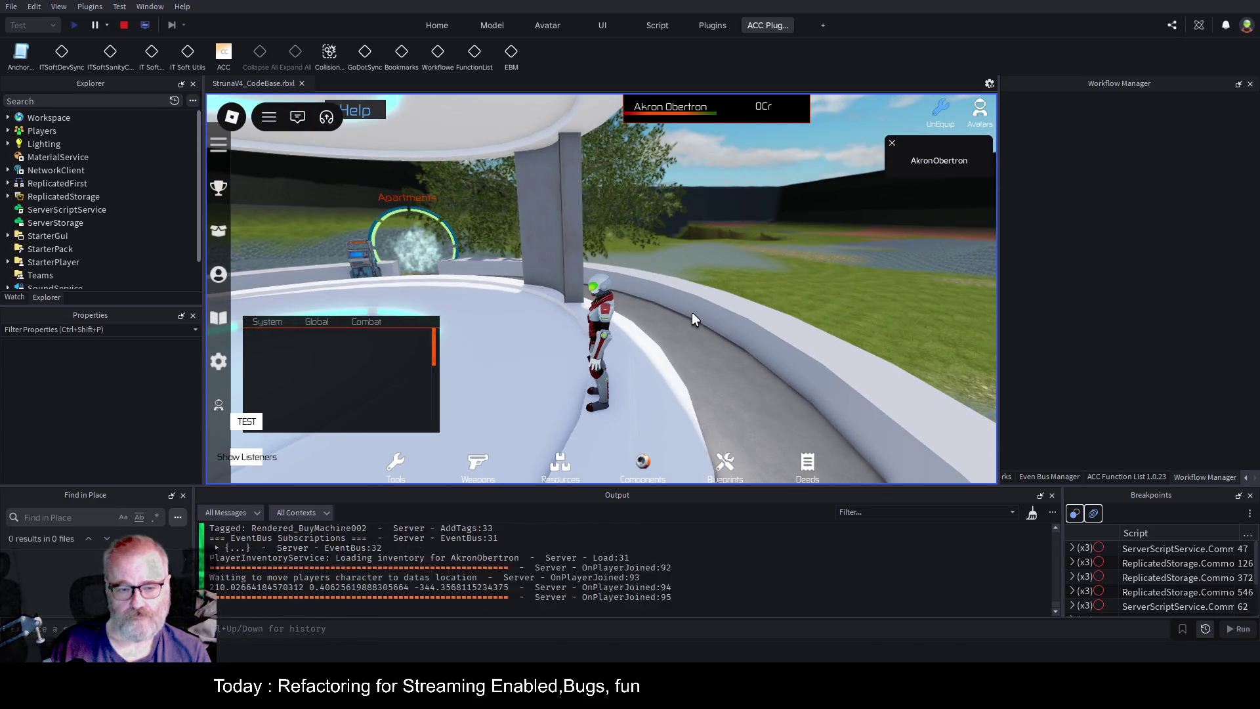
key("a")
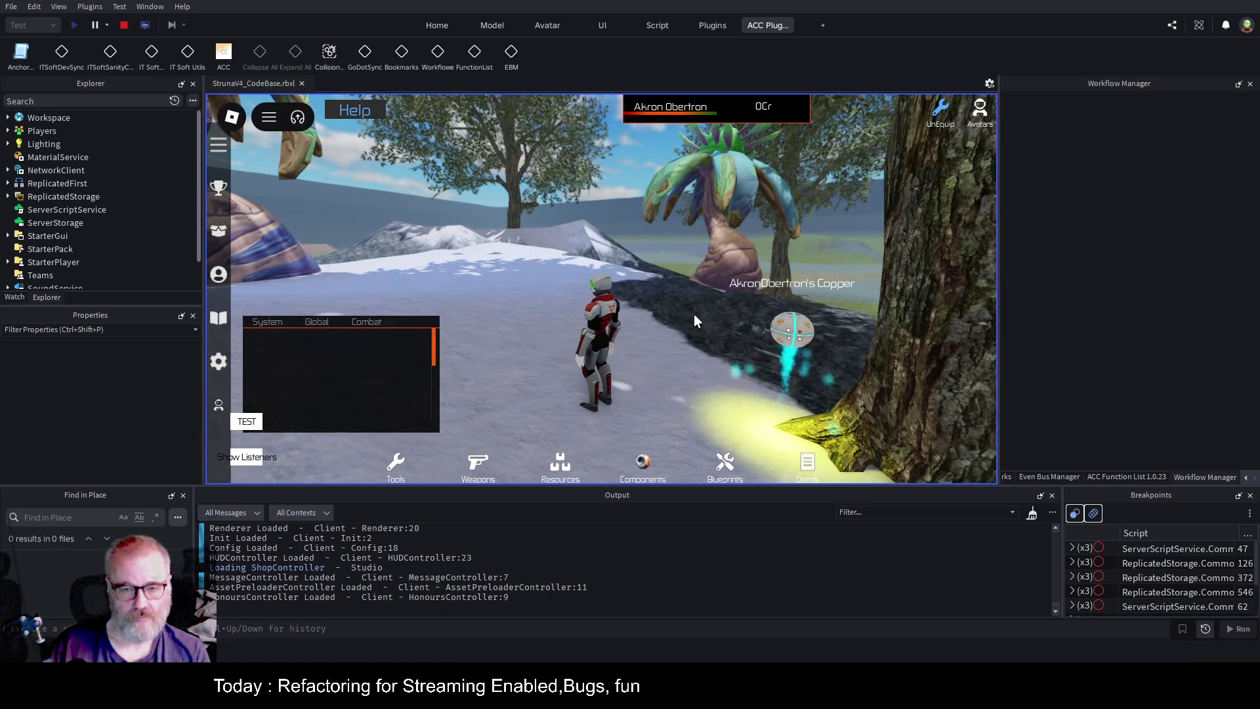
key("t")
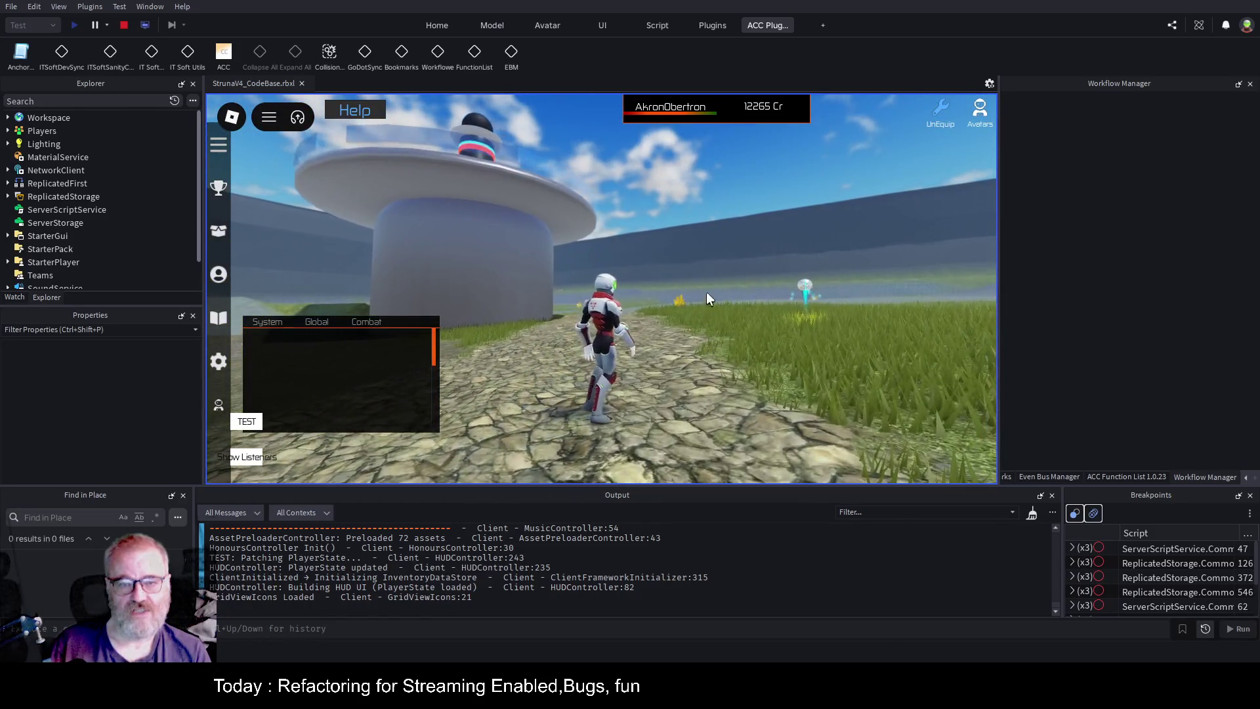
left_click(123, 27)
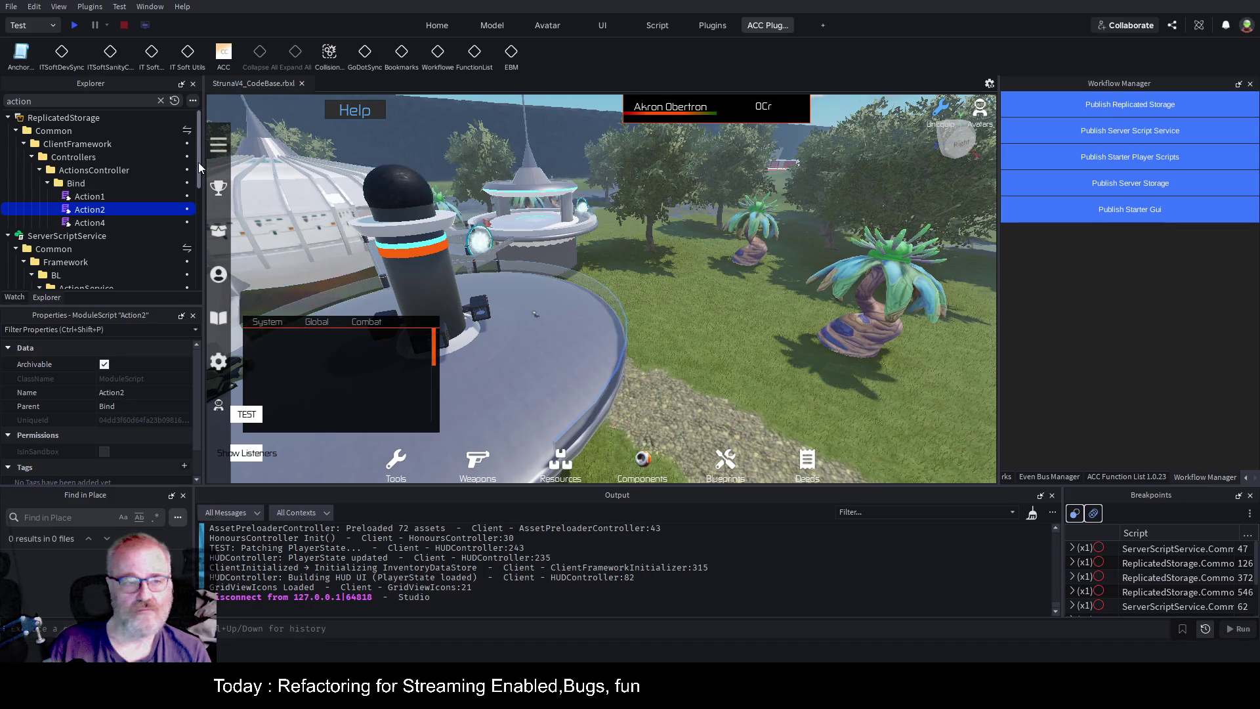
Clear the 'action' Explorer filter, start a new playtest and run forward along the stone path.
left_click(160, 101)
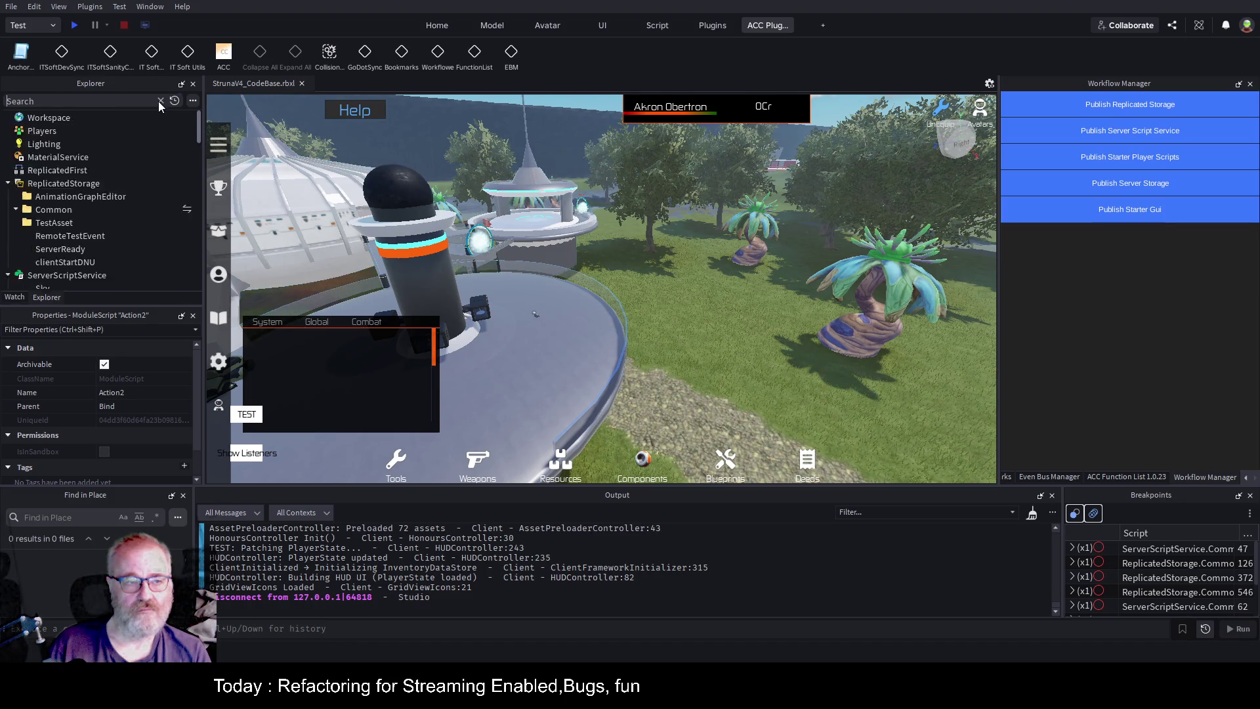
left_click(74, 26)
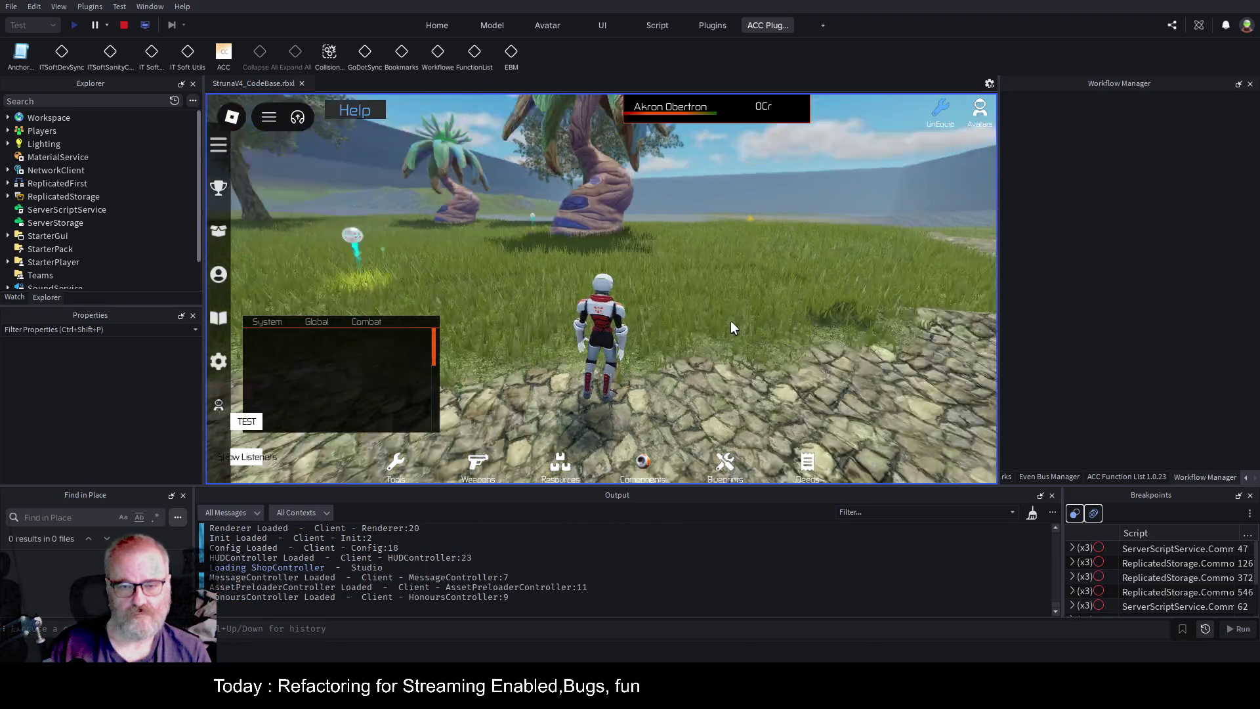
key("w")
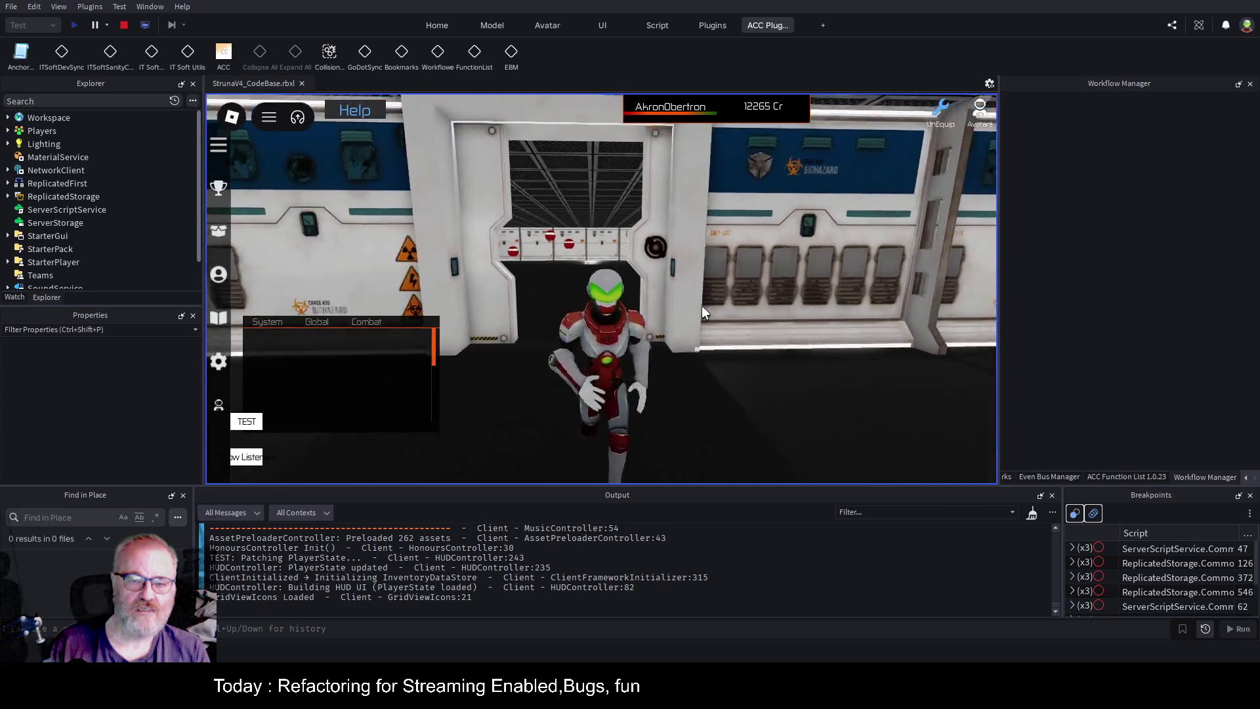
Run down the station corridor past the Shops and Manufacturing signs and through the left doorway.
key("w")
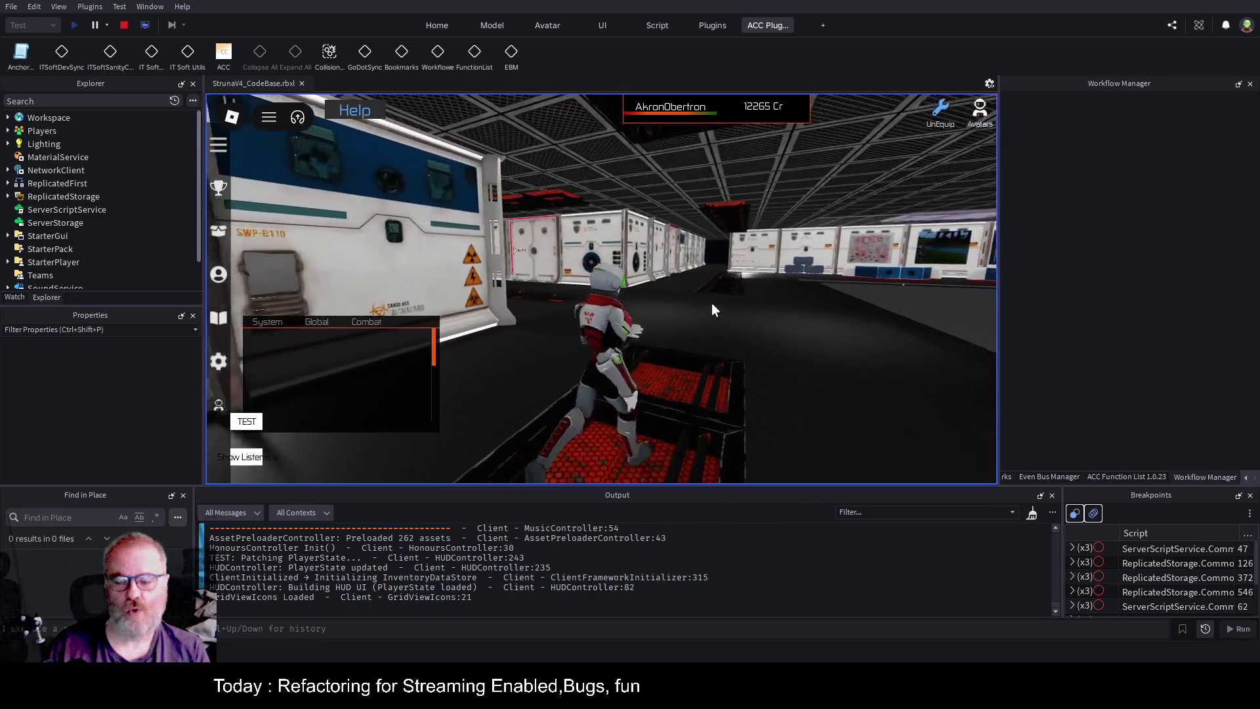
key("w")
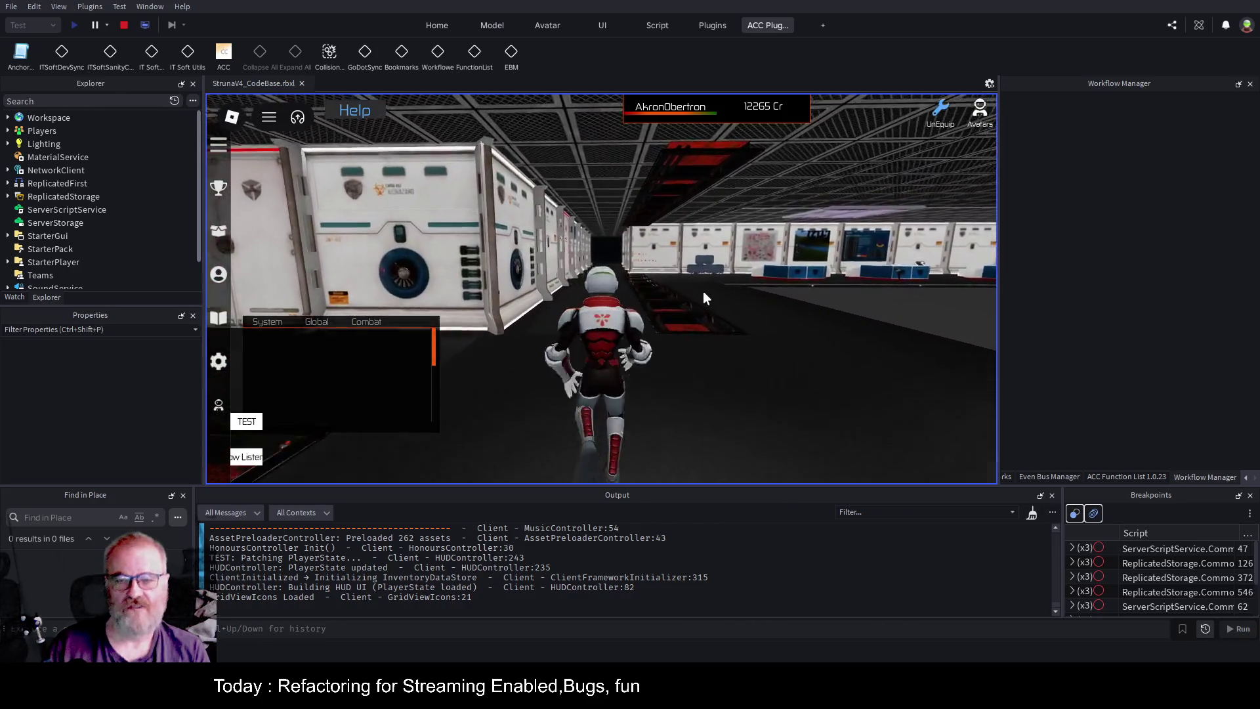
key("w")
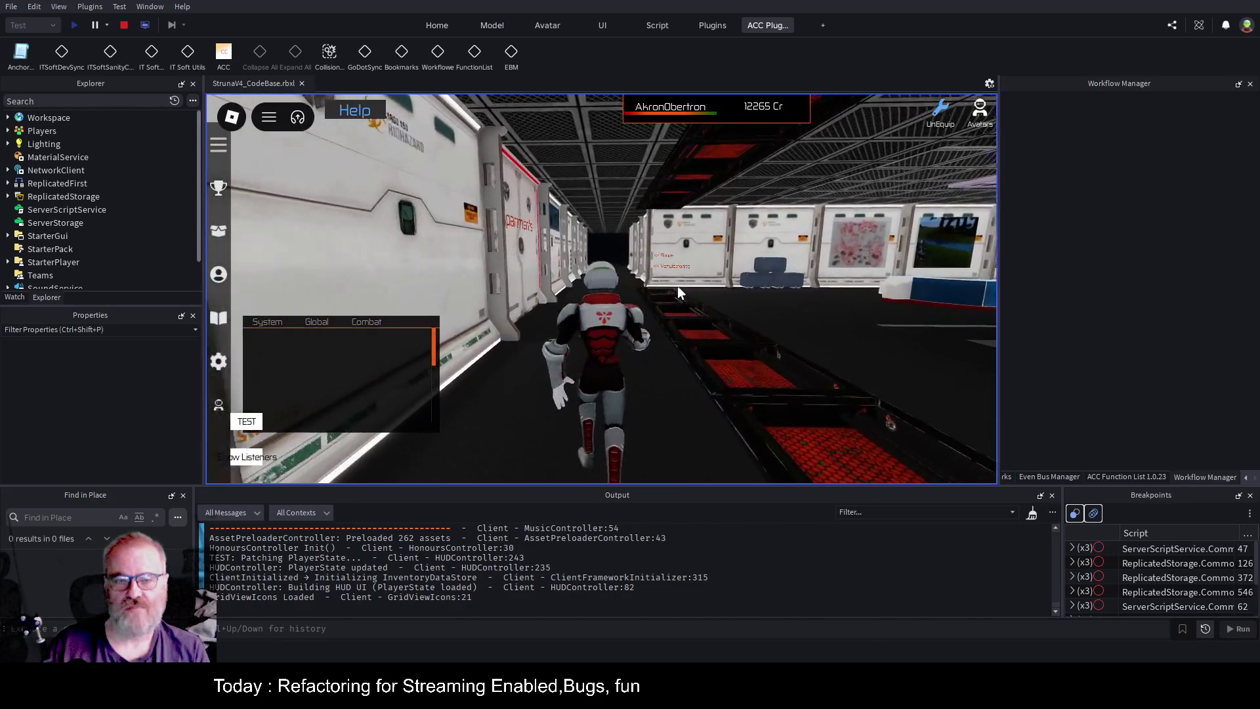
key("w")
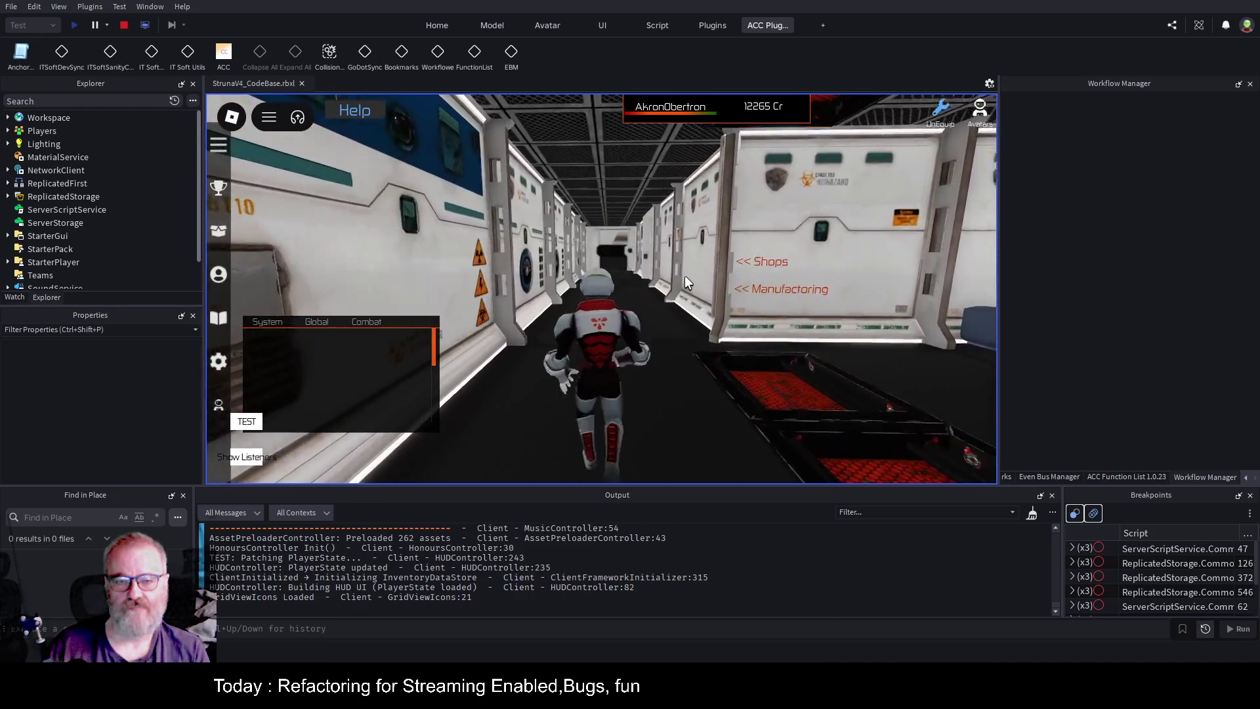
key("w")
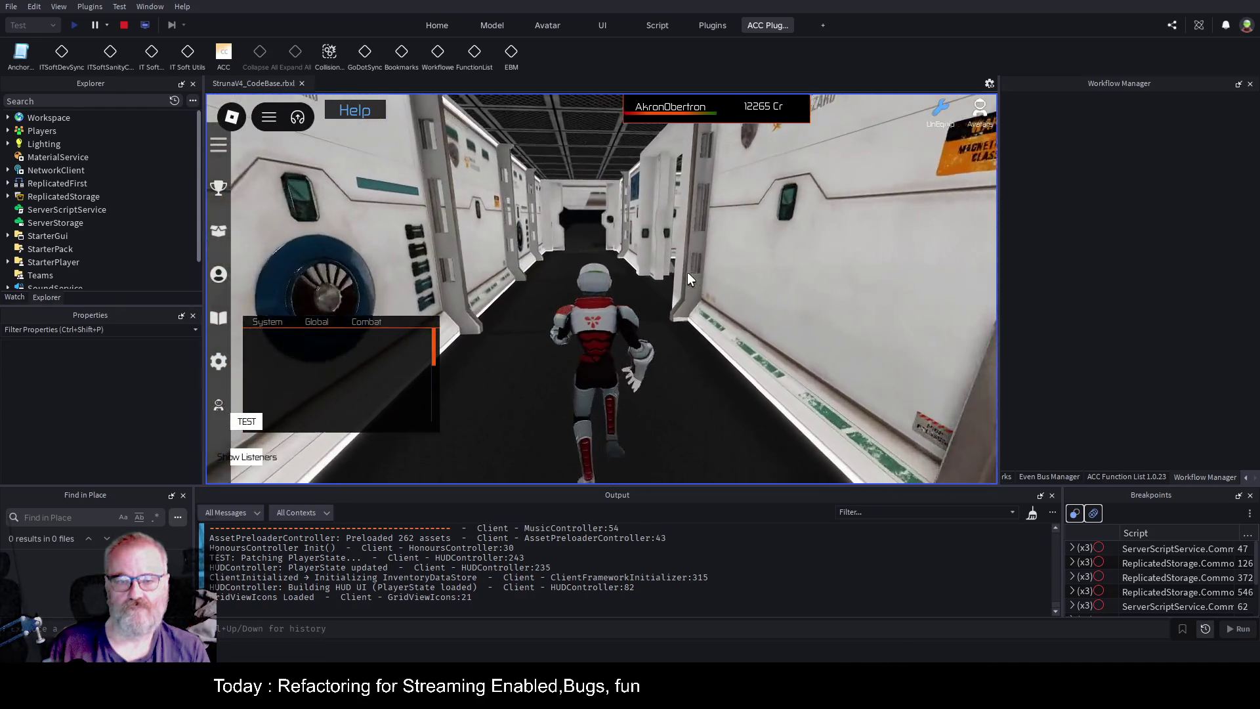
key("a")
key("w")
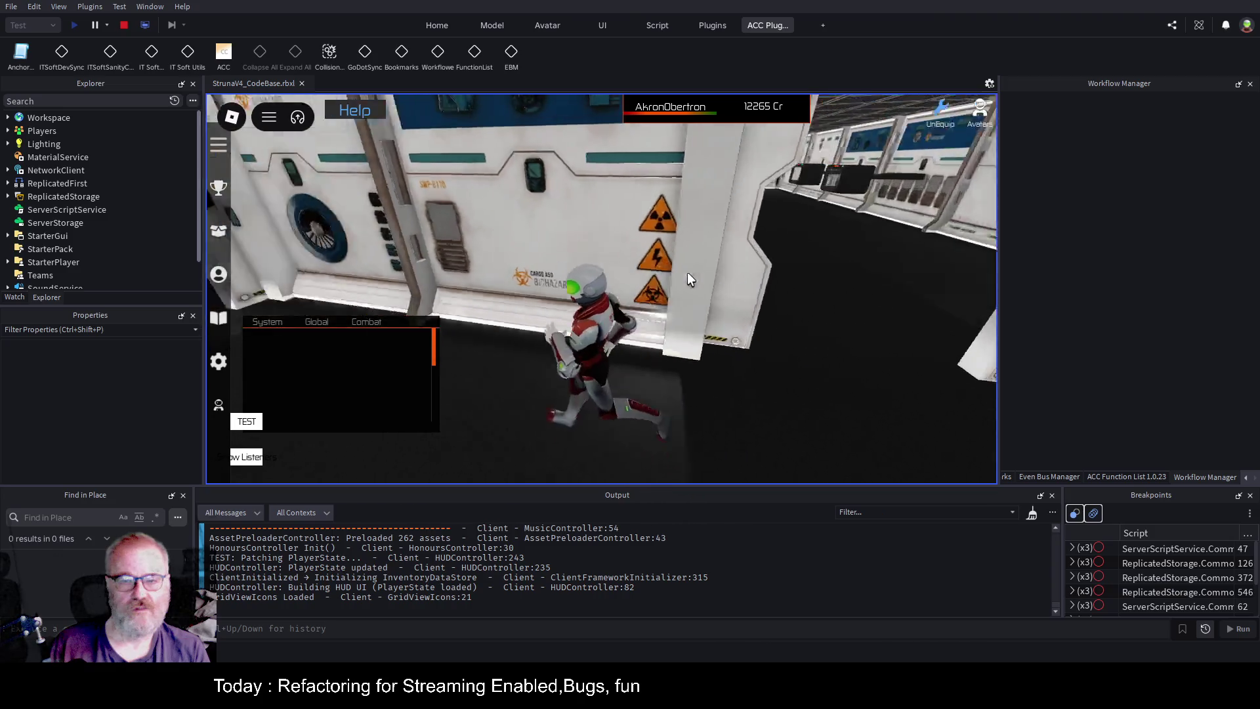
Cross the hall onto the green floor toward the machines, then stop the playtest.
key("w")
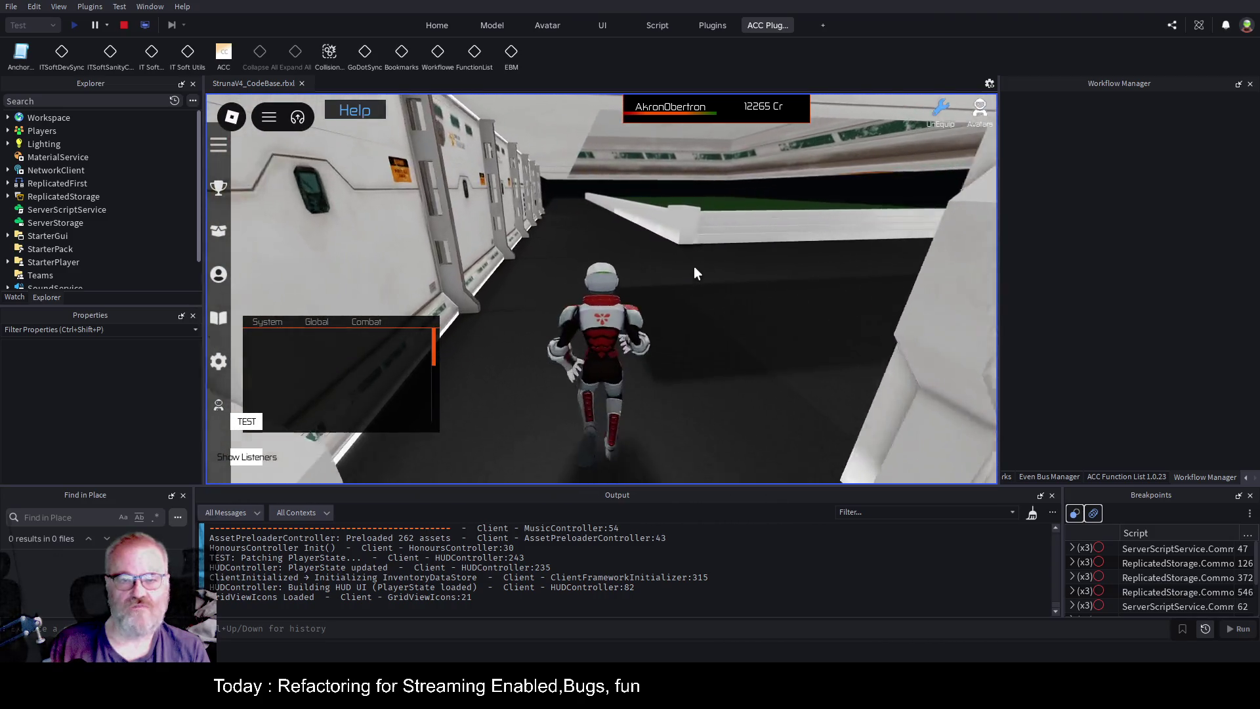
key("w")
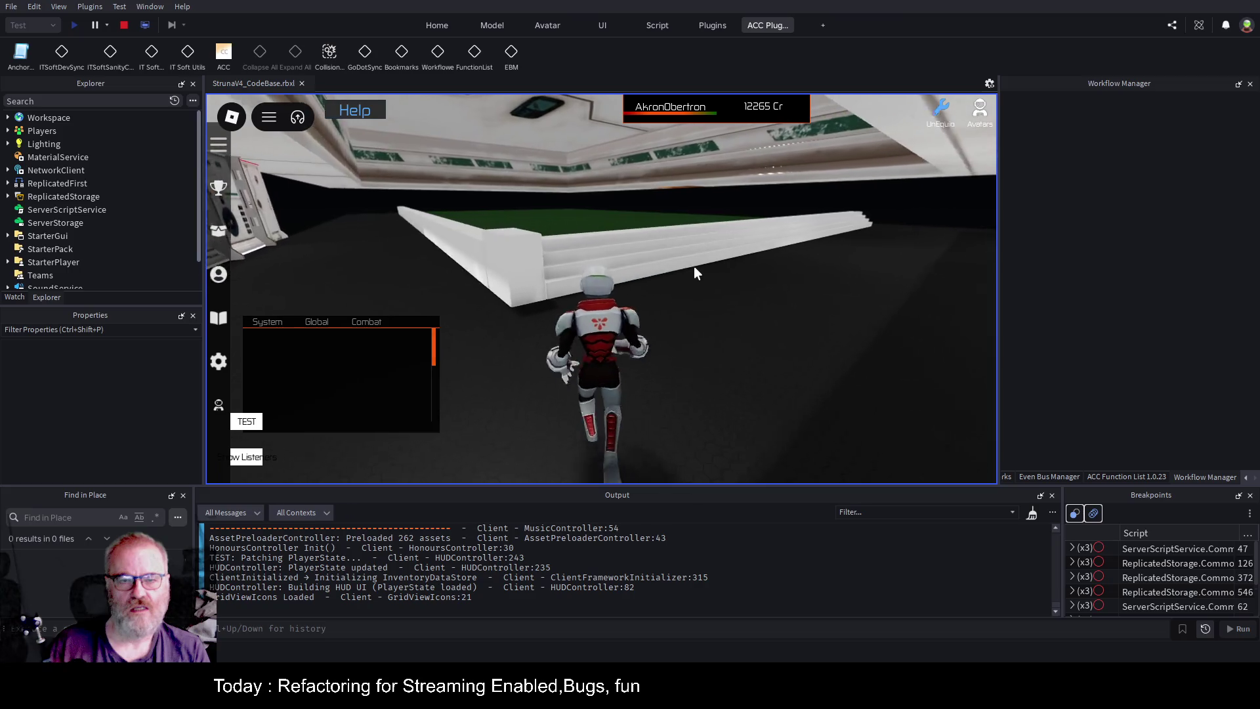
key("w")
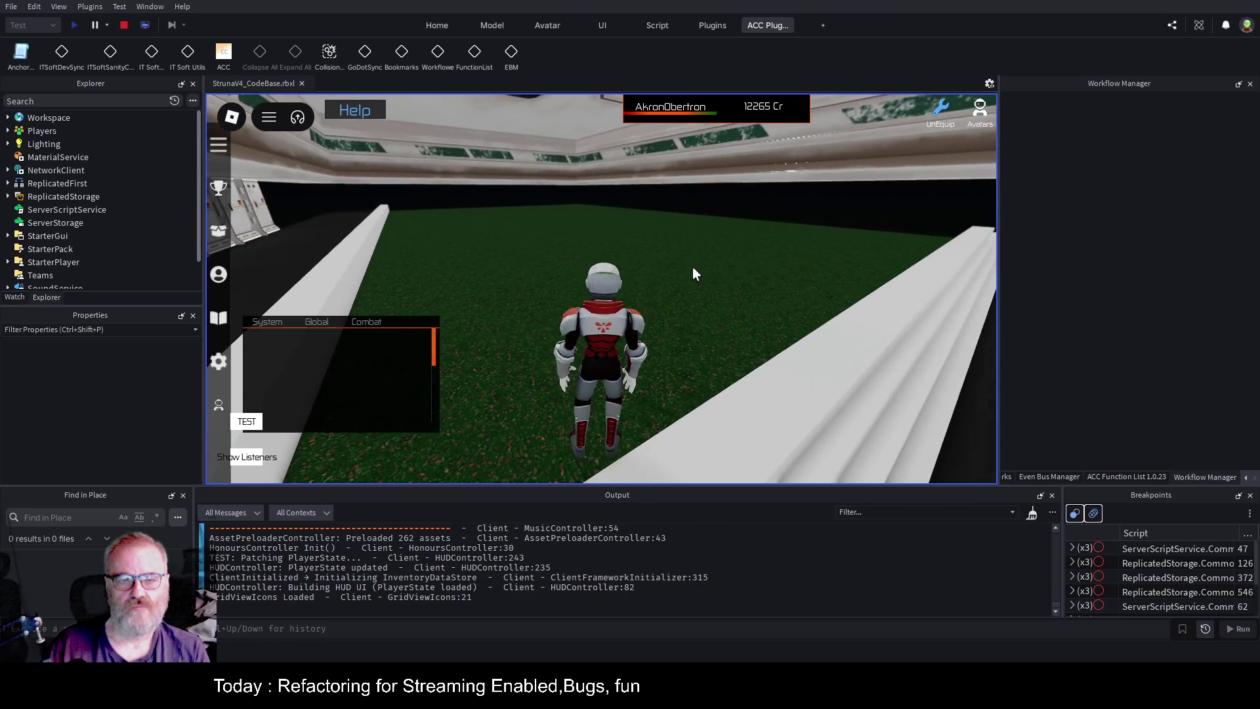
key("w")
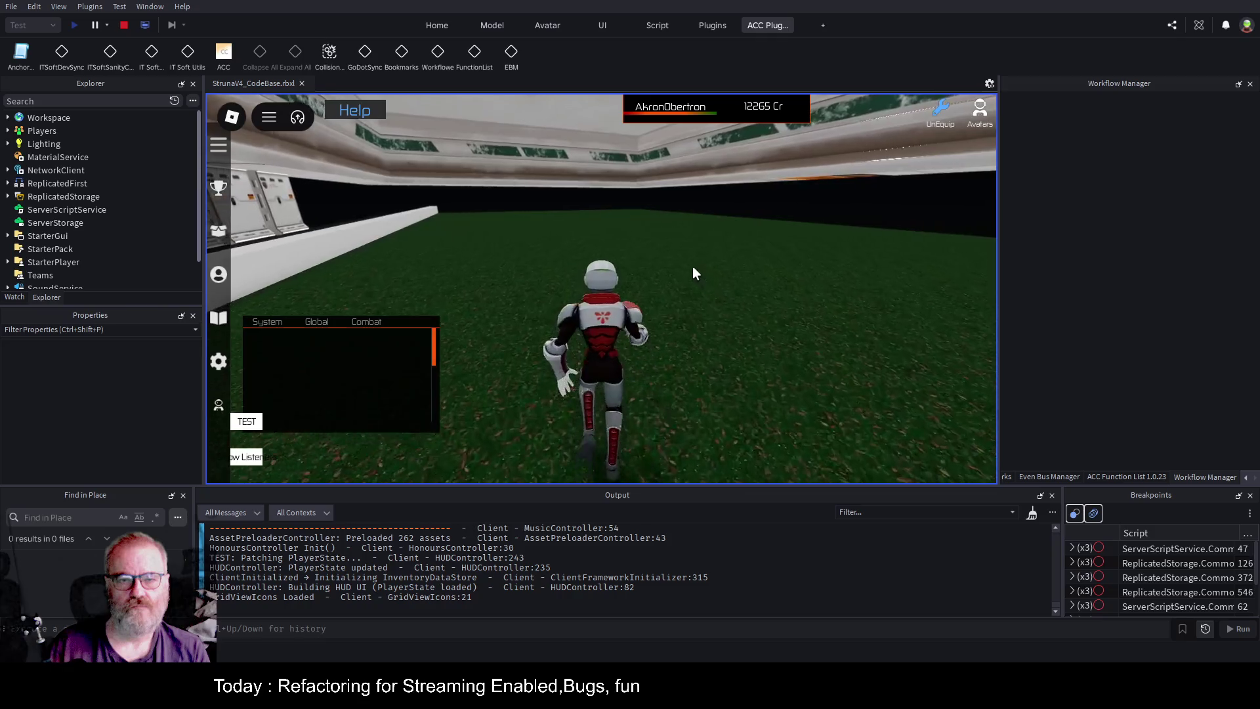
key("w")
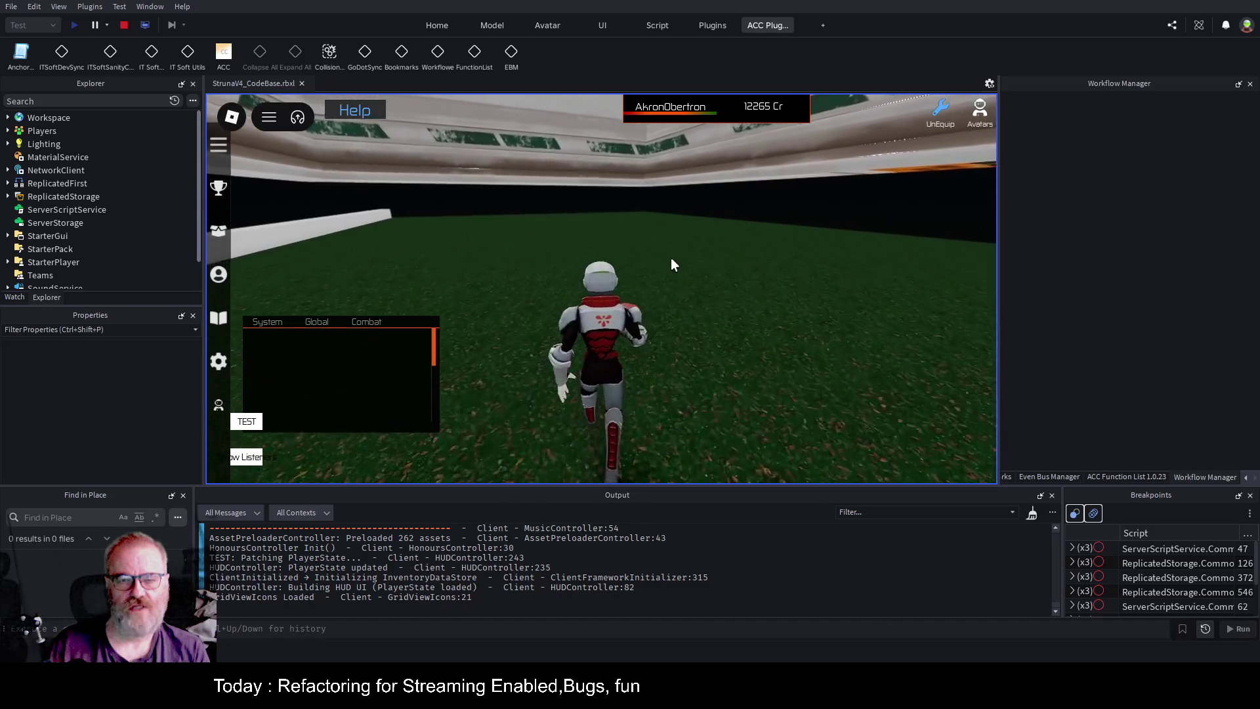
key("w")
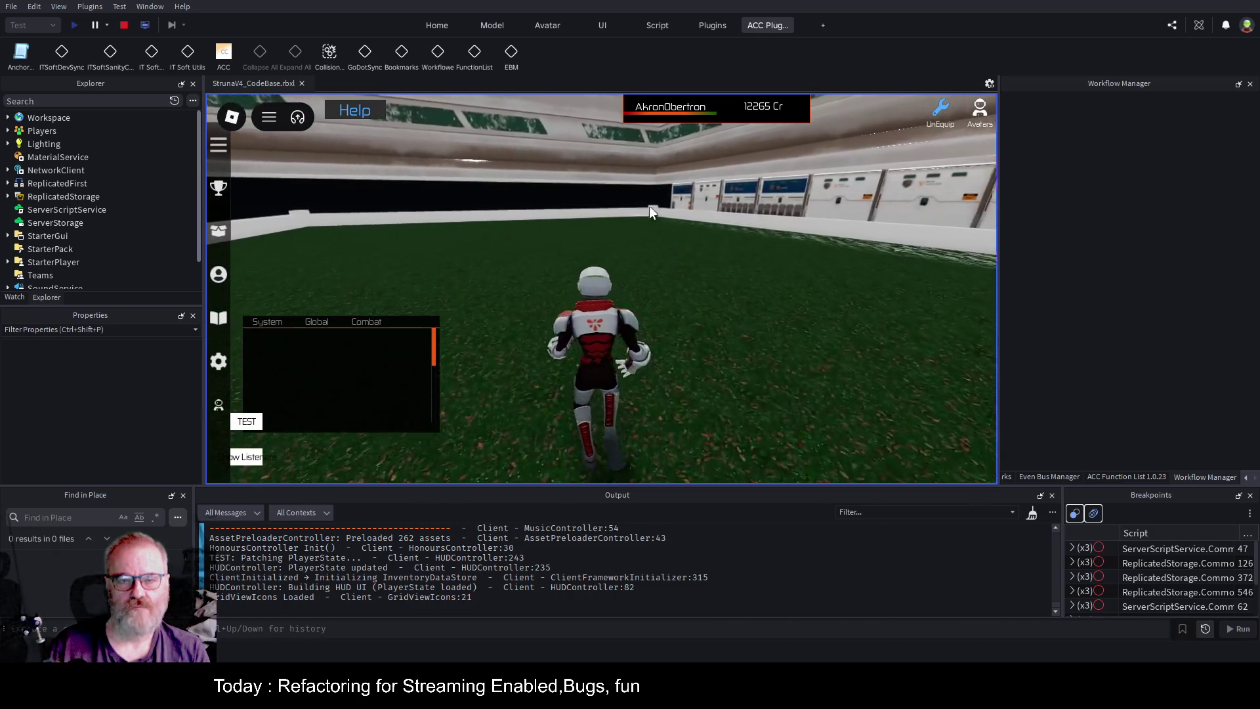
left_click(123, 25)
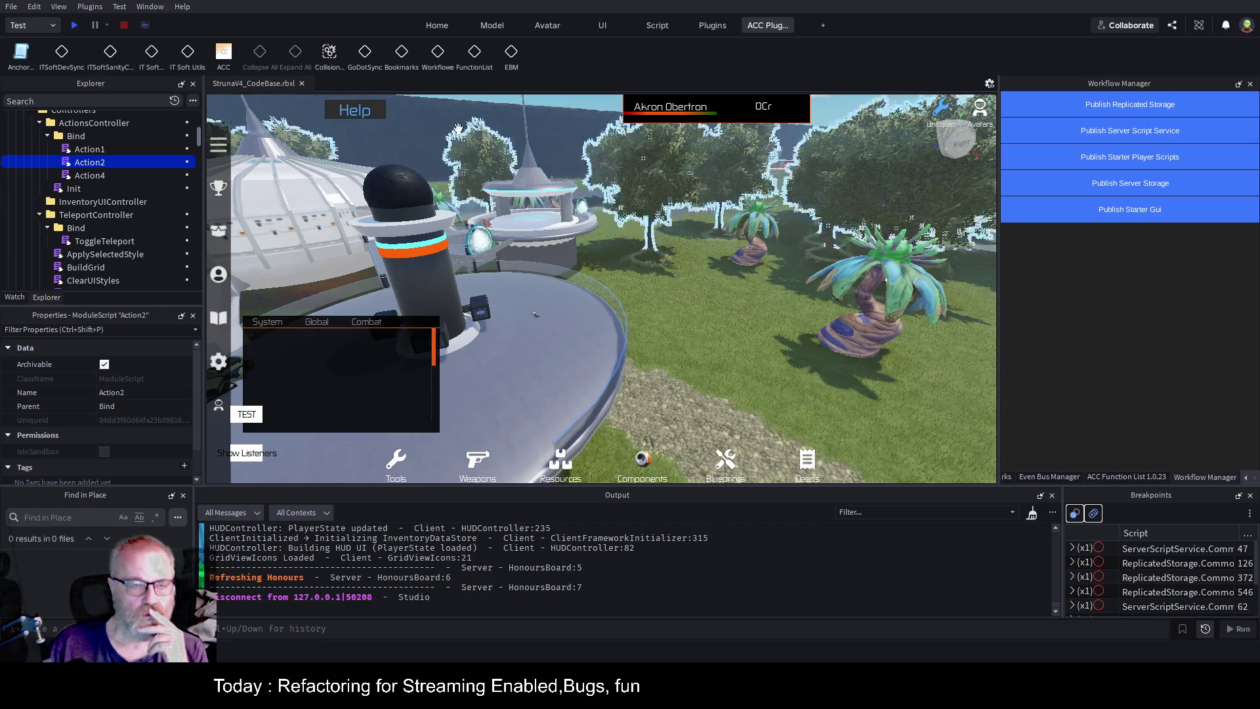
Select the T98_T99 teleport pad in the scene and open its Pad Script from Explorer.
key("w")
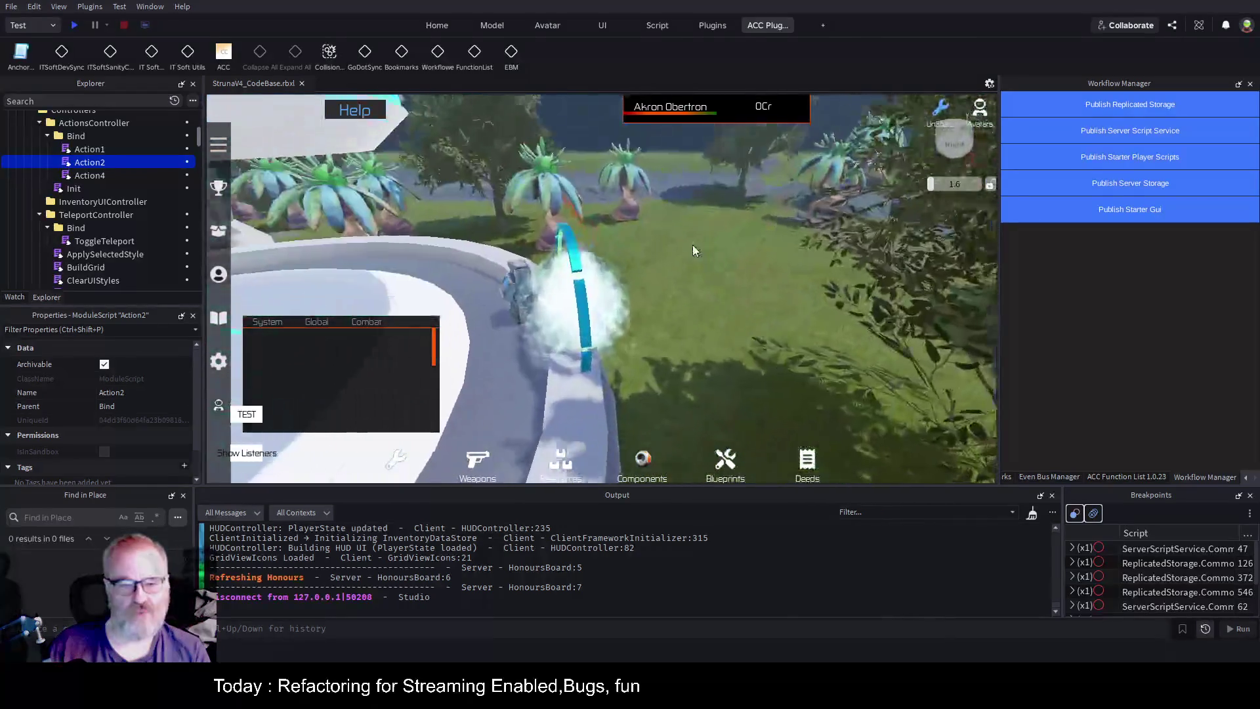
left_click(591, 281)
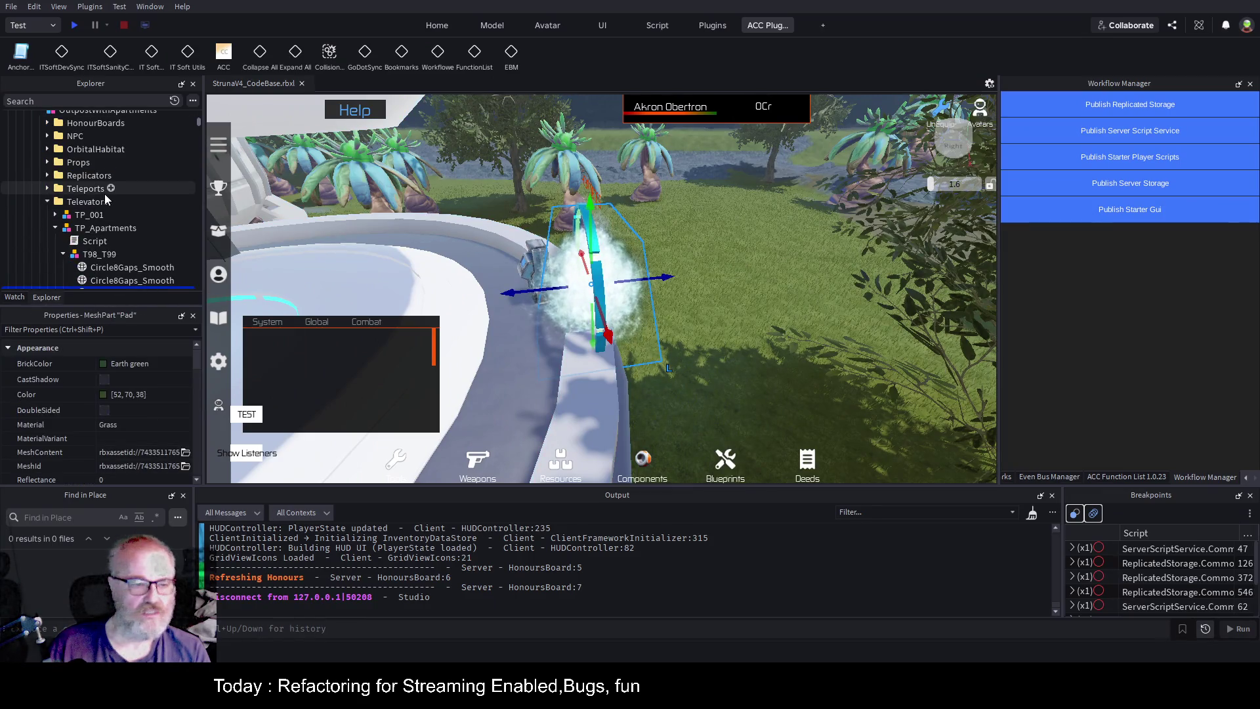
left_click(591, 246)
scroll(105, 248, "down", 1)
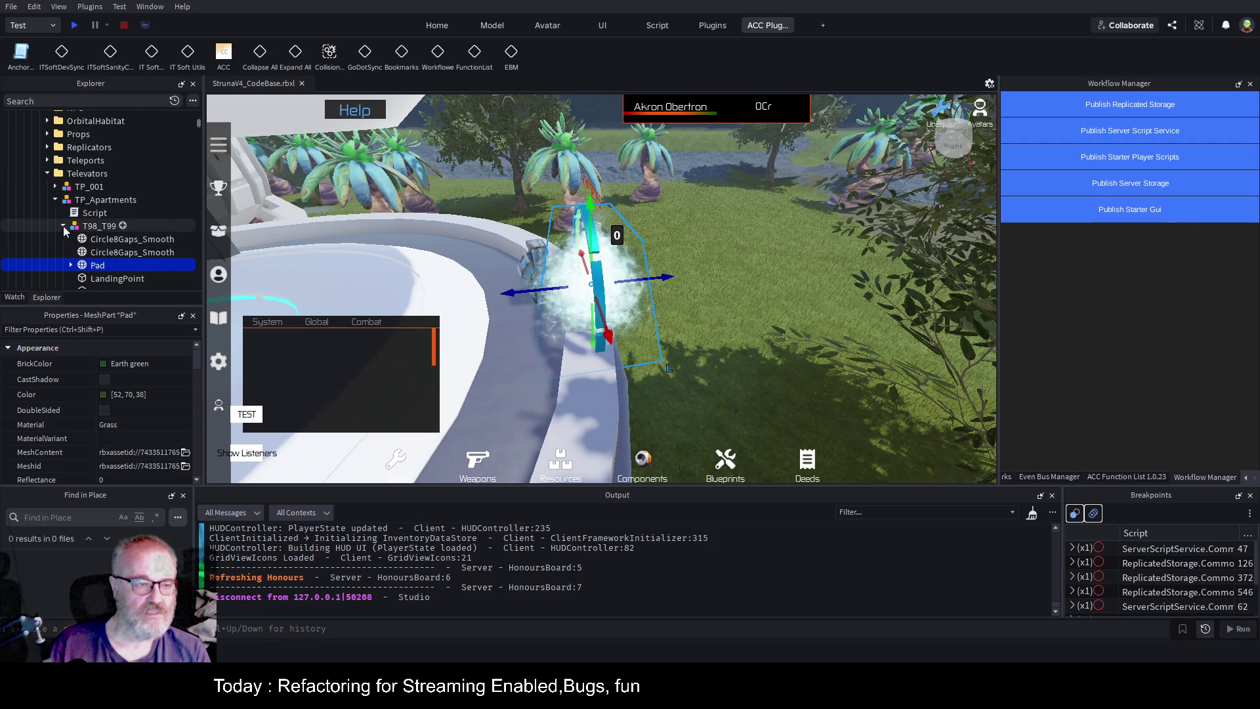
scroll(92, 220, "down", 2)
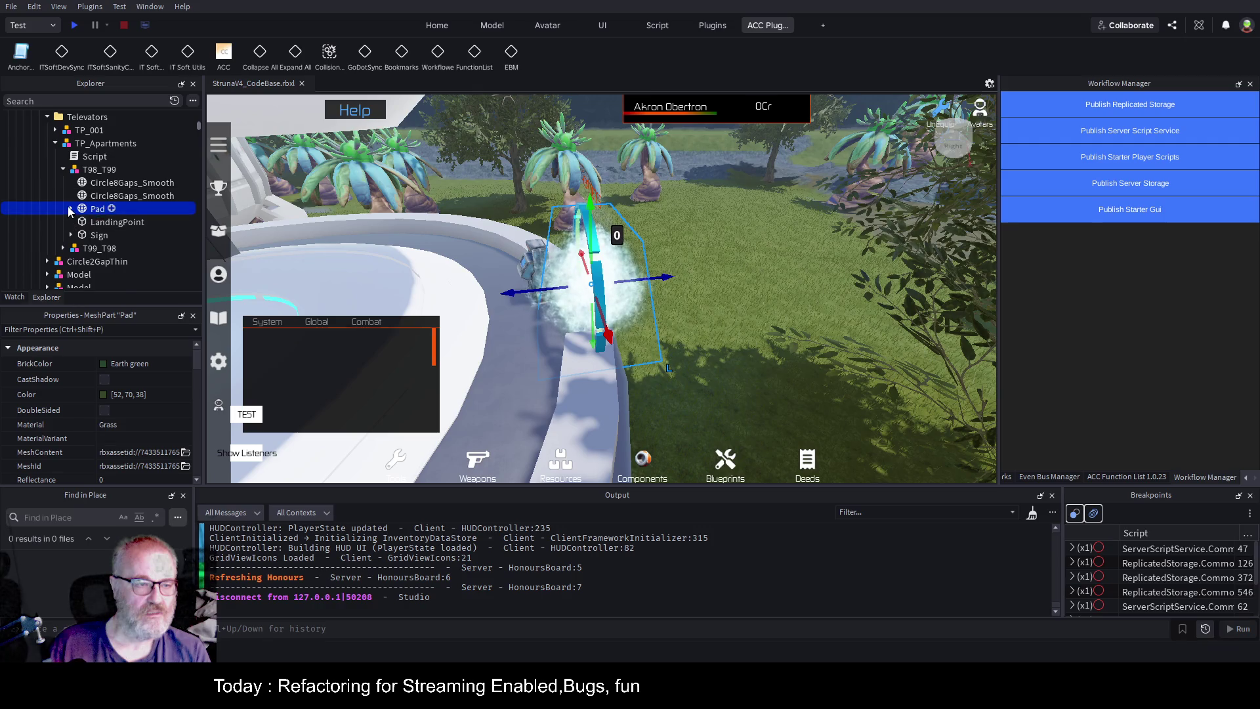
double_click(110, 237)
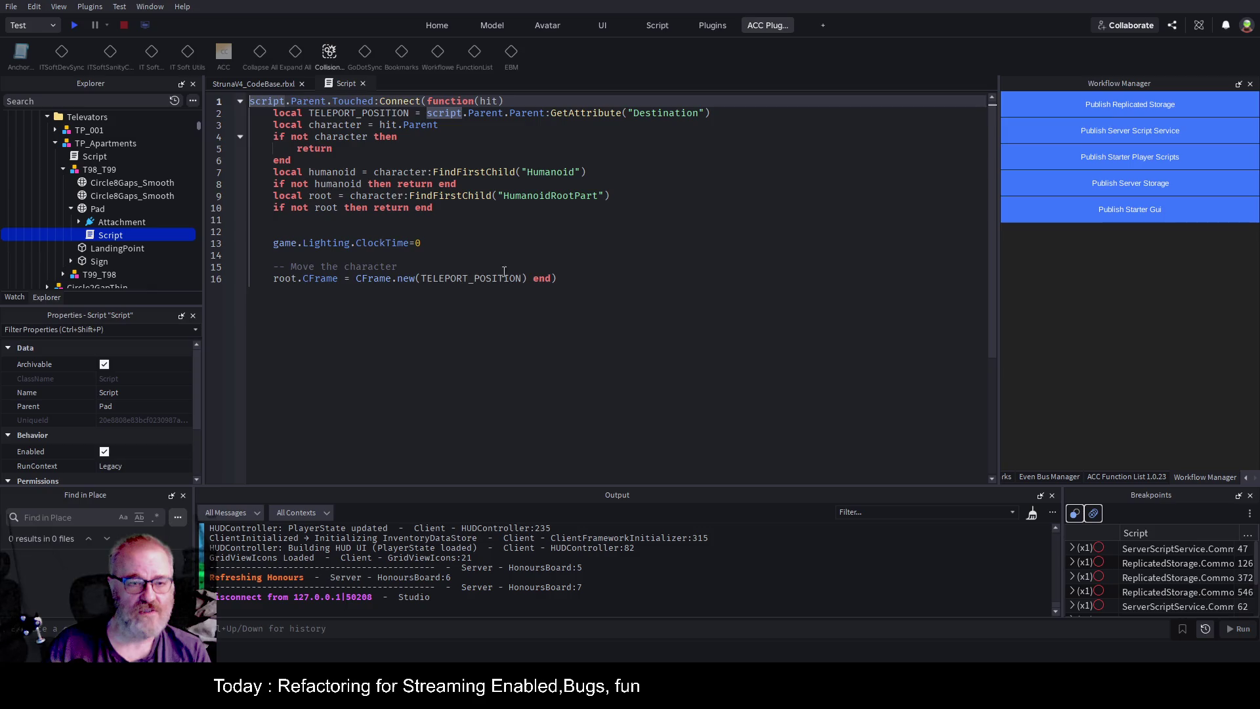
Add a workspace.StreamingEnabled=false line after the root check in the pad script.
left_click(680, 277)
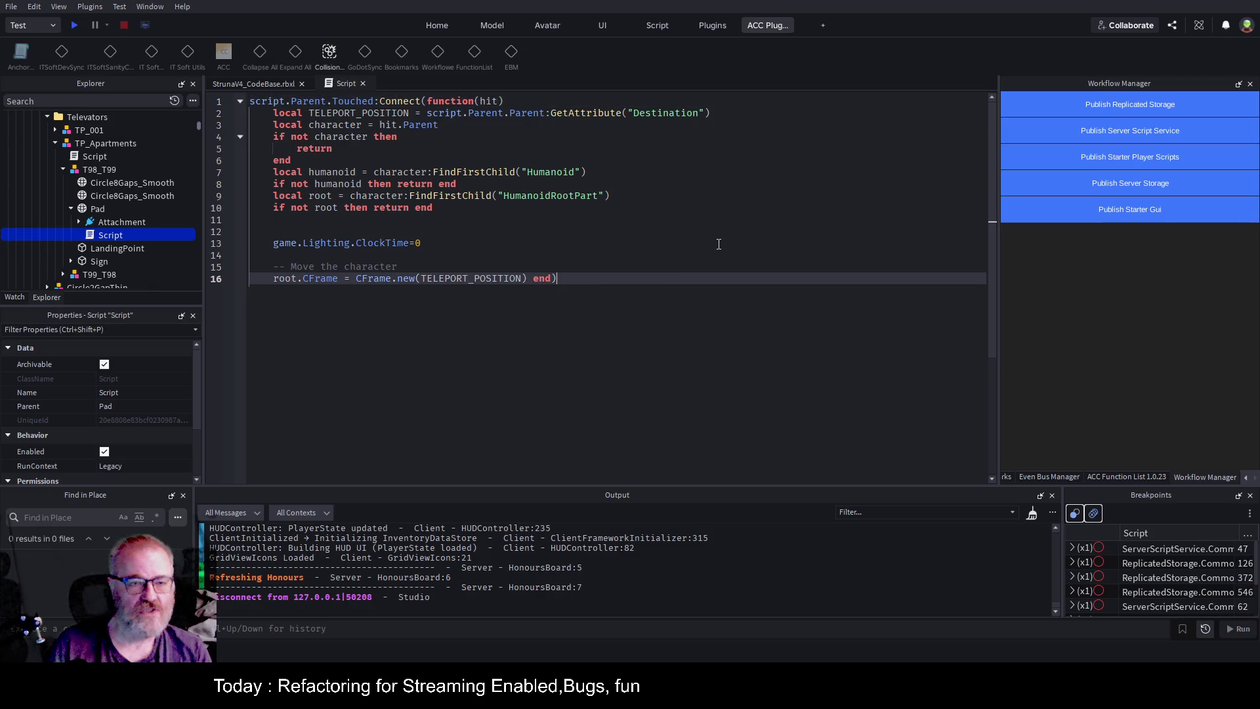
key("Return")
type("workspace.StreamingEnabled=false")
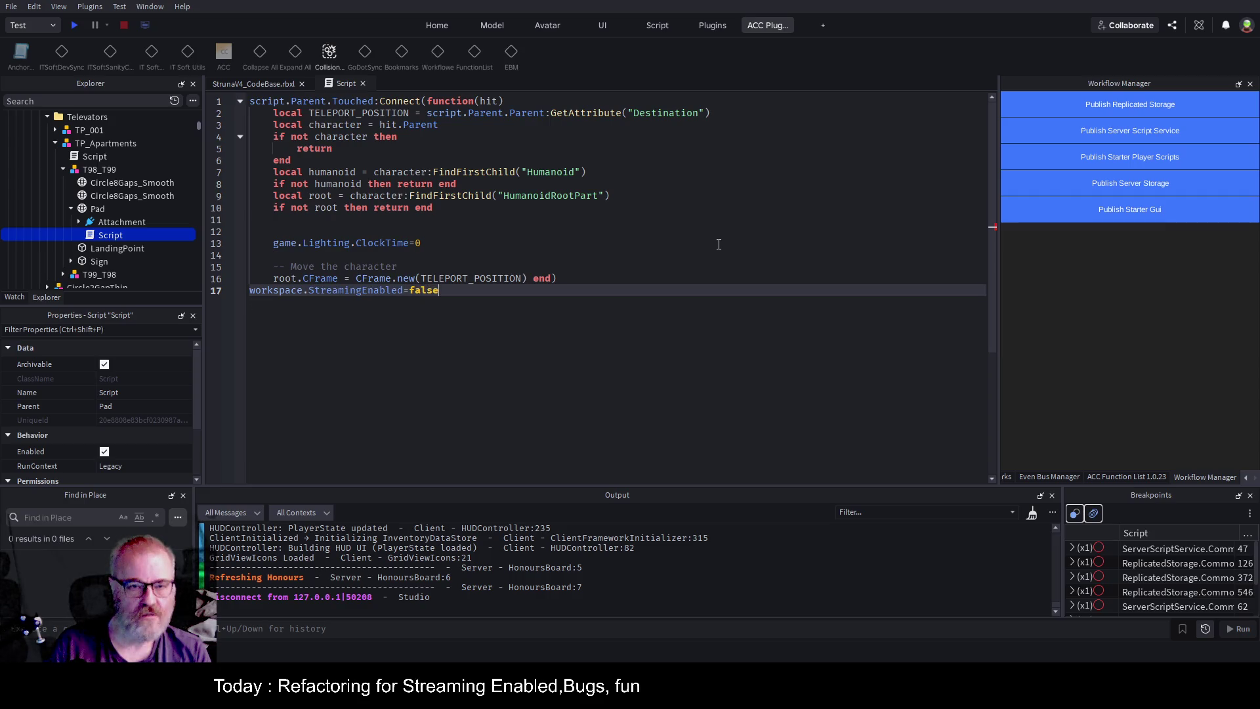
key("Return")
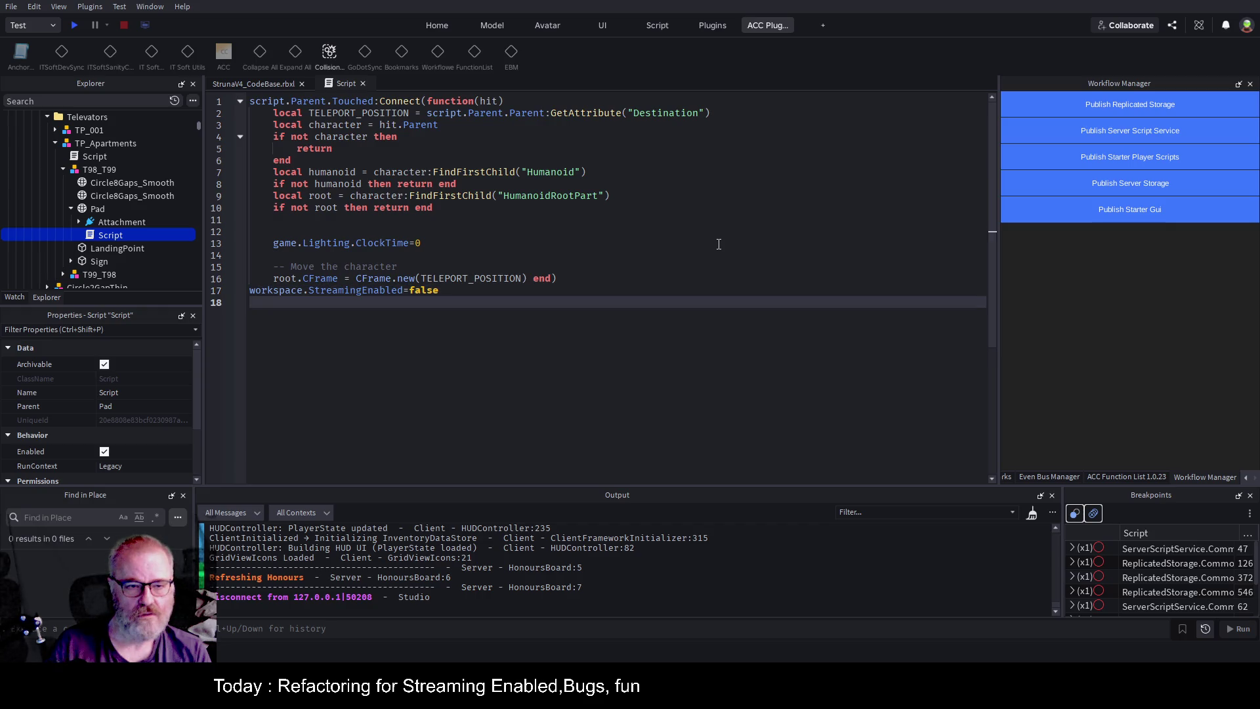
key("Up")
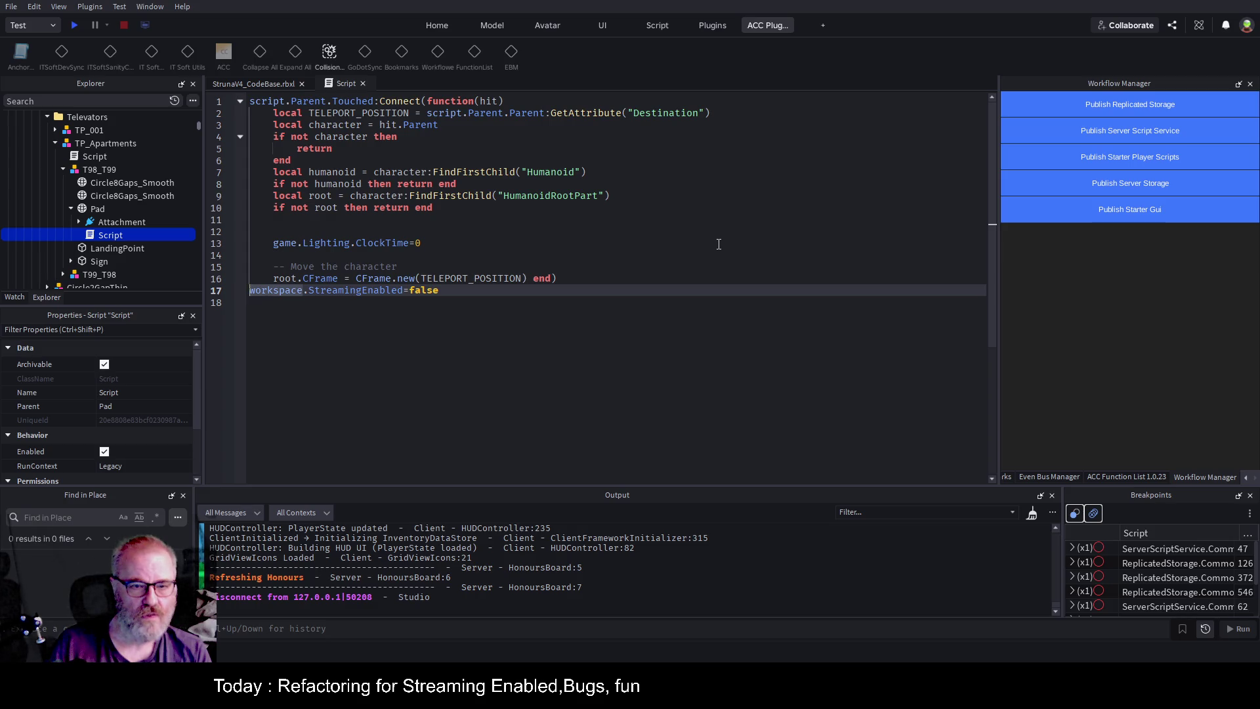
key("Up")
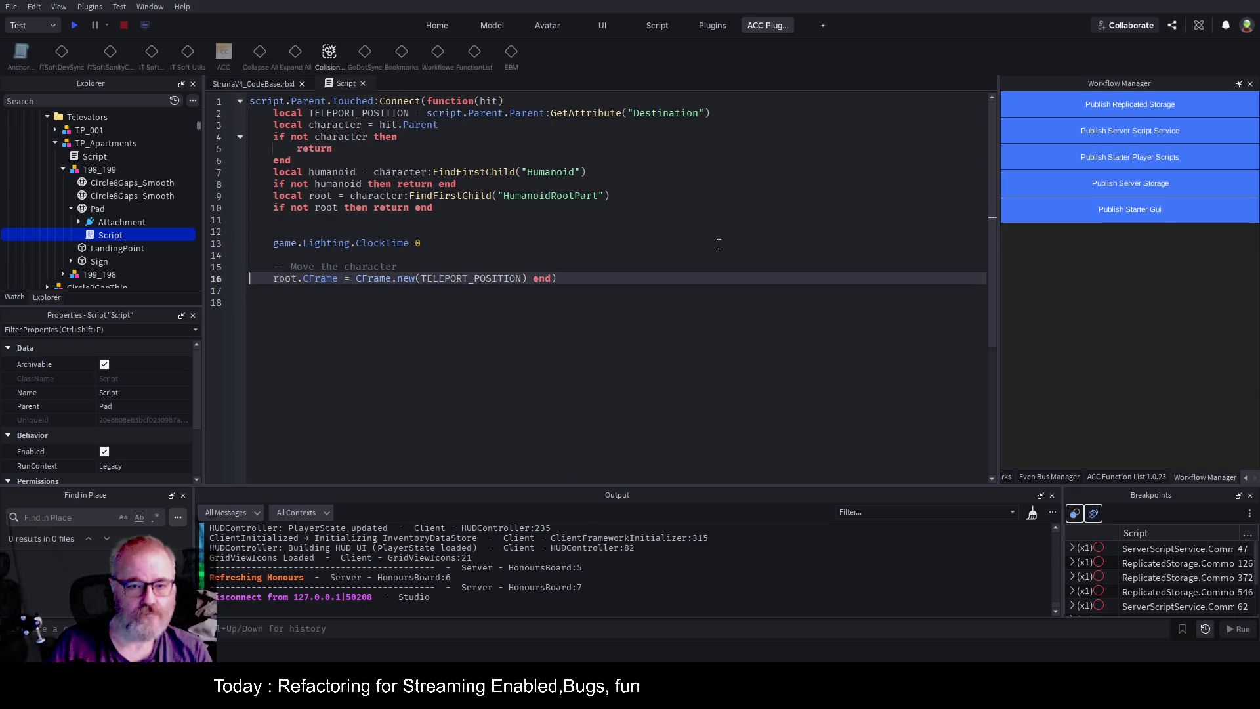
Move end) onto its own line, save with Ctrl+S, add the 'Streaming Off' print line, and playtest.
key("Return")
key("Up")
key("Up")
key("Up")
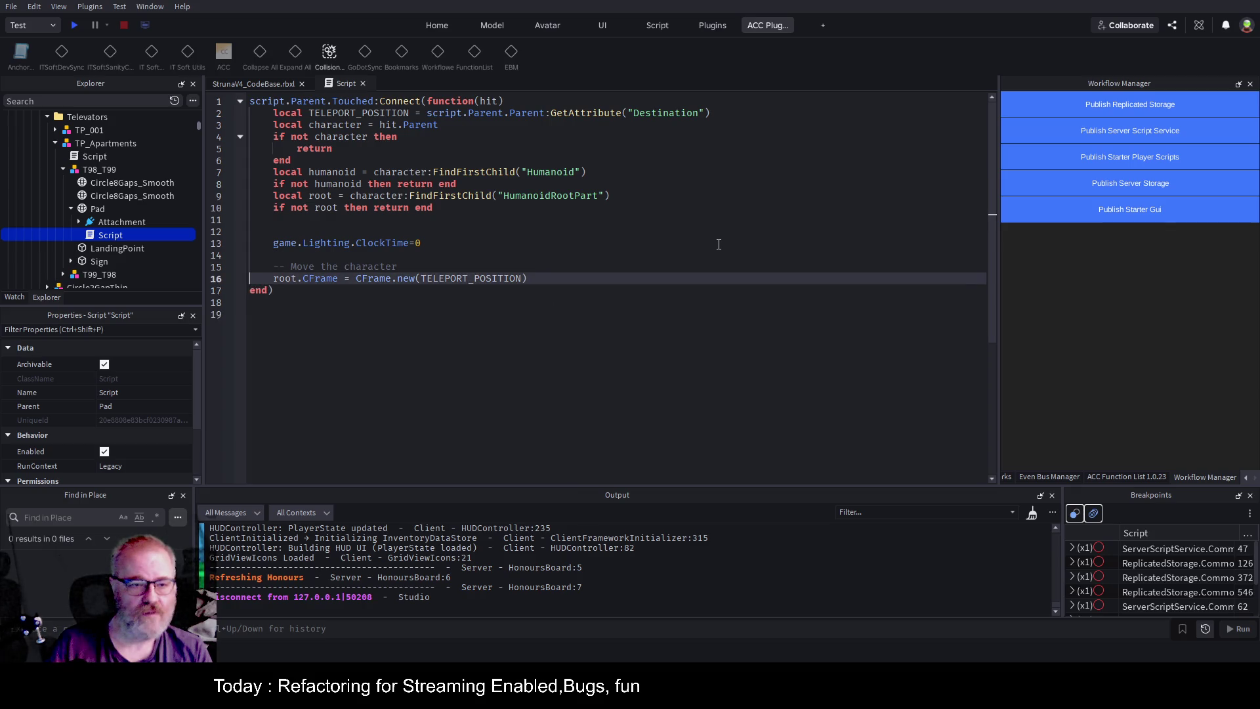
key("Down")
key("Down")
key("Down")
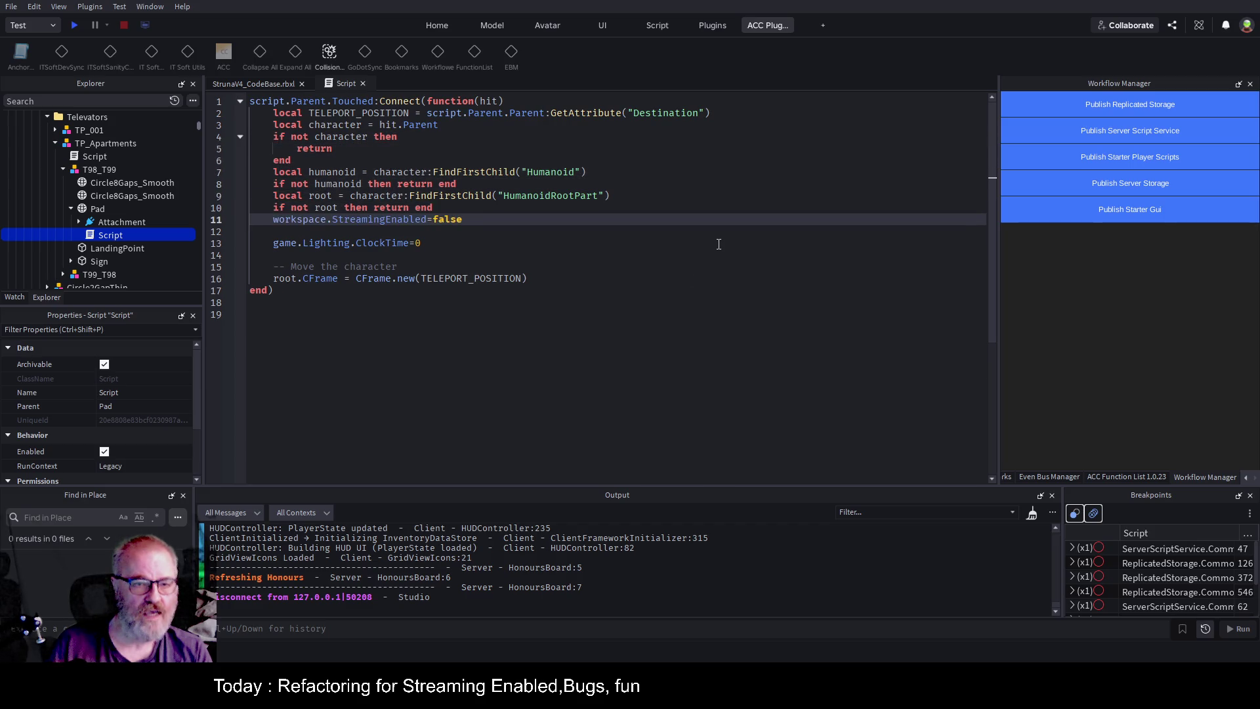
key("Up")
key("ctrl+s")
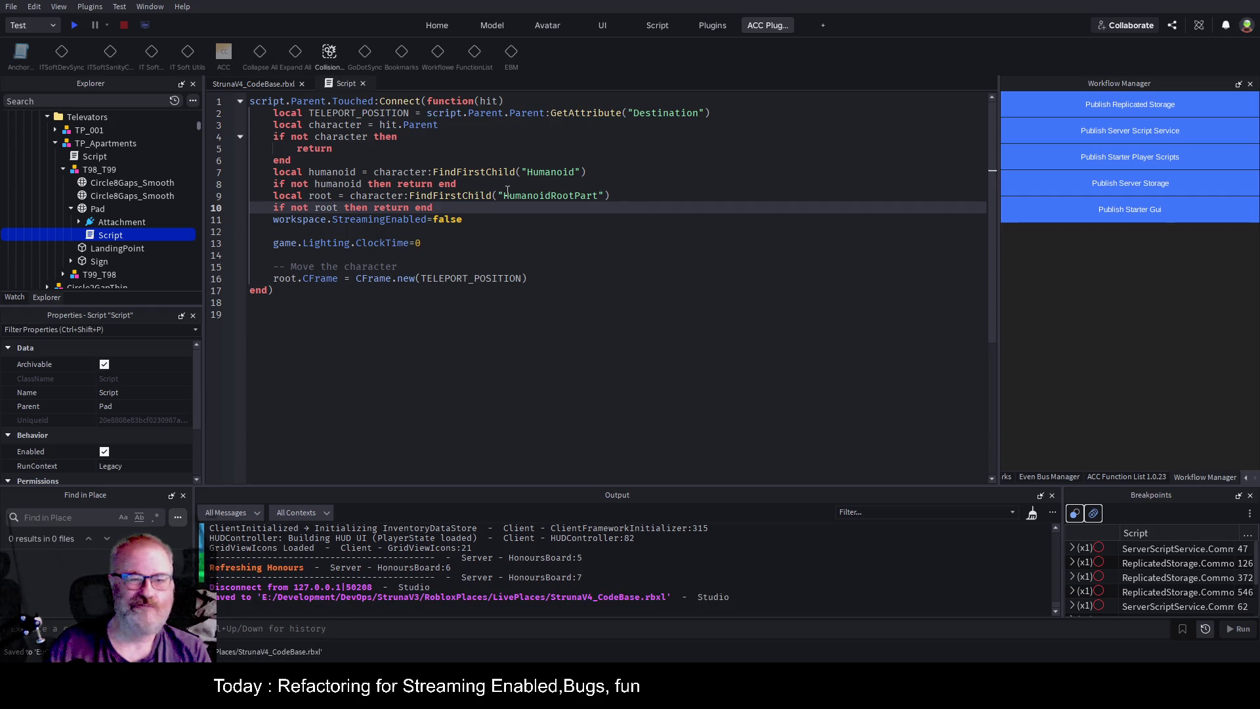
key("Return")
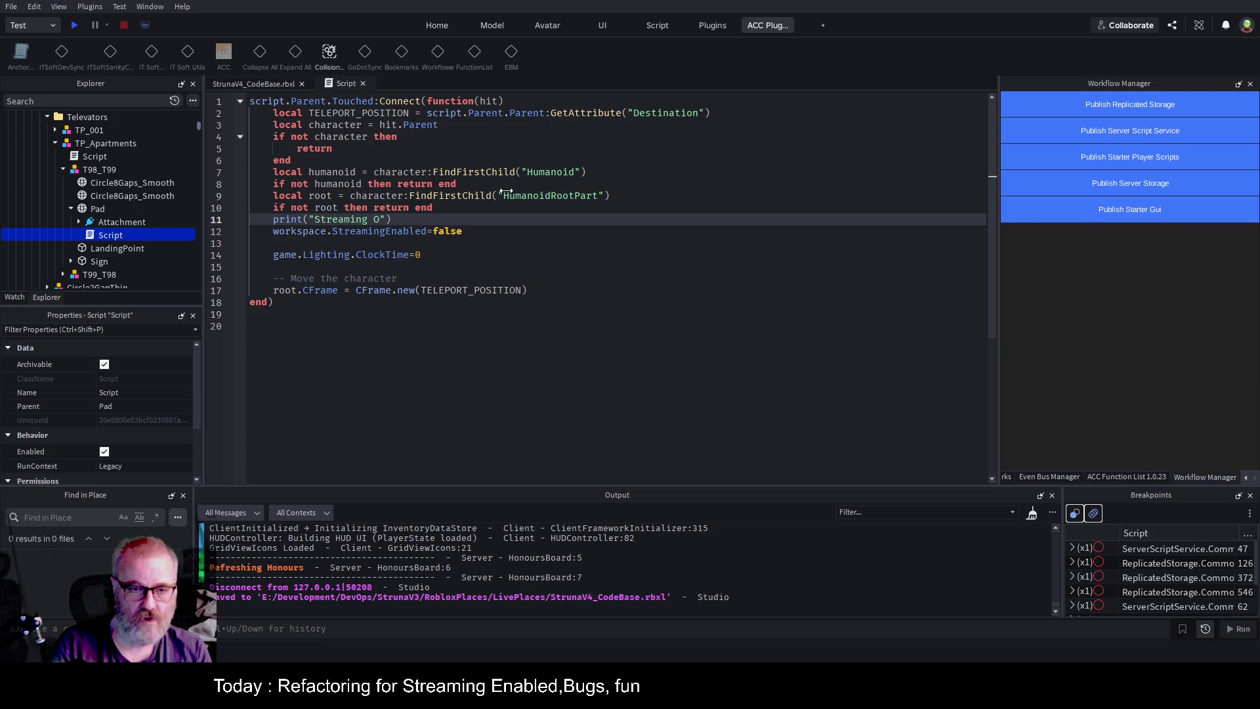
key("F5")
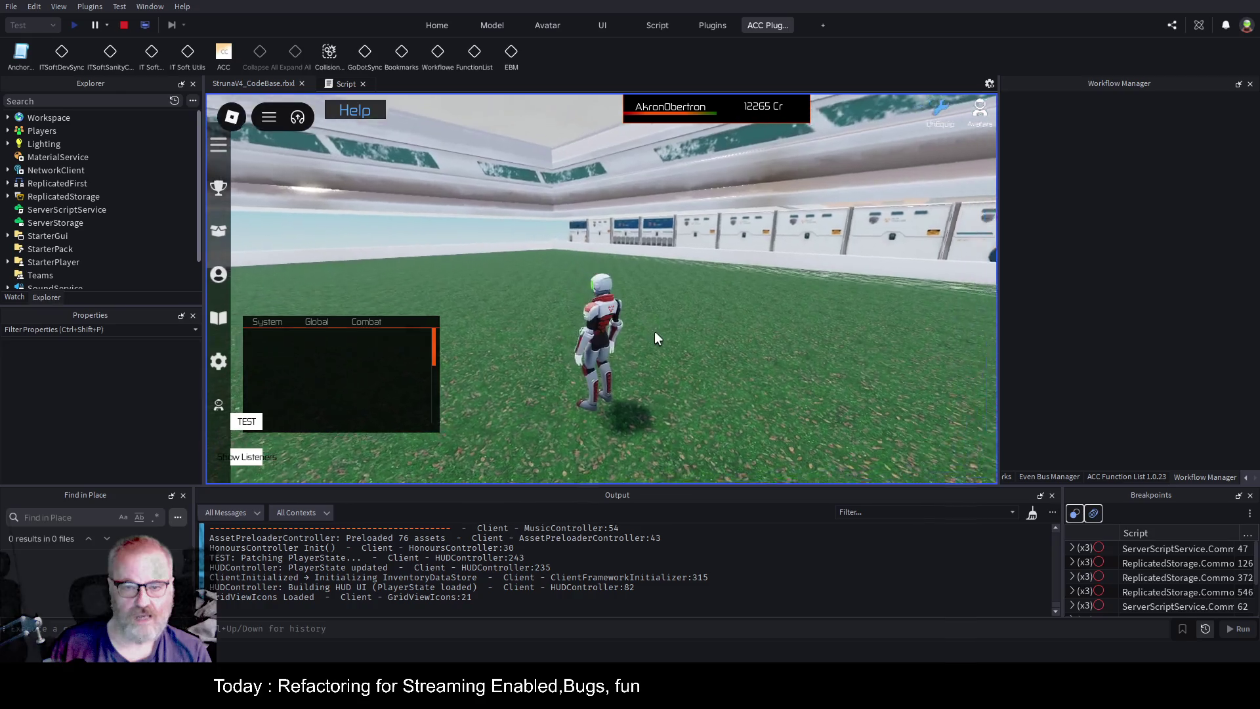
Run across the hall into the Apartments portal and enlarge the Output log showing the StreamingEnabled errors.
key("w")
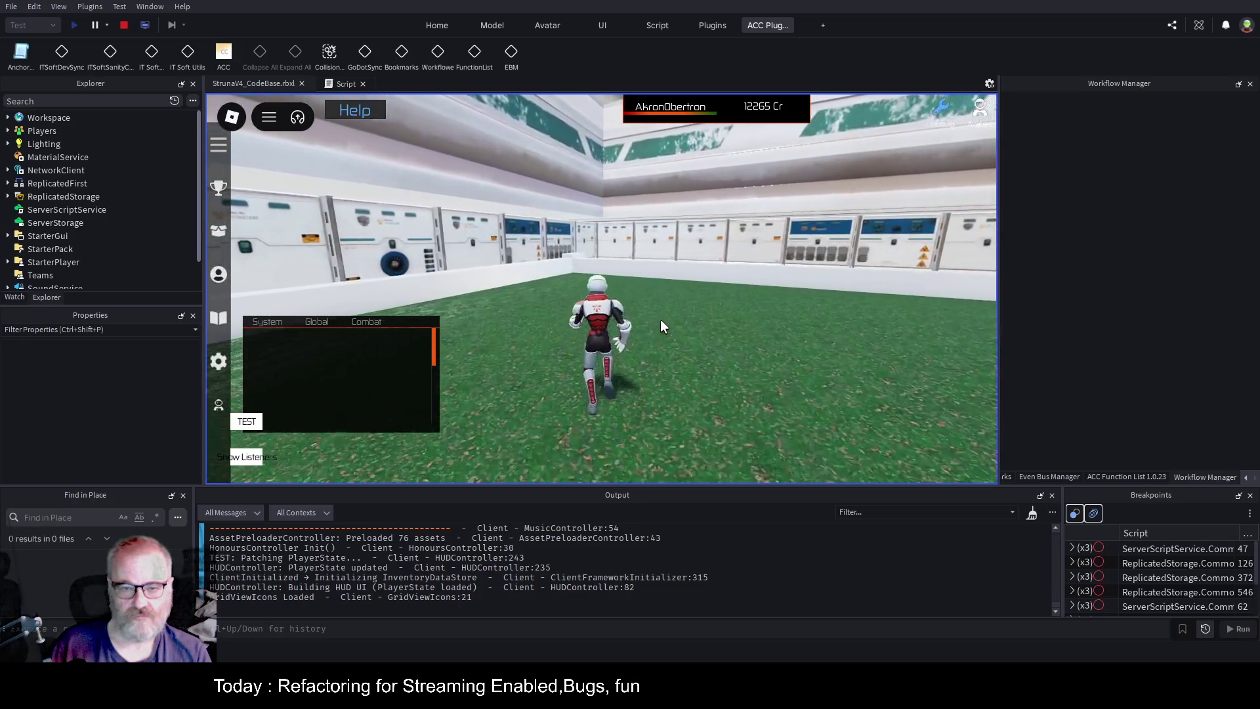
key("d")
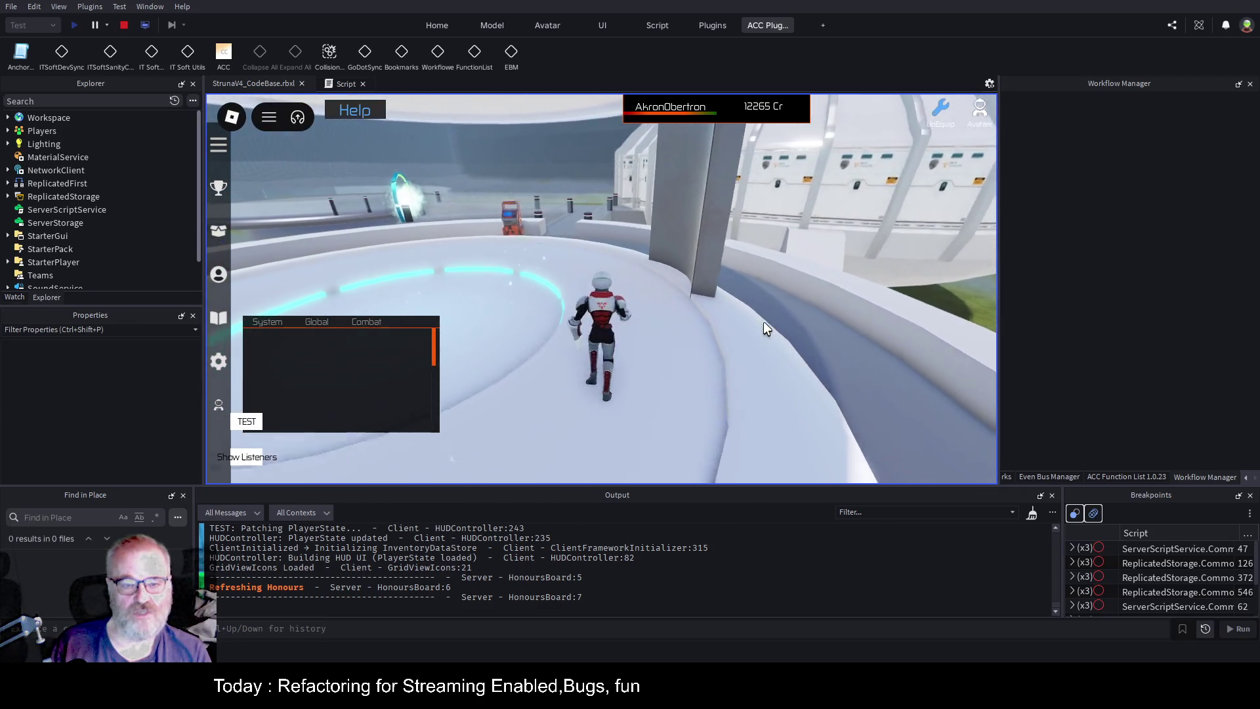
key("w")
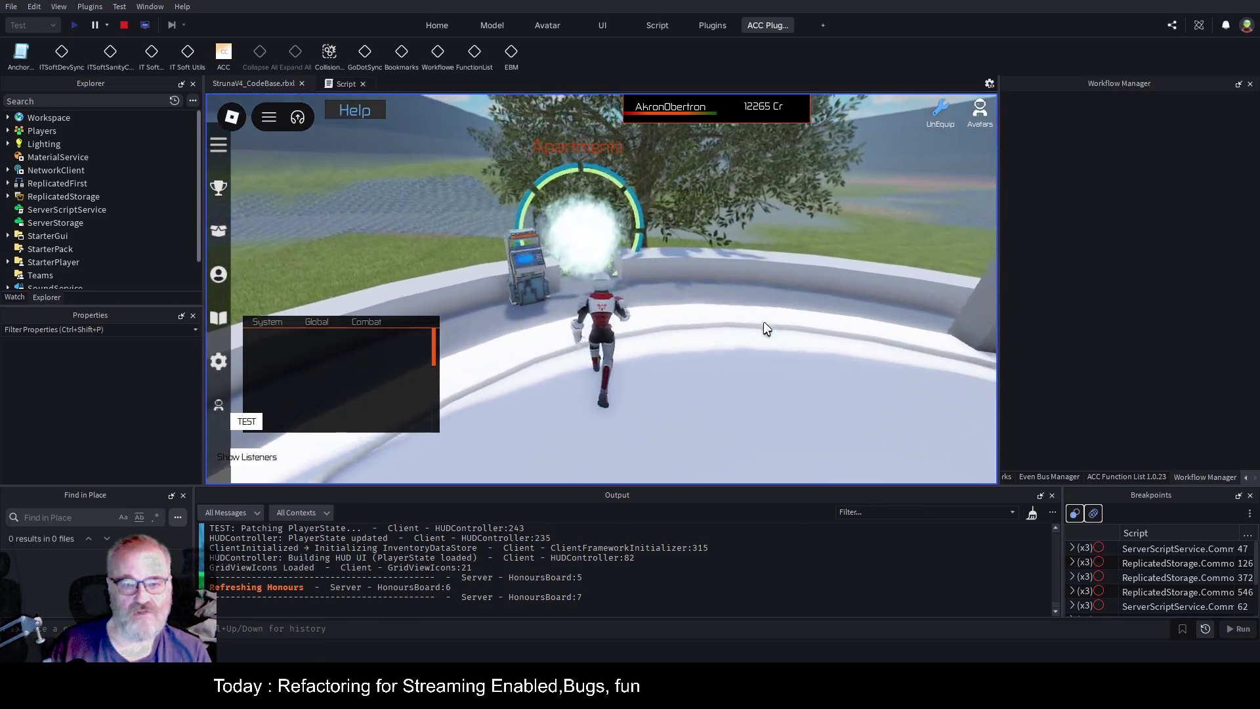
key("w")
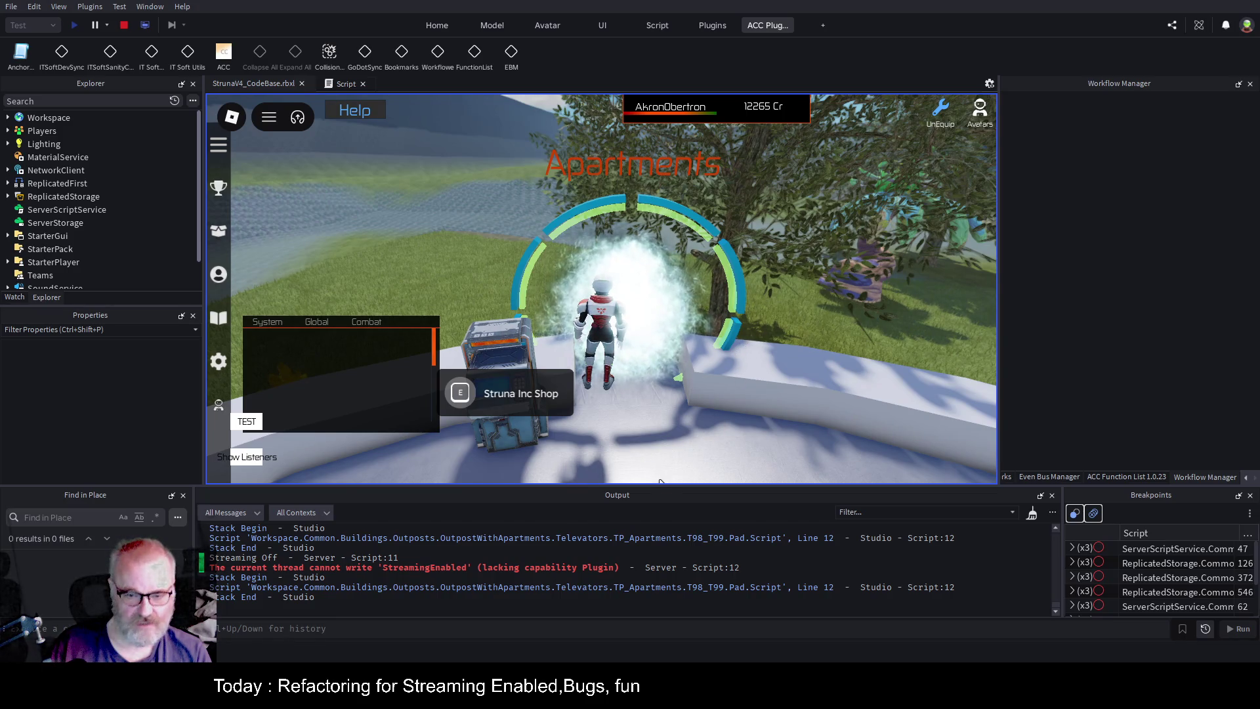
left_click_drag(661, 486, 662, 309)
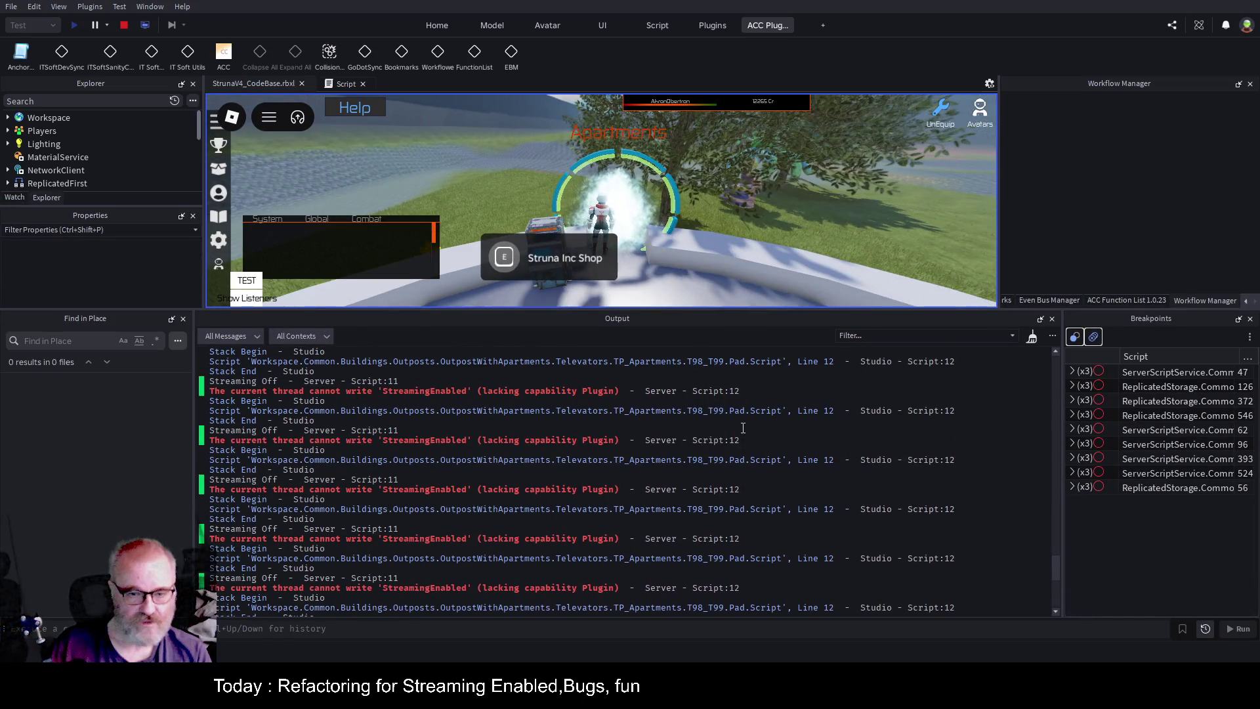
Scroll through the Output errors and follow the 'Line 12' link into the Pad script.
scroll(732, 426, "up", 1)
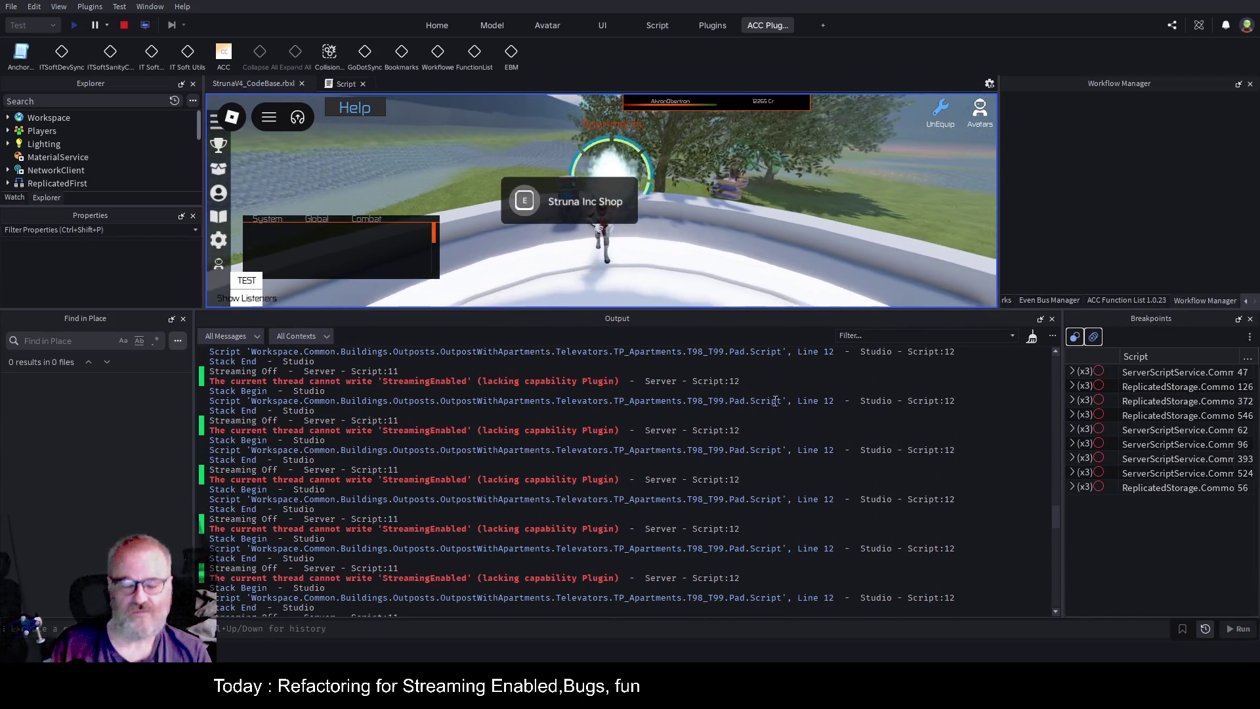
scroll(610, 433, "up", 15)
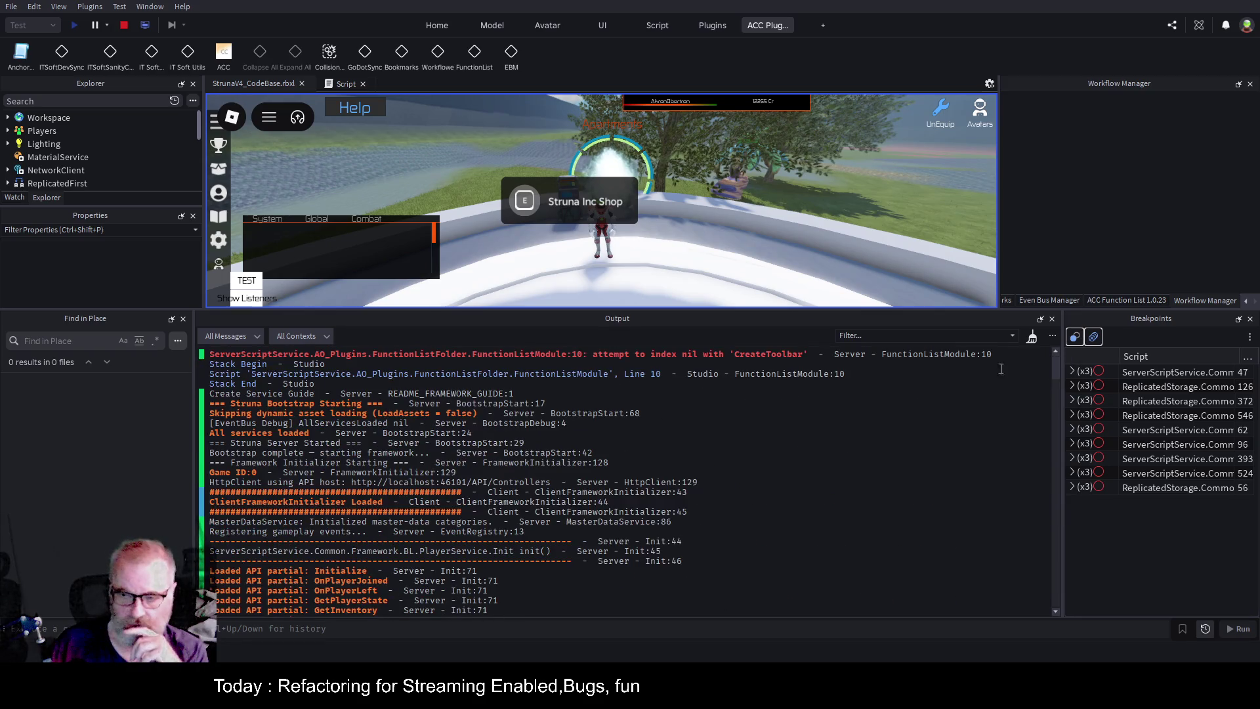
scroll(611, 433, "down", 12)
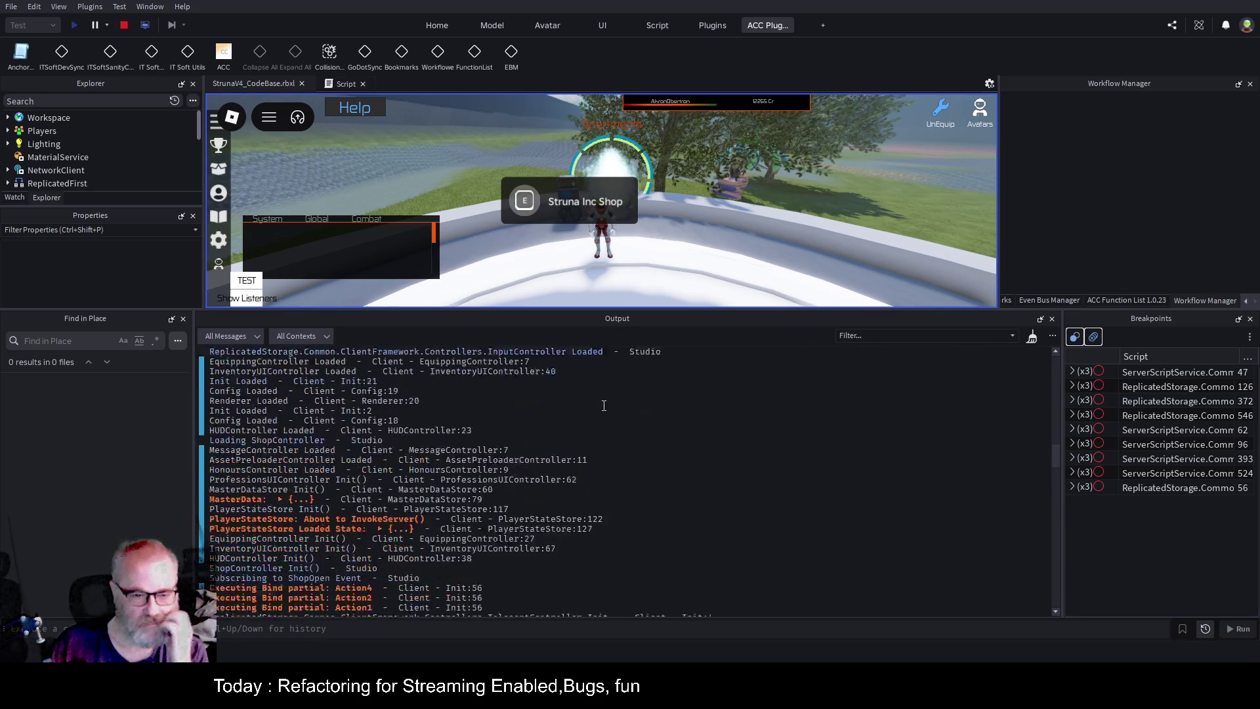
scroll(726, 432, "up", 2)
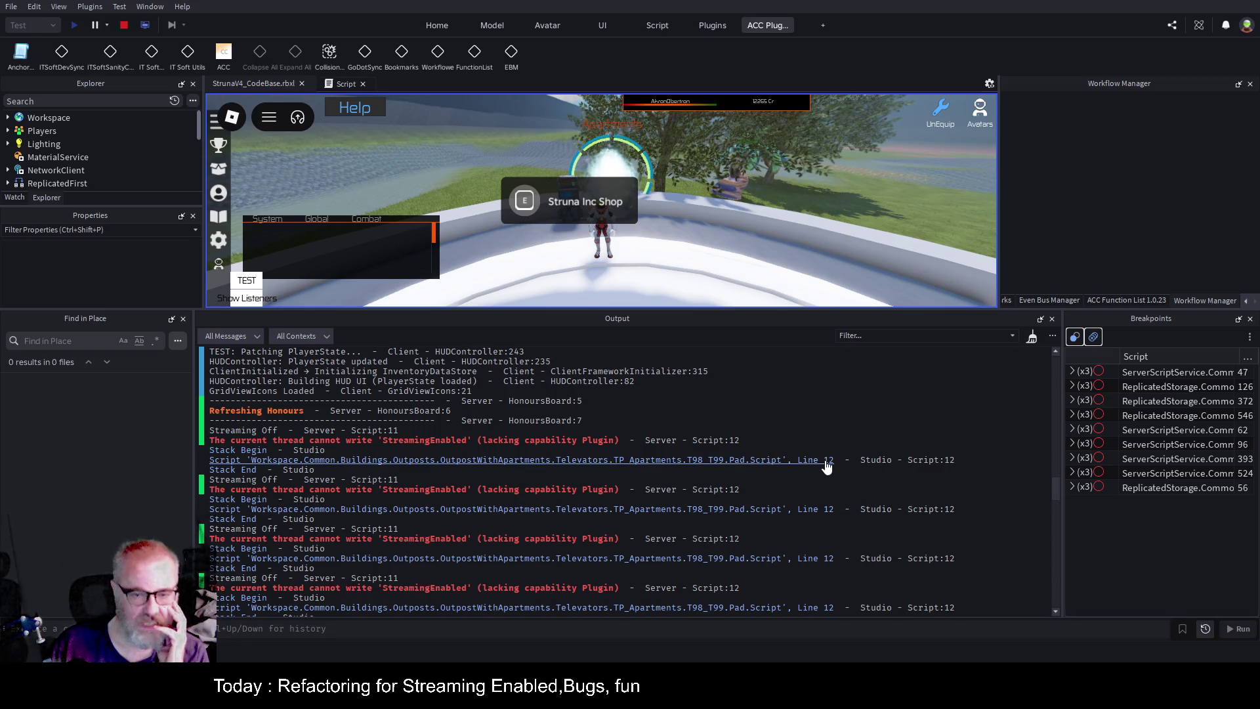
left_click(826, 461)
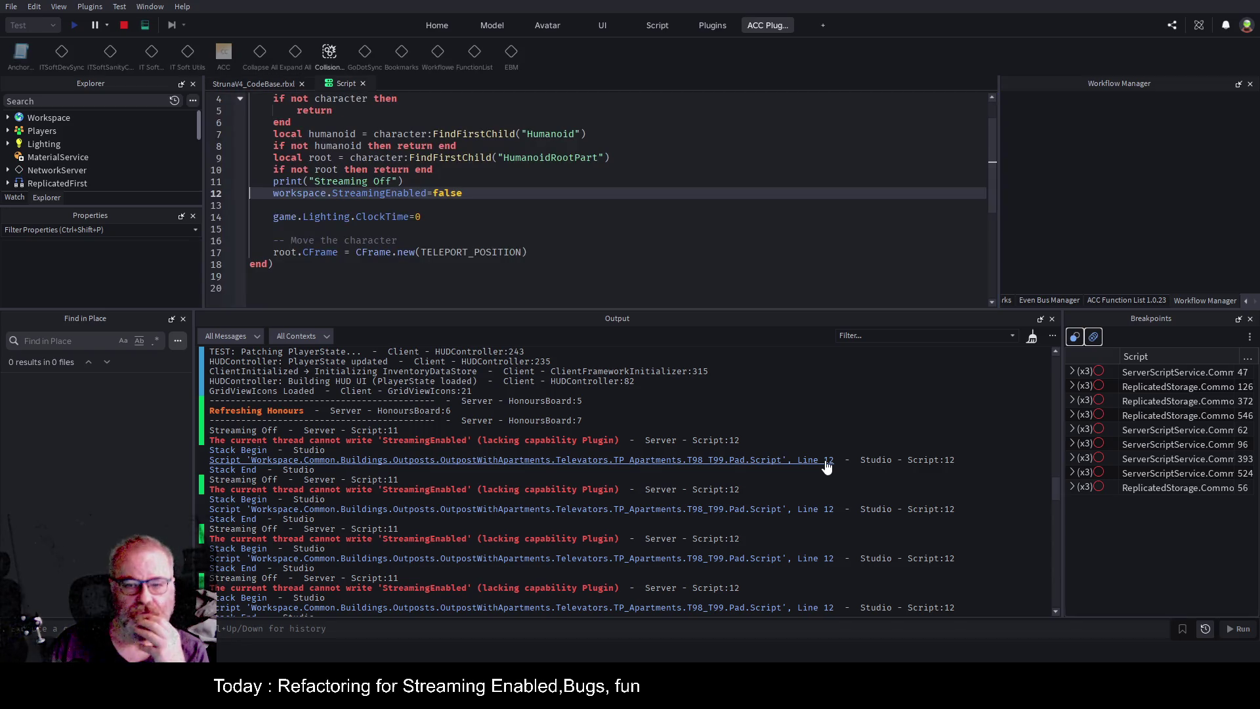
Cut line 12's StreamingEnabled back to 'workspace.S=false' and select Workspace in Explorer.
double_click(417, 194)
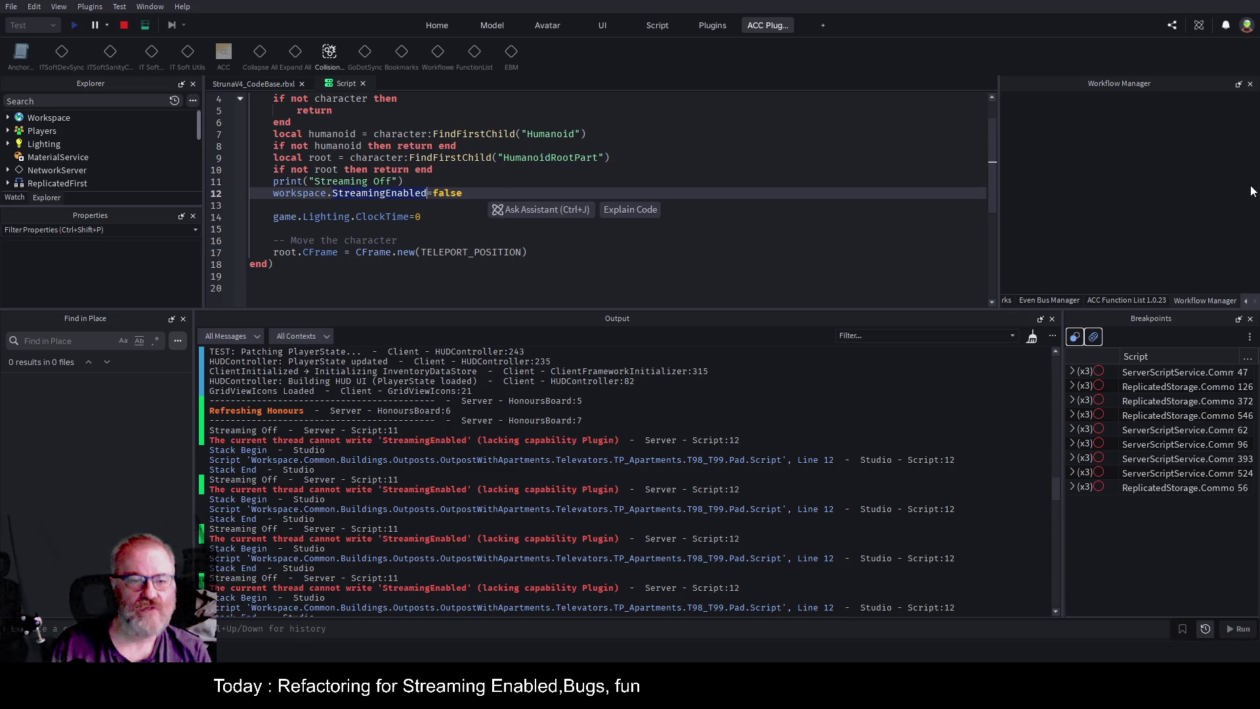
type("Stee")
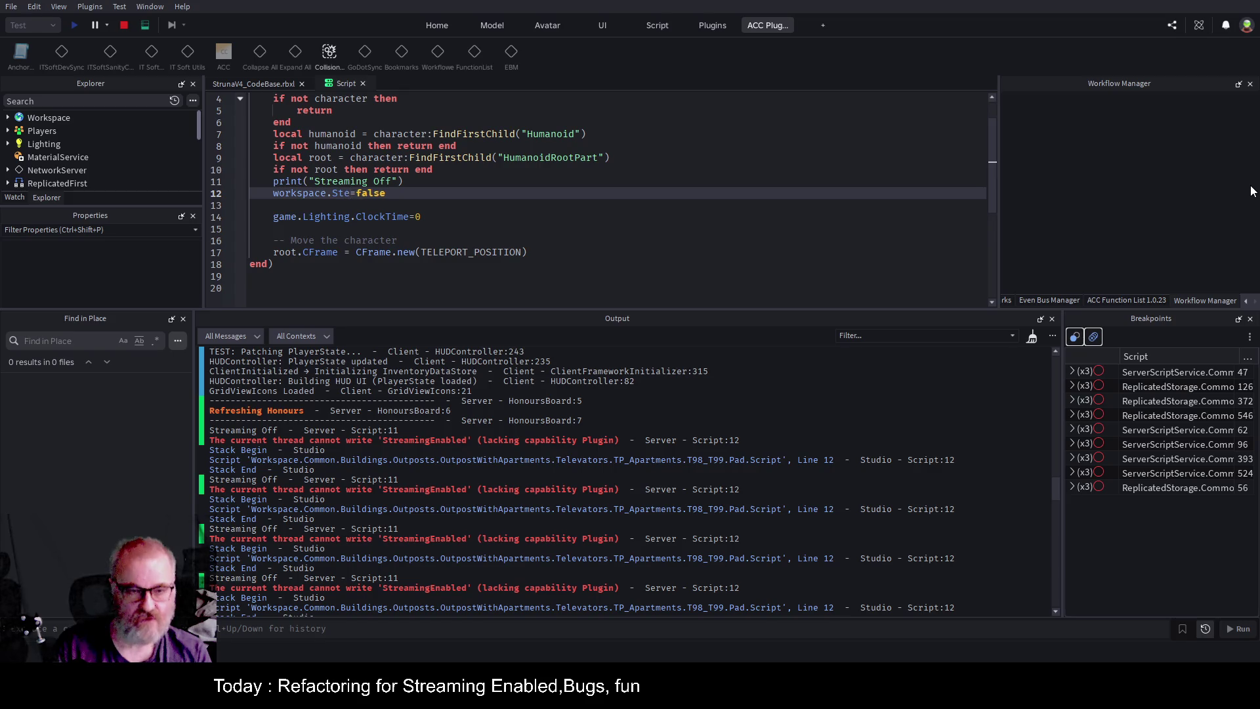
key("BackSpace")
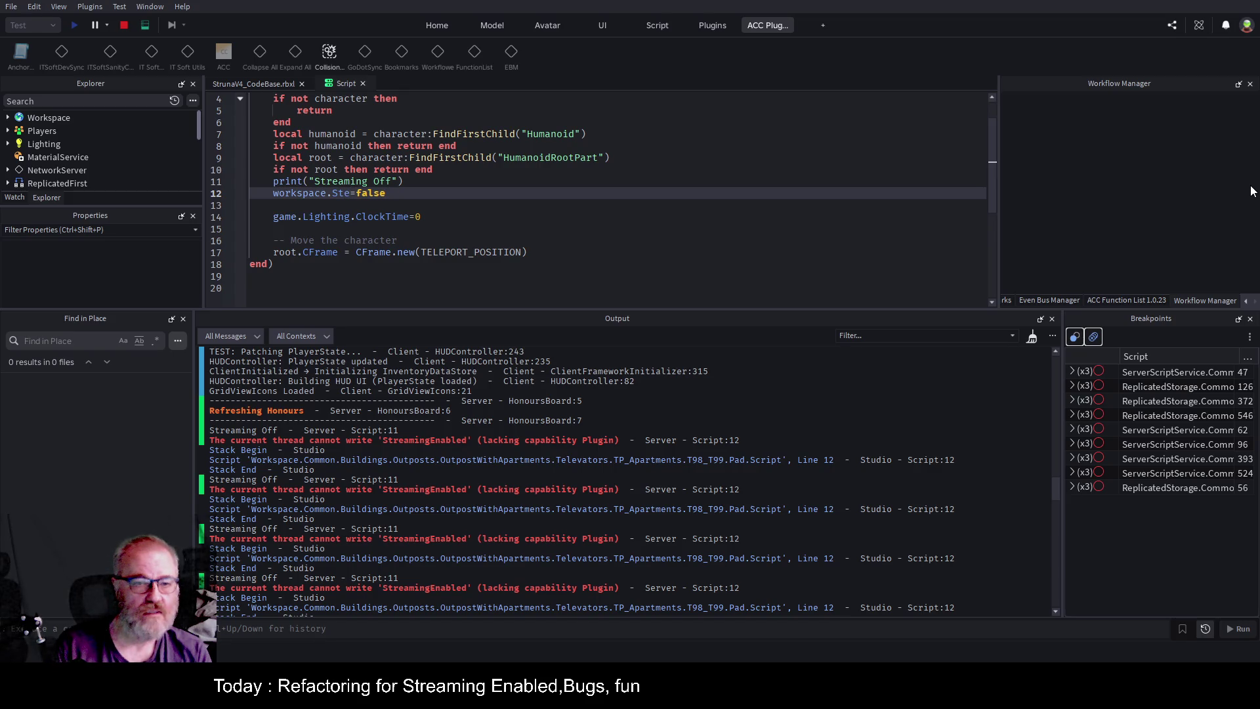
key("BackSpace")
type("r")
type("e")
key("BackSpace")
key("BackSpace")
key("BackSpace")
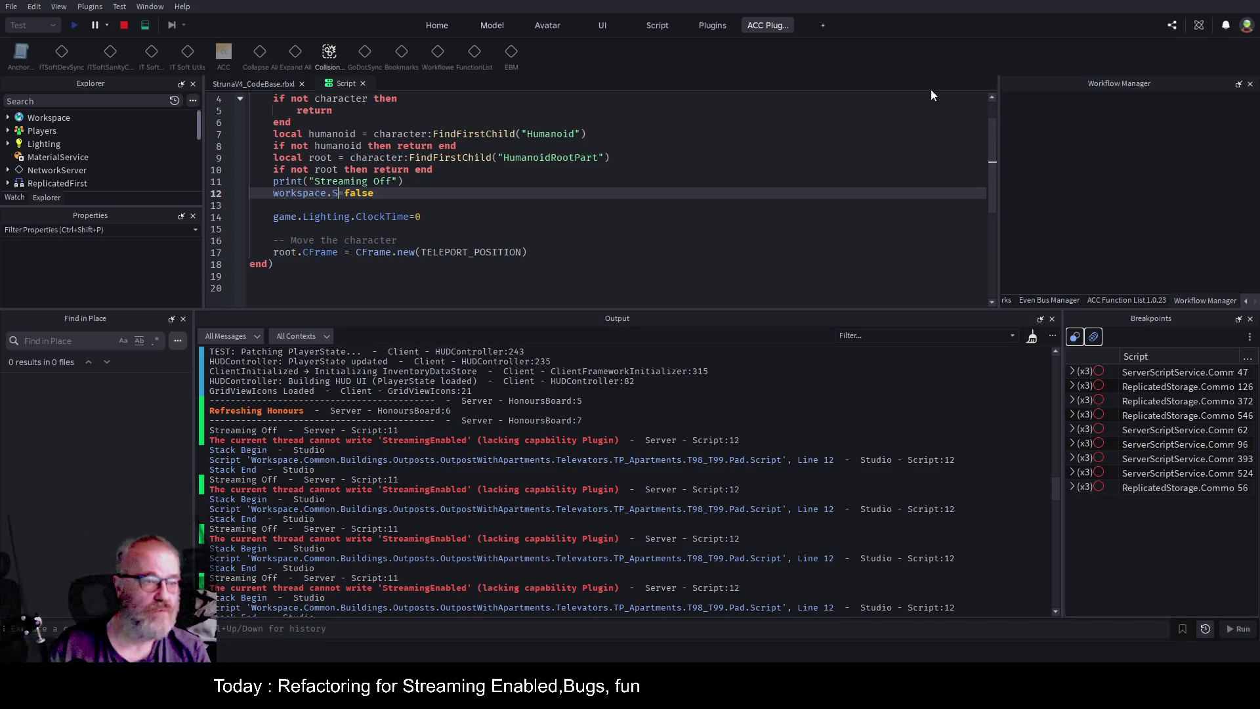
left_click(57, 118)
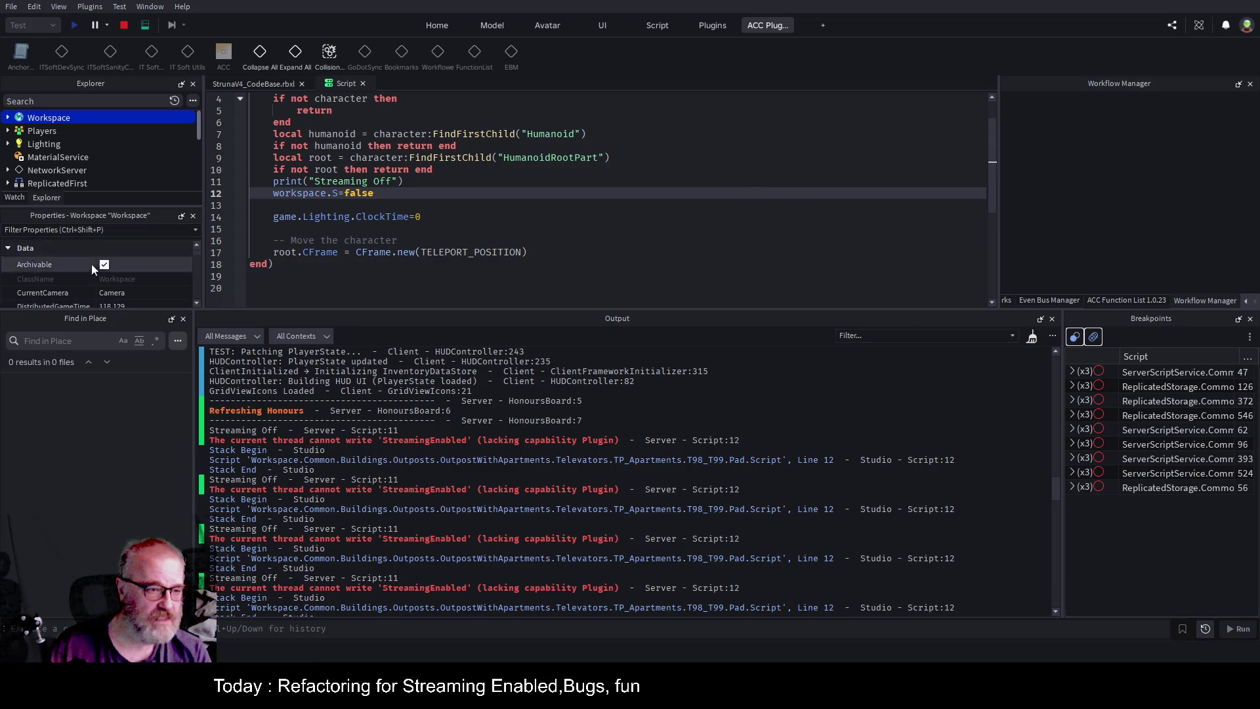
Check Workspace's StreamingTargetRadius of 100 in Properties, then trim line 12 to just 'workspace.'.
left_click_drag(156, 311, 164, 516)
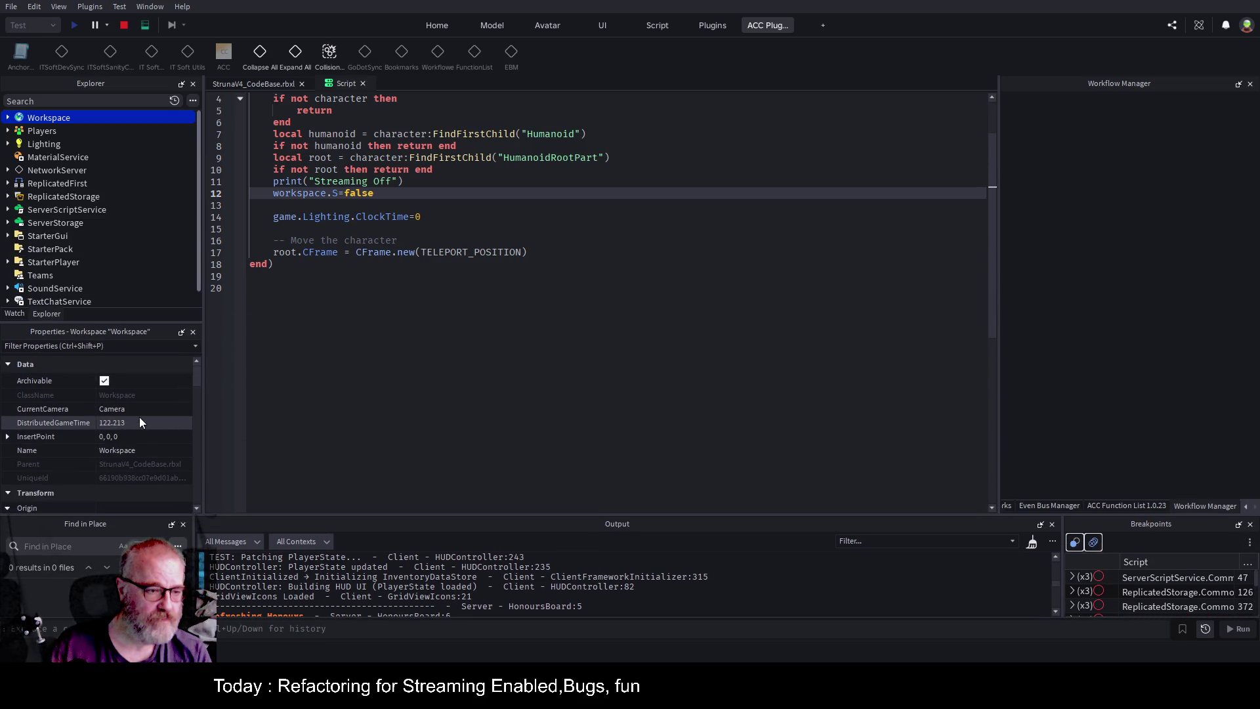
scroll(141, 418, "down", 5)
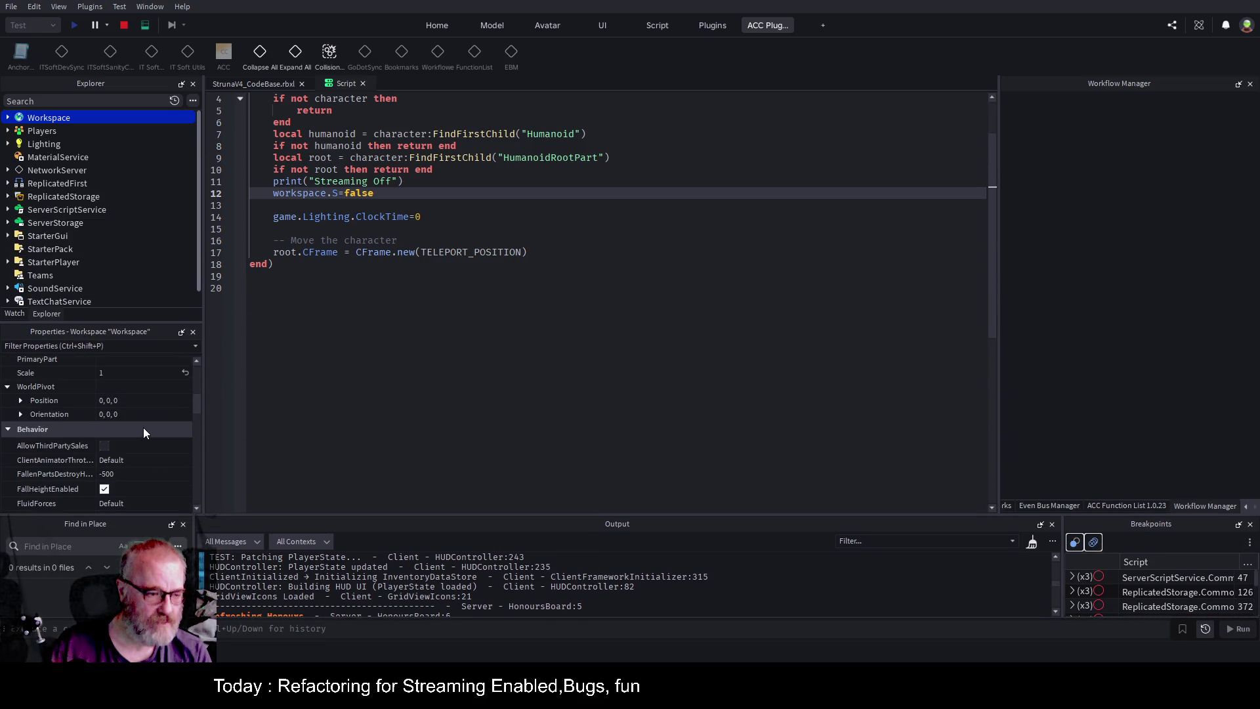
scroll(144, 428, "down", 4)
scroll(144, 433, "down", 3)
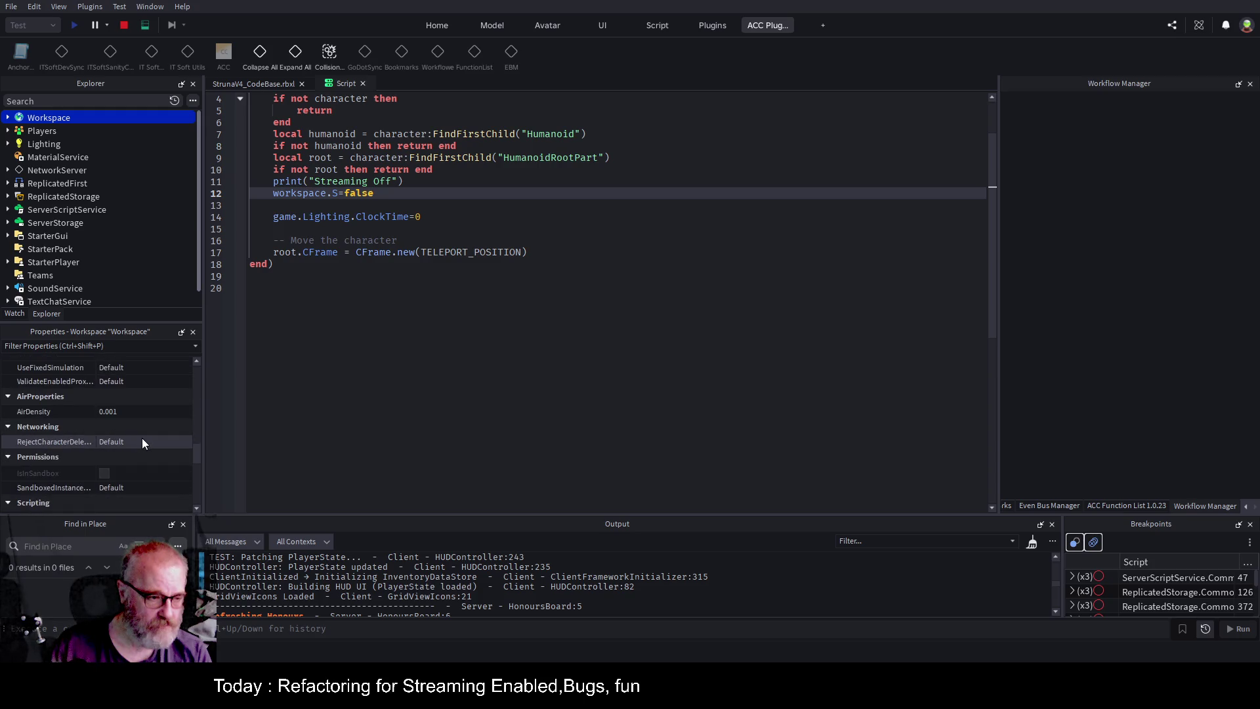
scroll(142, 436, "down", 4)
scroll(141, 435, "down", 5)
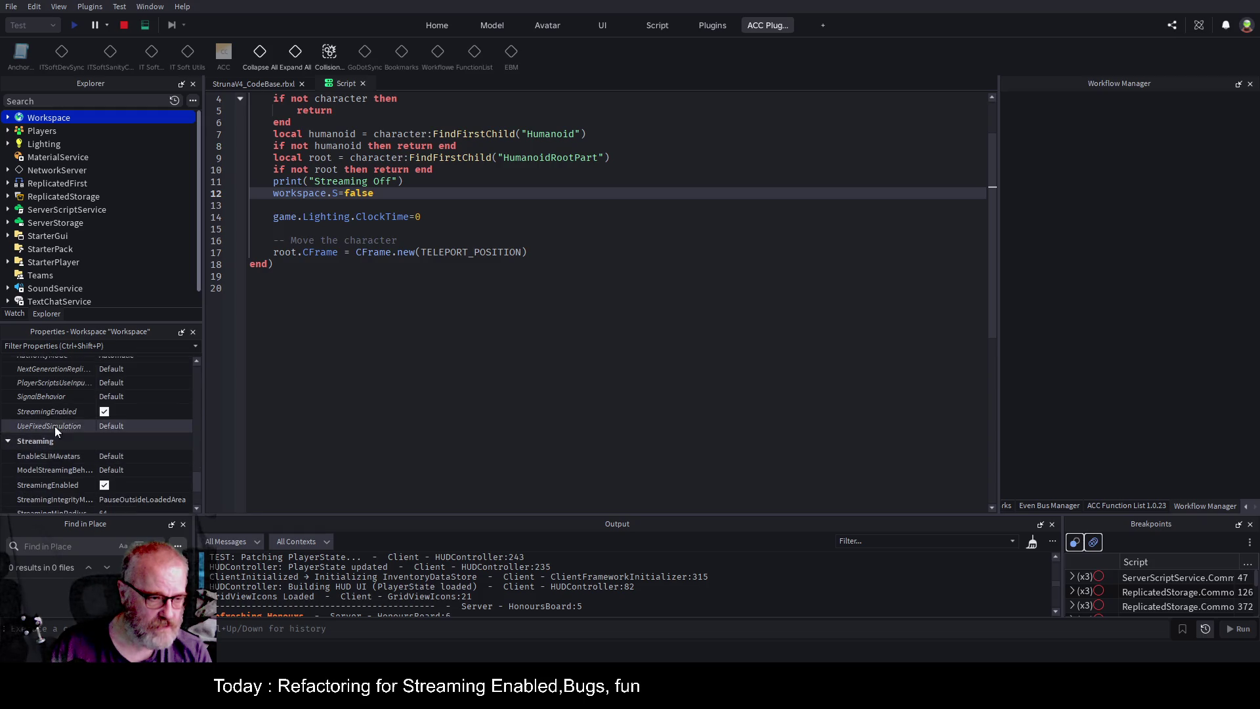
scroll(137, 410, "down", 3)
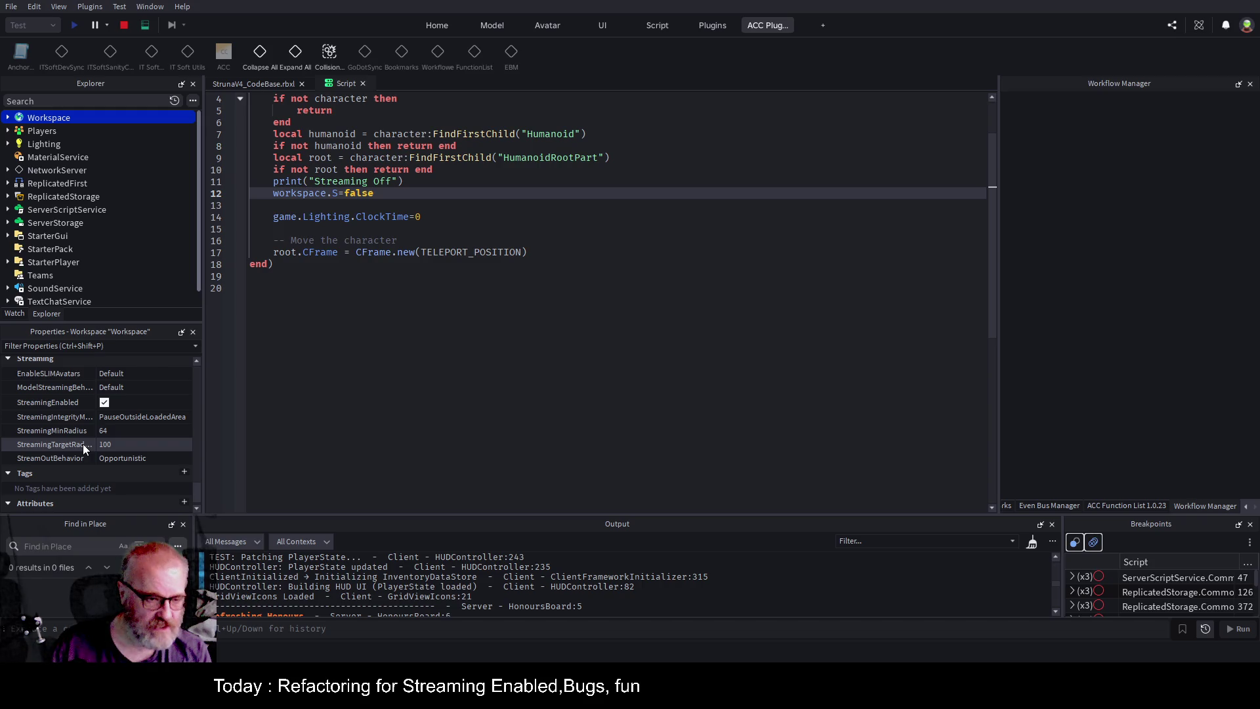
left_click(124, 444)
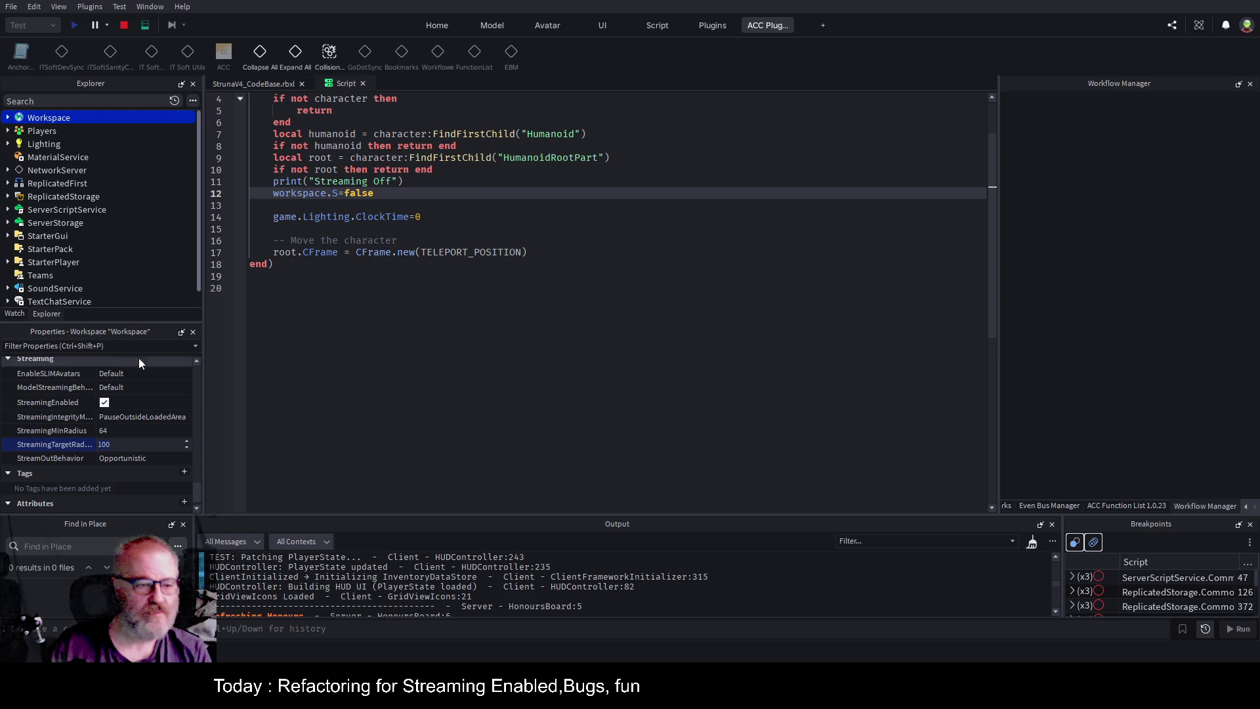
left_click(407, 193)
key("BackSpace")
key("BackSpace")
key("BackSpace")
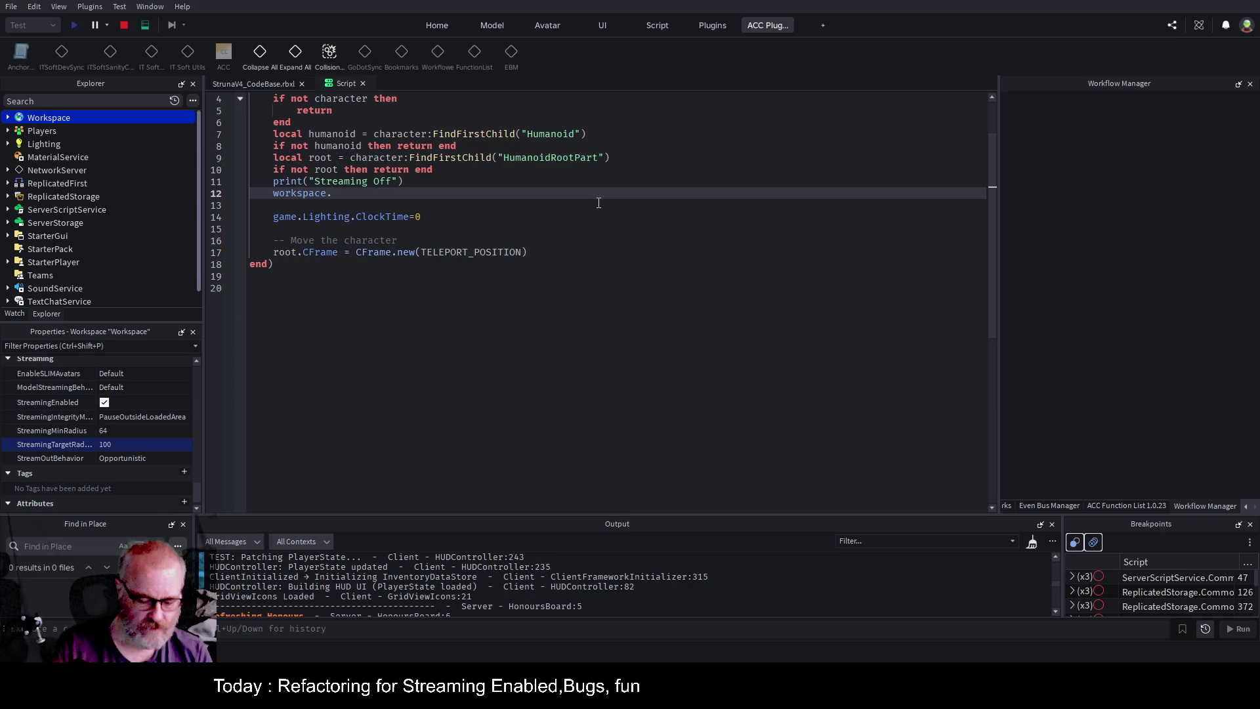
Change line 12 to set workspace.StreamingTargetRadius=2000 instead of disabling streaming.
key("BackSpace")
type(".Str")
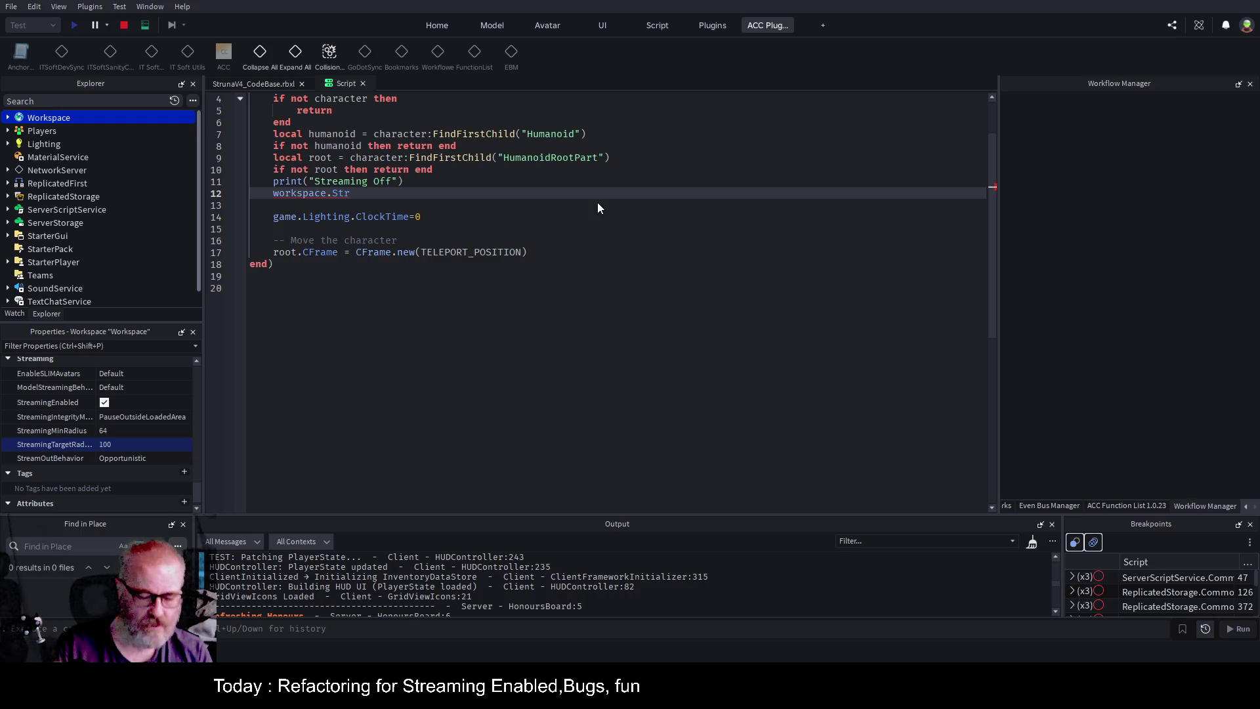
type("eam")
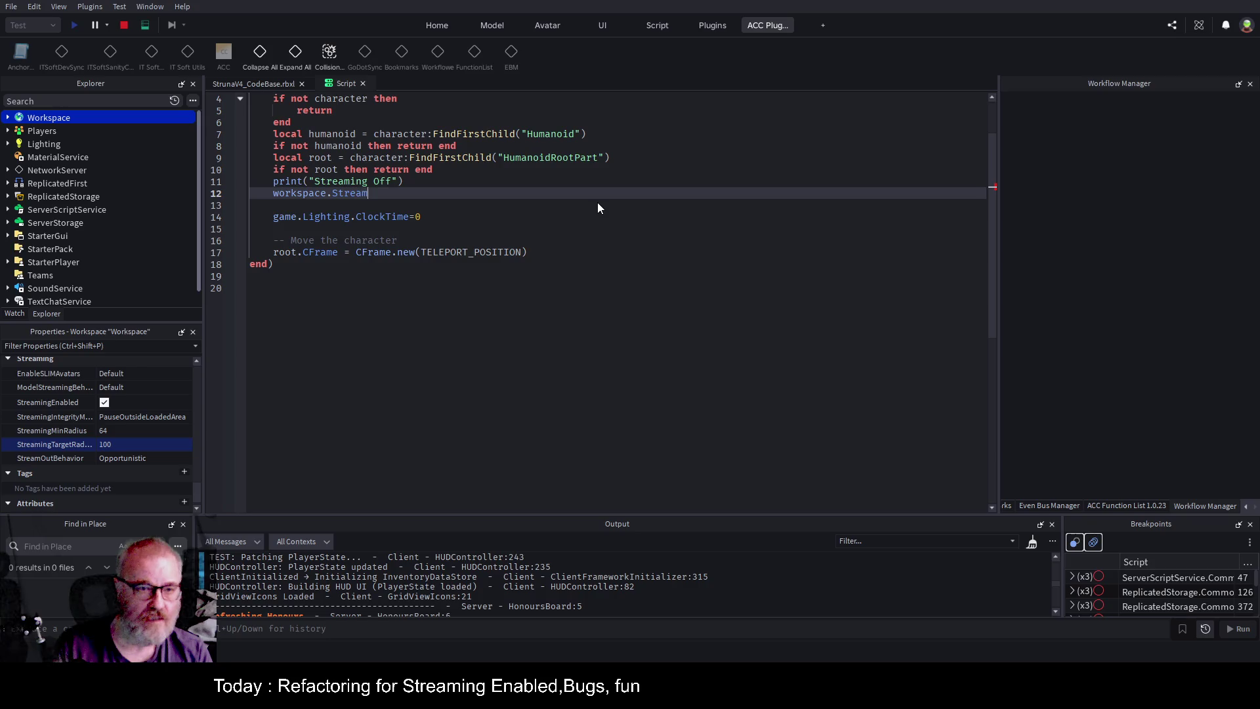
type("ingTa")
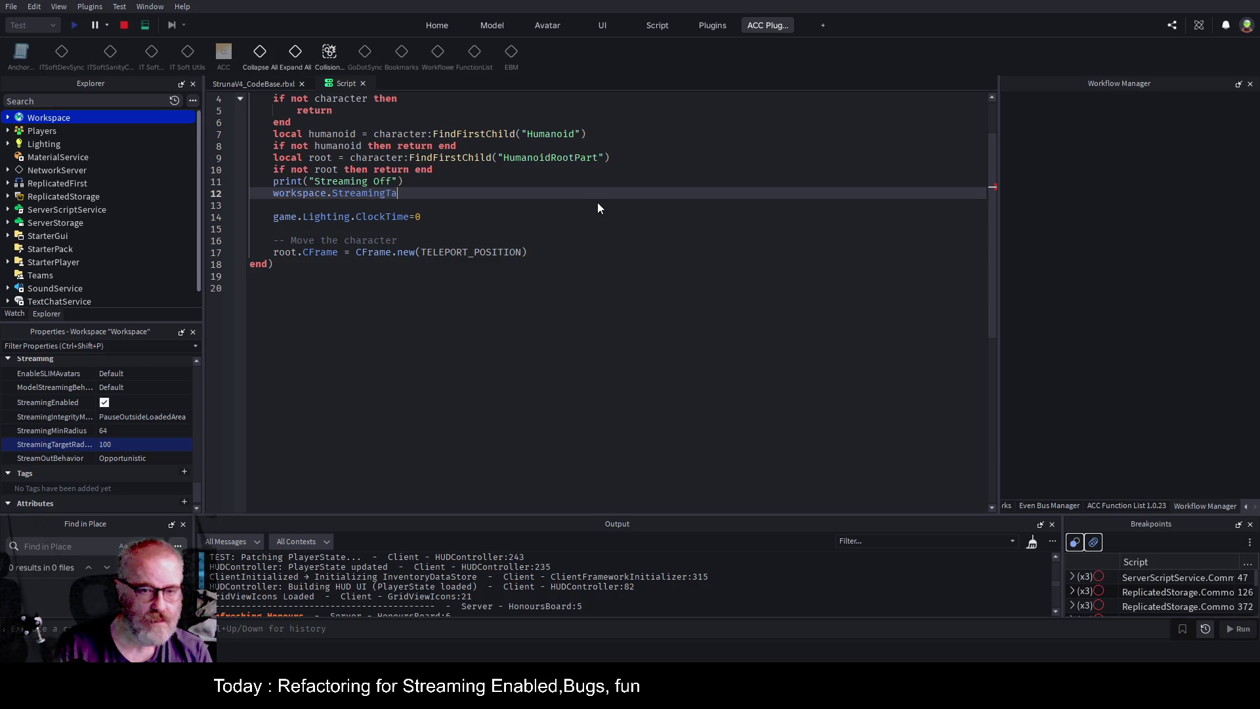
type("rget")
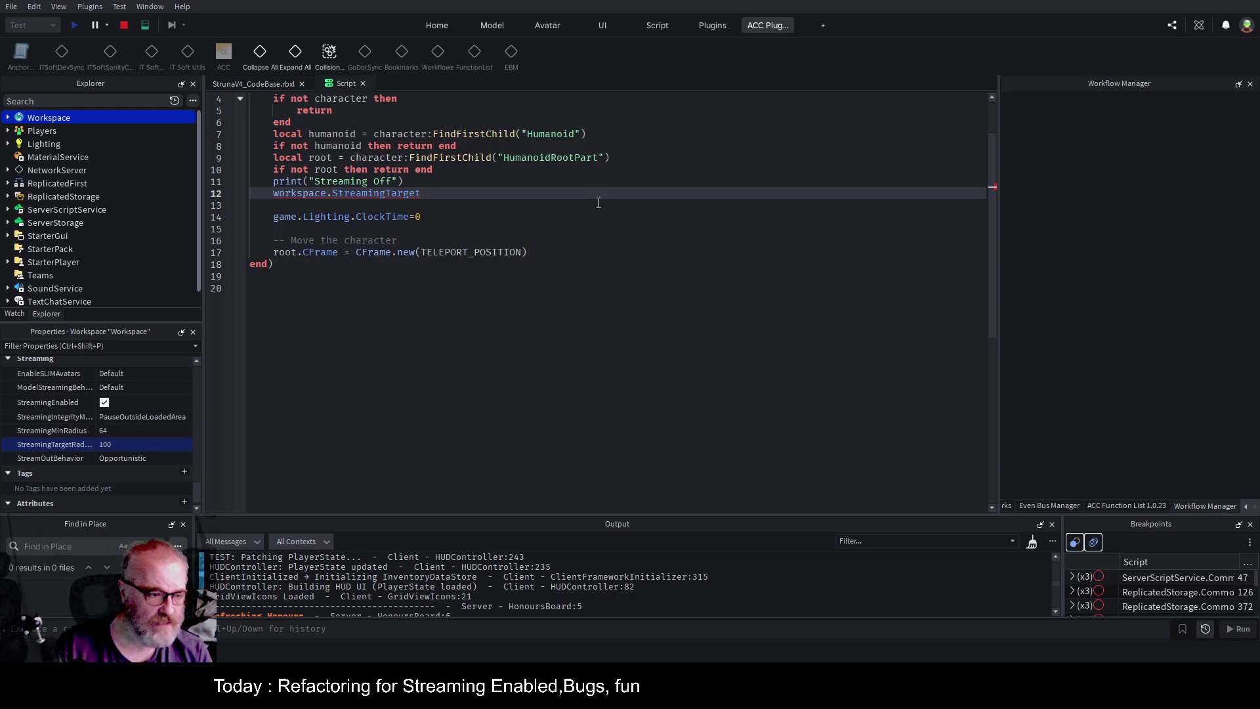
type("Radius=200")
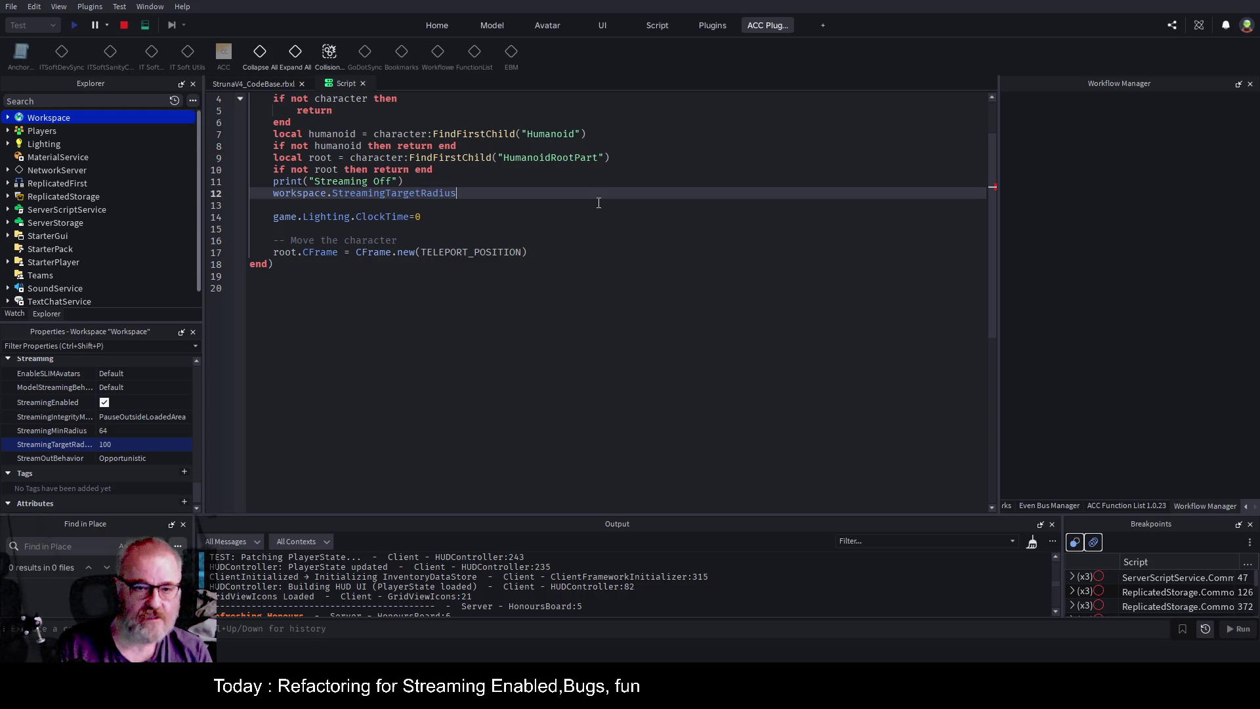
type("0")
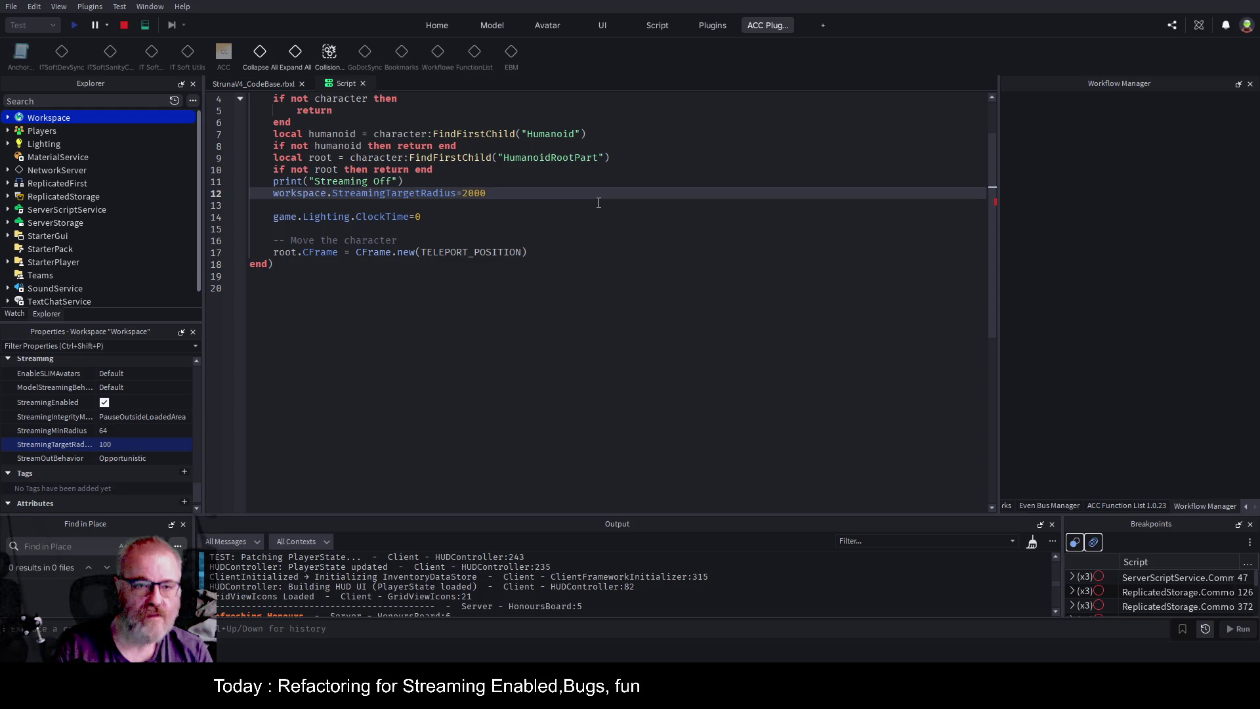
key("Return")
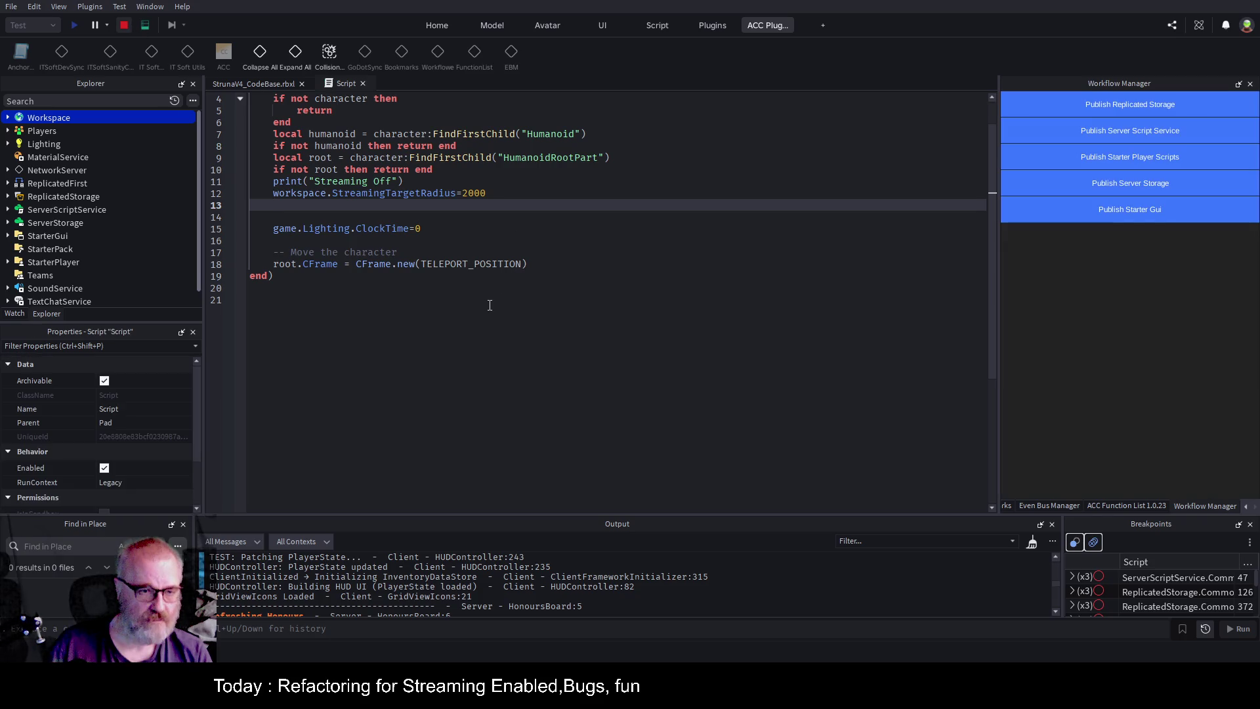
Save the place and start a playtest.
left_click(357, 290)
key("ctrl+s")
left_click(75, 26)
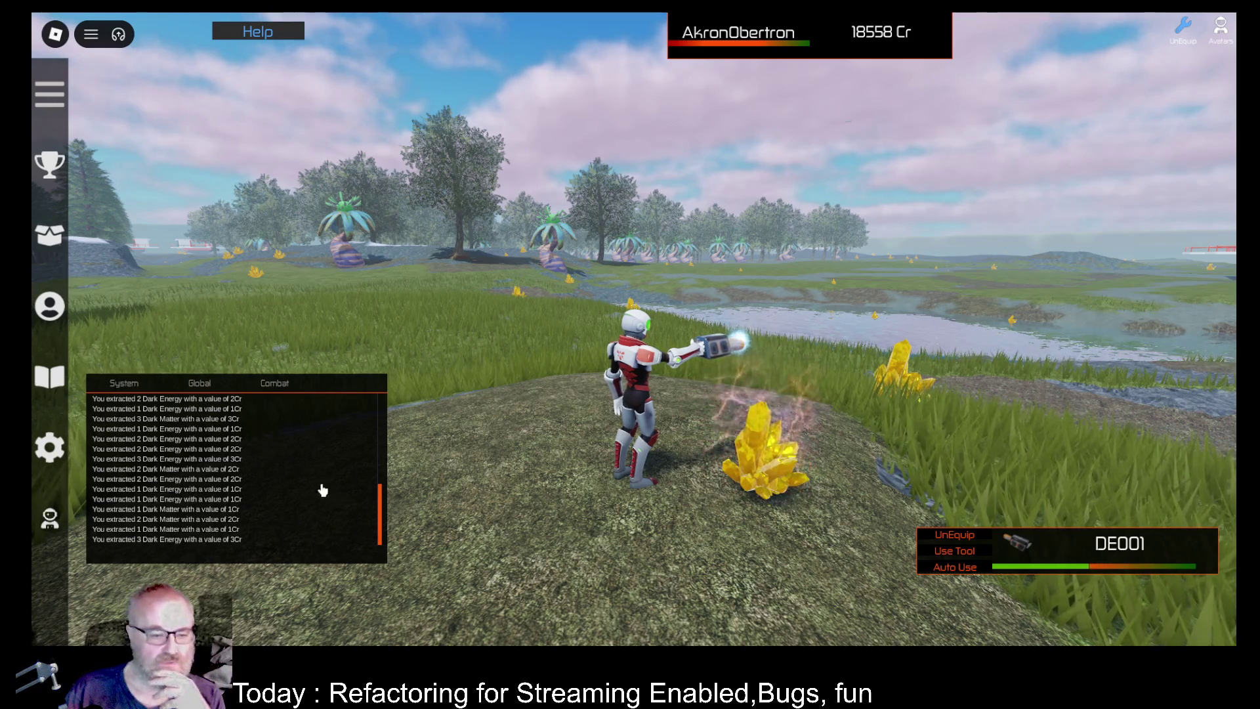
Open the game menu, resume play, and cancel the mining tool's Auto Use beside the yellow crystal.
scroll(297, 483, "up", 5)
scroll(296, 482, "down", 5)
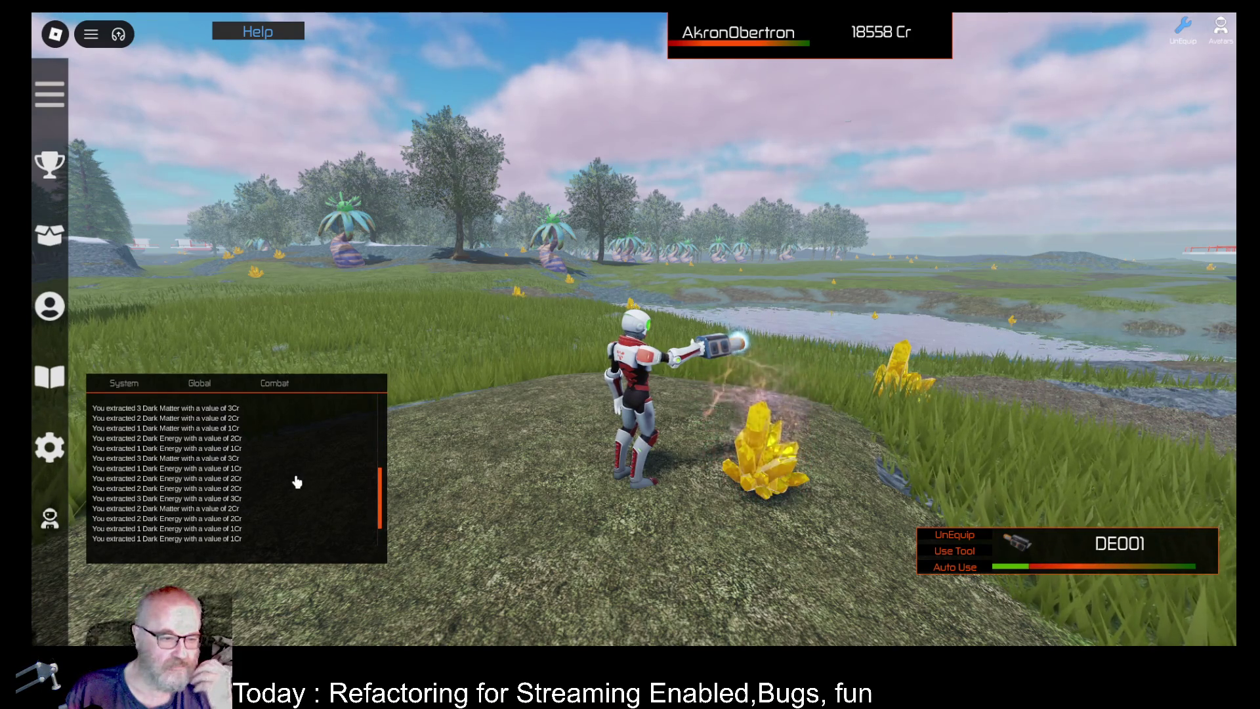
scroll(296, 481, "down", 3)
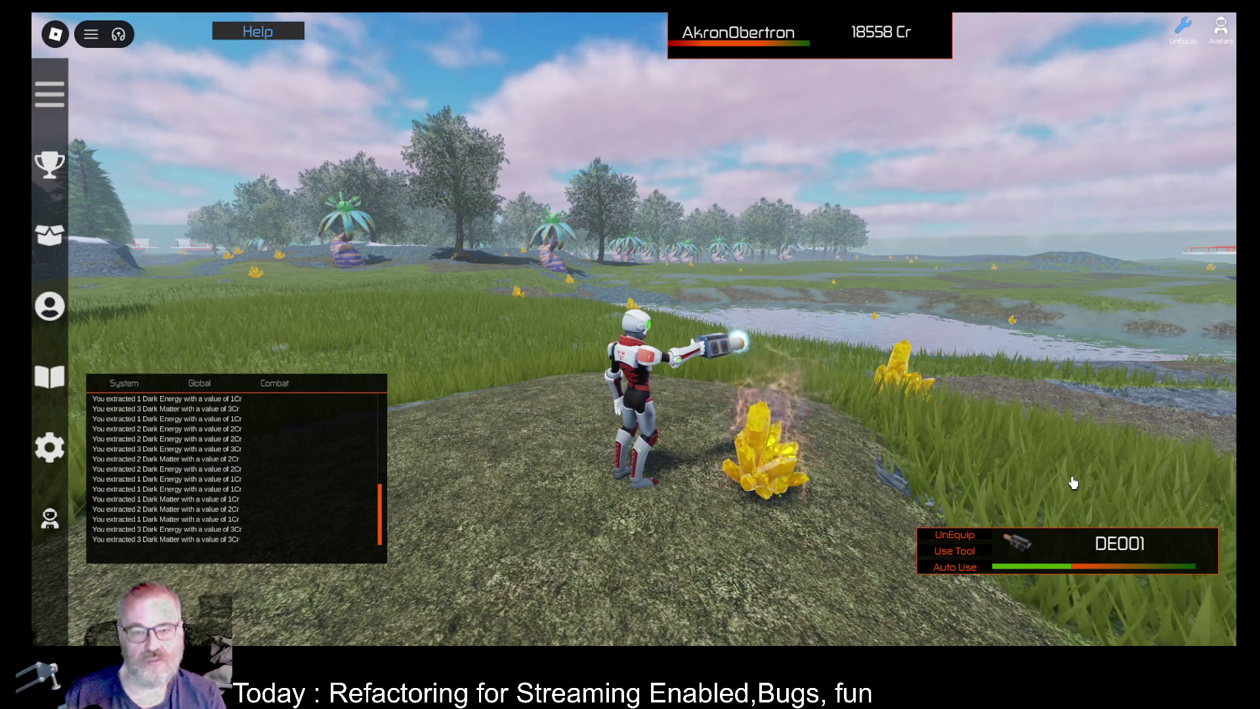
left_click(55, 35)
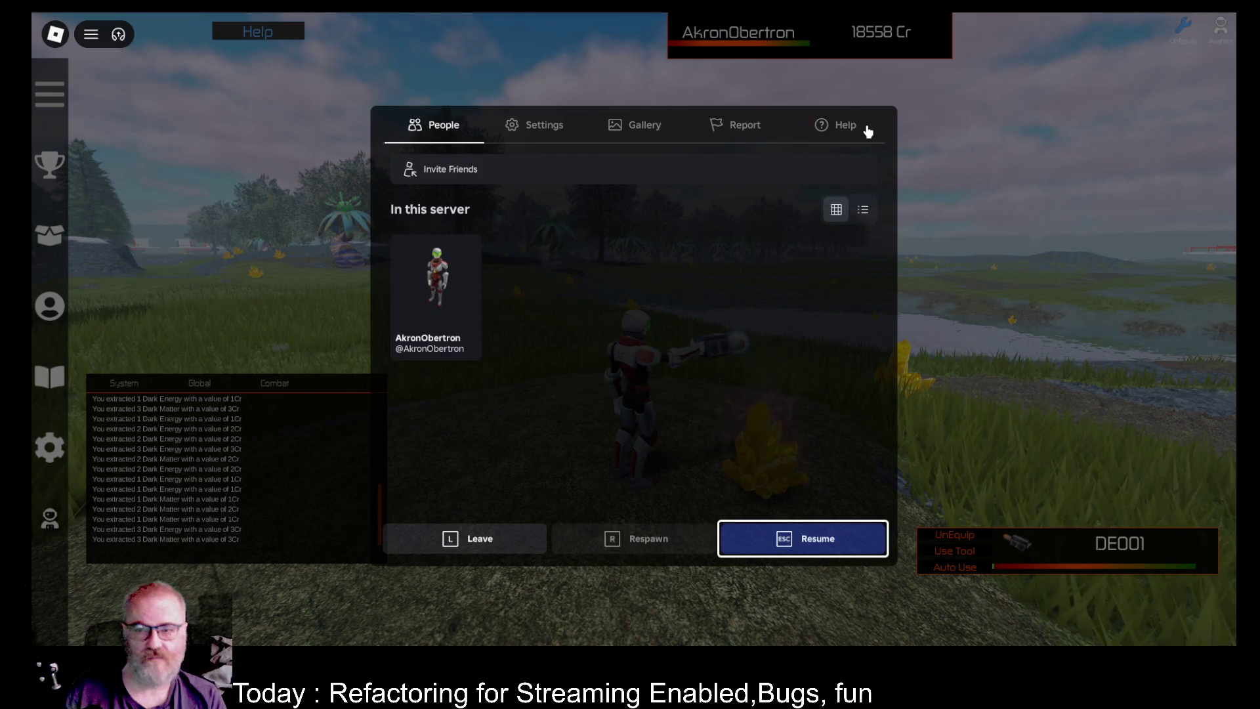
left_click(784, 537)
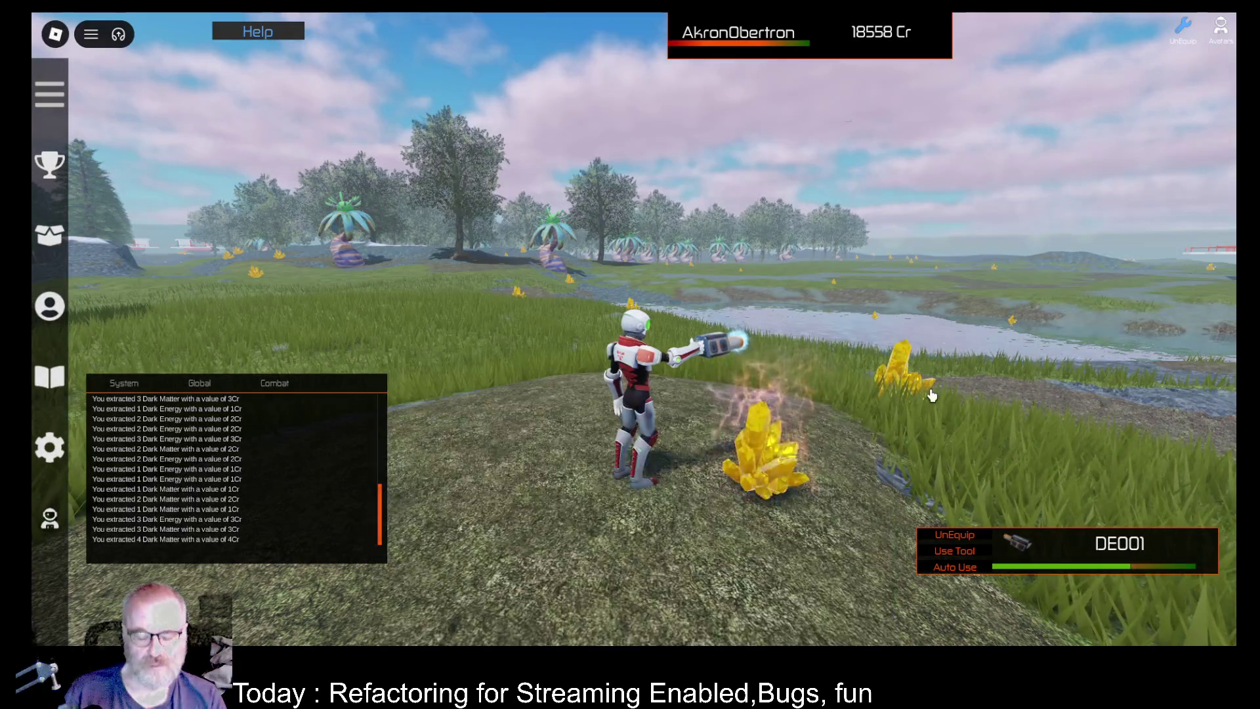
left_click(932, 395)
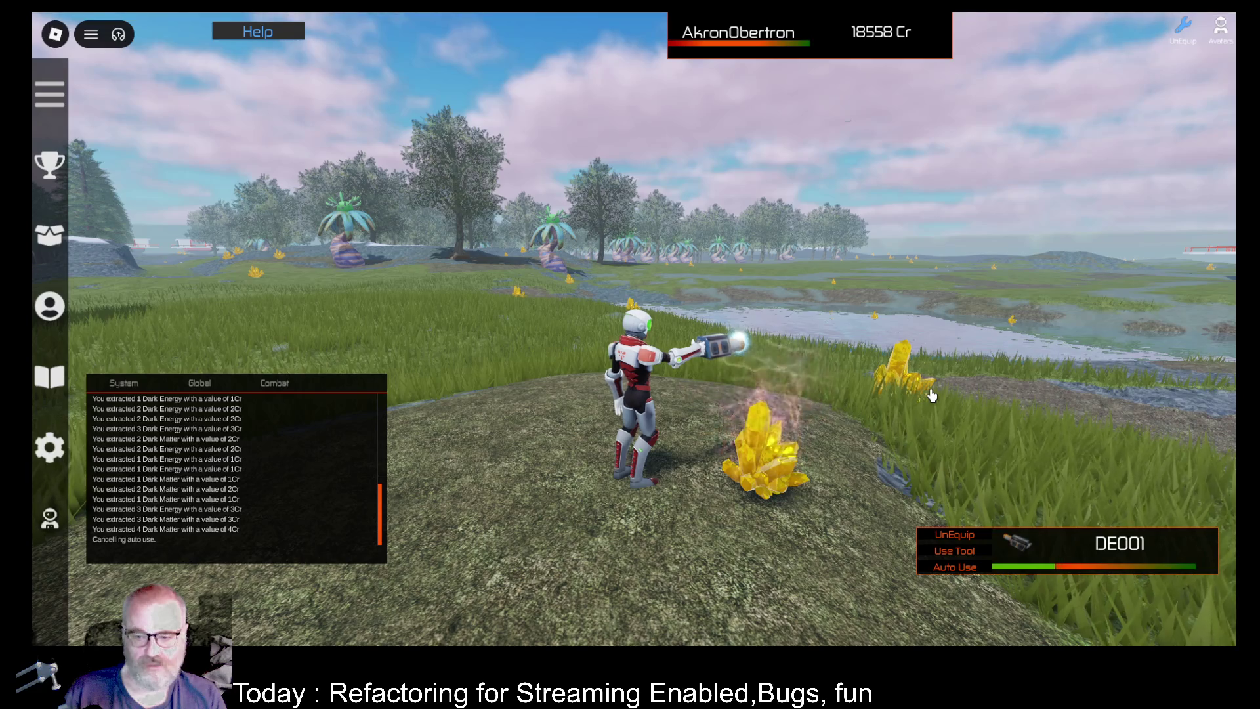
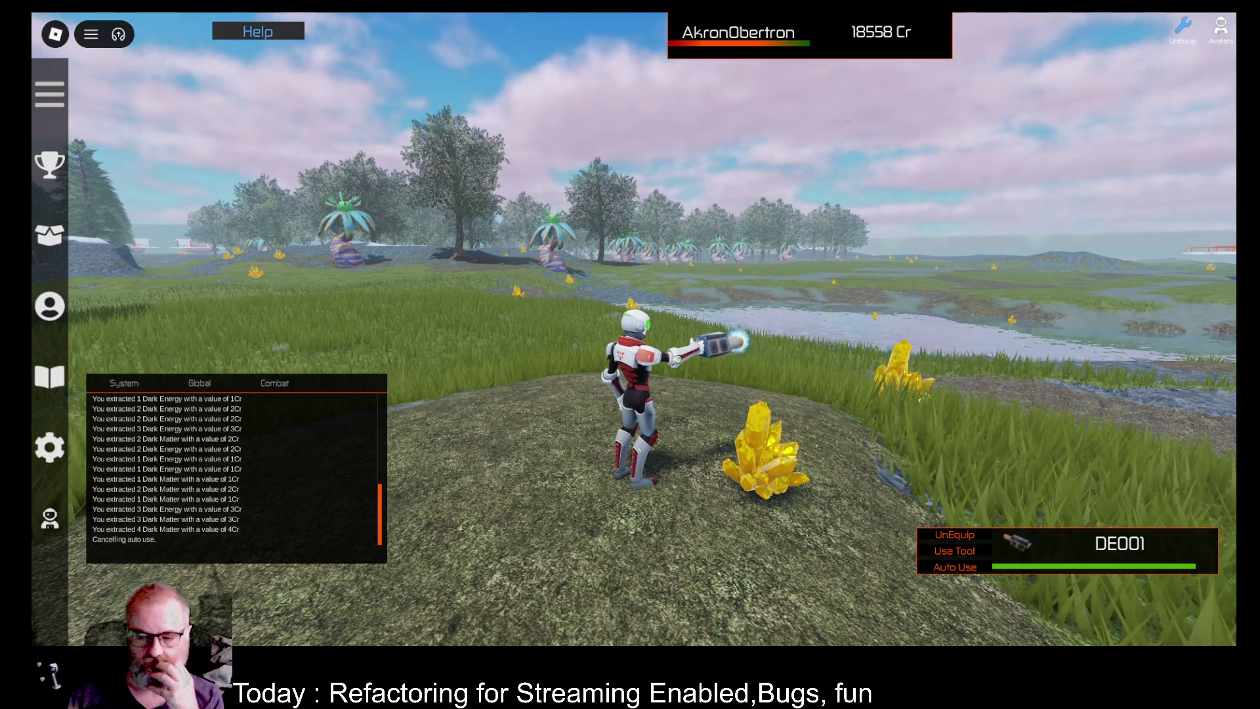
Turn the character around to face the distant mountains.
key("Left")
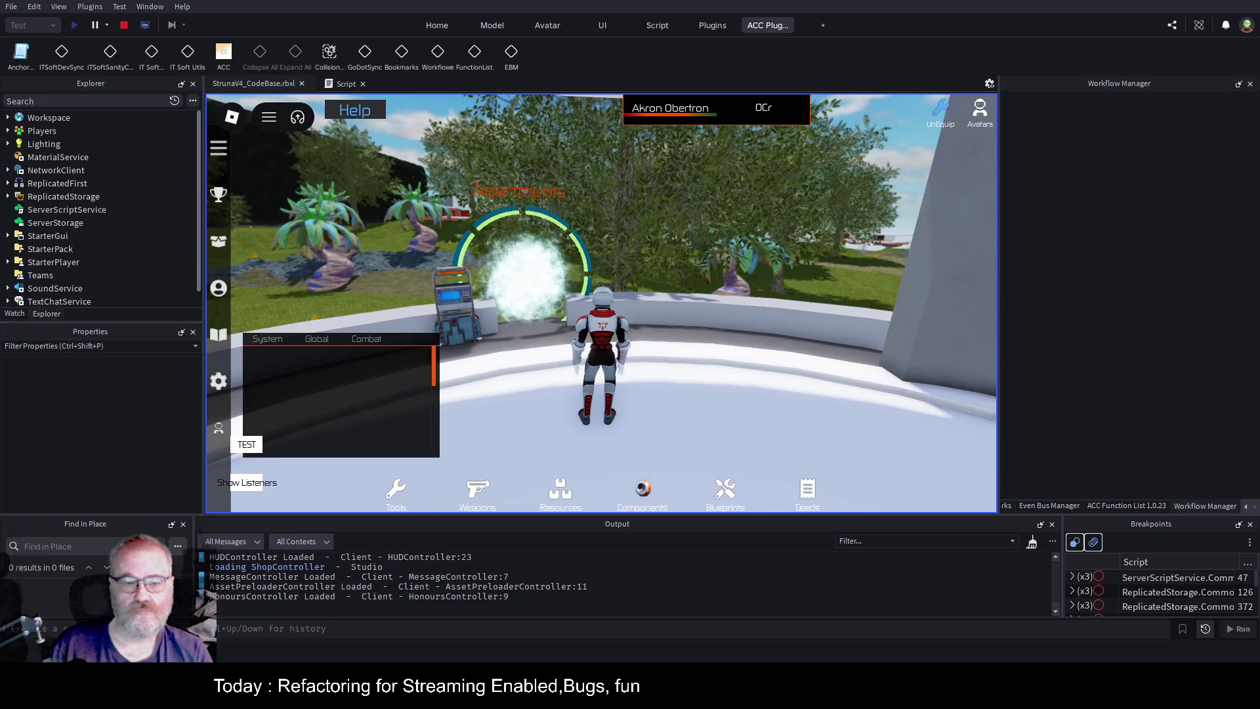
Clear the output, then run through the portal and hall and back out via the teleport beacon.
key("a")
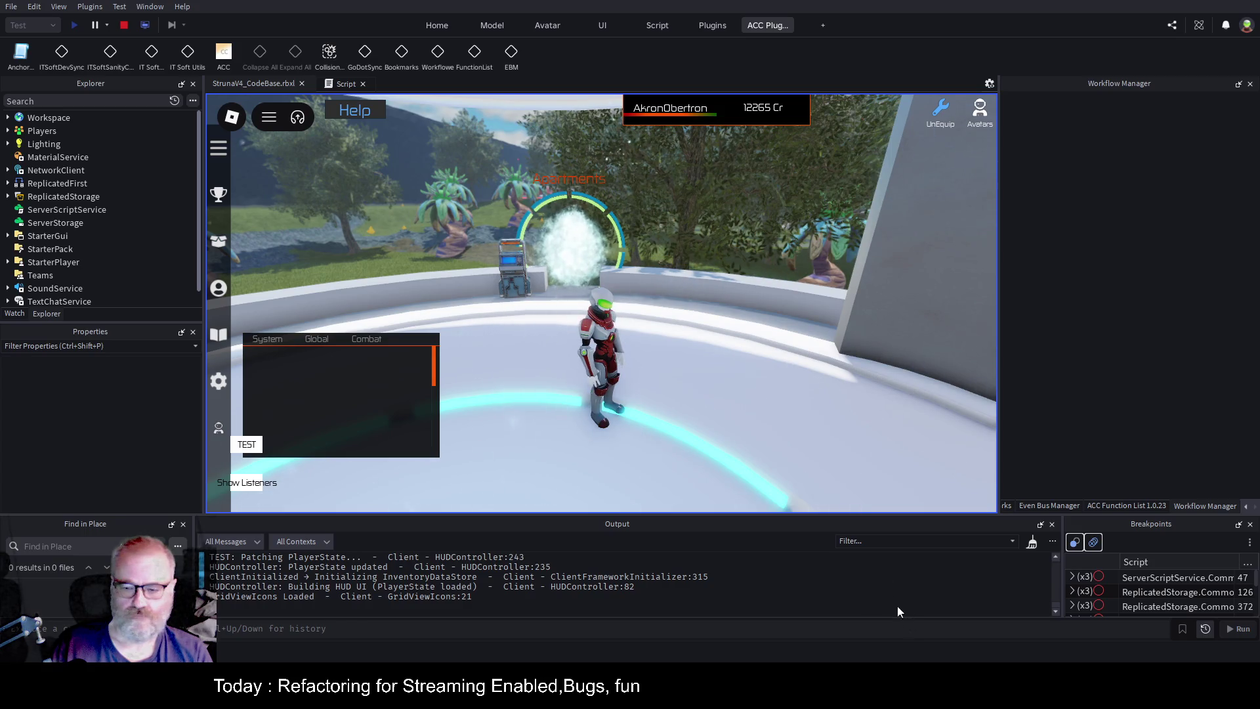
left_click(806, 396)
key("w")
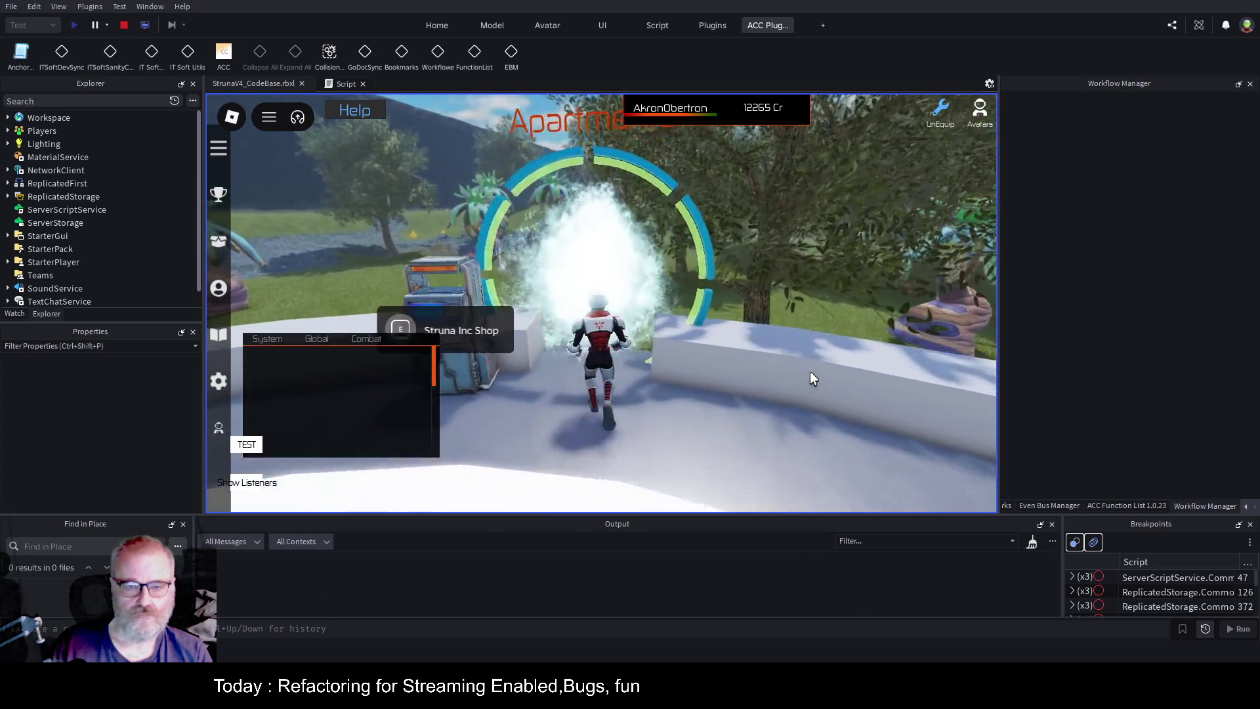
key("w")
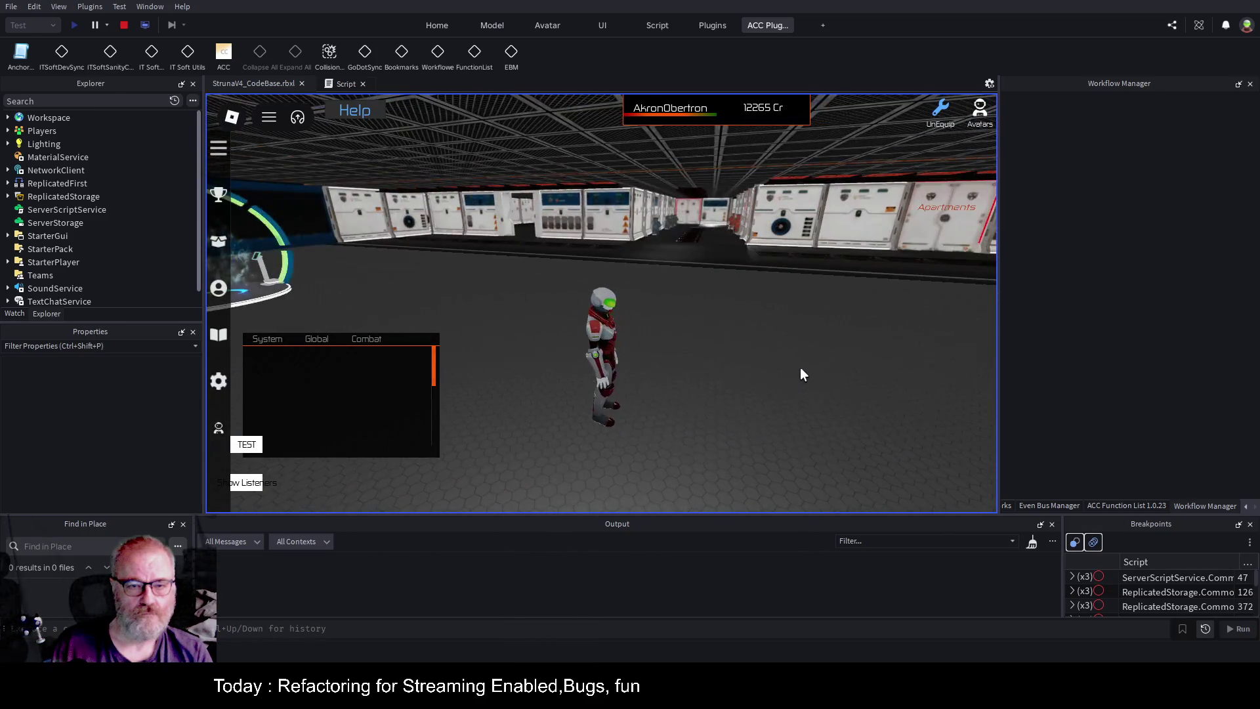
key("a")
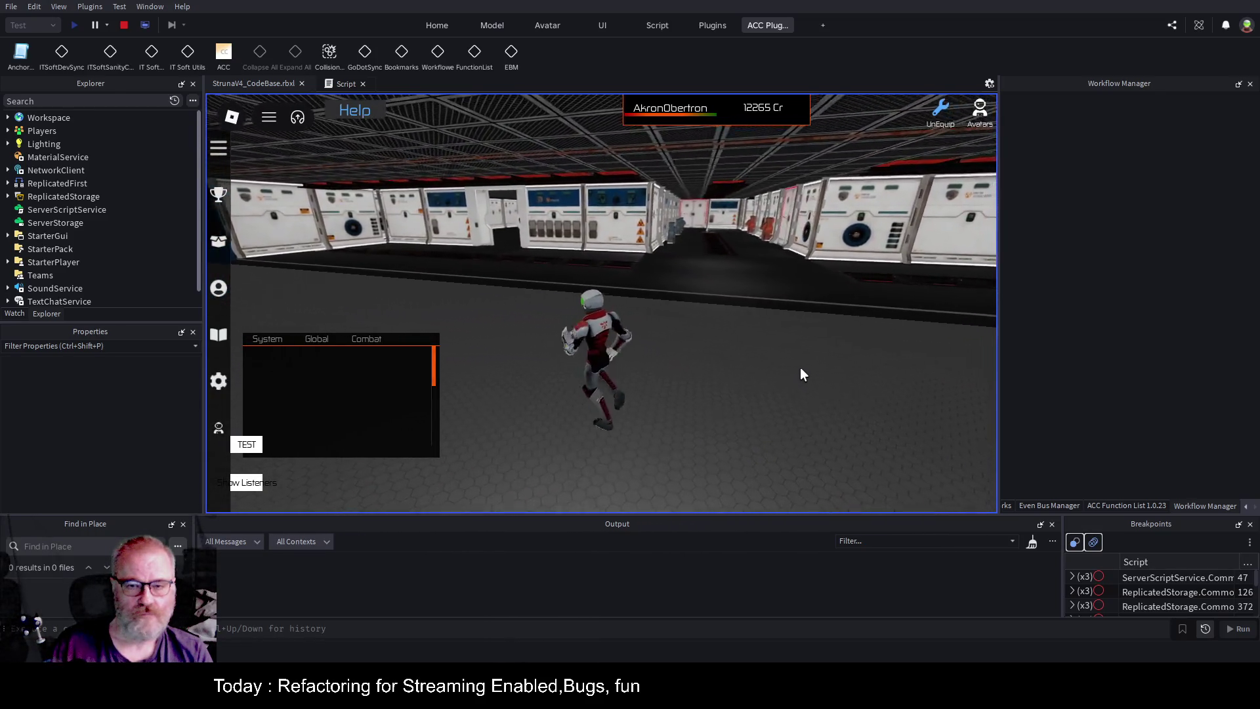
key("w")
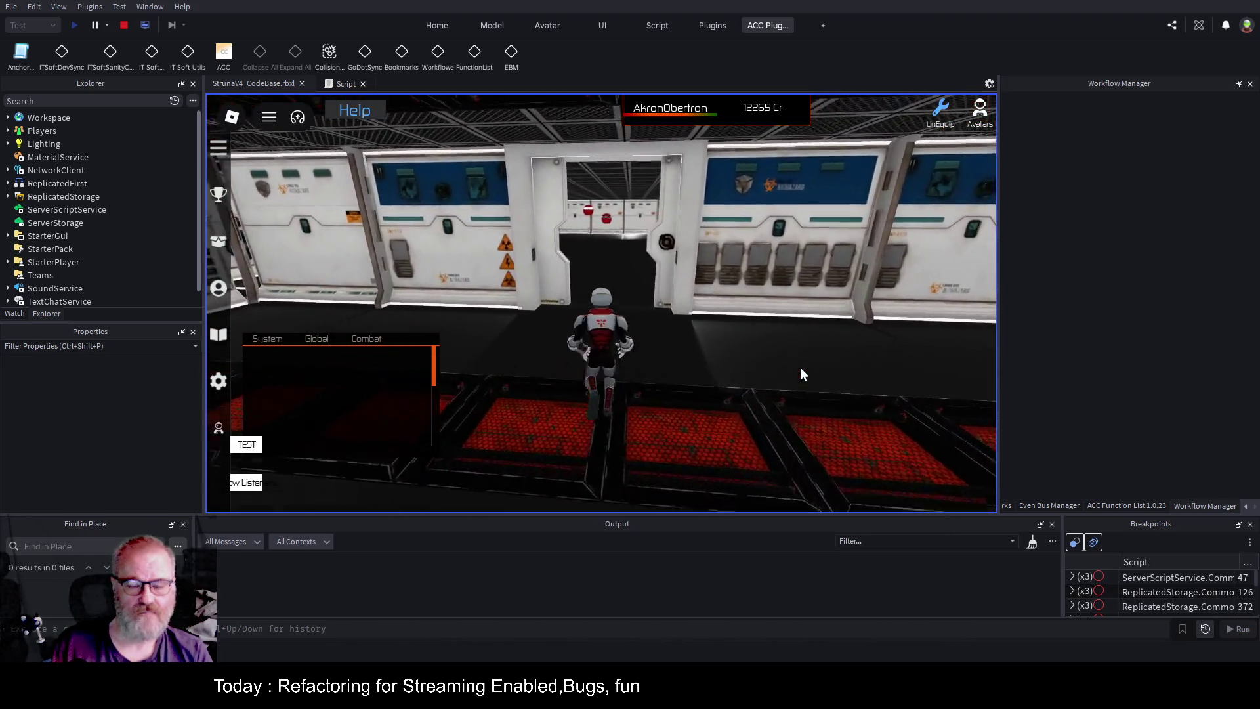
key("a")
key("w")
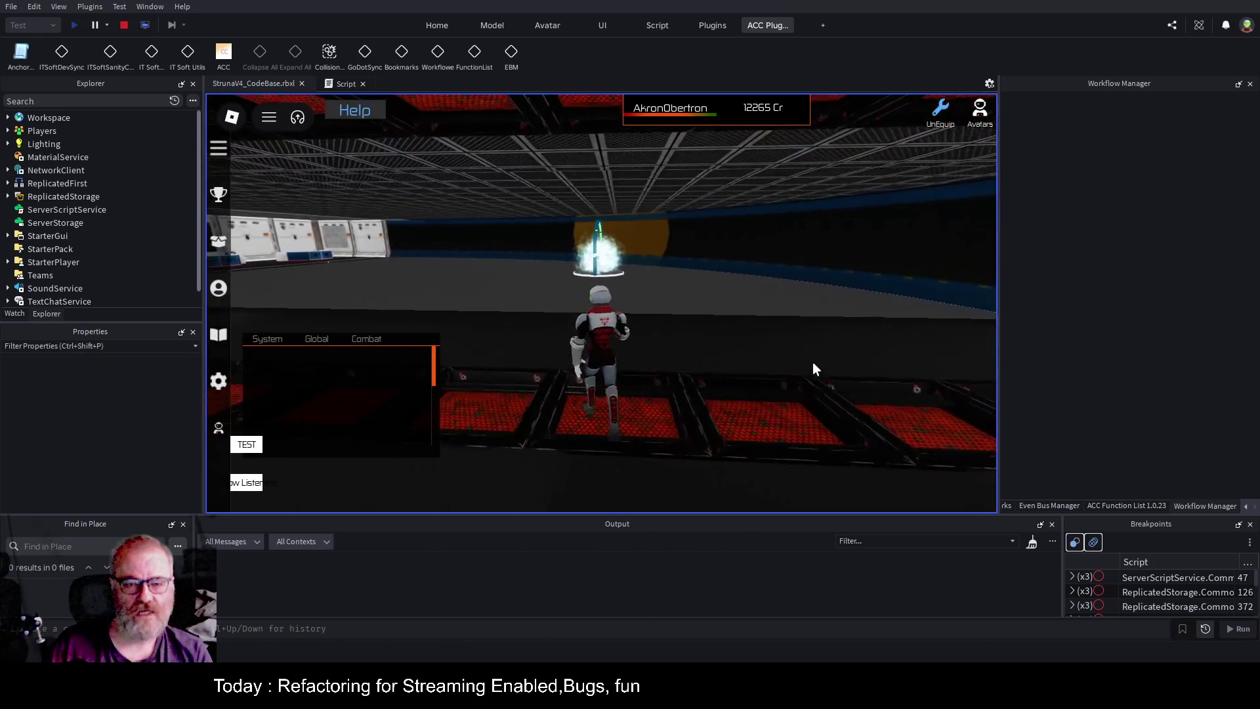
key("w")
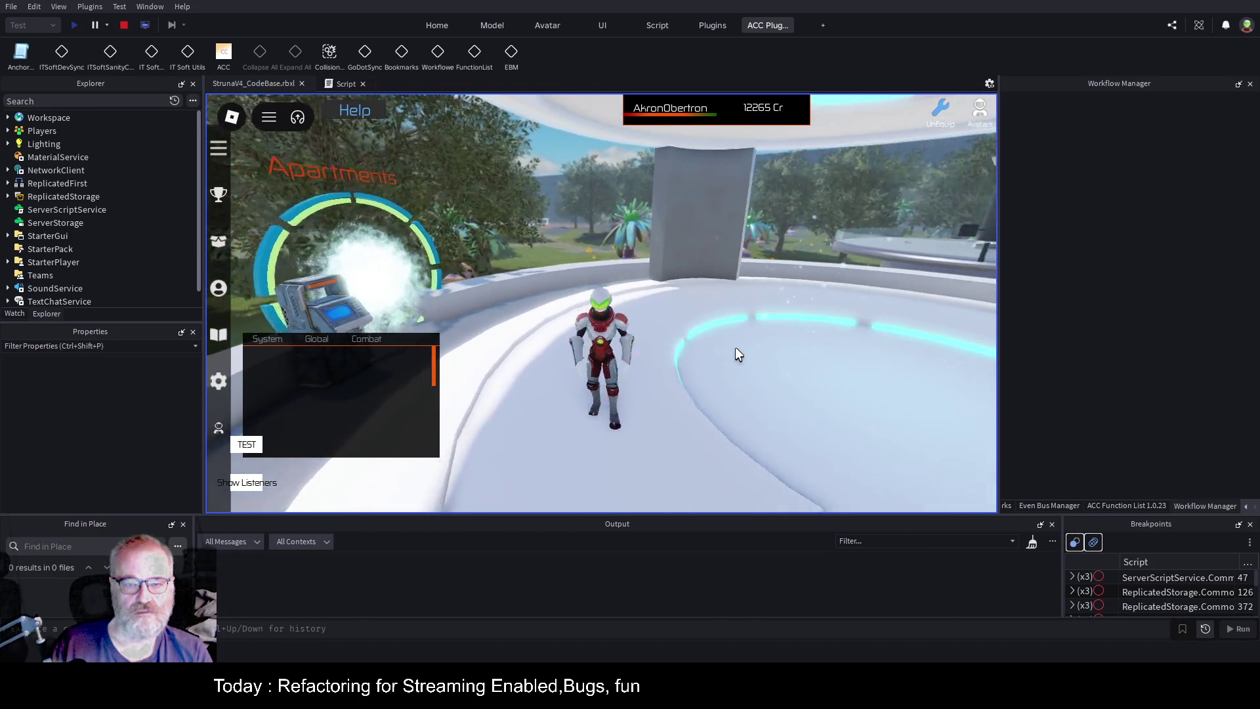
Run back through the portal up to the Apartments door, then switch to the server view.
key("s")
key("w")
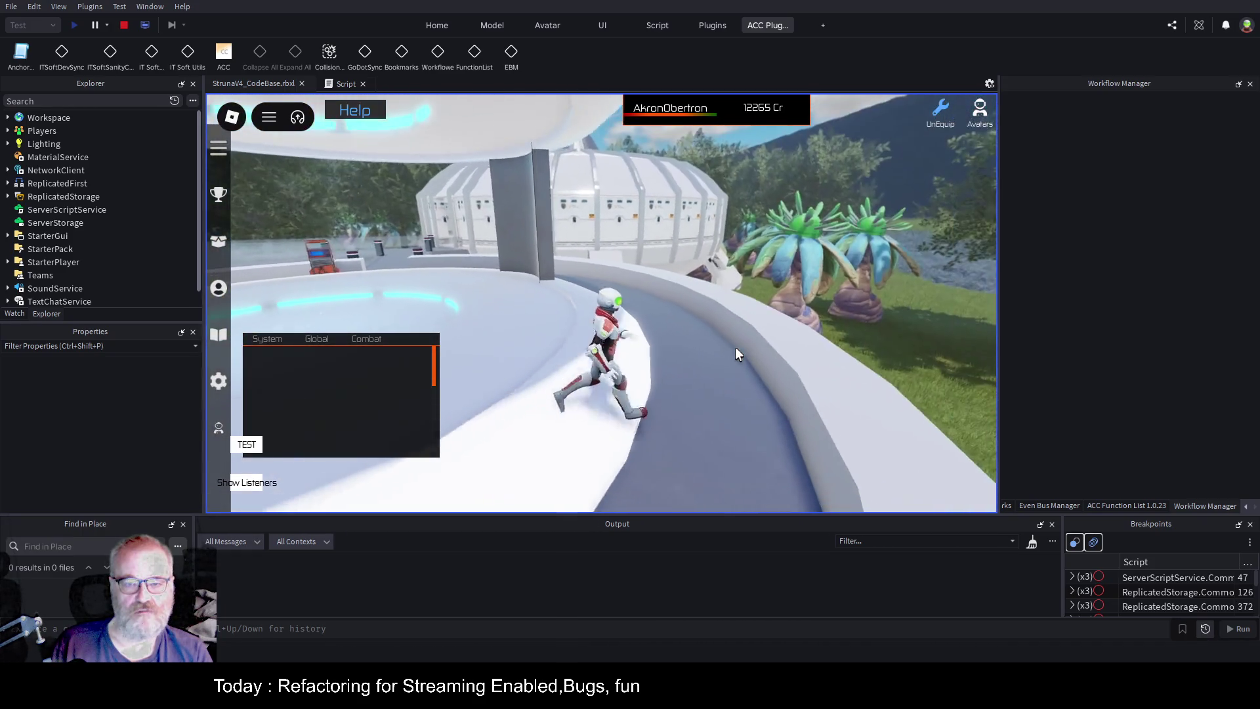
key("s")
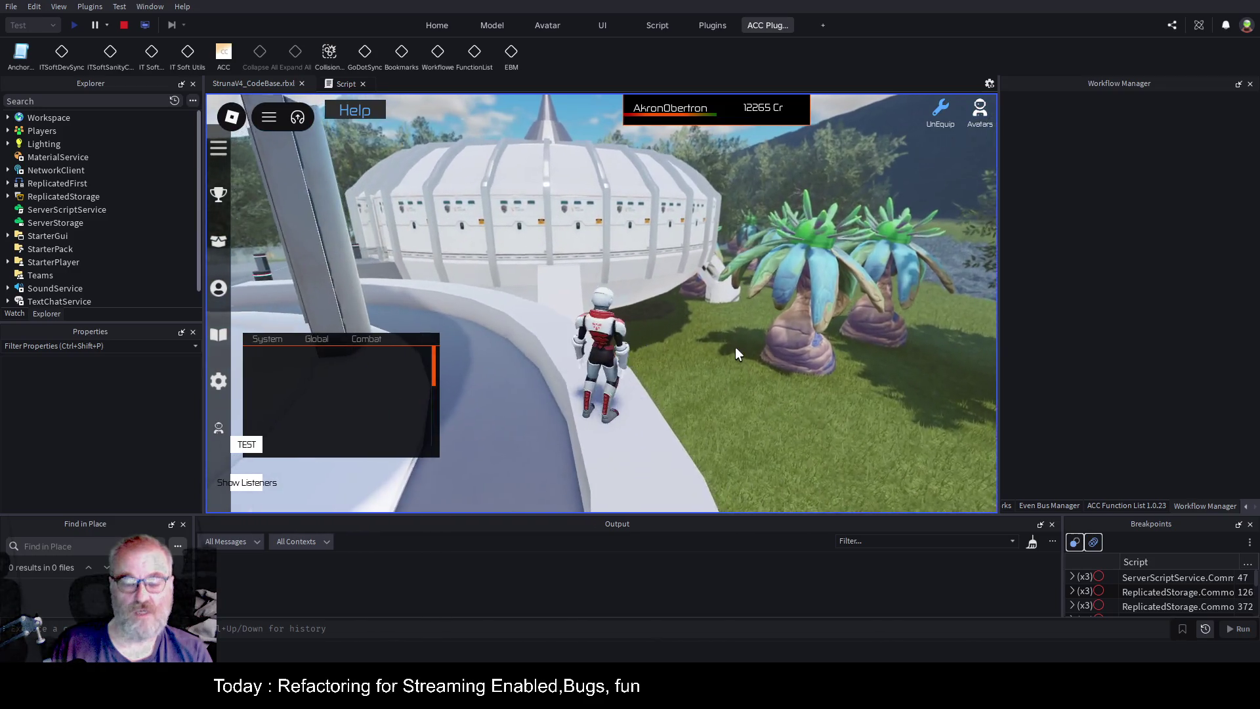
key("w")
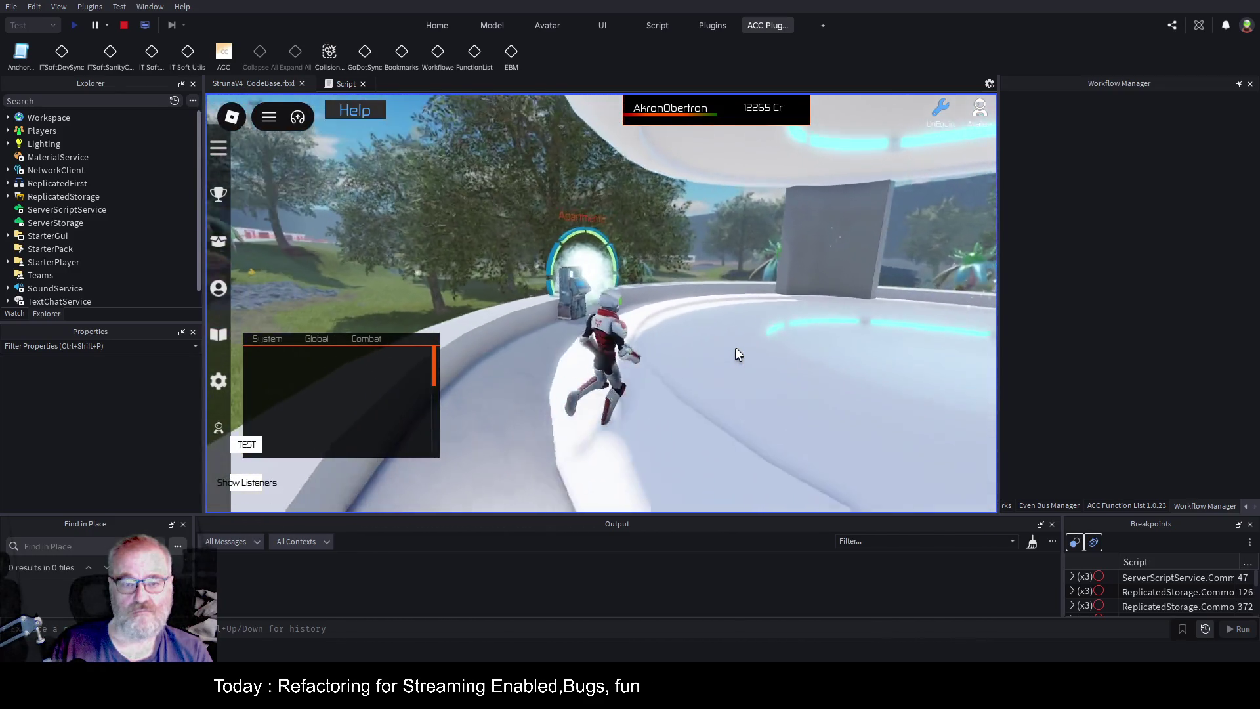
key("w")
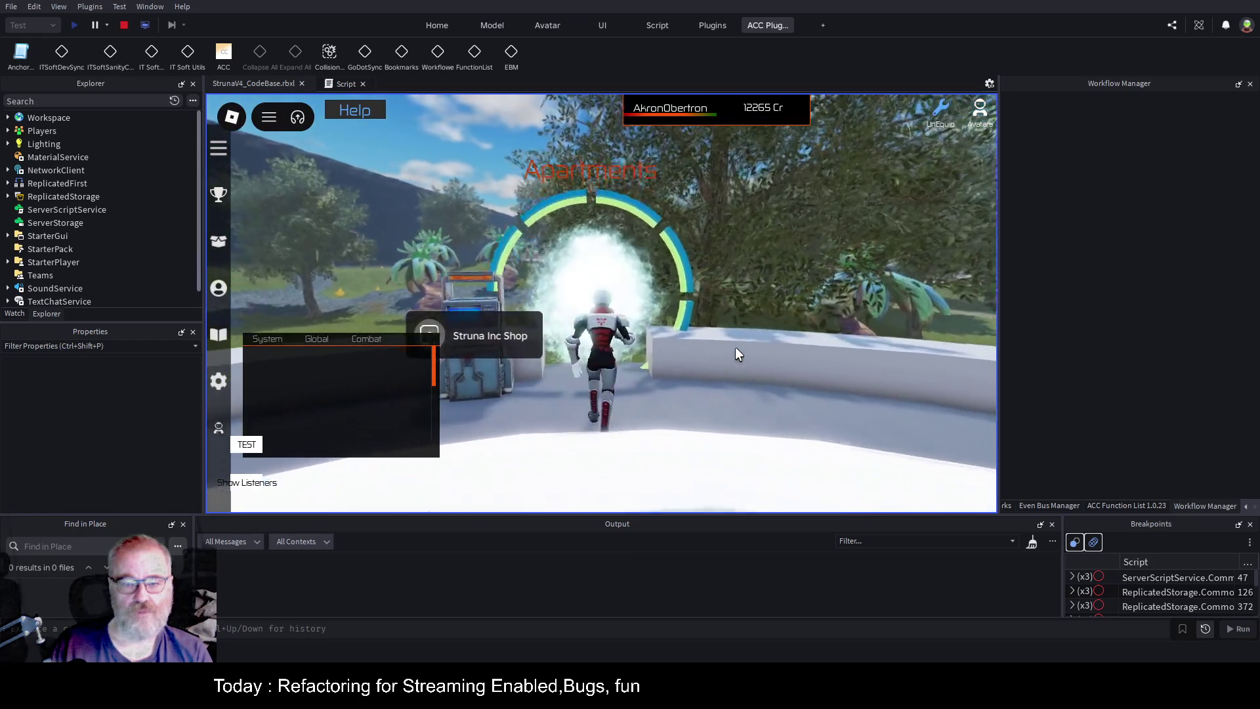
key("w")
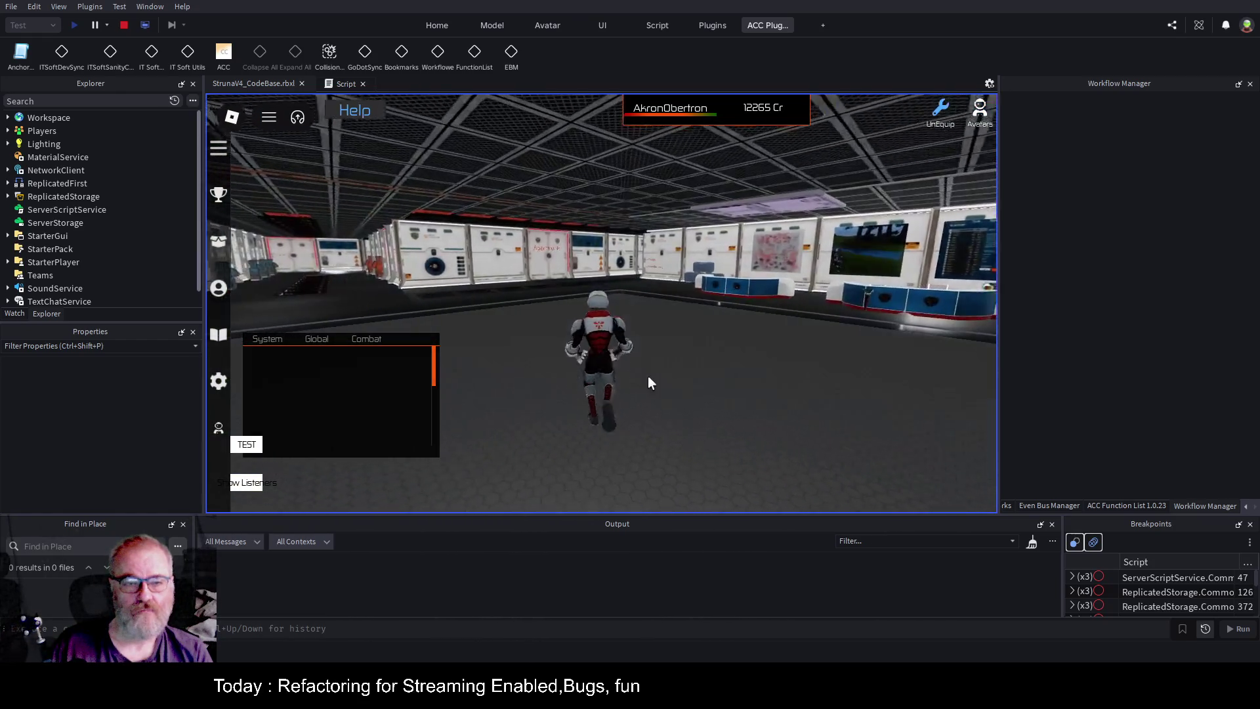
key("w")
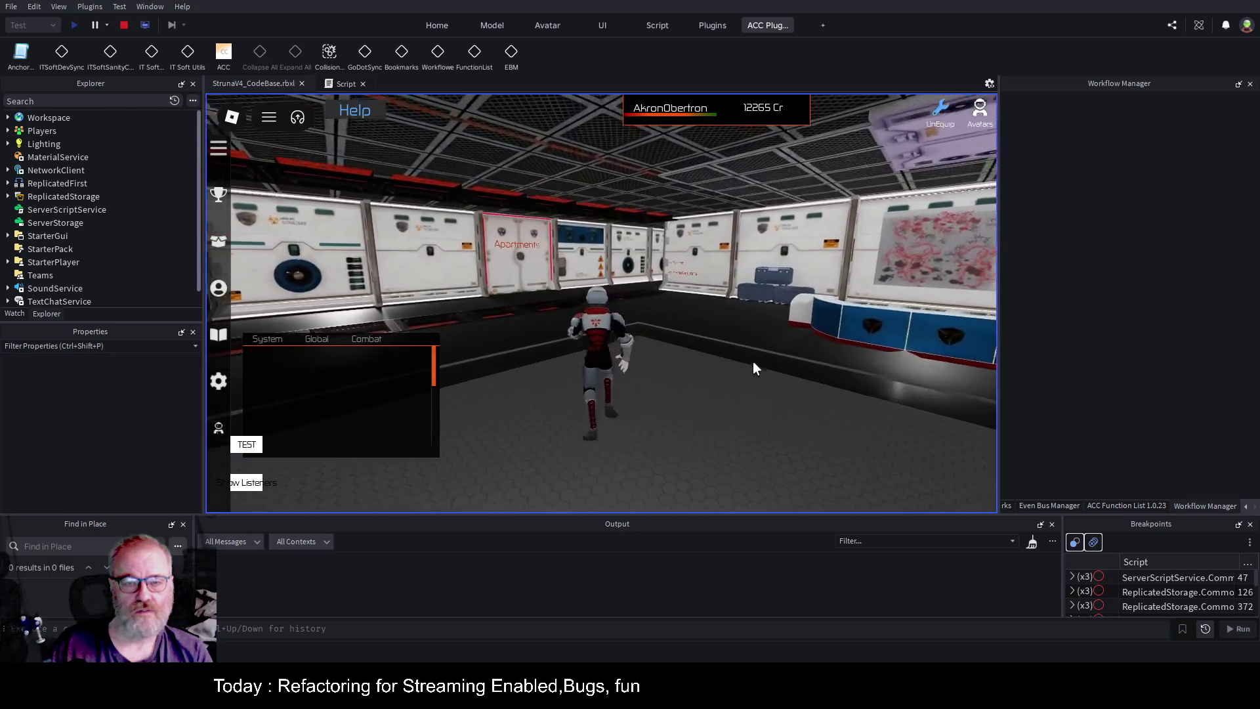
key("w")
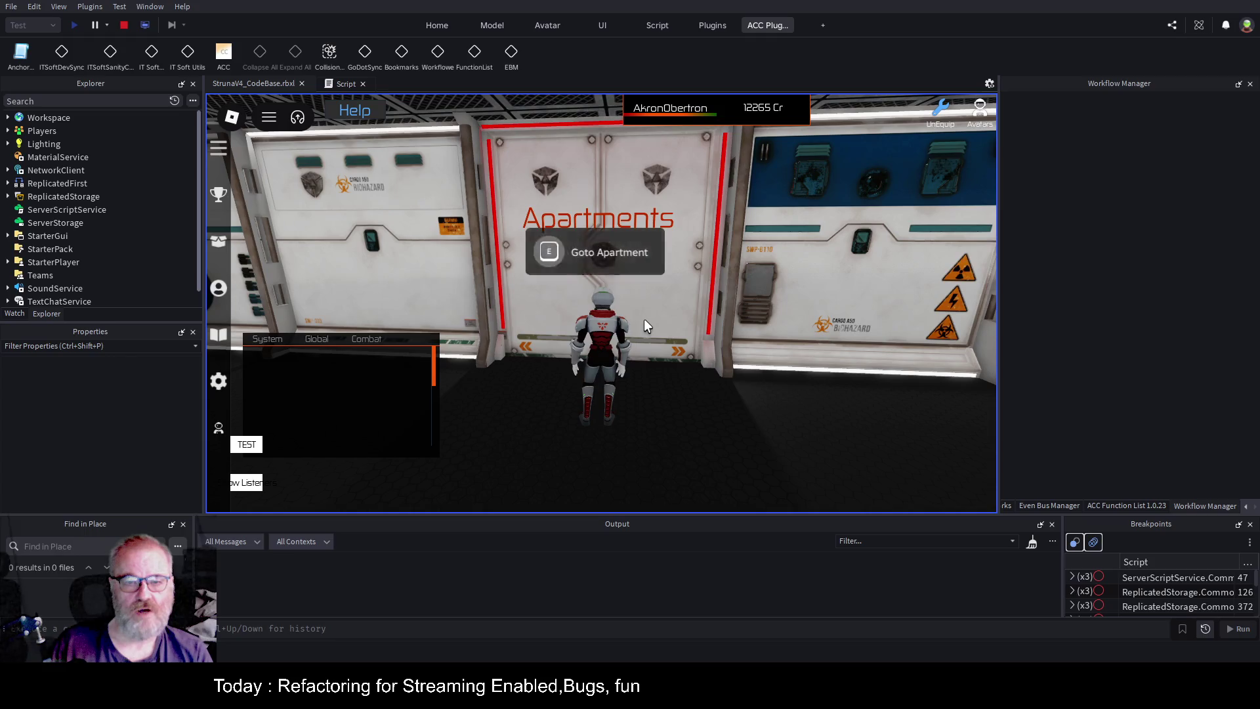
left_click(145, 25)
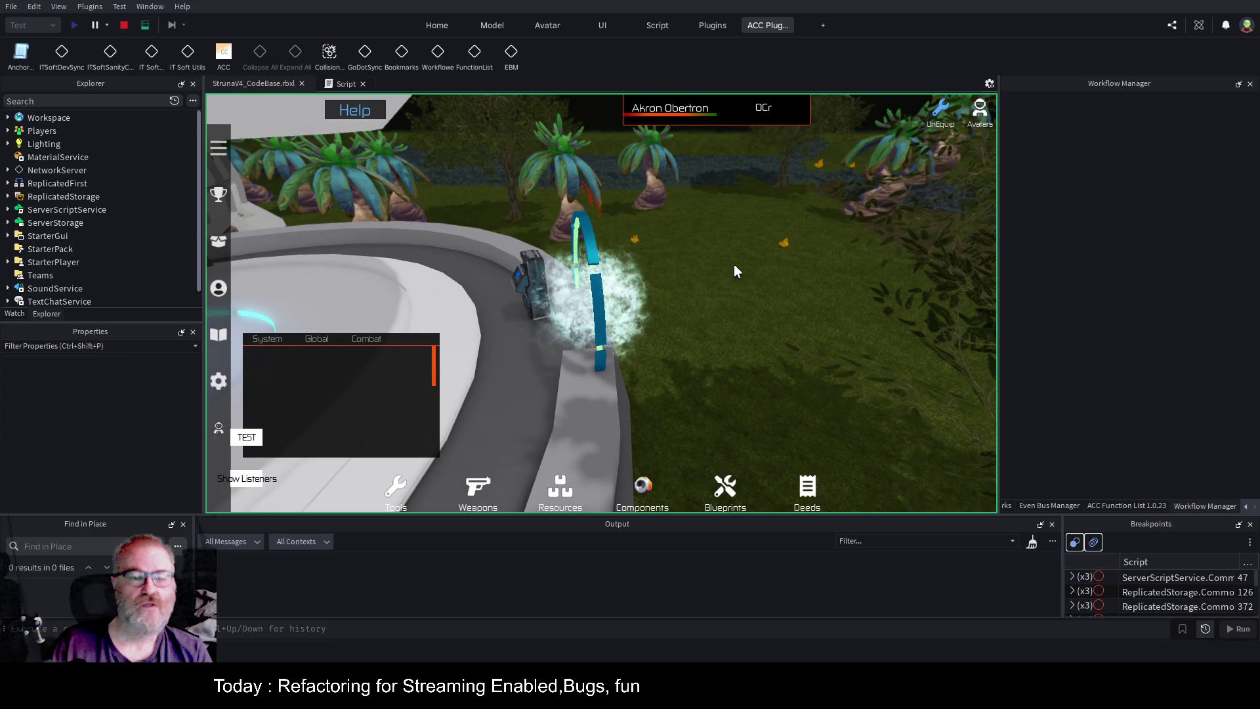
Expand Workspace › Common › Buildings › Outposts › OutpostWithApartments › OrbitalHabitat in the Explorer.
left_click(8, 118)
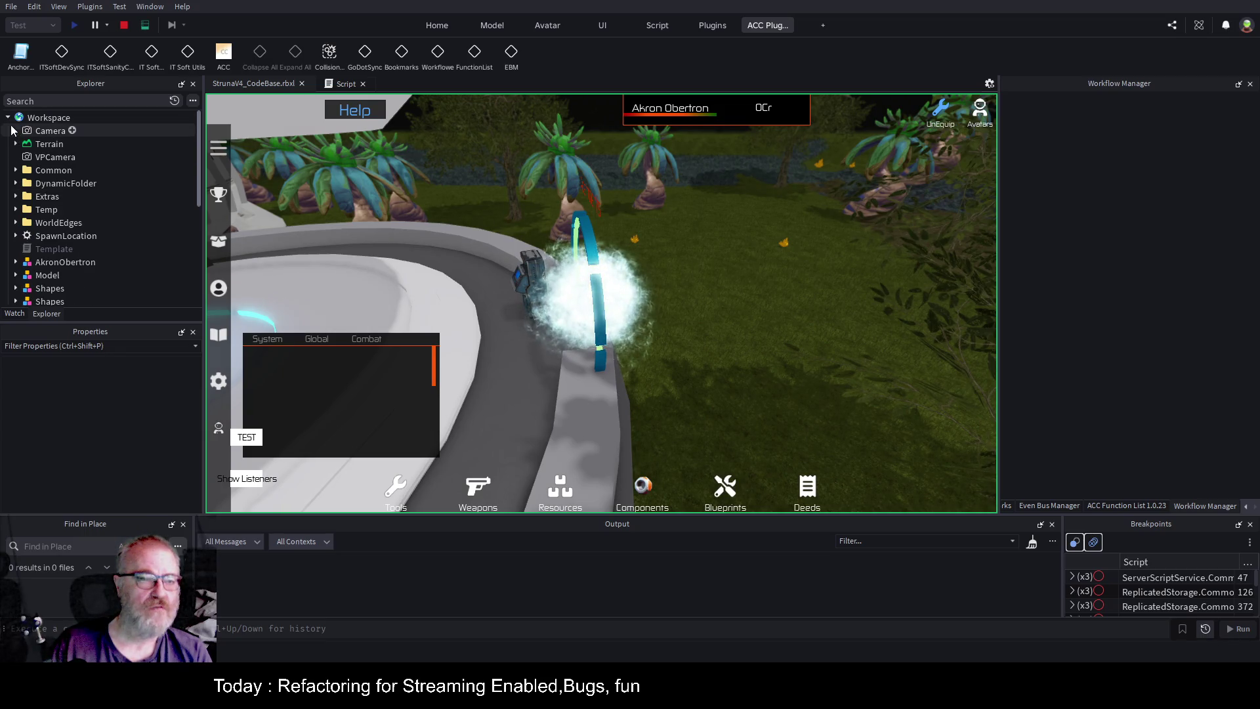
left_click(16, 170)
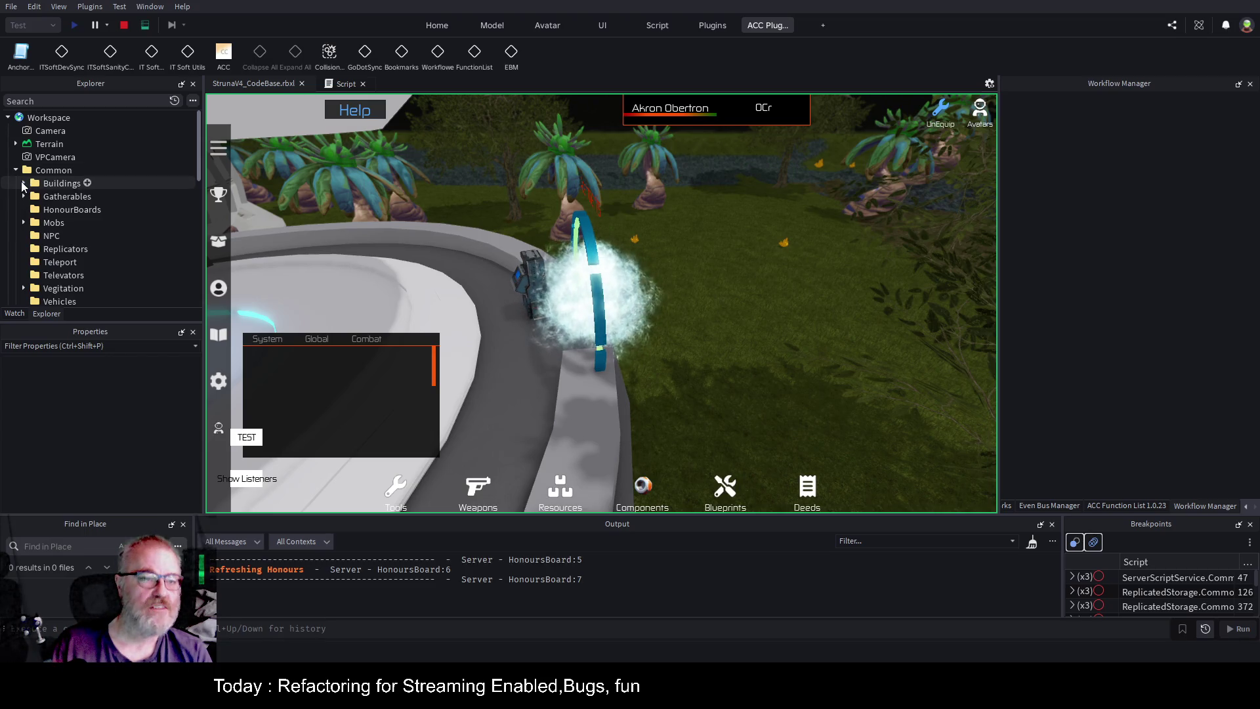
left_click(23, 183)
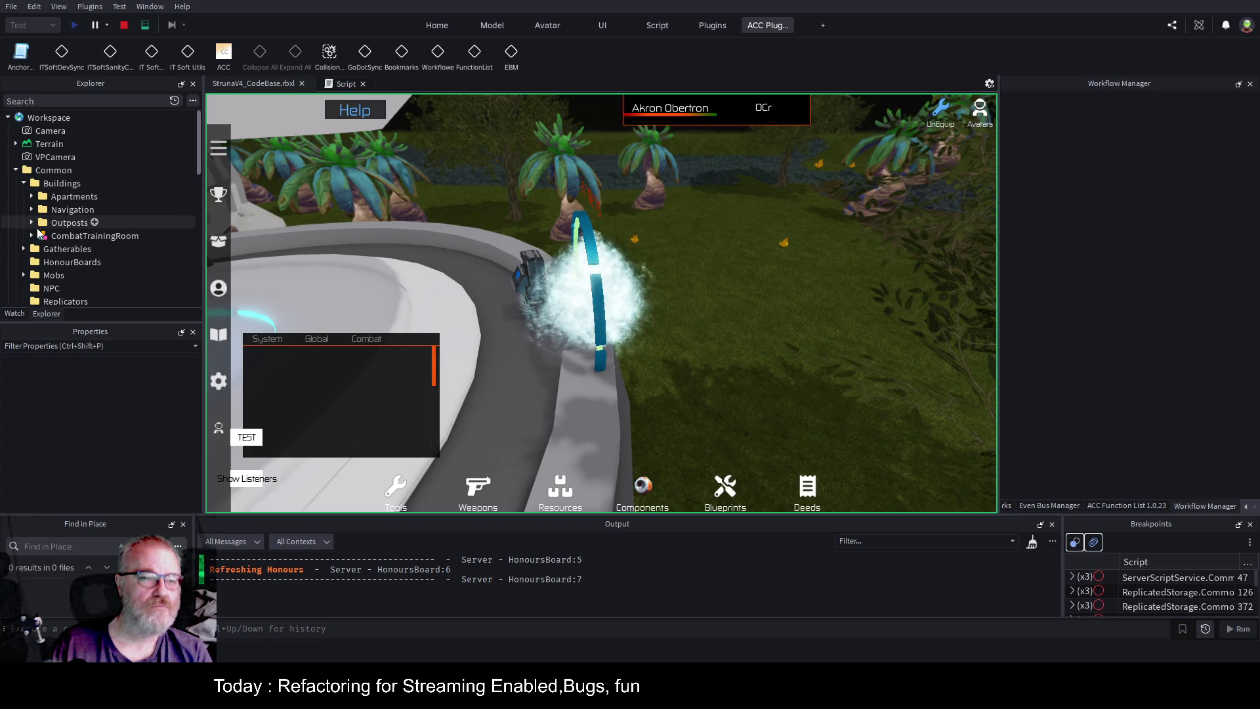
left_click(92, 236)
left_click(31, 223)
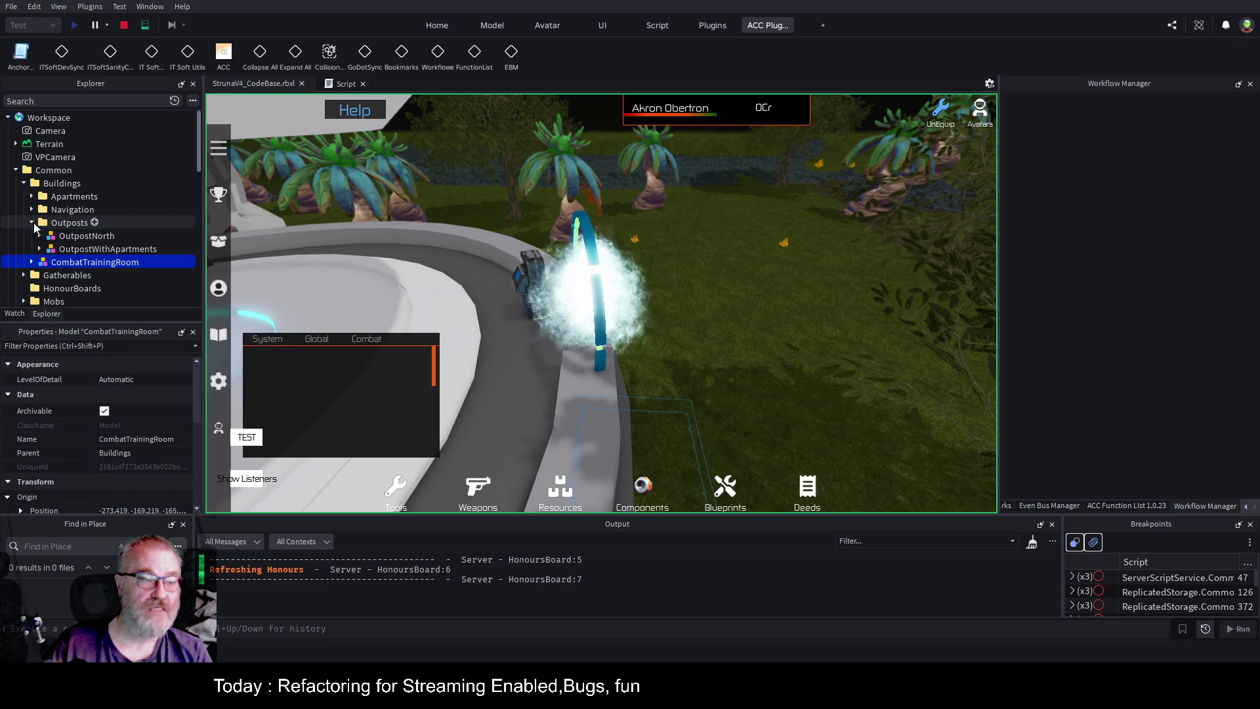
left_click(40, 248)
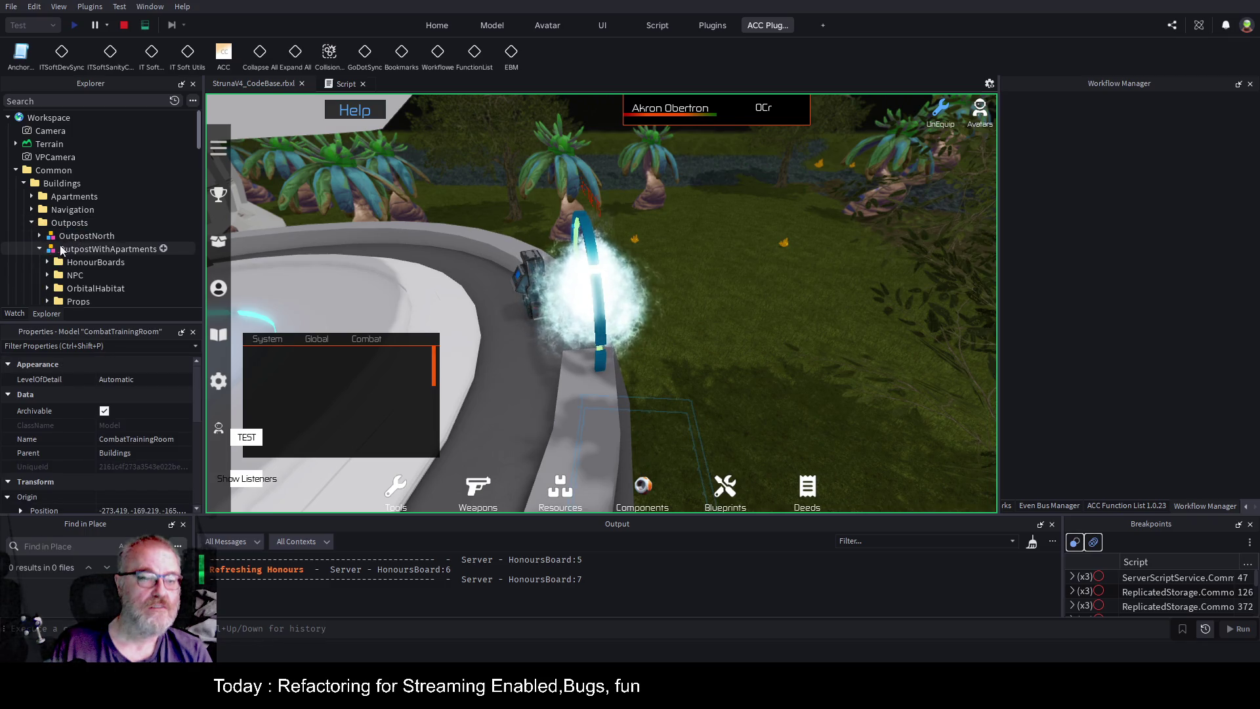
scroll(59, 230, "down", 2)
left_click(47, 204)
left_click(79, 216)
key("f")
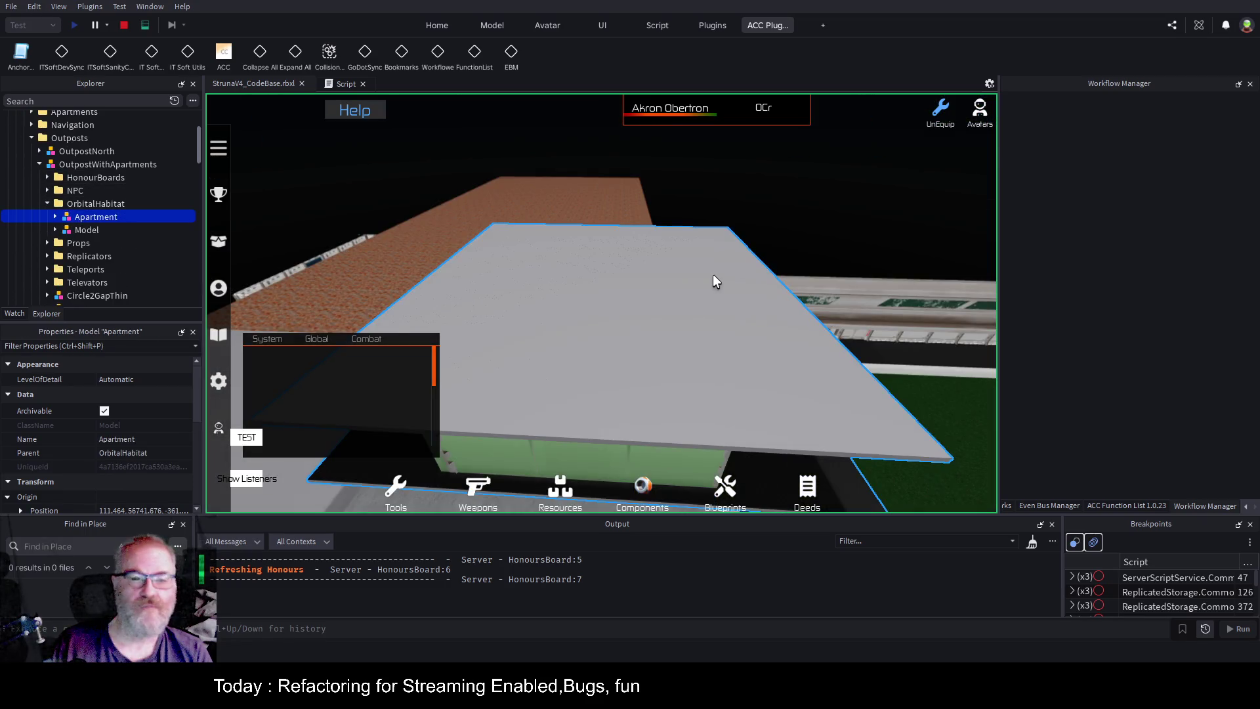
key("d")
key("w")
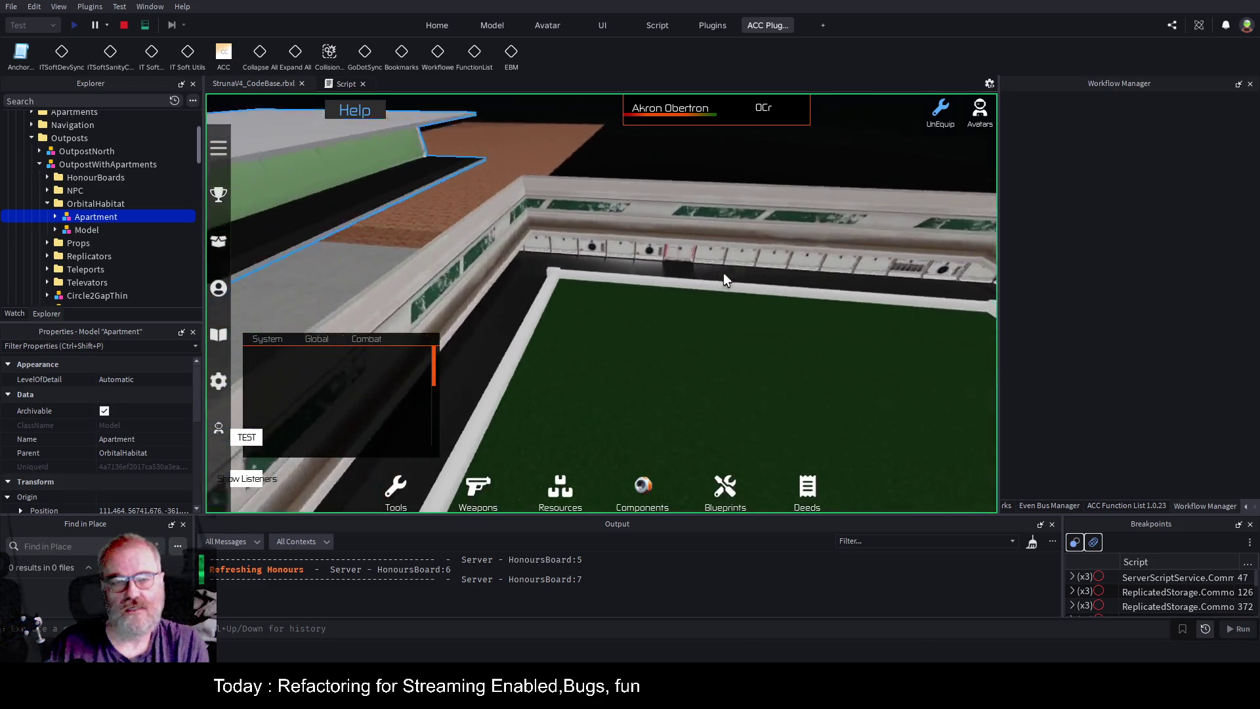
key("f")
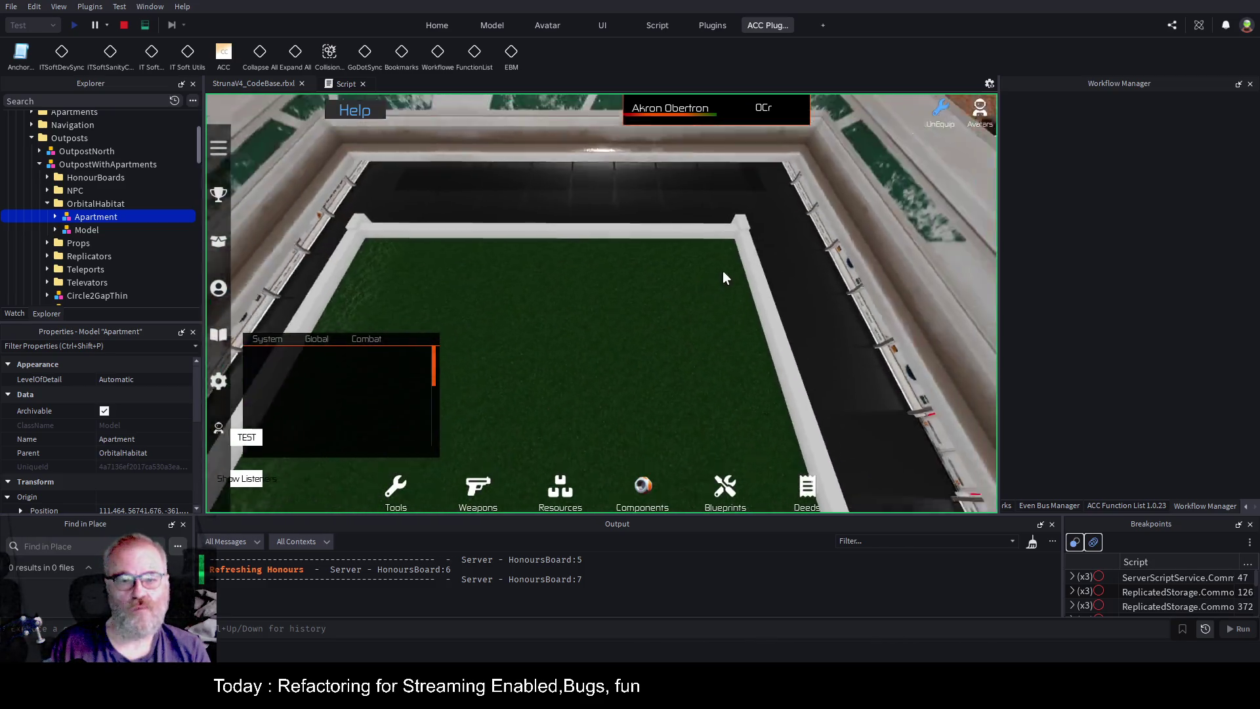
key("Left")
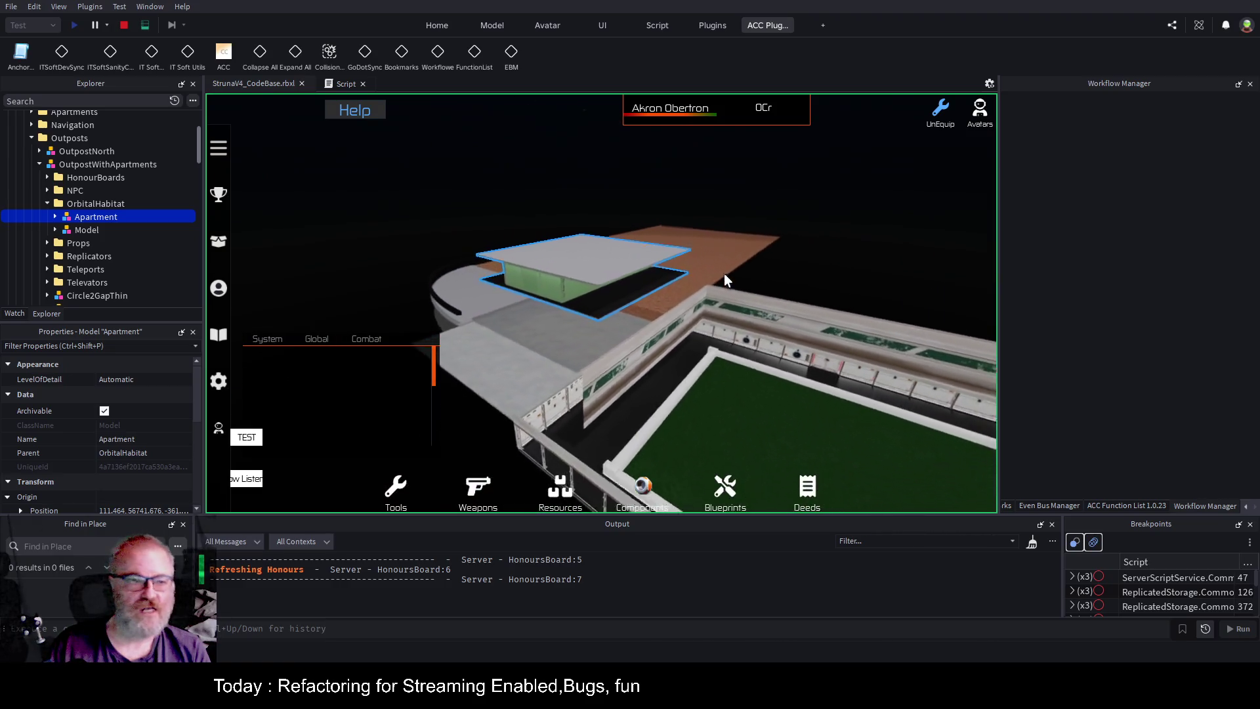
key("w")
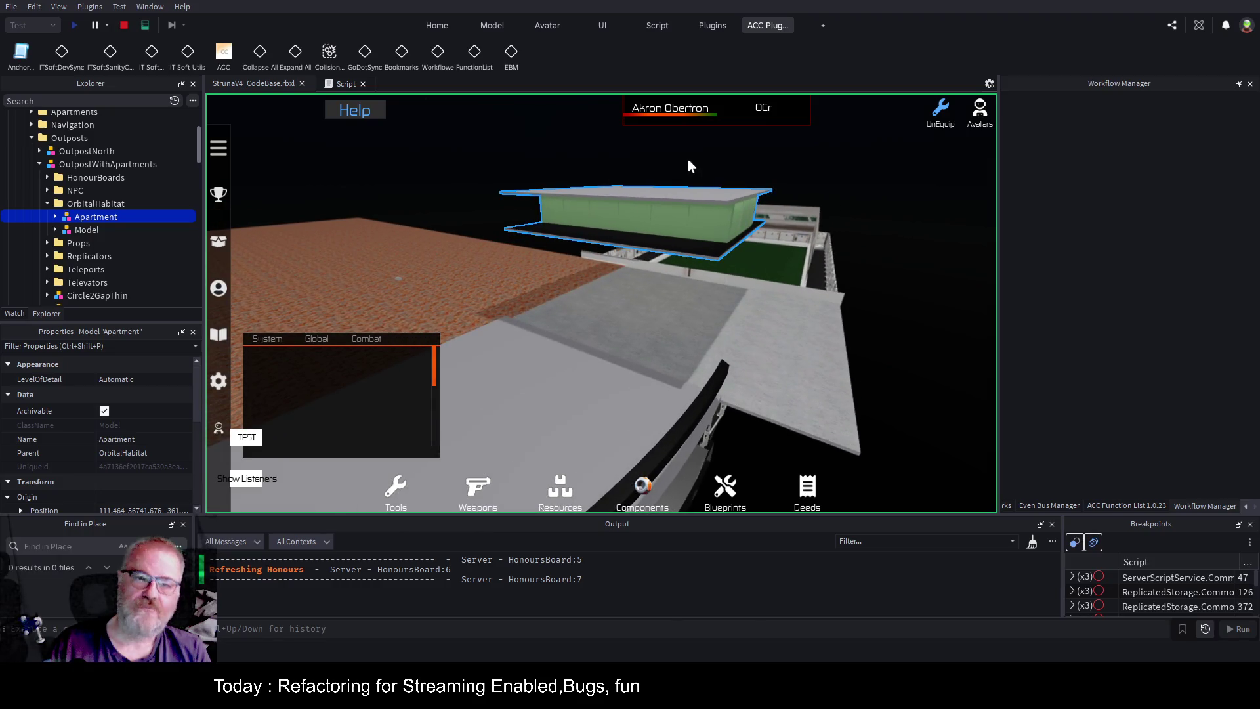
key("w")
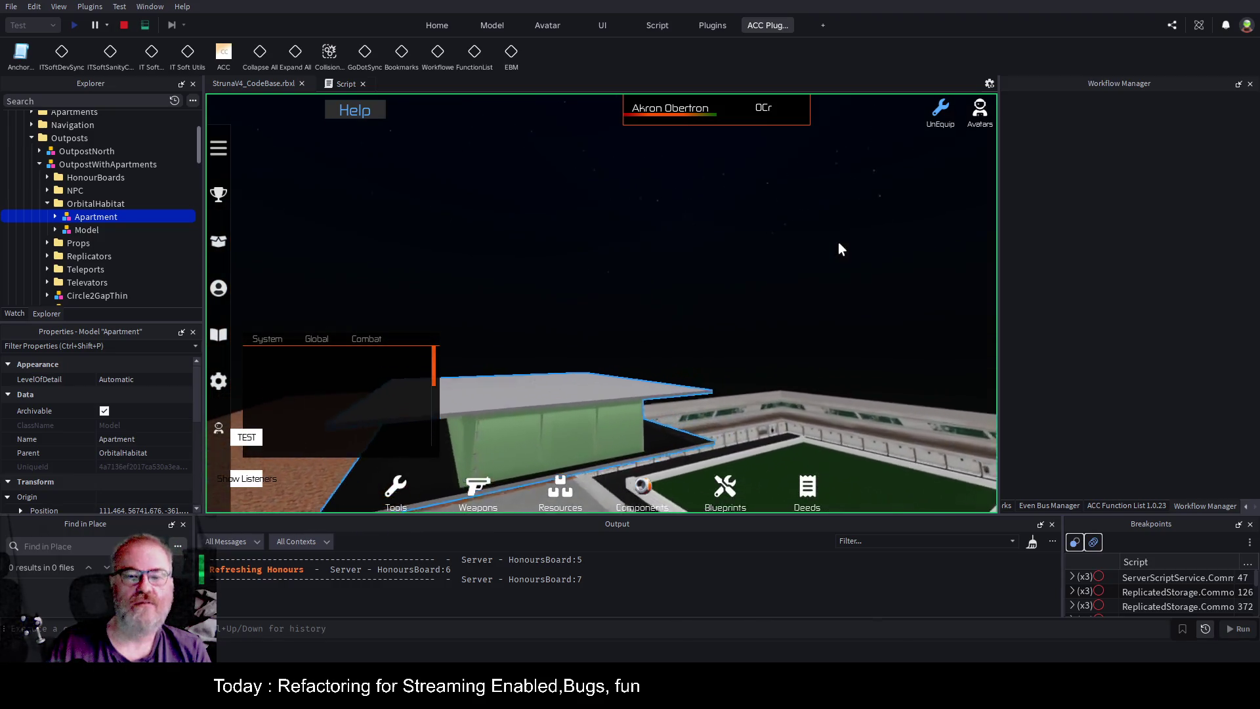
key("w")
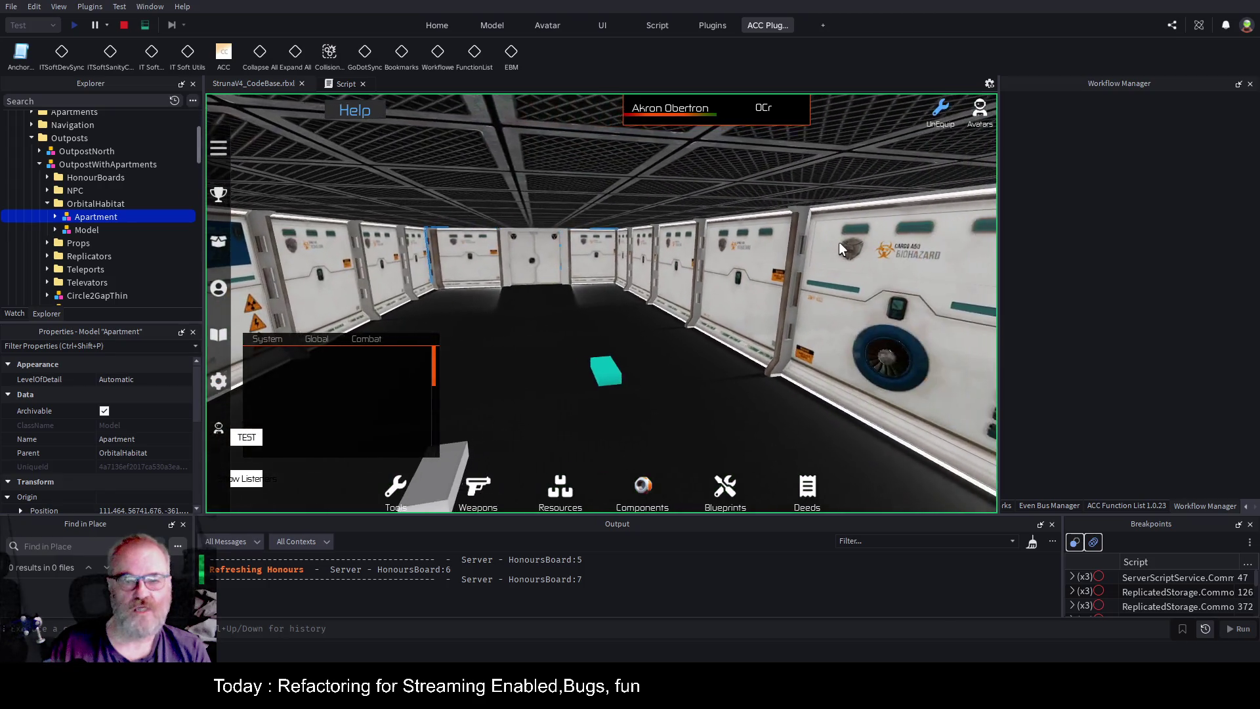
key("e")
key("w")
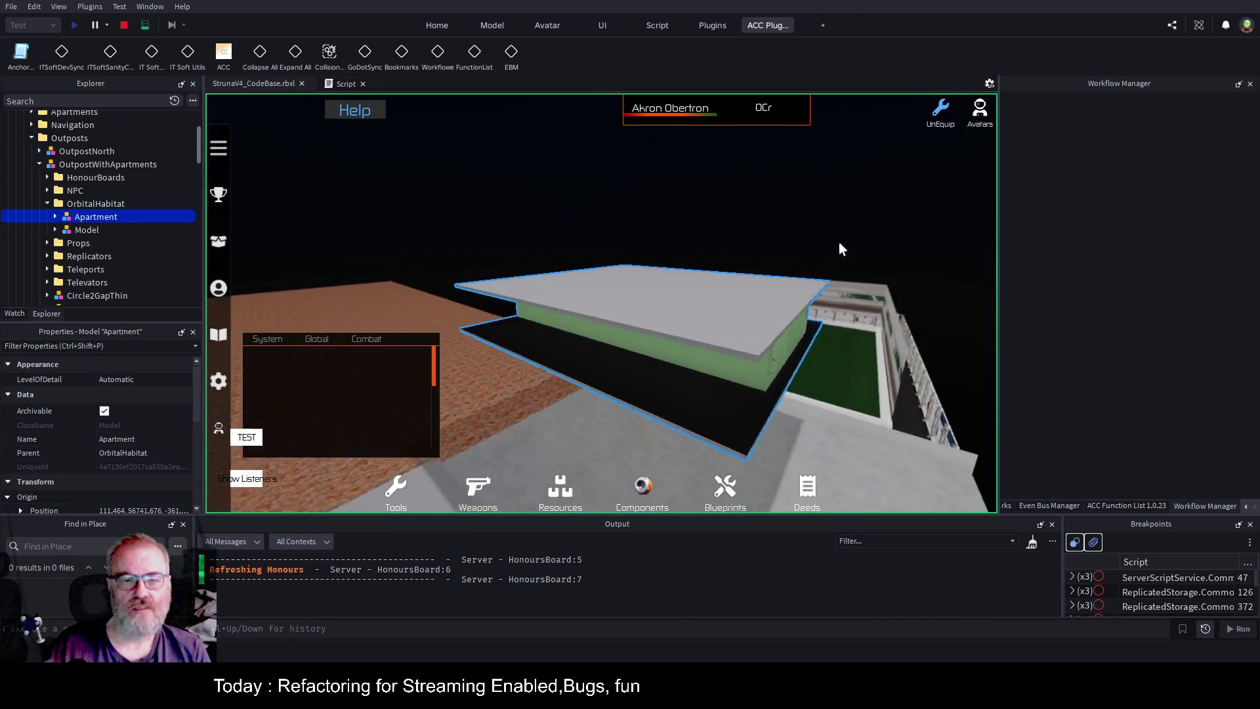
key("f")
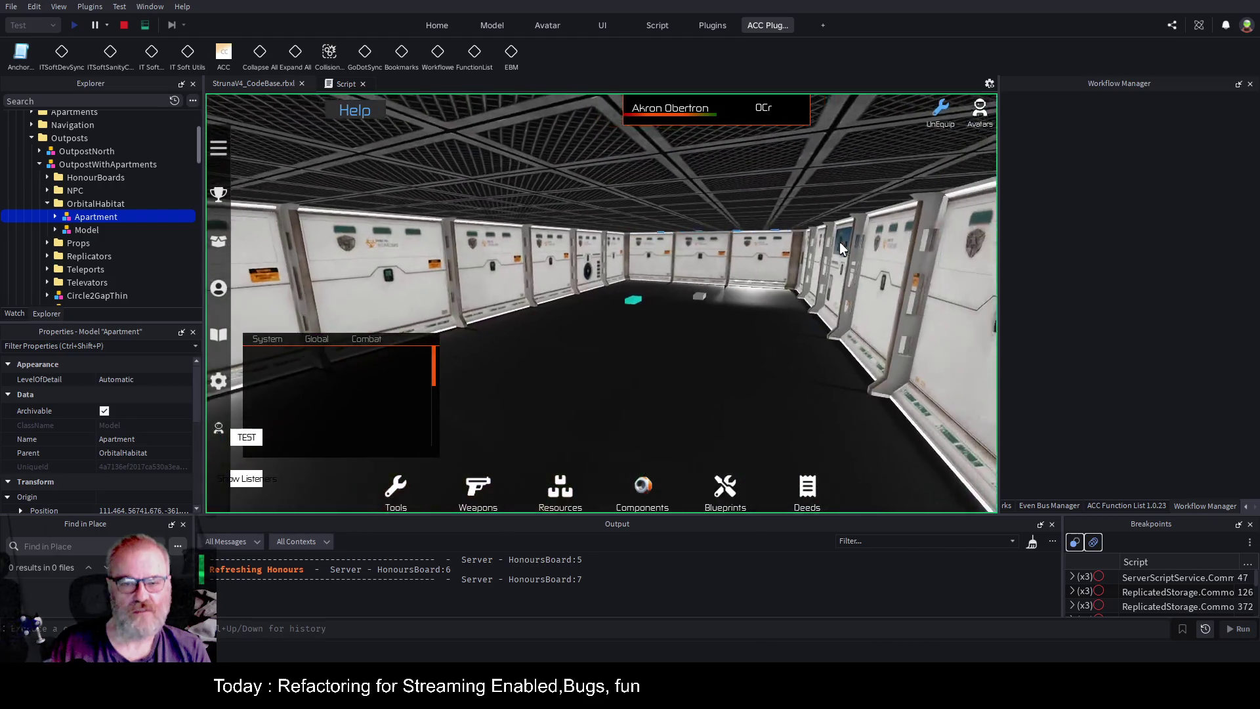
key("d")
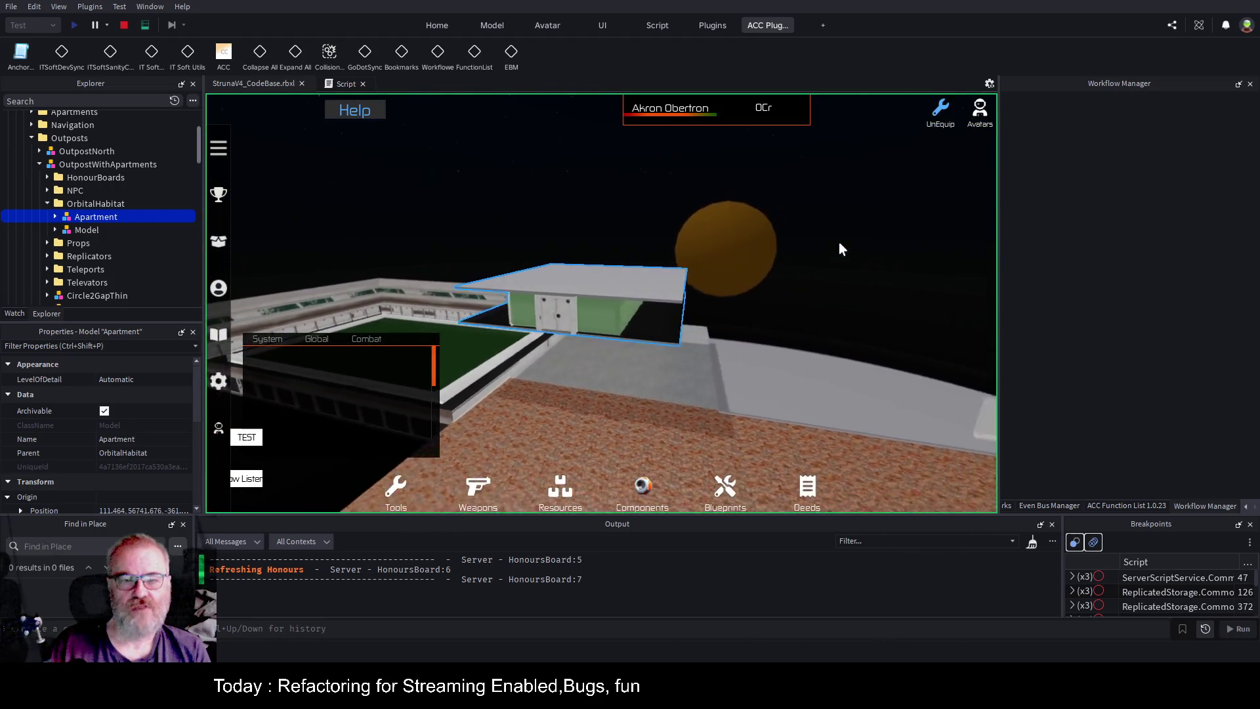
key("w")
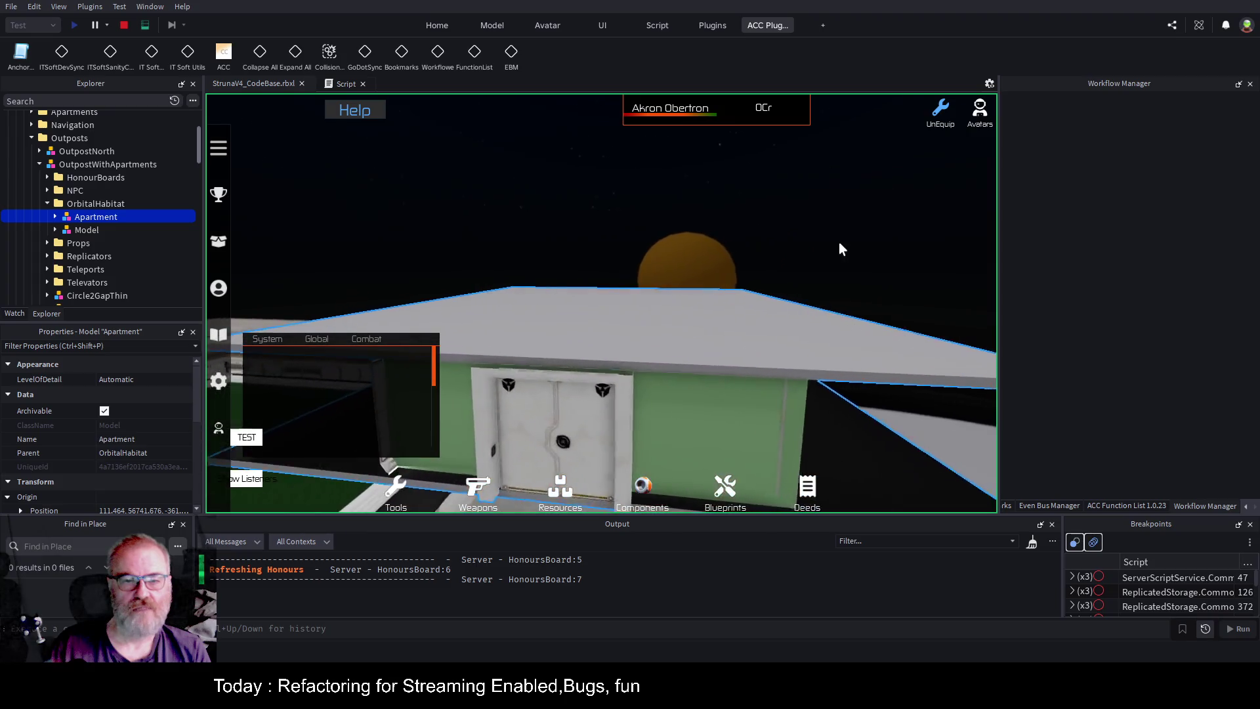
key("e")
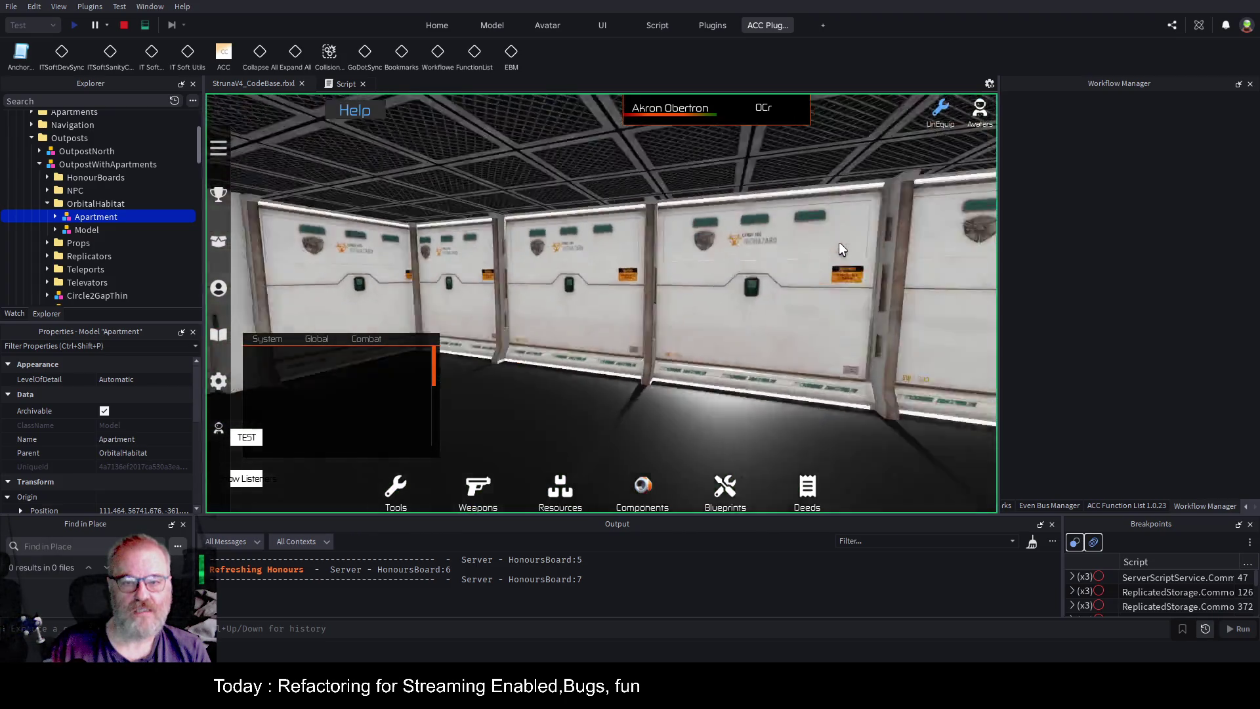
key("s")
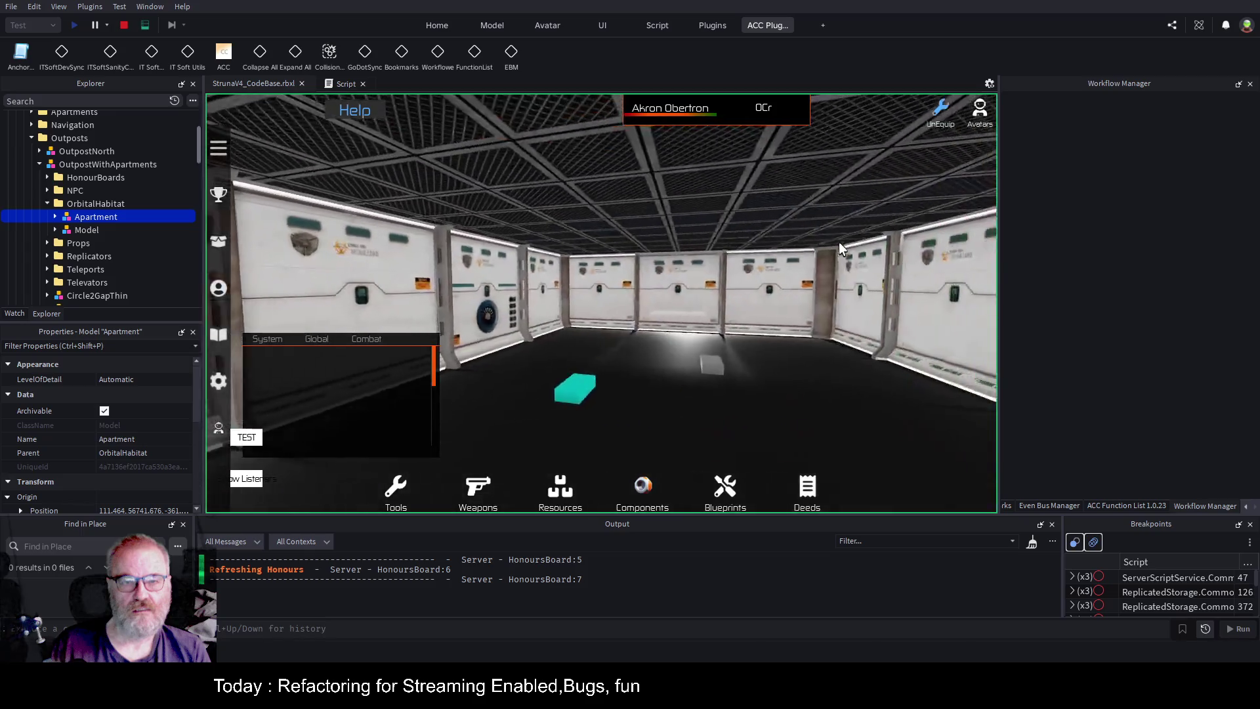
key("s")
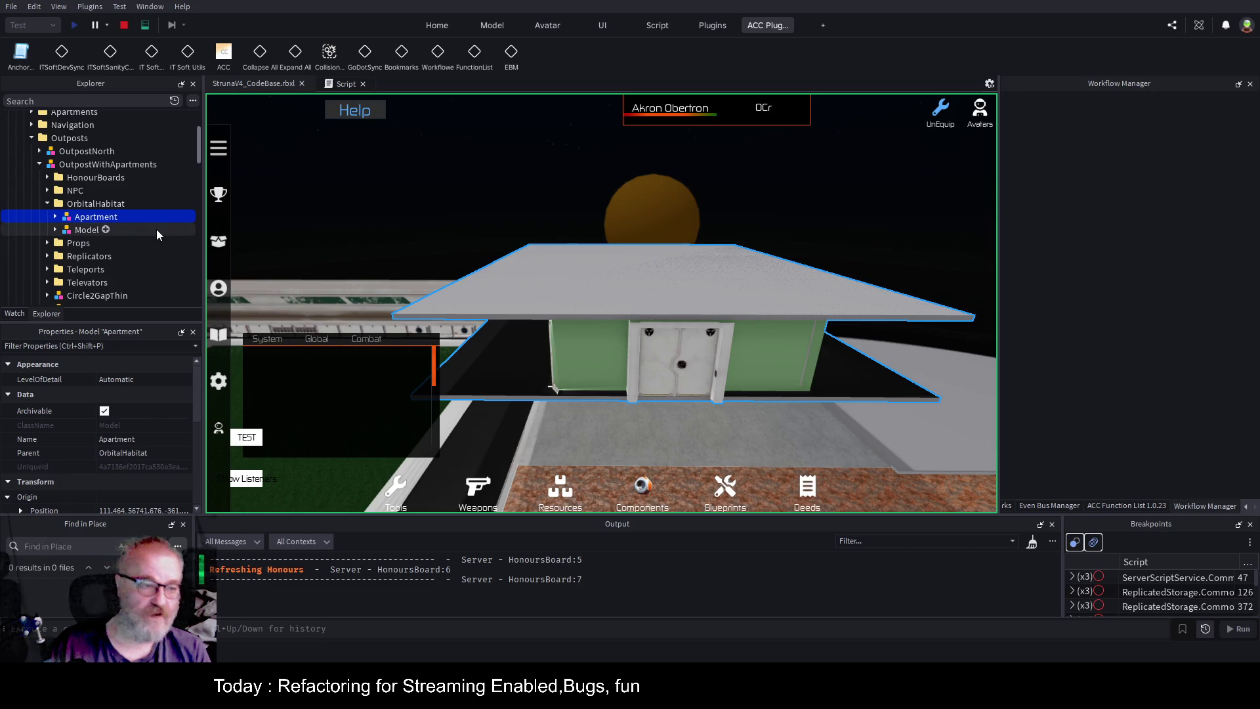
Filter the Explorer tree for 'Apartment', then clear the filter.
scroll(152, 227, "down", 3)
scroll(144, 210, "up", 4)
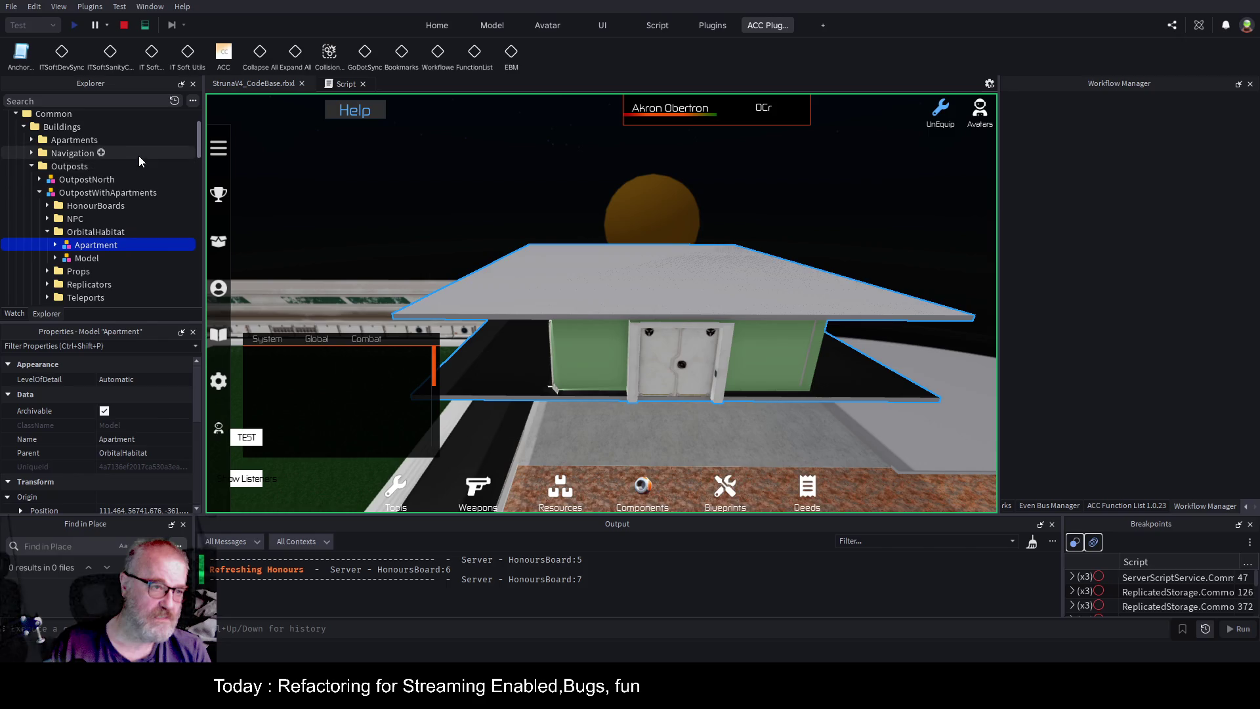
left_click(127, 100)
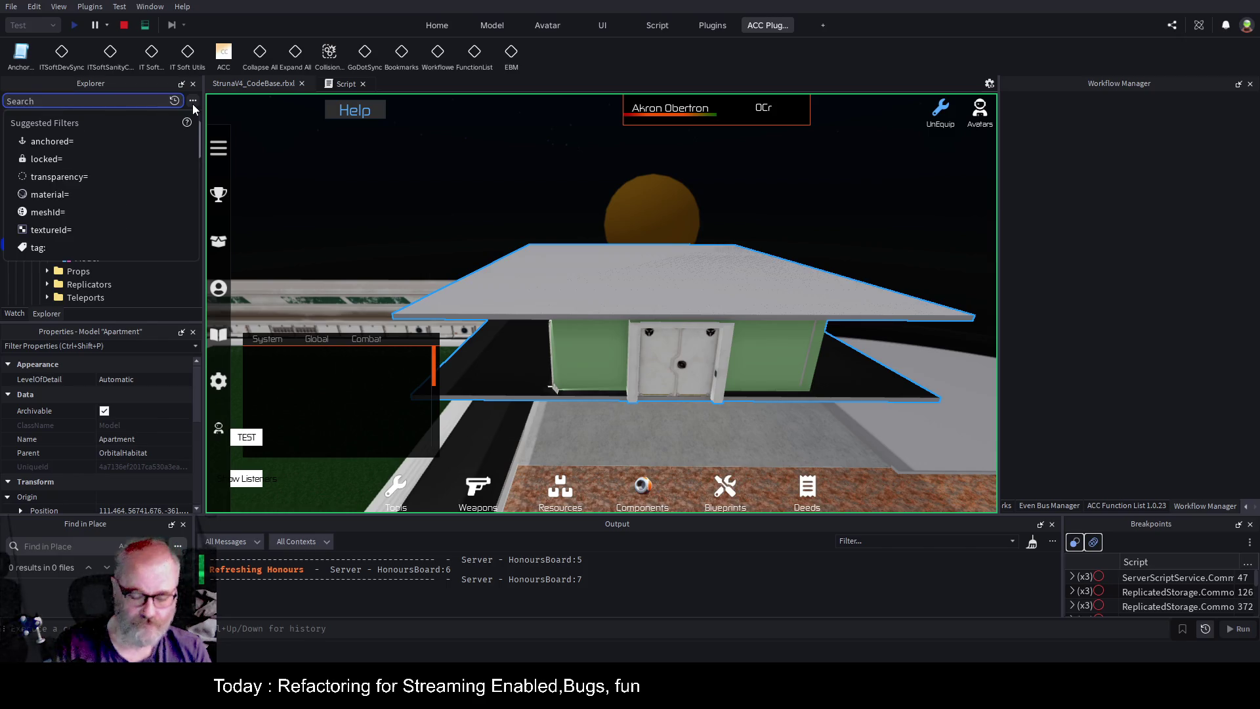
type("Apartment")
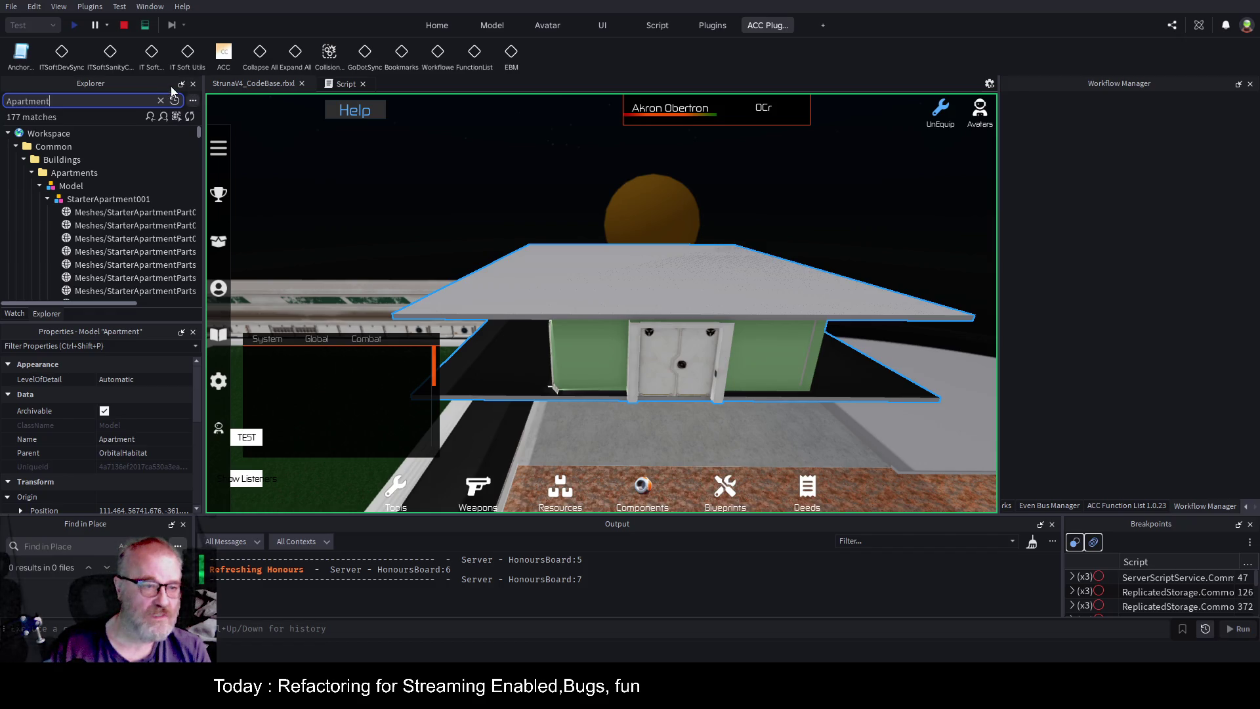
left_click(160, 101)
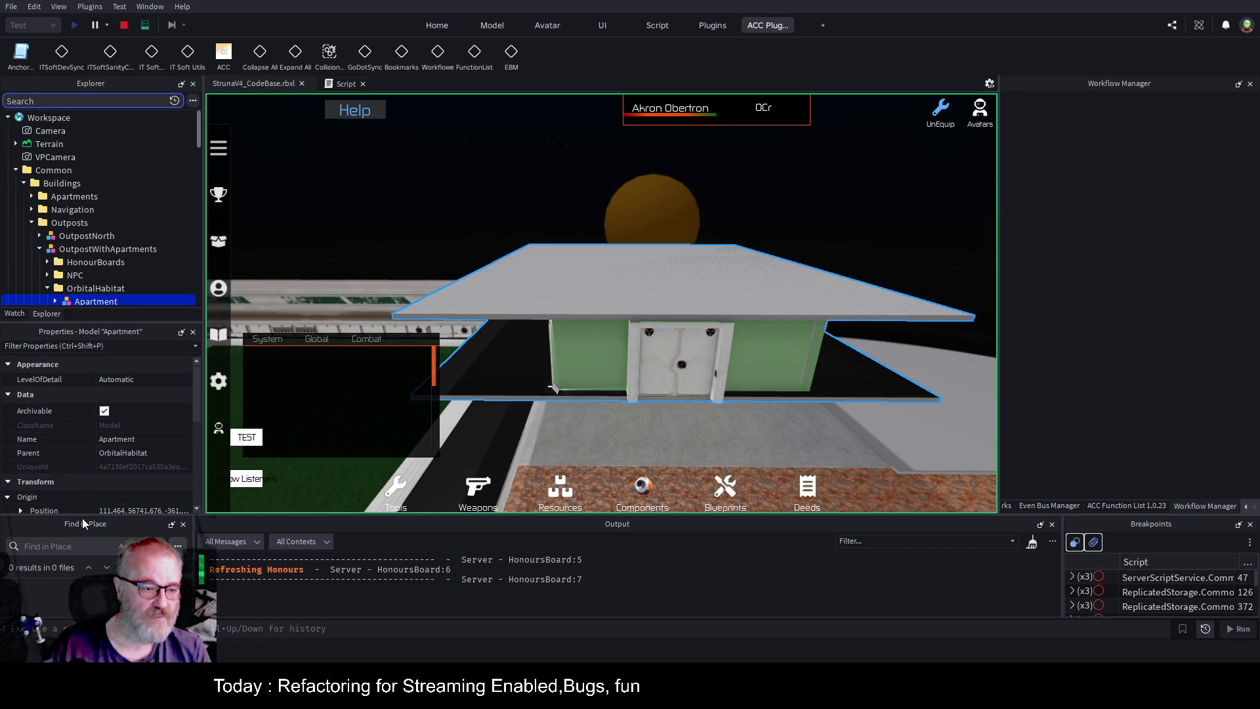
Search all scripts for 'Apartment' in Find in Place and enlarge the results panel.
left_click(92, 544)
type("Apartment")
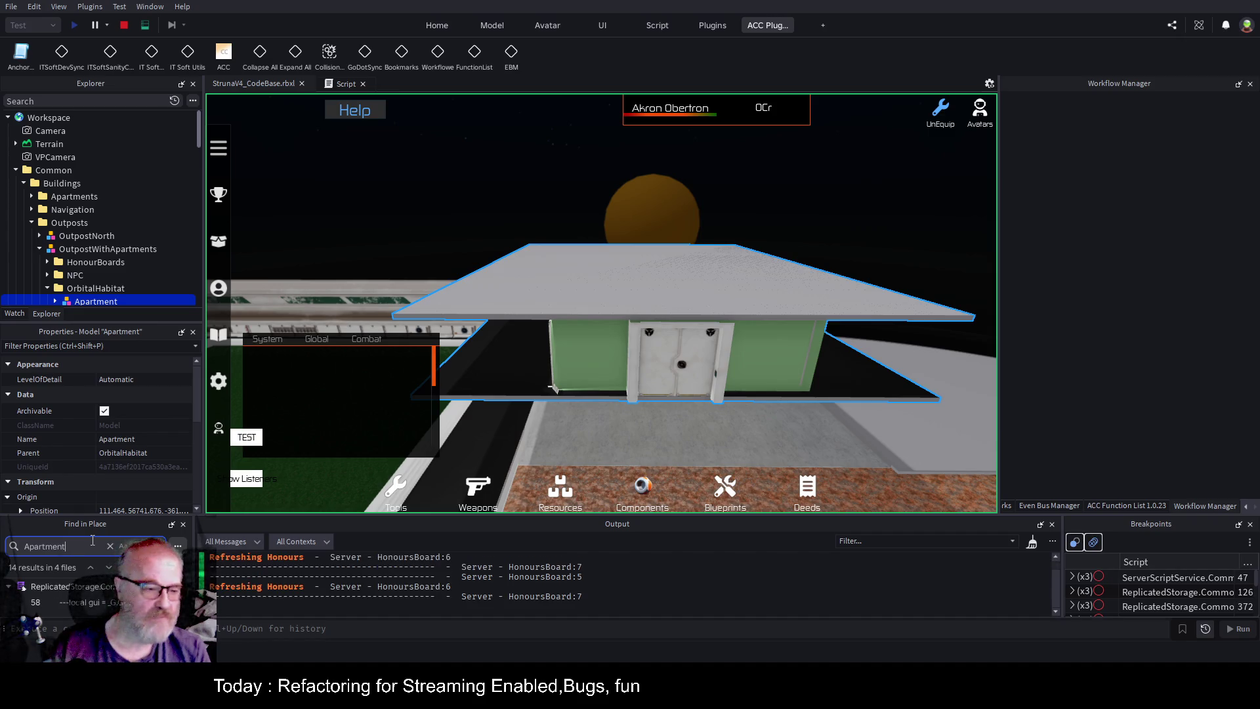
mouse_move(195, 525)
left_mouse_down()
mouse_move(594, 526)
mouse_move(540, 358)
left_mouse_up()
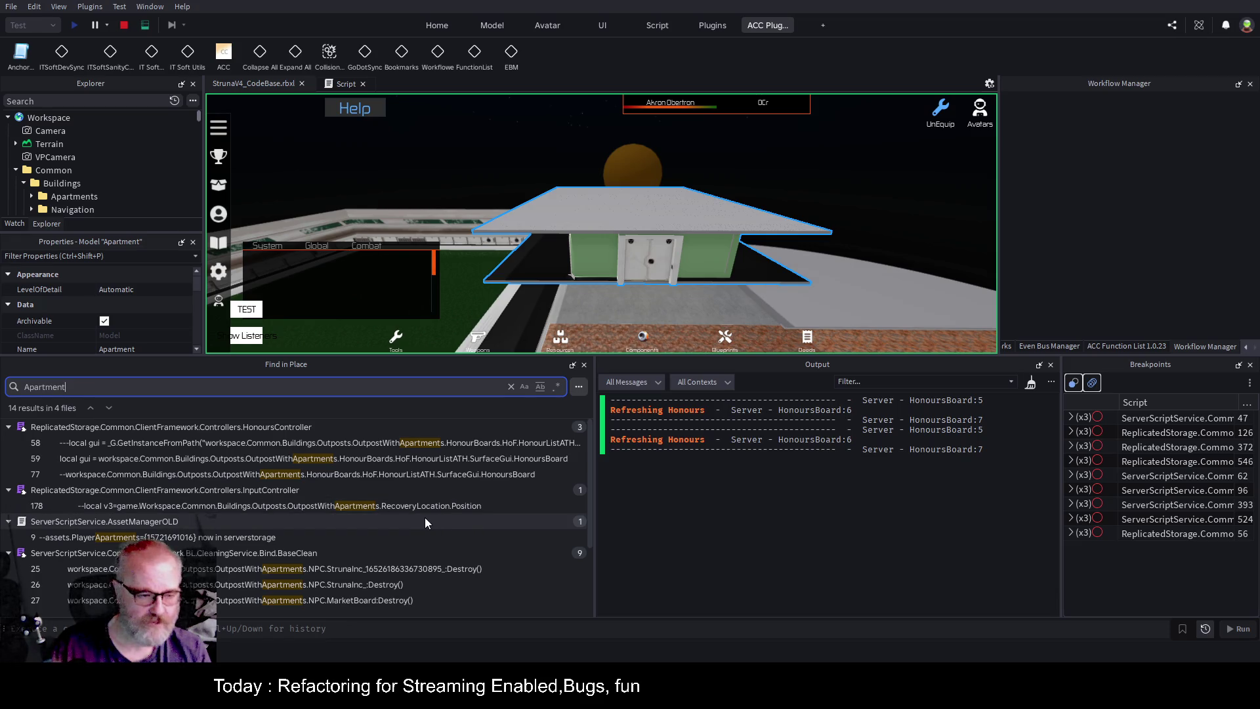
scroll(424, 517, "down", 2)
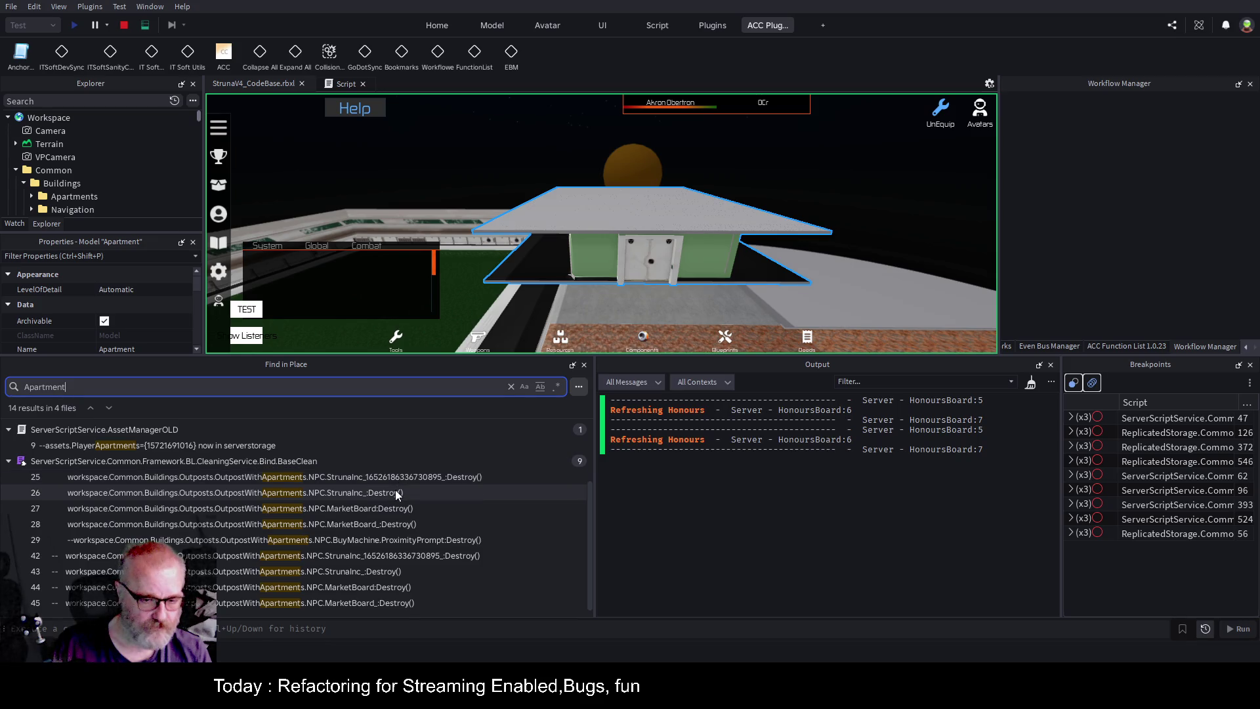
scroll(420, 503, "up", 2)
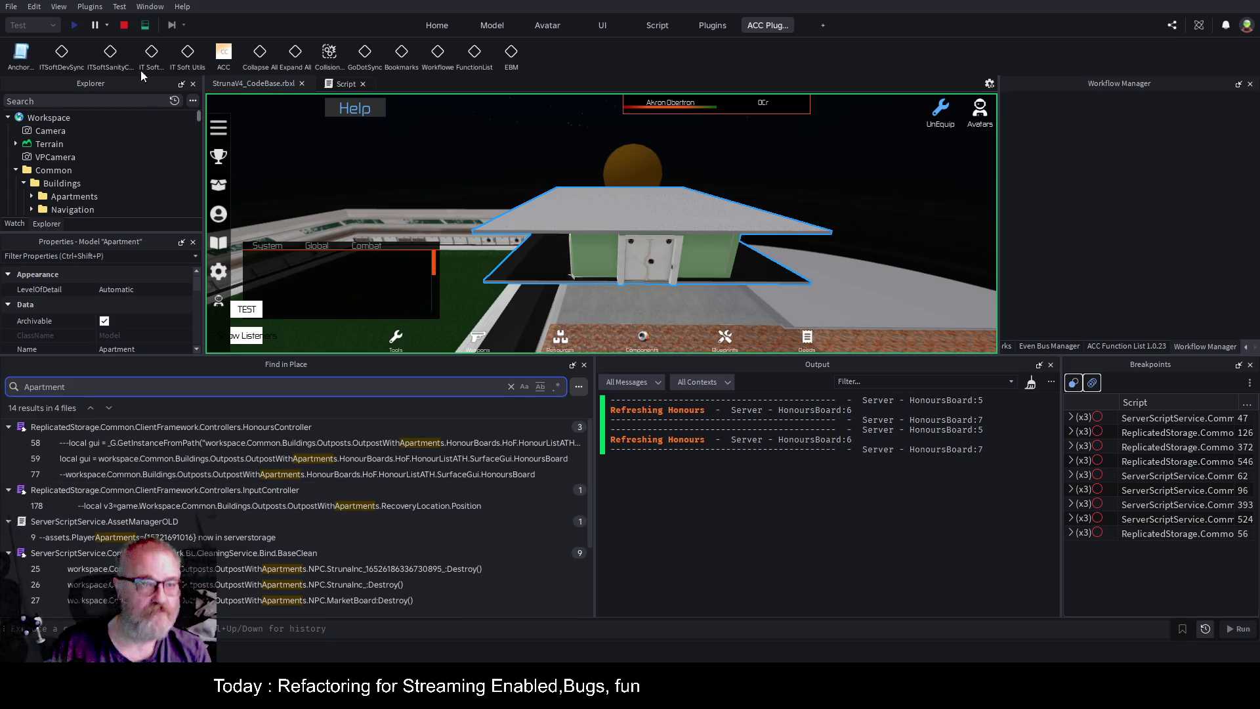
Stop the play test and return to the StrunaV4_CodeBase.rbxl place view.
left_click(124, 25)
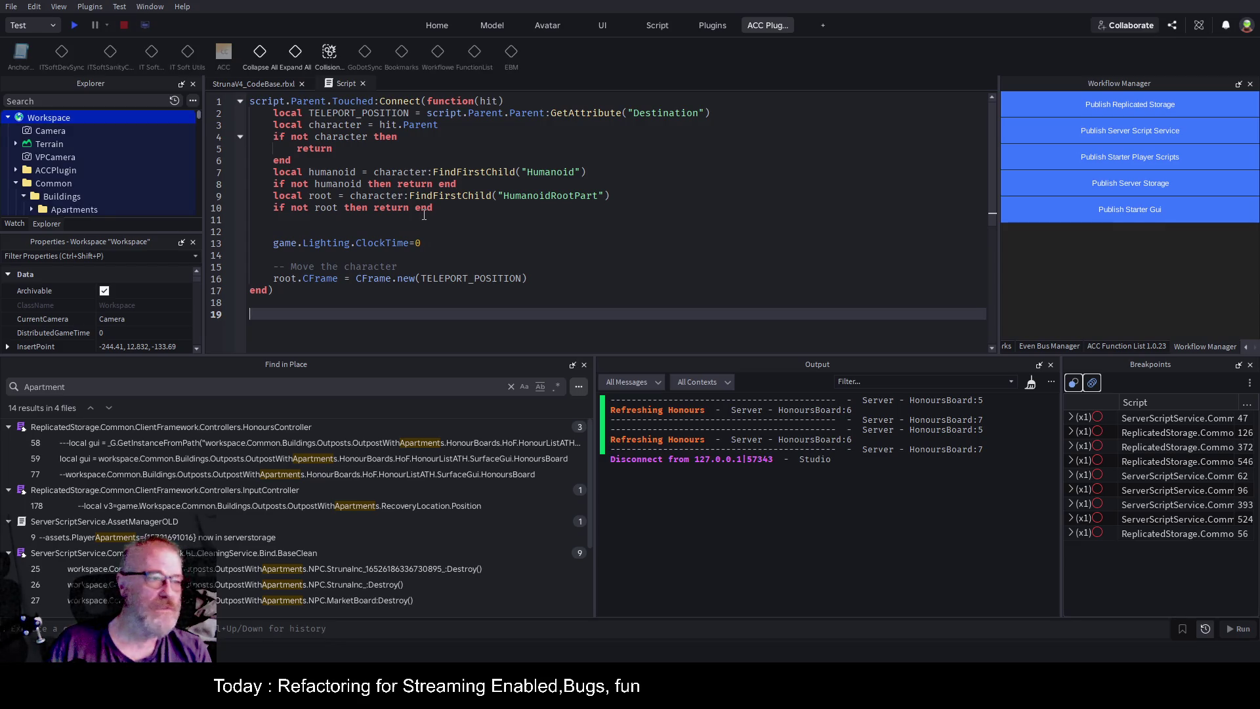
left_click(262, 81)
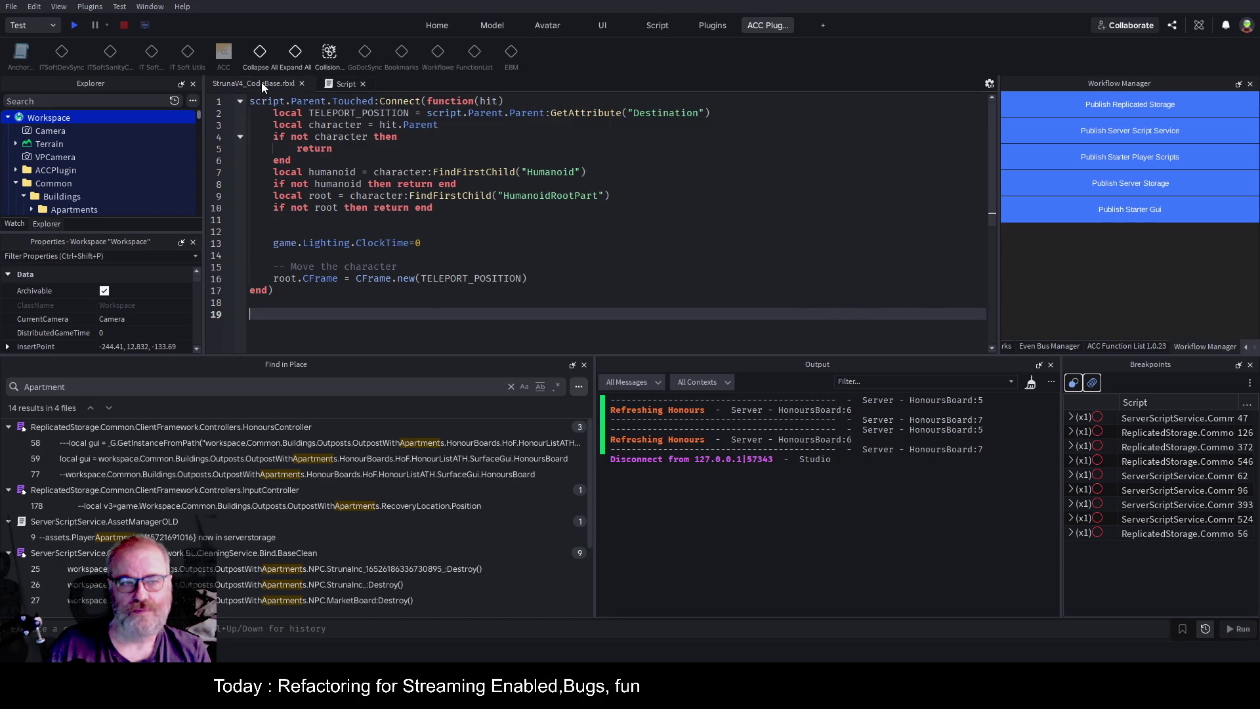
key("w")
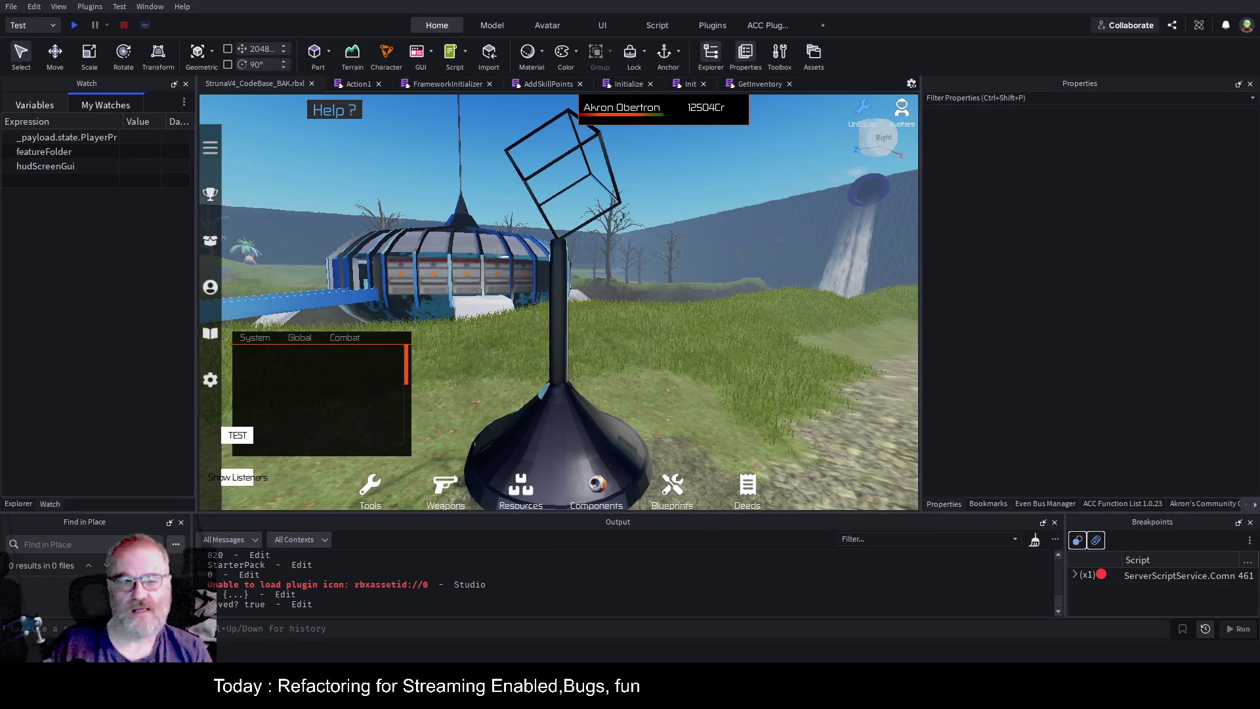
key("a")
key("a")
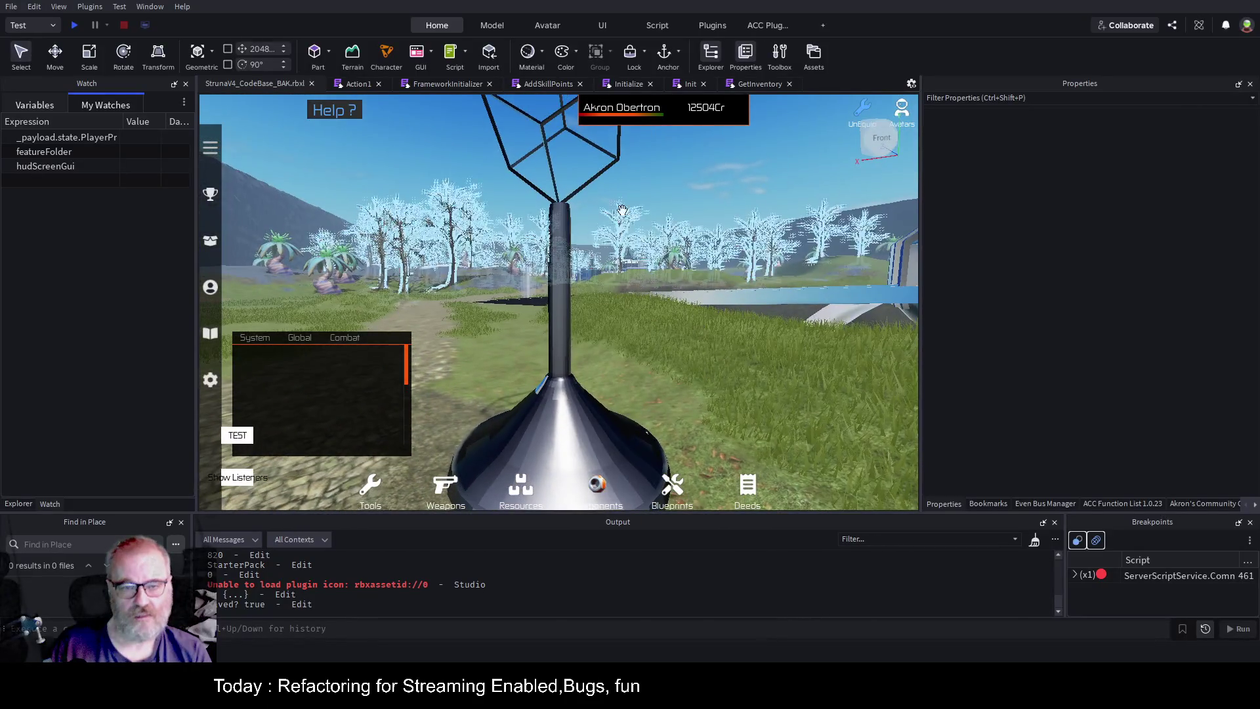
key("d")
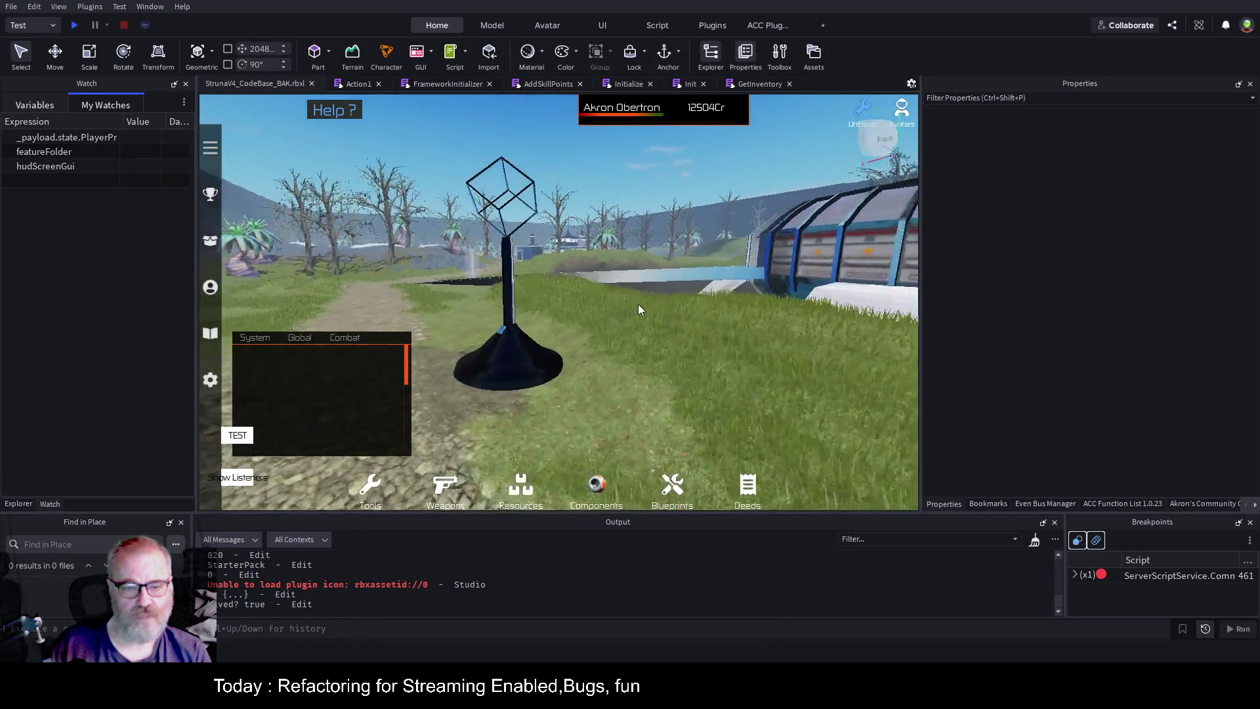
key("w")
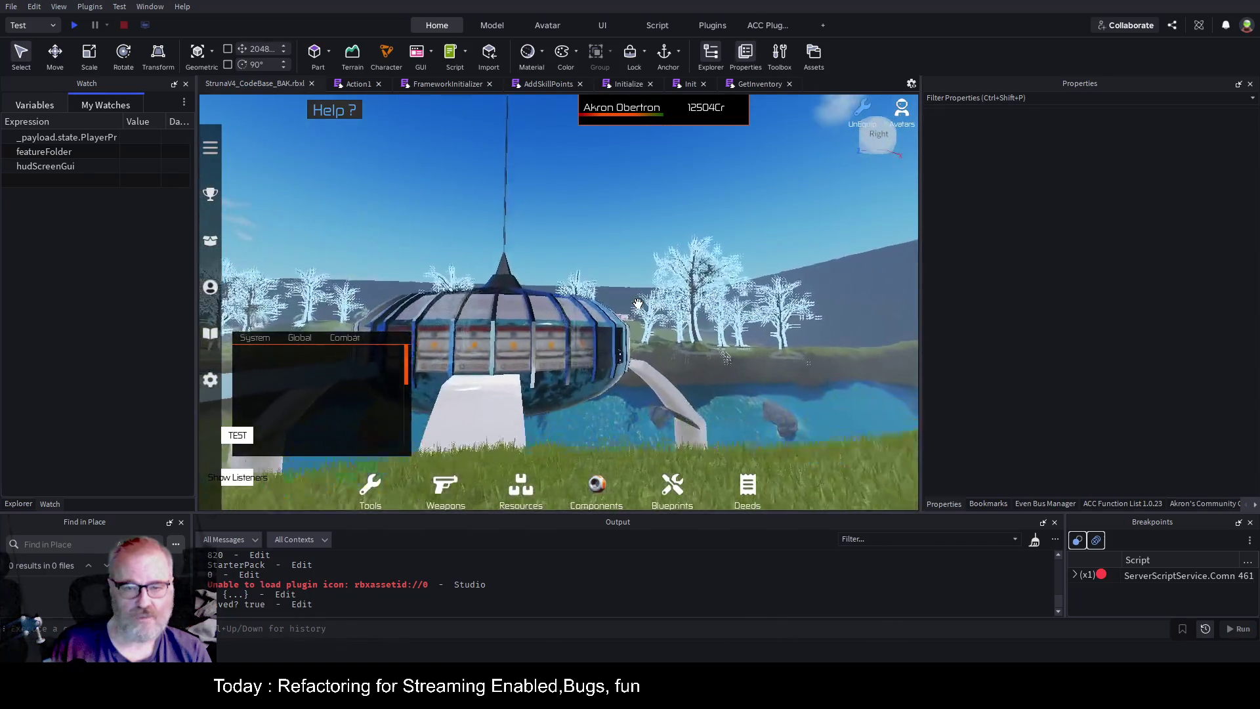
key("a")
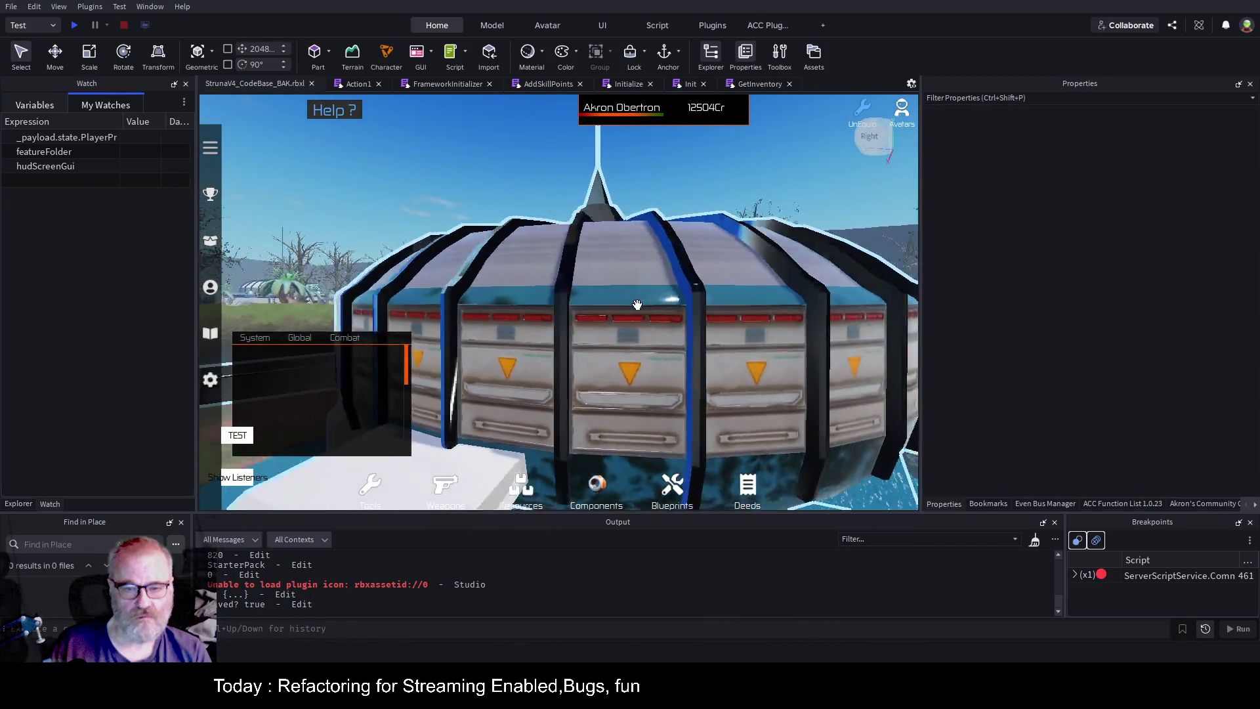
key("a")
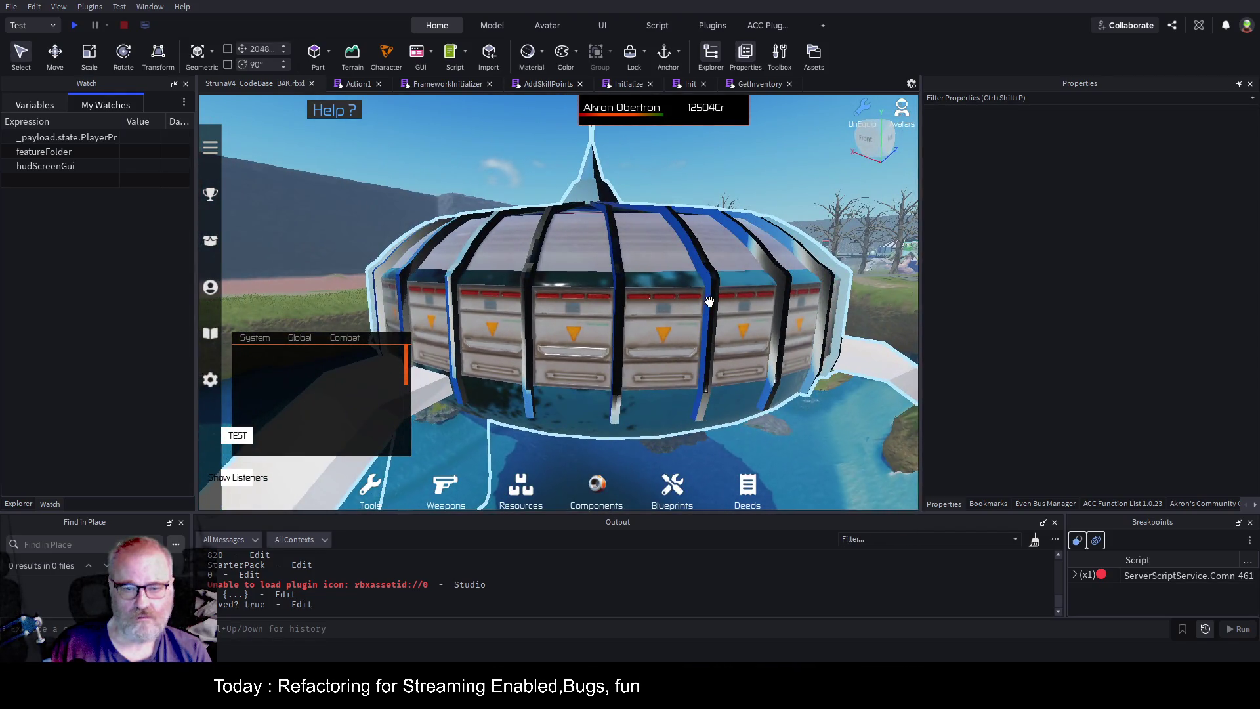
key("d")
key("w")
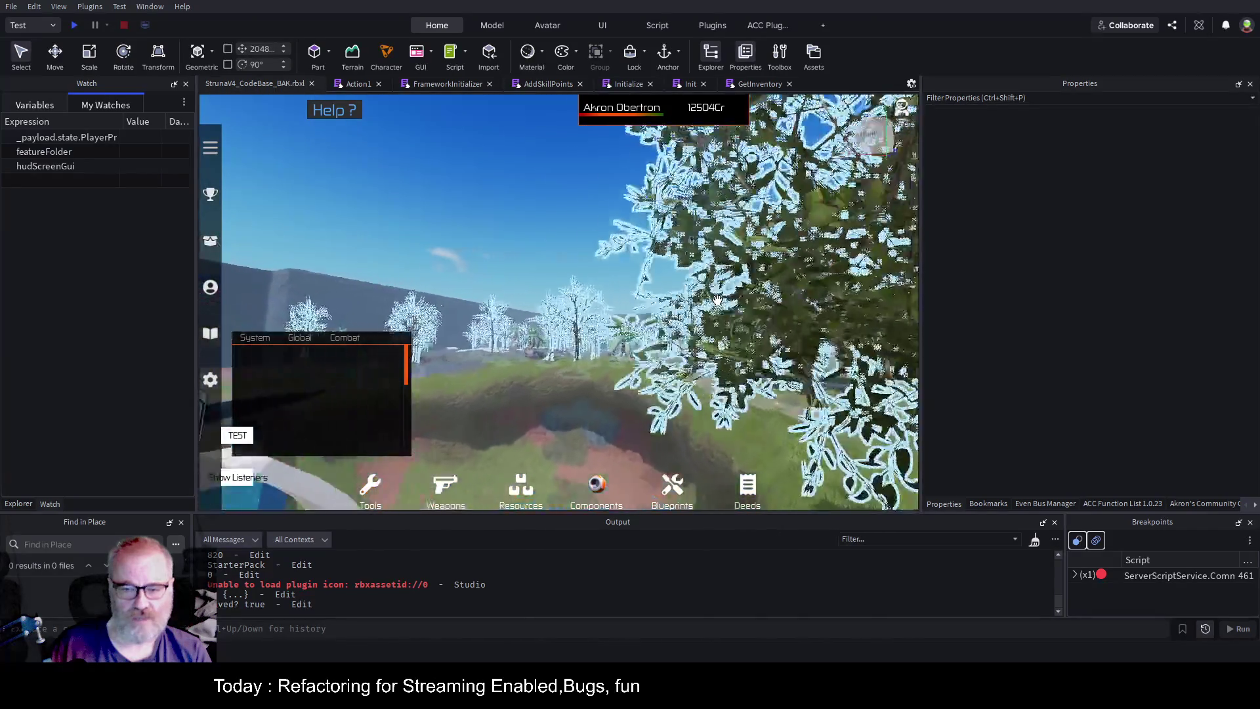
key("w")
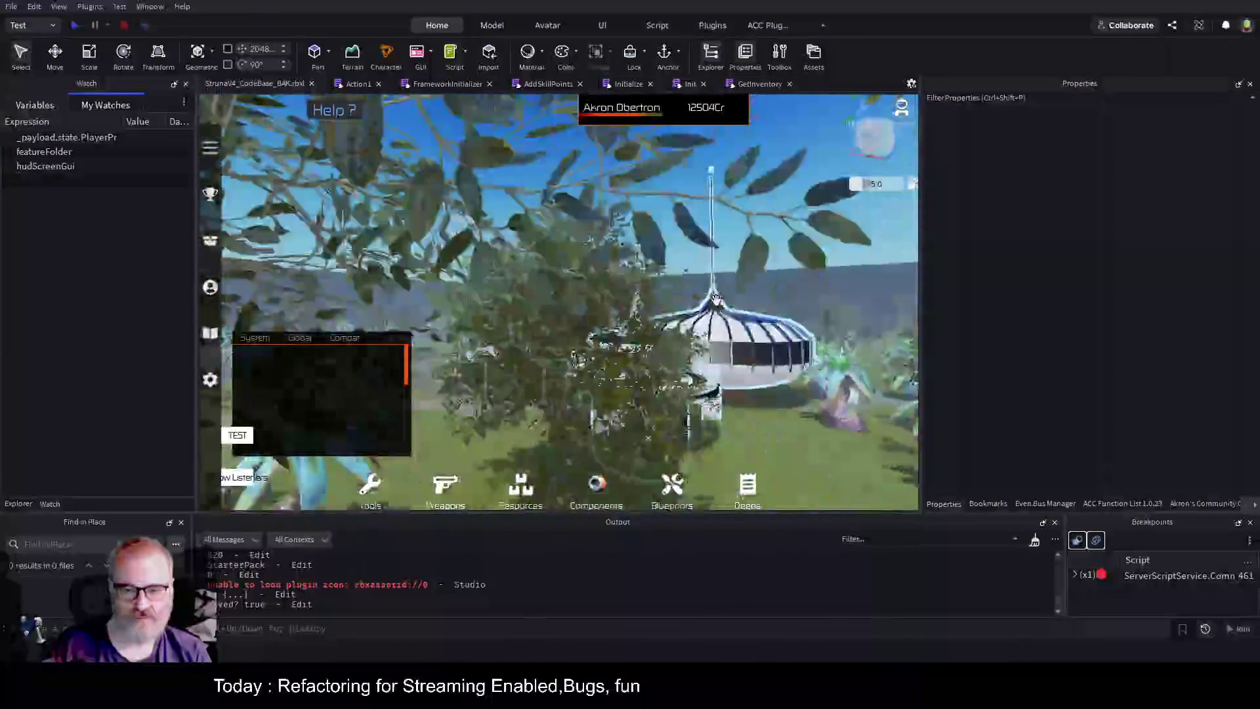
key("s")
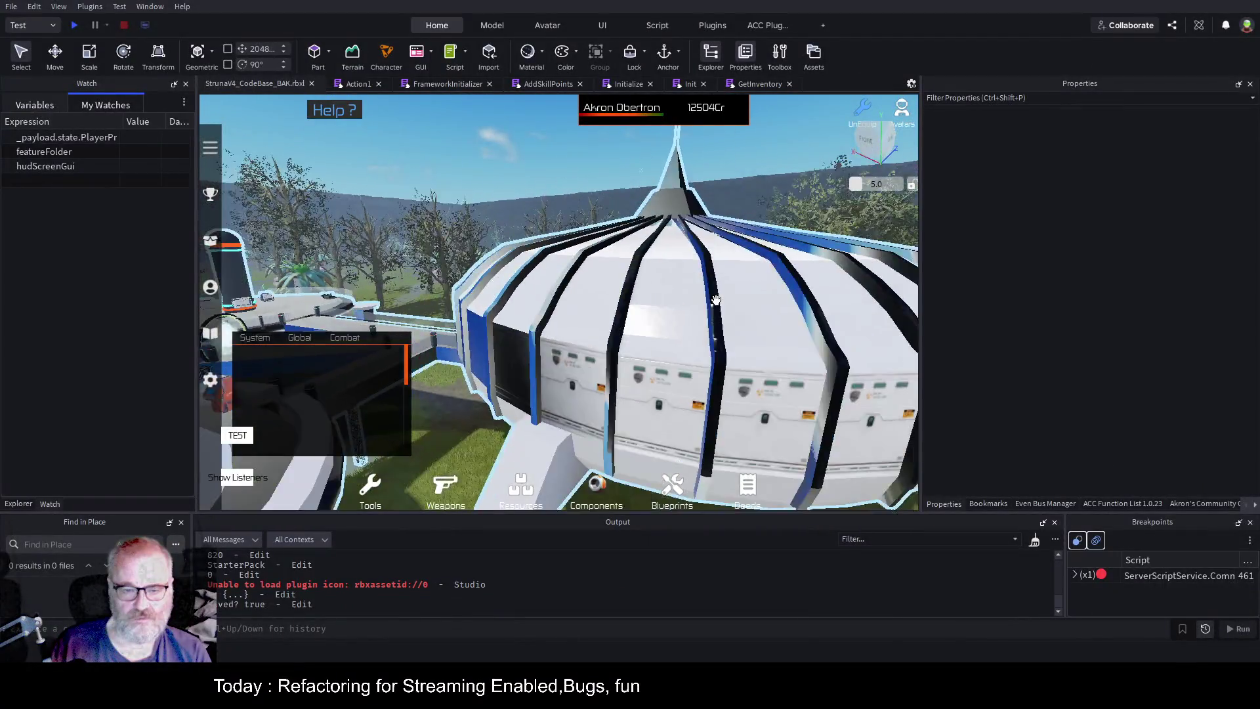
key("w")
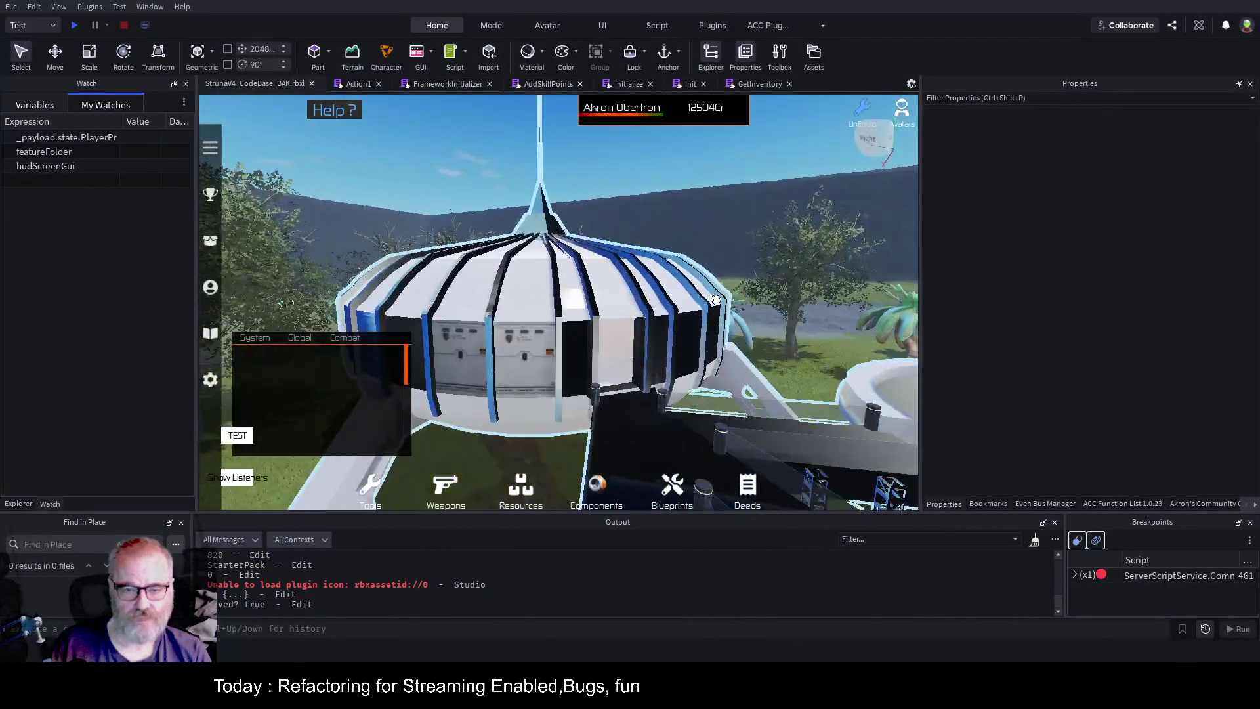
key("w")
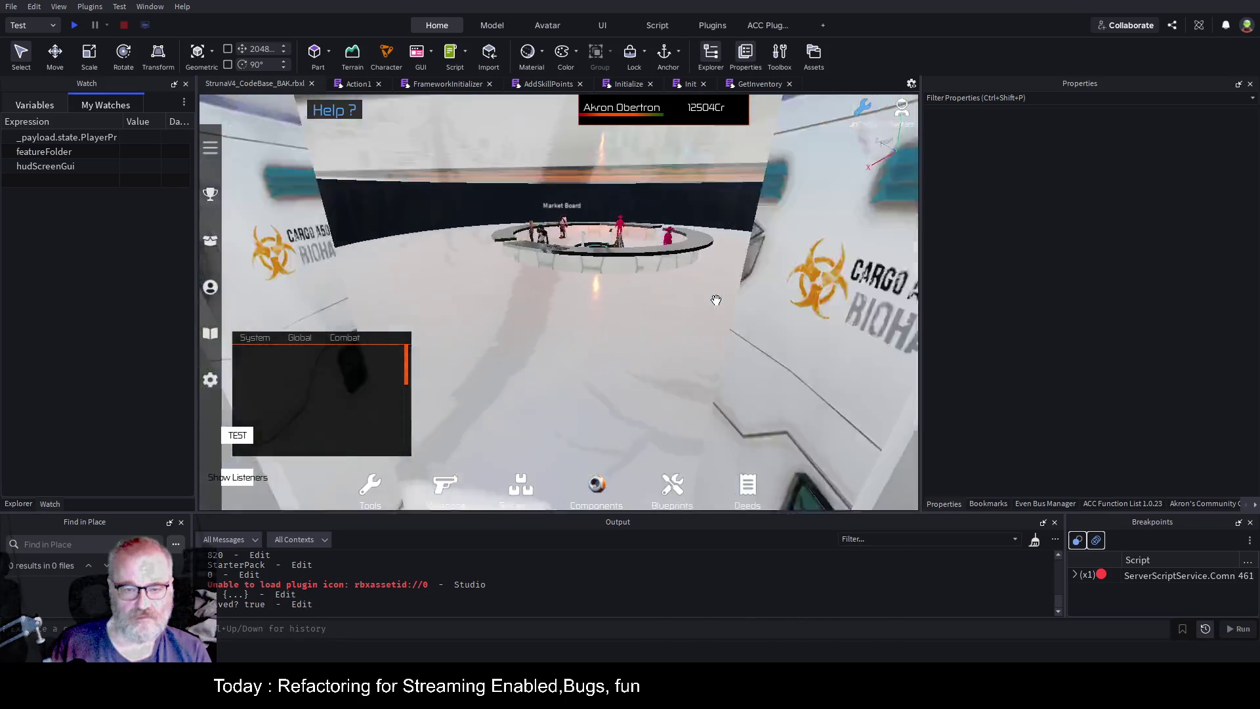
key("d")
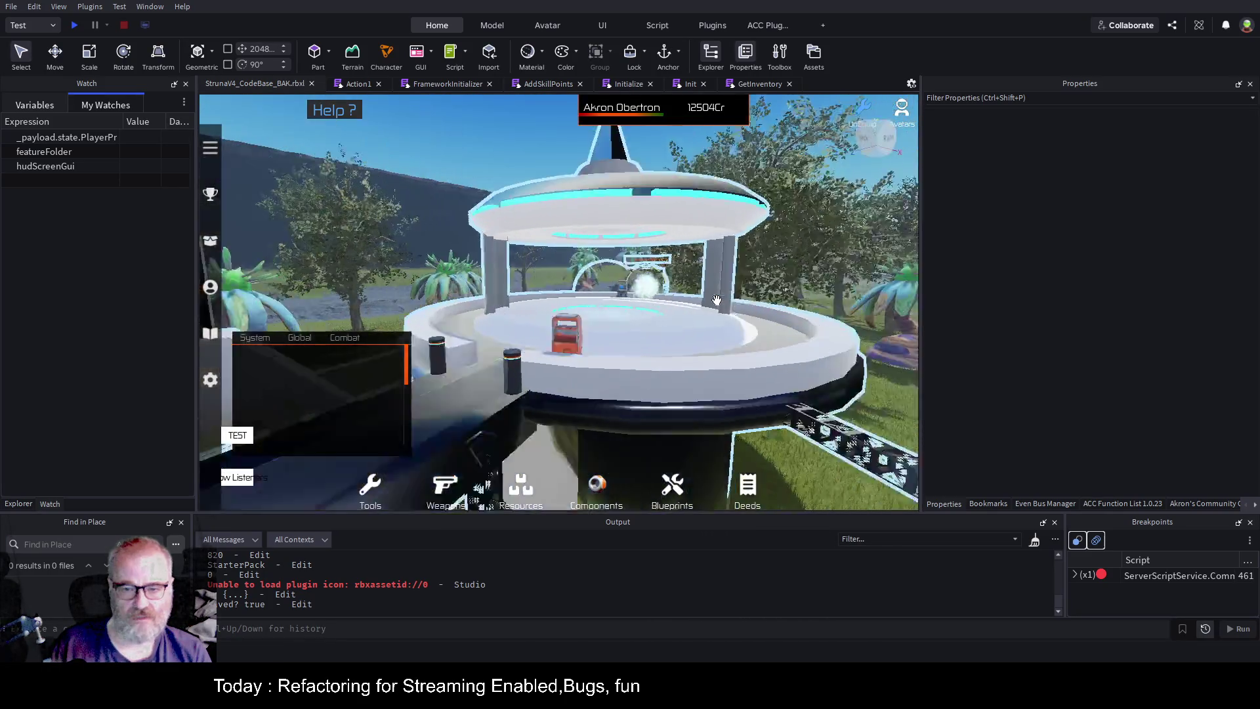
key("w")
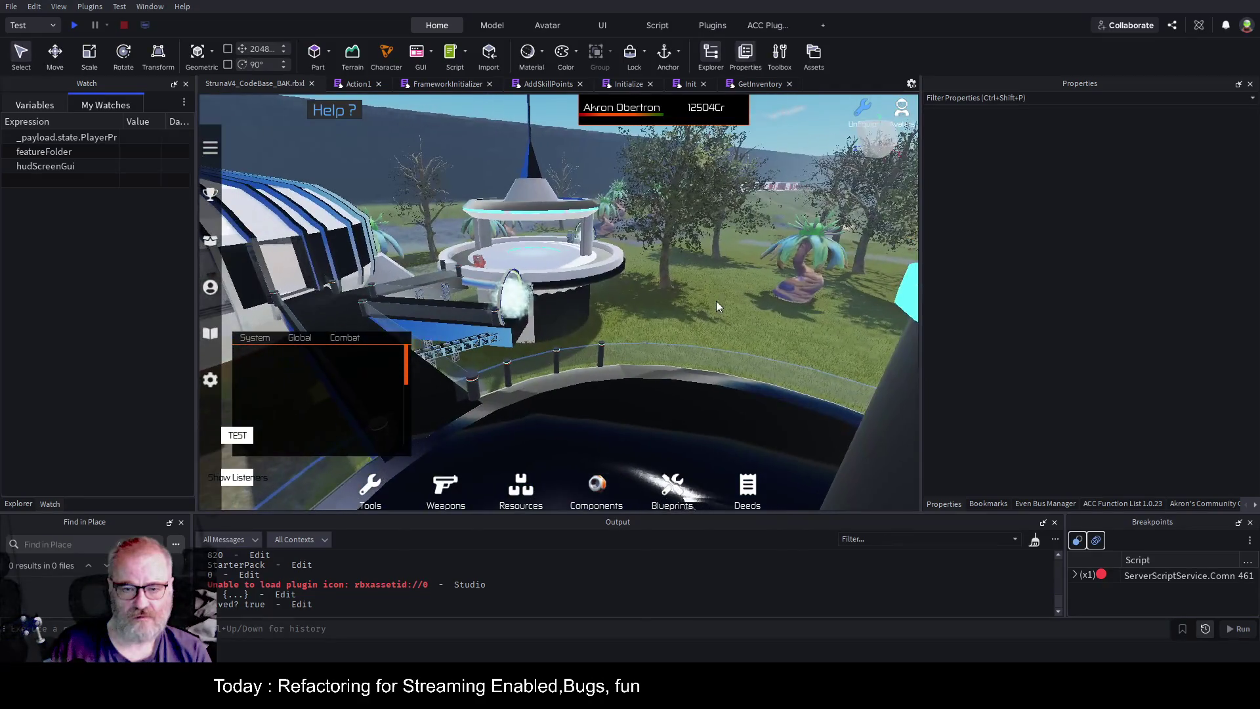
left_click(111, 545)
Search 'Apartme', widen the results, and open BL.Housing at the line 7 _Apartments declaration.
type("Apartments")
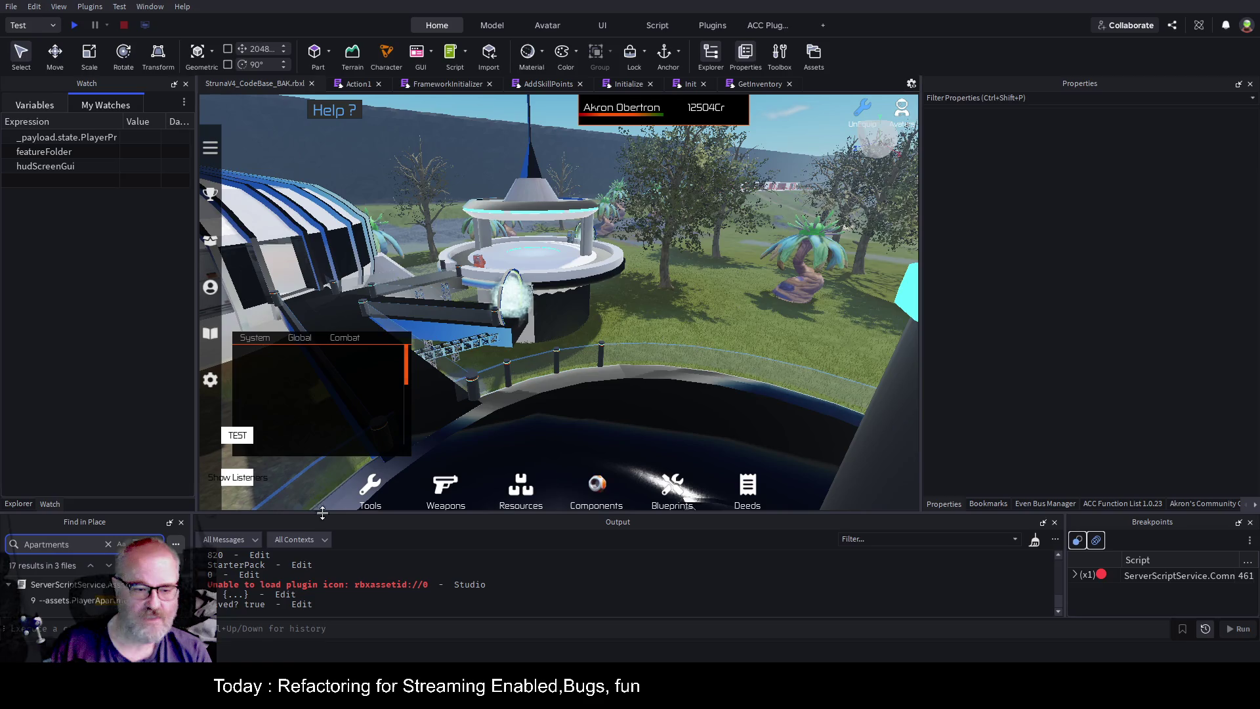
mouse_move(326, 512)
left_mouse_down()
mouse_move(381, 361)
mouse_move(434, 274)
left_mouse_up()
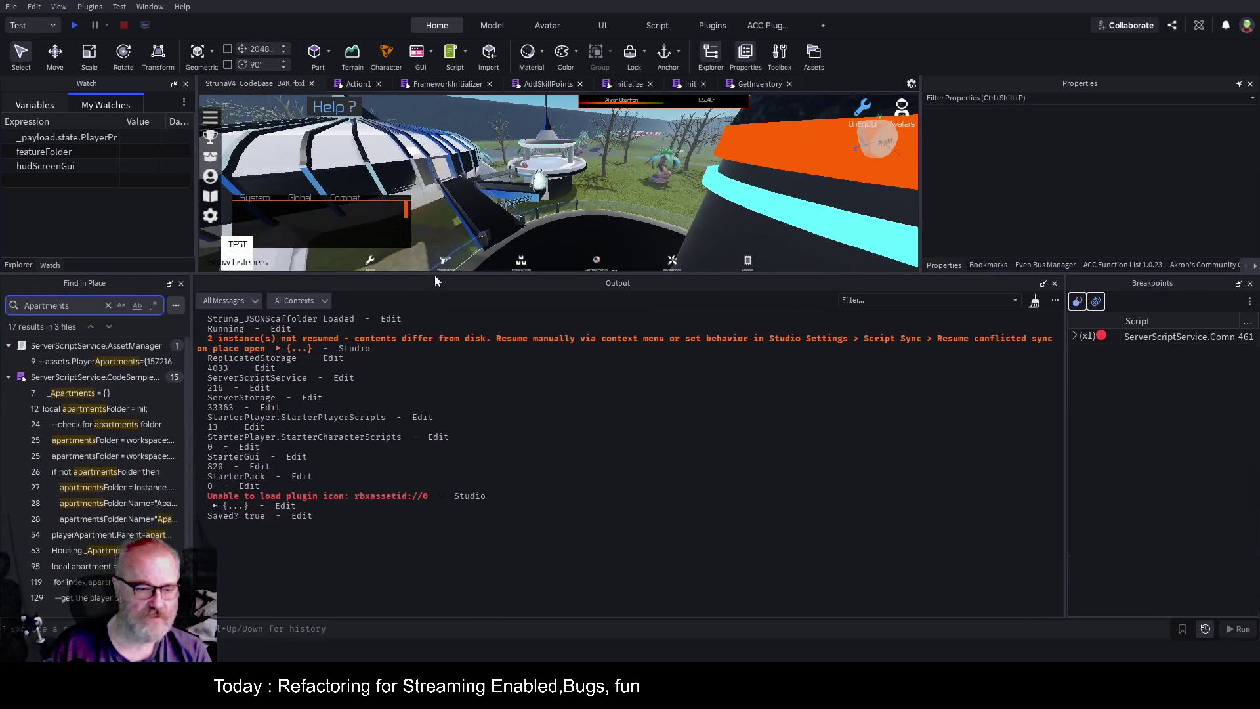
left_click_drag(196, 370, 663, 370)
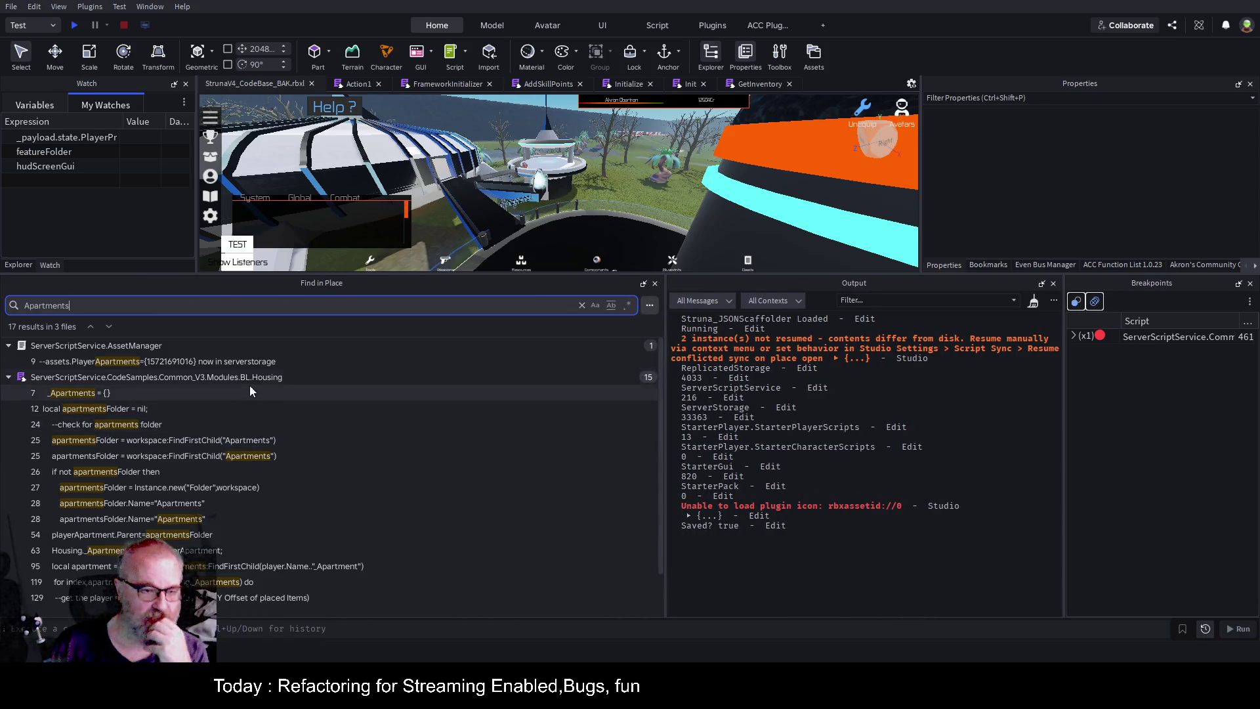
left_click(191, 375)
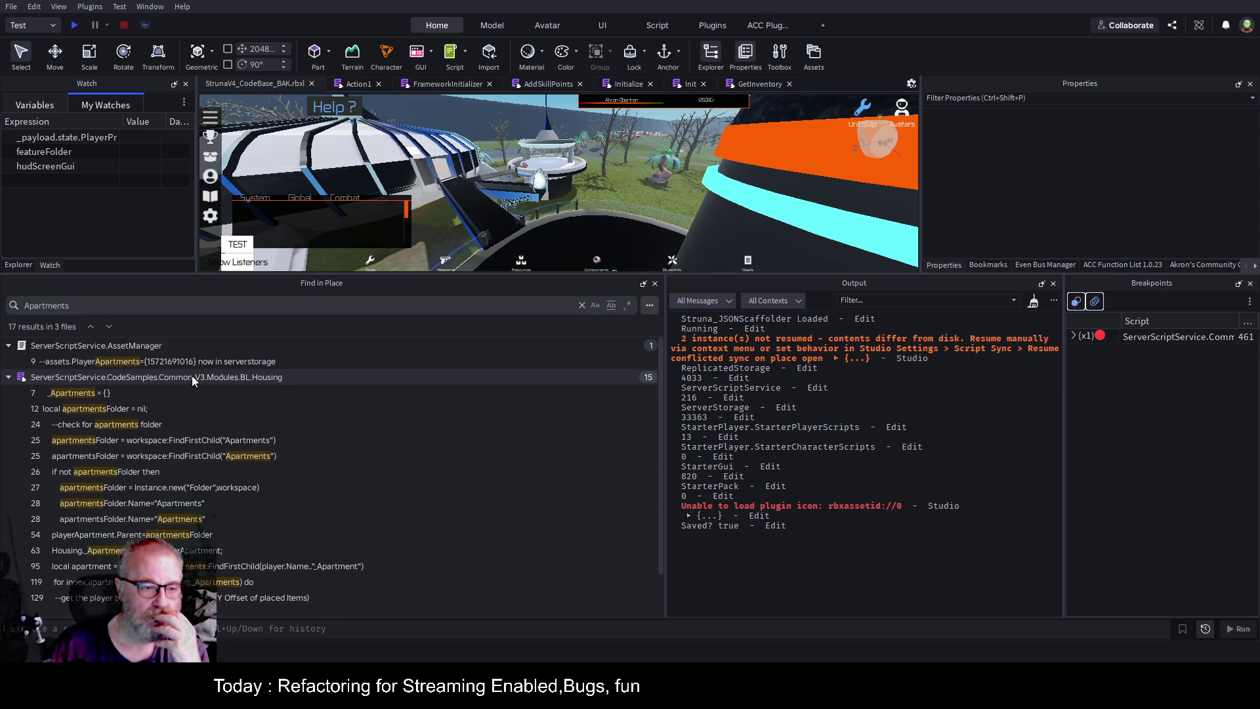
left_click(9, 377)
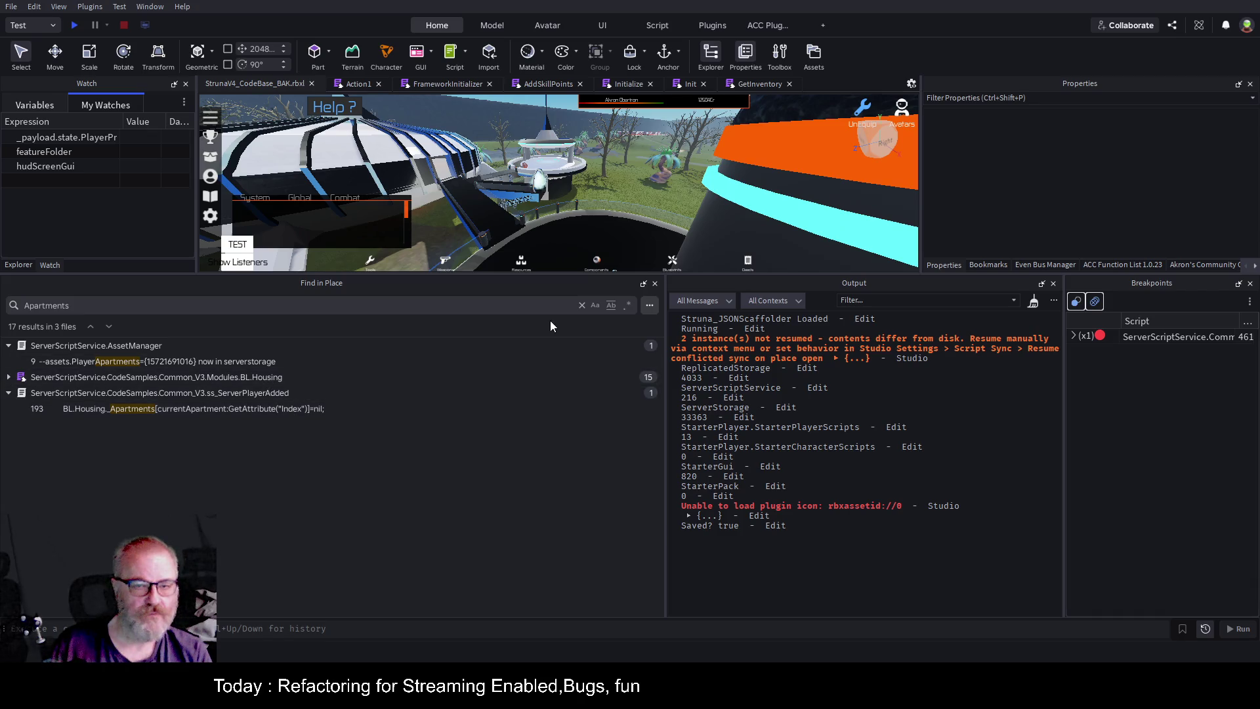
left_click(9, 377)
left_click(90, 394)
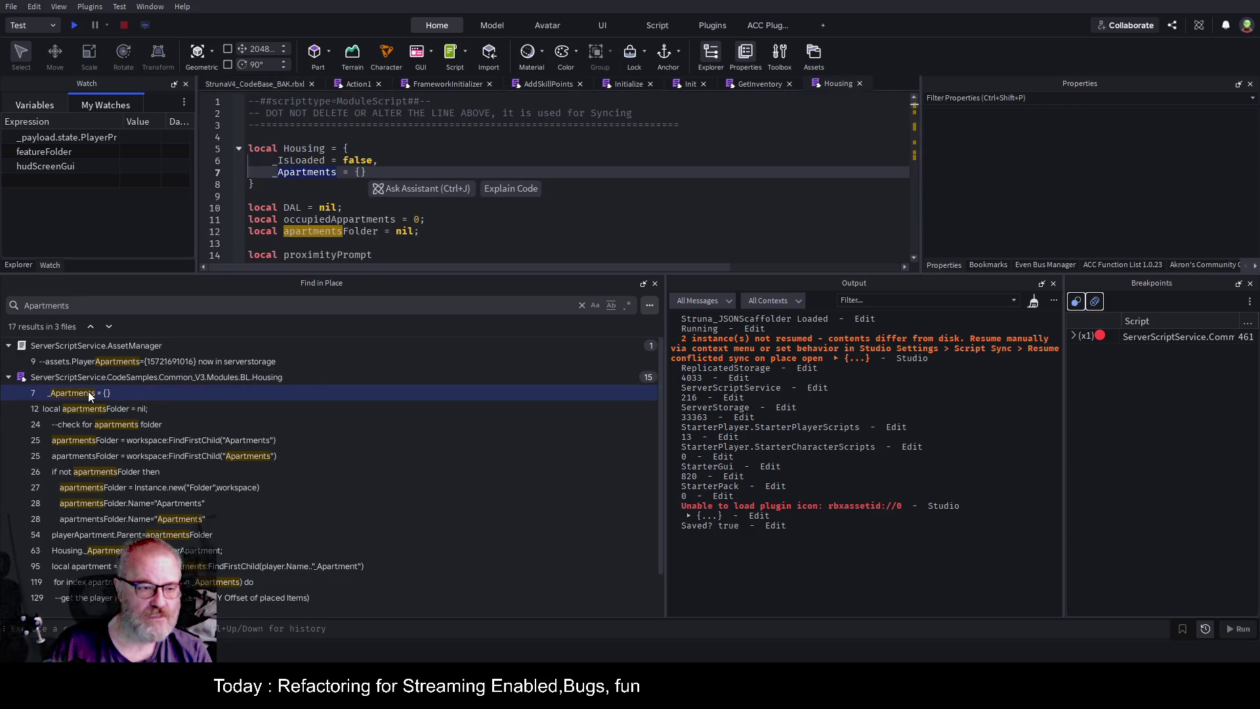
Review the whole Housing module, then open ss_ServerPlayerAdded at the line 193 onPlayerLeft match.
left_click(765, 161)
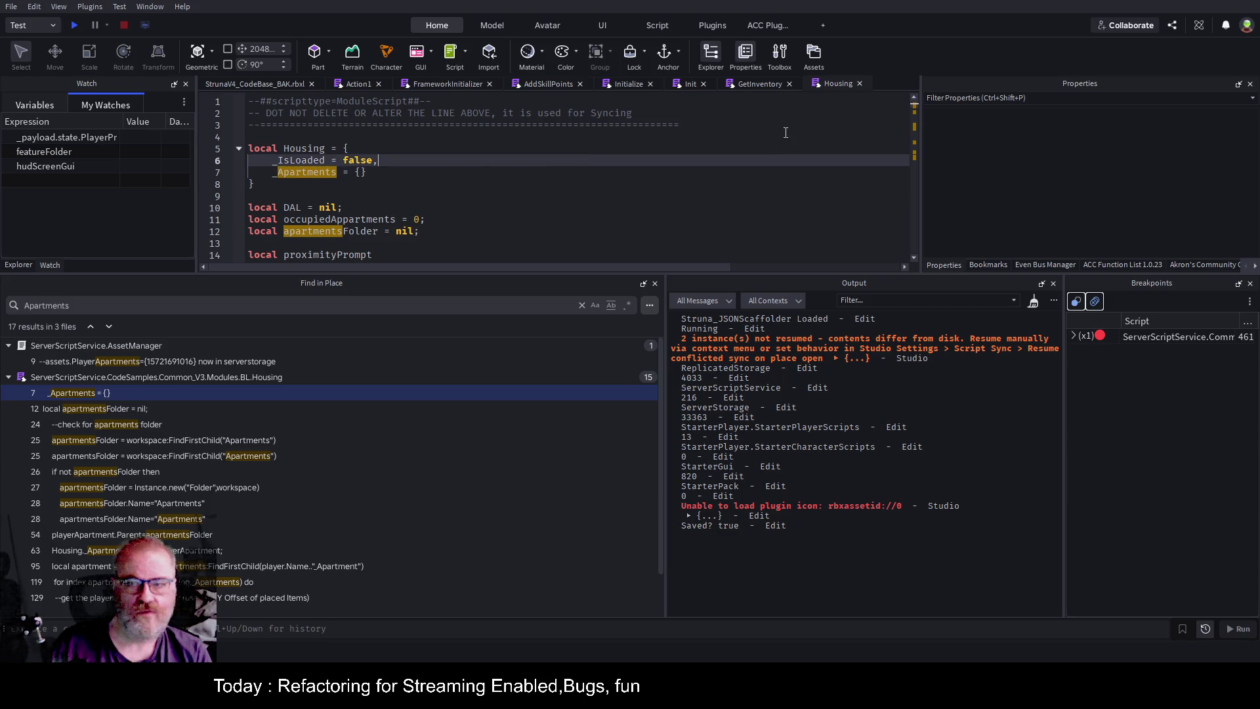
left_click(594, 192)
key("ctrl+a")
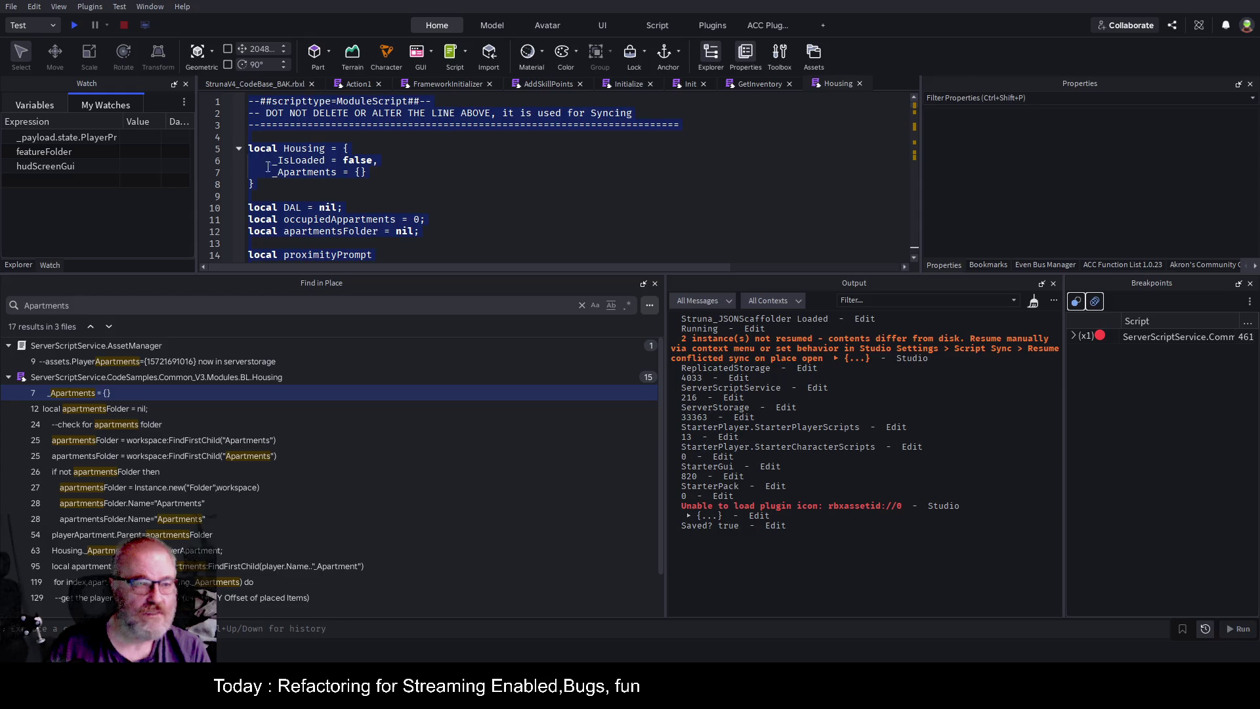
left_click(9, 377)
left_click(231, 411)
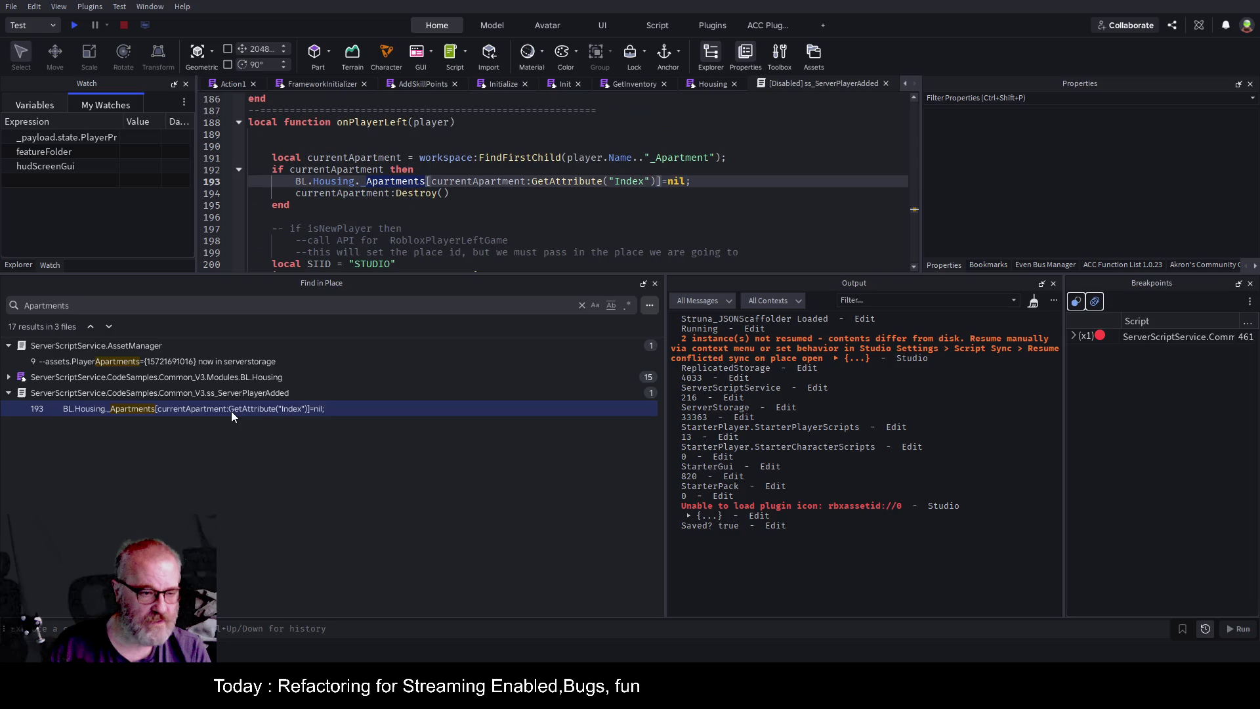
Select the apartment cleanup lines 190–195 in onPlayerLeft.
left_click(497, 201)
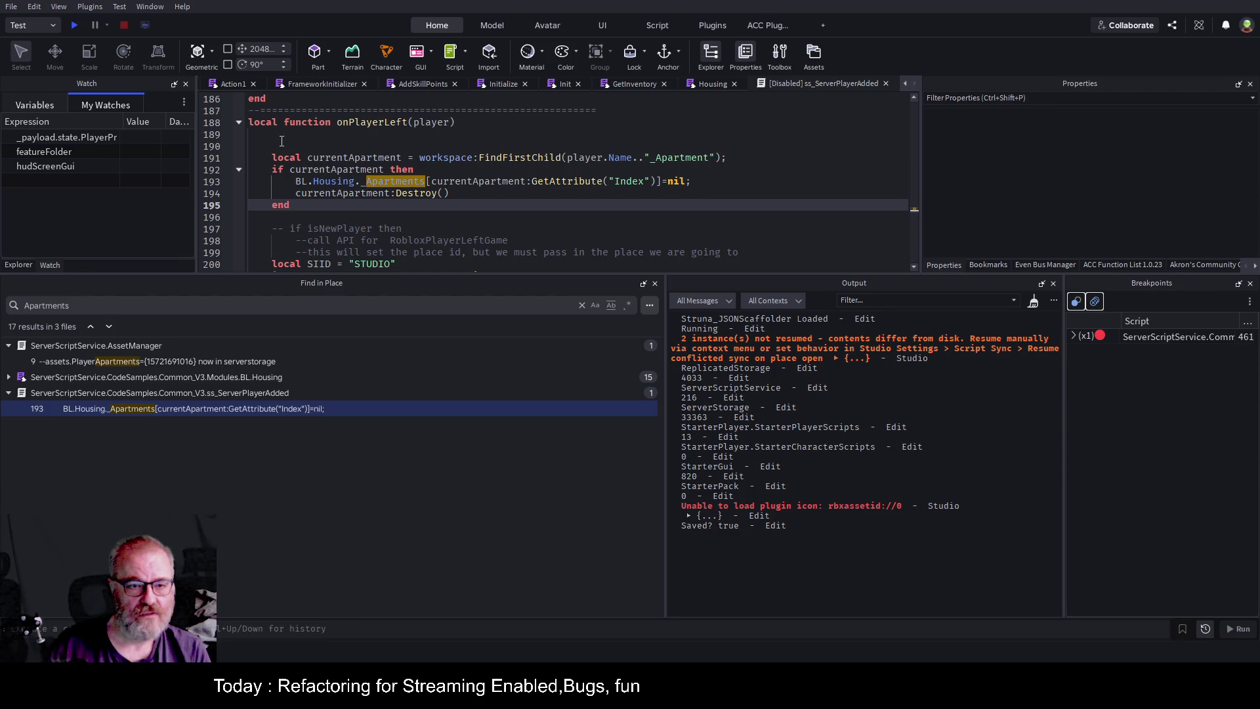
left_click_drag(282, 142, 595, 217)
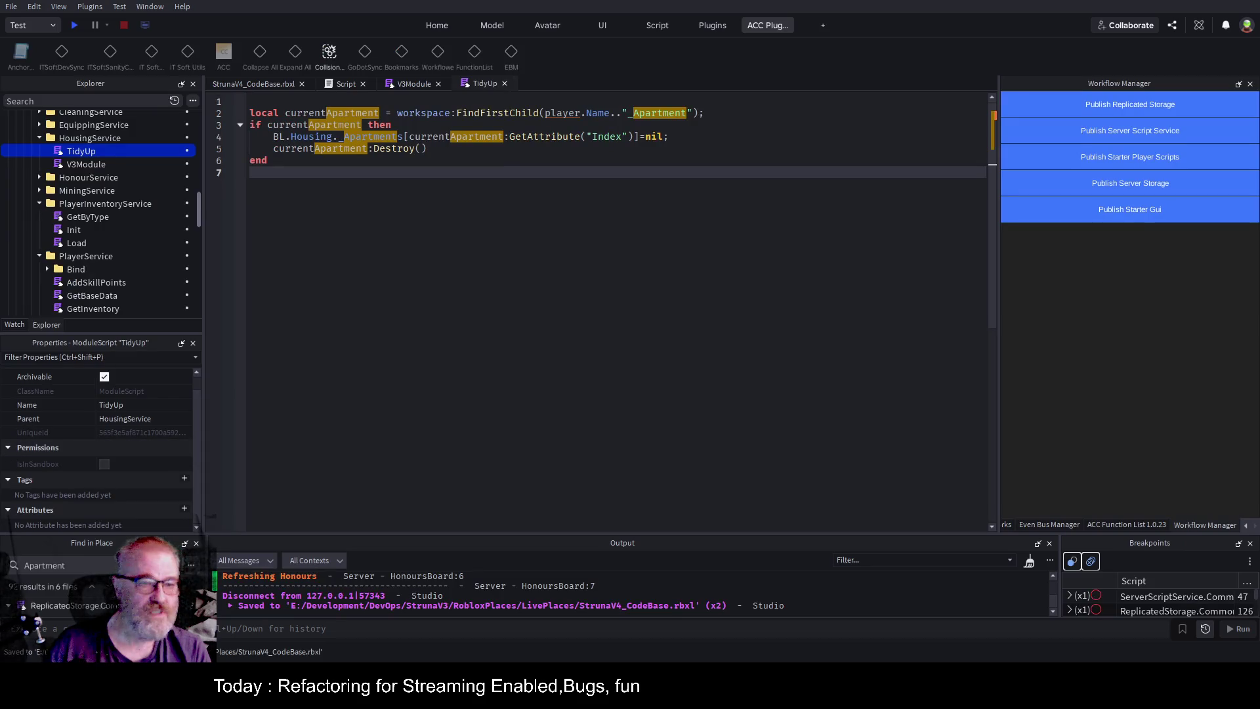
Glance at V3Module, scroll through the TidyUp cleanup code, then focus the Explorer search box.
double_click(92, 163)
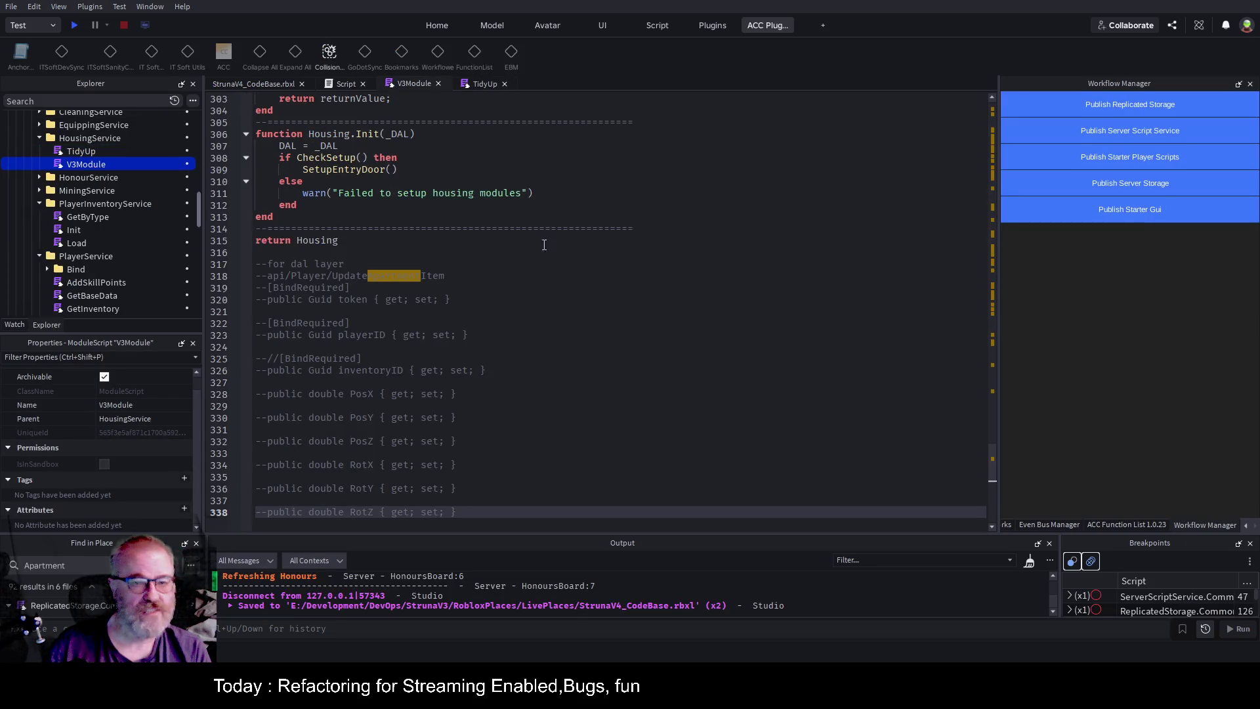
double_click(72, 149)
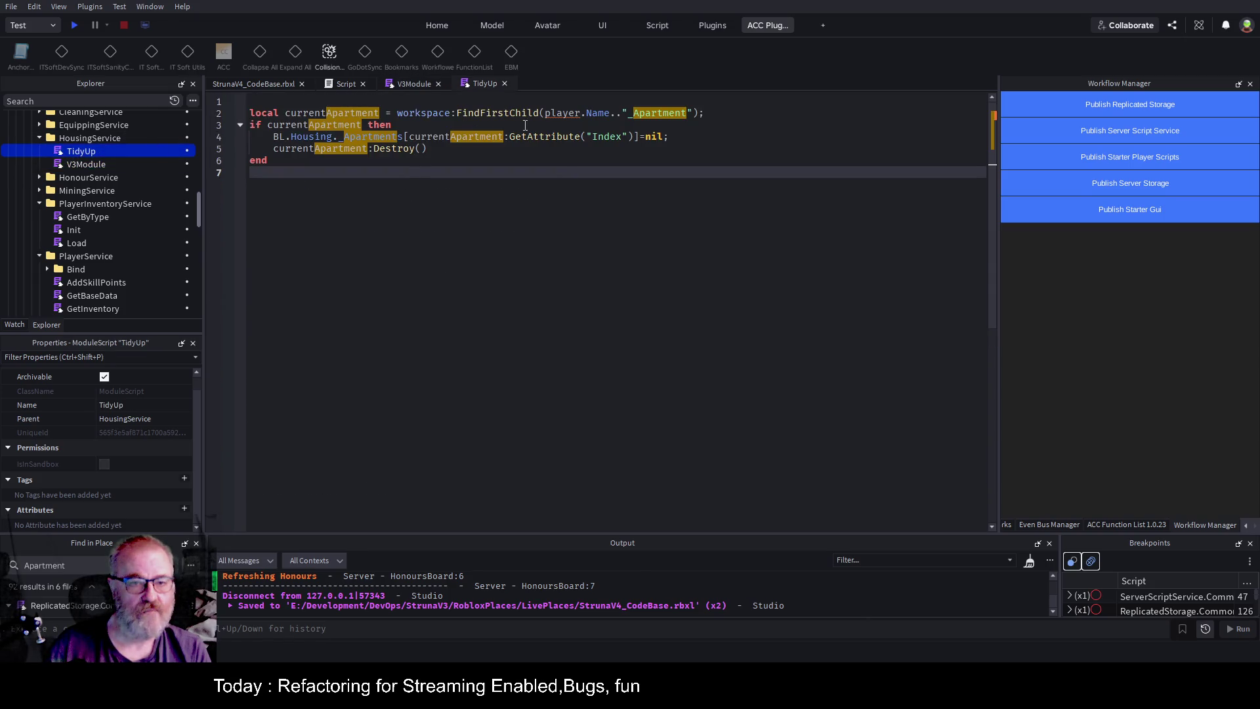
left_click(341, 103)
scroll(120, 204, "down", 5)
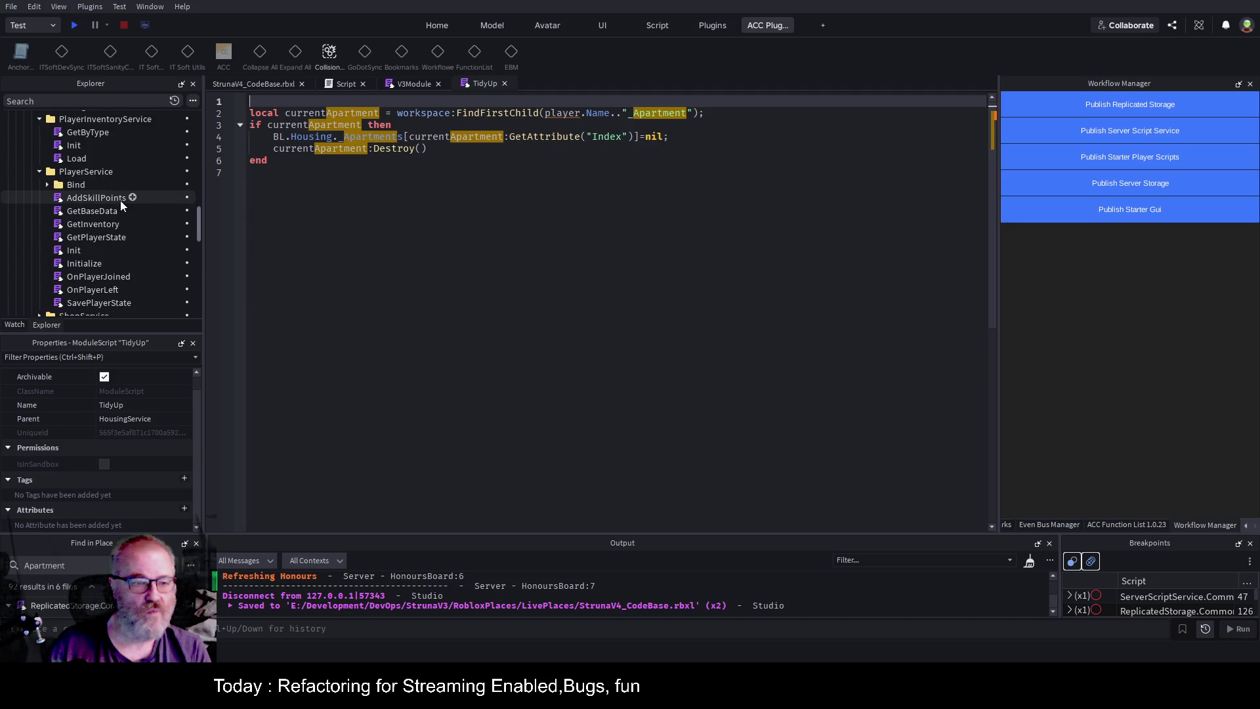
scroll(121, 206, "down", 3)
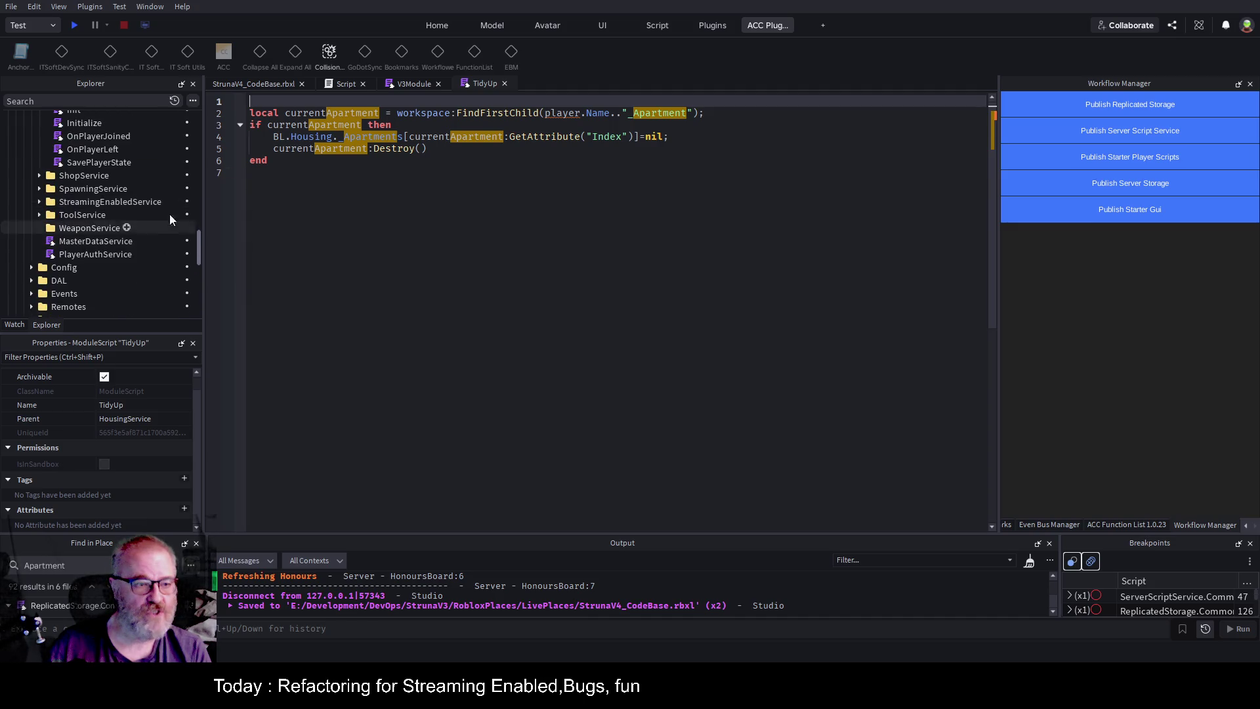
scroll(109, 236, "down", 10)
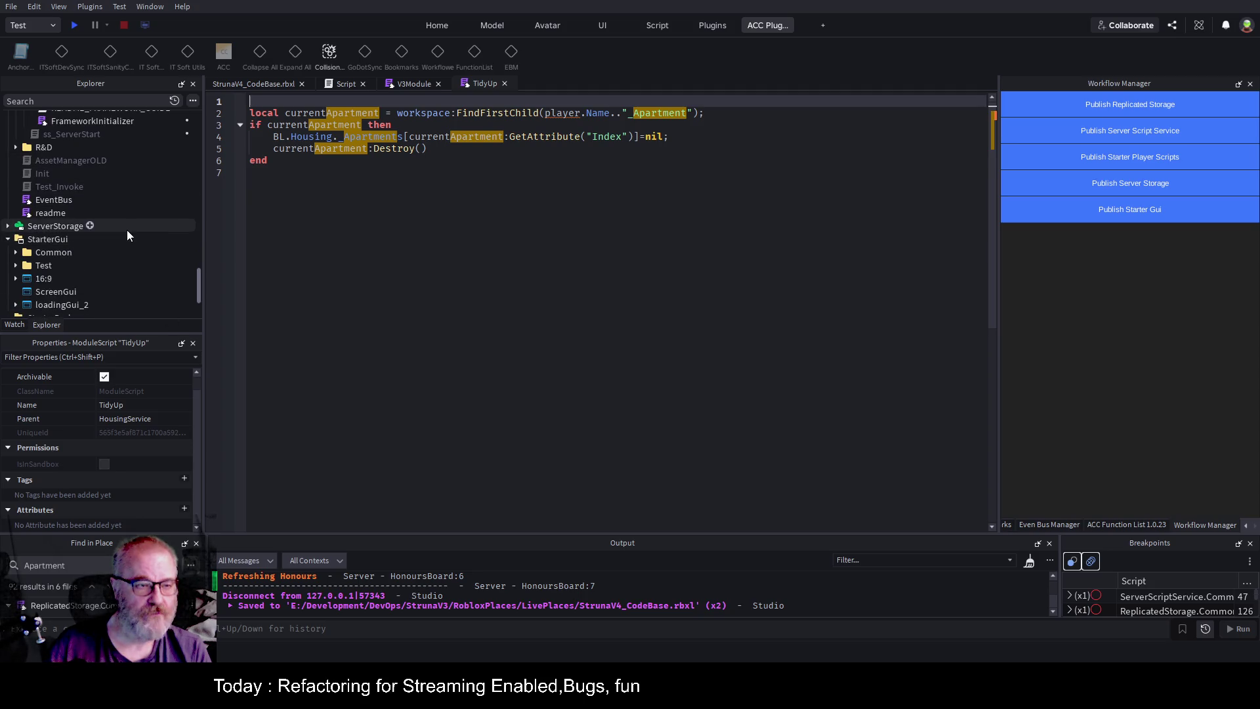
scroll(127, 229, "up", 3)
scroll(128, 229, "up", 3)
scroll(127, 230, "down", 6)
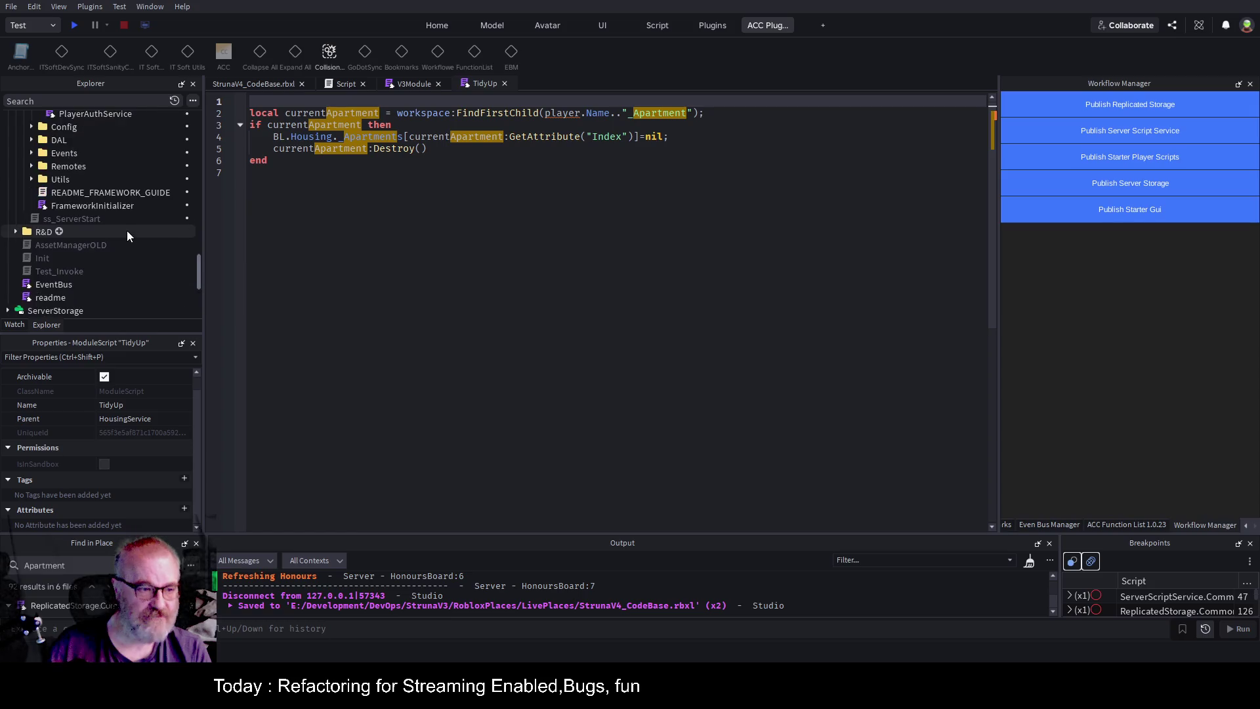
scroll(110, 234, "up", 1)
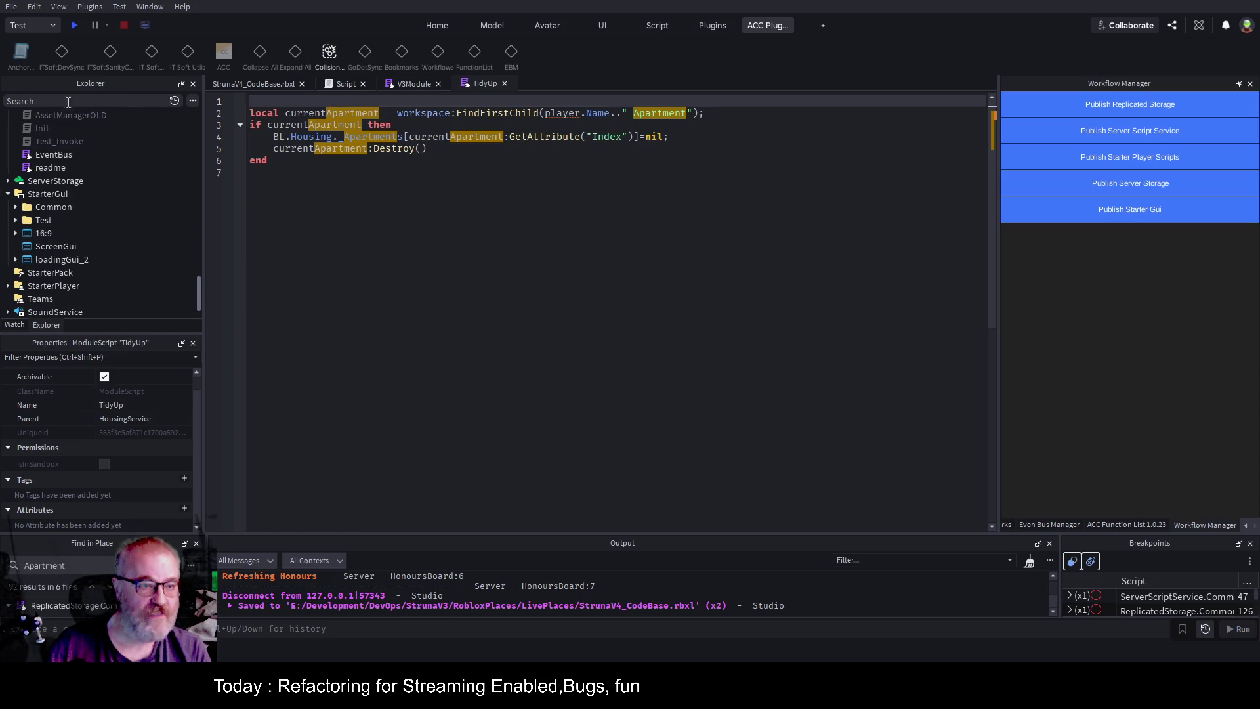
left_click(69, 102)
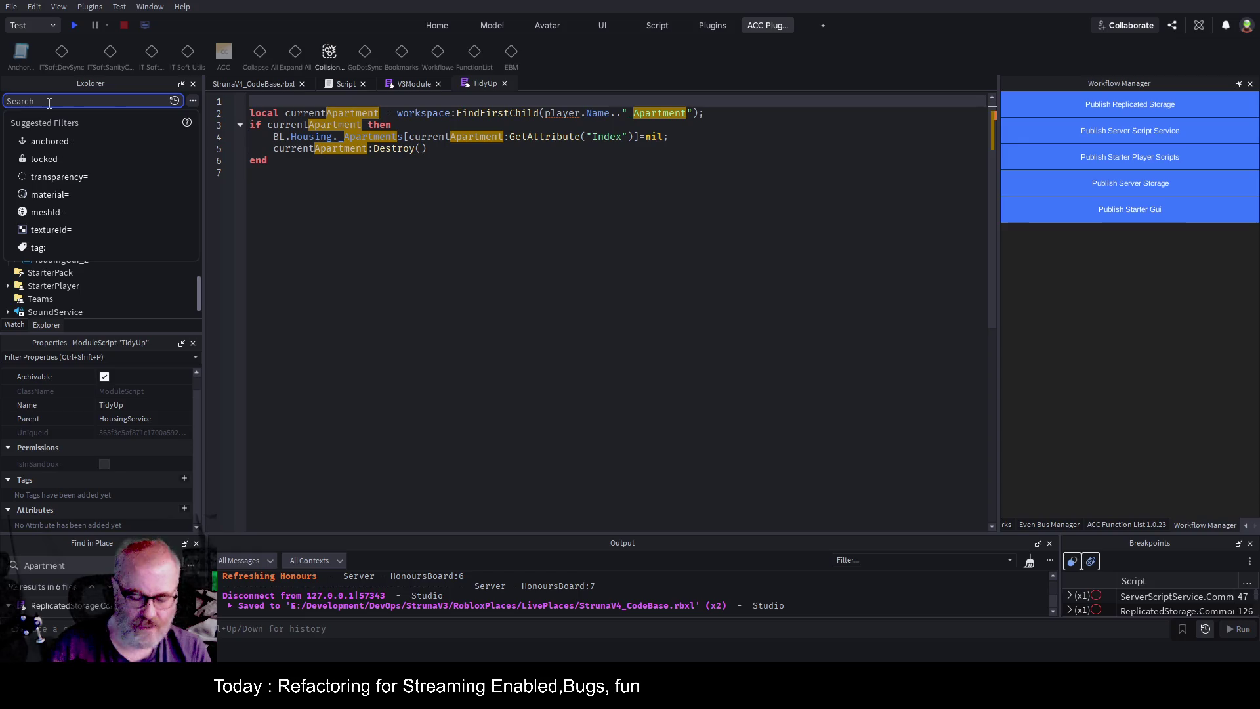
Find the OnPlayerLeft module with the Explorer search 'onpl' and open it near line 27.
type("onpl")
left_click(115, 212)
double_click(105, 212)
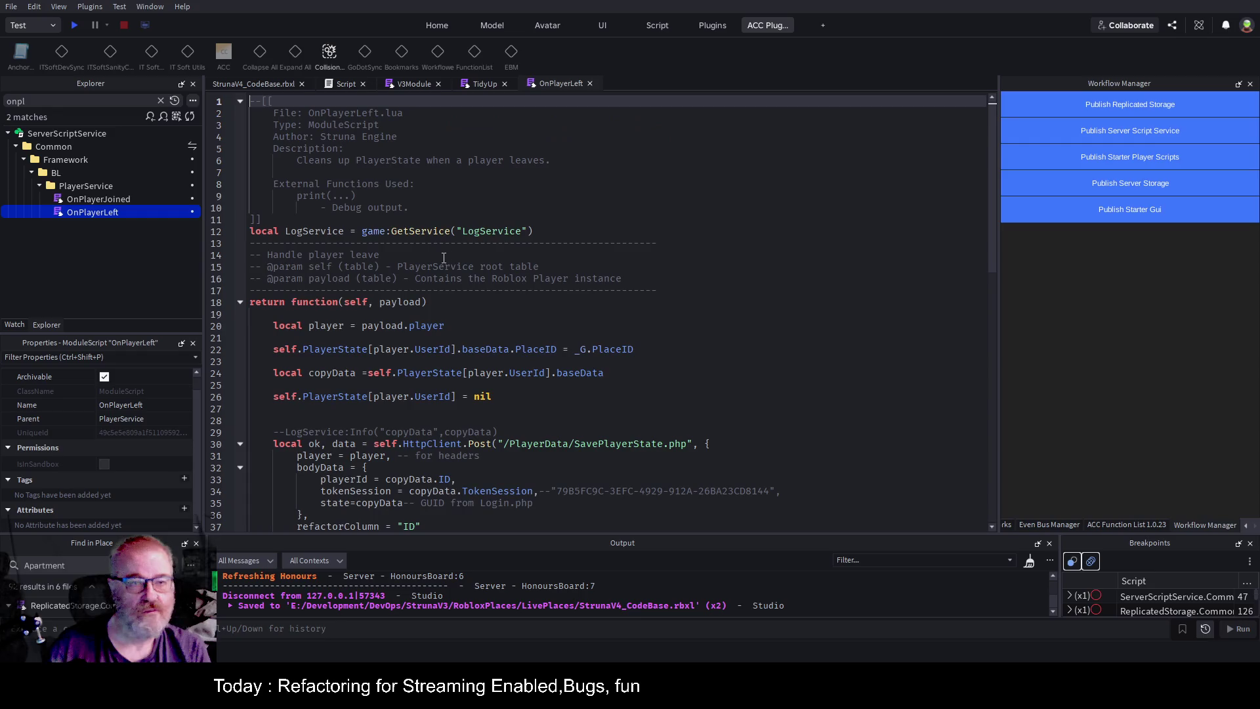
scroll(533, 324, "down", 3)
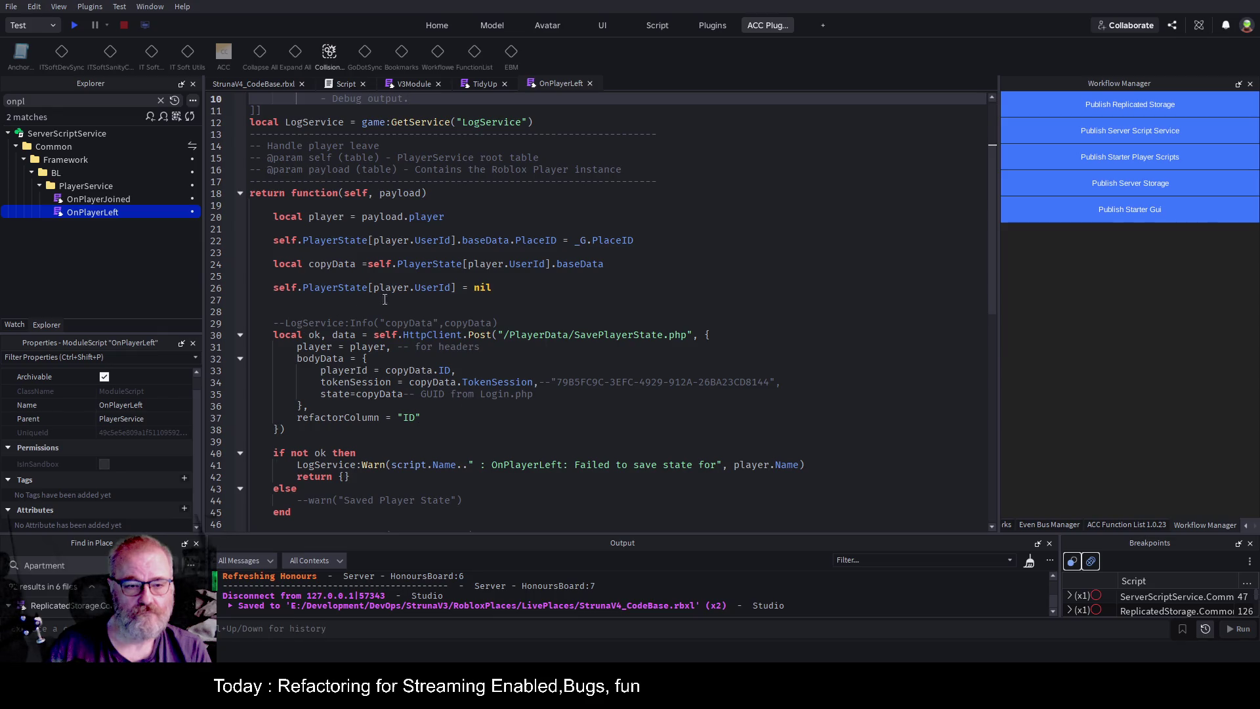
left_click(489, 302)
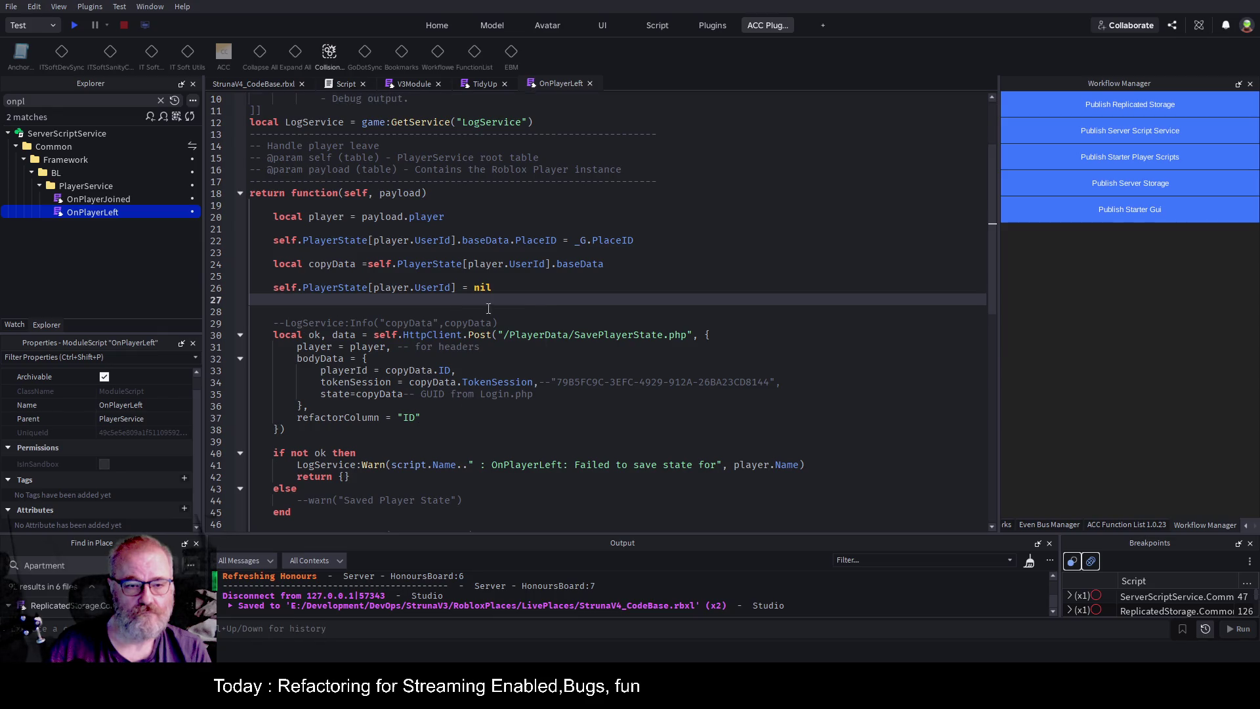
double_click(442, 289)
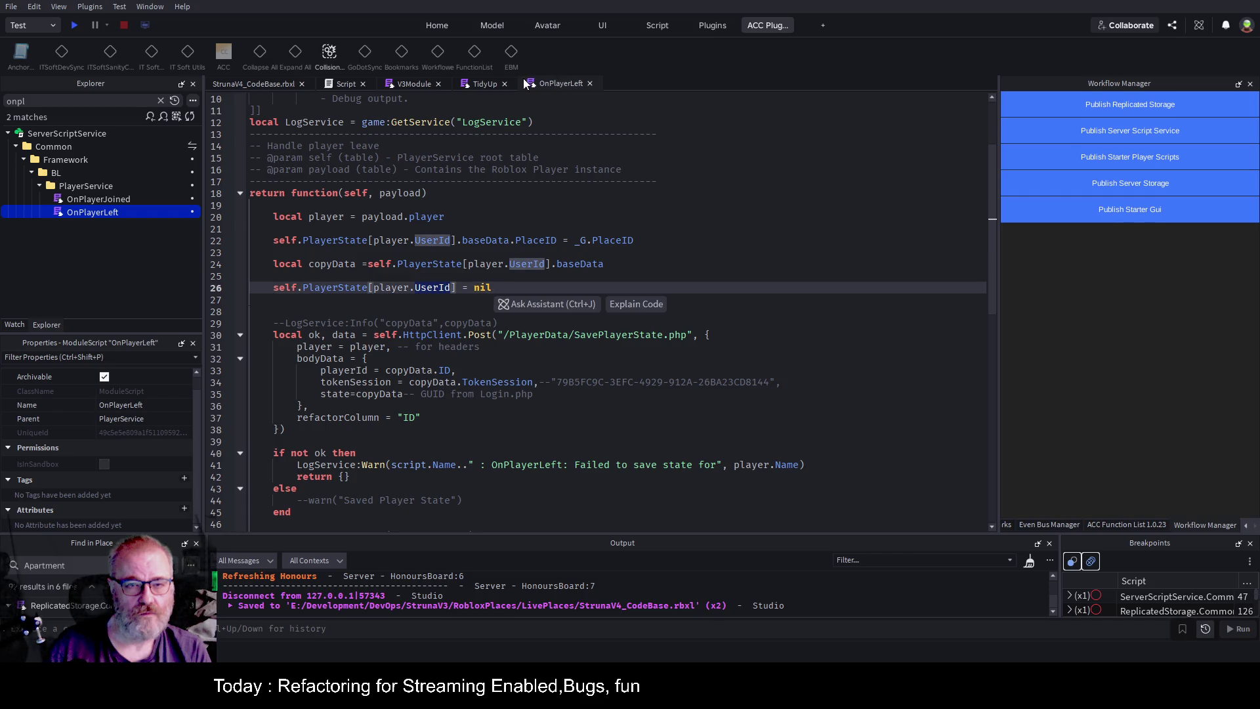
Copy all the TidyUp code and add a blank line after OnPlayerLeft's PlayerState reset.
left_click(485, 84)
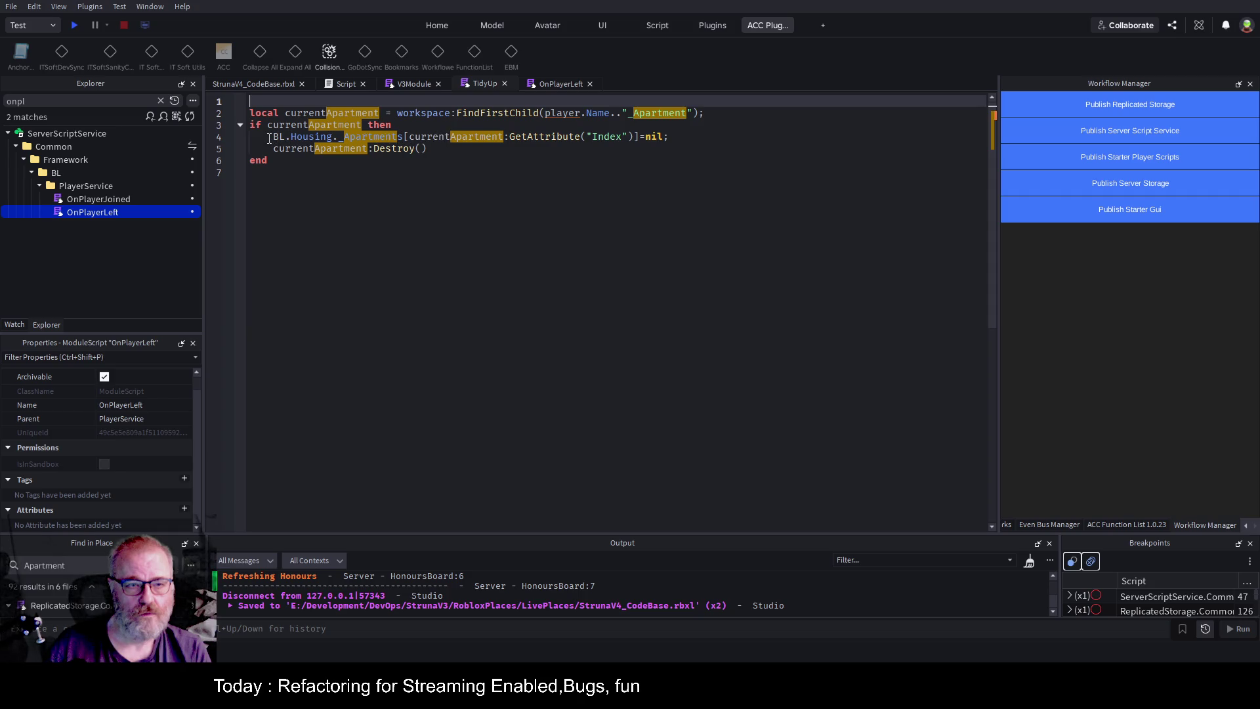
key("ctrl+a")
key("ctrl+c")
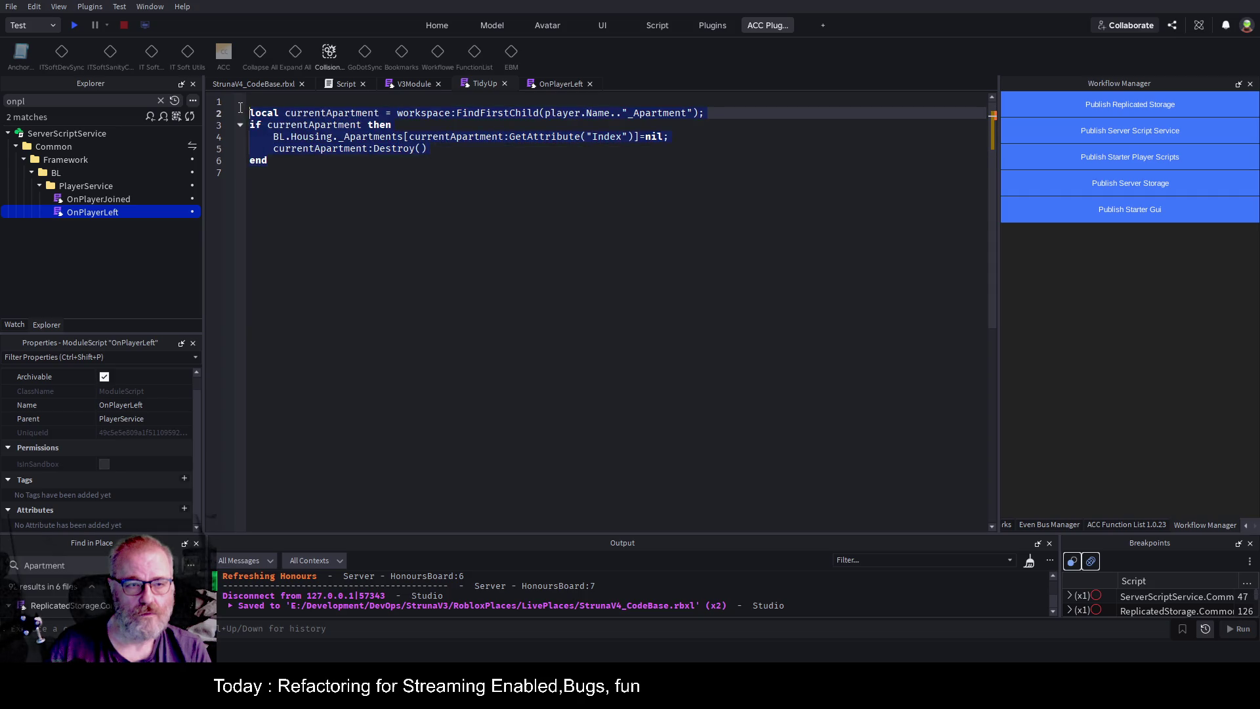
left_click(553, 83)
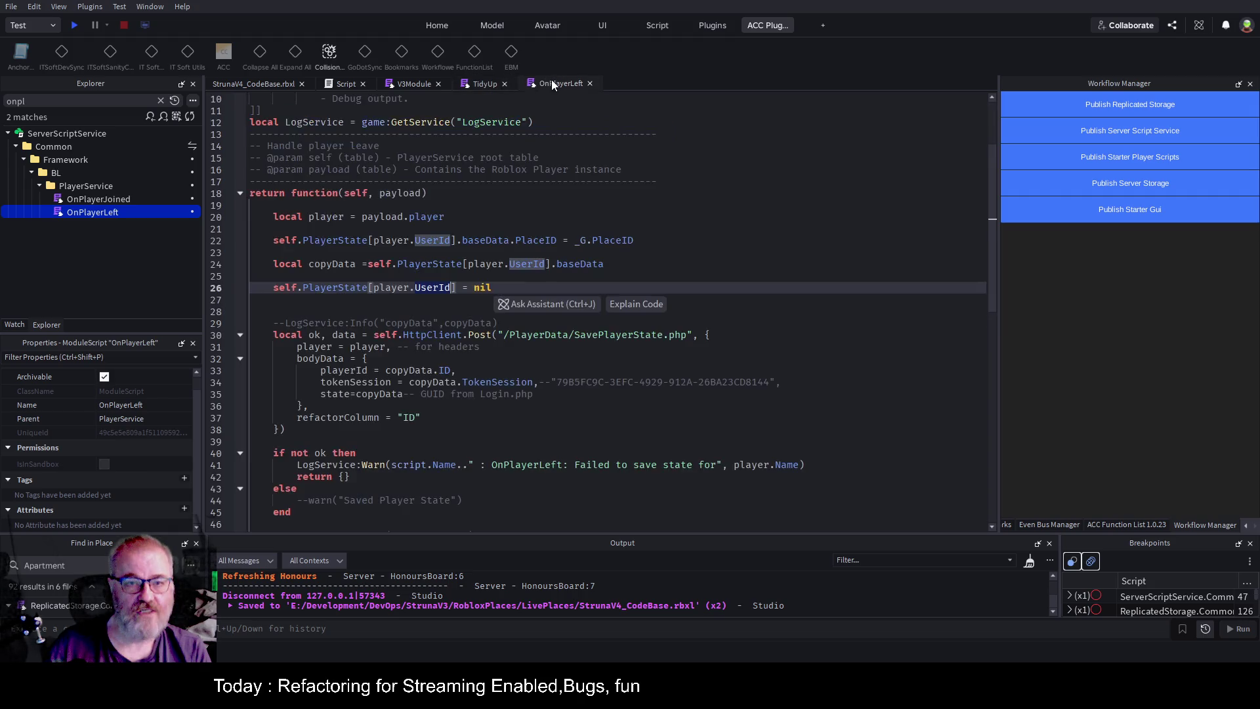
key("Down")
key("Down")
key("Return")
key("Return")
key("Return")
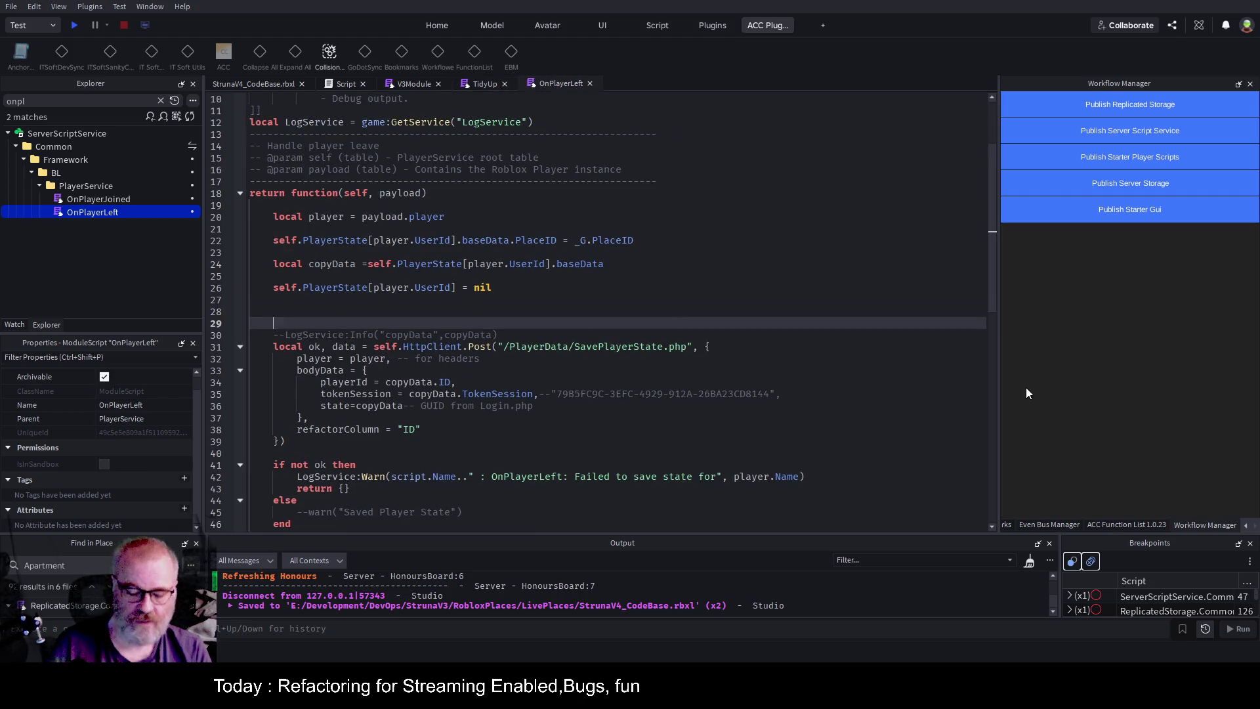
Paste the apartment cleanup block at line 29 and comment it out.
key("Up")
key("Up")
key("Up")
key("ctrl+v")
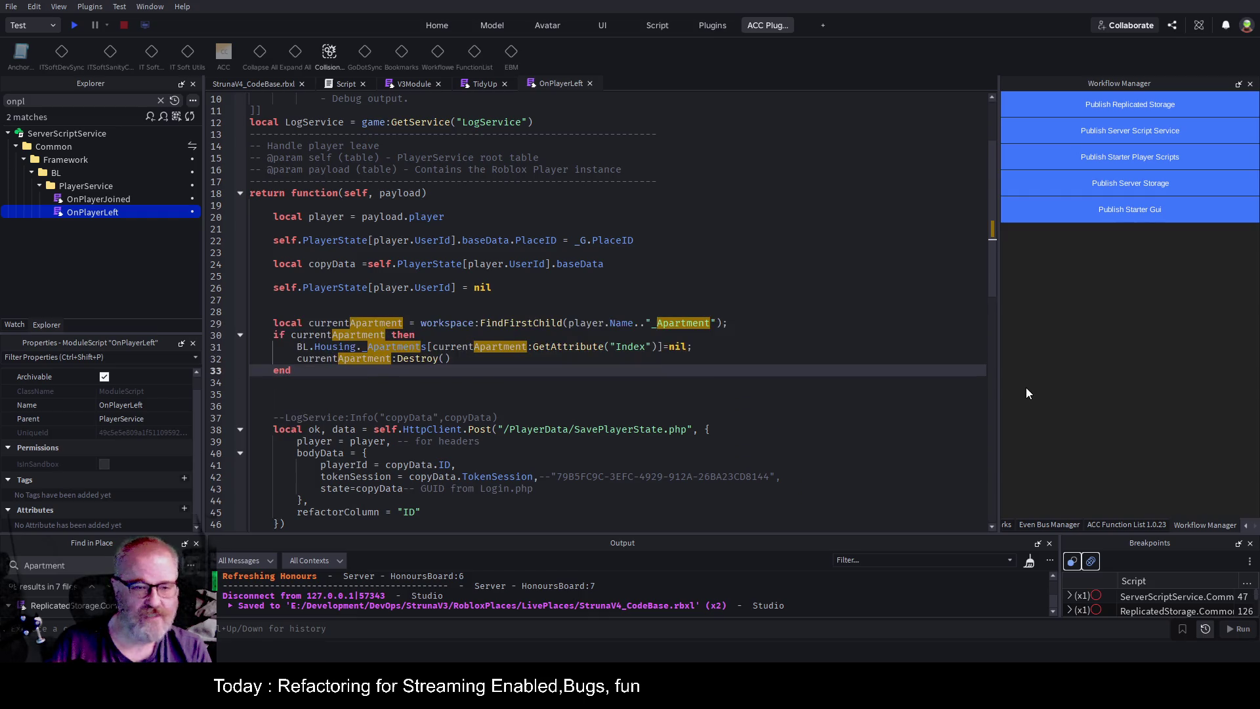
key("Up")
key("Up")
key("Up")
key("shift+Down")
key("shift+Down")
key("shift+Down")
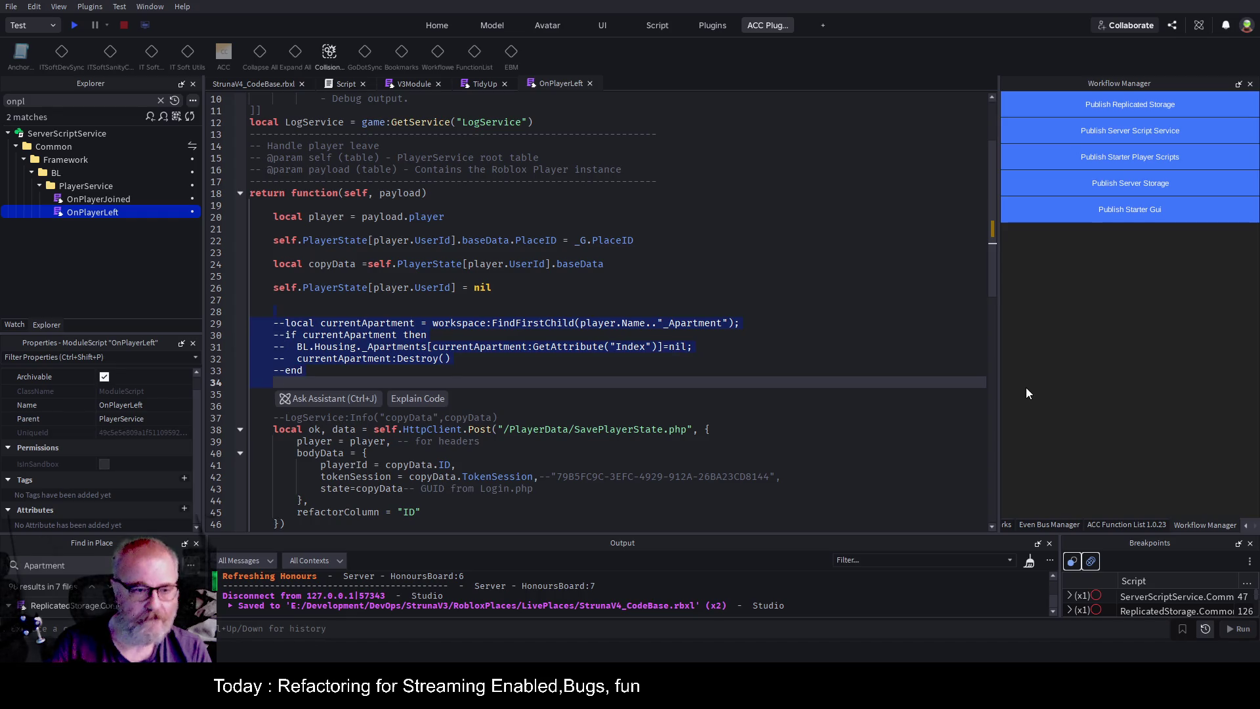
key("ctrl+slash")
key("Up")
key("Up")
key("Up")
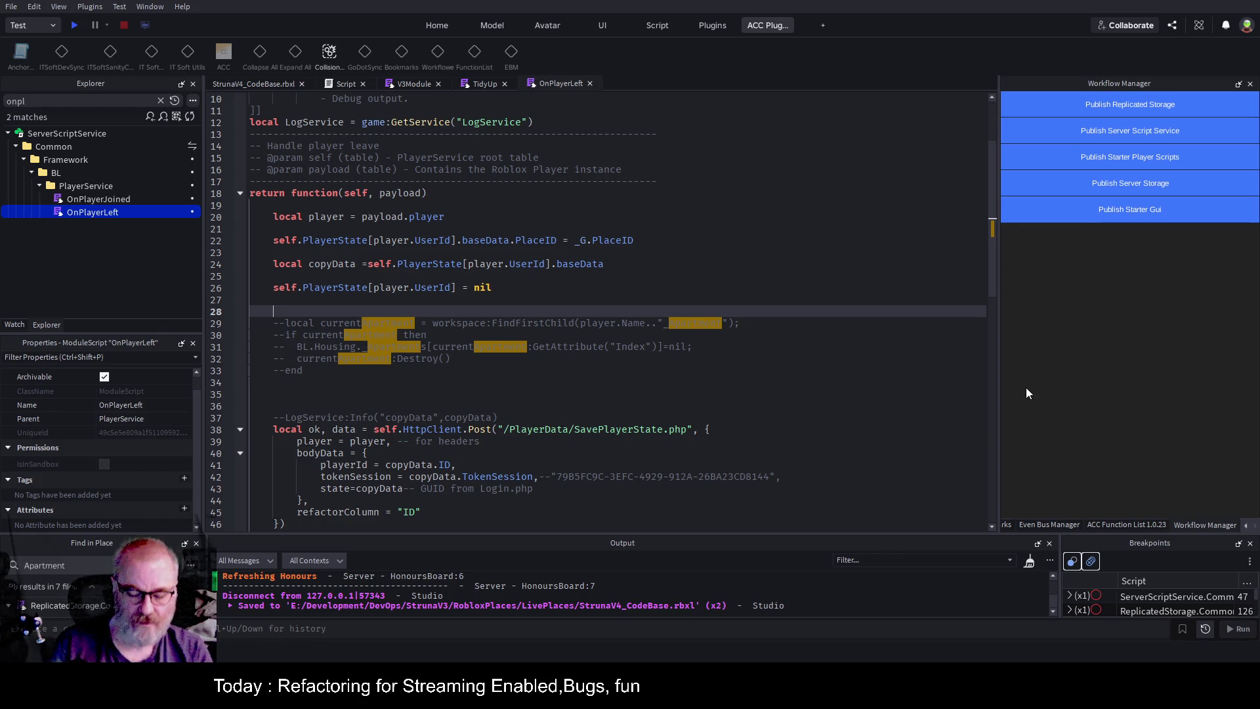
Add a divider-framed comment about removing the player's apartment or housing objects, and save.
type("---")
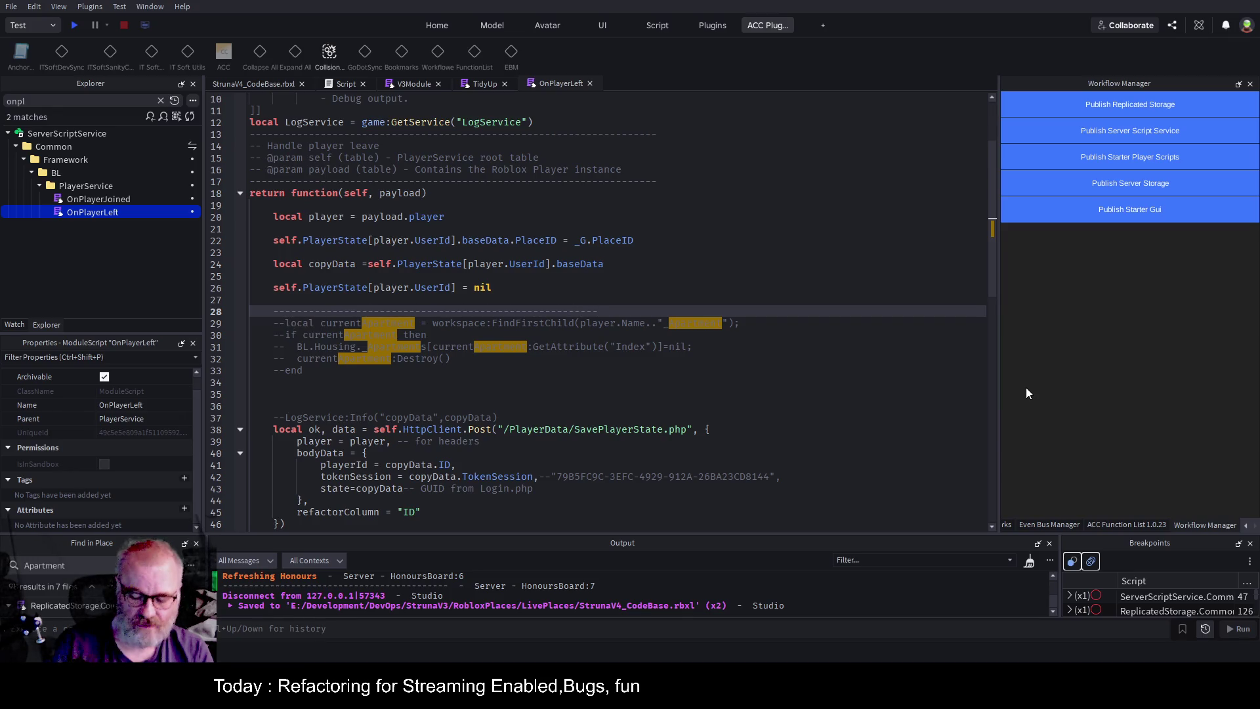
key("Return")
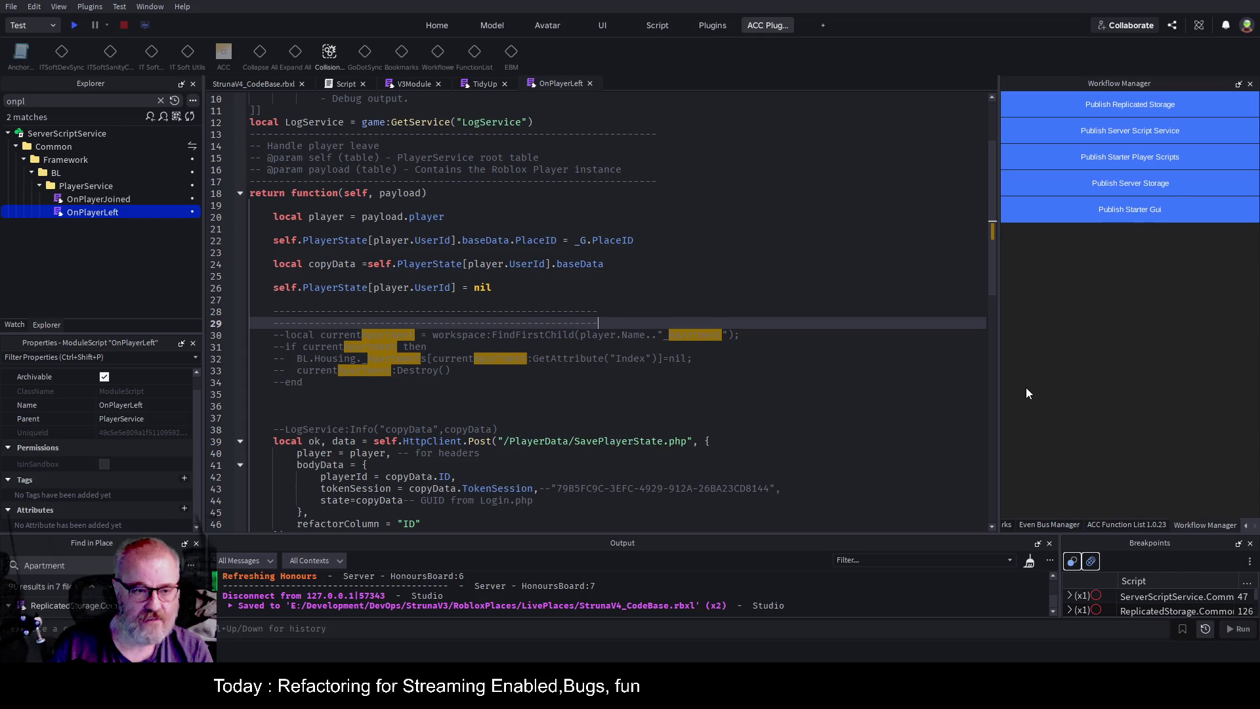
key("ctrl+v")
key("Return")
key("Up")
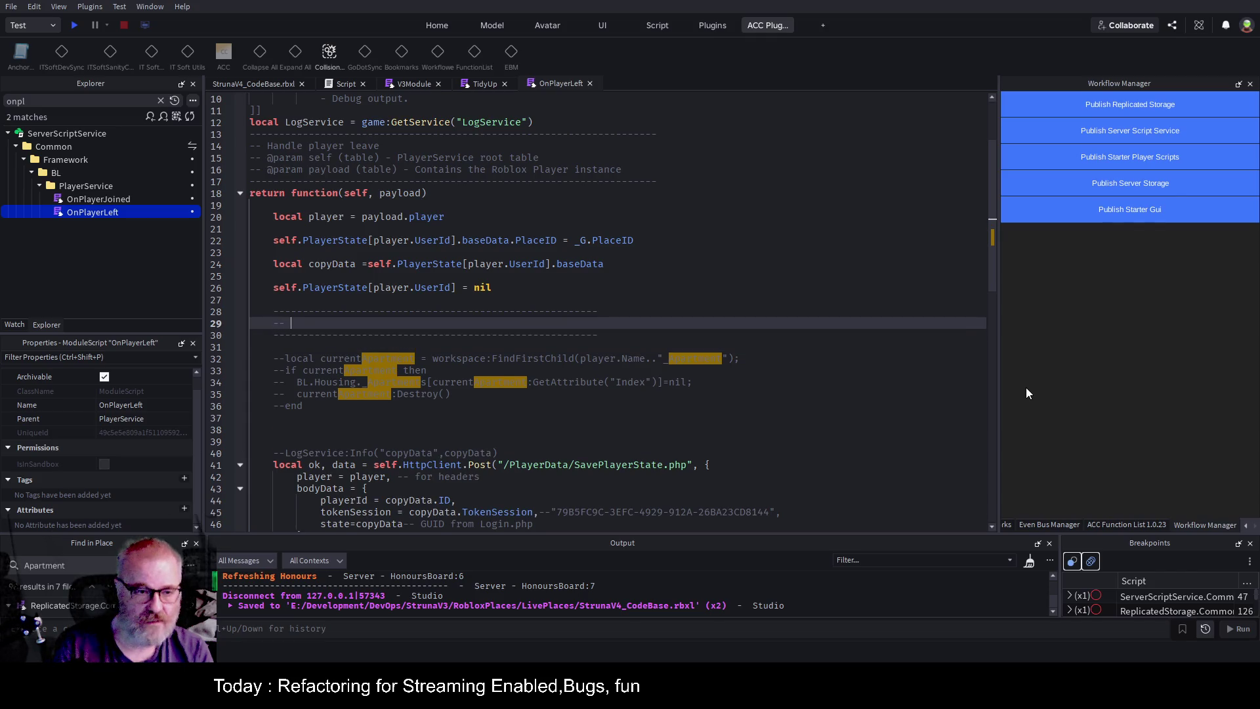
type("Remove any apartment or housing ")
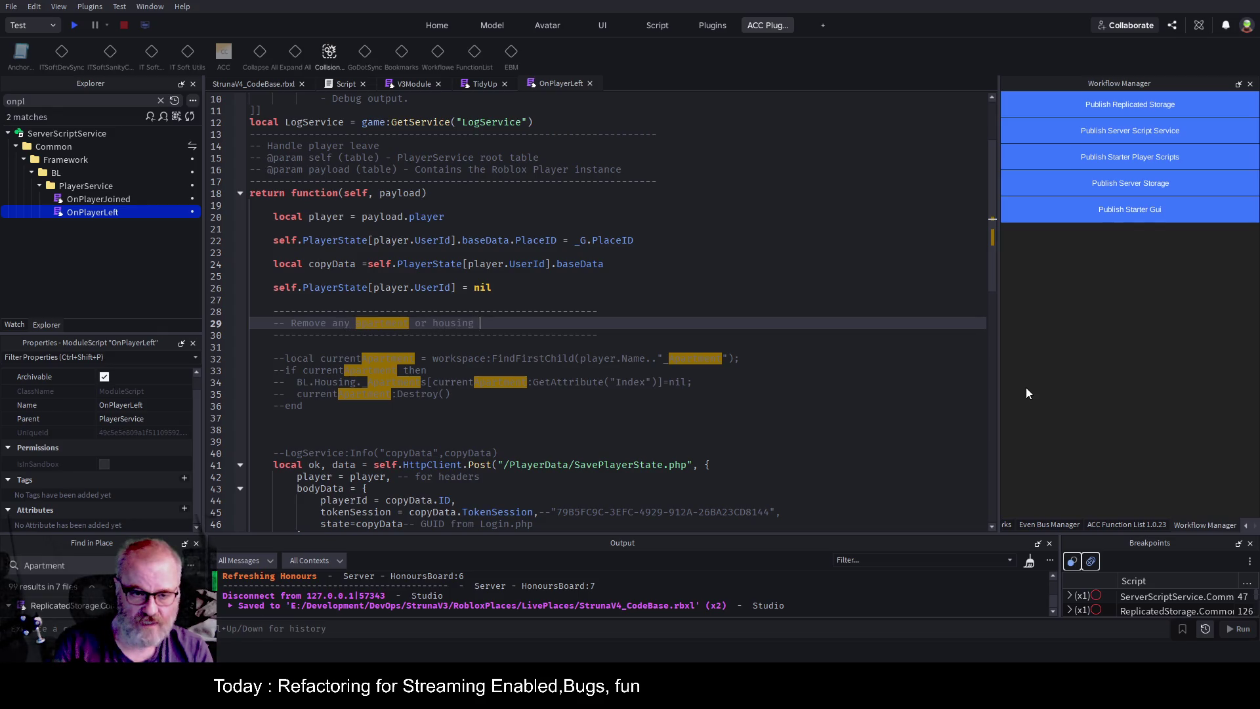
type("objects rfor")
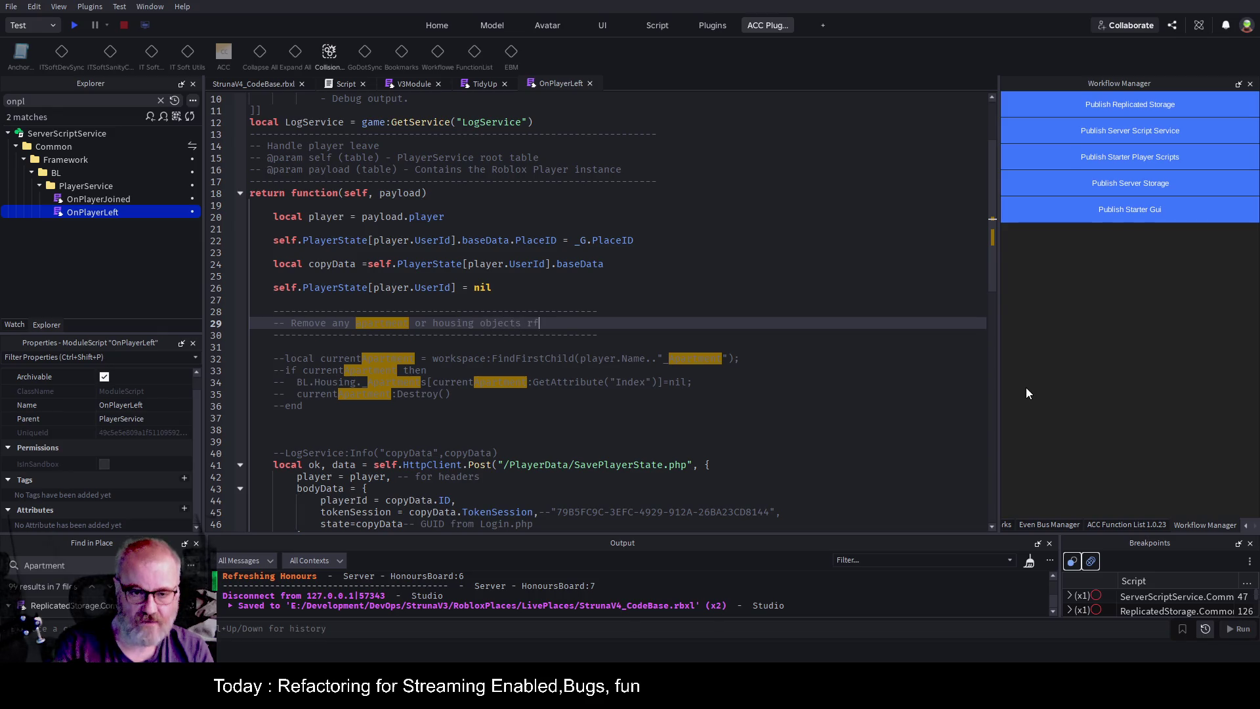
key("BackSpace")
type("fot ")
type("the player")
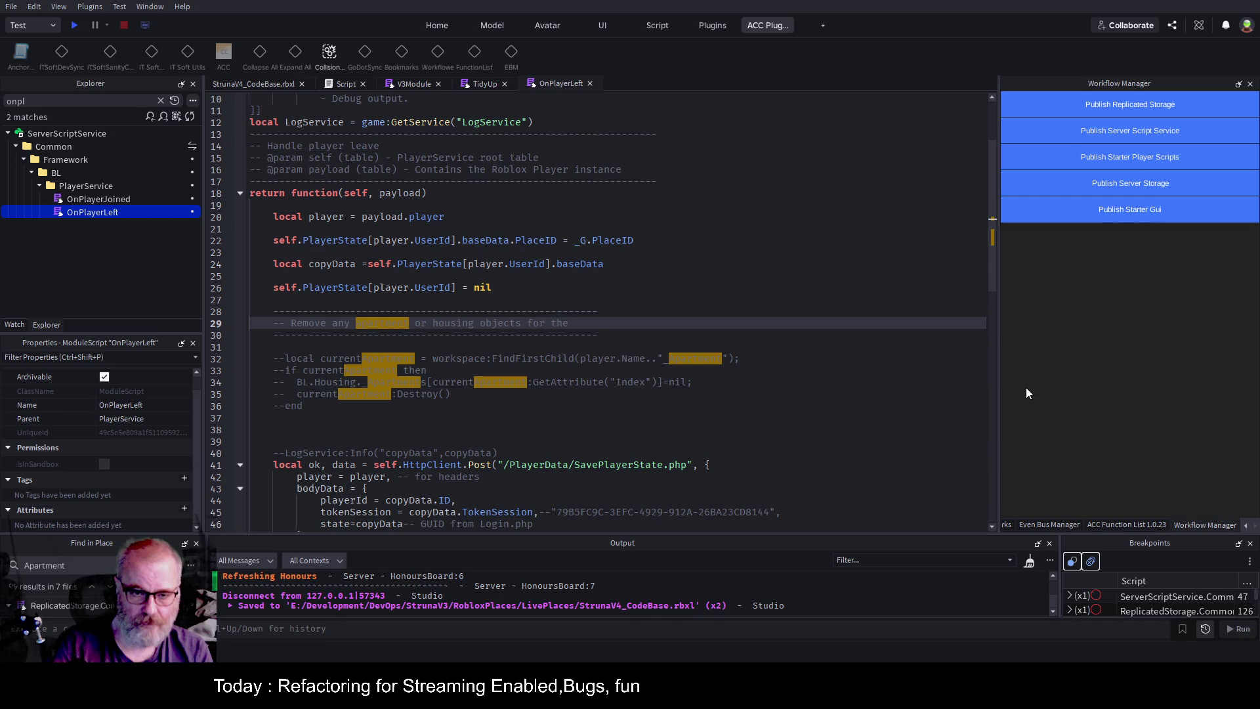
key("ctrl+s")
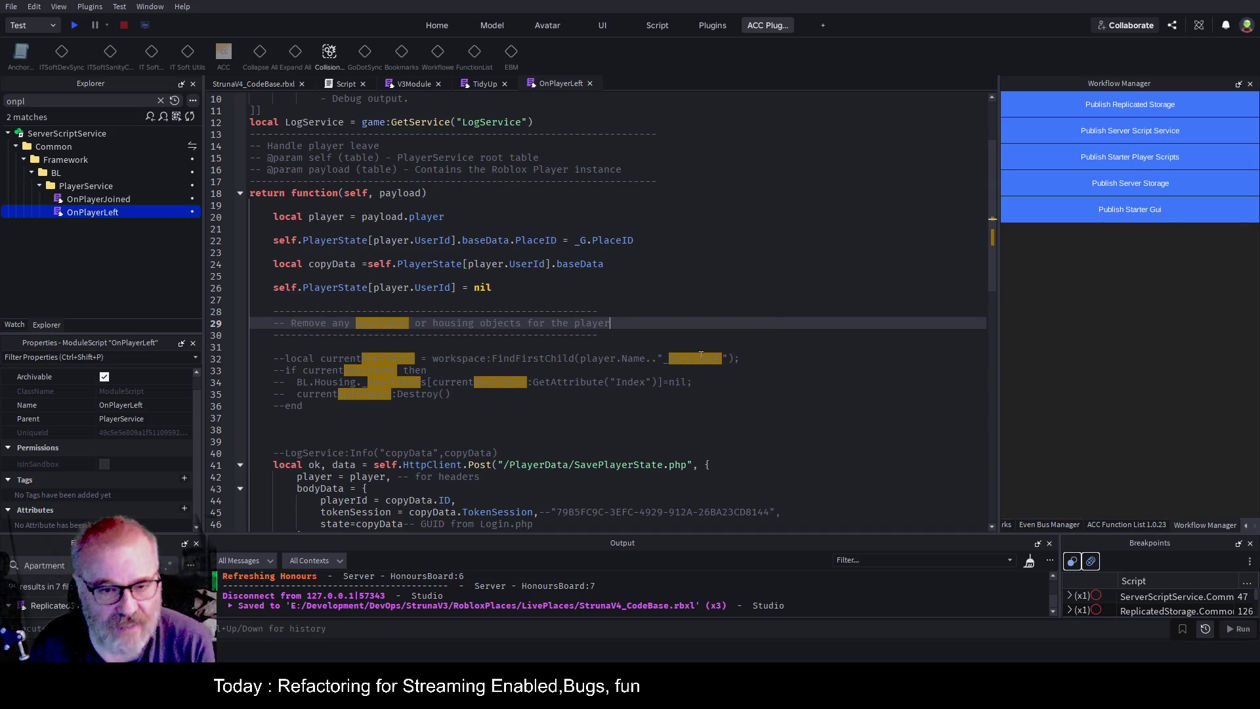
left_click(463, 389)
key("ctrl+s")
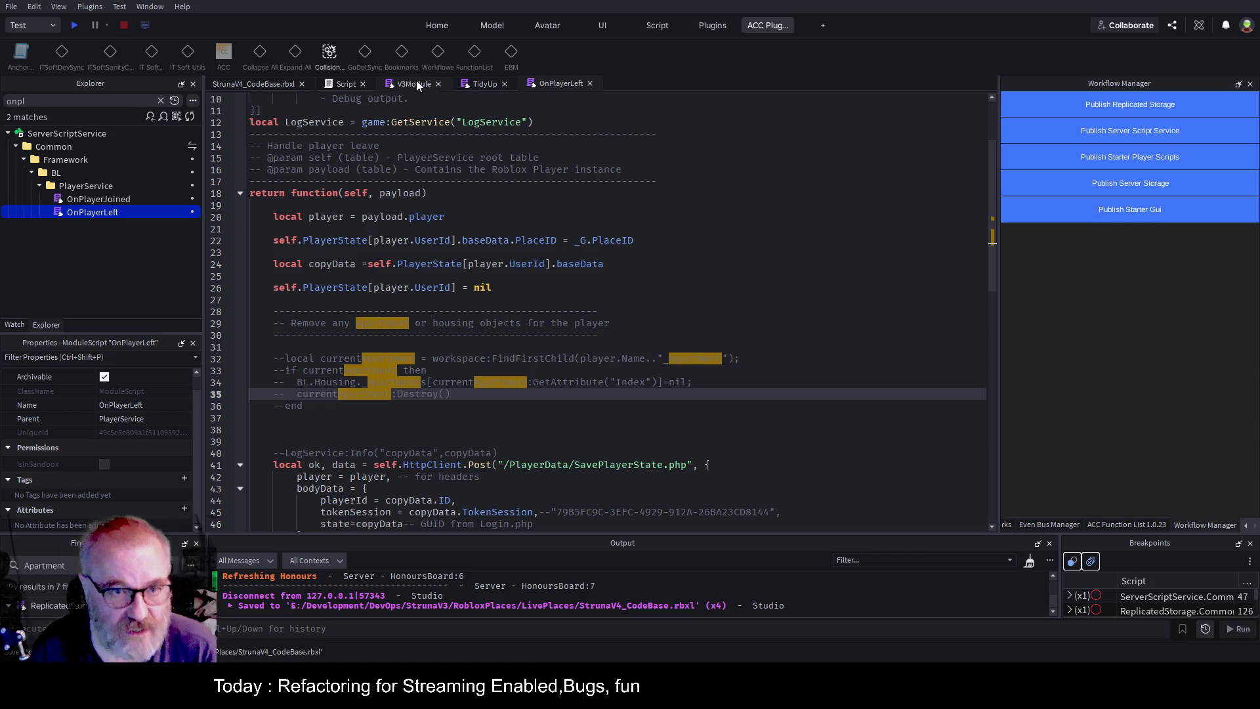
Show V3Module from its first line beside the ACC Function List, with the Explorer filter cleared.
left_click(492, 86)
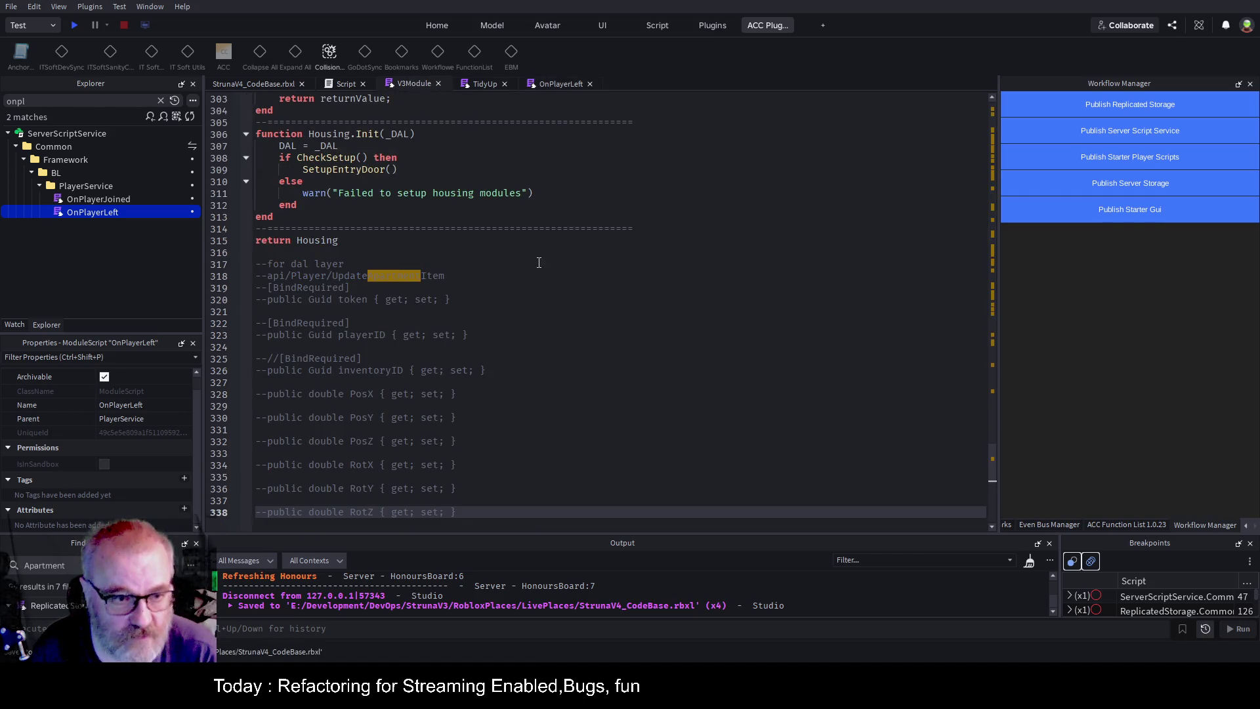
scroll(533, 262, "up", 8)
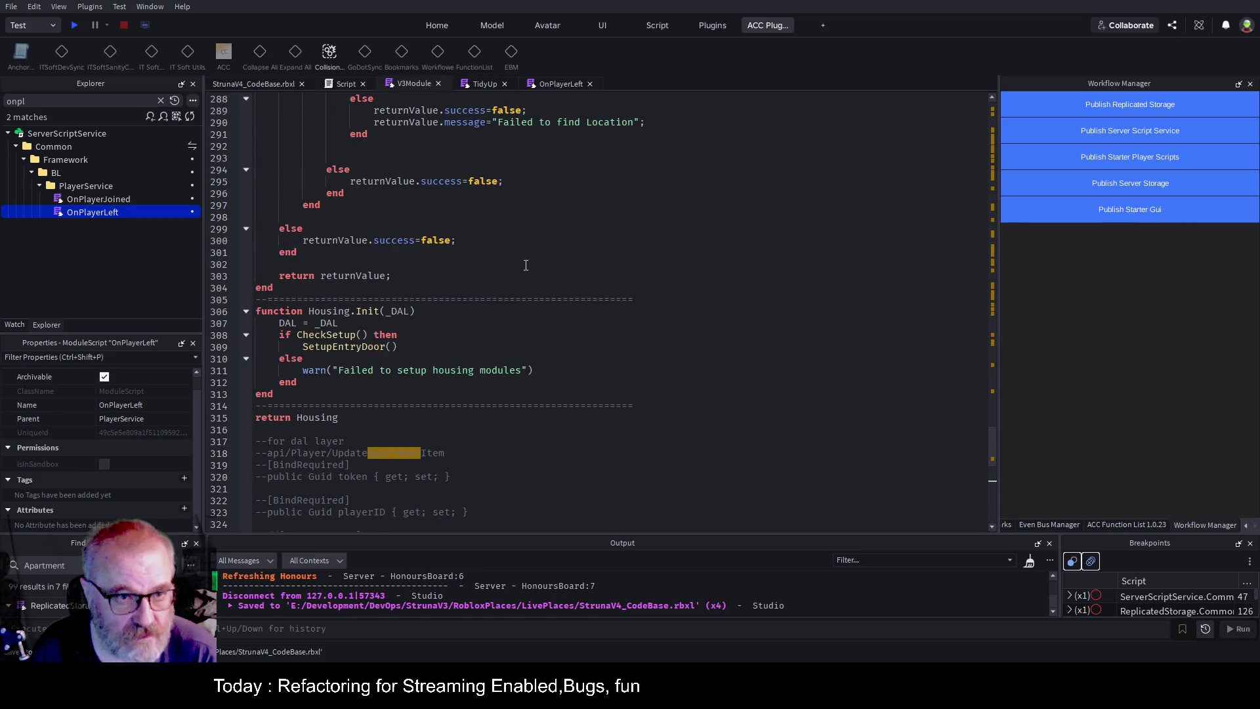
left_click(696, 256)
key("ctrl+Home")
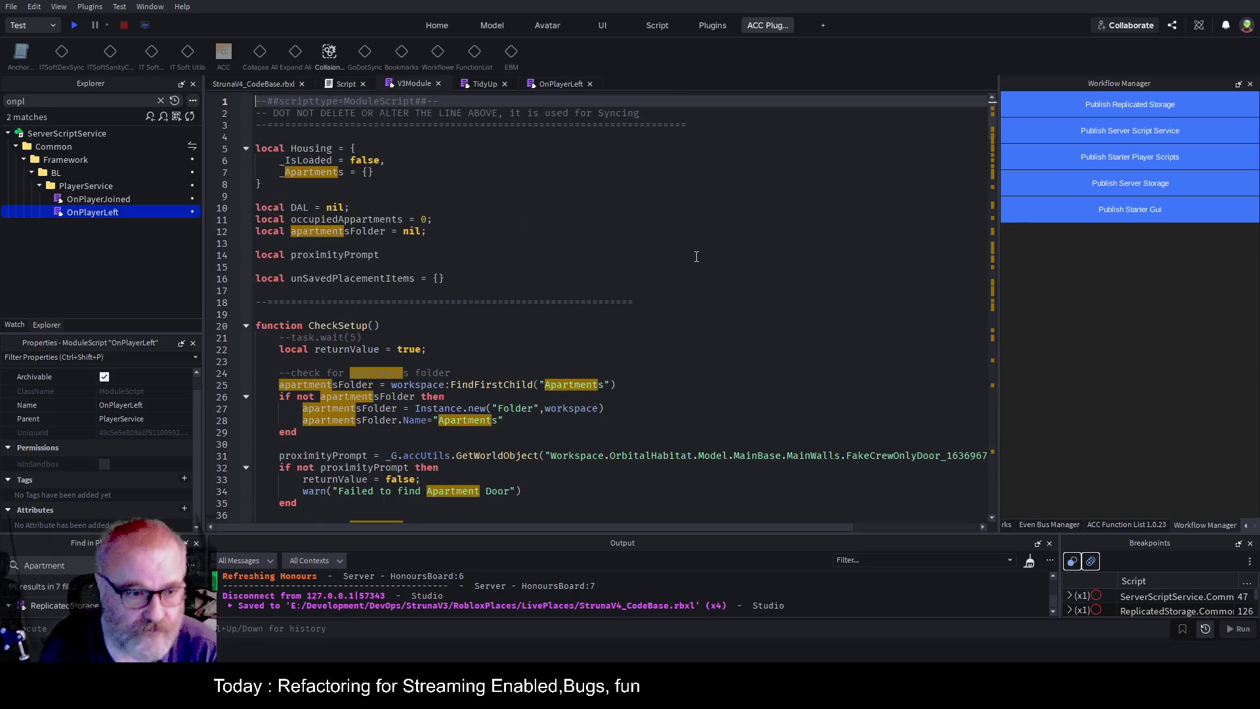
left_click(1142, 525)
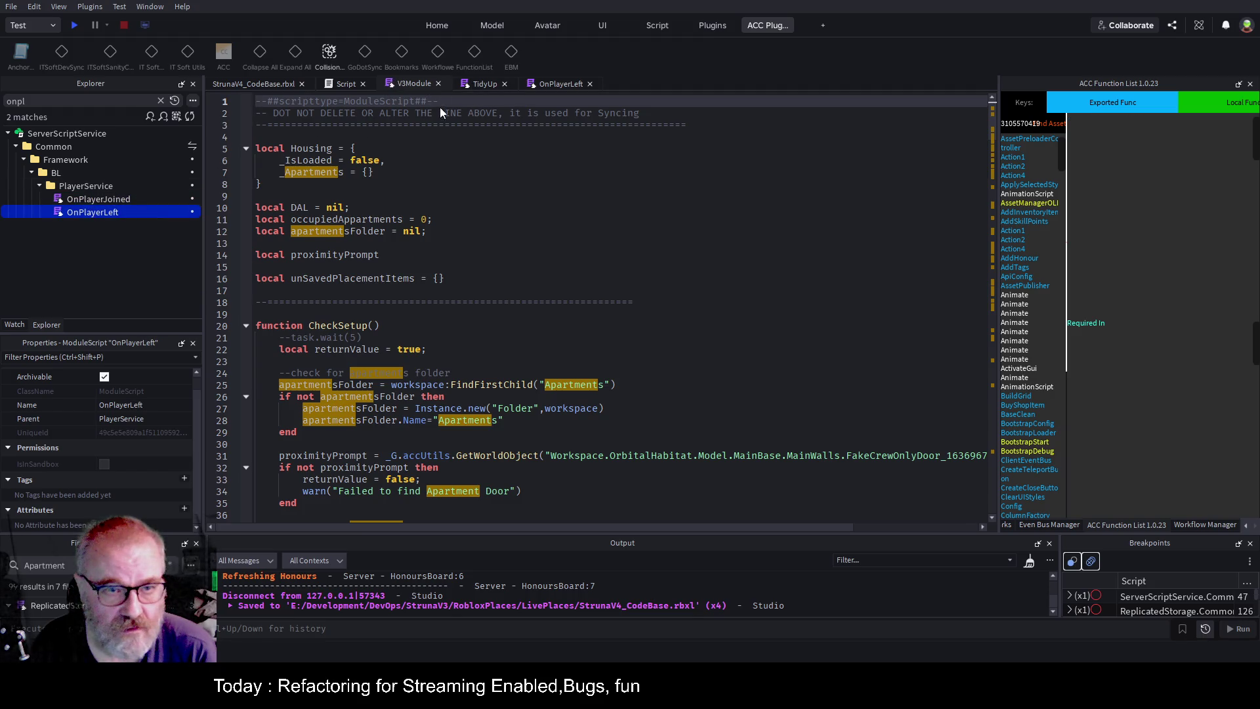
left_click(160, 101)
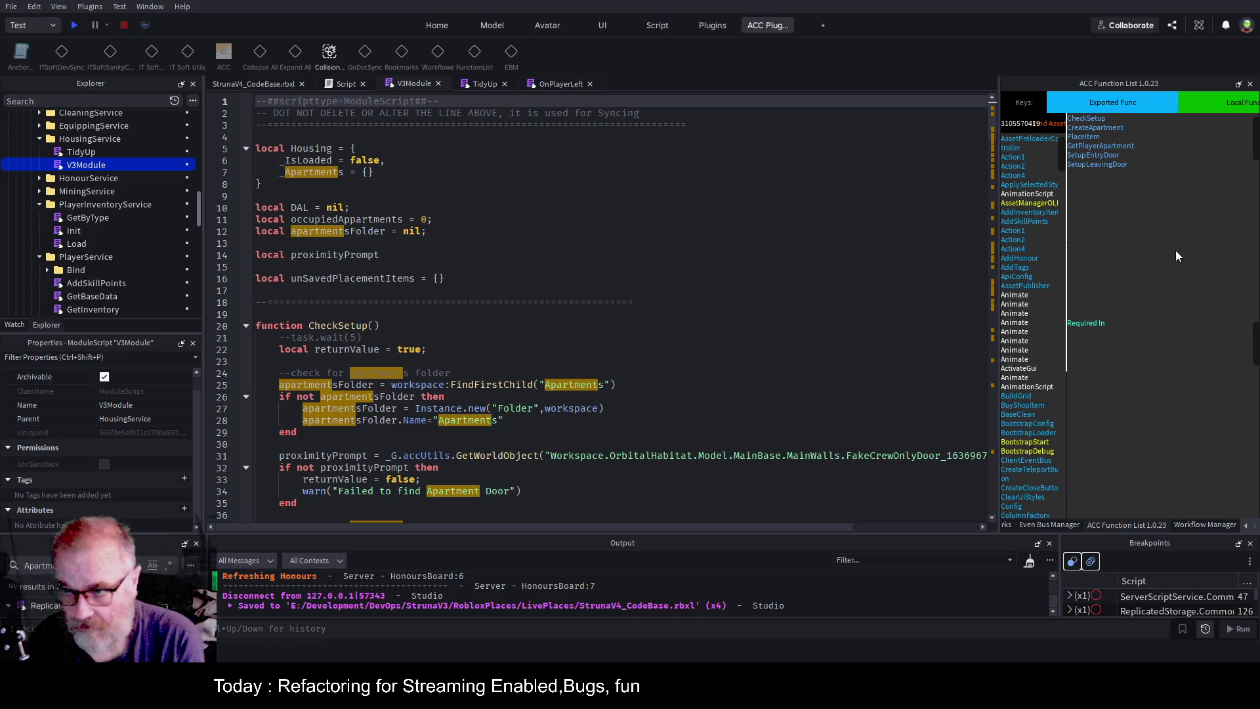
left_click(1094, 119)
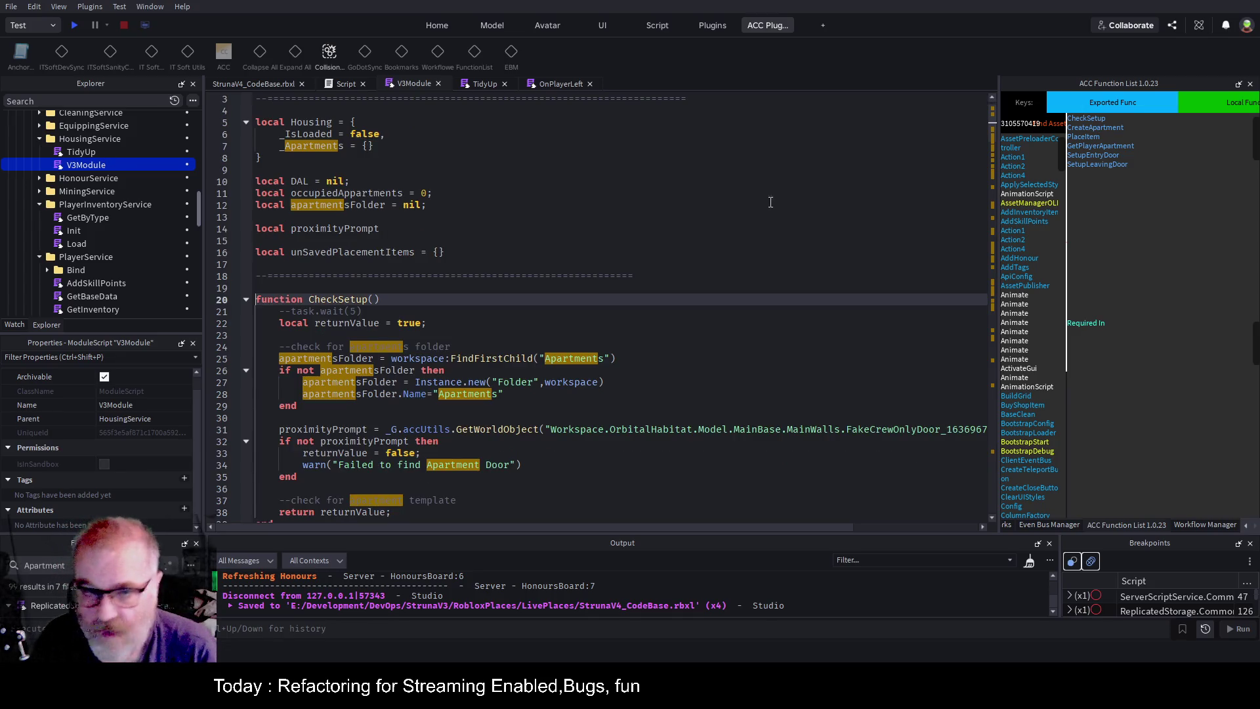
scroll(508, 216, "down", 2)
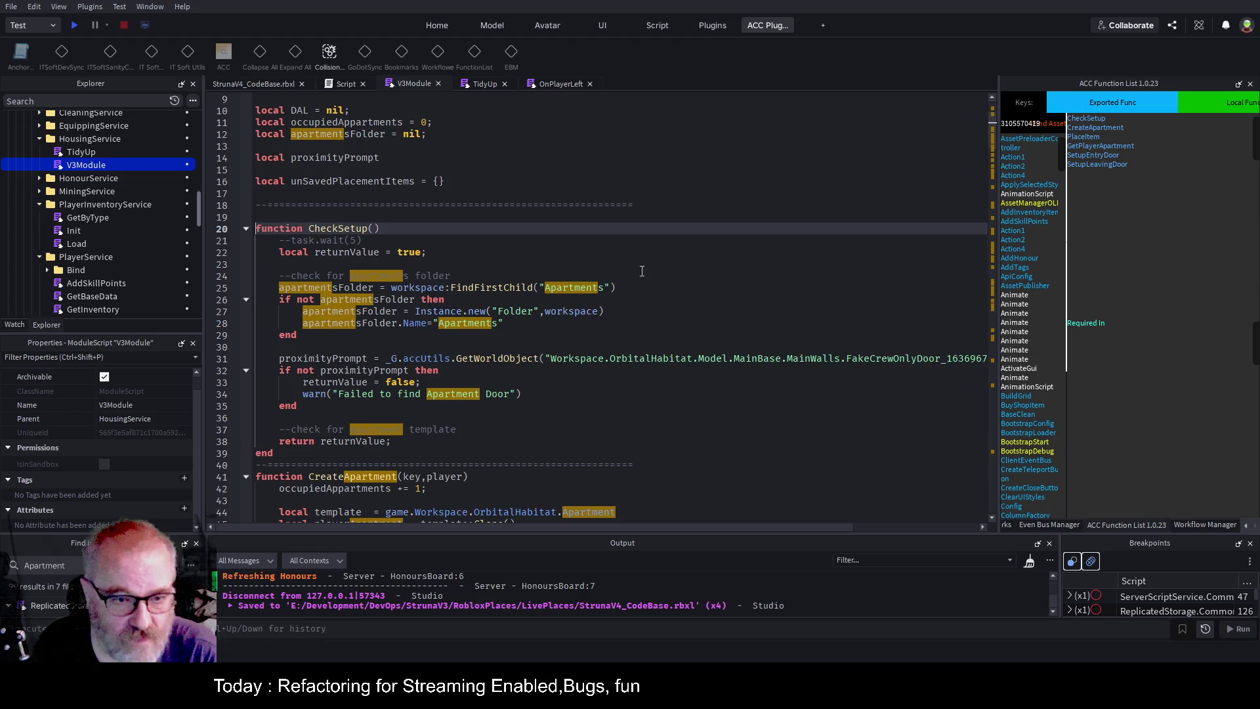
left_click(604, 288)
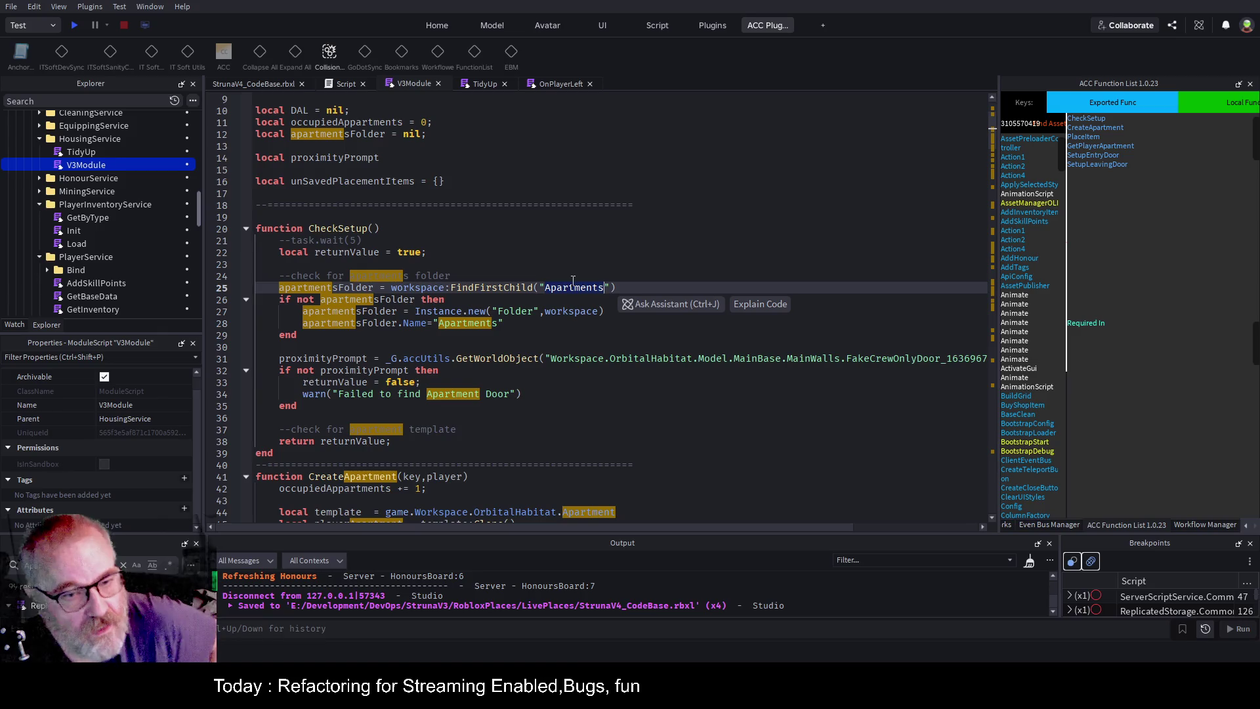
left_click(522, 346)
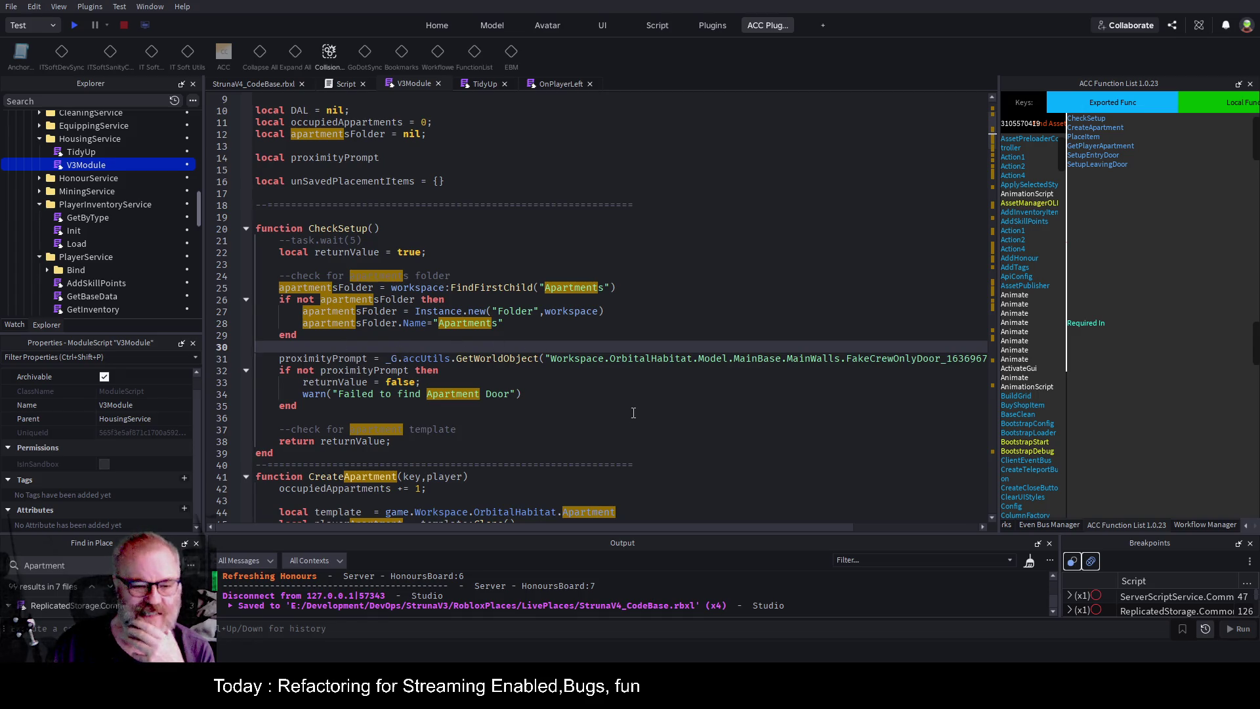
scroll(557, 348, "down", 6)
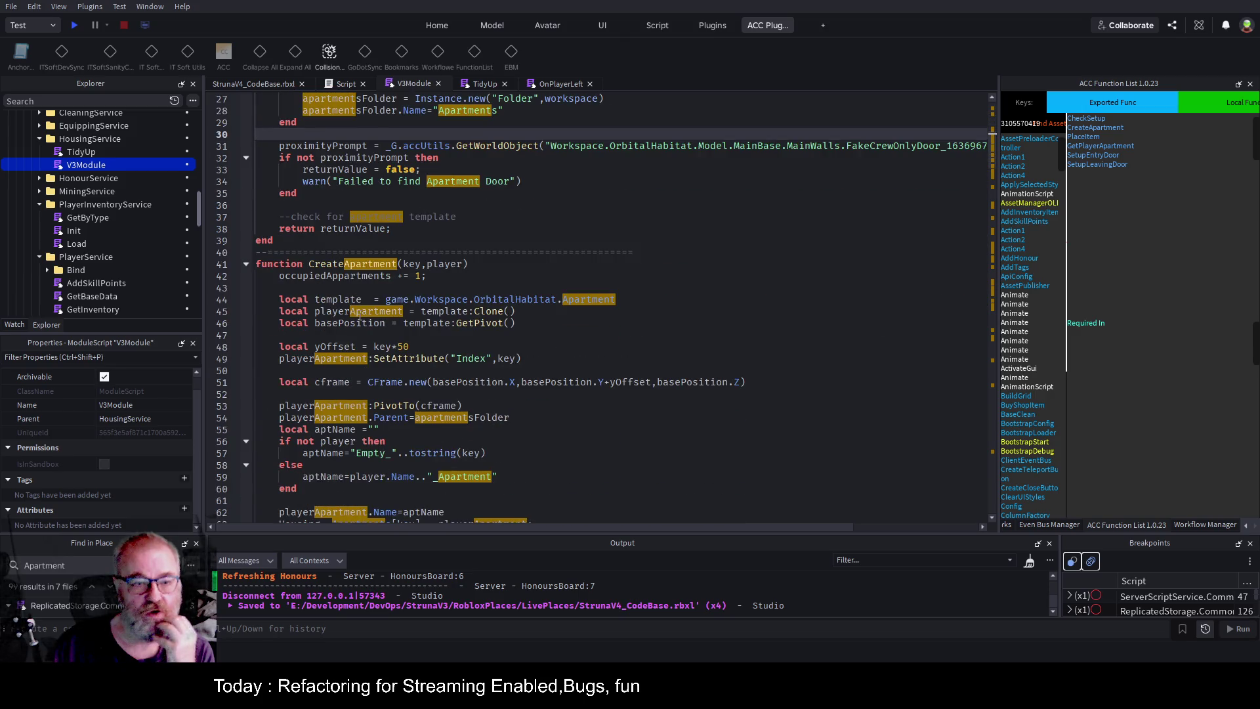
left_click(446, 265)
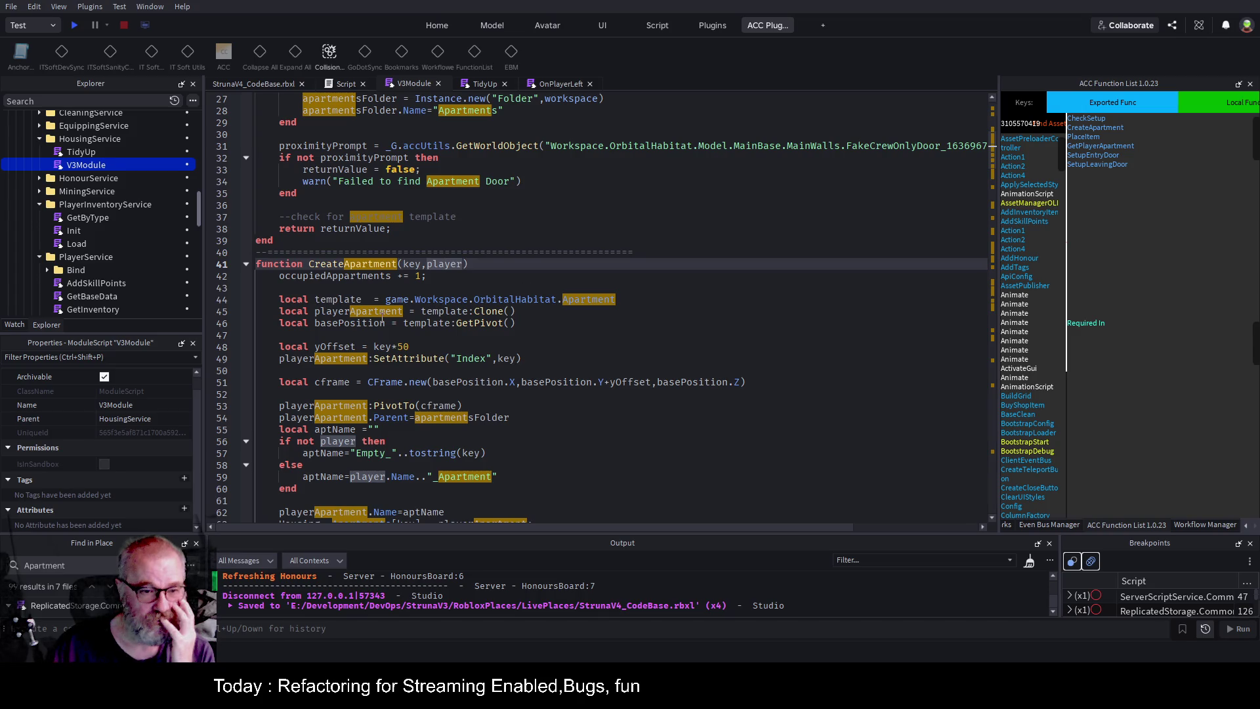
double_click(336, 276)
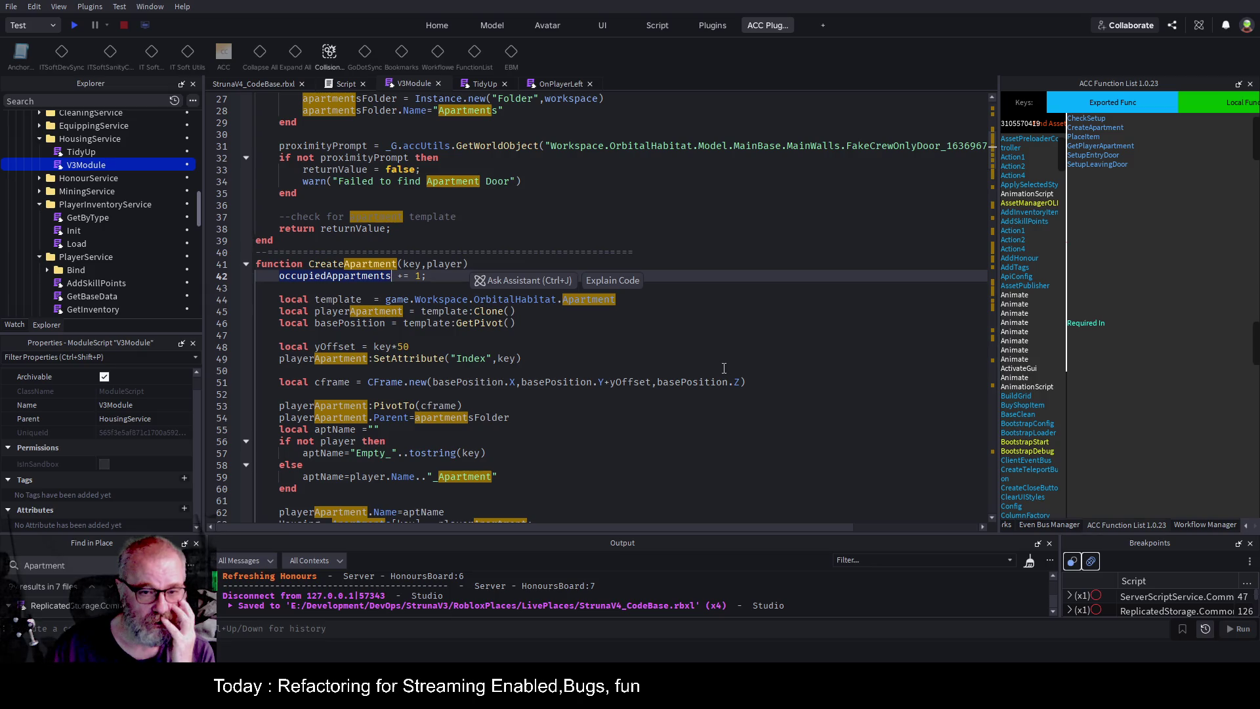
key("Right")
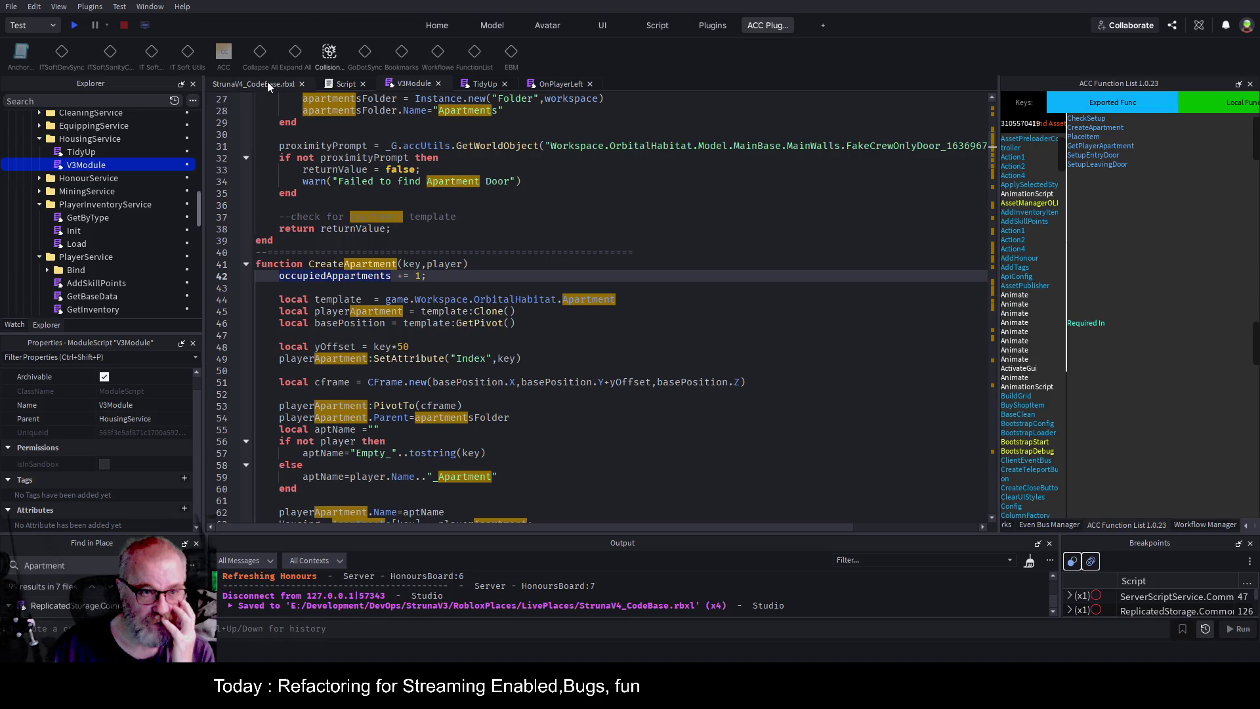
scroll(422, 407, "down", 5)
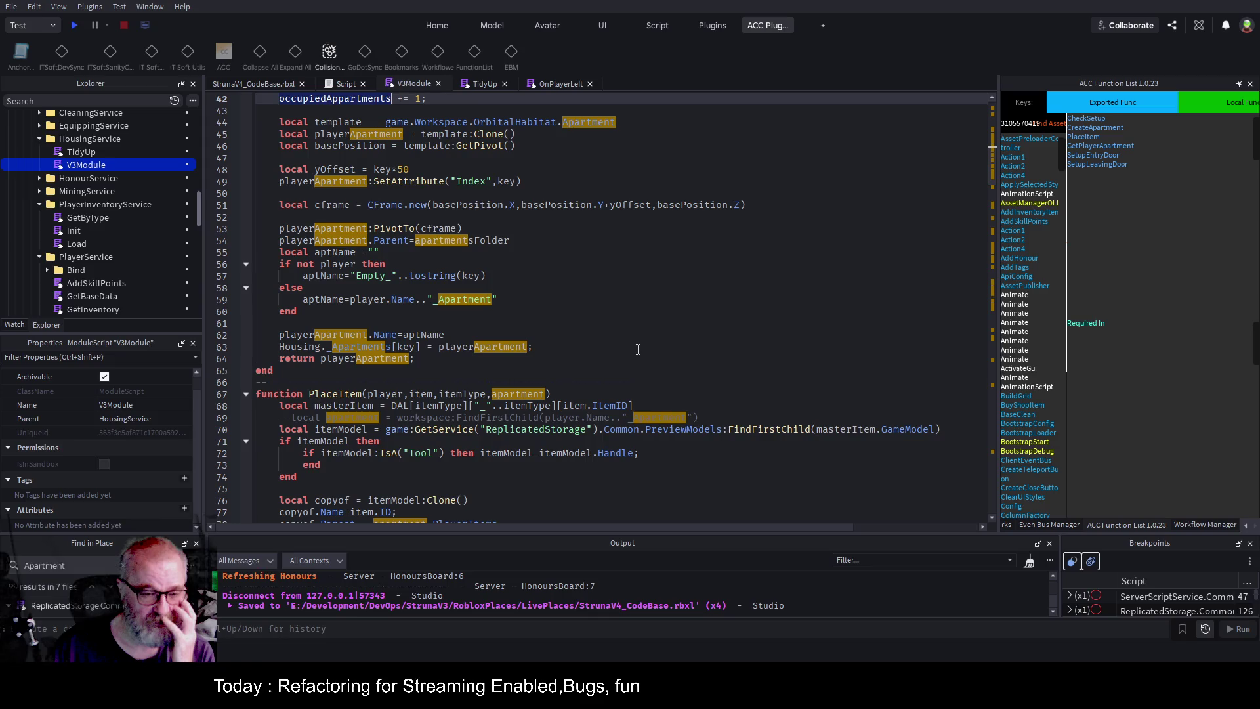
Fold the PlaceItem and Housing.GetAllApartmentItems functions in V3Module.
scroll(484, 381, "down", 5)
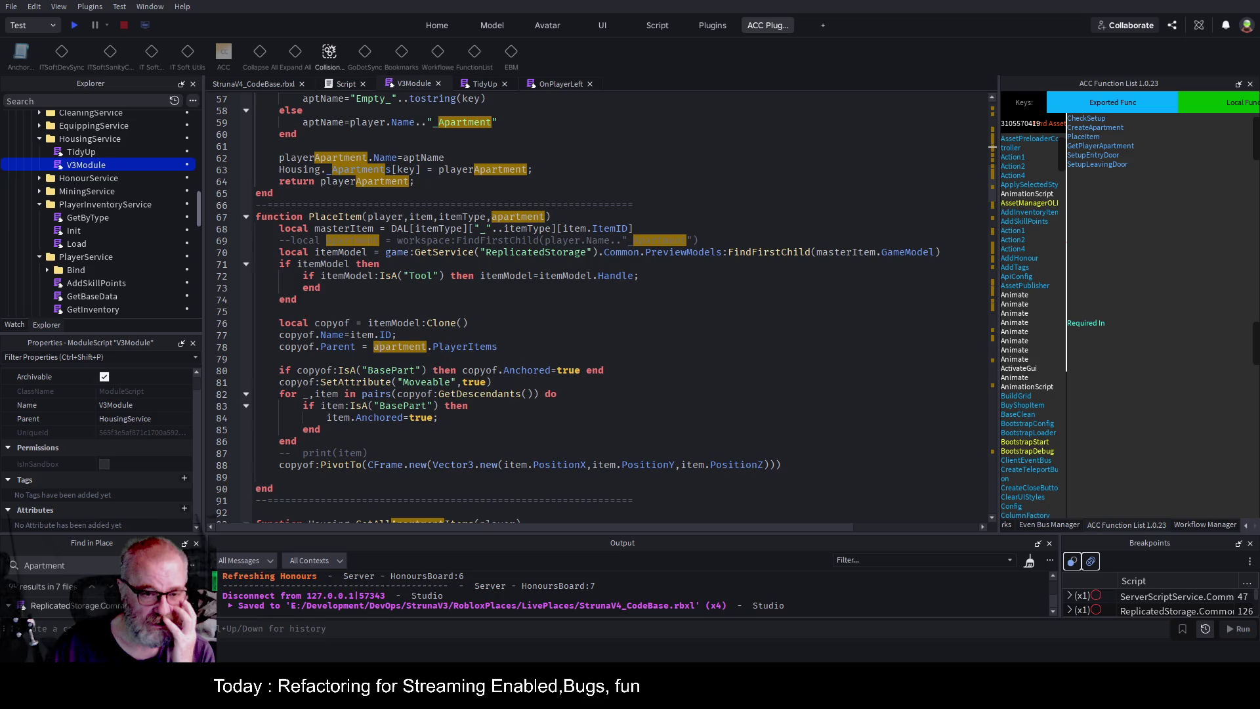
left_click(246, 217)
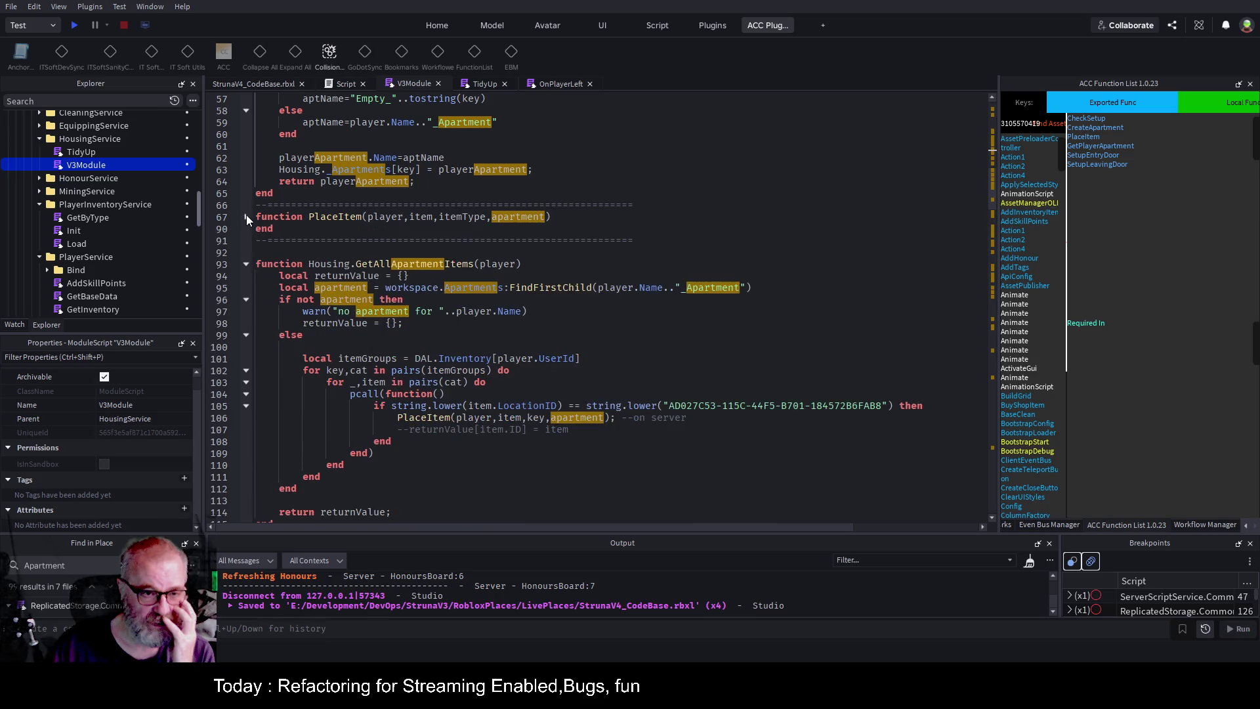
left_click(246, 264)
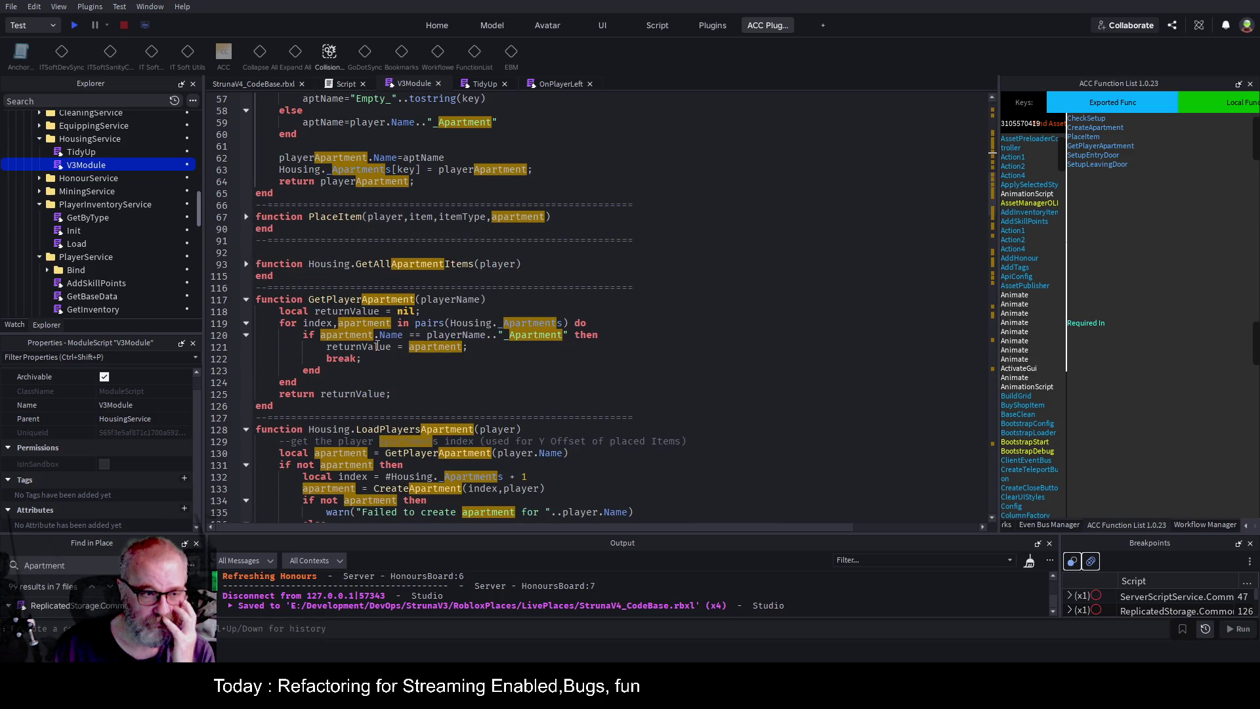
scroll(755, 334, "up", 2)
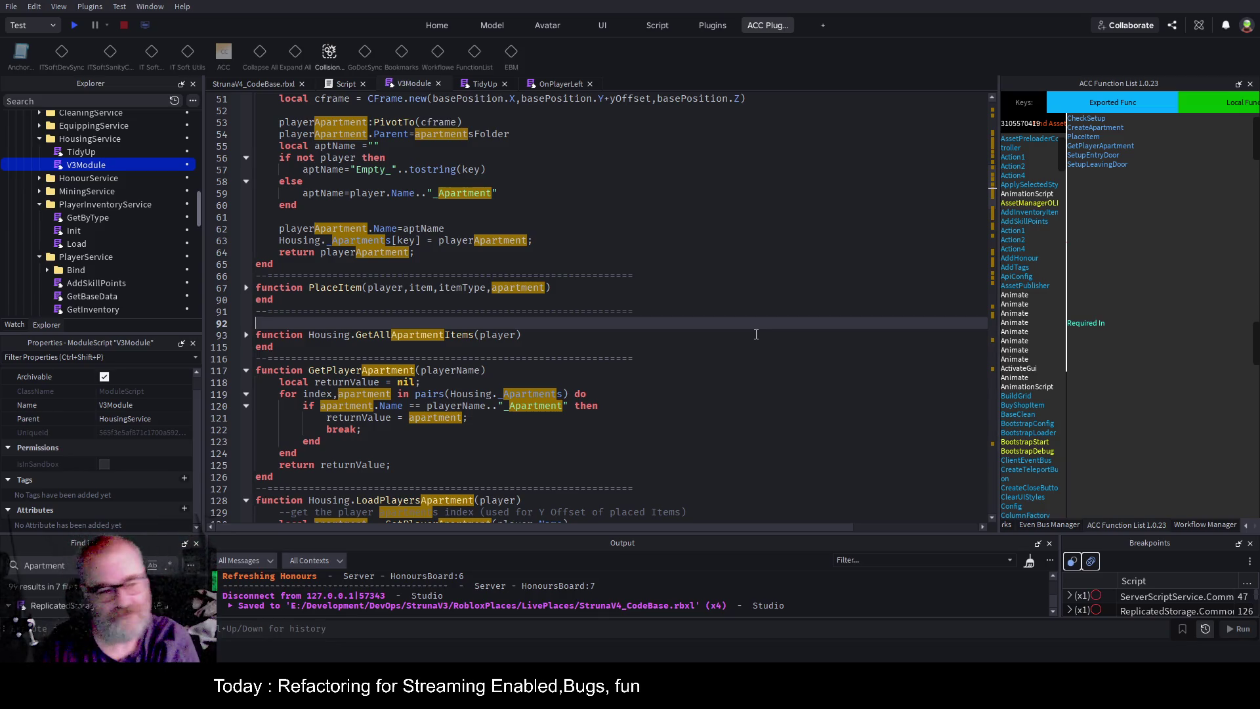
left_click(597, 274)
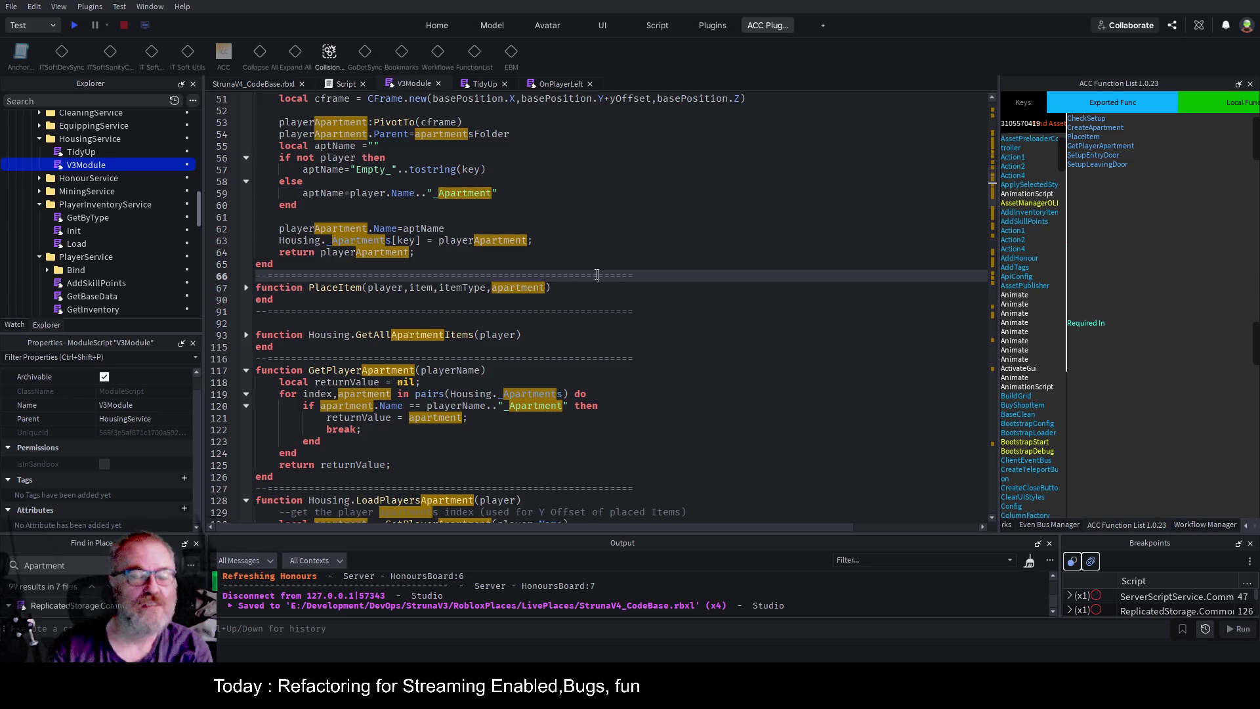
scroll(131, 275, "up", 3)
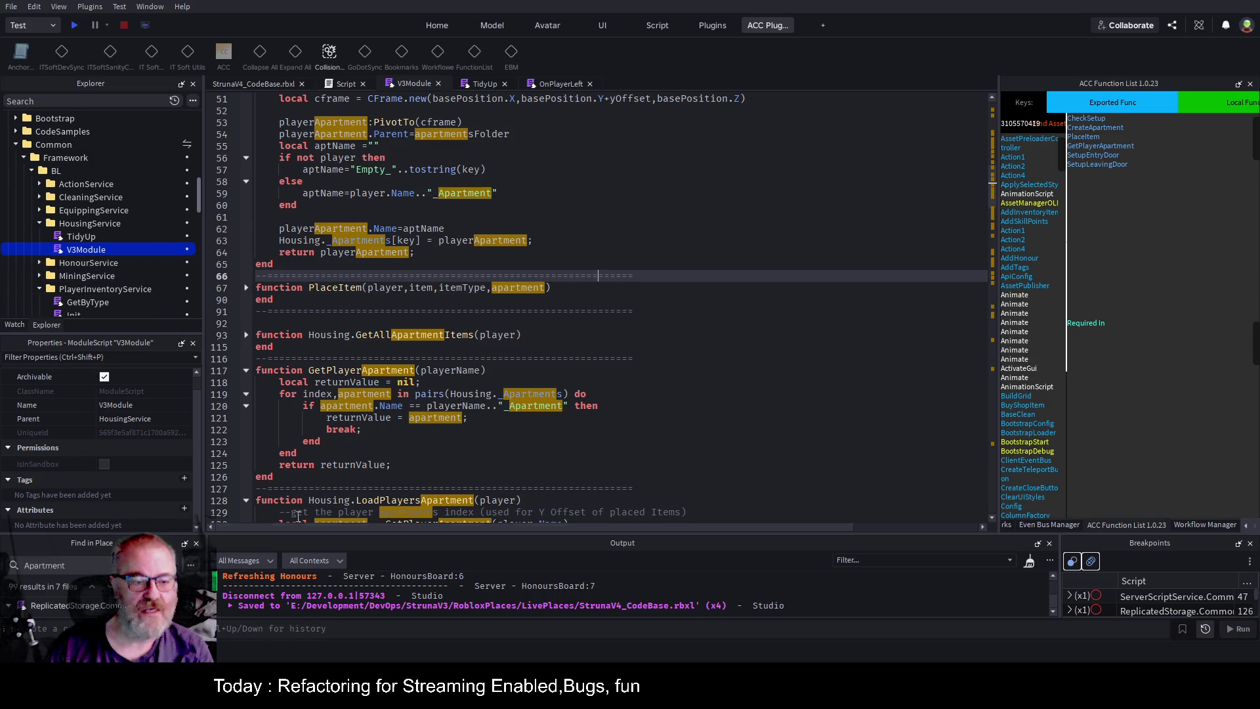
Paste a backup copy of the HousingService folder into the R&D folder.
scroll(159, 448, "up", 1)
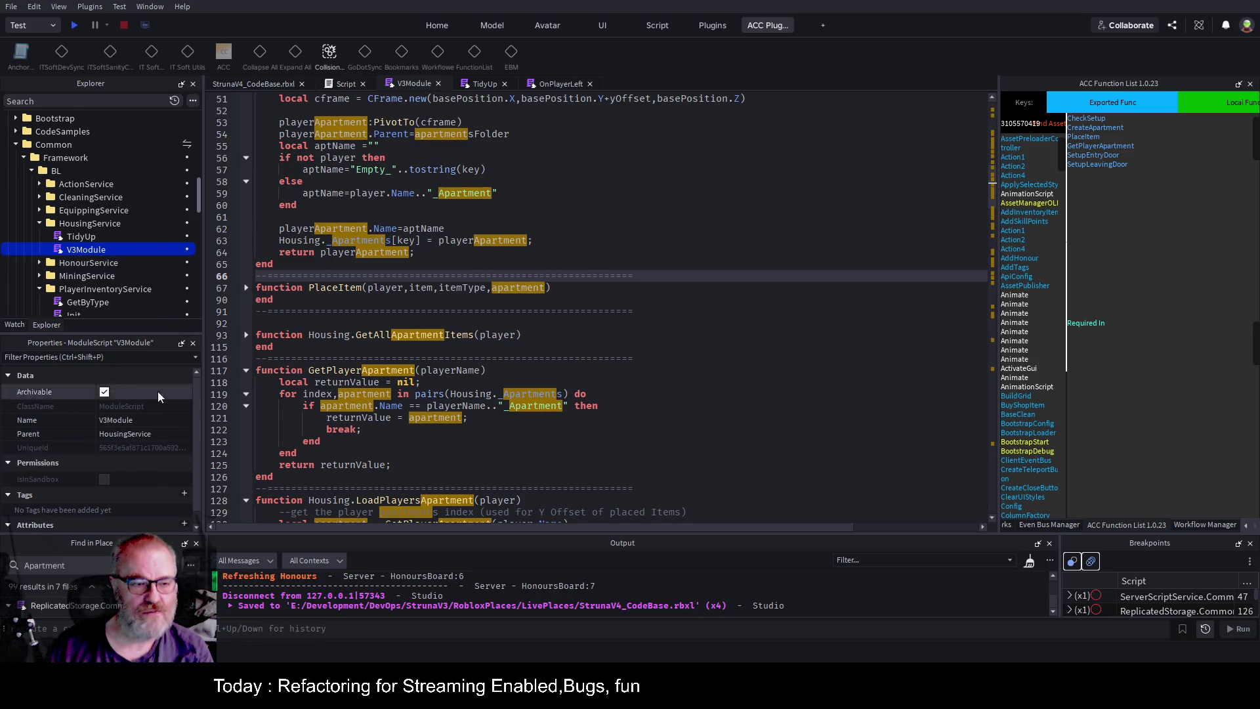
left_click(122, 236)
left_click(86, 249)
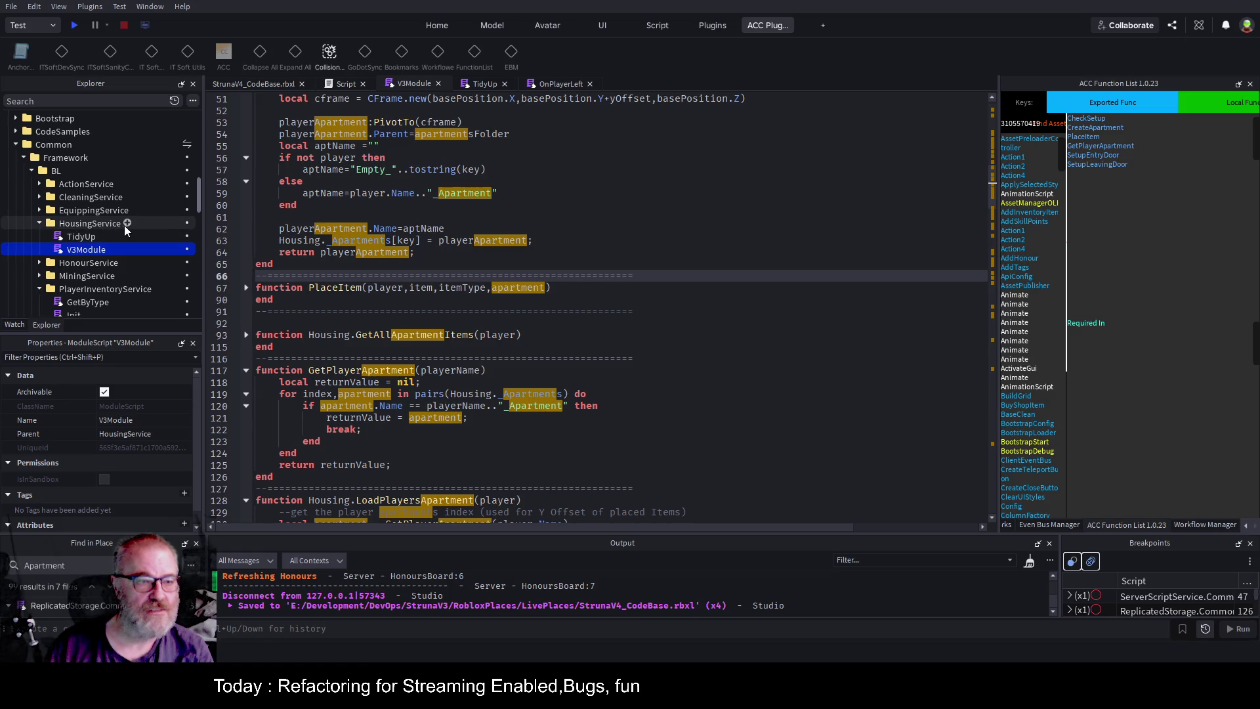
left_click(125, 223)
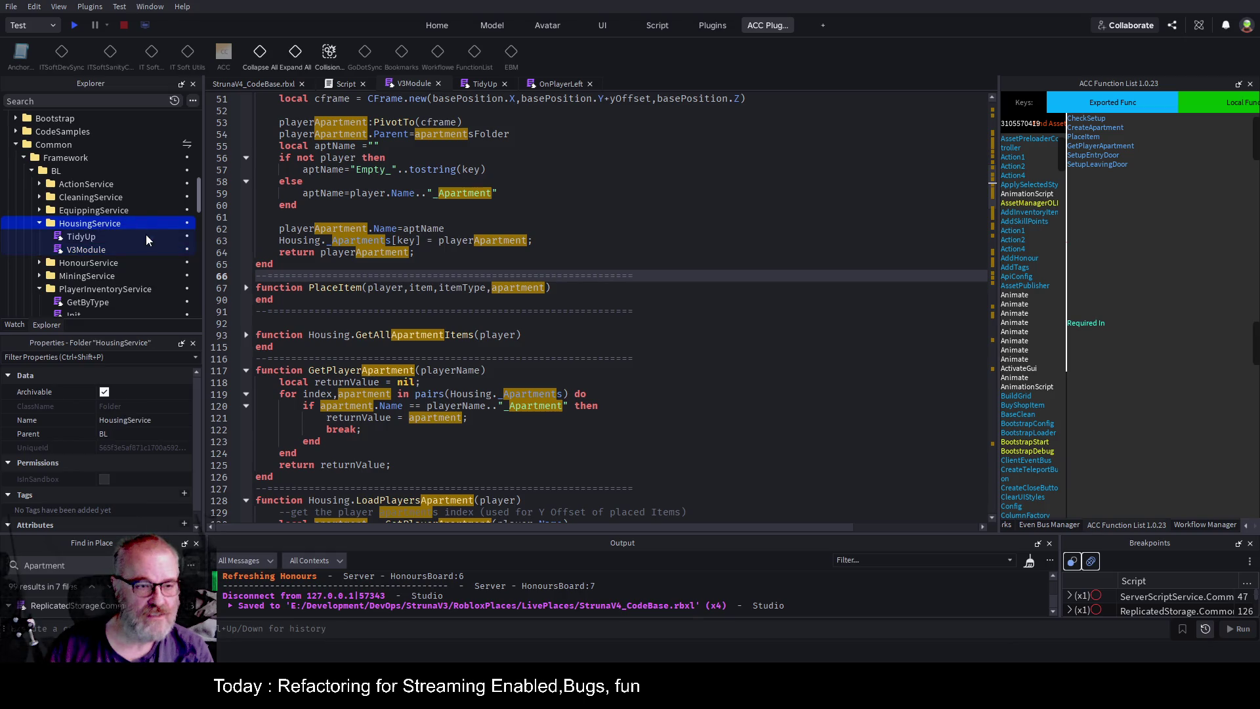
scroll(124, 238, "down", 5)
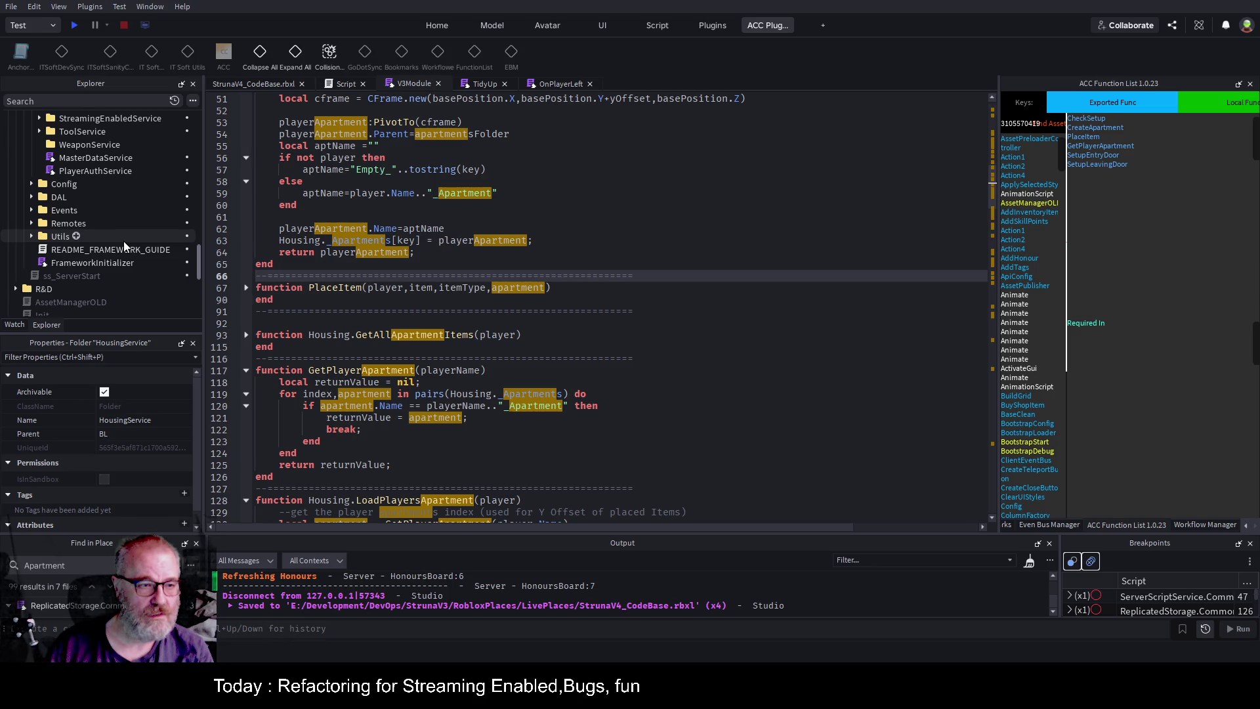
scroll(125, 245, "down", 4)
double_click(44, 234)
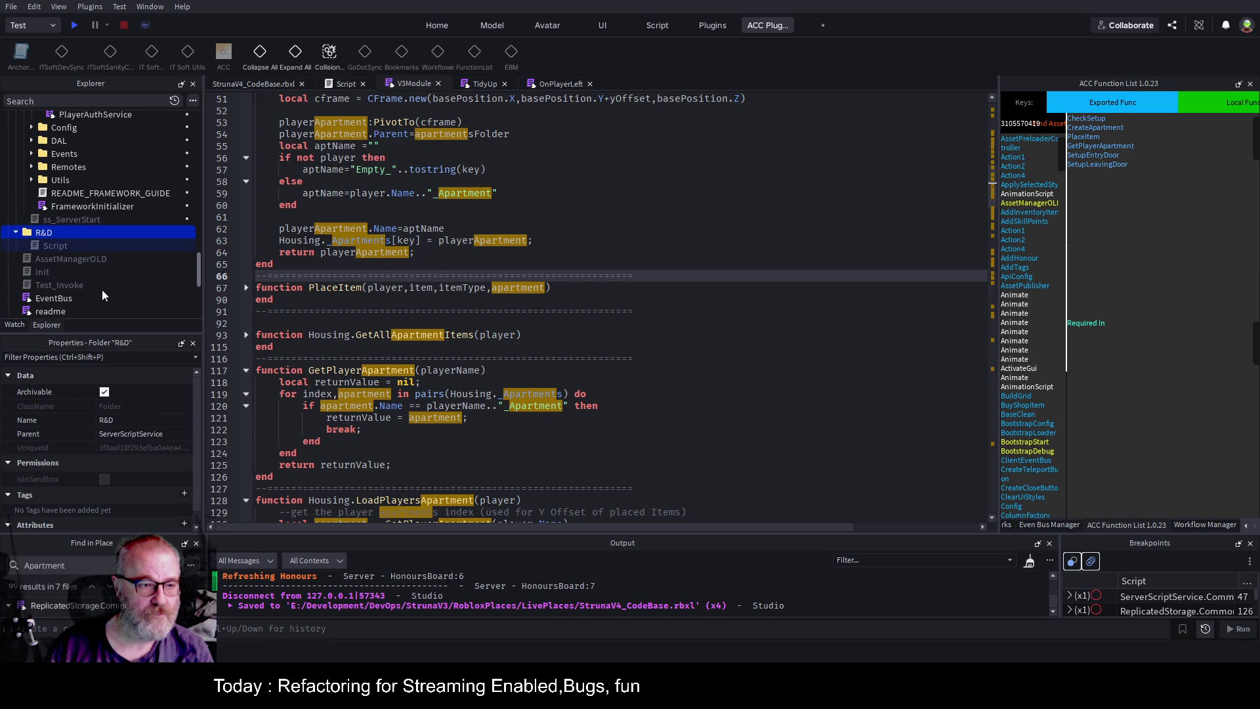
key("ctrl+shift+v")
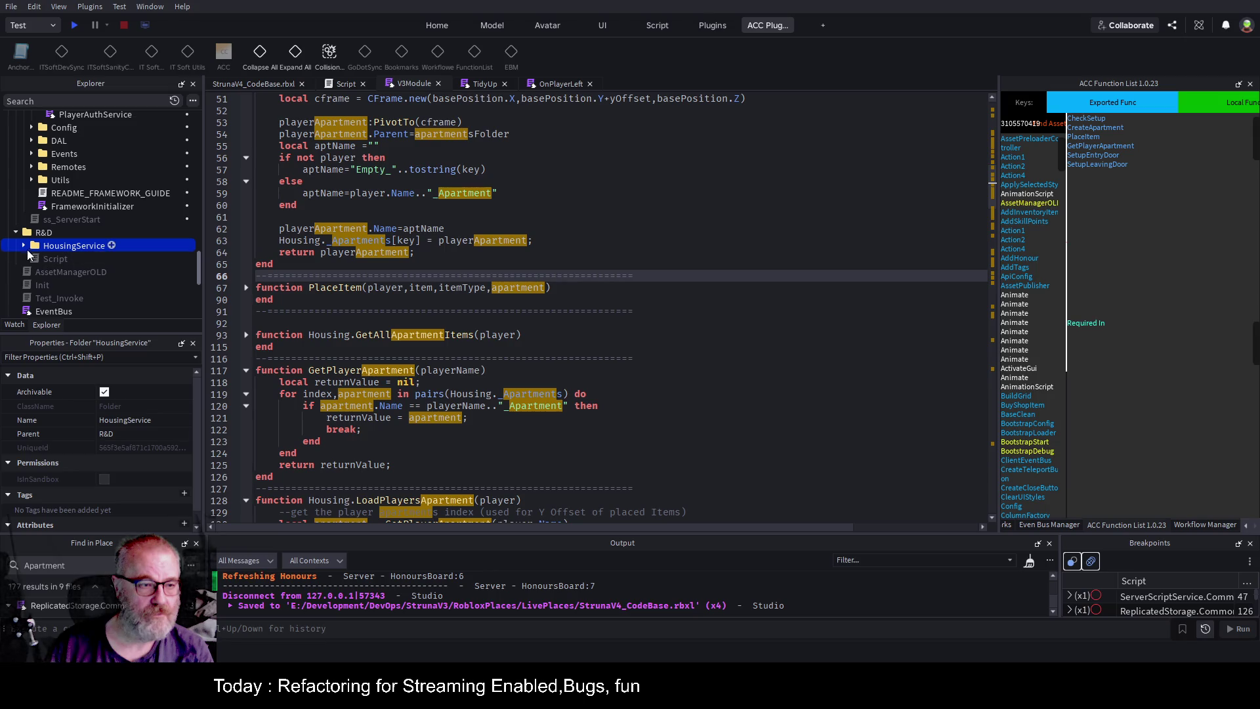
Delete TidyUp and V3Module from the original HousingService folder under BL.
scroll(171, 254, "up", 4)
scroll(170, 247, "up", 10)
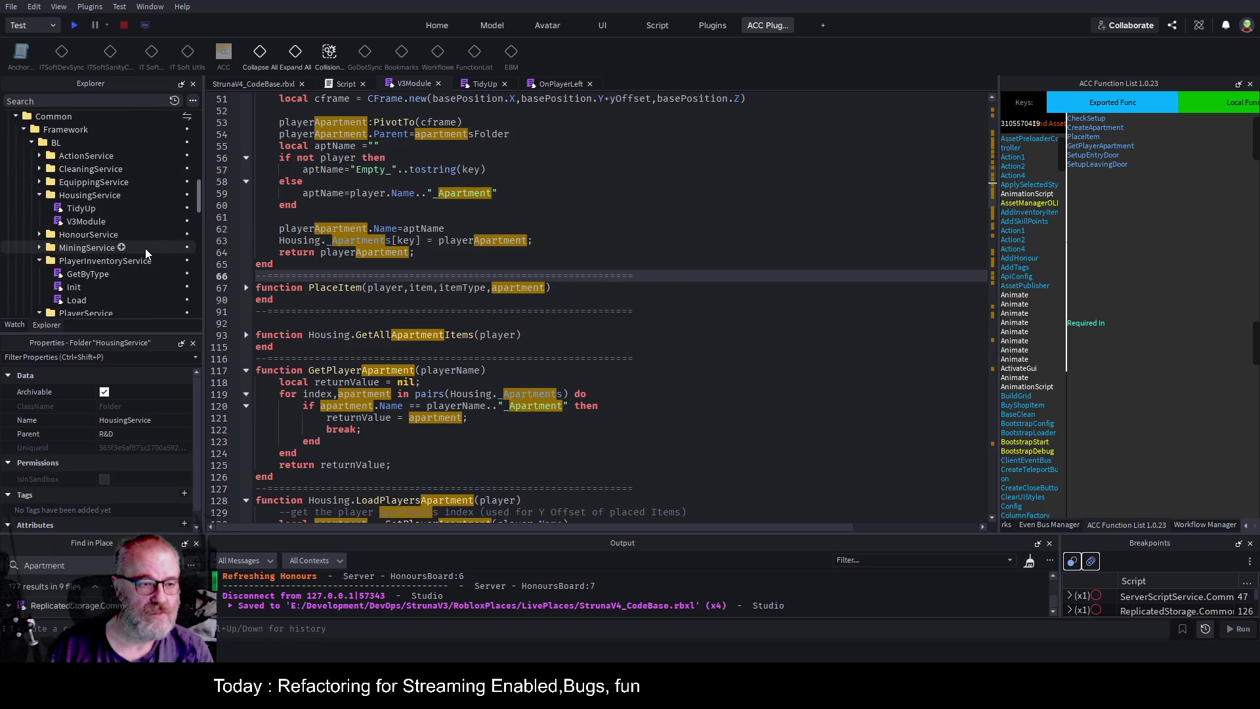
scroll(137, 213, "up", 3)
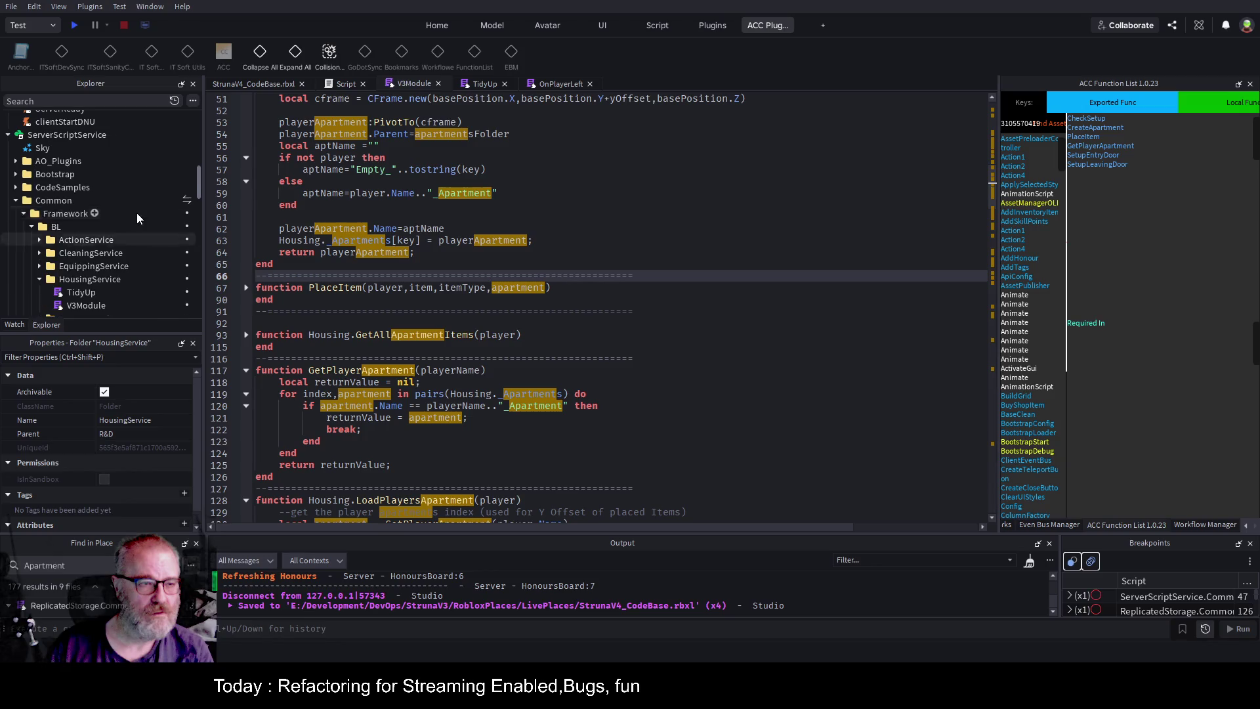
scroll(136, 212, "down", 4)
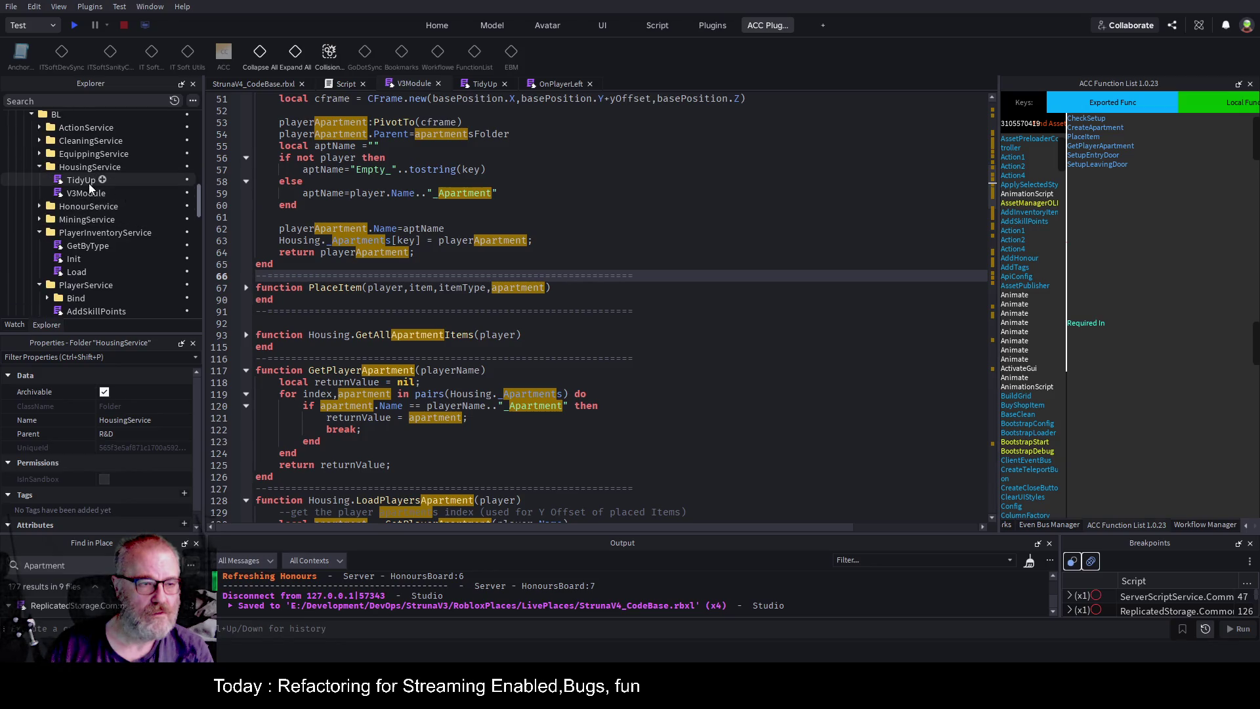
left_click(89, 181)
left_click(84, 193, "shift")
key("Delete")
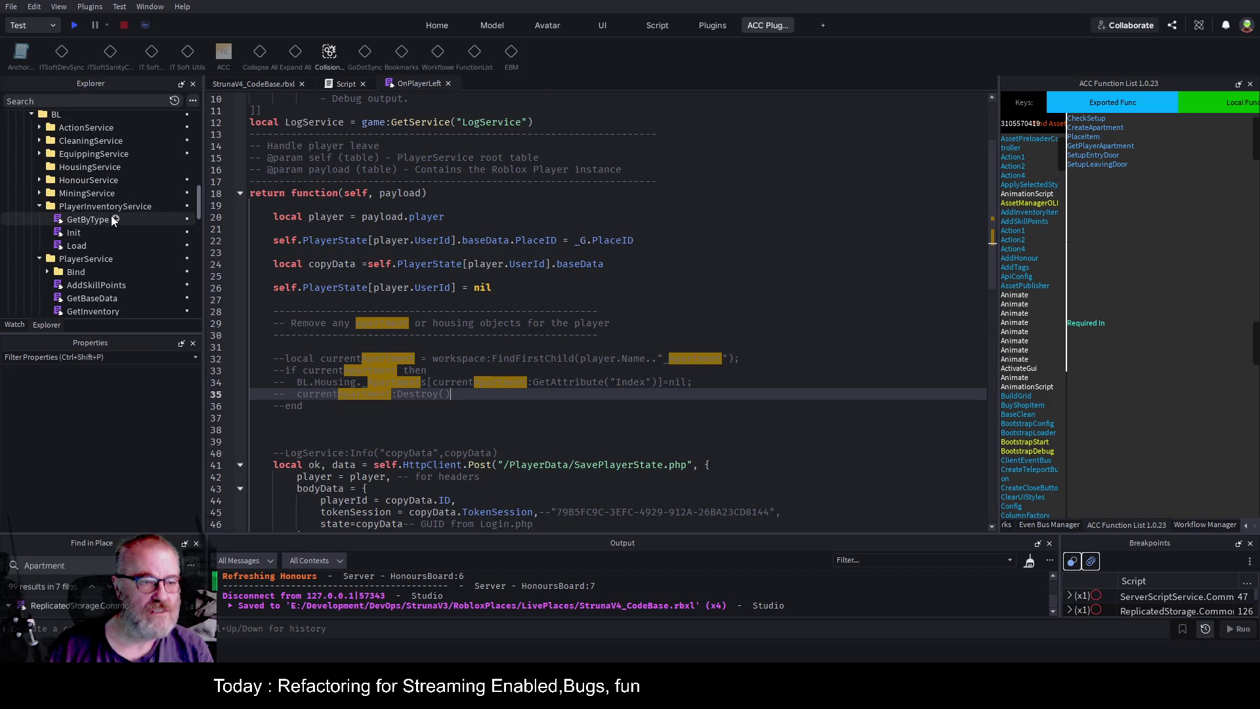
left_click(40, 192)
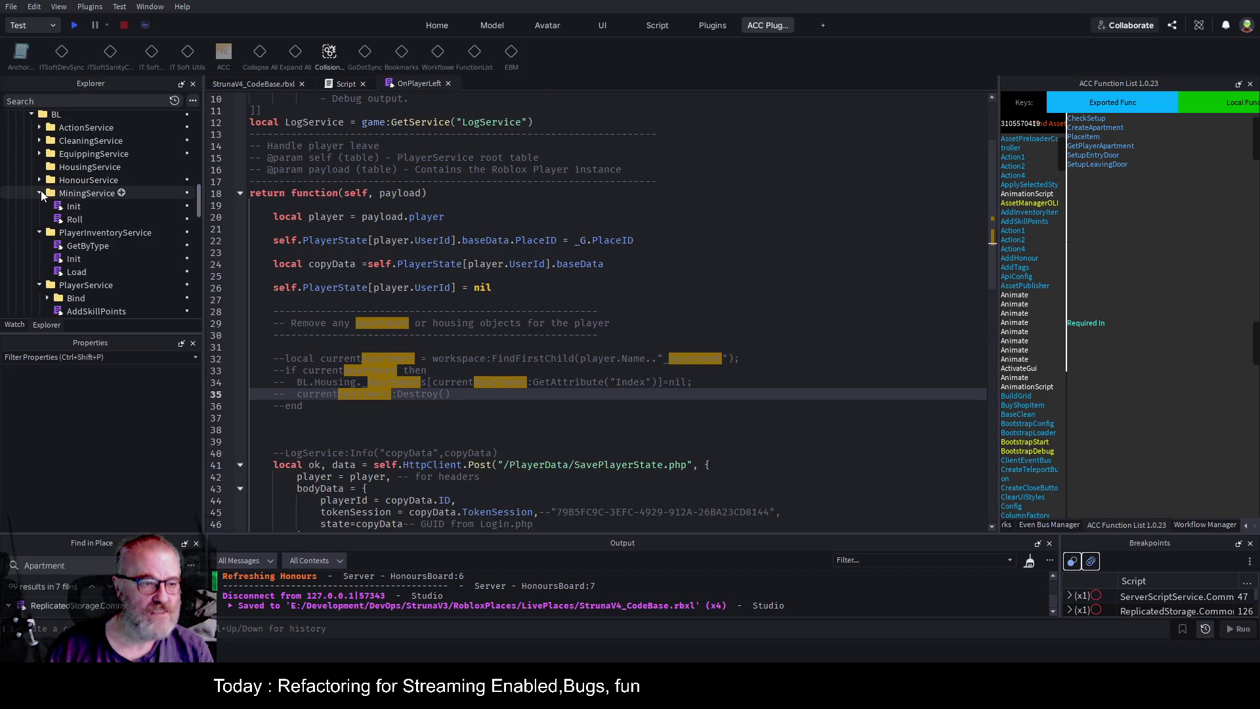
left_click(41, 192)
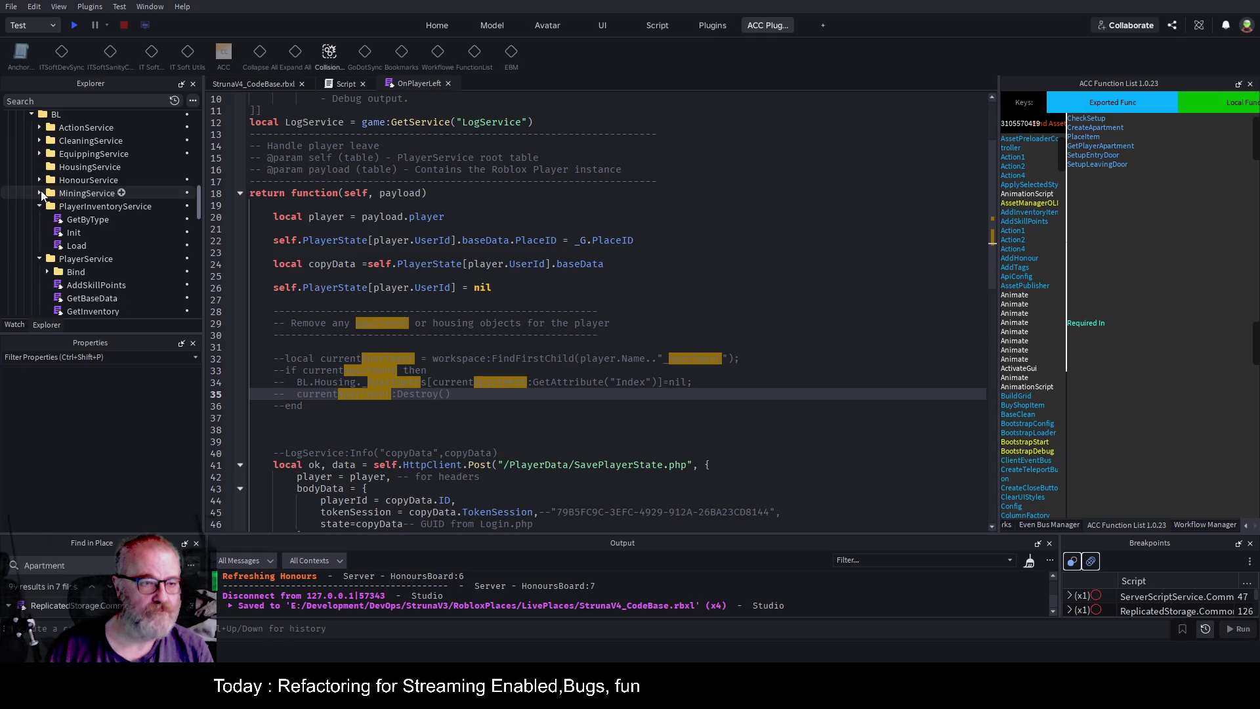
left_click(40, 180)
left_click(46, 194)
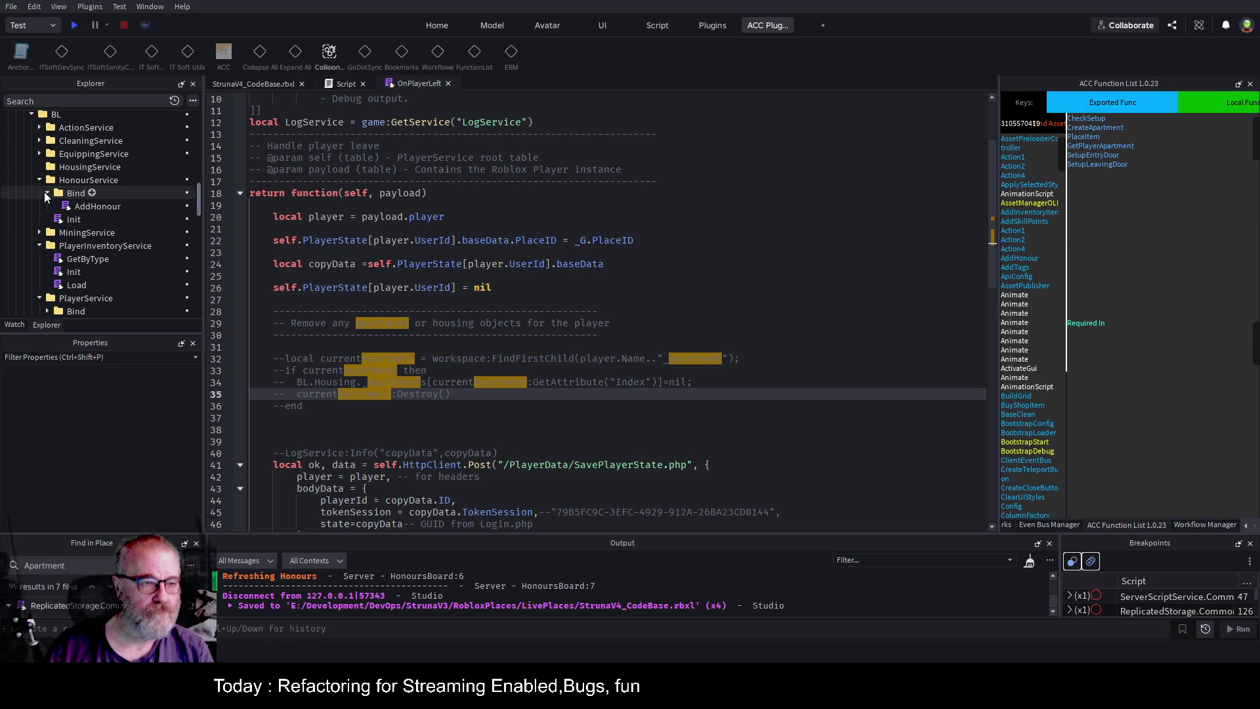
left_click(39, 153)
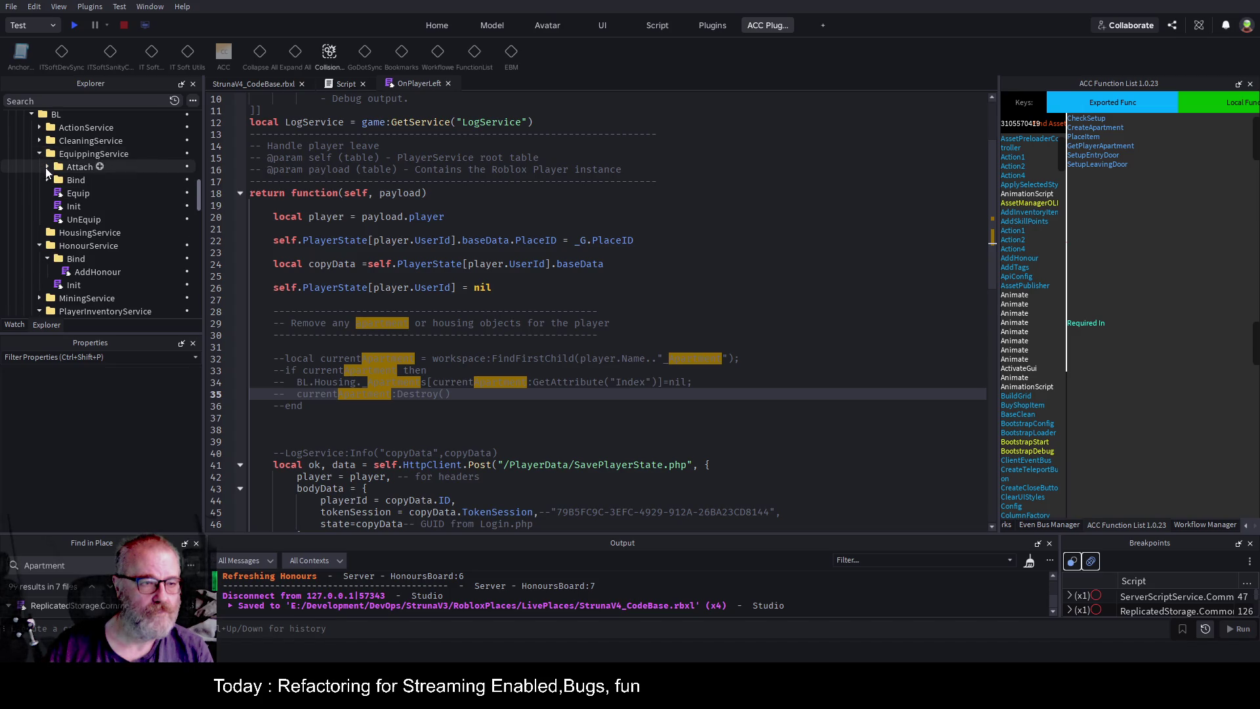
left_click(50, 166)
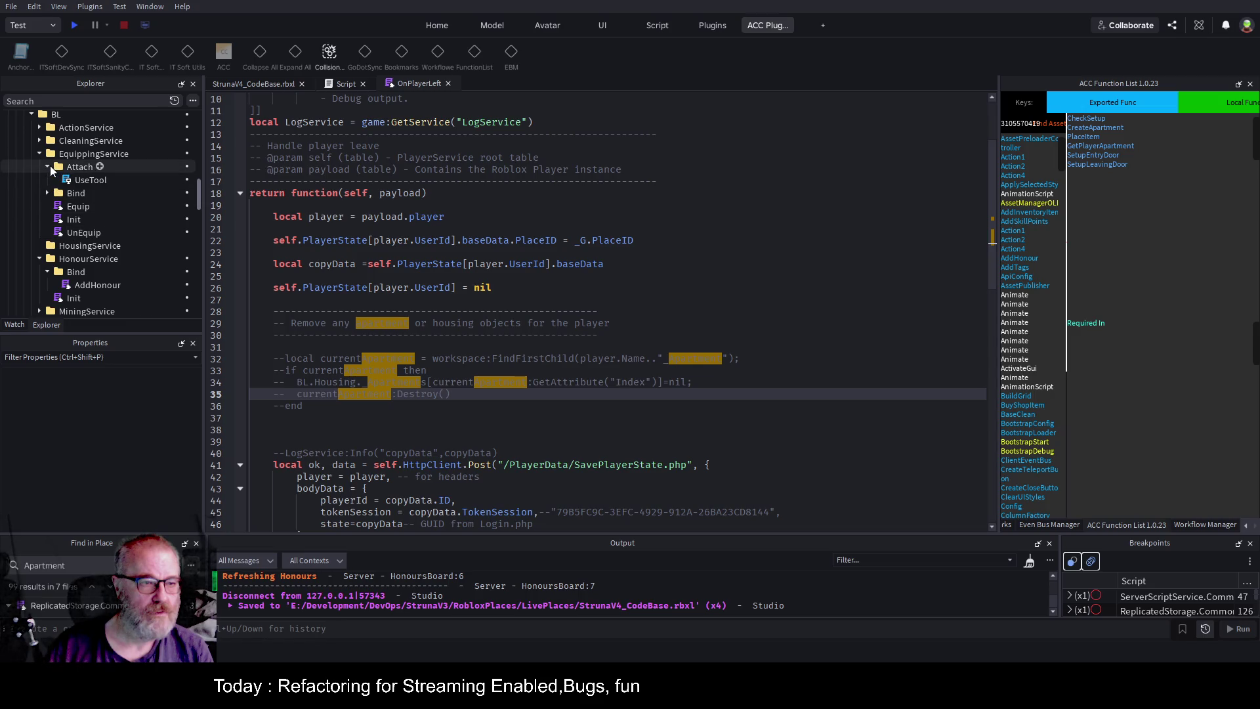
left_click(50, 166)
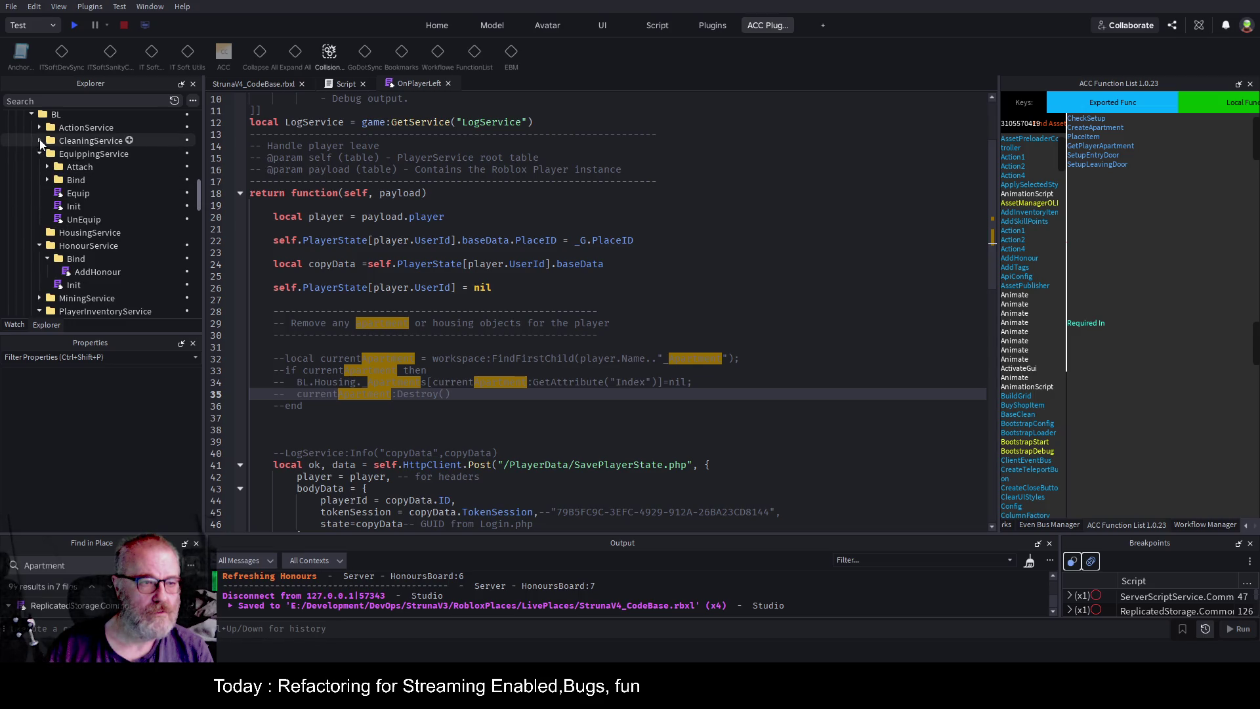
left_click(39, 139)
left_click(40, 141)
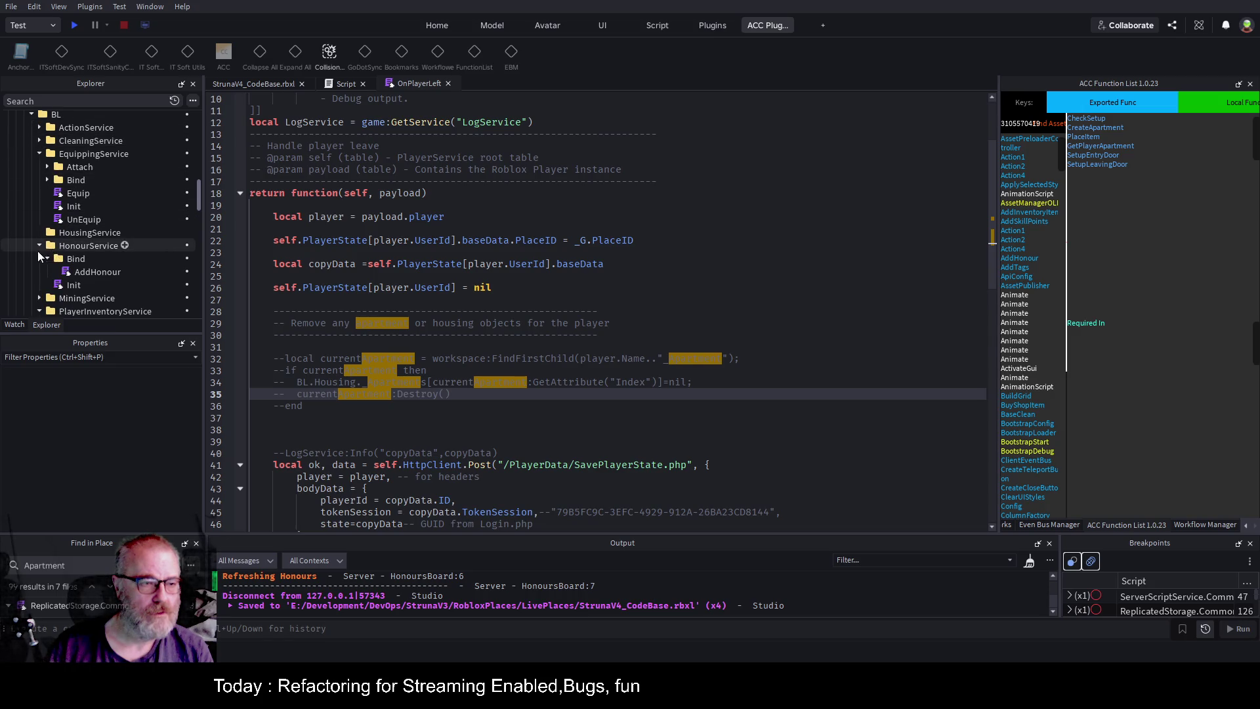
left_click(39, 246)
left_click(72, 232)
scroll(74, 219, "down", 2)
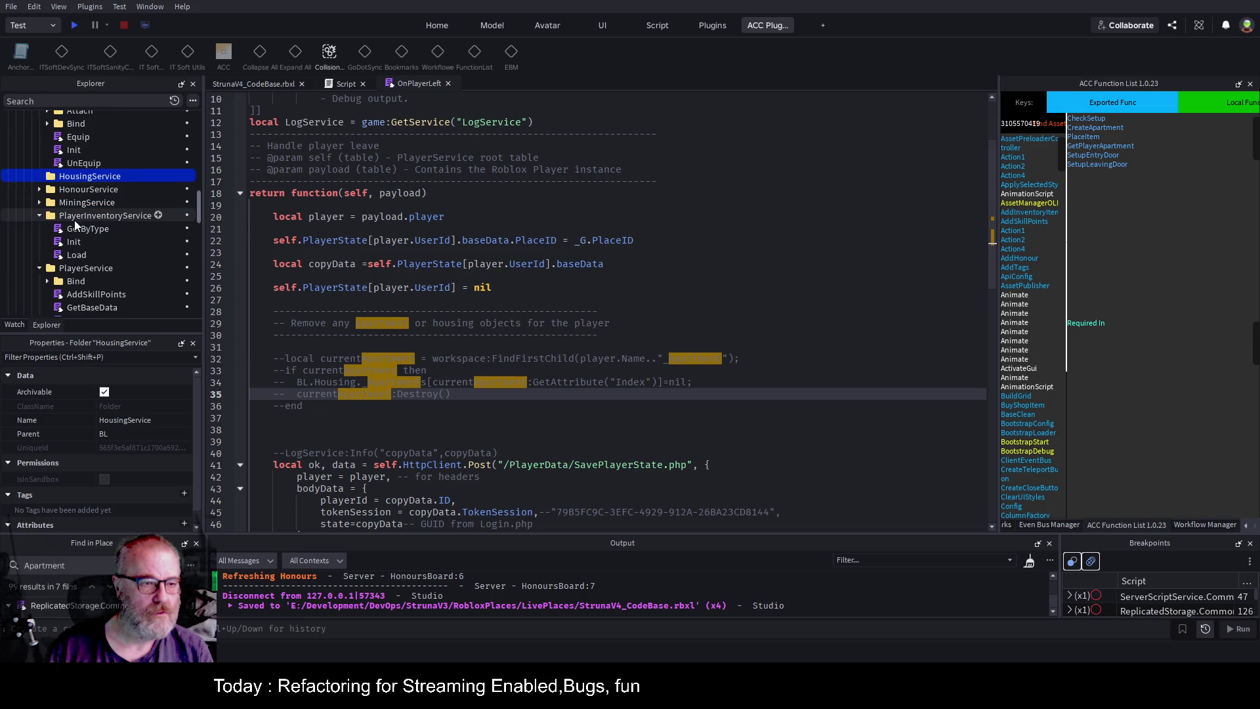
left_click(40, 214)
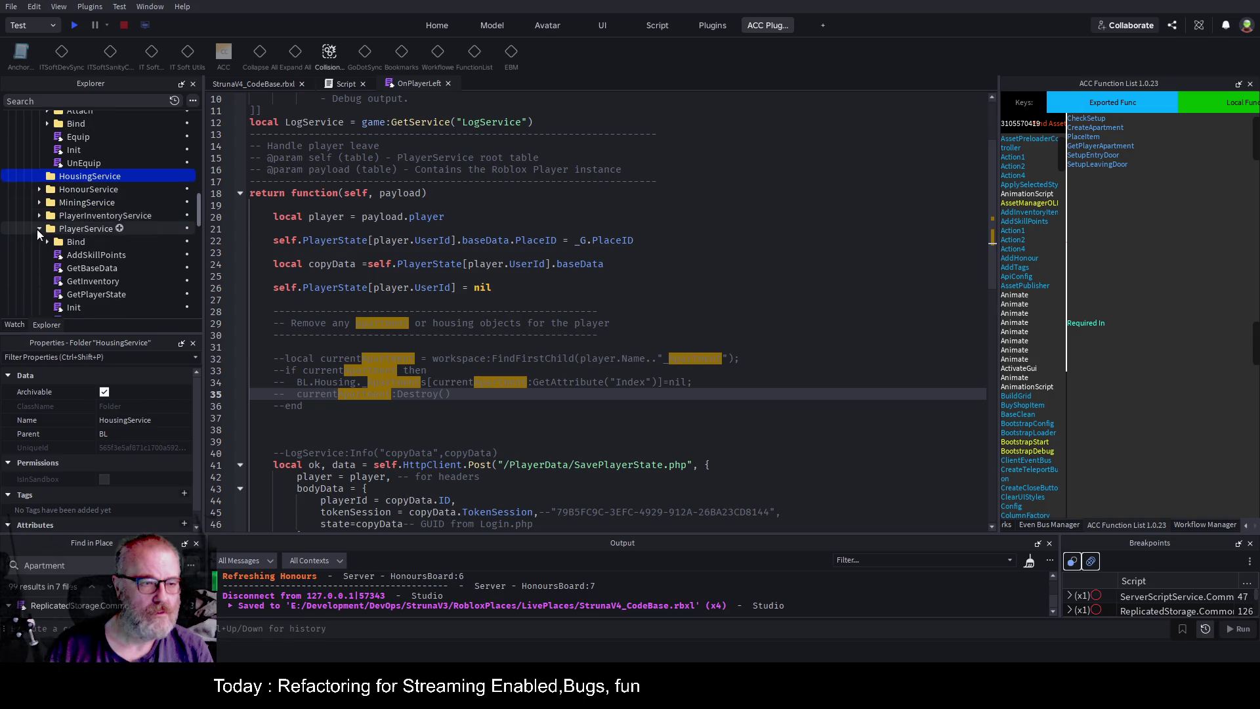
Insert a folder into HousingService and name it Bind.
left_click(125, 176)
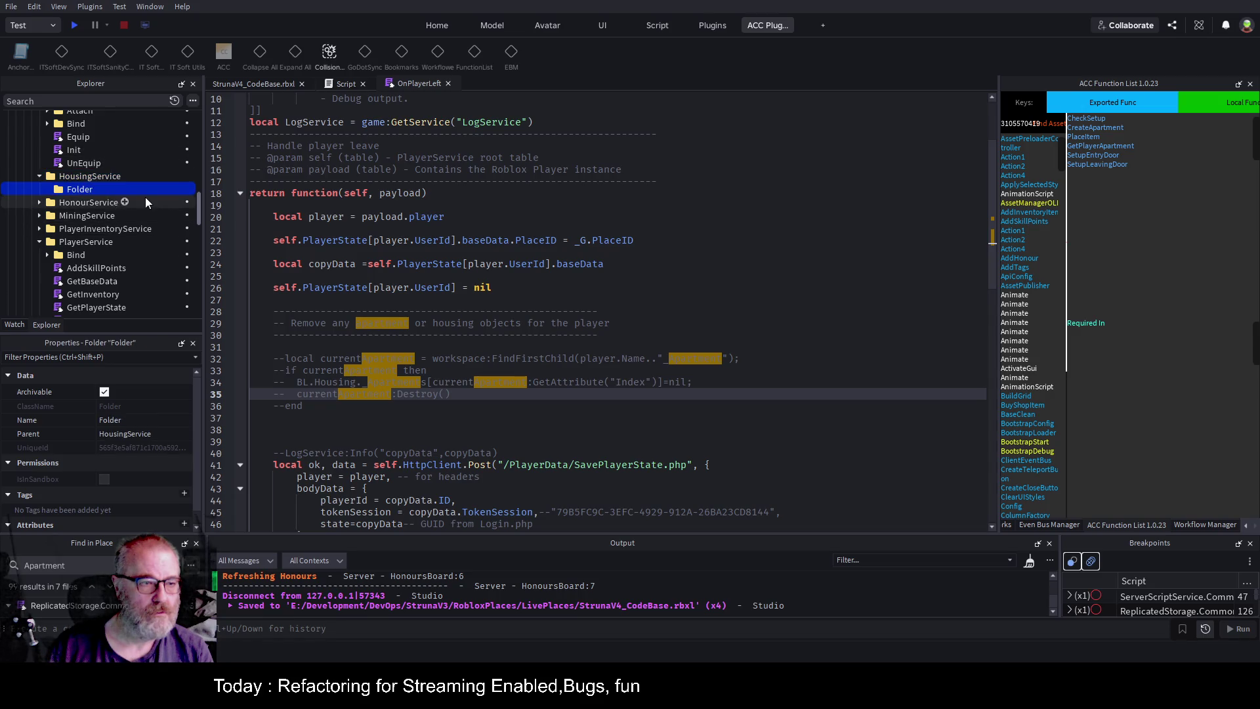
left_click(145, 194)
type("Bind")
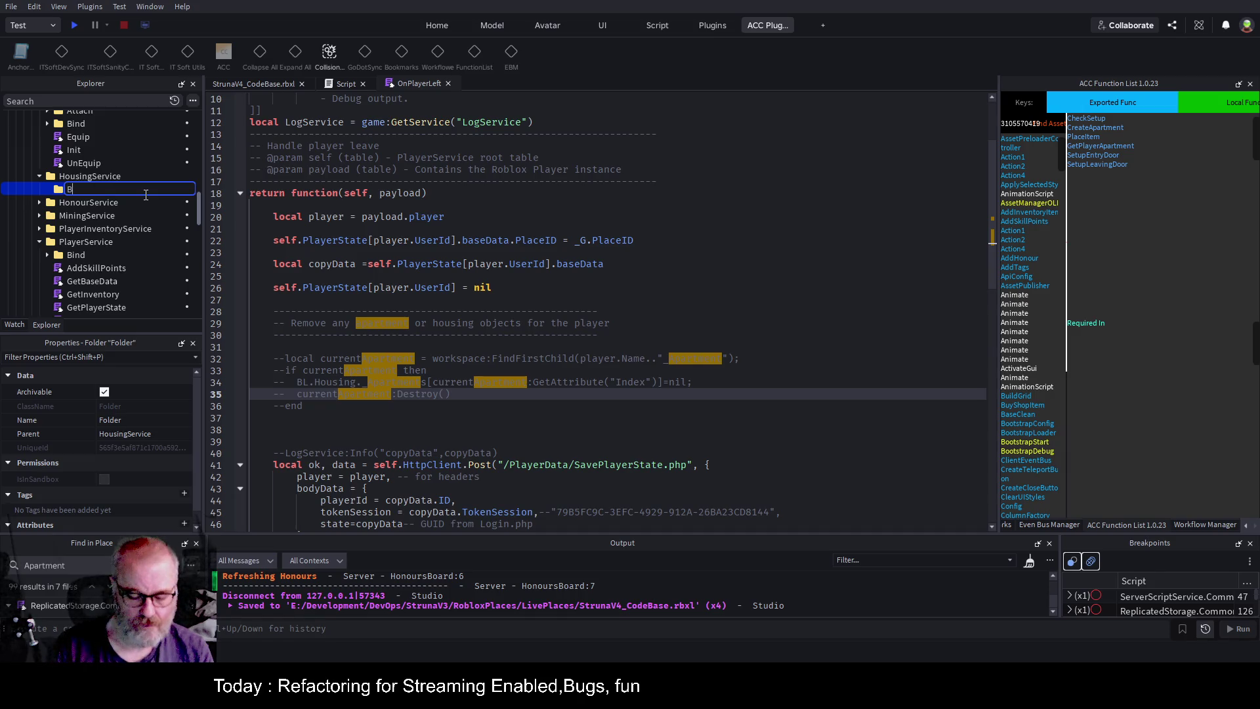
key("Return")
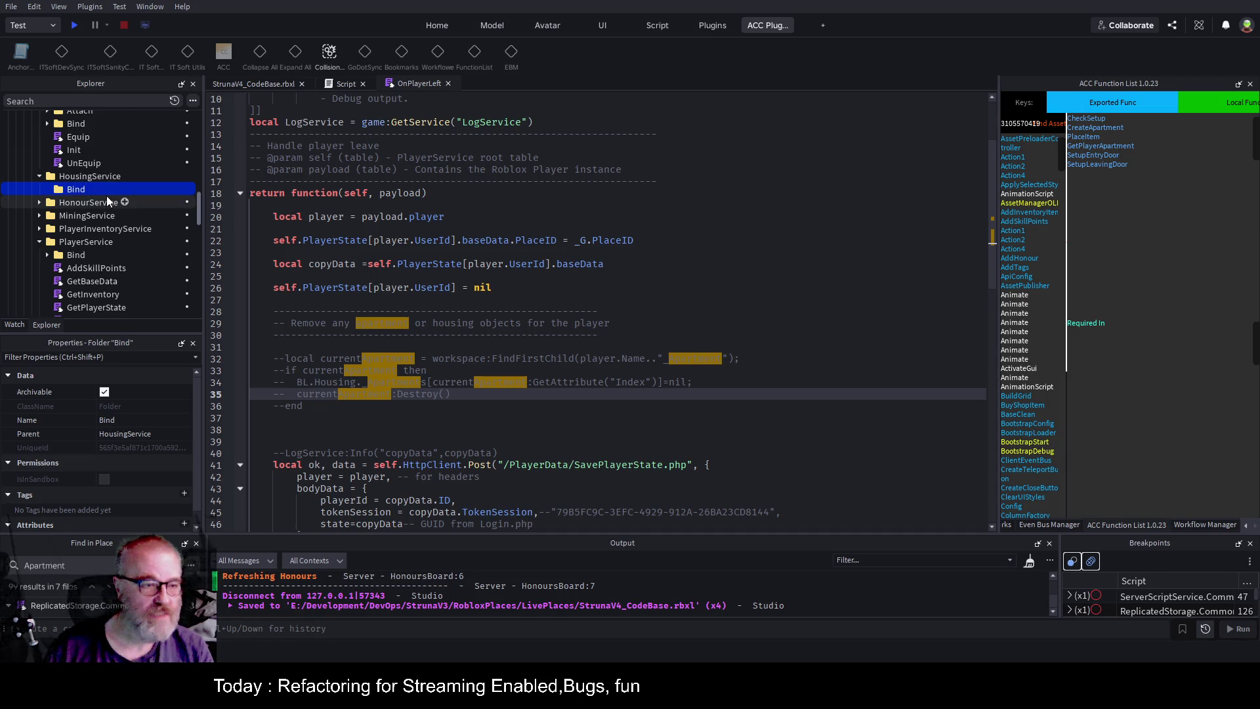
Insert a ModuleScript into HousingService and name it Init.
left_click(127, 175)
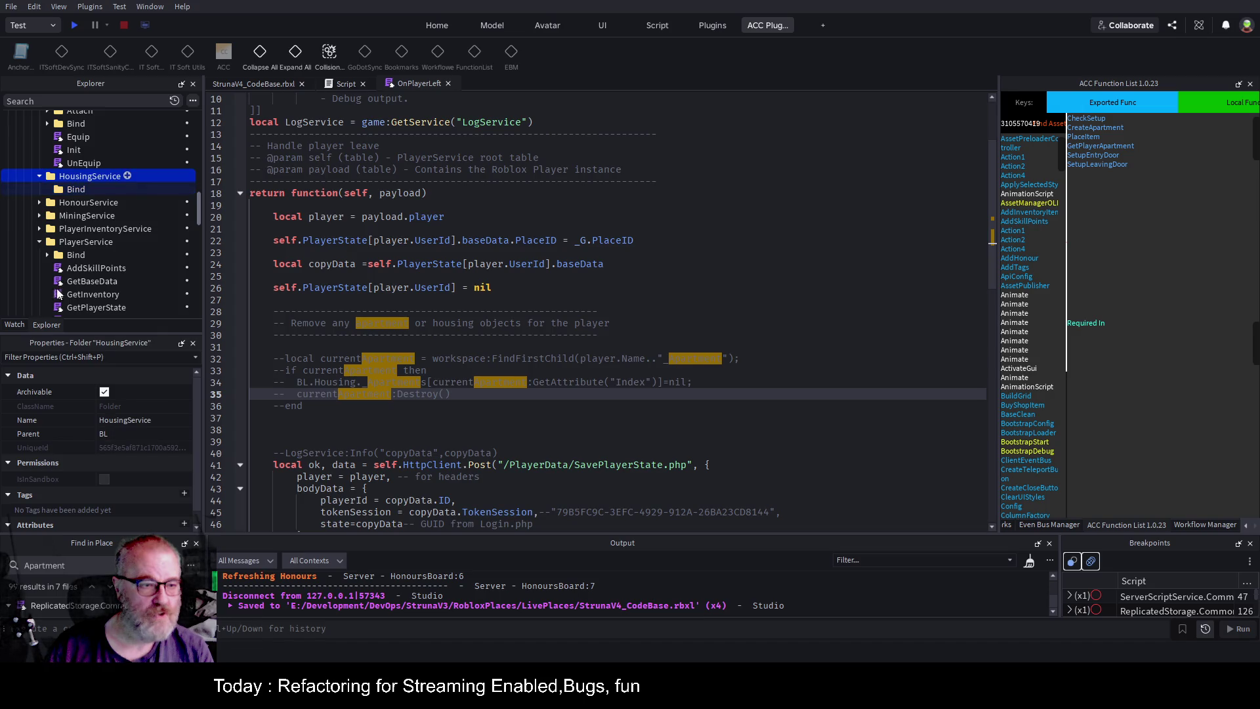
left_click(127, 176)
left_click(165, 280)
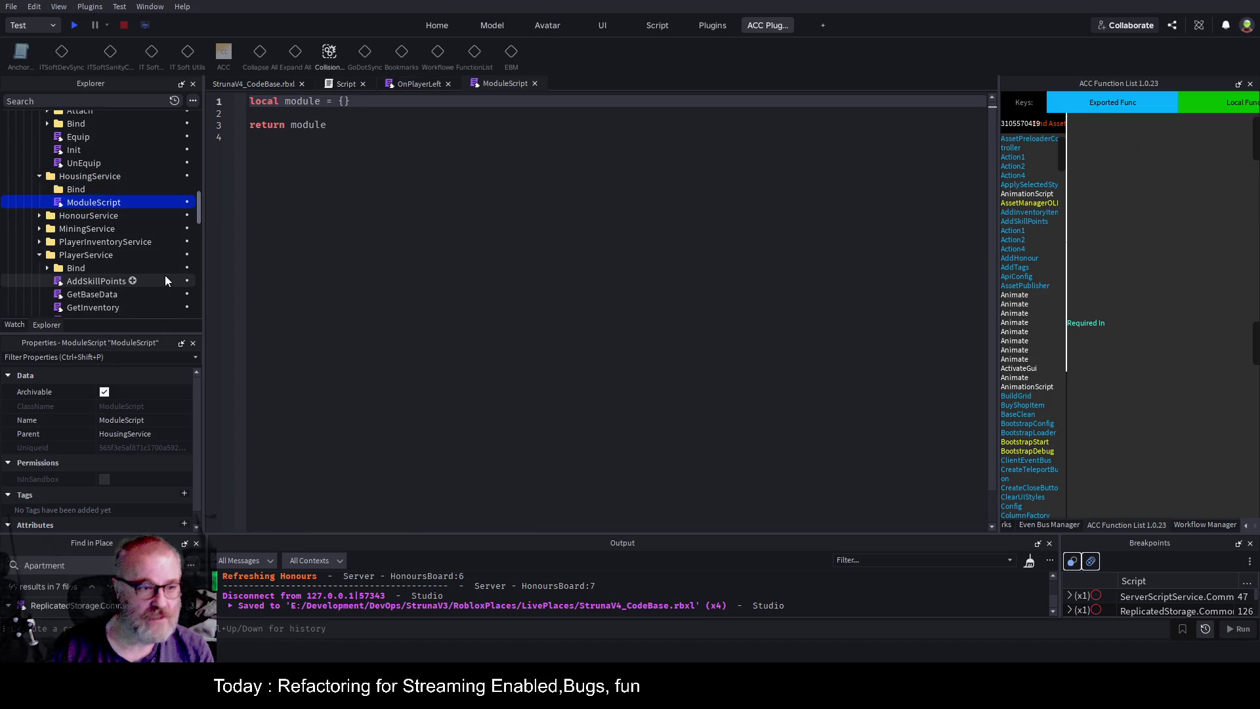
left_click(111, 204)
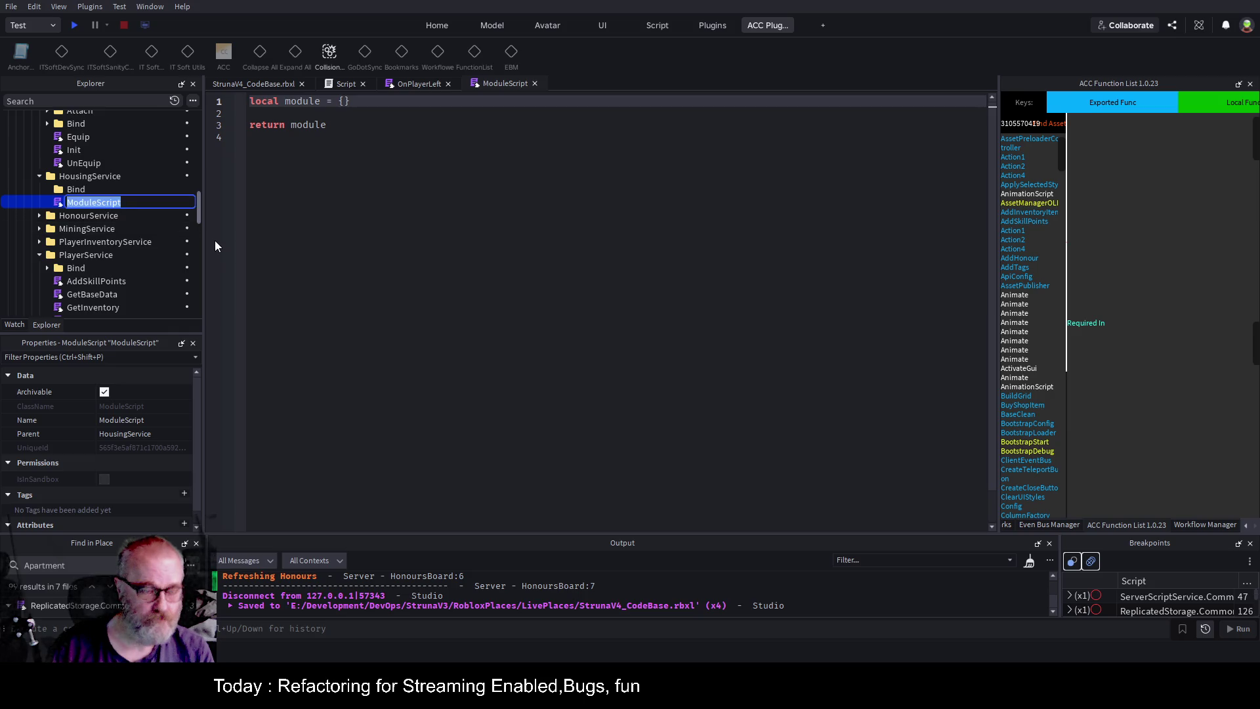
type("Init")
key("Return")
Replace the new Init module's placeholder with all of PlayerService's Init code.
scroll(176, 246, "down", 5)
double_click(72, 193)
key("ctrl+a")
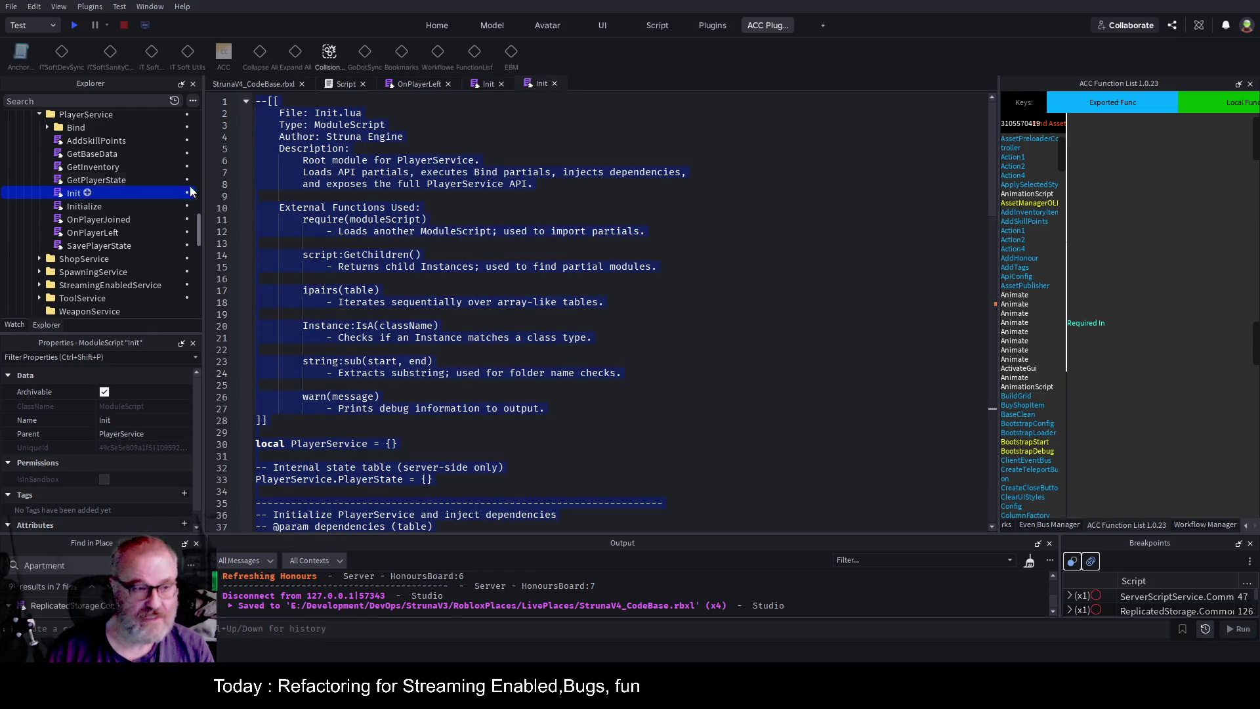
scroll(103, 204, "up", 4)
double_click(69, 172)
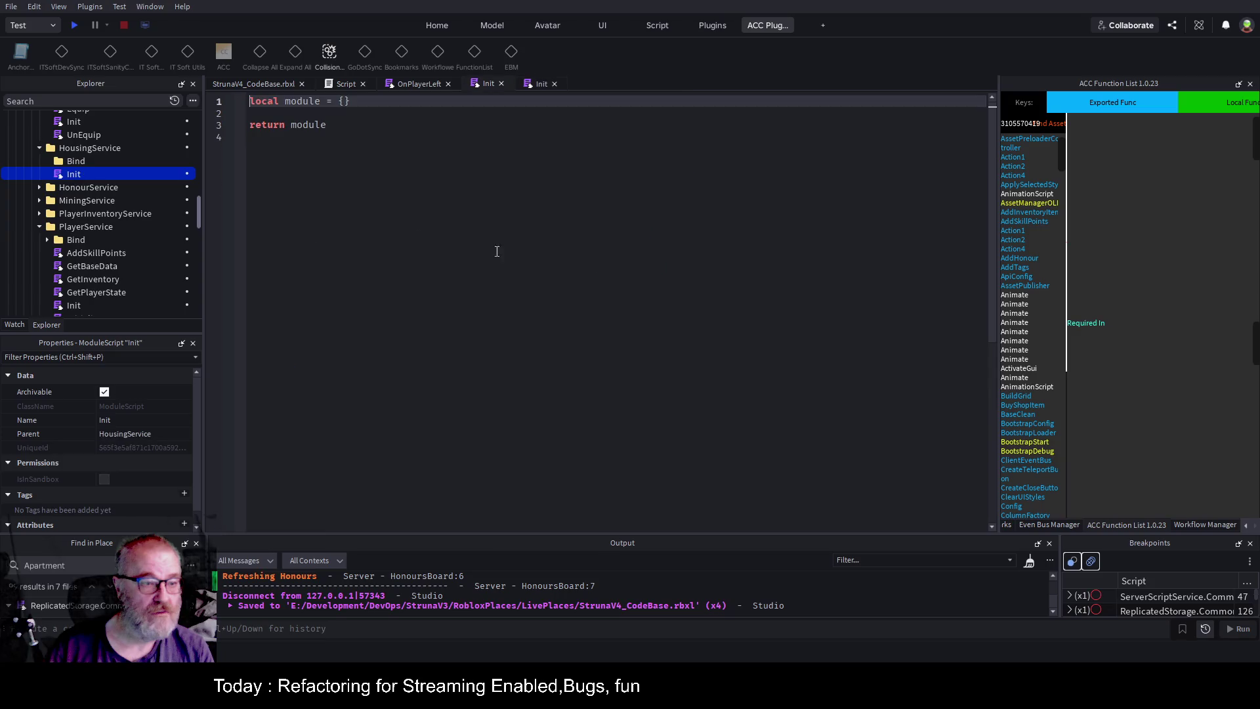
left_click(698, 323)
key("ctrl+a")
key("ctrl+v")
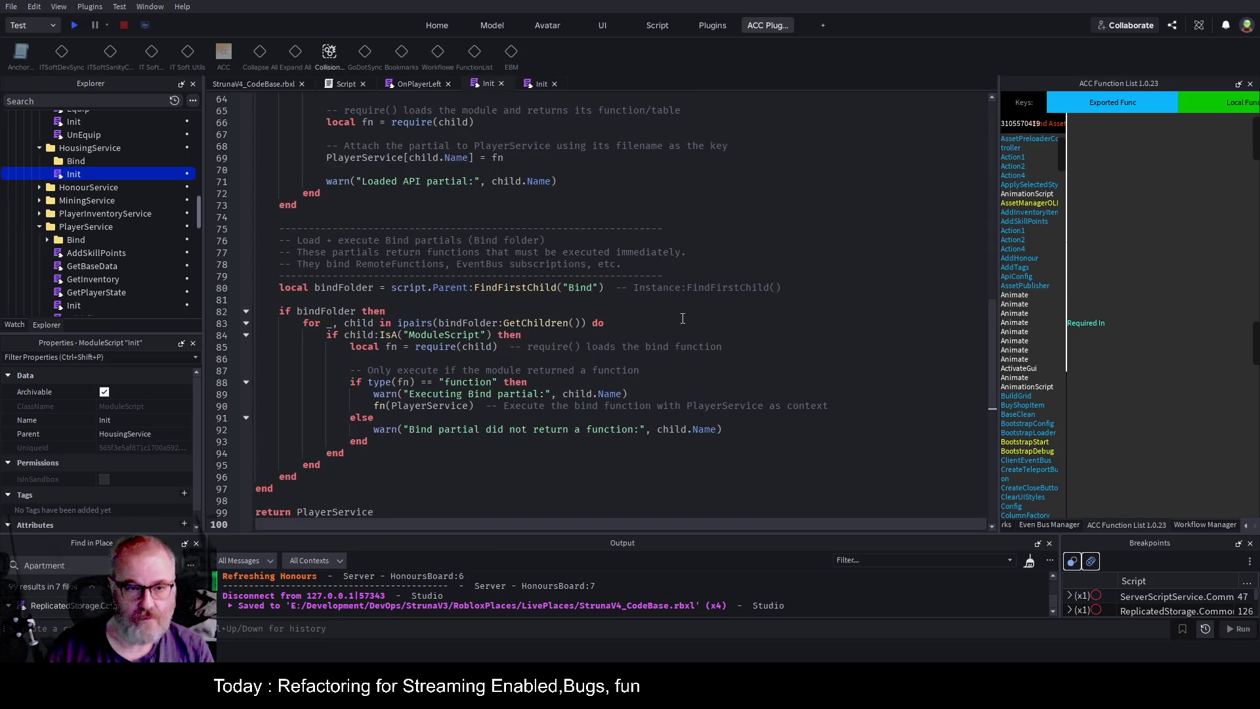
Delete the opening comment header so the module starts at local PlayerService = {}.
key("ctrl+Home")
key("shift+Down")
key("shift+Down")
key("shift+Down")
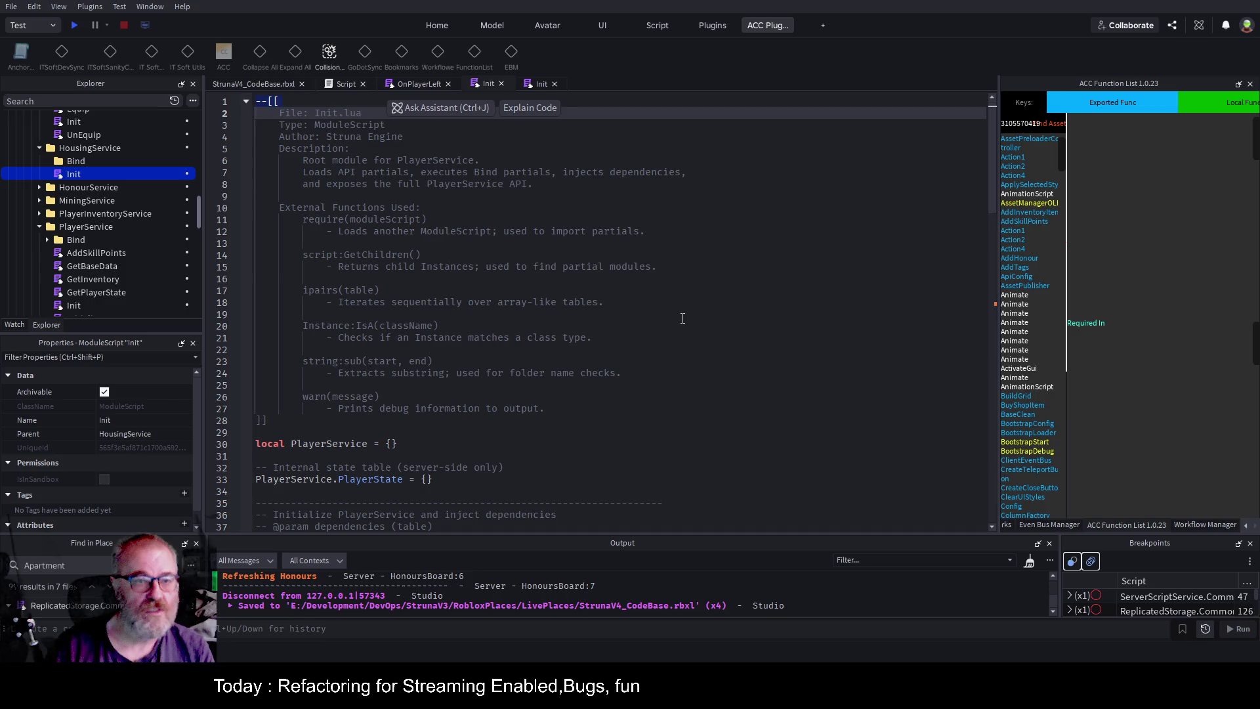
key("shift+Up")
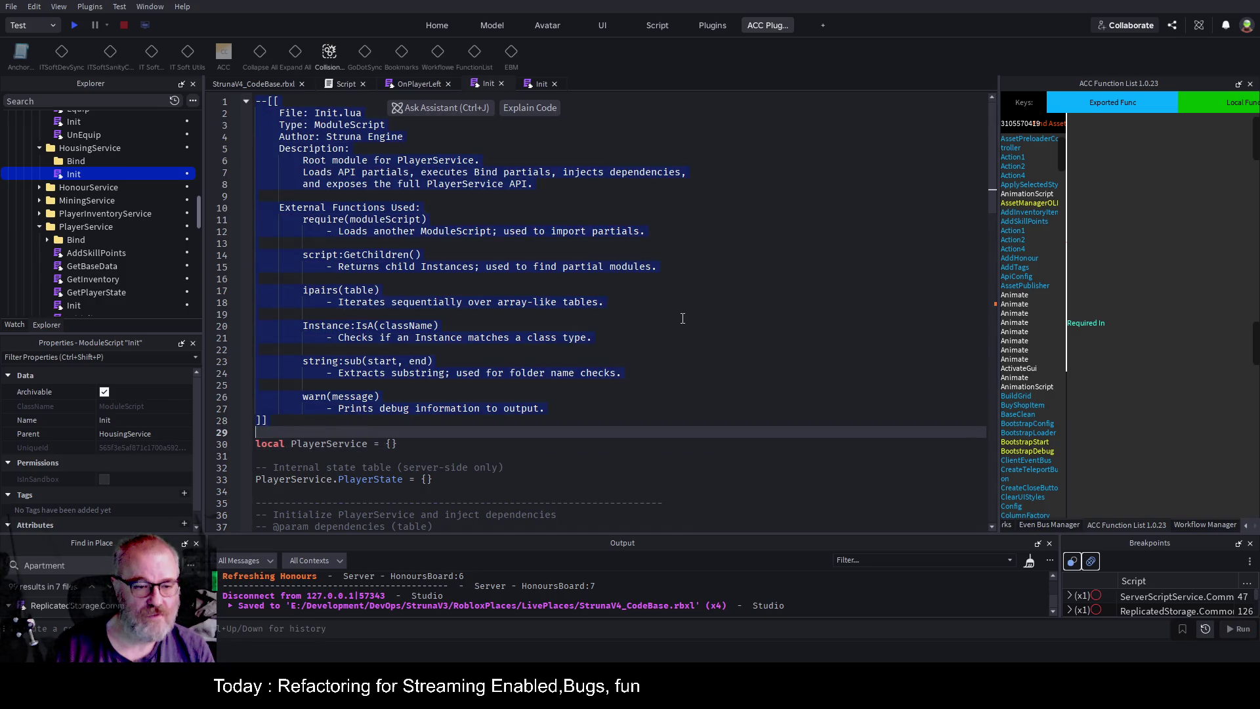
key("Delete")
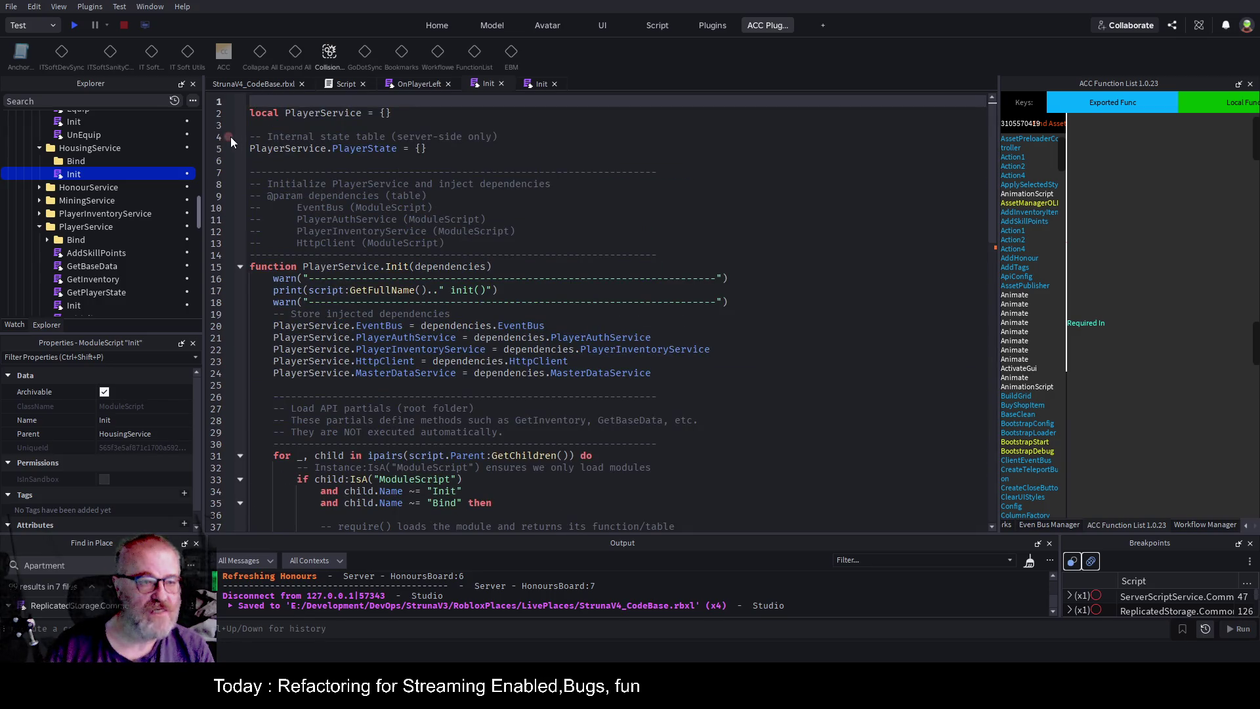
left_click(121, 148)
left_click(86, 147)
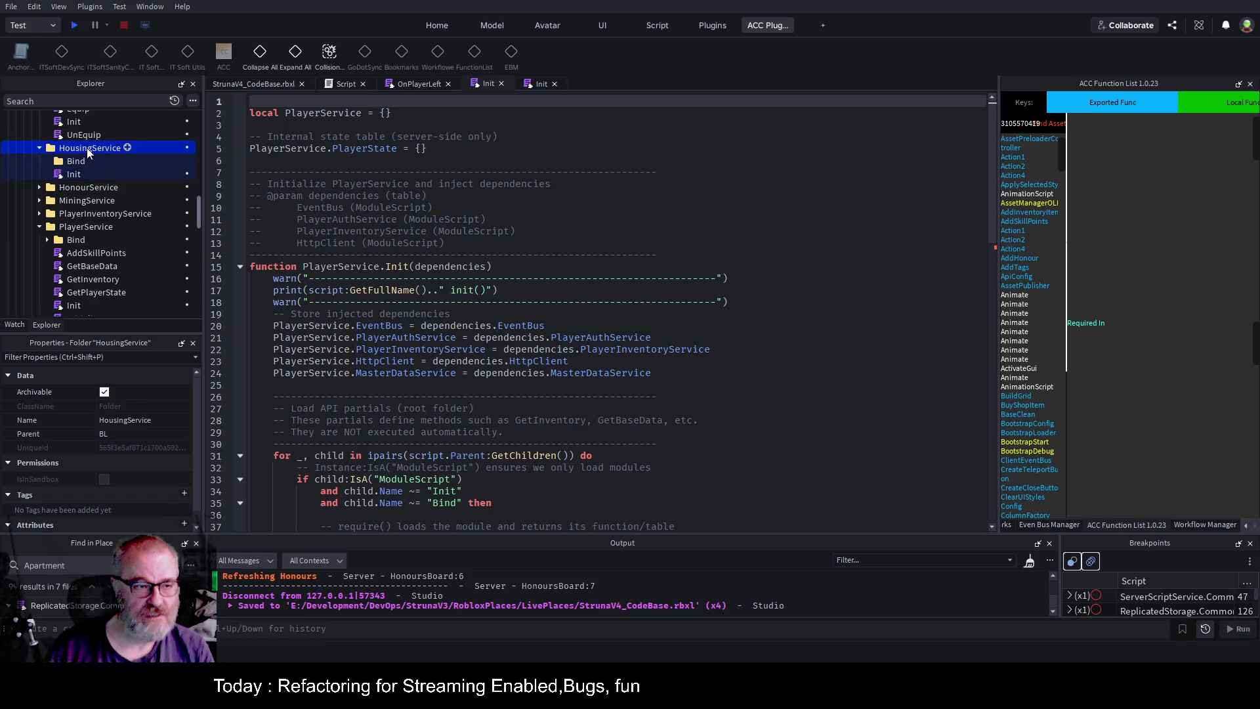
Change PlayerService to HousingService in the declaration, state table, Init function and dependency lines.
left_click(542, 143)
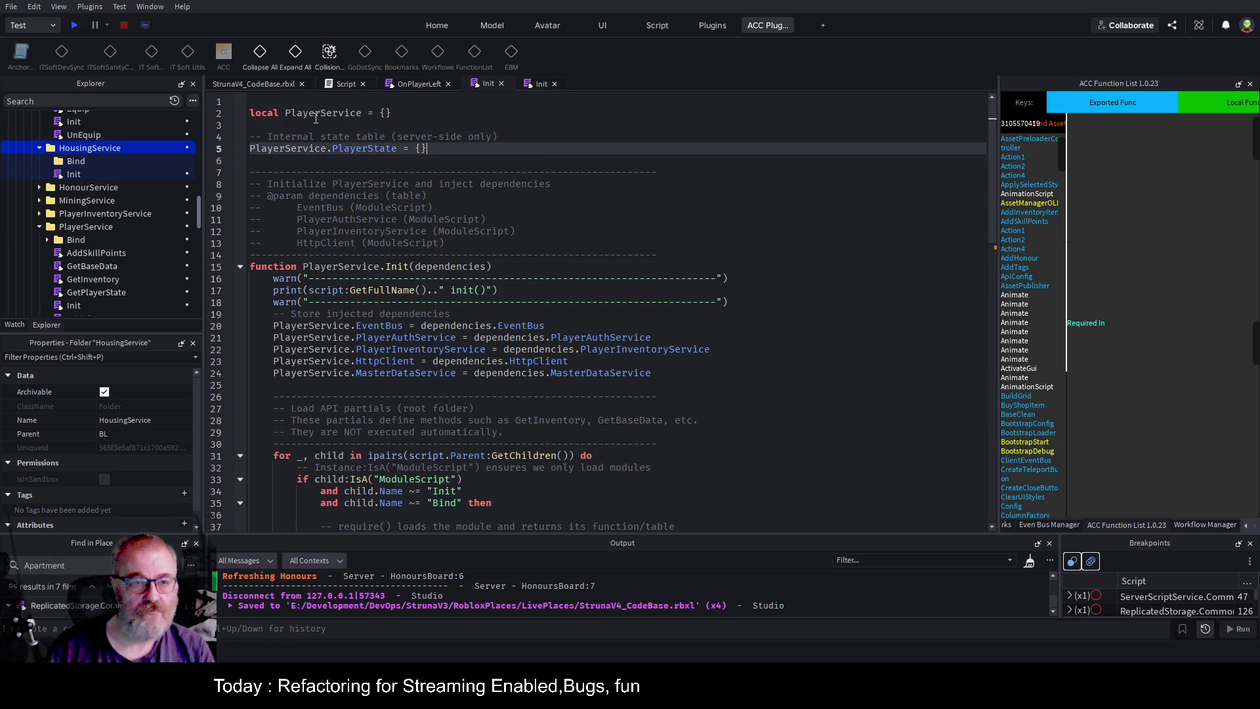
double_click(322, 113)
type("HousingService")
double_click(293, 137)
double_click(292, 149)
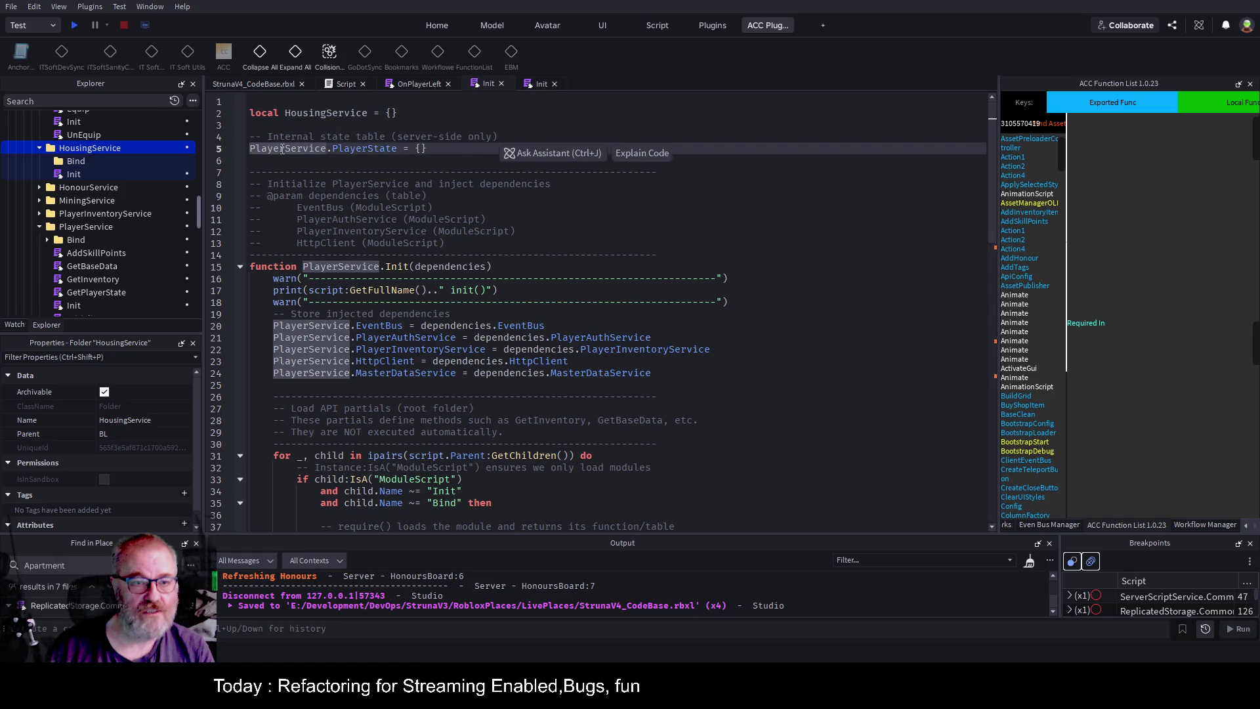
type("HousingService")
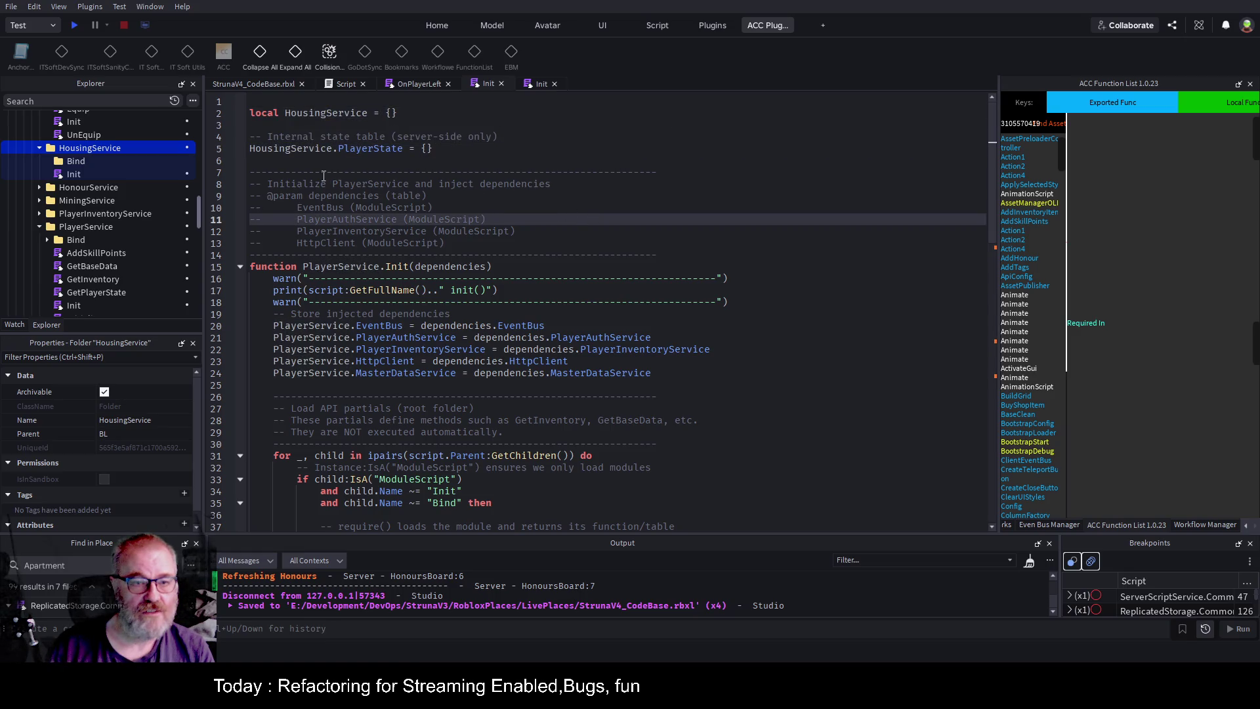
mouse_move(464, 243)
left_mouse_down()
mouse_move(315, 174)
mouse_move(248, 165)
left_mouse_up()
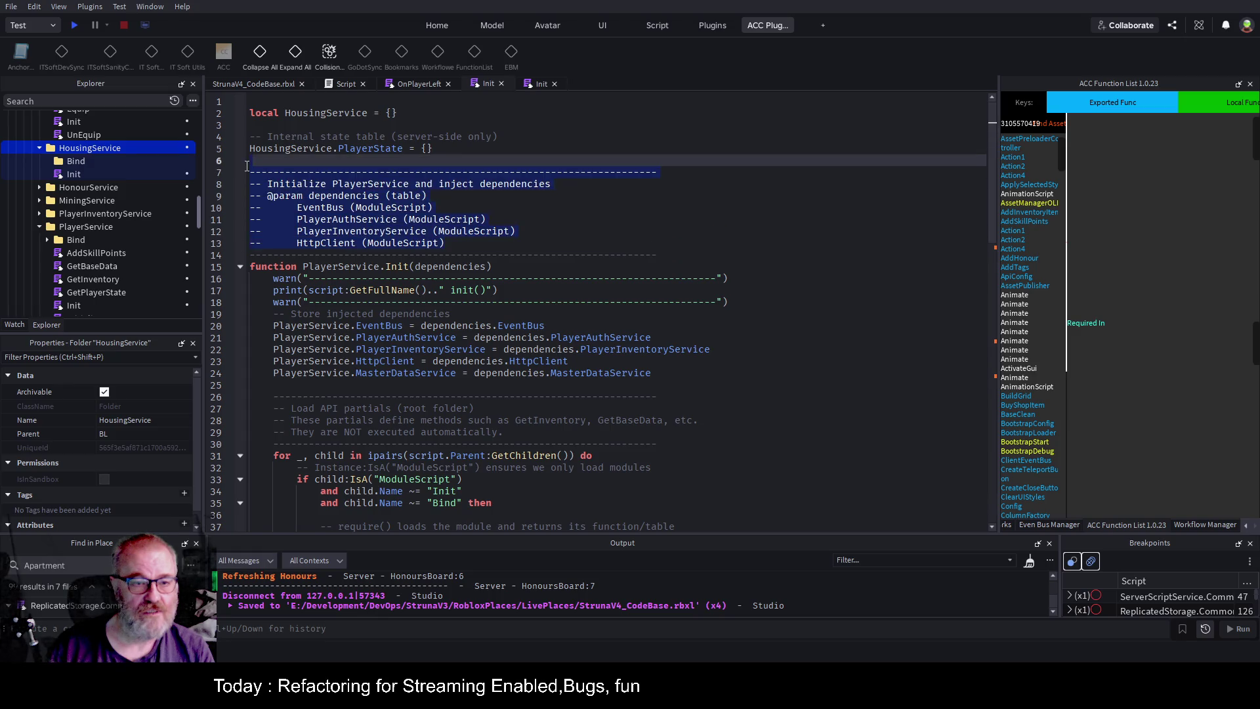
double_click(379, 184)
type("HousingService")
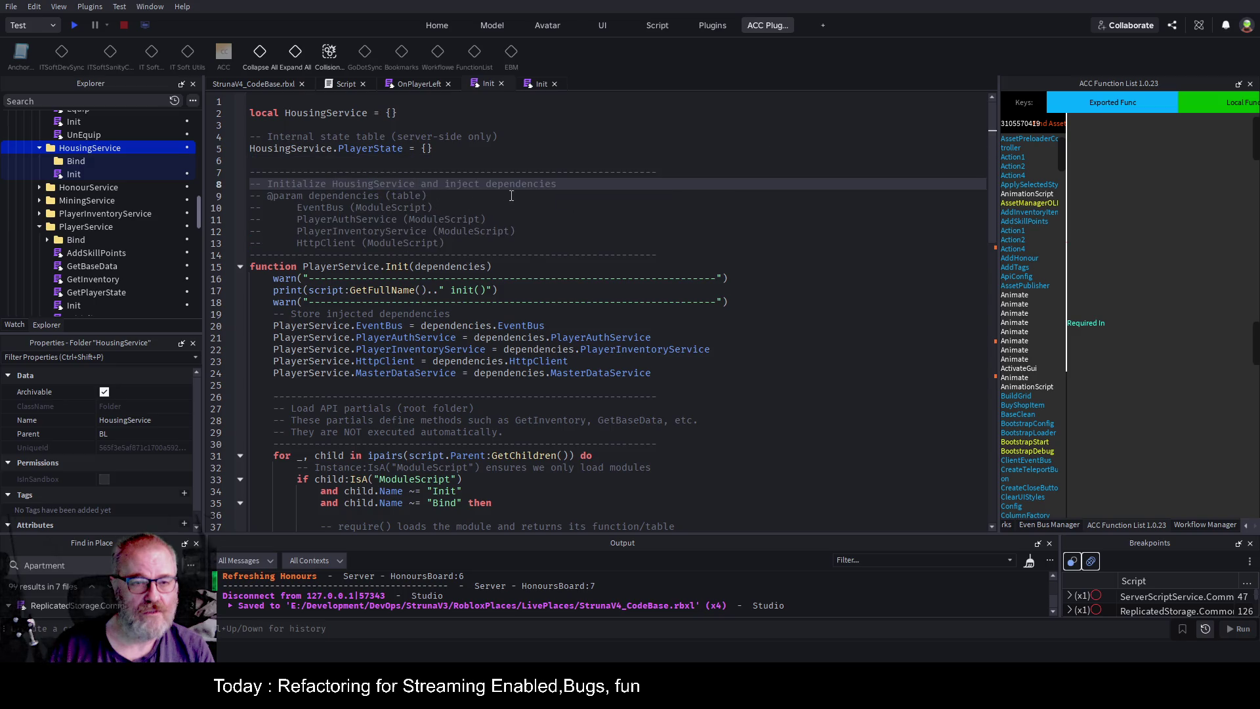
double_click(342, 266)
type("HousingService")
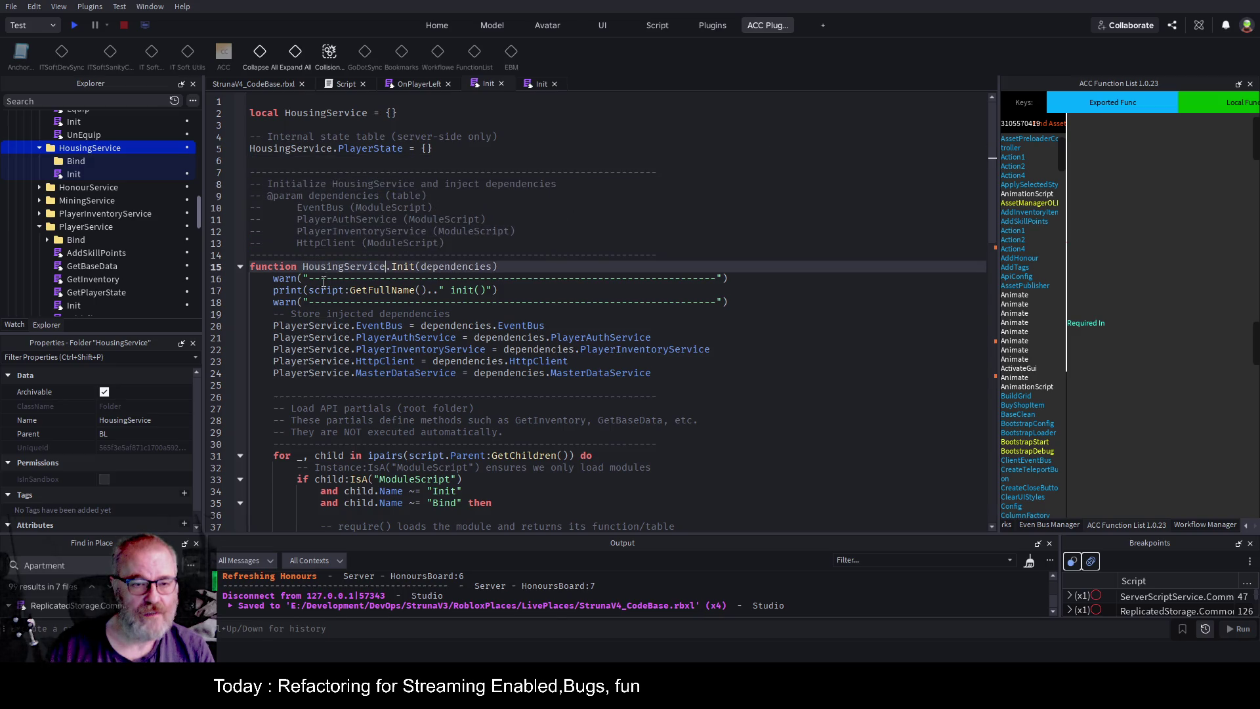
double_click(307, 326)
type("HousingService")
double_click(310, 338)
type("HousingService")
double_click(311, 349)
type("HousingService")
double_click(311, 361)
type("HousingService")
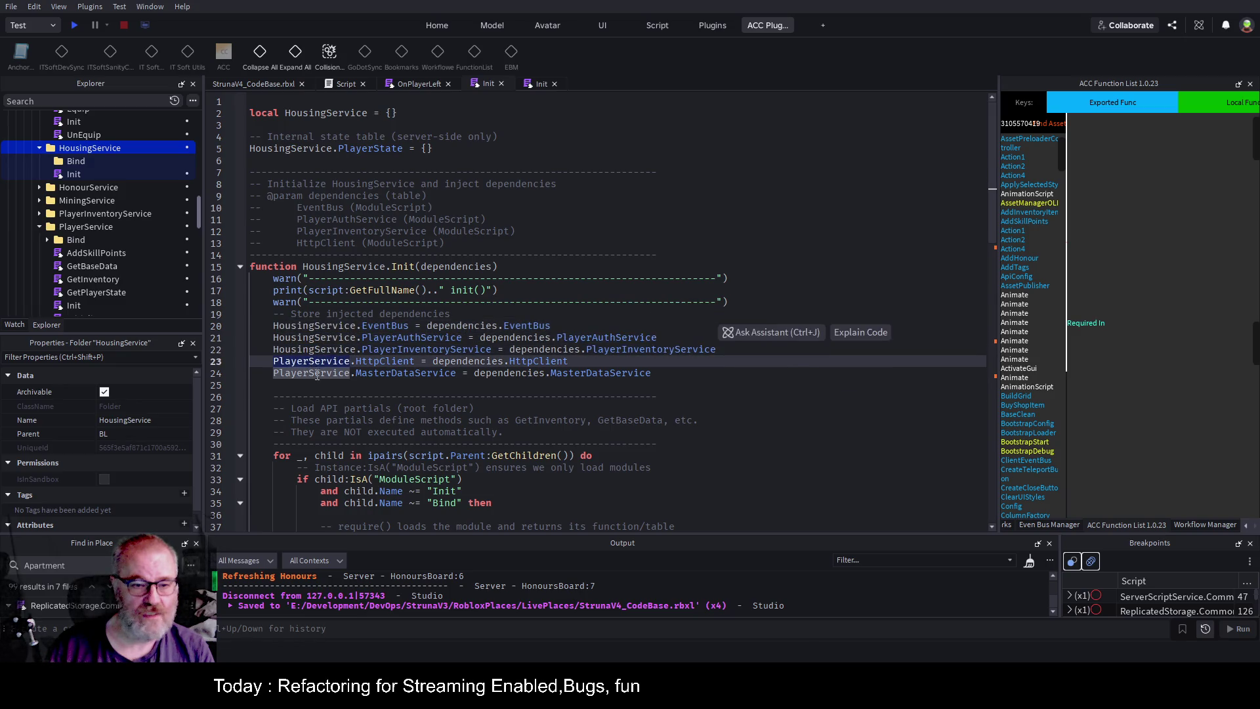
left_click(311, 372)
double_click(311, 373)
type("HousingService")
Rename the remaining PlayerService references in the API partials, Bind call and return, then save.
left_click(478, 325)
scroll(540, 233, "down", 1)
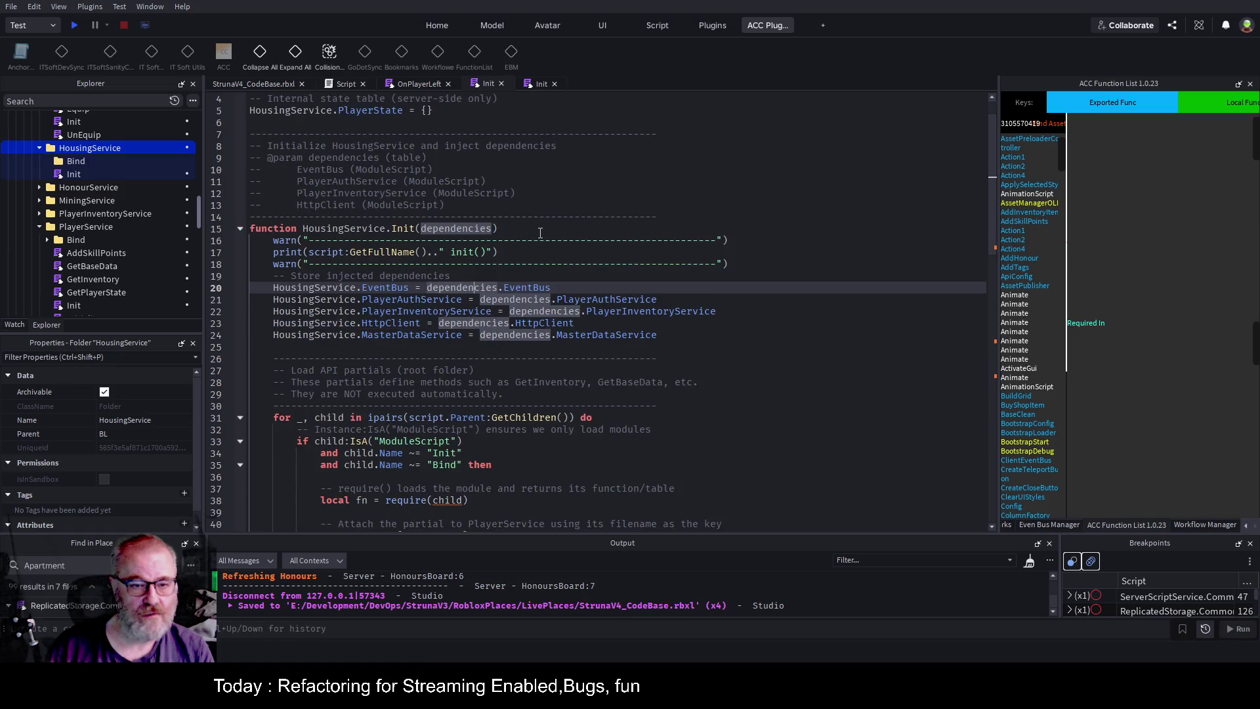
scroll(414, 261, "down", 3)
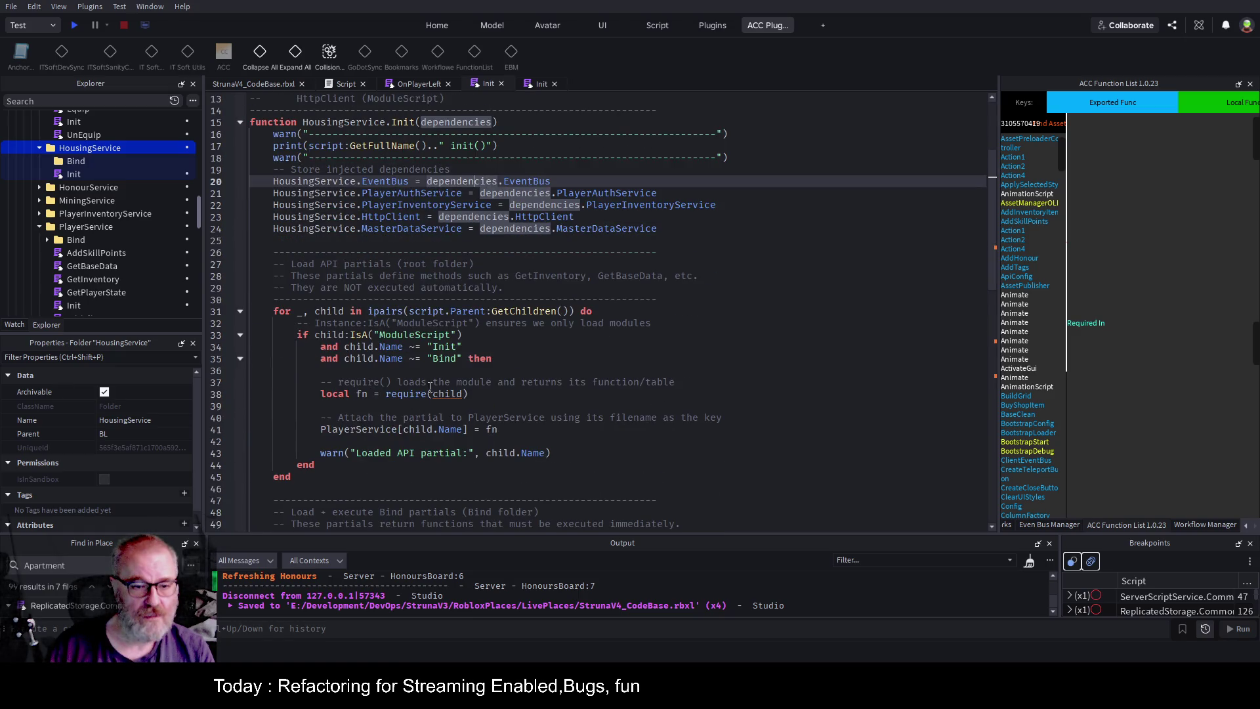
double_click(382, 429)
type("HousingService")
scroll(354, 394, "down", 8)
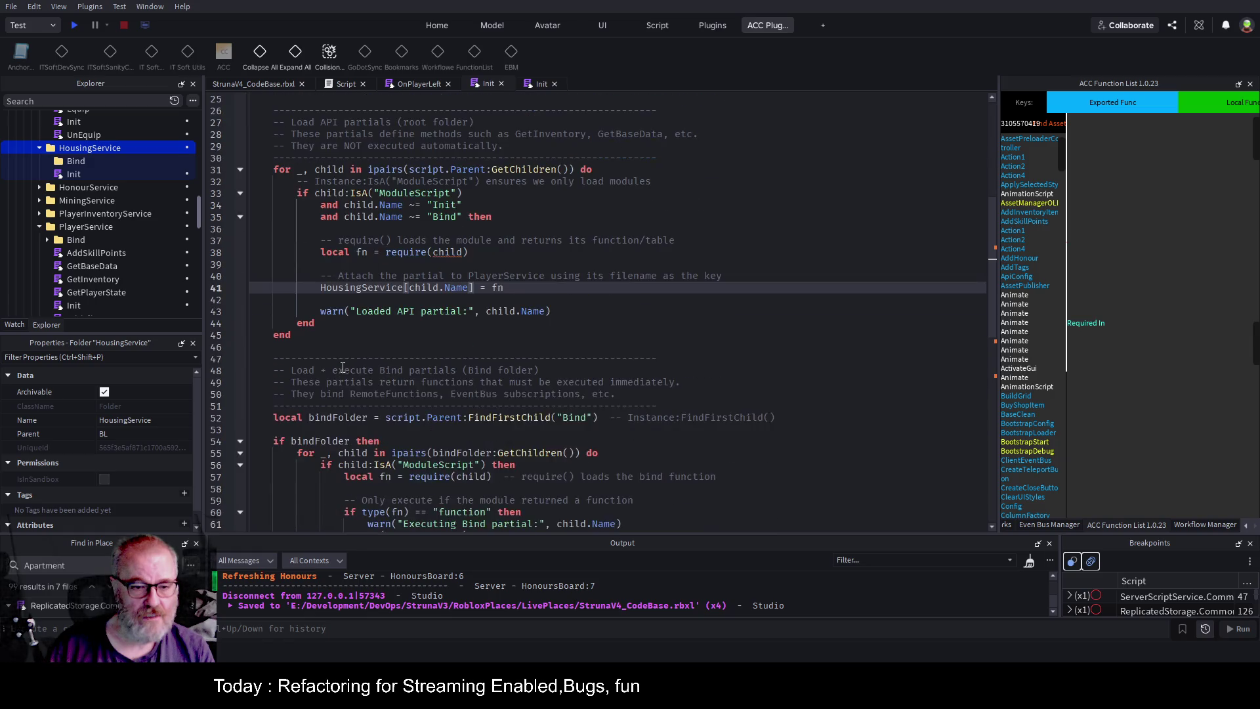
double_click(424, 394)
type("HousingService")
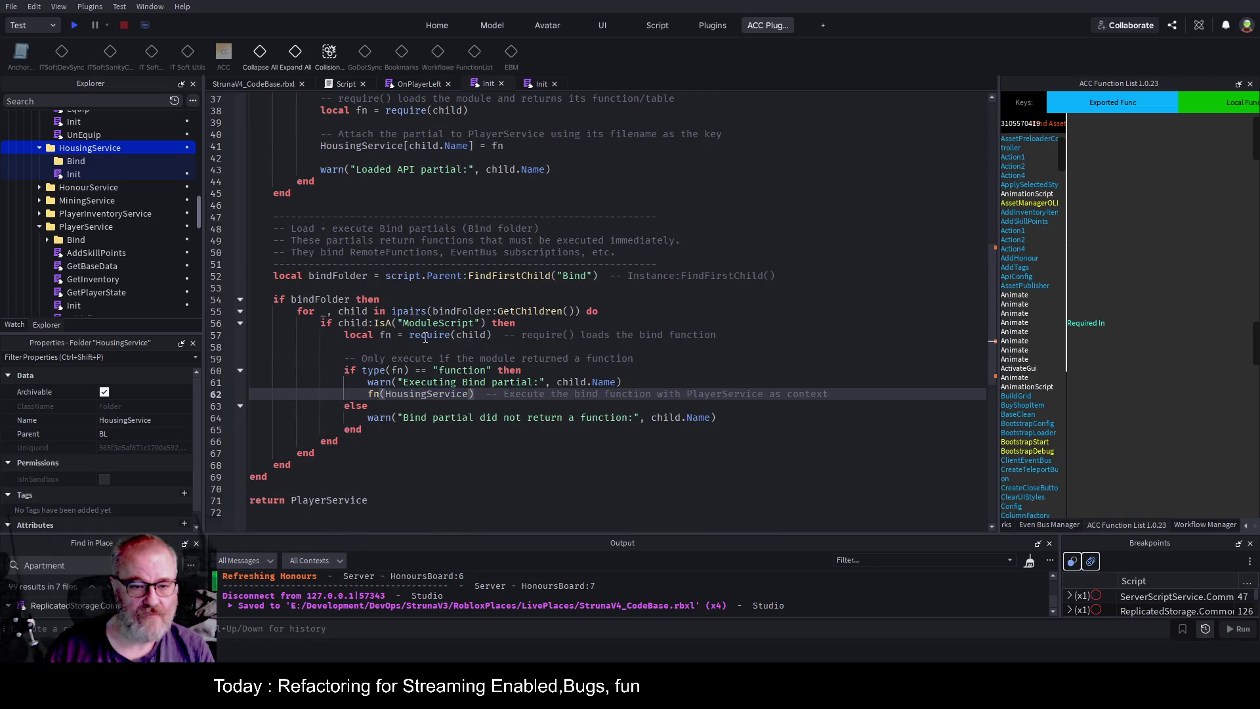
left_click(429, 334)
double_click(331, 501)
type("HousingService")
key("ctrl+s")
scroll(551, 441, "up", 5)
scroll(551, 441, "up", 7)
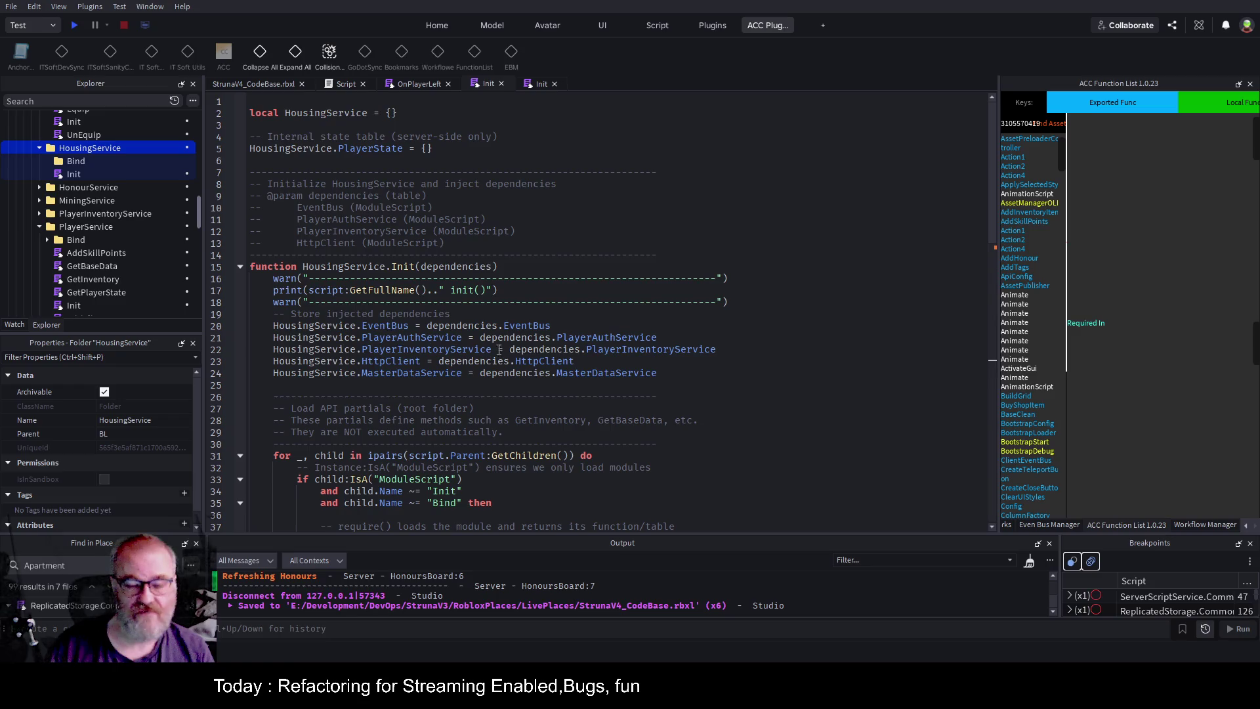
left_click(422, 337)
Delete the PlayerAuthService dependency assignment line.
key("Home")
key("shift+End")
key("BackSpace")
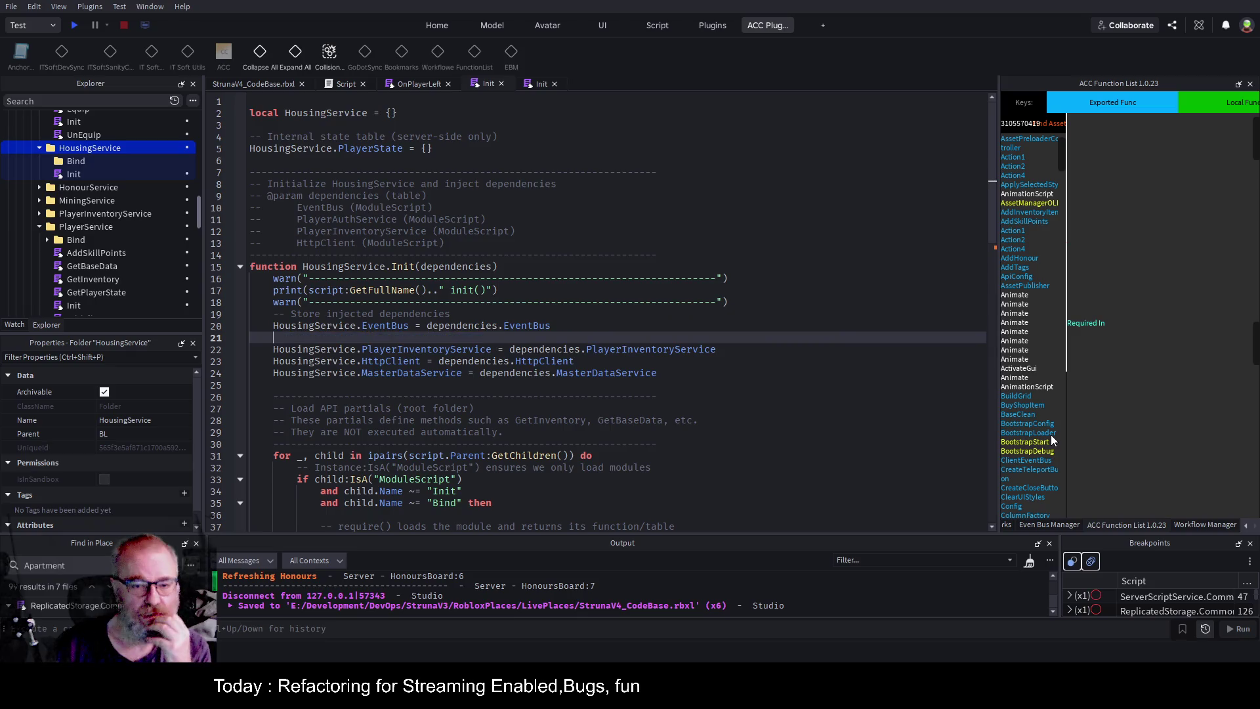
key("Delete")
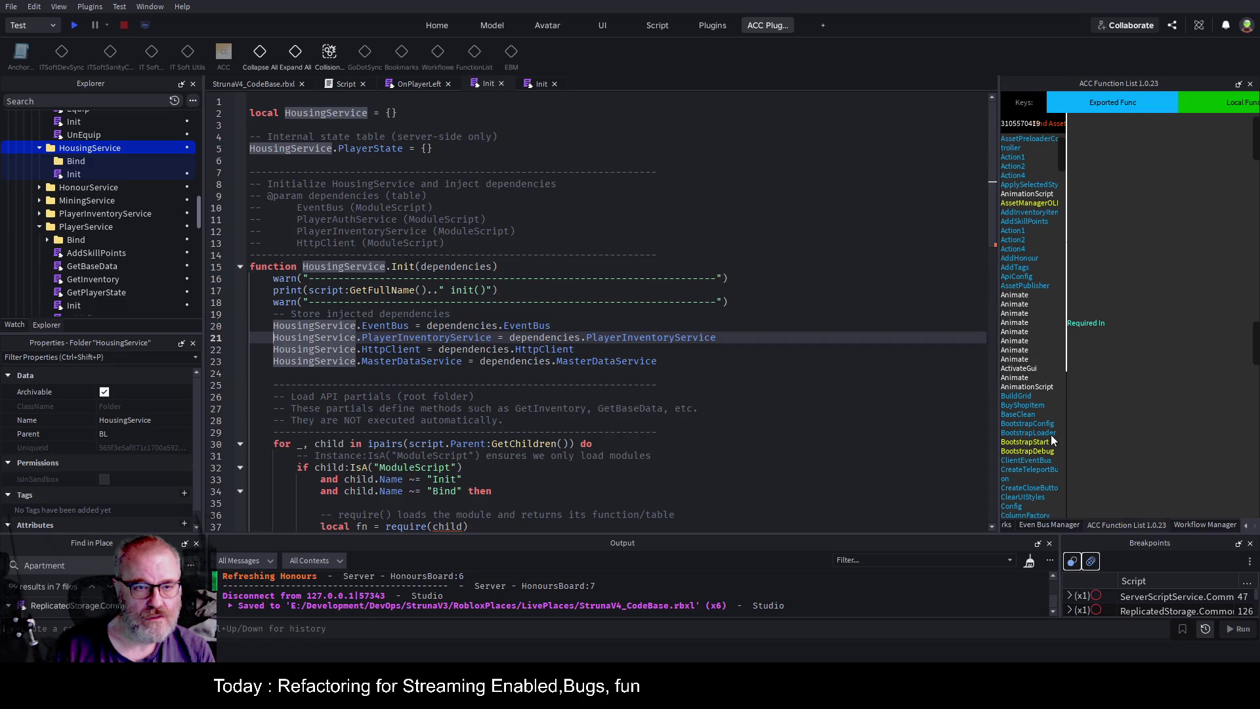
Add HousingService.PlayerState = dependencies.PlayerState below the EventBus line and save.
key("Up")
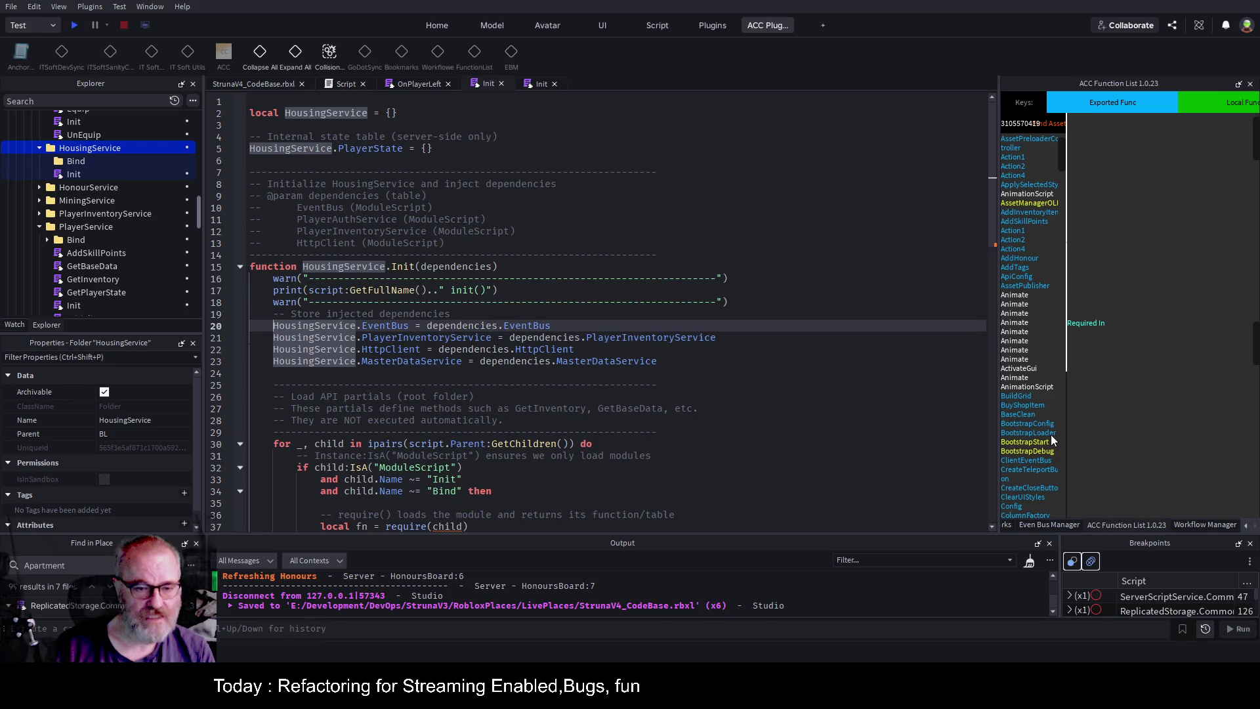
key("End")
key("Return")
type("HousingService.PlayerState = dependencies.Playter")
key("BackSpace")
key("BackSpace")
type("erStat")
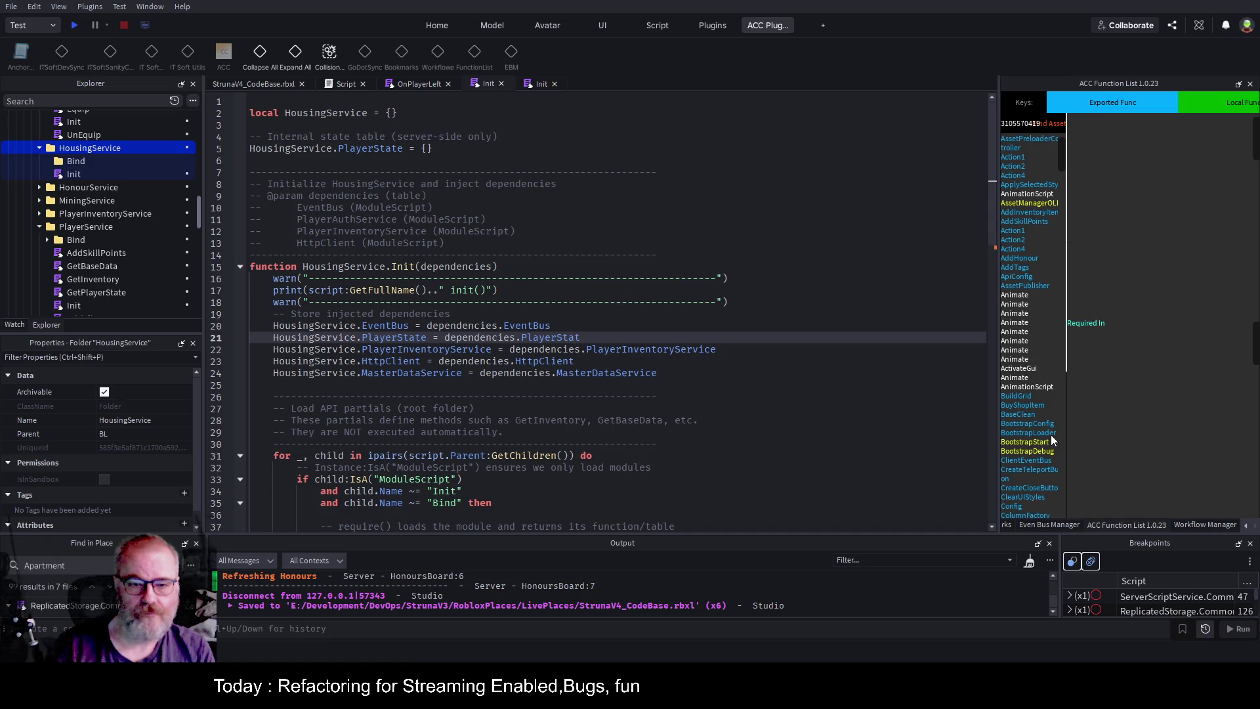
type("e")
key("ctrl+s")
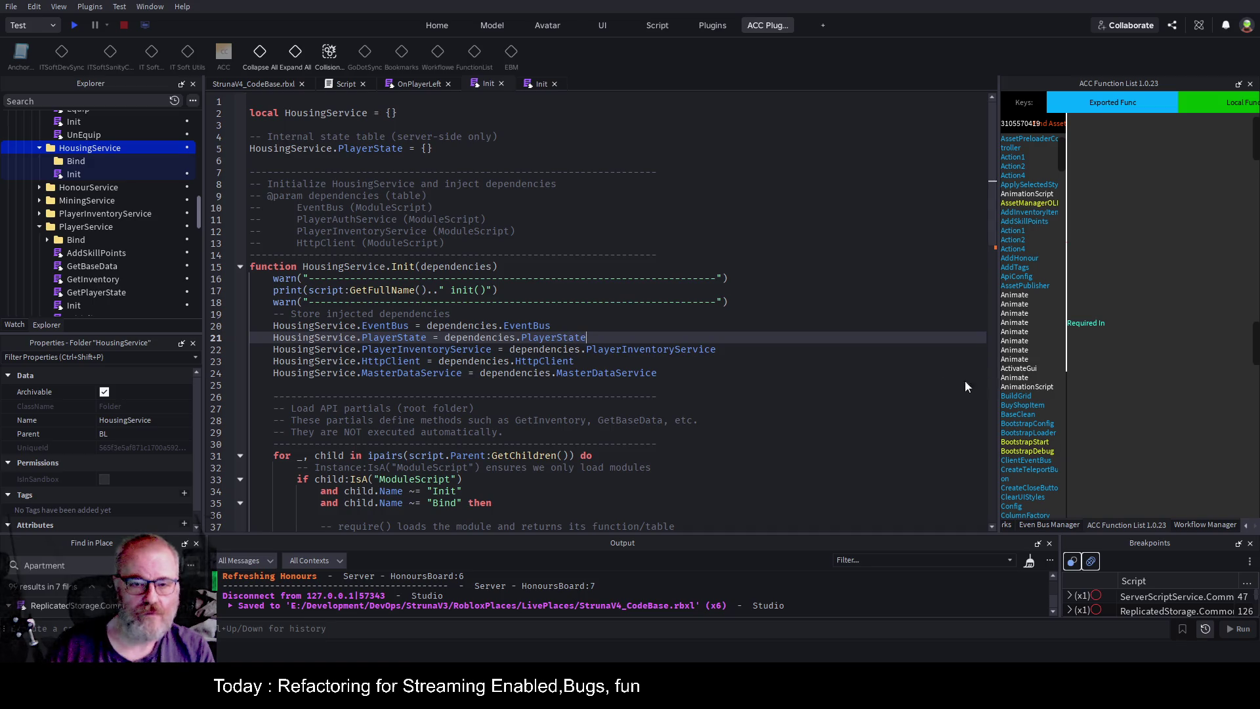
left_click(625, 311)
key("ctrl+s")
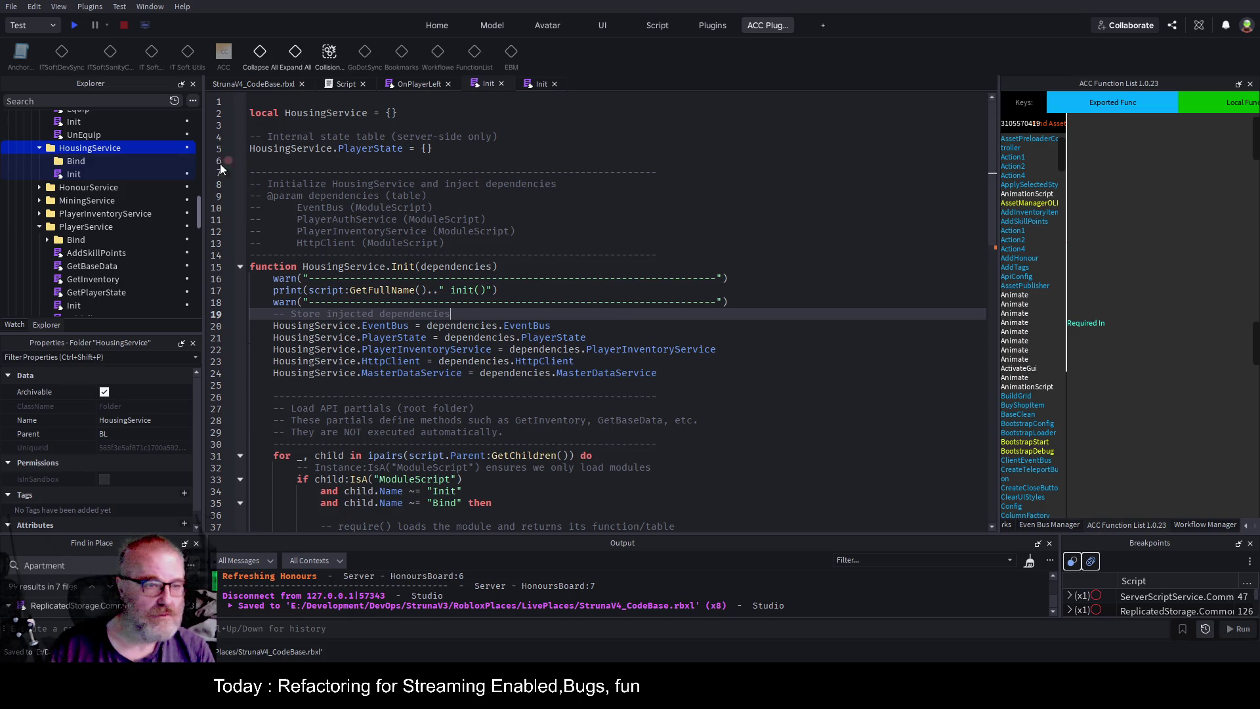
scroll(141, 286, "down", 2)
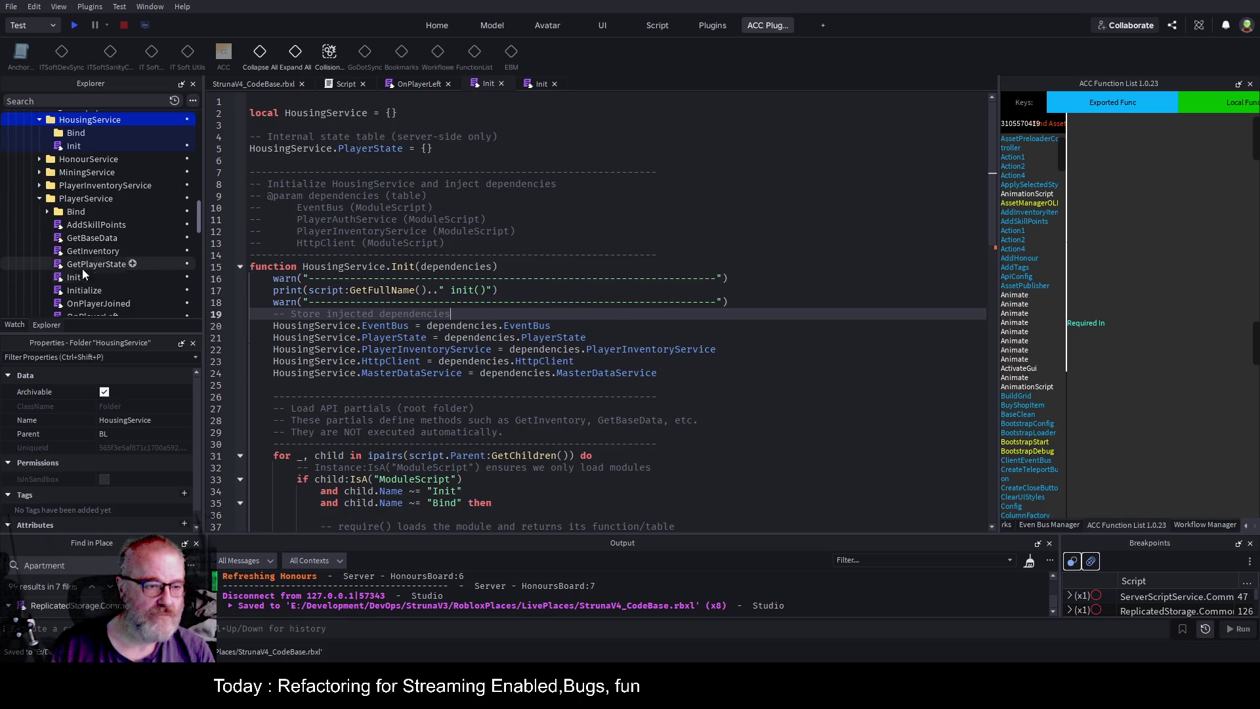
scroll(146, 242, "down", 3)
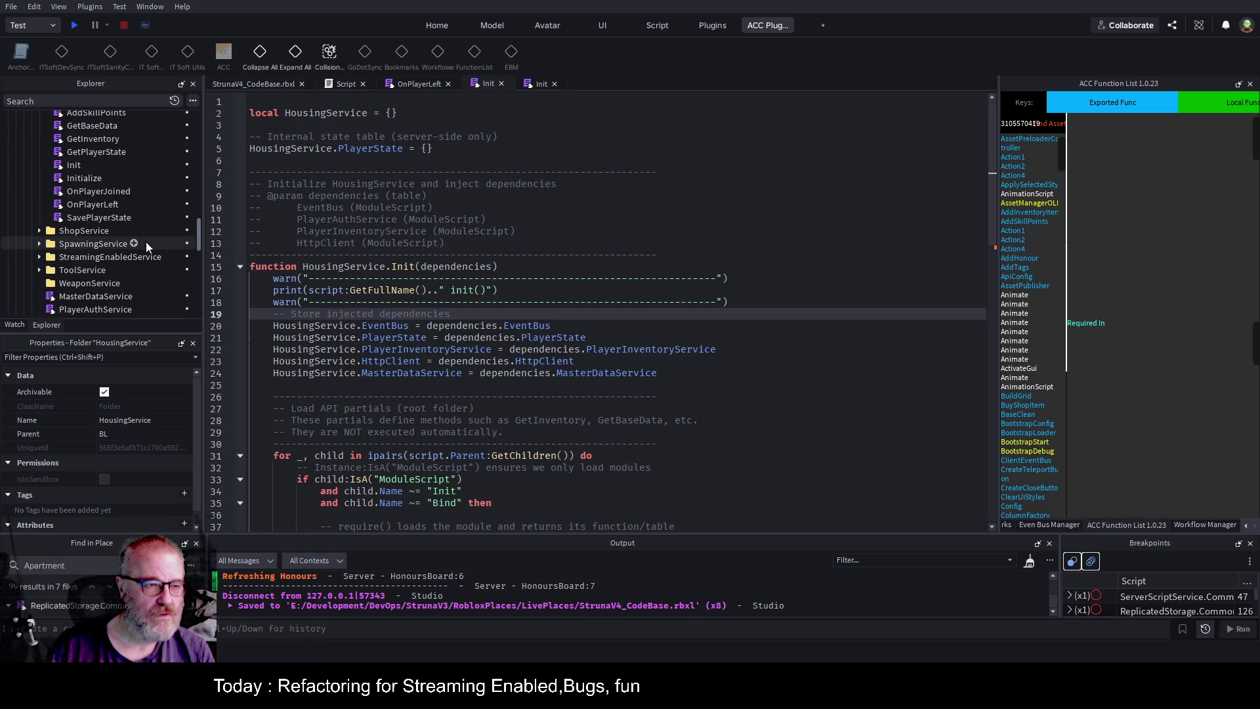
double_click(554, 340)
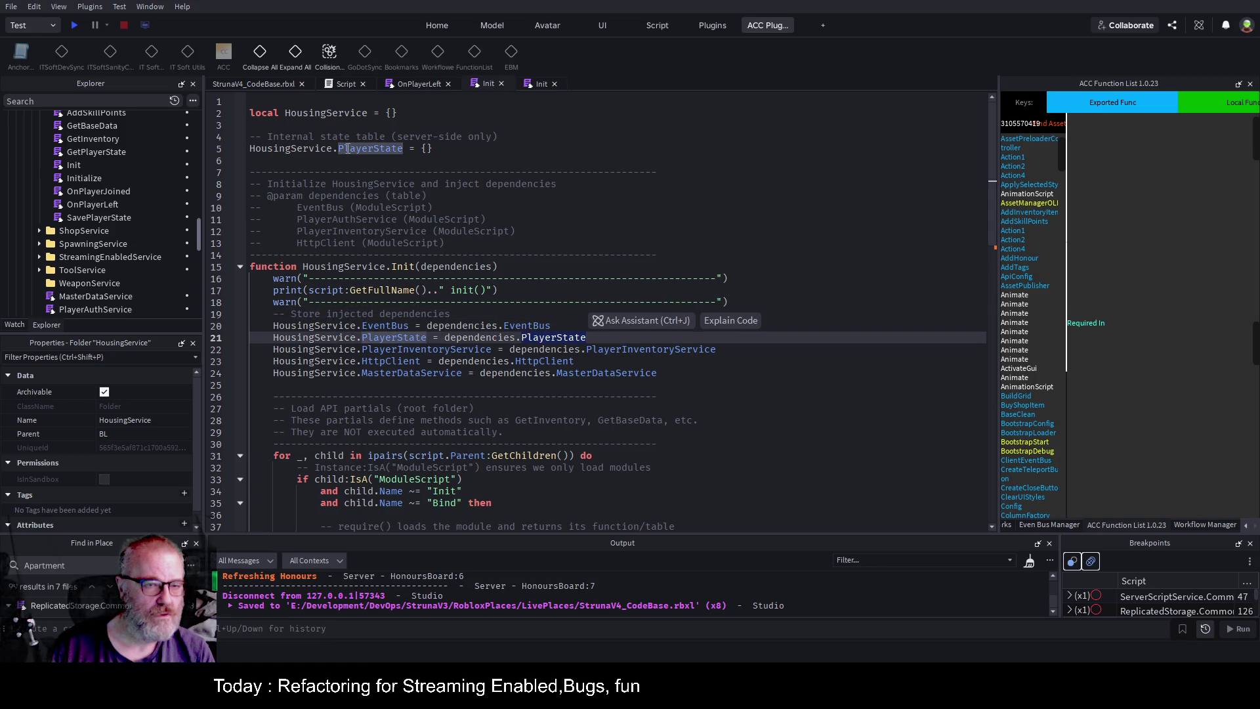
left_click(512, 174)
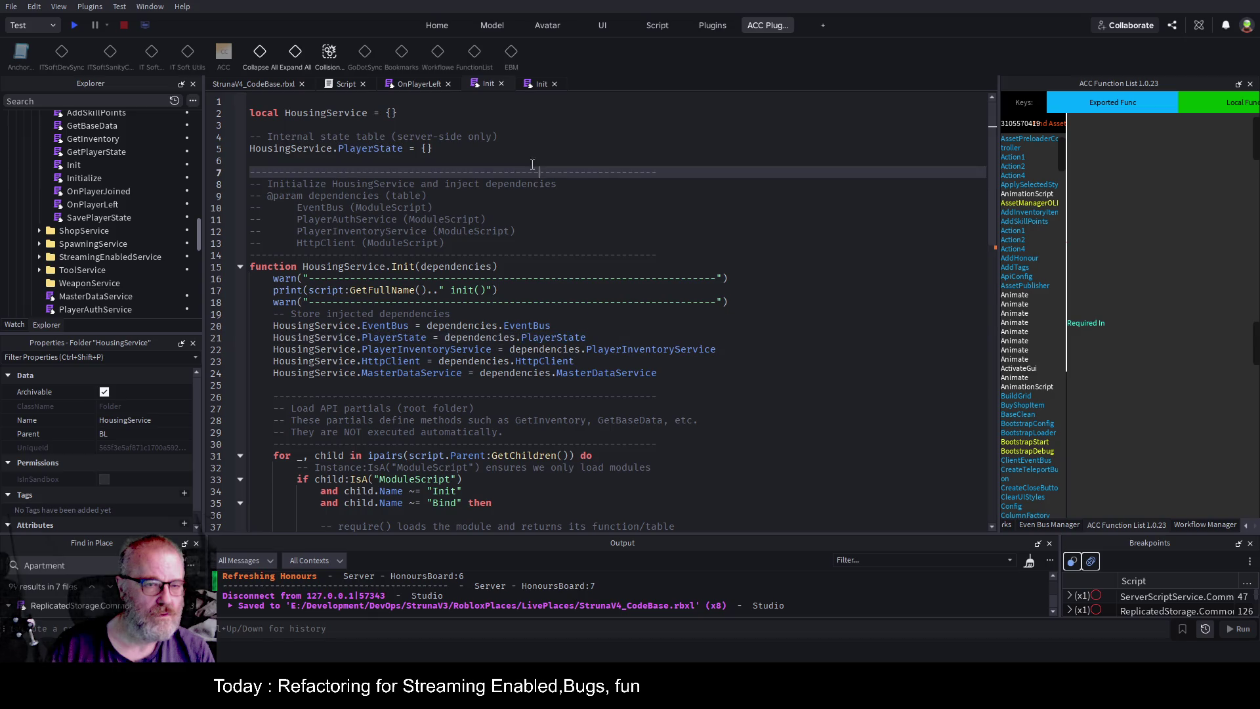
Append the comment '--carfull with this one might need looking at' to the PlayerState line and save.
left_click_drag(434, 148, 241, 145)
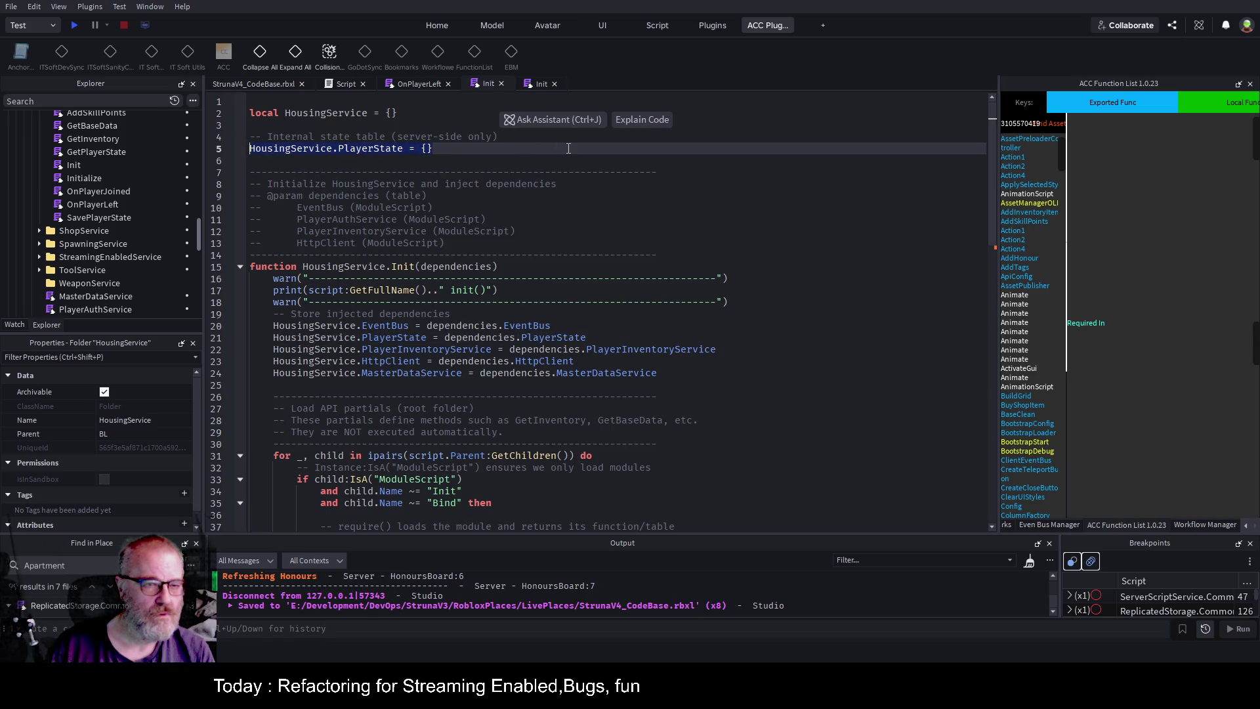
left_click(510, 162)
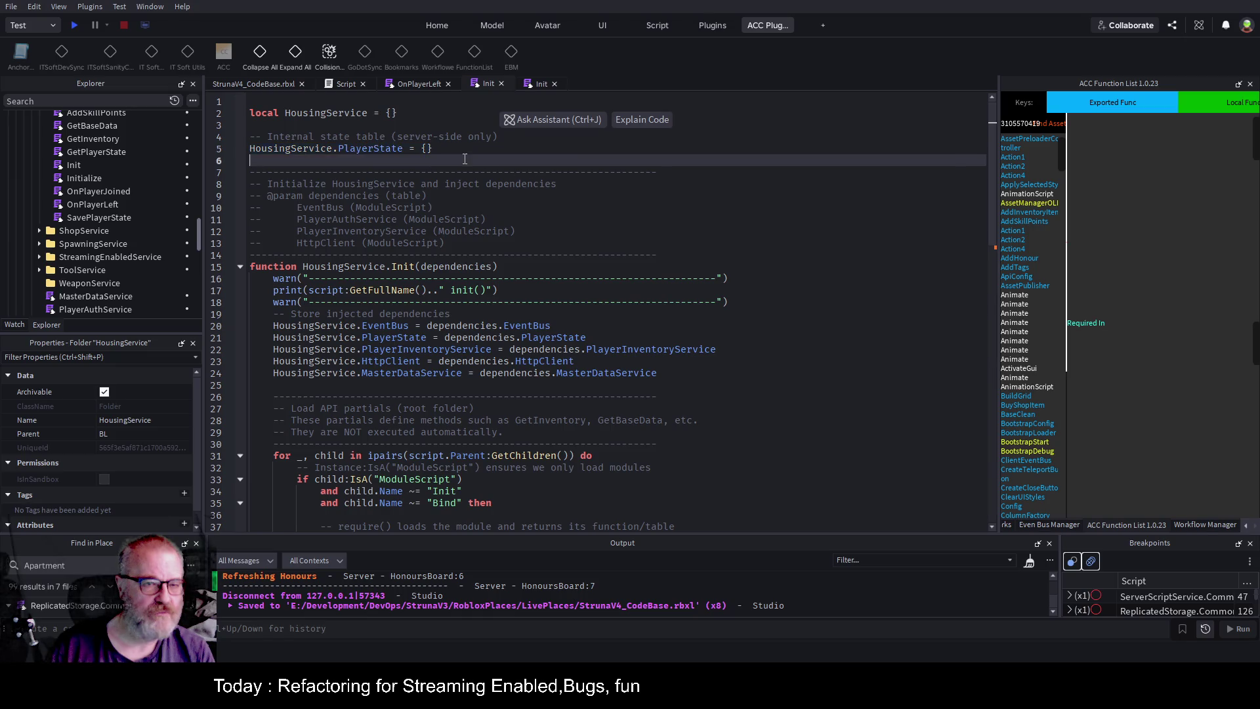
key("ctrl+s")
left_click(599, 336)
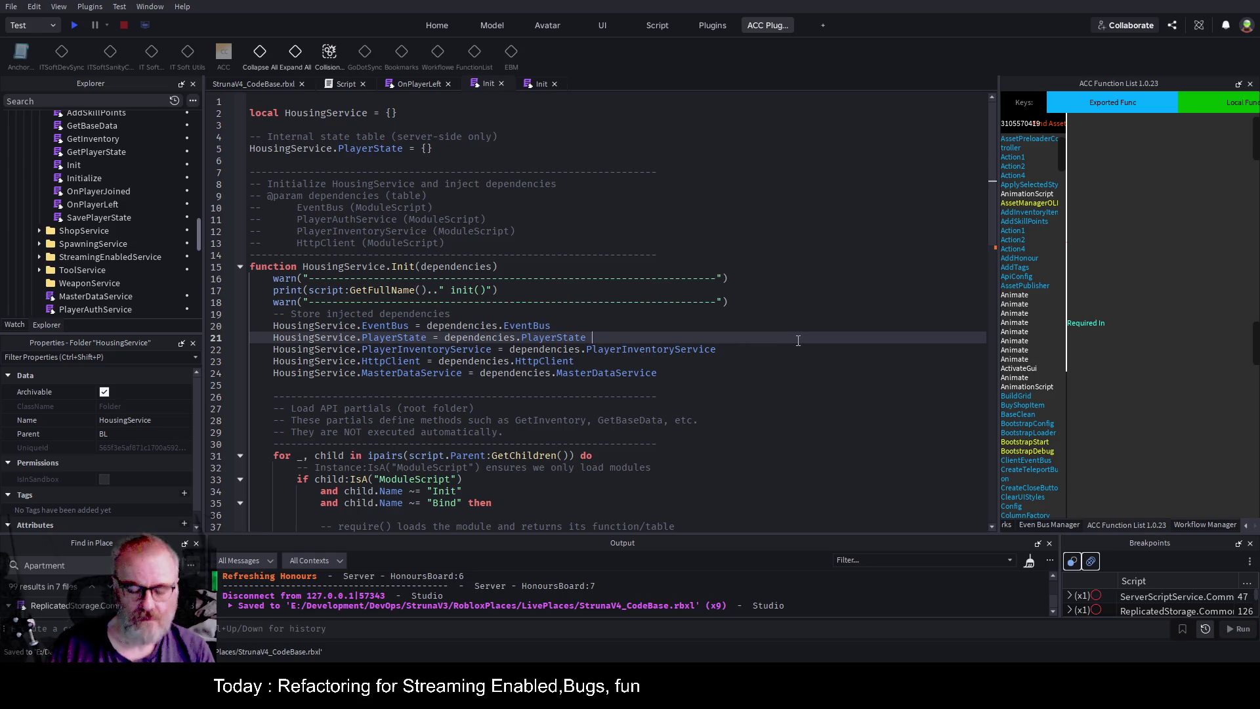
type("--carfu")
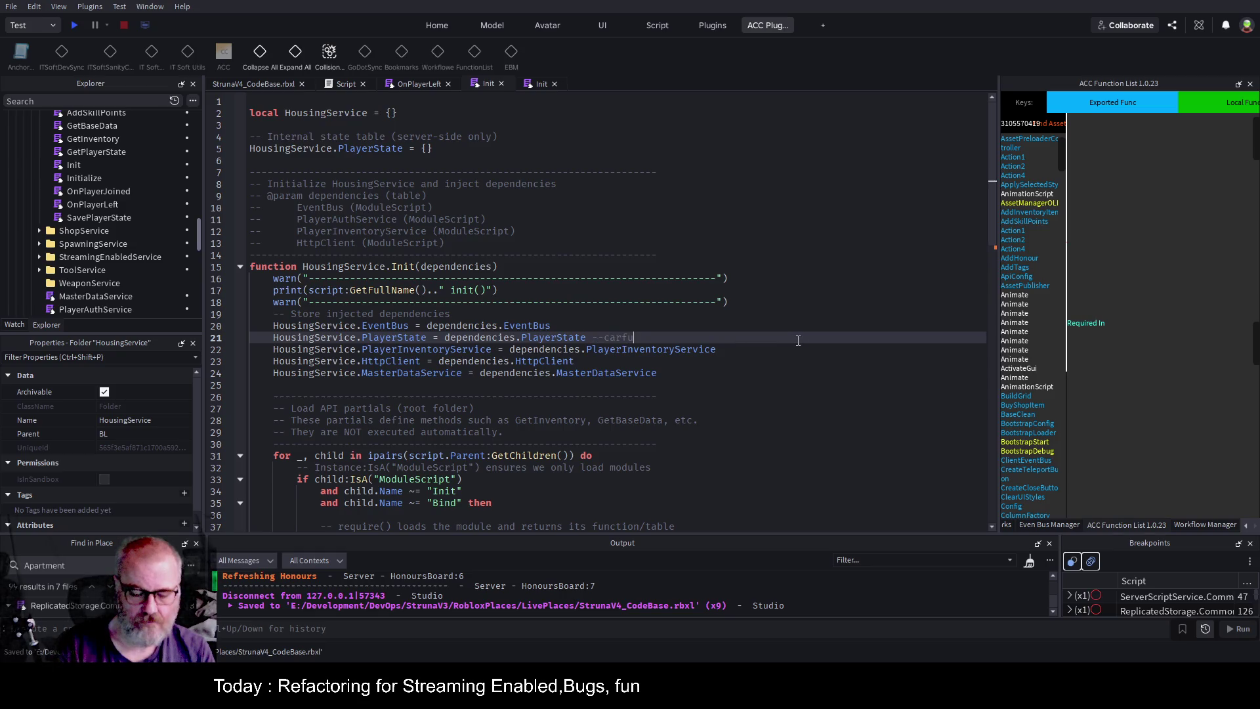
type("ll with this on")
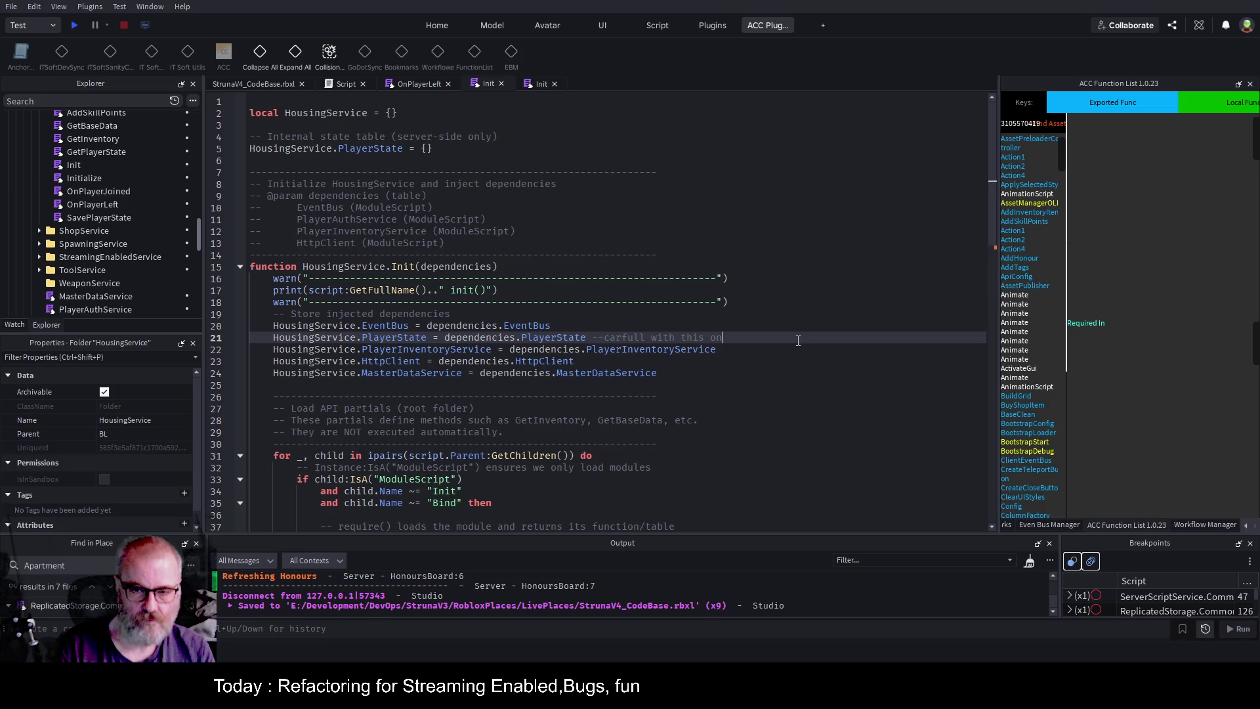
type("e might need loo")
type("king at")
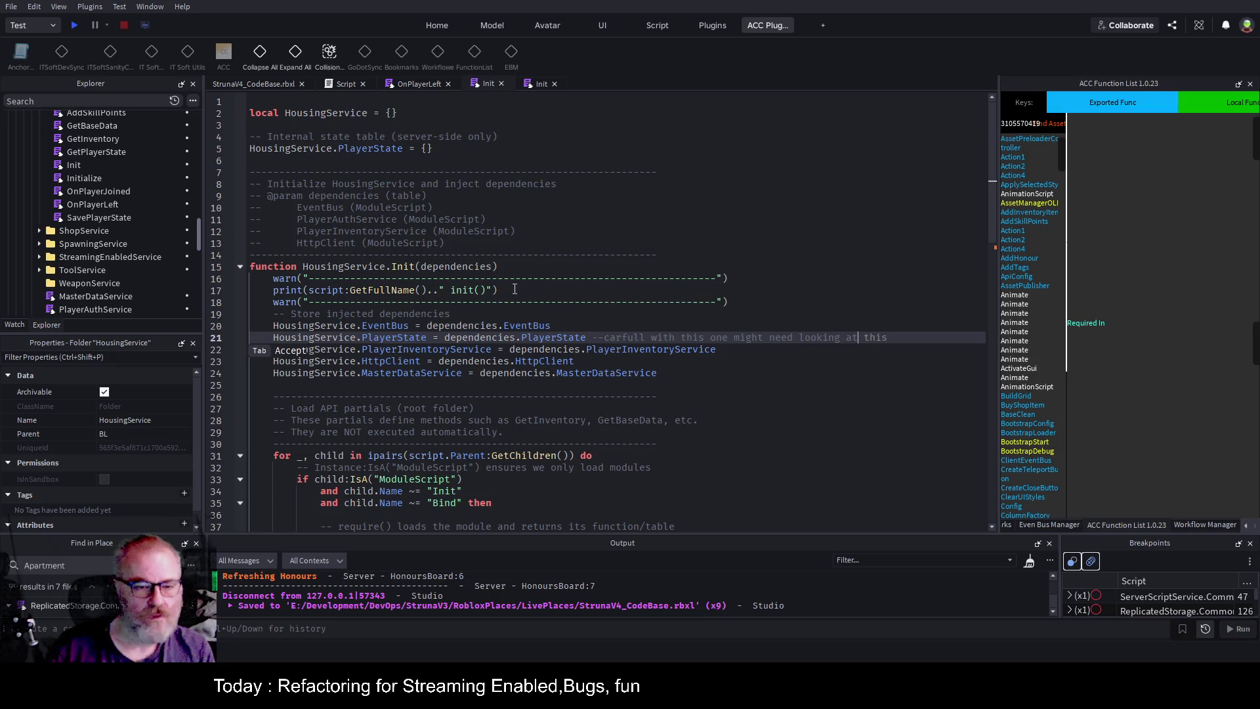
key("ctrl+s")
scroll(601, 308, "down", 3)
scroll(168, 258, "up", 6)
scroll(168, 257, "down", 4)
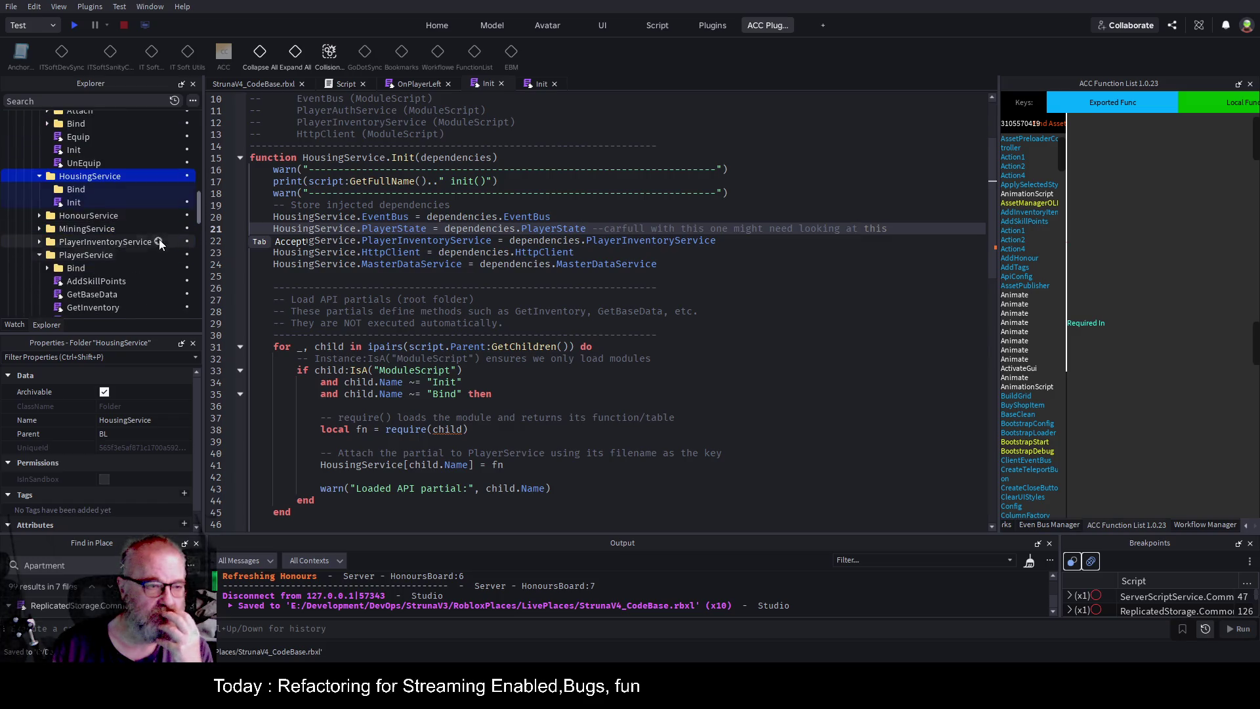
scroll(140, 253, "down", 2)
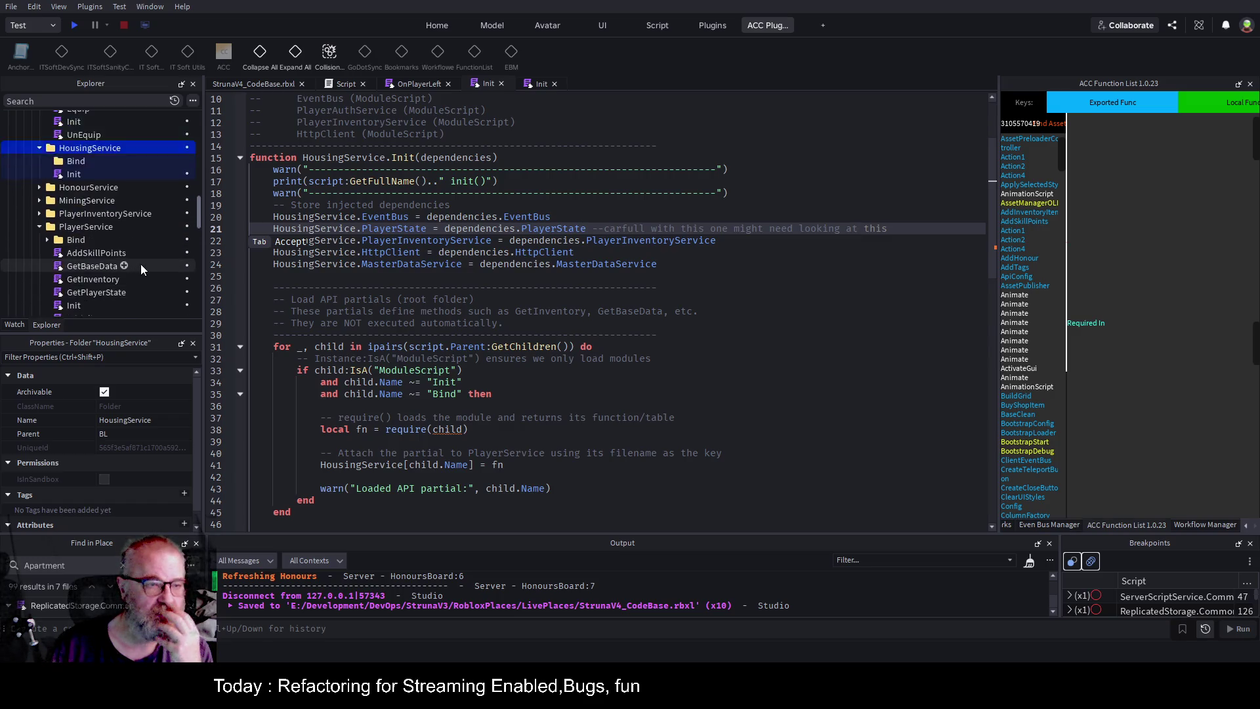
scroll(140, 264, "up", 5)
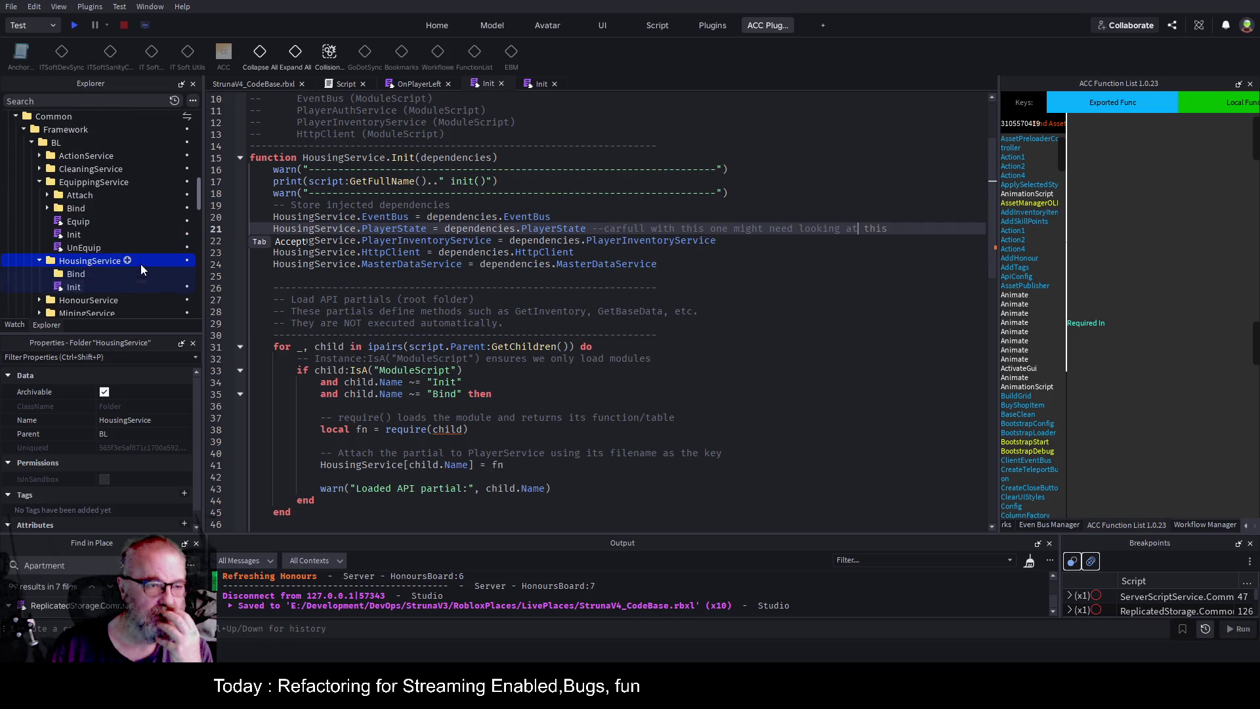
left_click(48, 207)
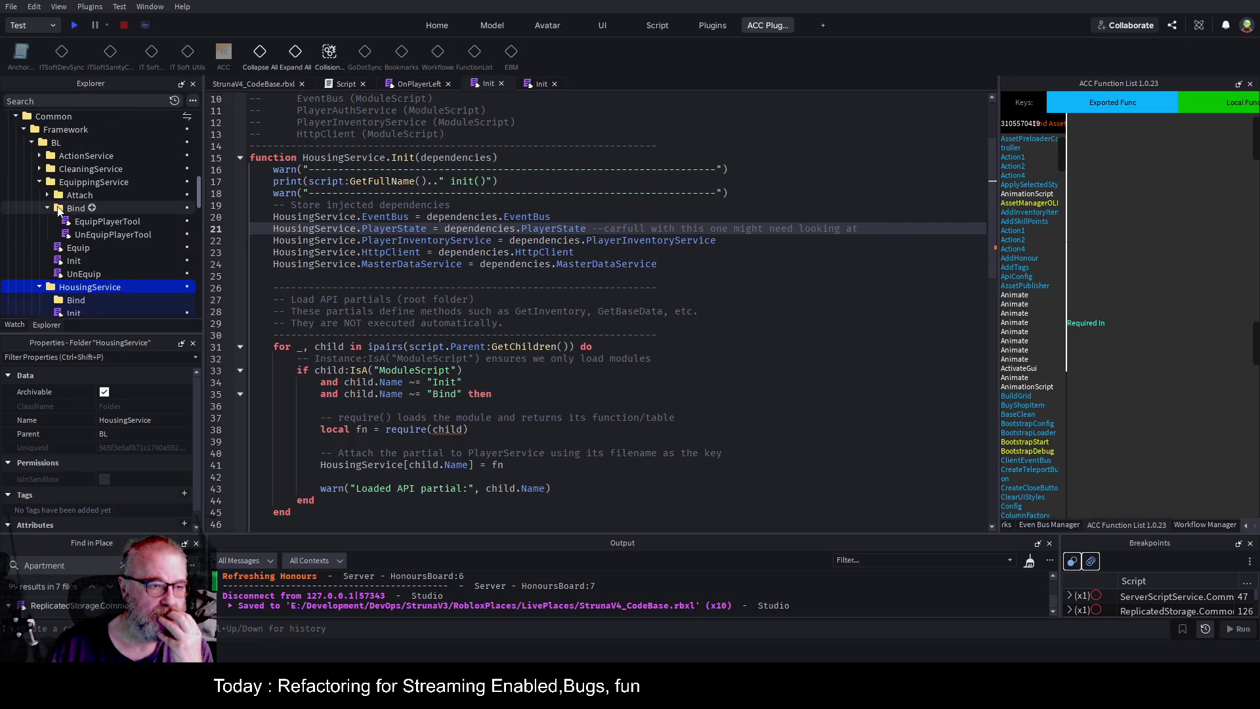
Review the EquipPlayerTool, Equip and UnEquip scripts in EquippingService's Bind folder.
left_click(101, 222)
double_click(101, 222)
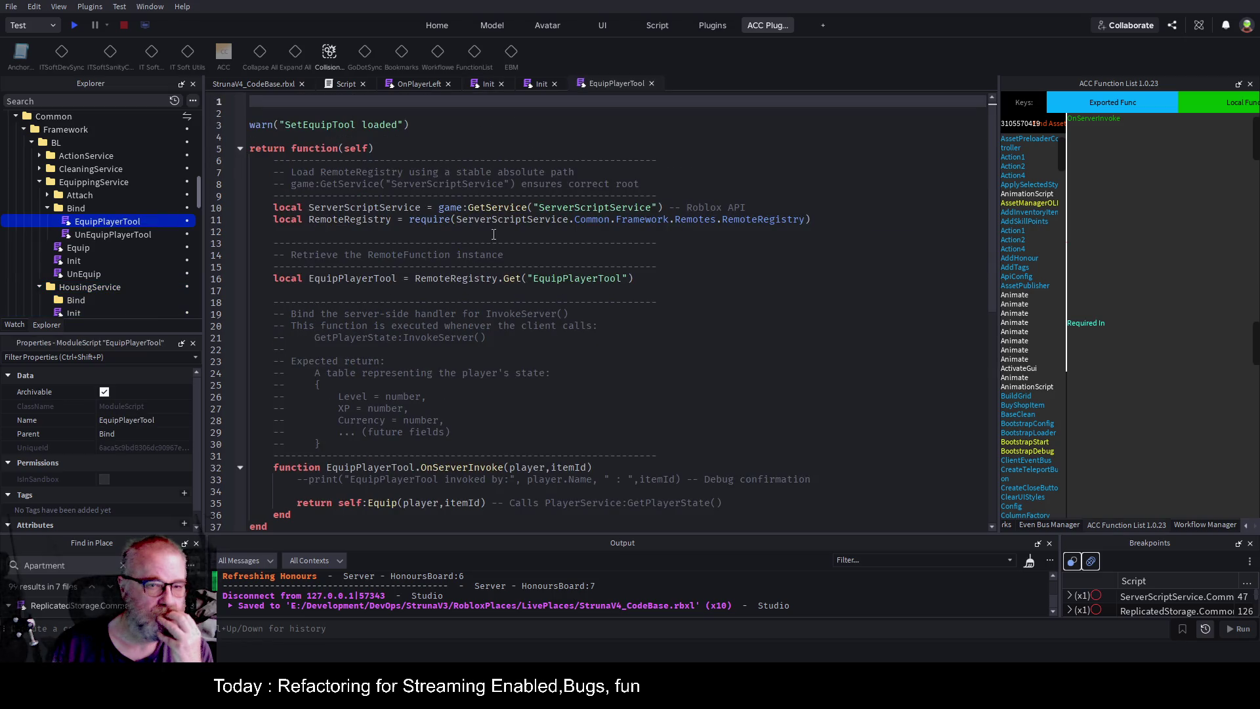
scroll(515, 326, "down", 4)
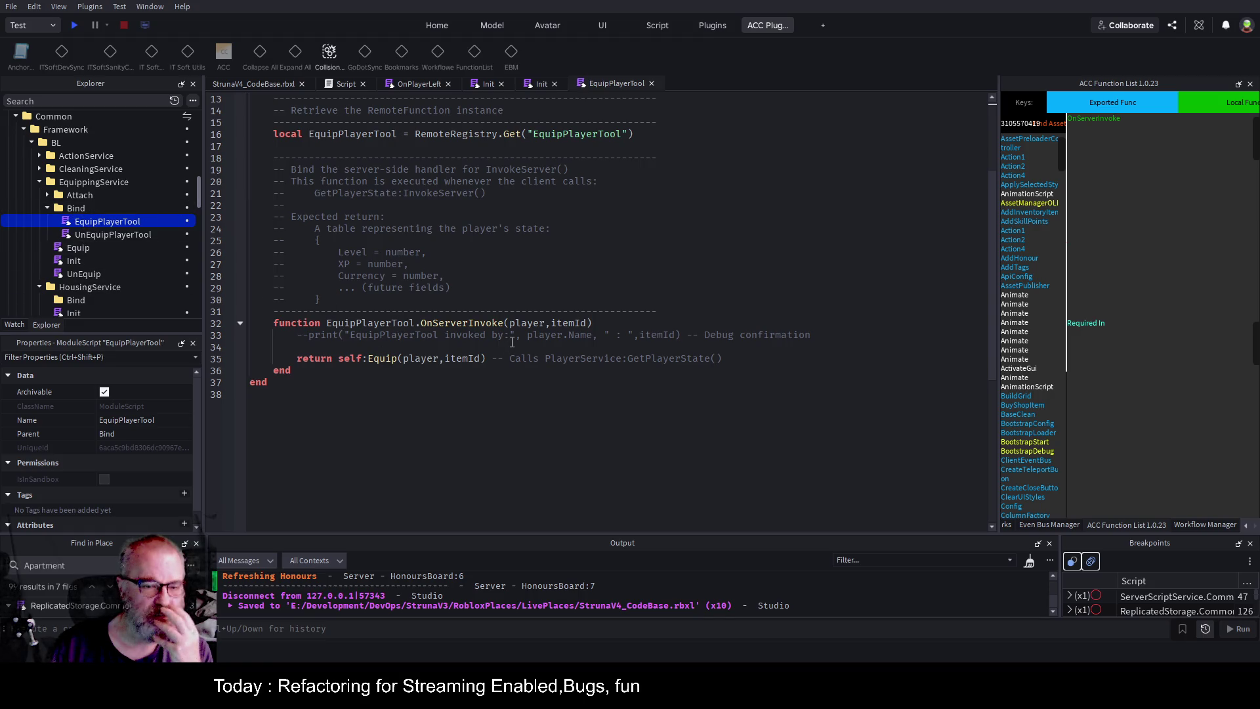
double_click(477, 323)
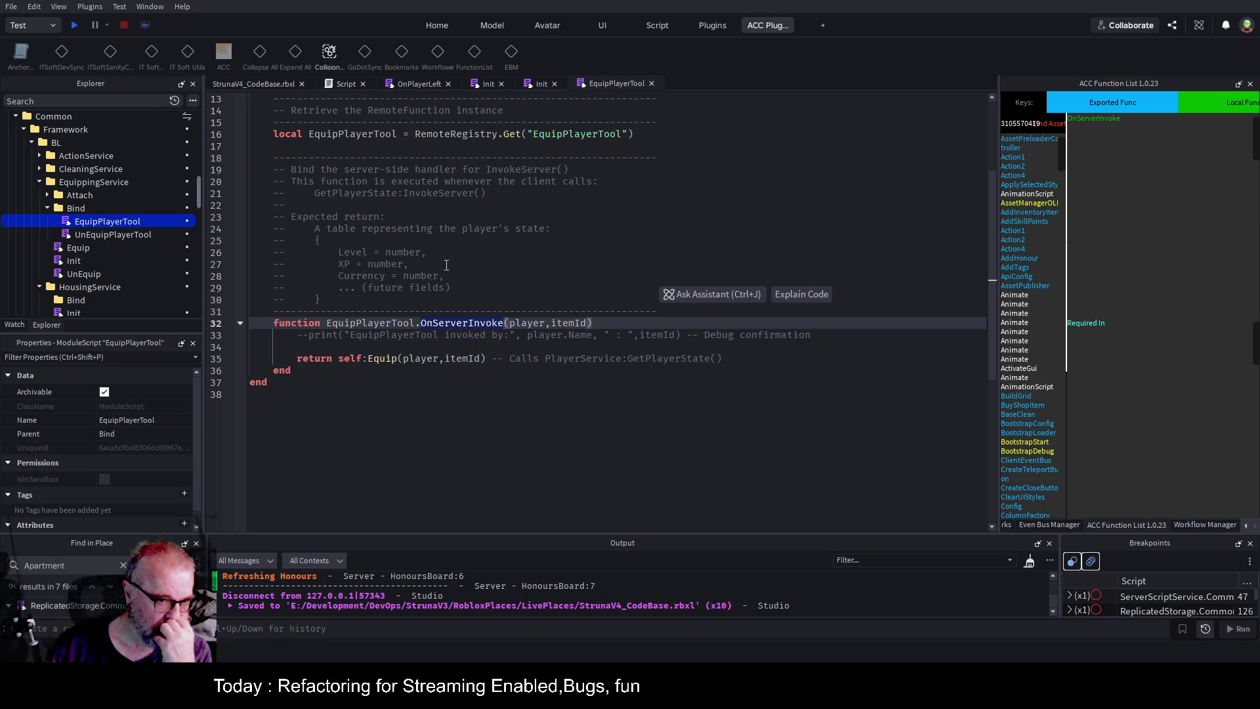
double_click(78, 248)
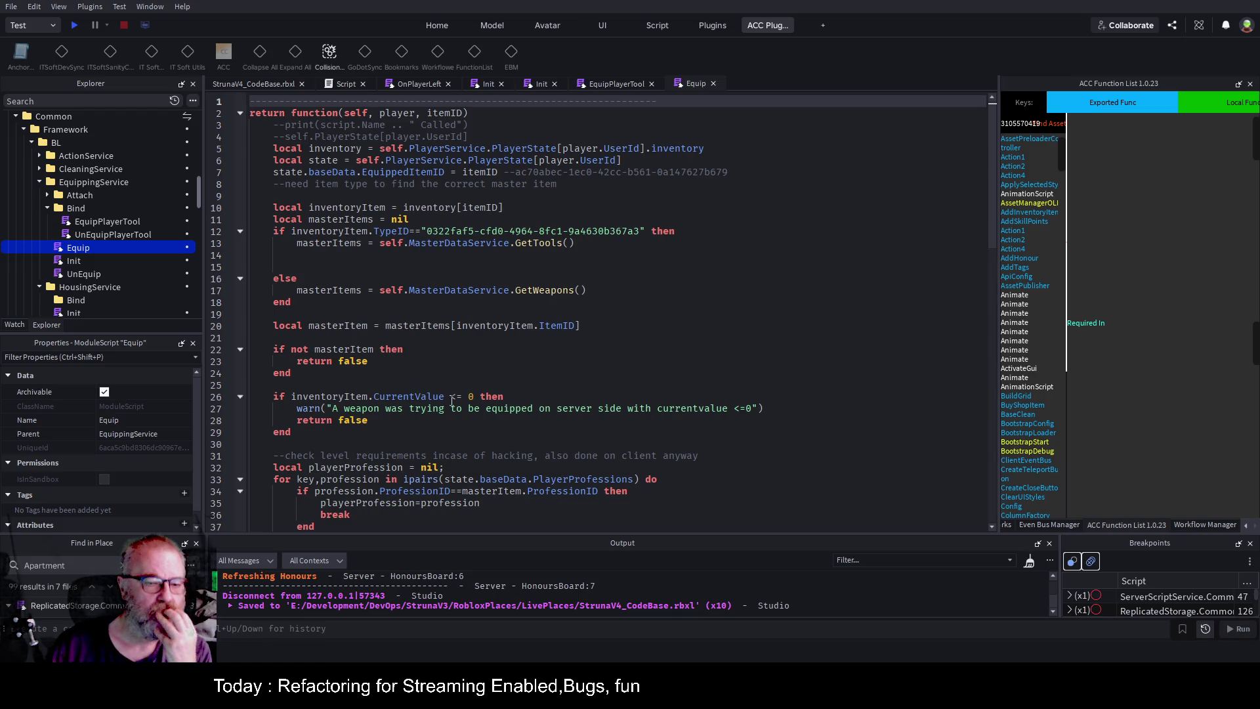
scroll(480, 376, "down", 3)
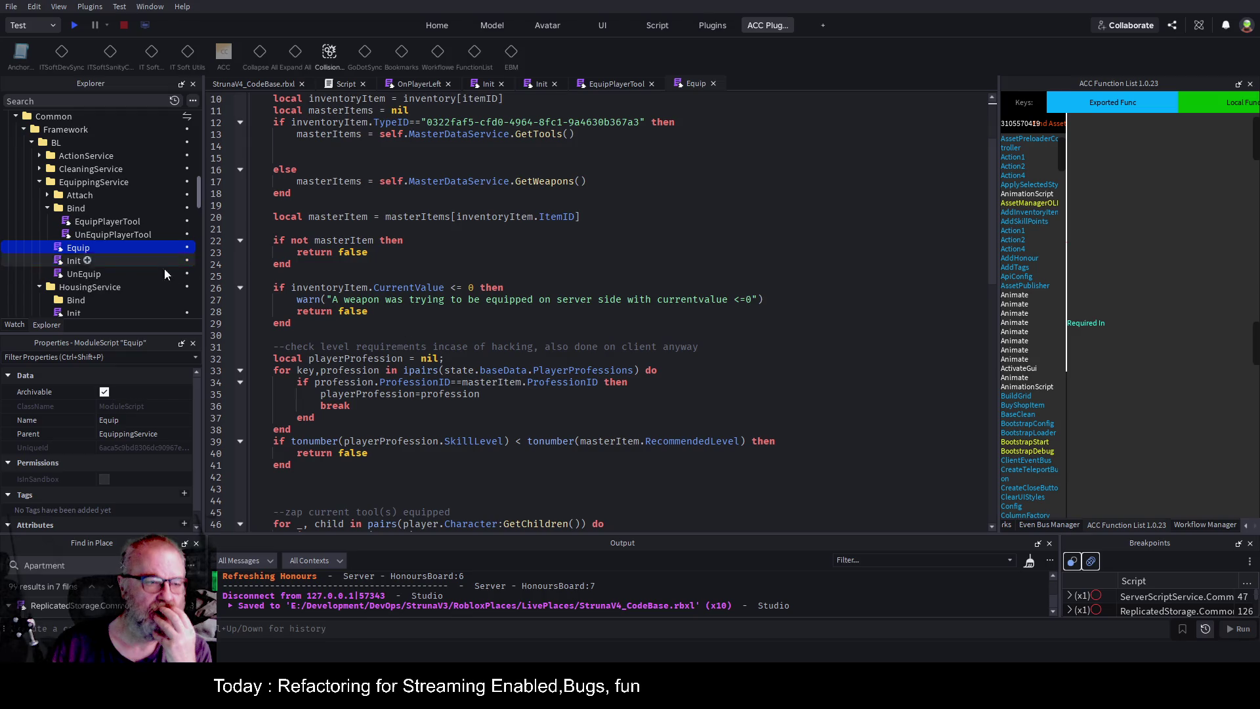
double_click(88, 274)
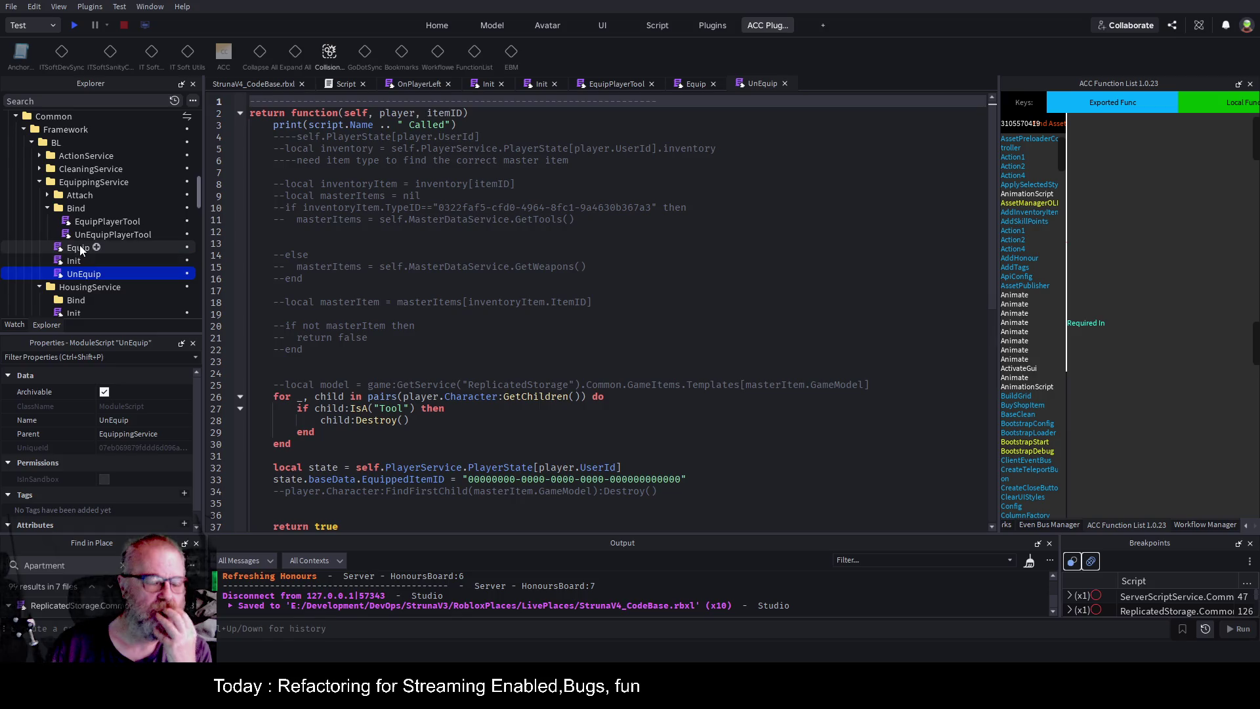
Collapse EquippingService and open CleaningService's Bind › BaseClean script.
left_click(49, 207)
left_click(39, 182)
left_click(40, 168)
left_click(47, 182)
double_click(95, 194)
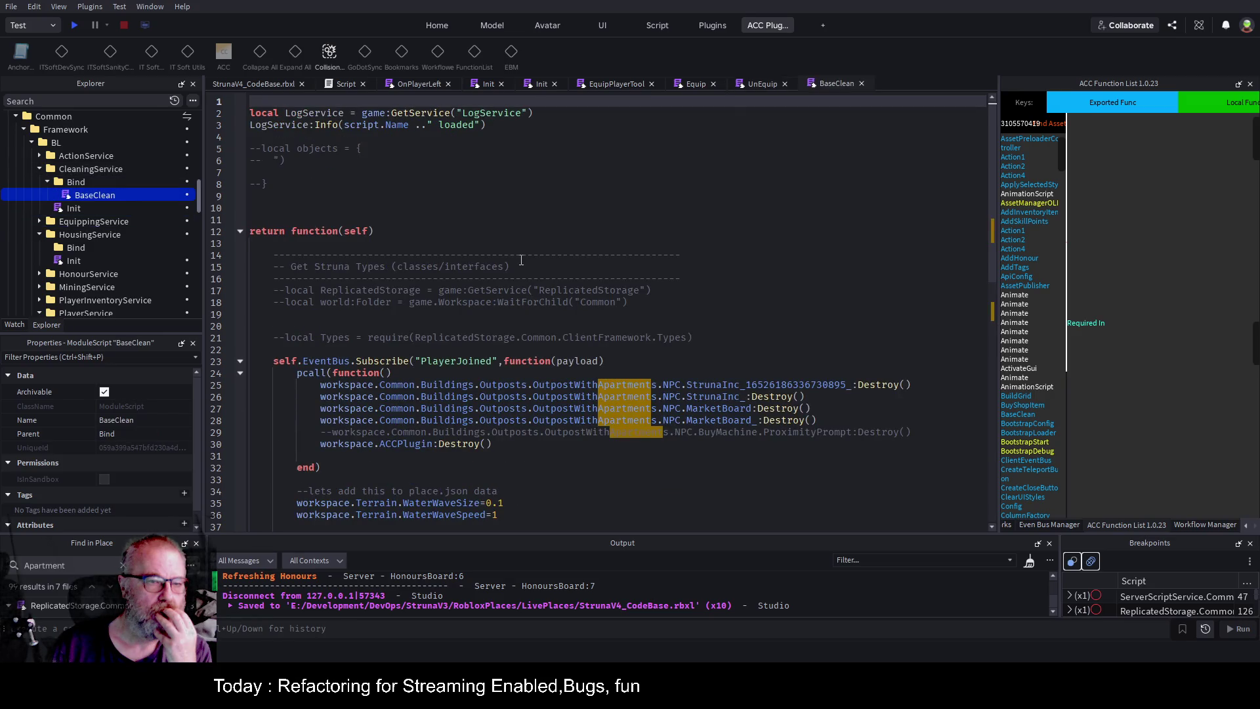
Select all of BaseClean's code and add a new ModuleScript to HousingService's Bind folder.
left_click(601, 186)
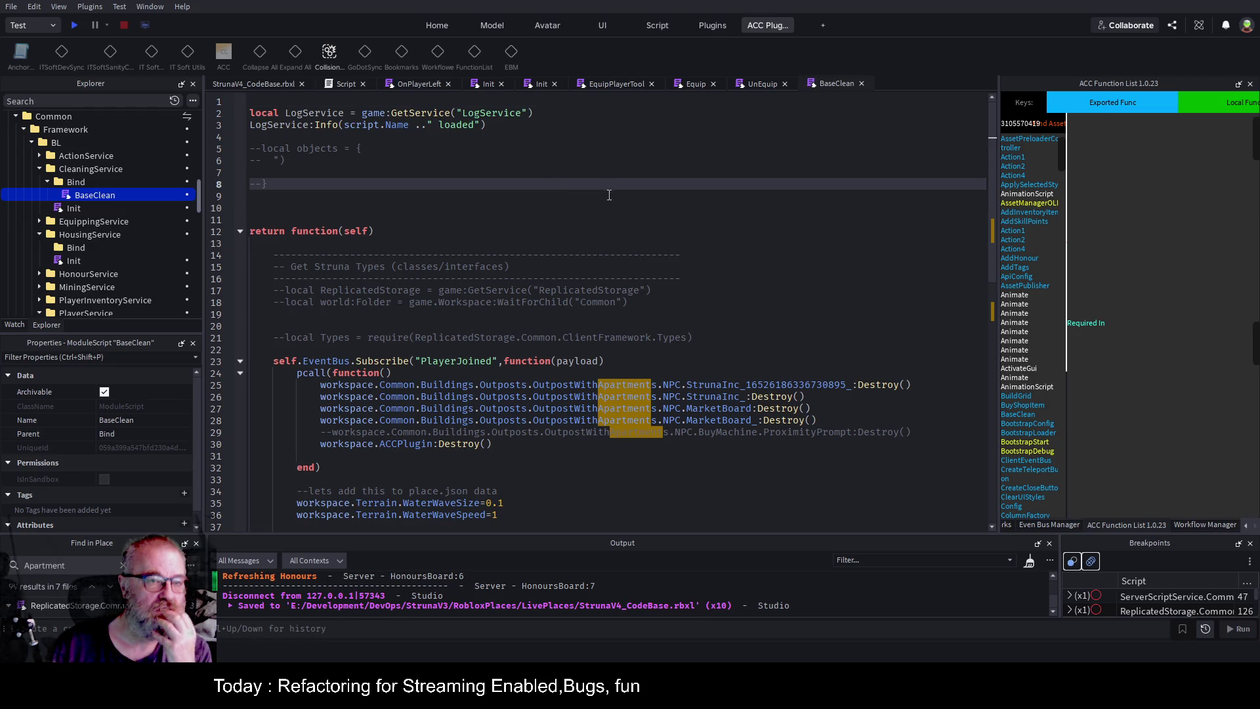
left_click(594, 224)
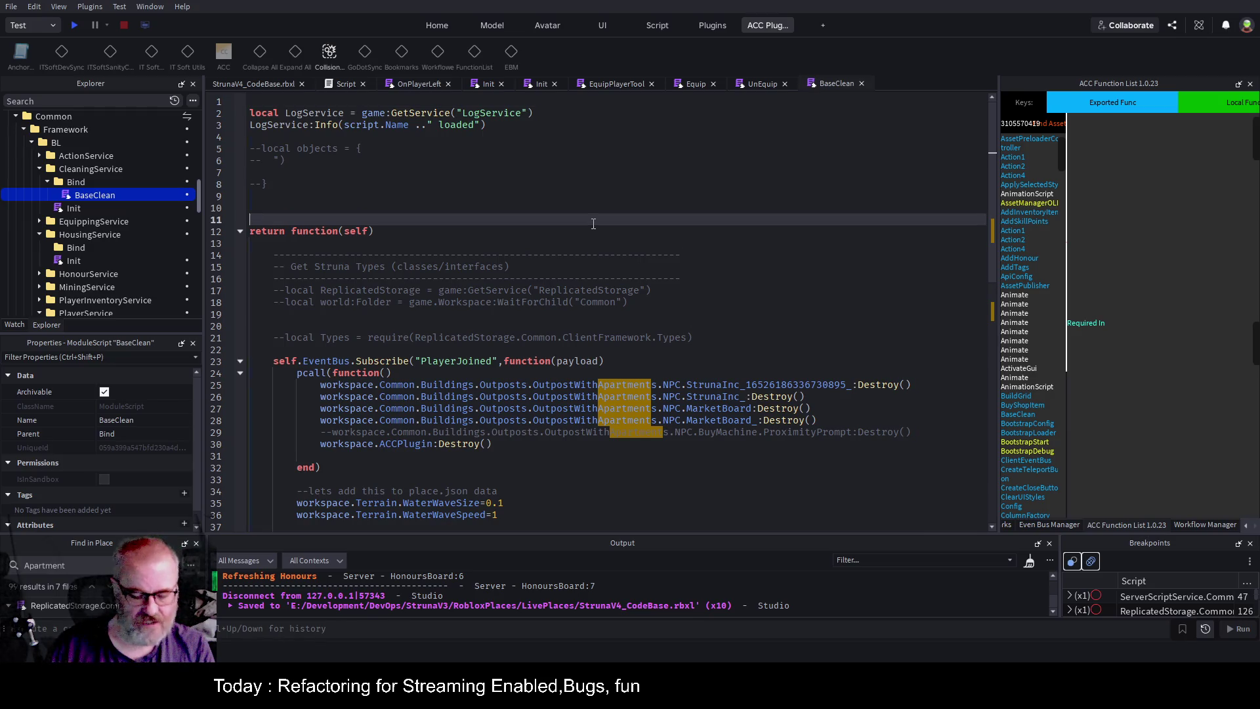
key("ctrl+a")
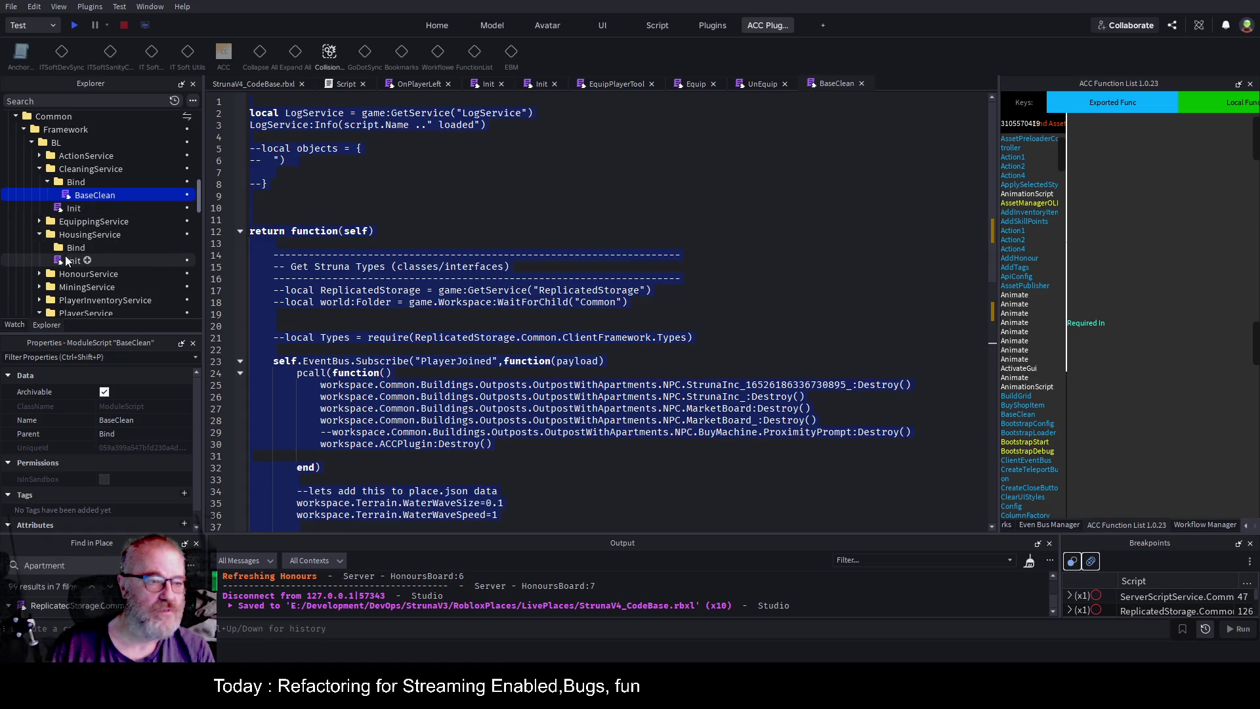
left_click(92, 246)
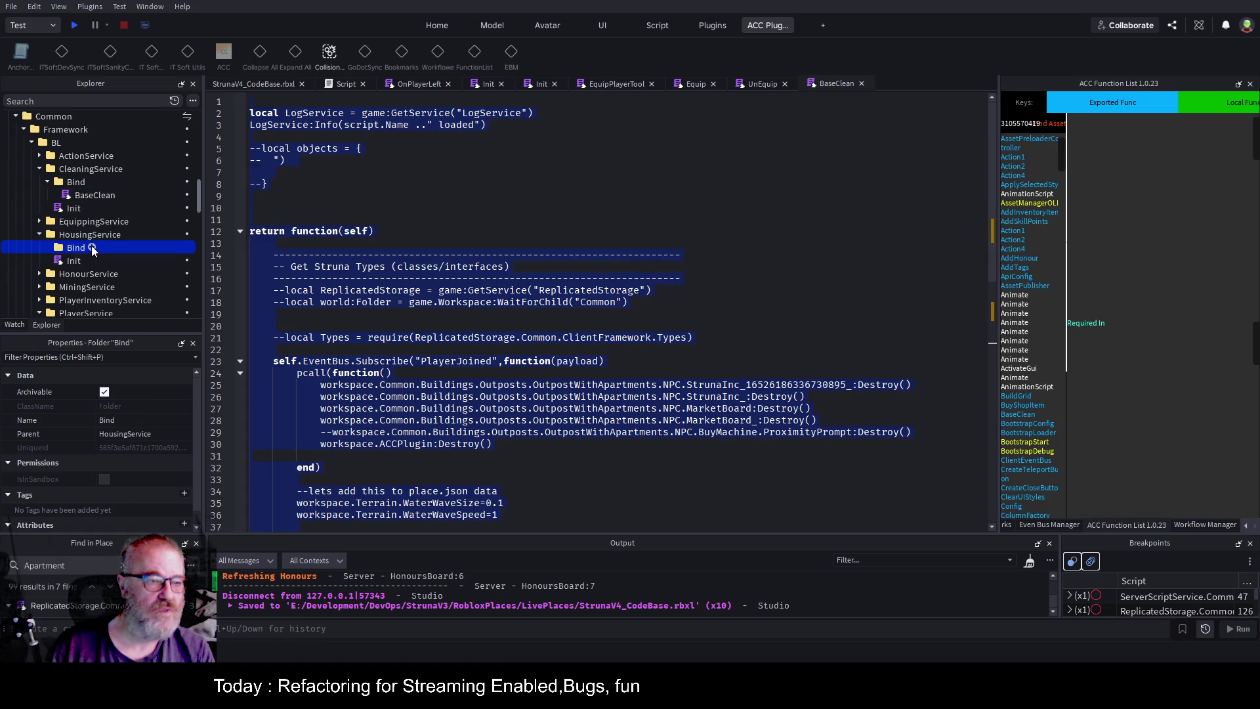
key("ctrl+m")
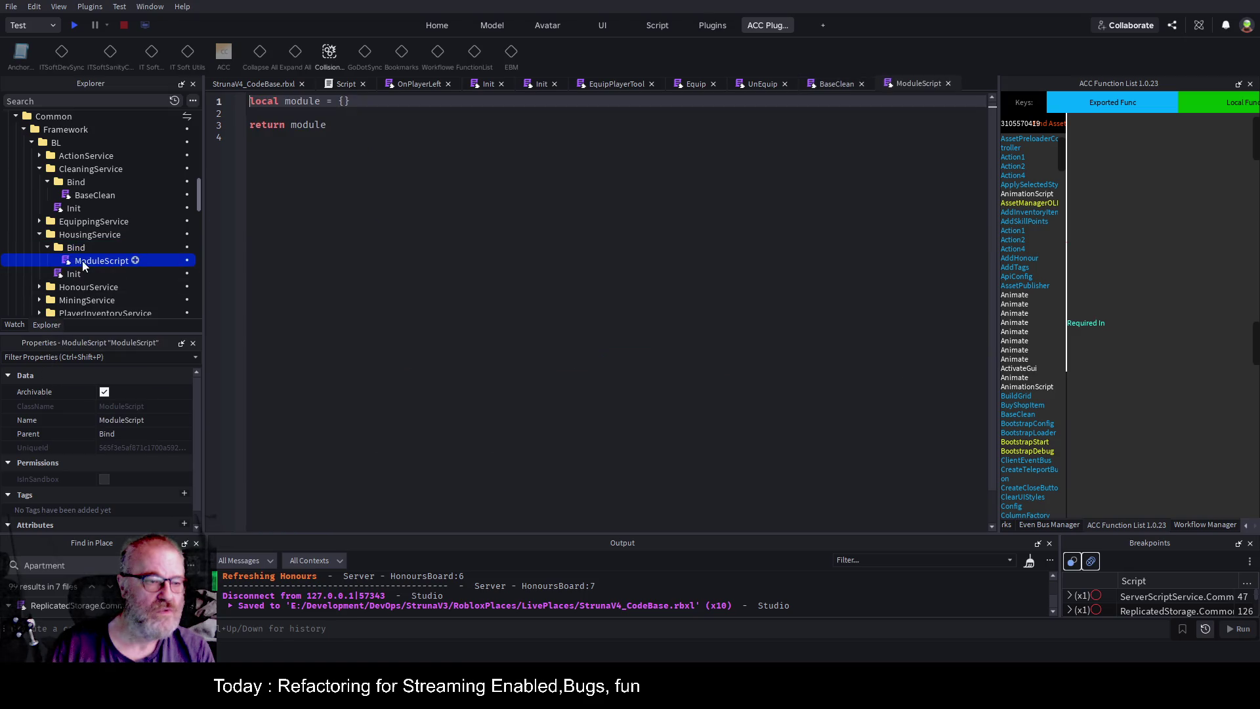
Rename the new Bind ModuleScript to 'CreateHouse', fixing the mistyped name first.
left_click(105, 261)
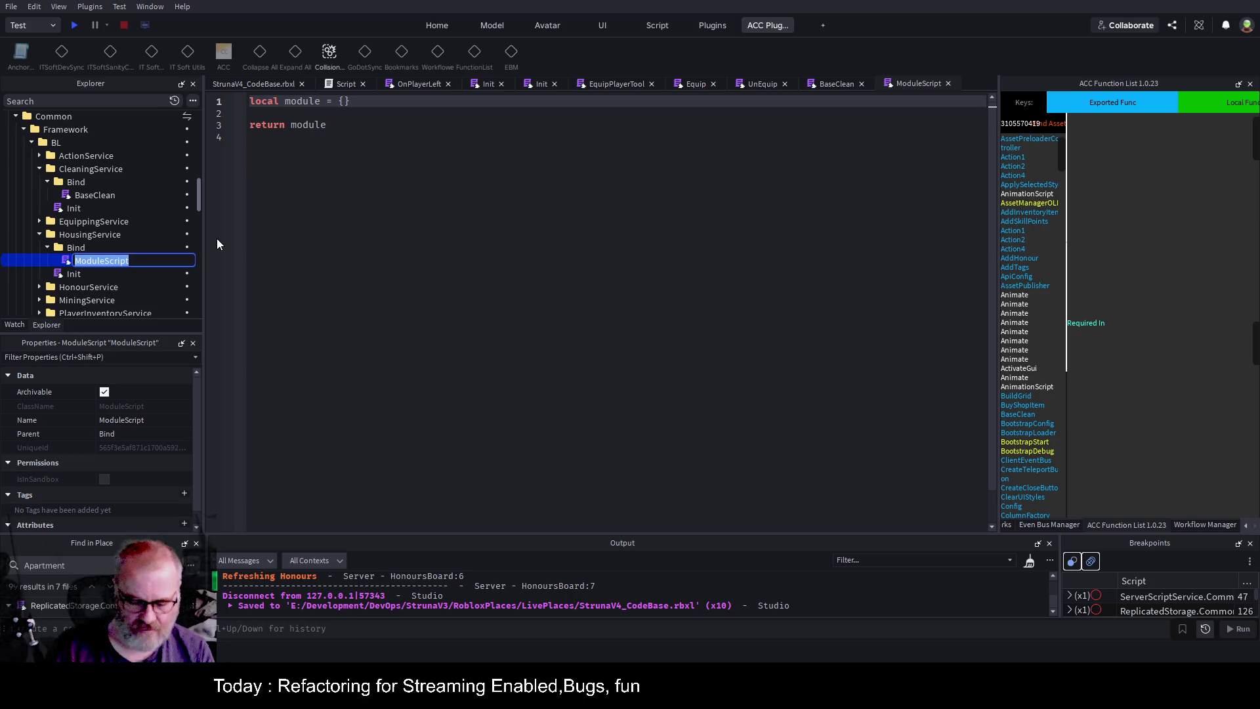
type("Loa")
key("BackSpace")
key("BackSpace")
key("BackSpace")
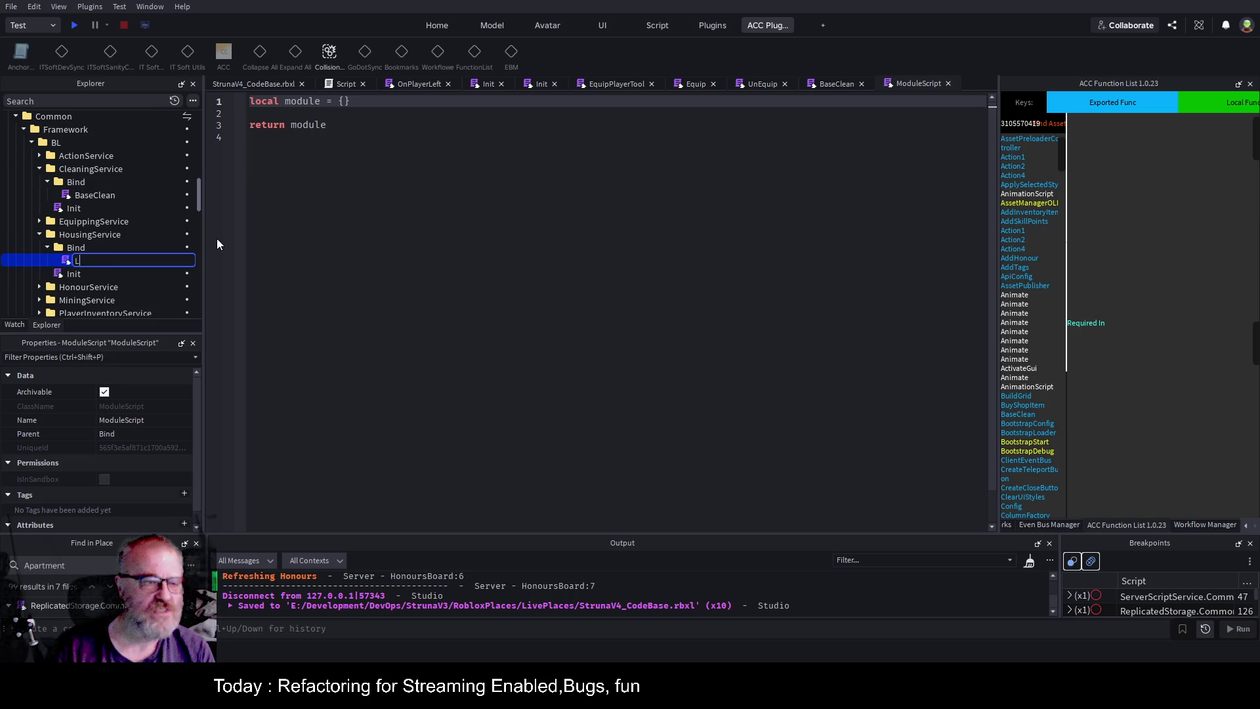
type("CreateHouse")
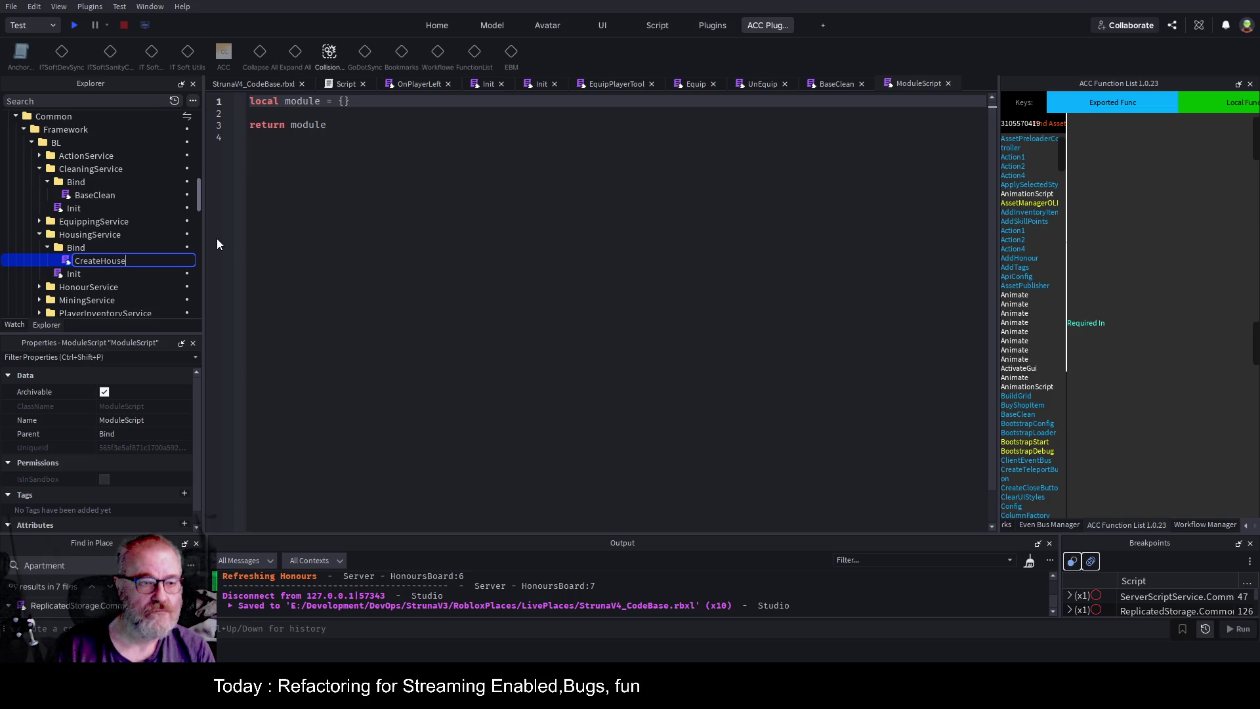
key("Return")
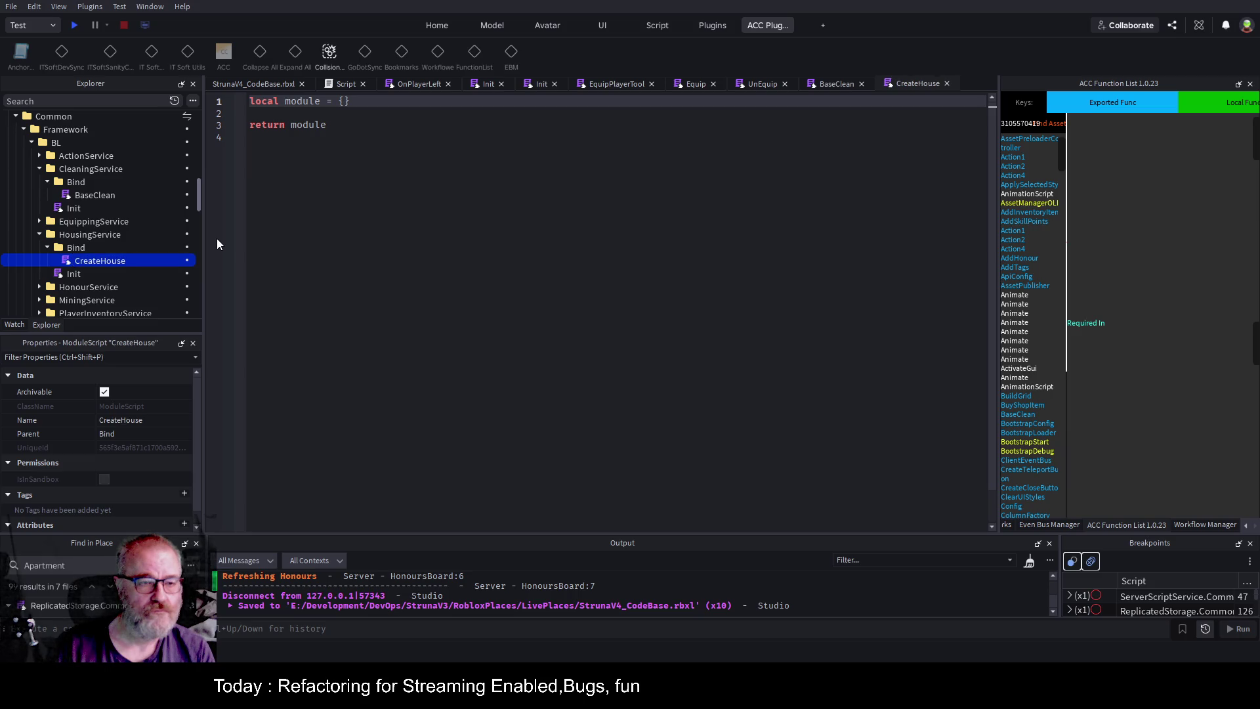
left_click(311, 164)
Paste the BaseClean code into CreateHouse and delete the commented objects block on lines 4–8.
key("ctrl+v")
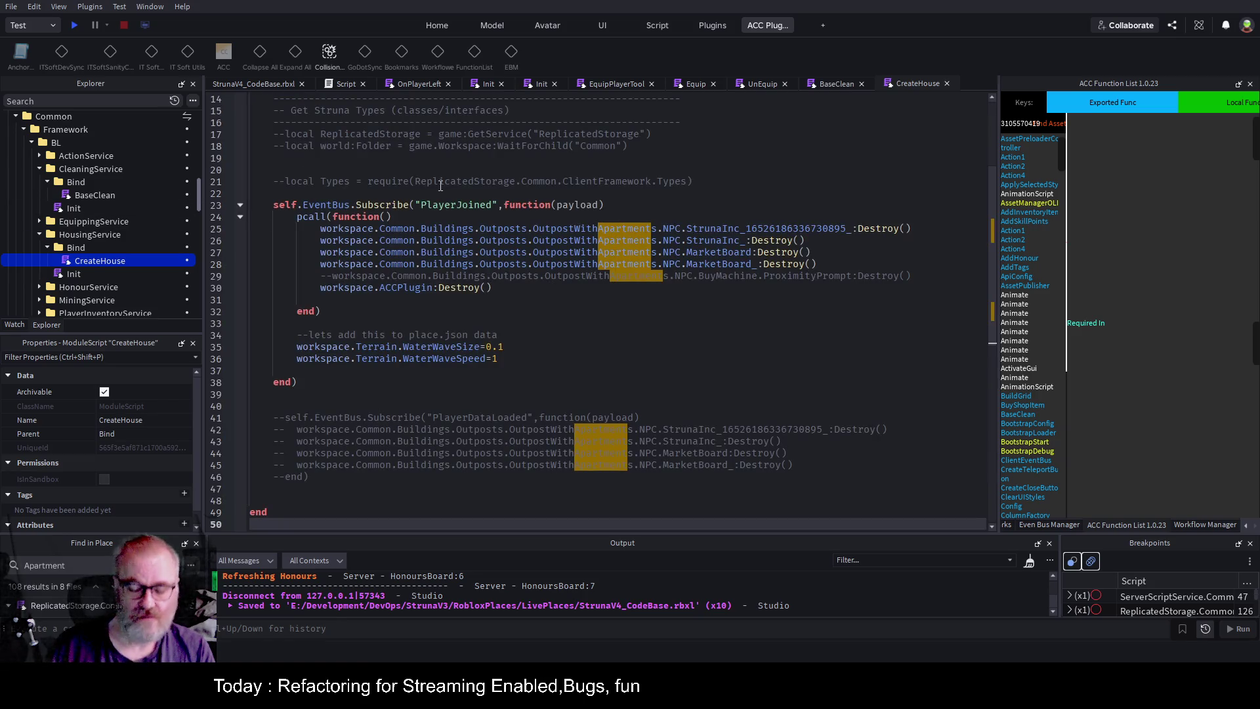
key("ctrl+Home")
left_click_drag(269, 182, 321, 137)
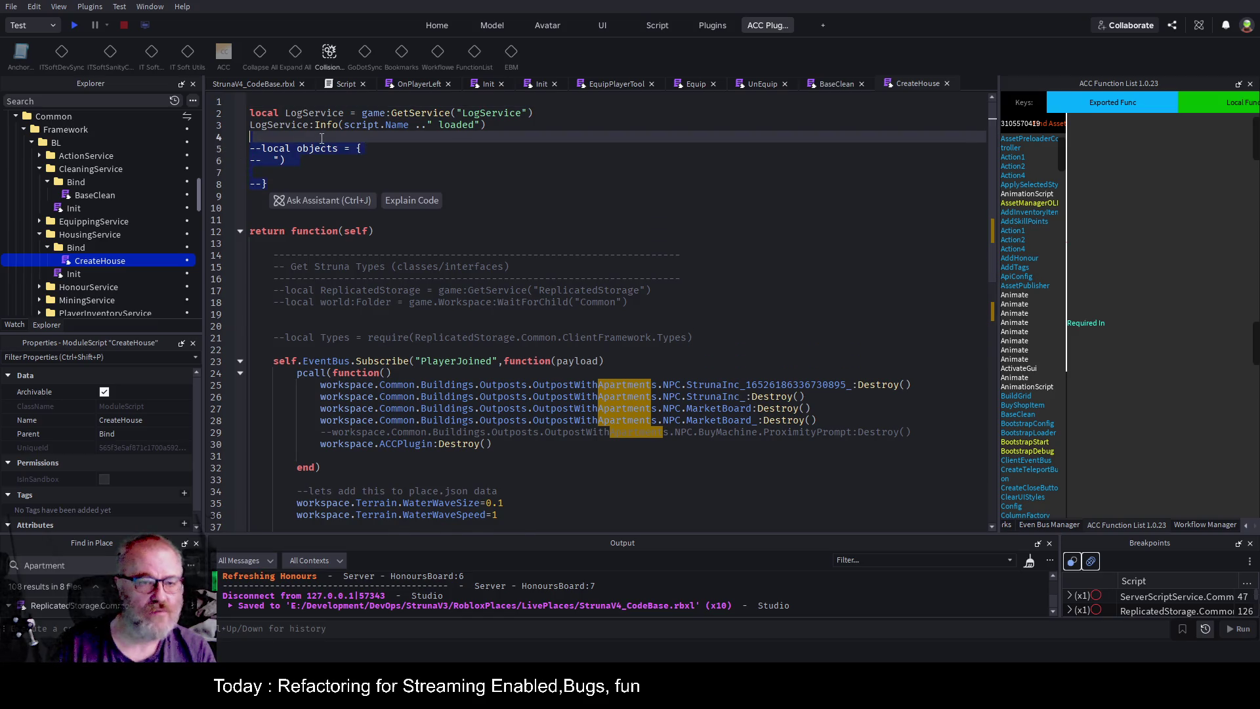
key("Delete")
key("Down")
key("Delete")
key("Delete")
key("Delete")
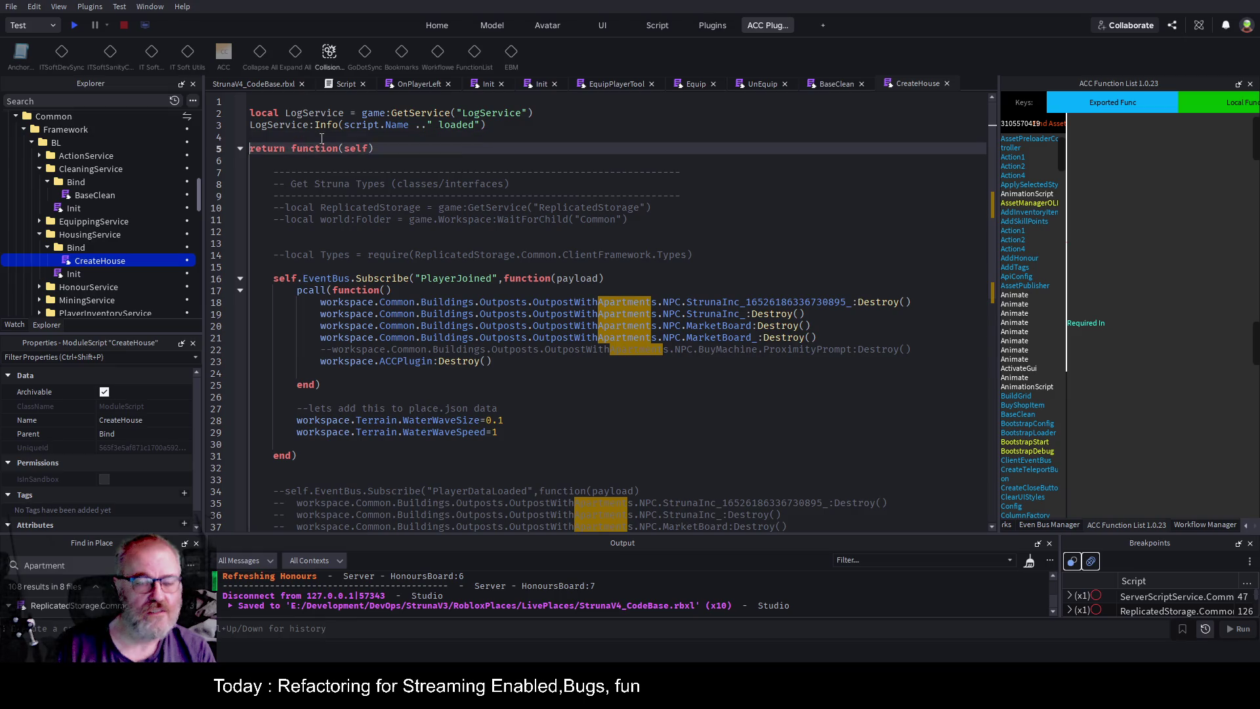
Uncomment the local Types require line, then open HousingService's Init script.
key("Down")
key("Down")
key("Down")
key("Down")
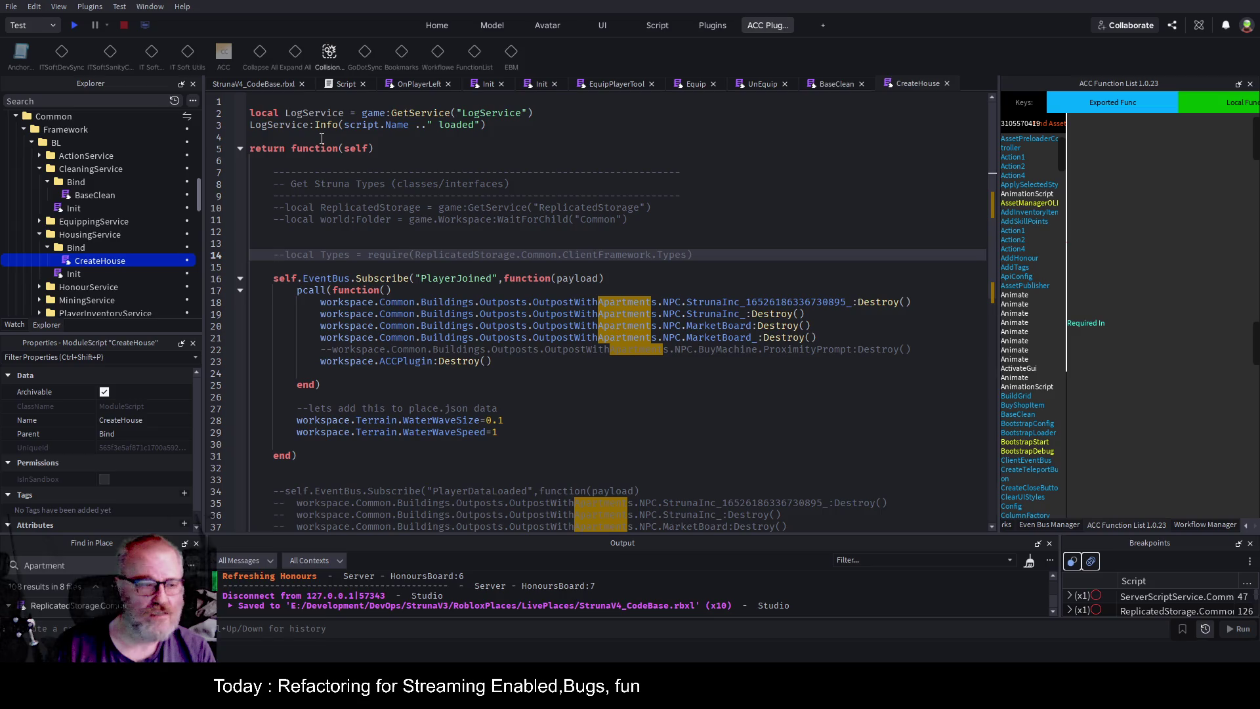
key("Delete")
key("Delete")
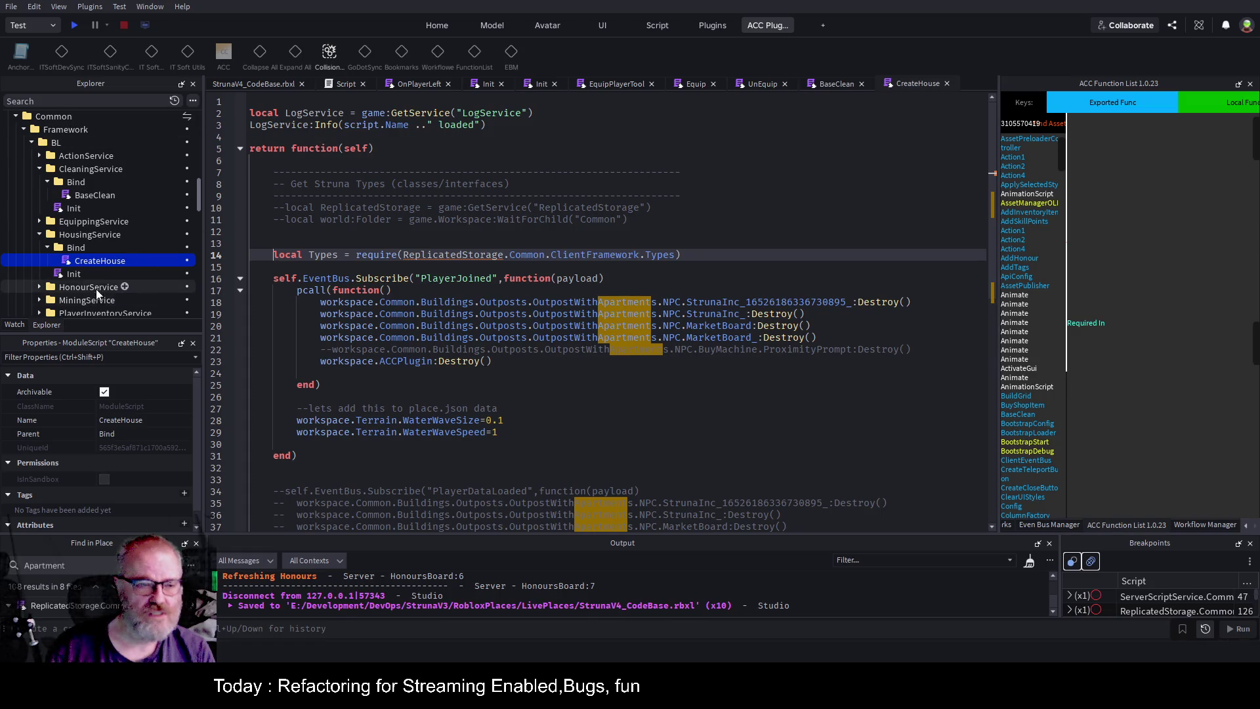
left_click(74, 275)
double_click(74, 275)
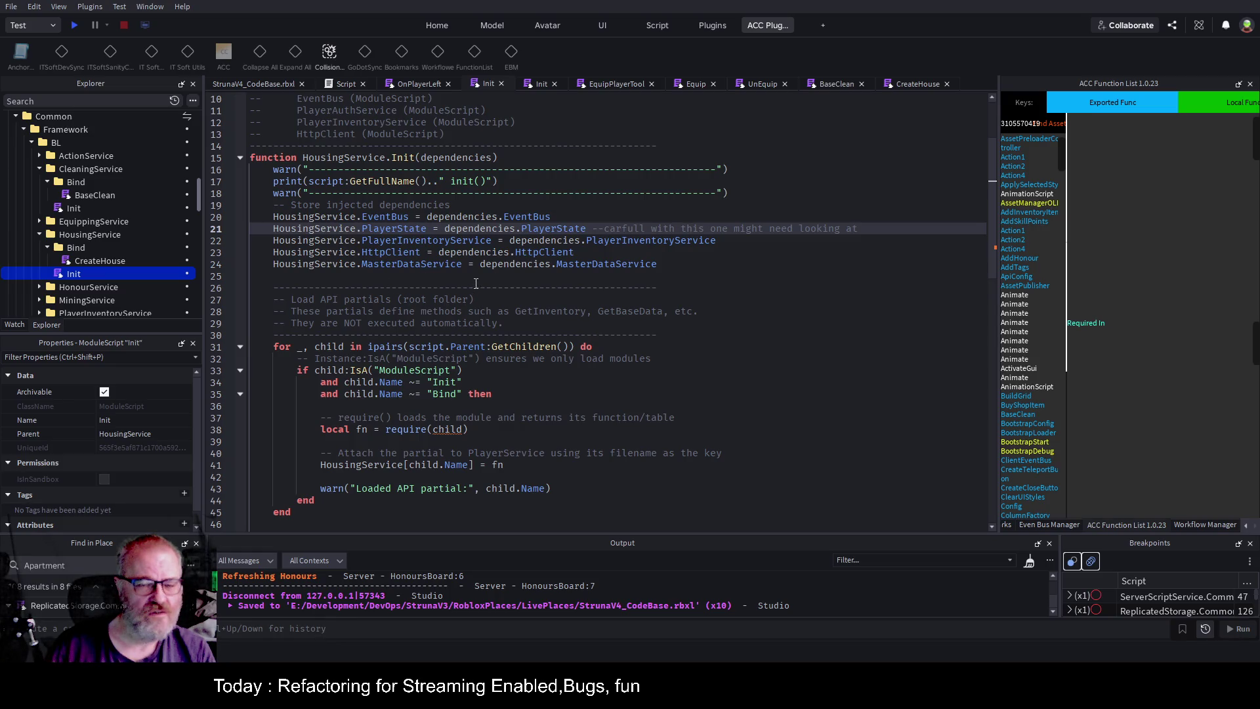
Add HousingService.Types = require(game.ReplicatedStorage.Common.ClientFramework.Types) below the MasterDataService line.
scroll(488, 189, "up", 3)
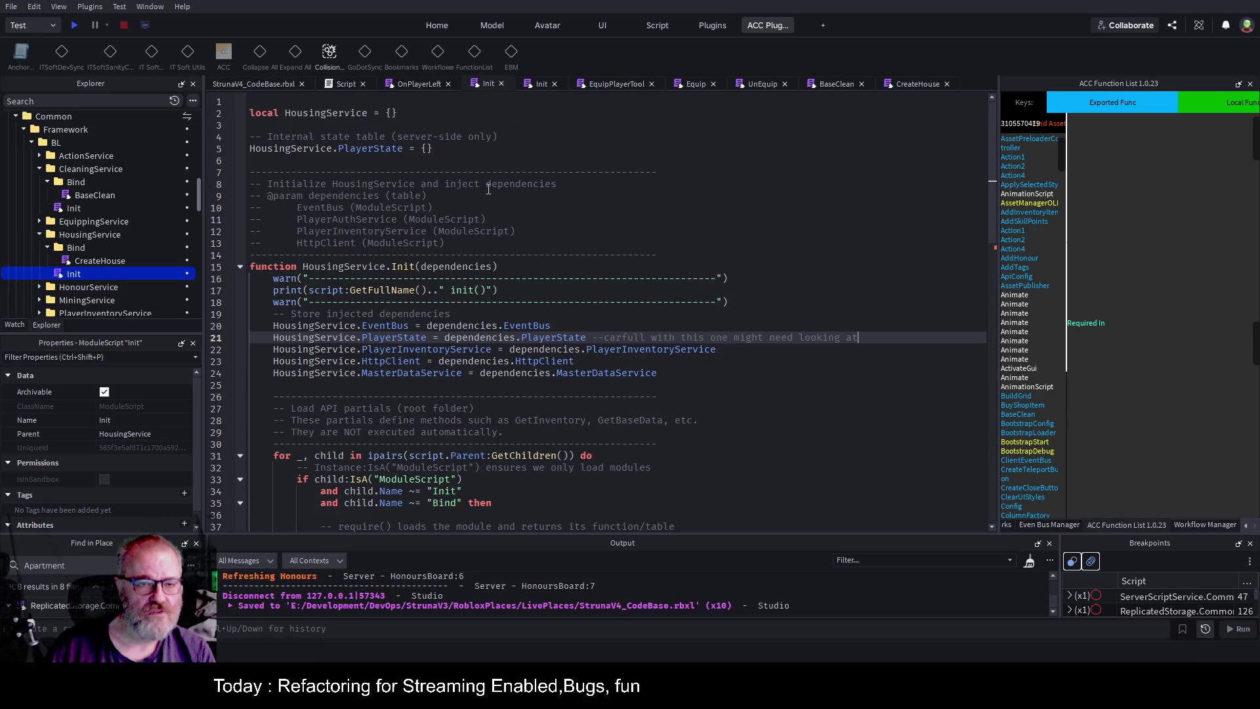
scroll(488, 189, "down", 5)
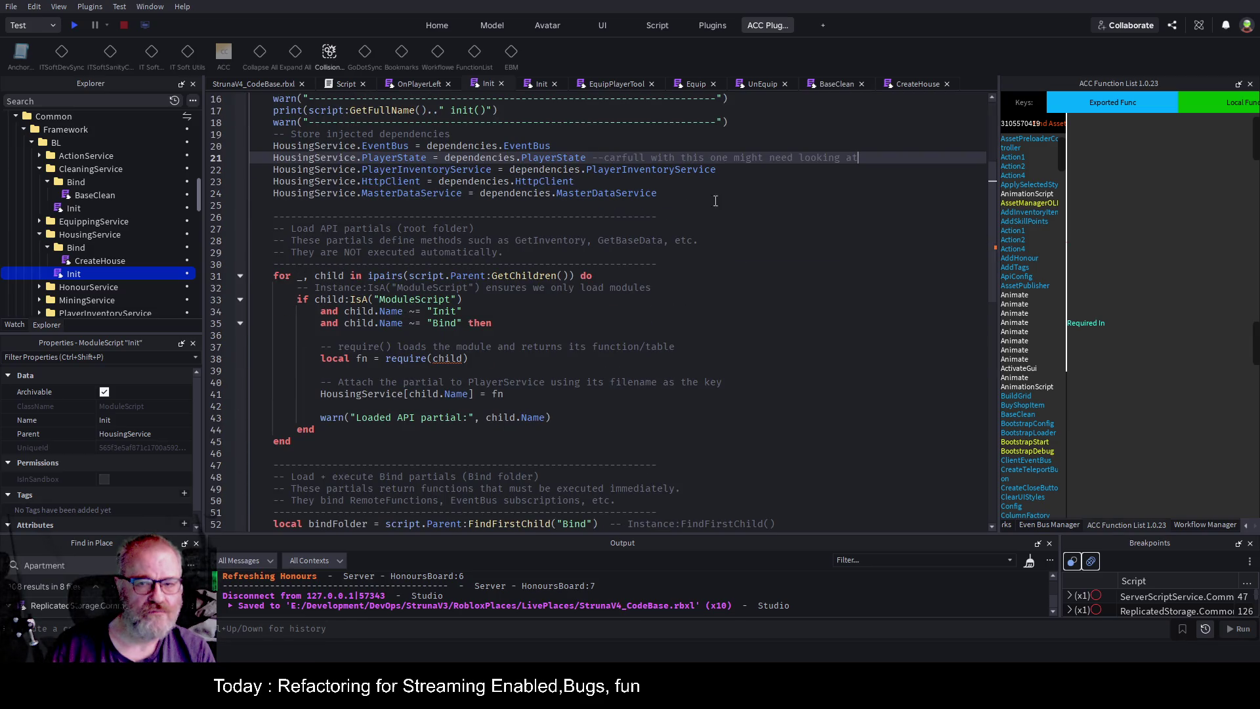
left_click(716, 199)
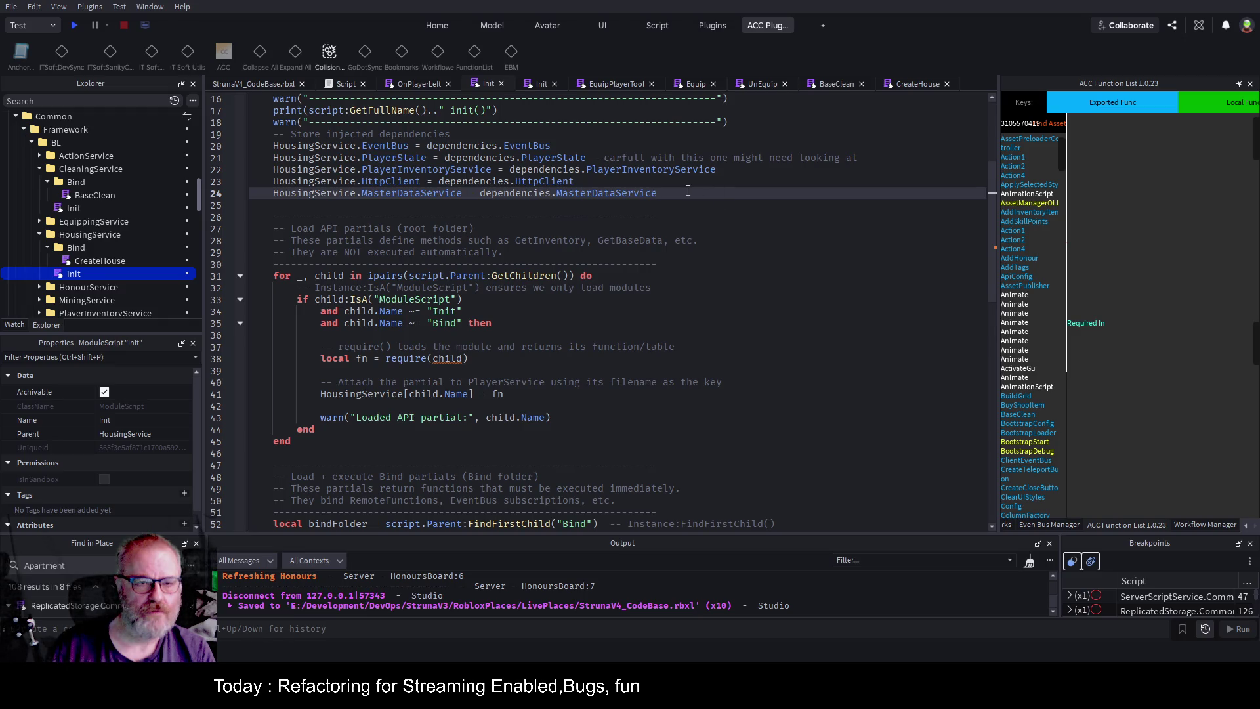
key("Return")
type("H")
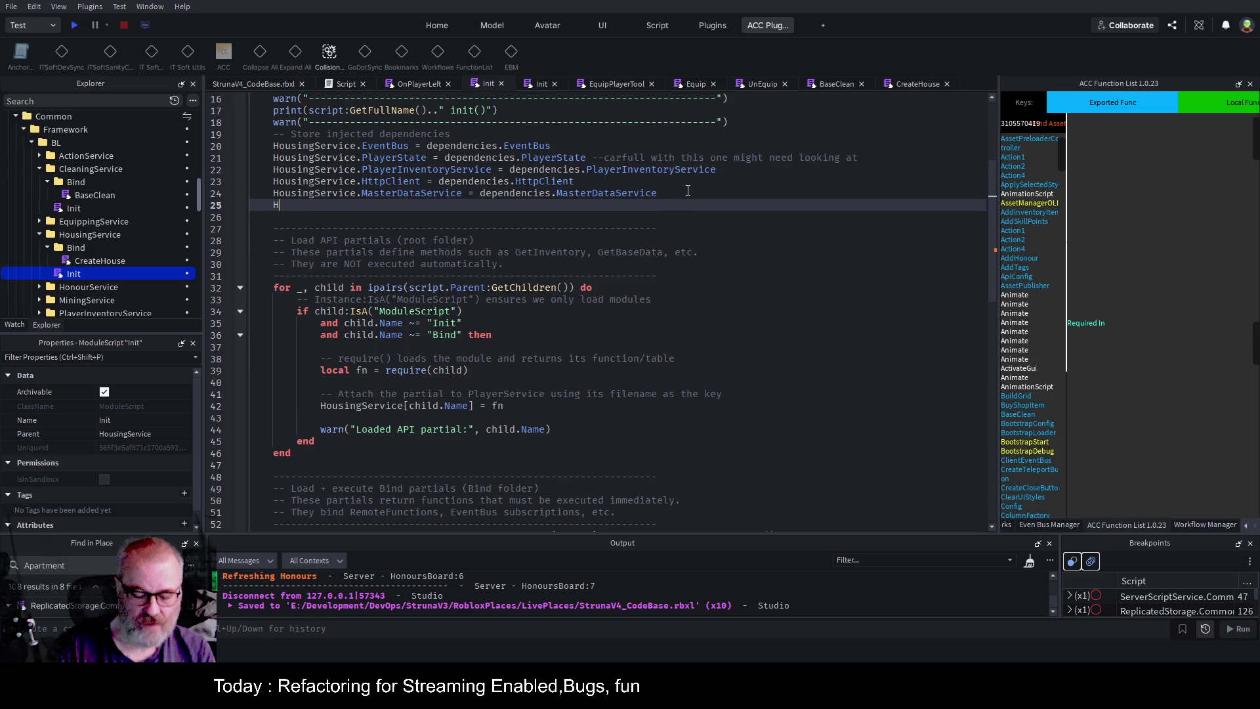
type("ousingService.T")
type("ypre")
key("BackSpace")
key("BackSpace")
type("es =")
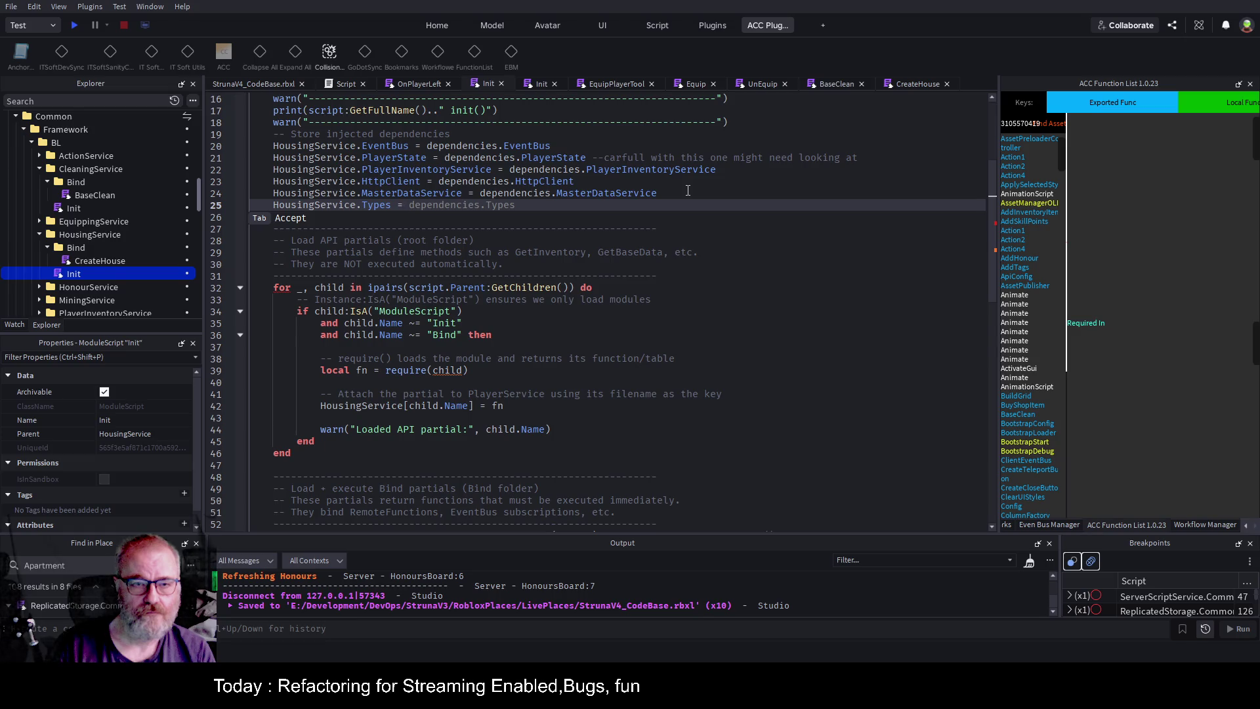
type("req")
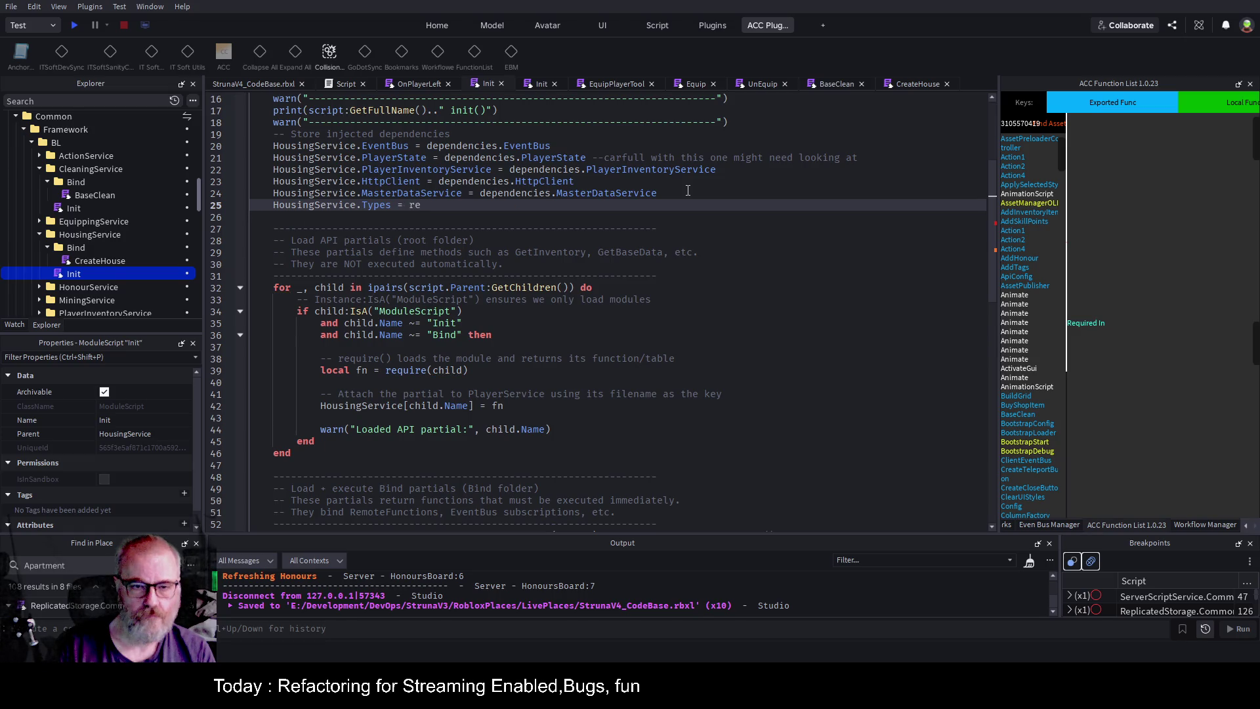
key("Tab")
type("\"")
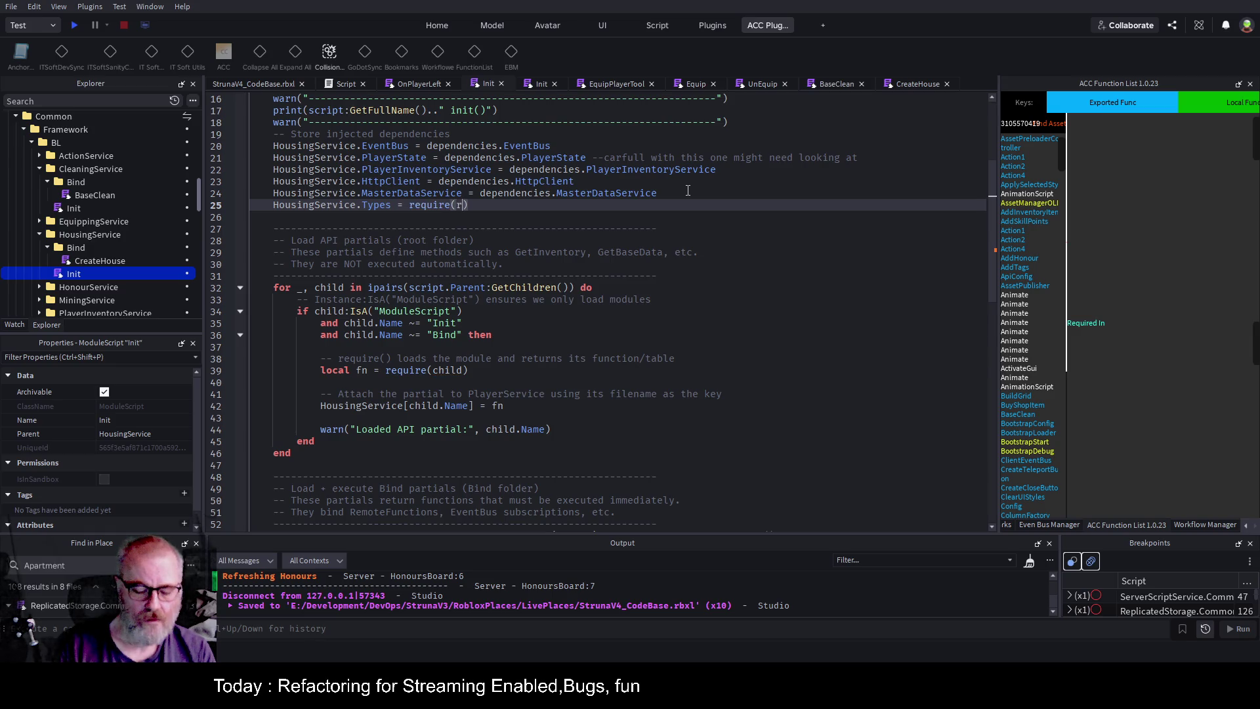
key("BackSpace")
key("BackSpace")
key("BackSpace")
type("Re")
key("BackSpace")
key("BackSpace")
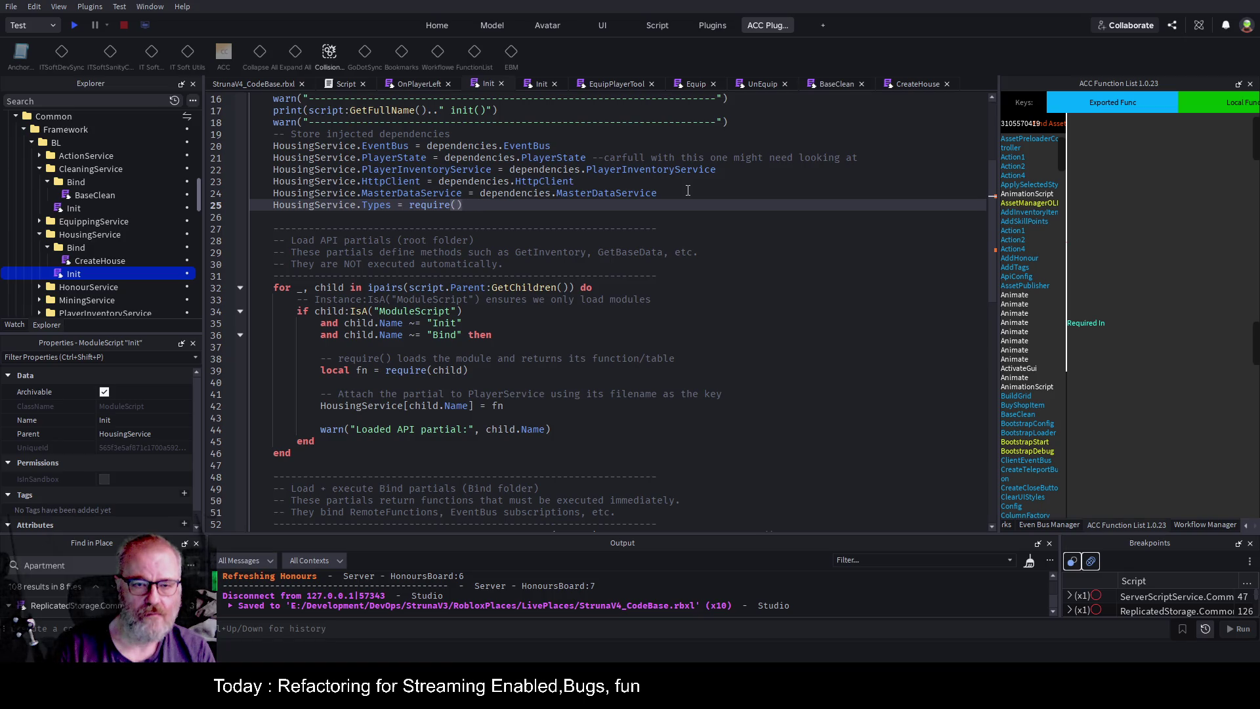
type("game.R")
type("eplicatedStorage.Co")
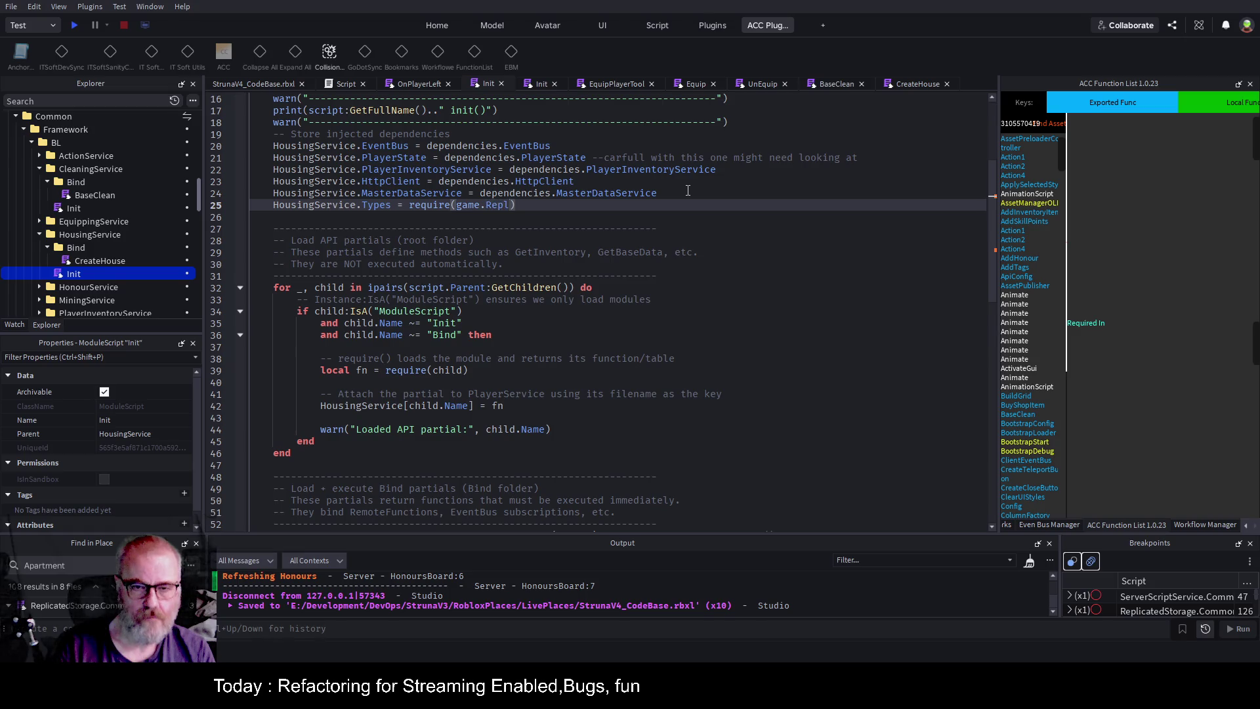
type("mmon.ClientFramework")
type(".Types")
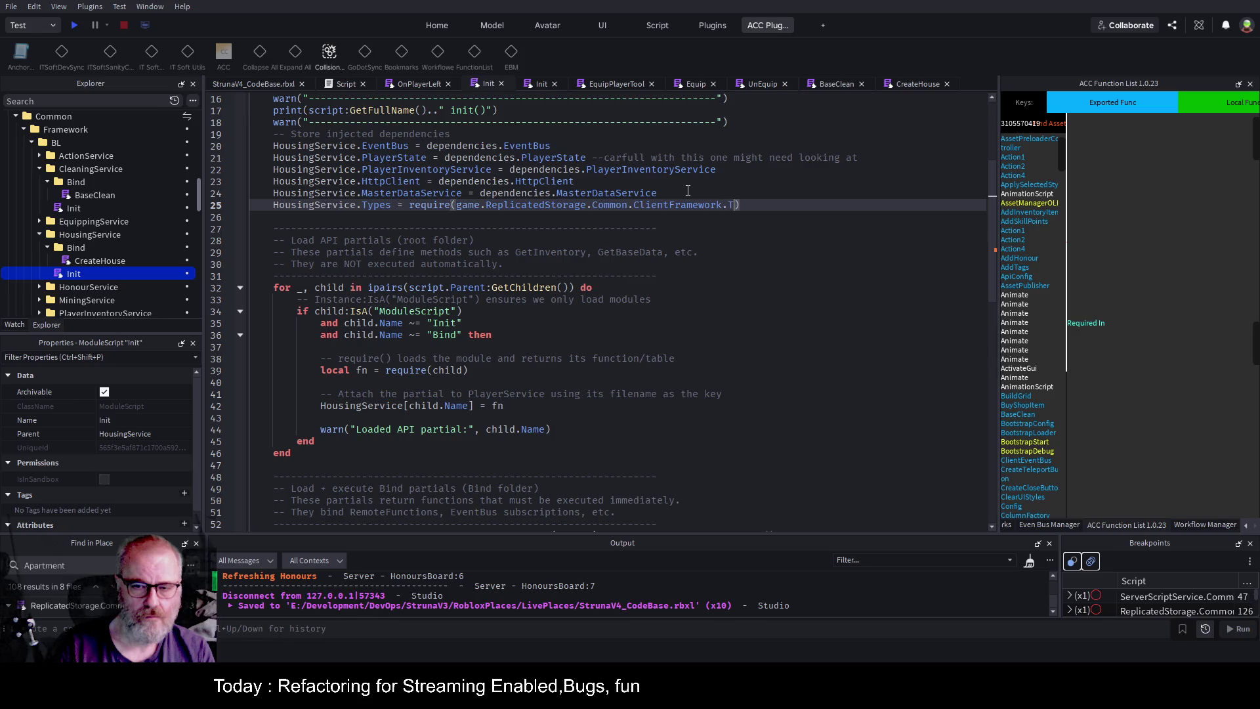
Save the place and close all the other open script tabs.
key("ctrl+s")
scroll(533, 233, "up", 4)
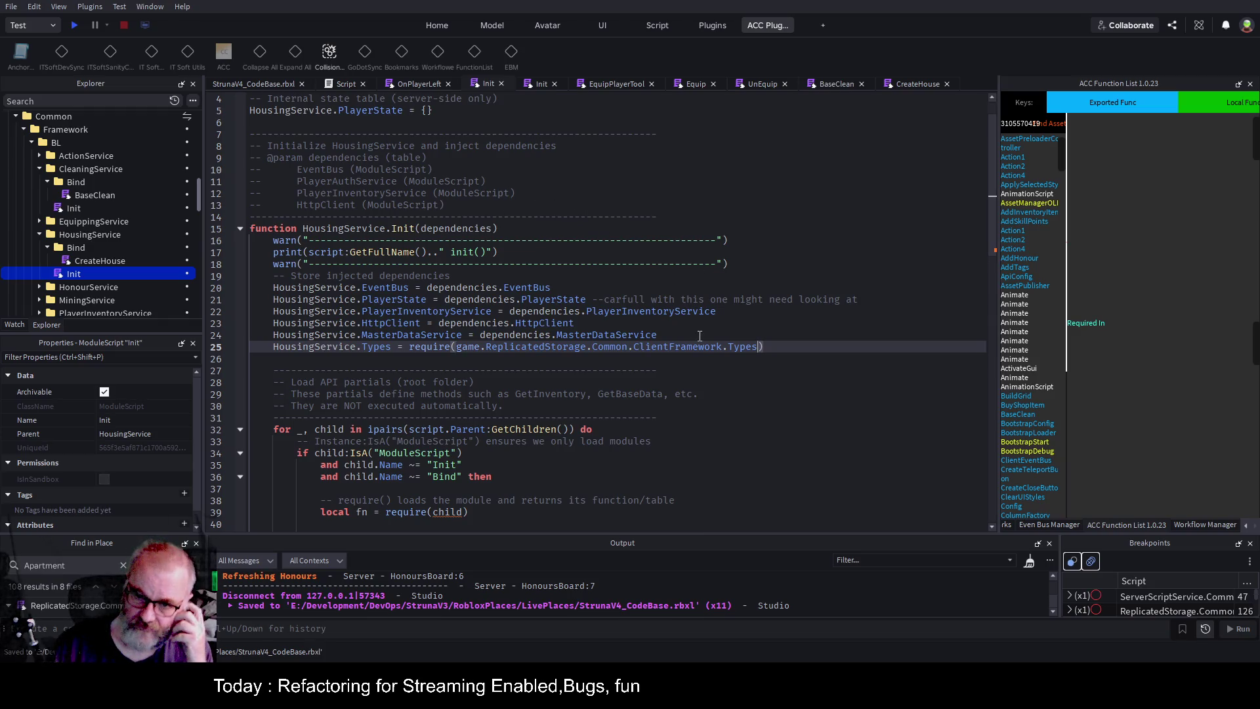
double_click(666, 348)
left_click(748, 372)
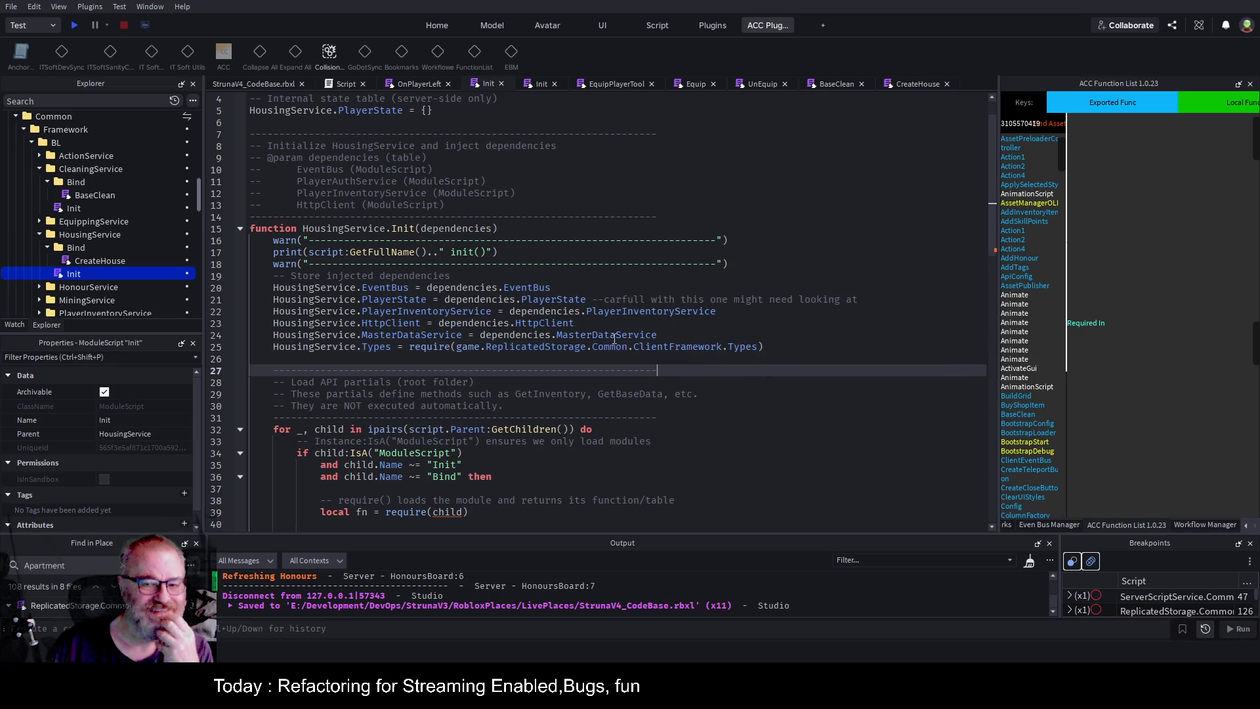
left_click(720, 337)
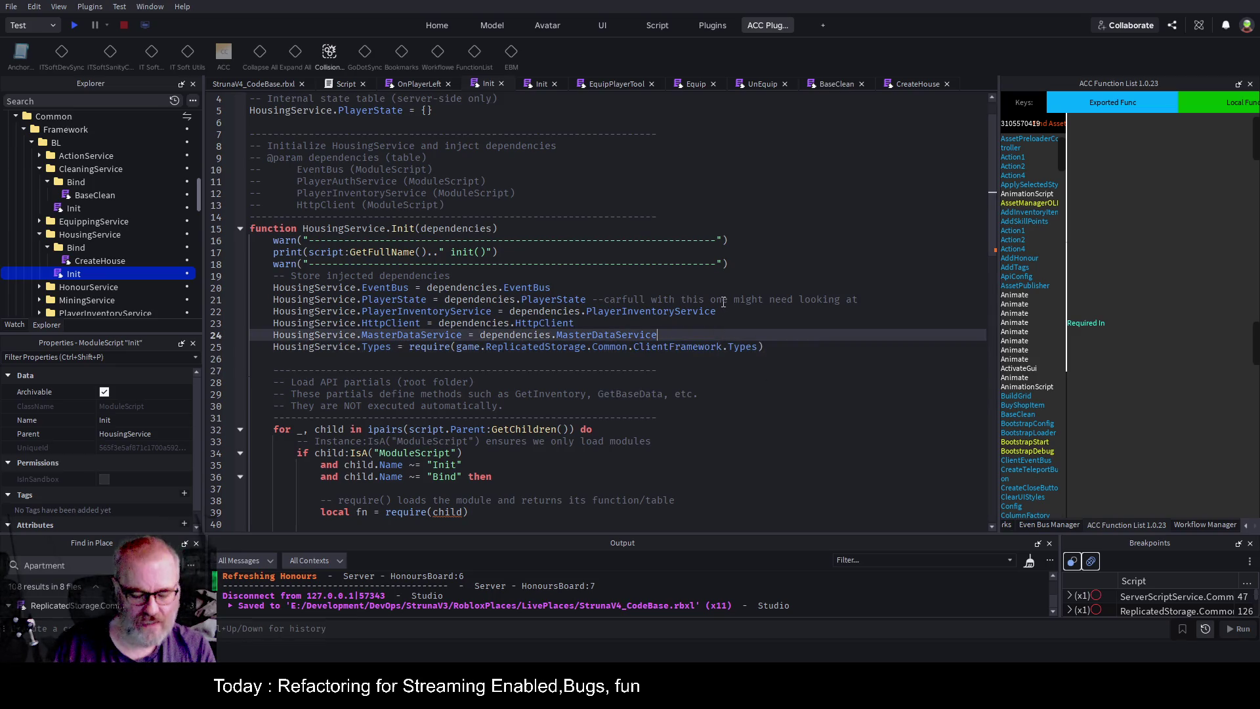
key("ctrl+s")
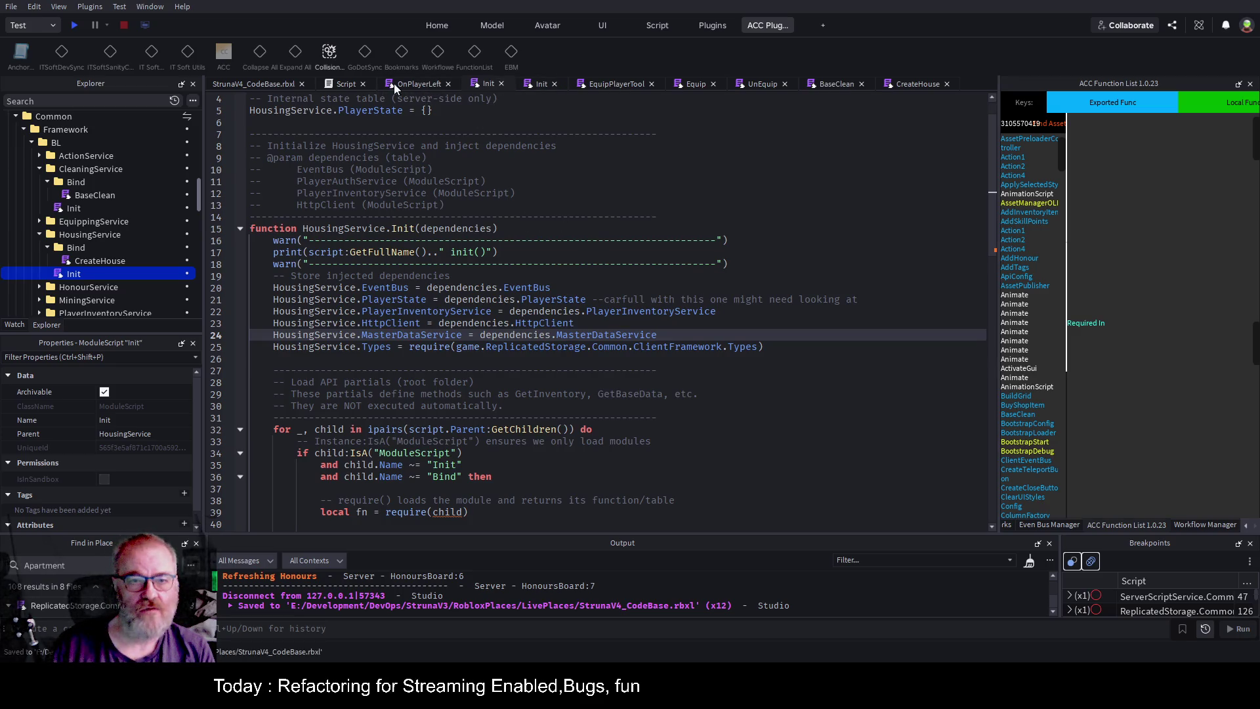
left_click(505, 171)
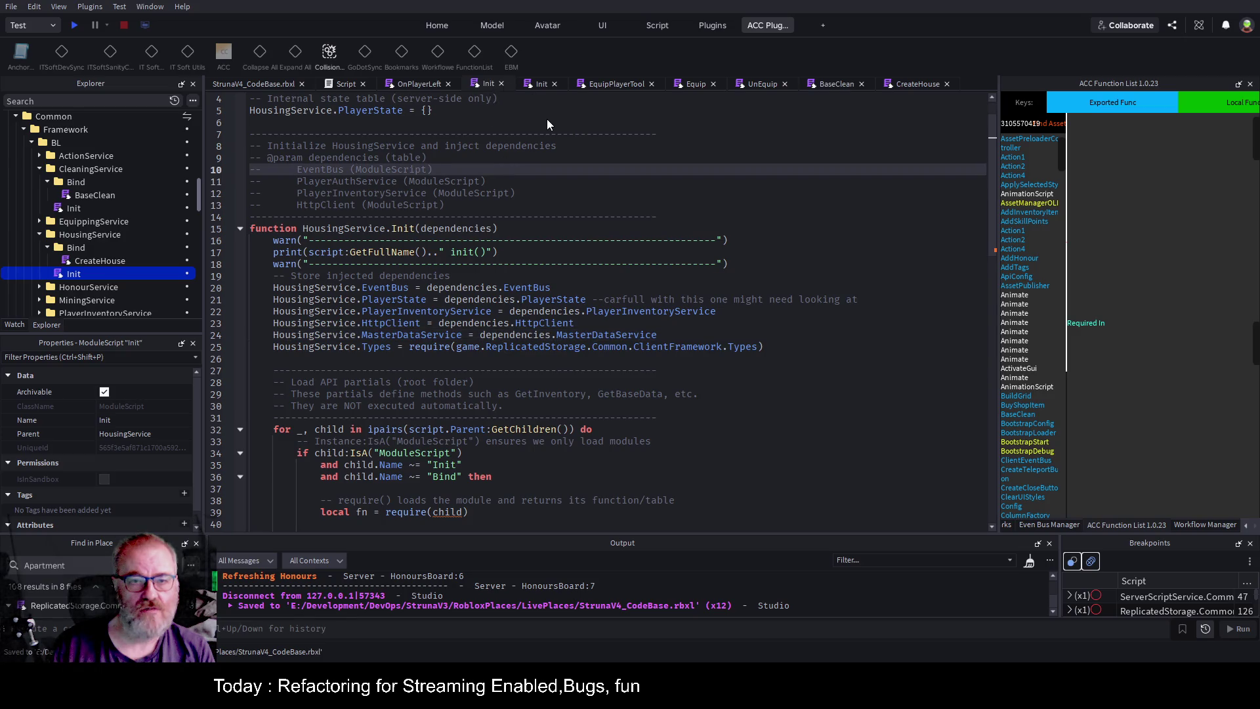
key("ctrl+shift+w")
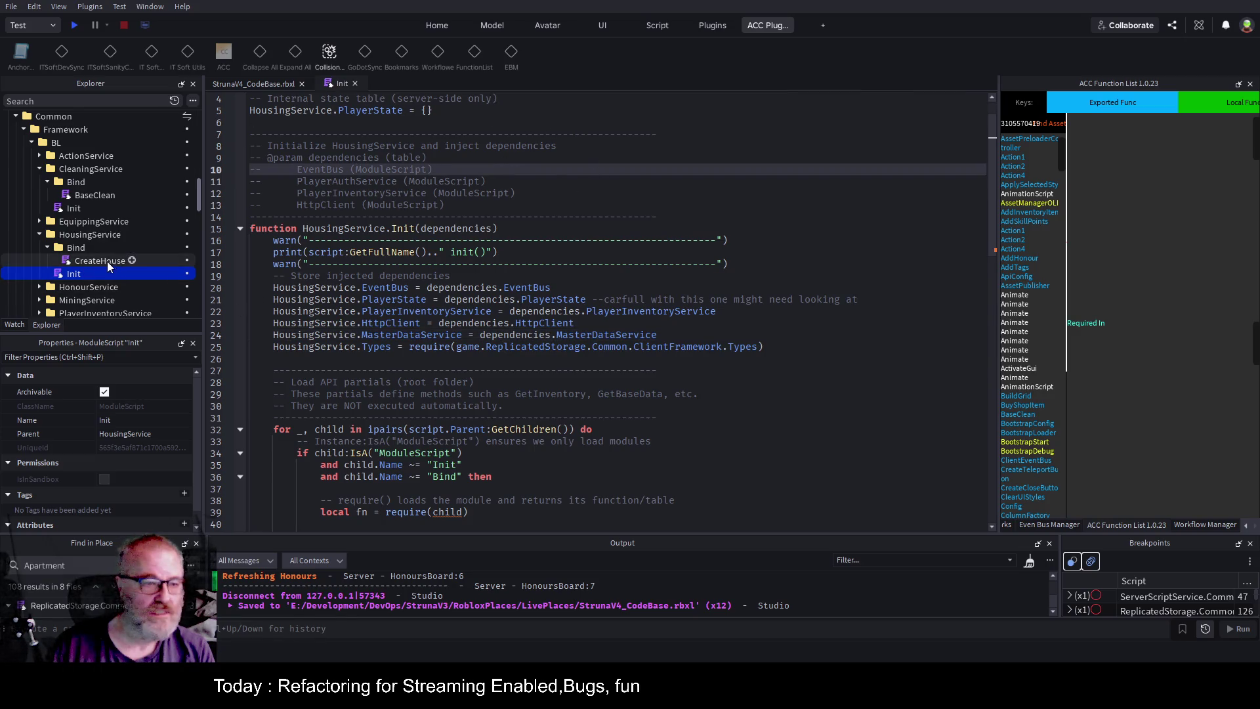
In CreateHouse, replace the Types require line with 'local types=self.Types'.
double_click(105, 261)
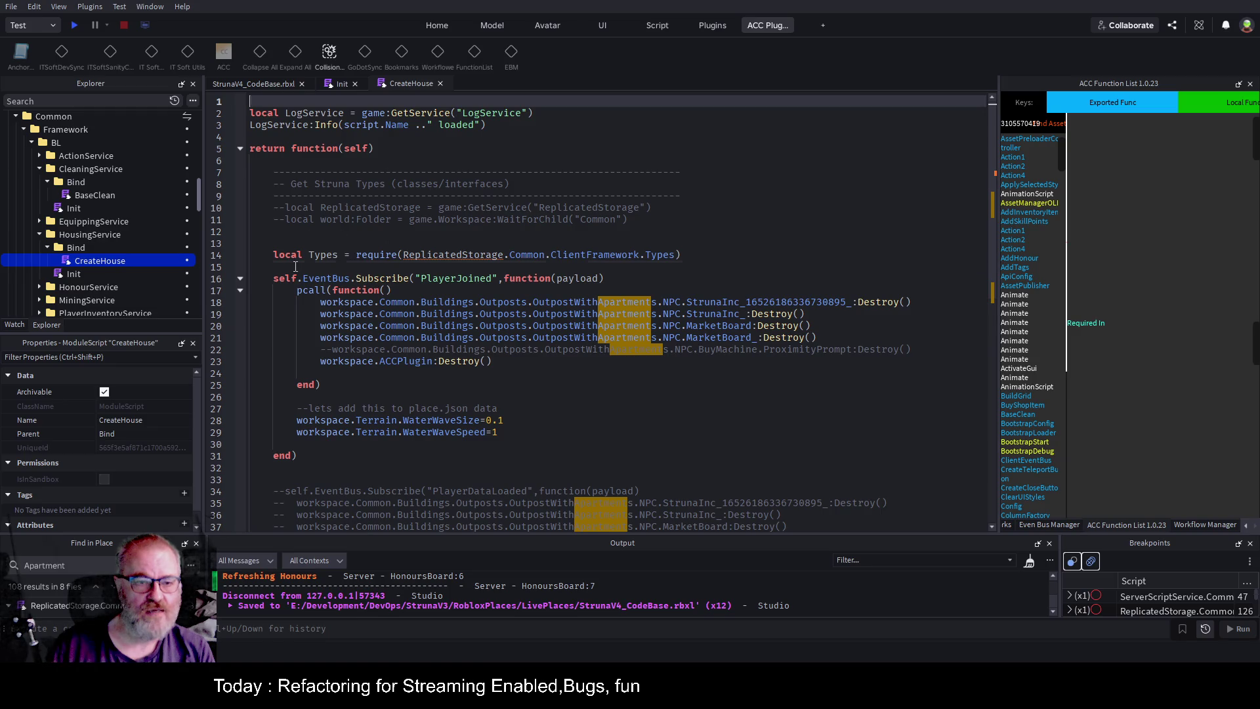
left_click_drag(754, 255, 755, 243)
key("Delete")
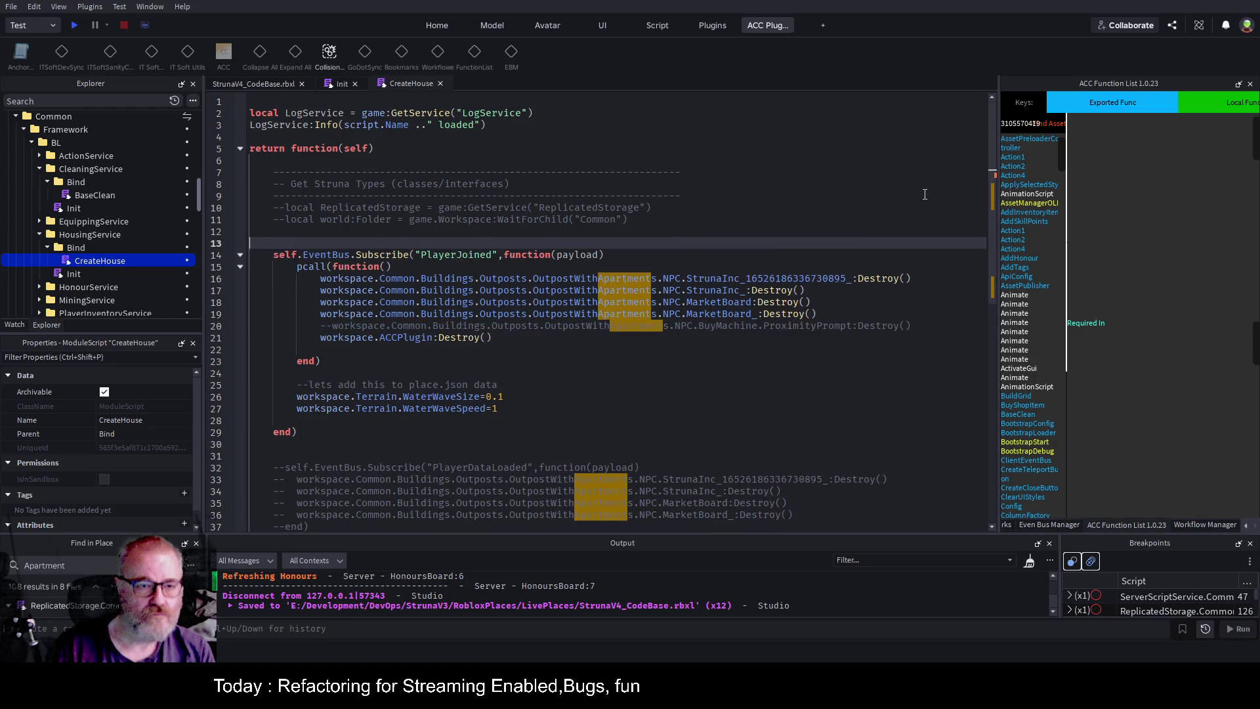
key("Up")
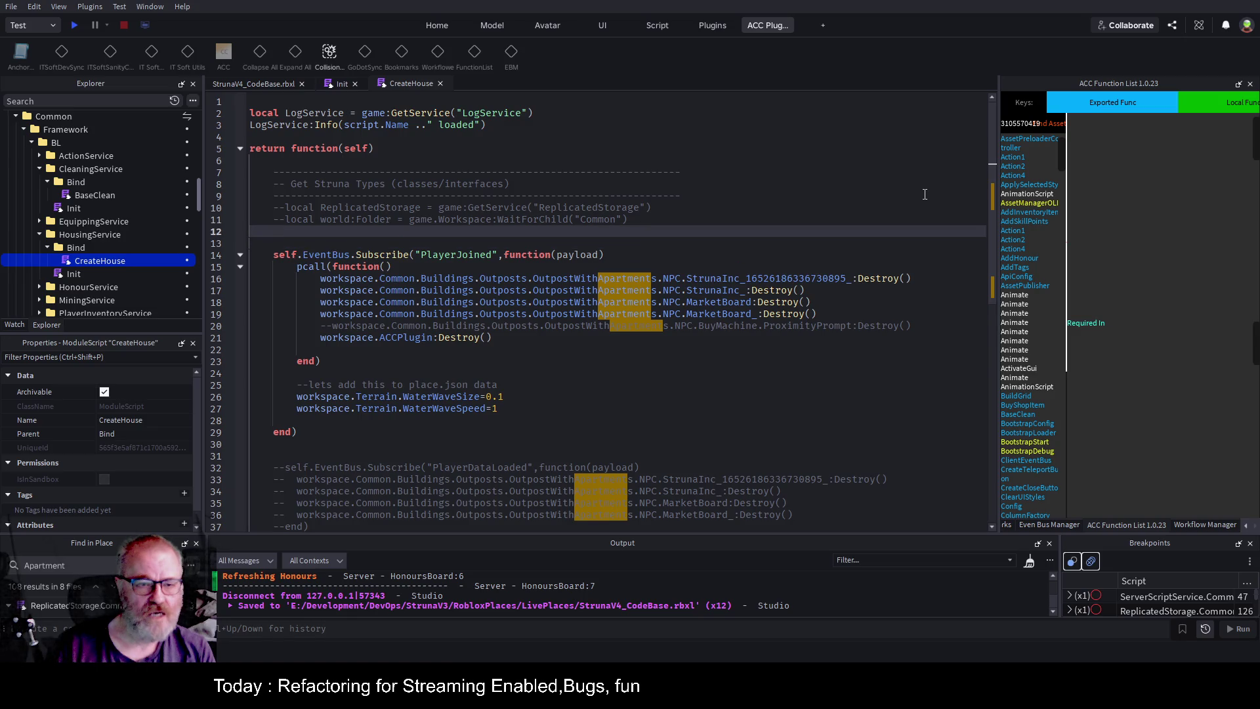
type("local ")
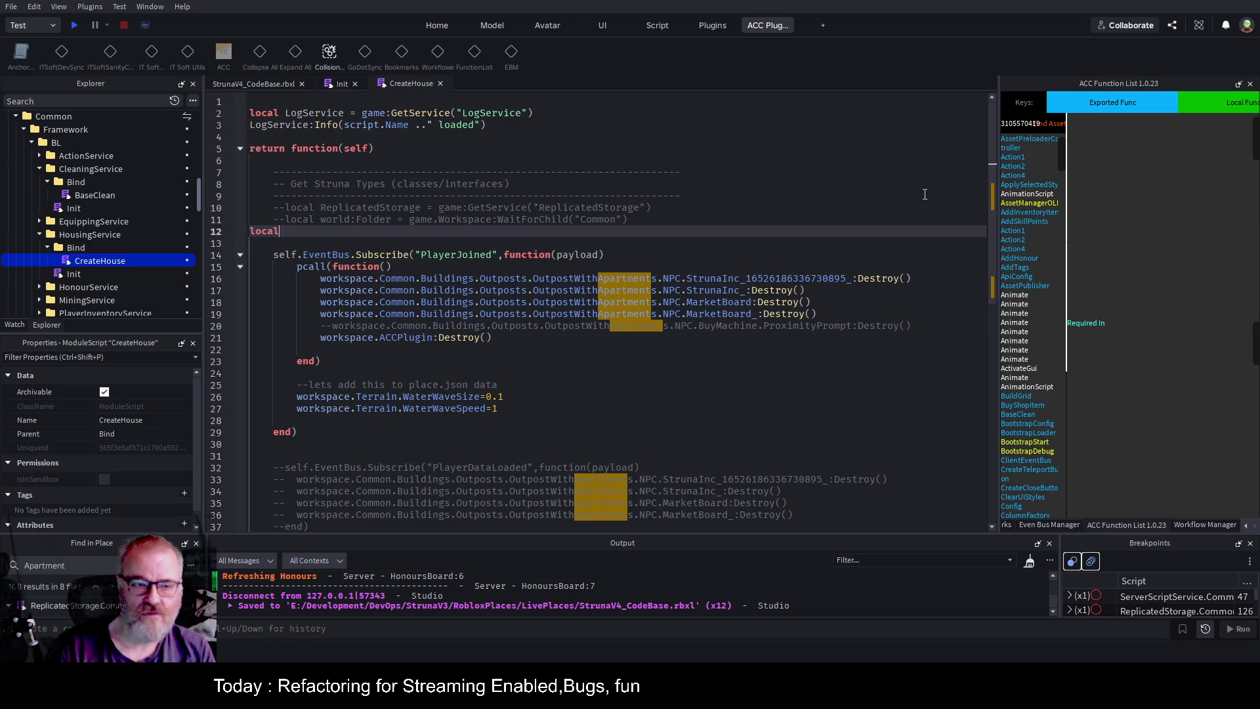
type("t")
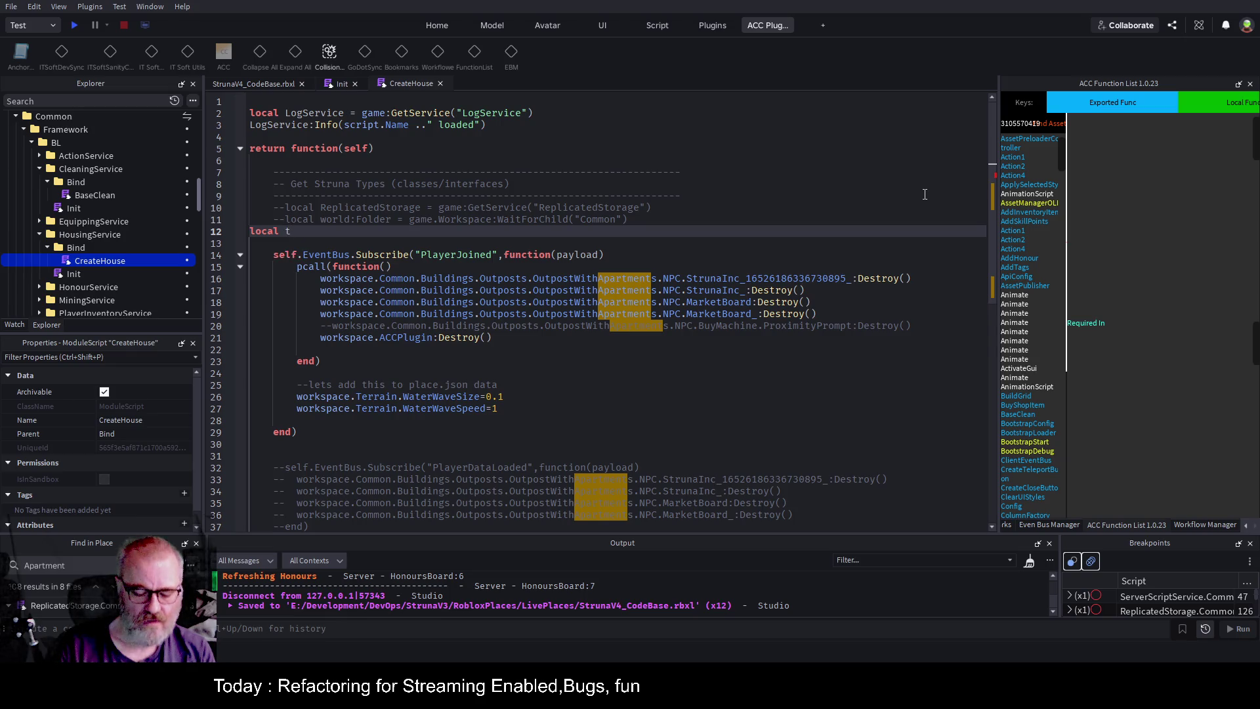
type("ypes=selg.Types")
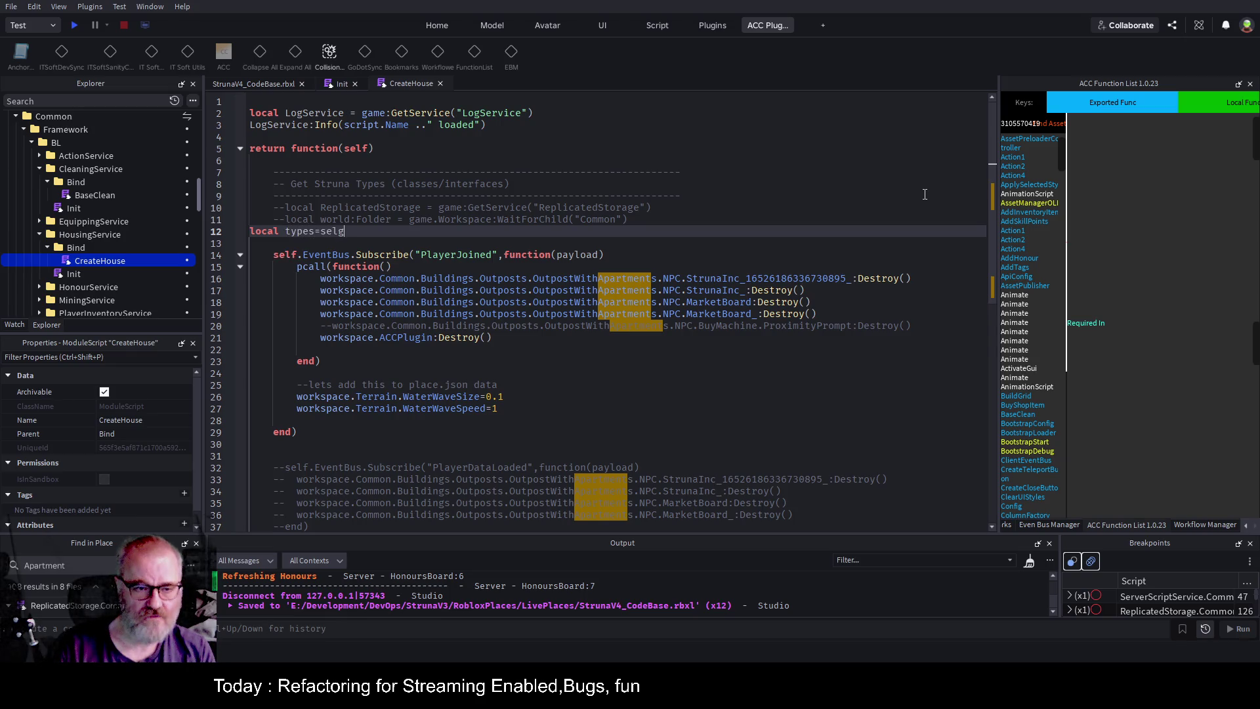
key("BackSpace")
key("BackSpace")
key("BackSpace")
type("f.Types")
Indent the new line, capitalise it to 'local Types=self.Types', and save the place.
key("Home")
key("Tab")
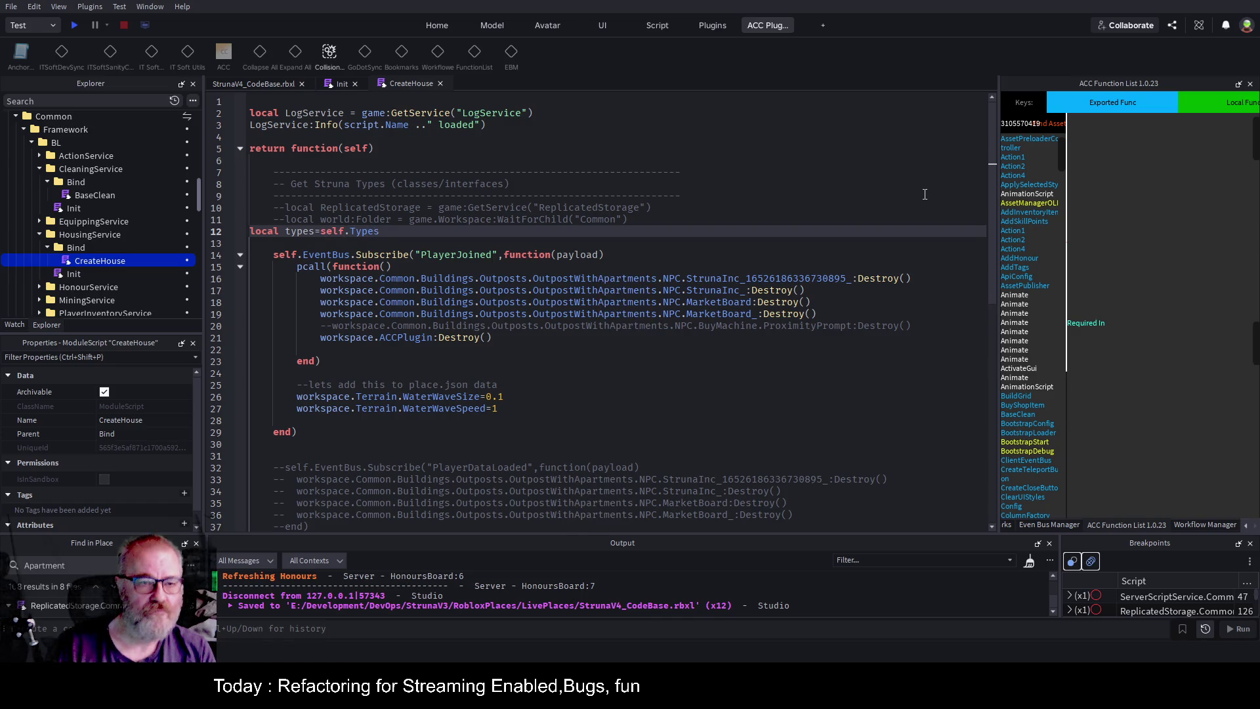
key("Left")
key("Left")
key("Left")
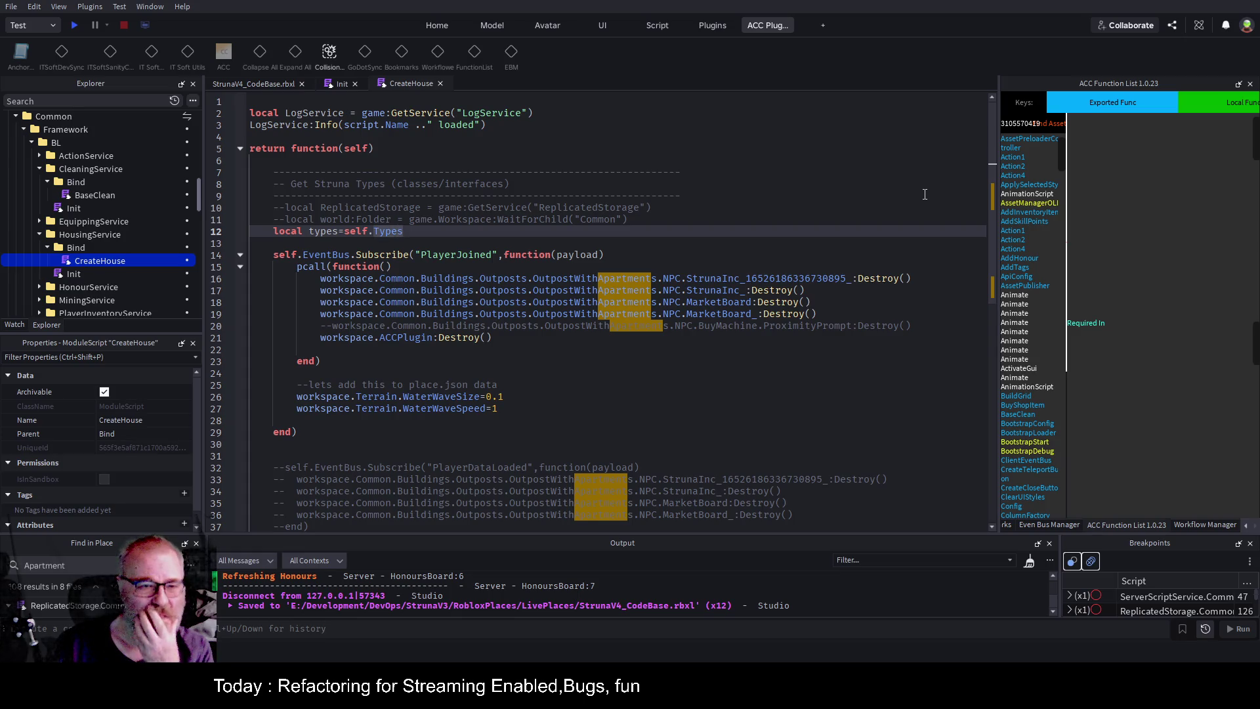
key("Left")
key("BackSpace")
type("T")
key("Up")
key("ctrl+s")
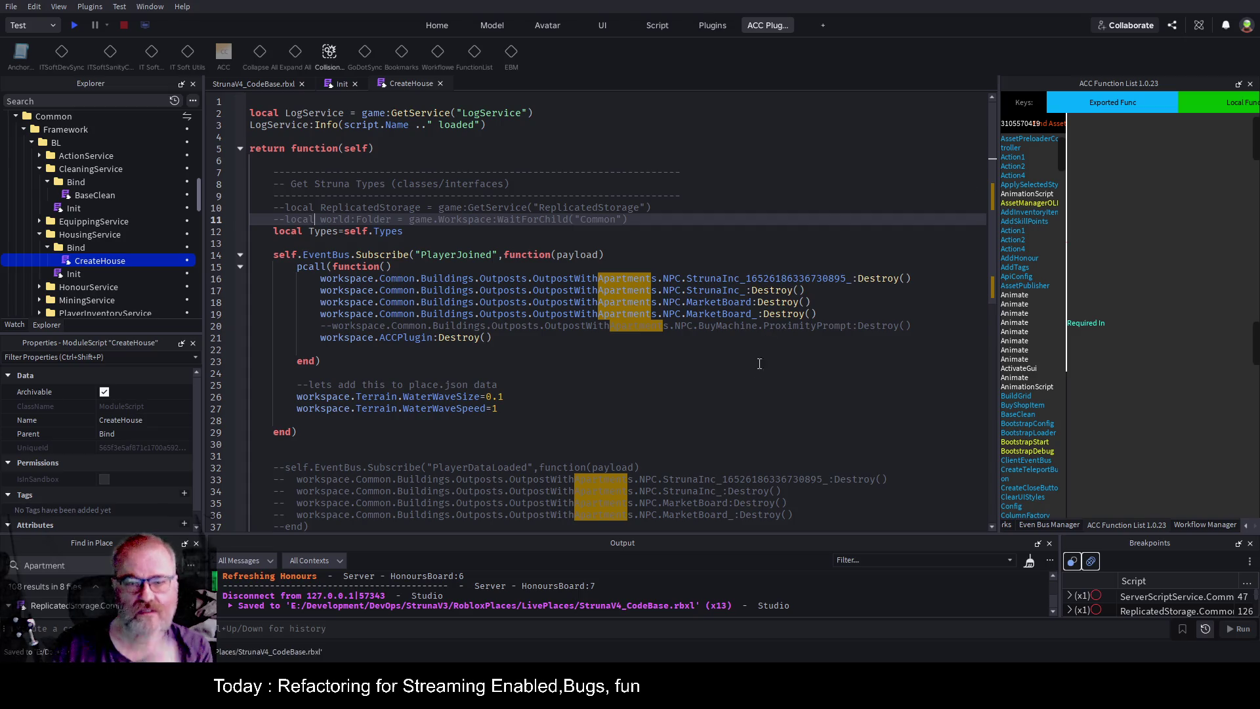
left_click(689, 409)
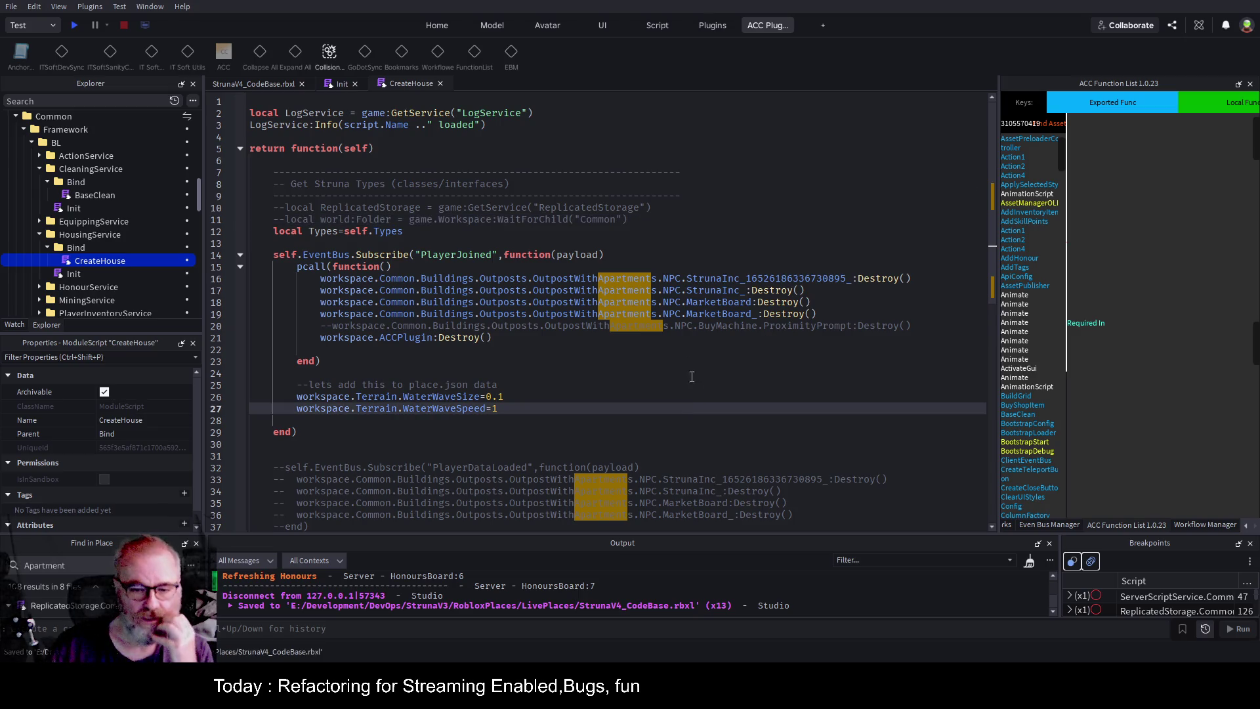
double_click(457, 255)
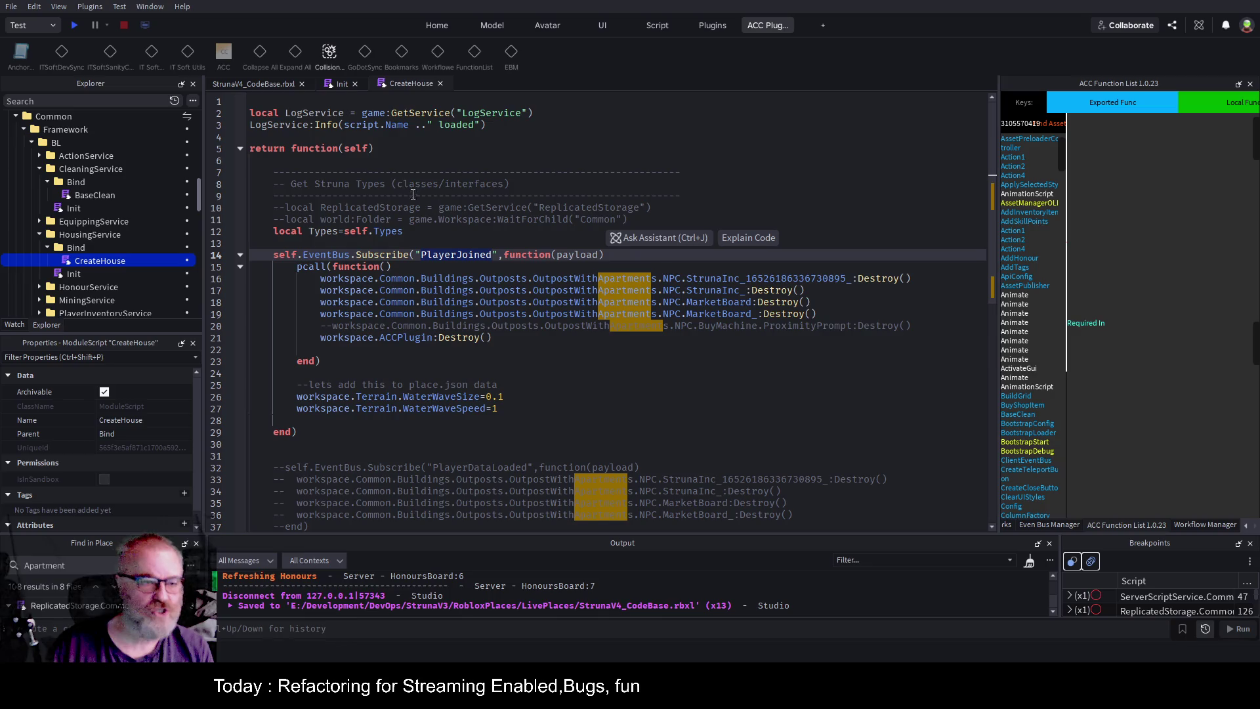
Copy CreateApartment from the R&D V3Module script, then select CreateHouse's pcall and Terrain lines.
scroll(158, 242, "down", 5)
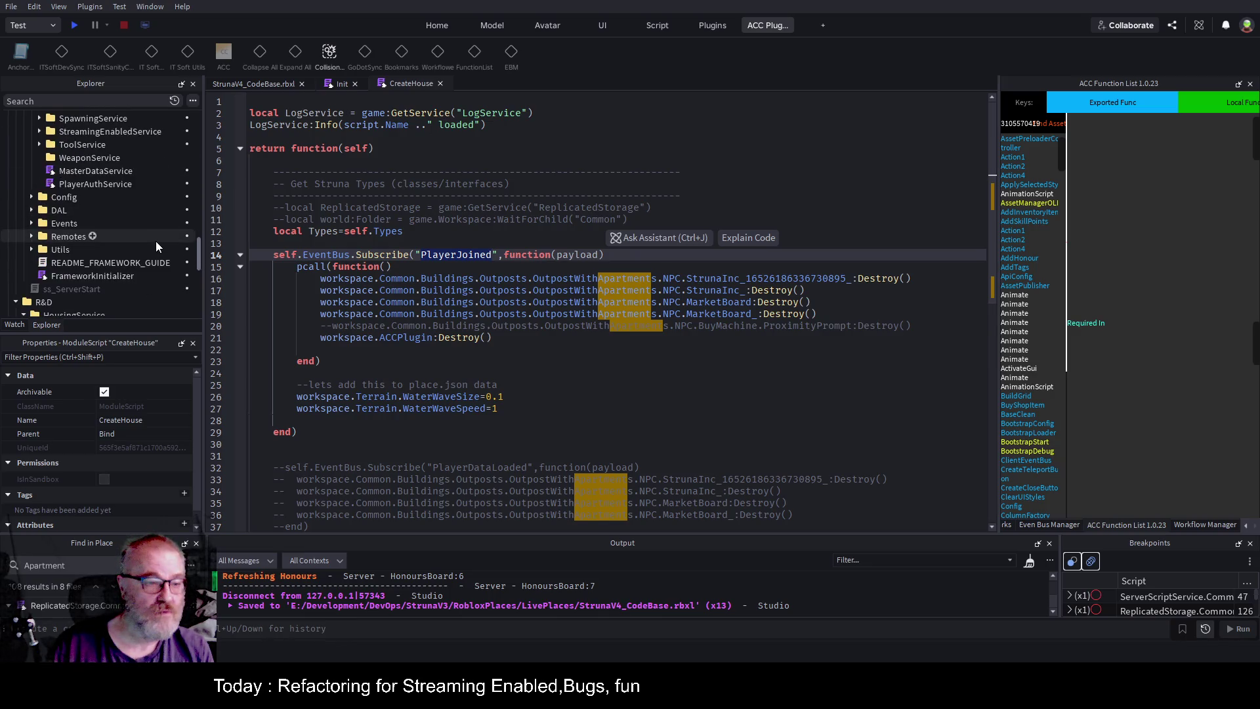
scroll(156, 242, "down", 4)
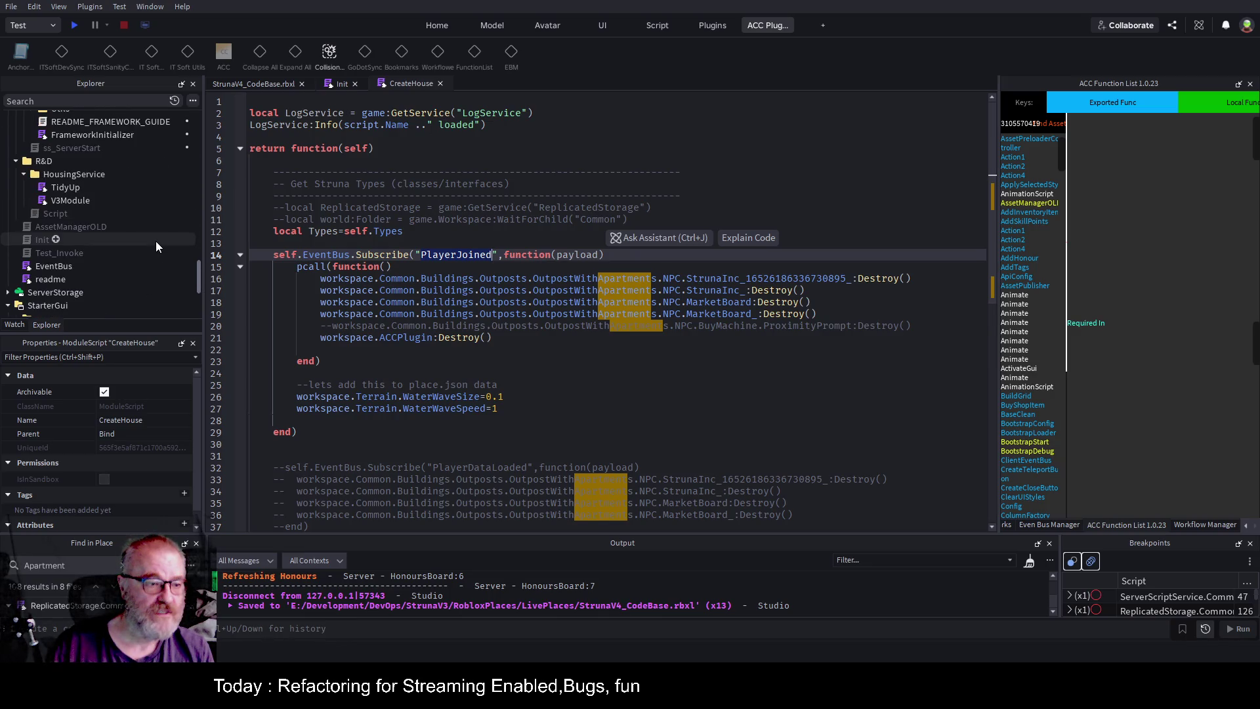
double_click(72, 203)
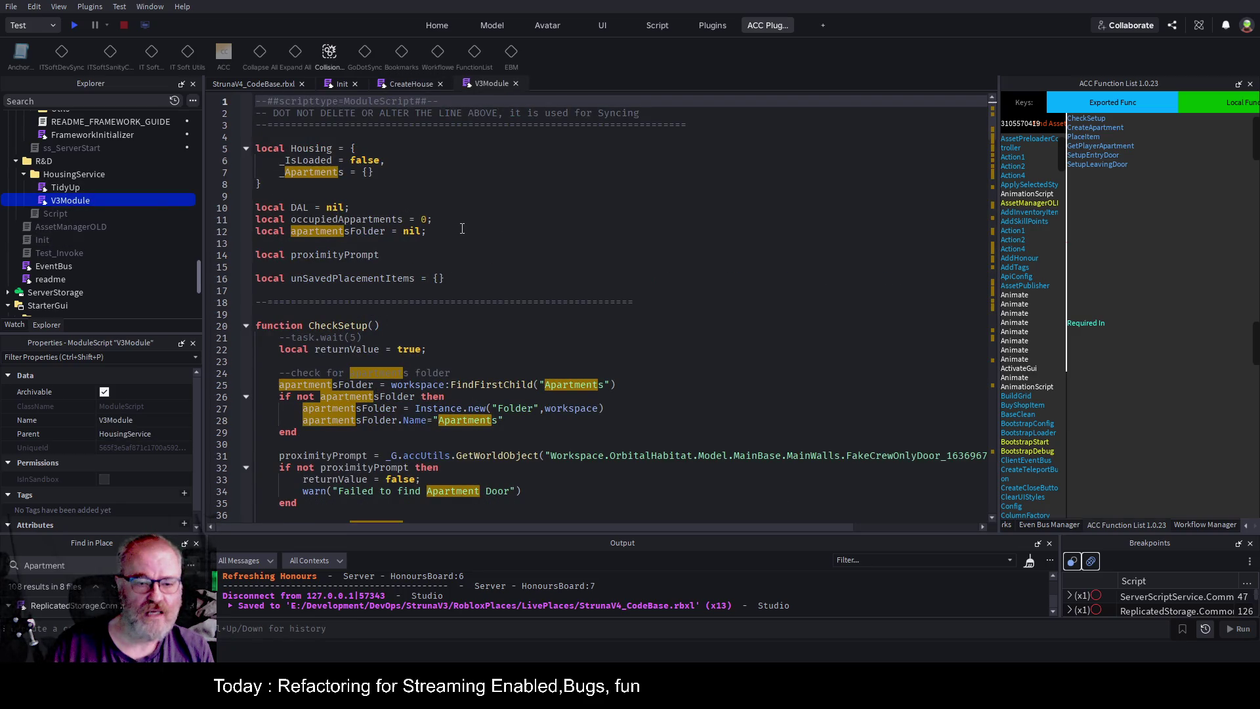
scroll(462, 227, "down", 12)
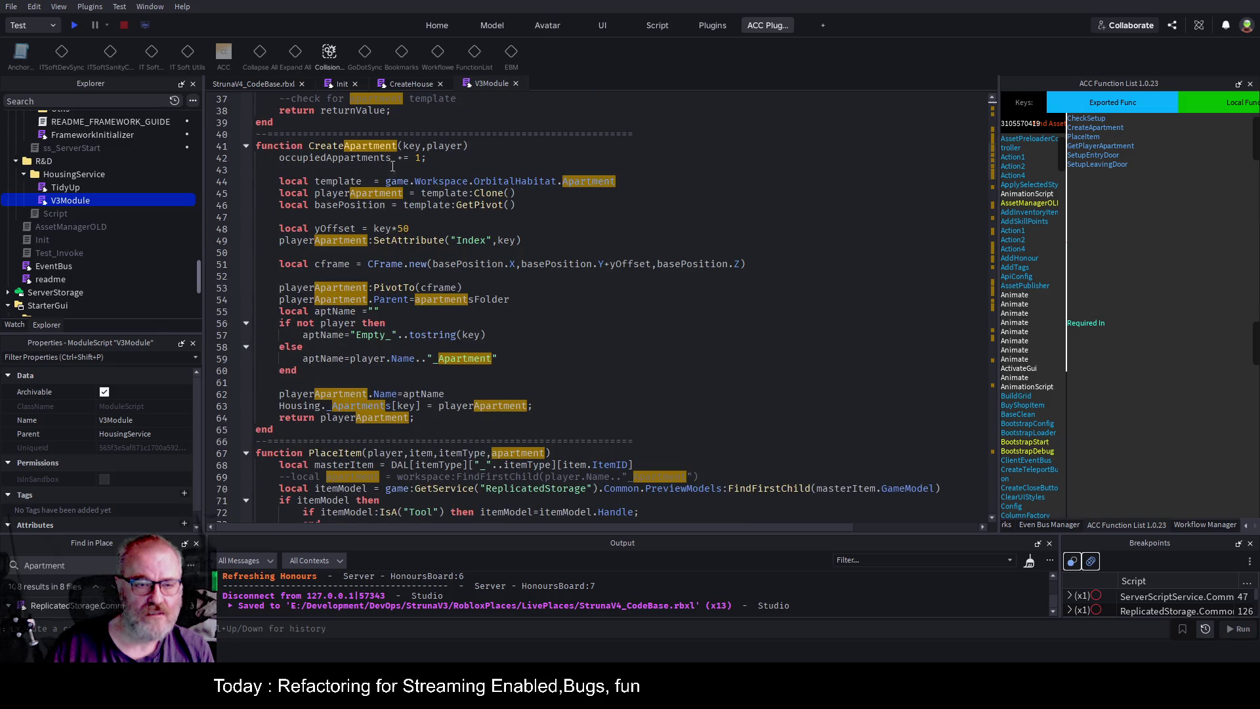
mouse_move(282, 432)
left_mouse_down()
mouse_move(460, 382)
mouse_move(433, 157)
mouse_move(256, 134)
left_mouse_up()
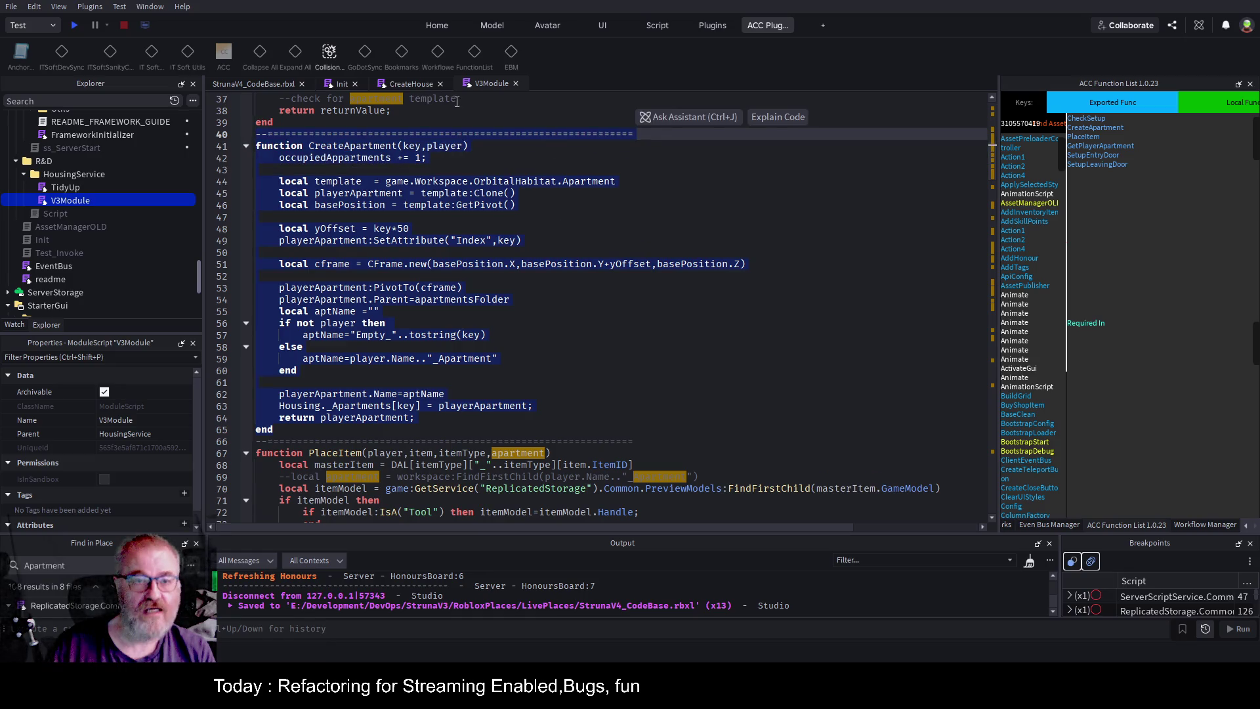
key("ctrl+shift+Tab")
mouse_move(290, 267)
left_mouse_down()
mouse_move(499, 394)
mouse_move(722, 410)
left_mouse_up()
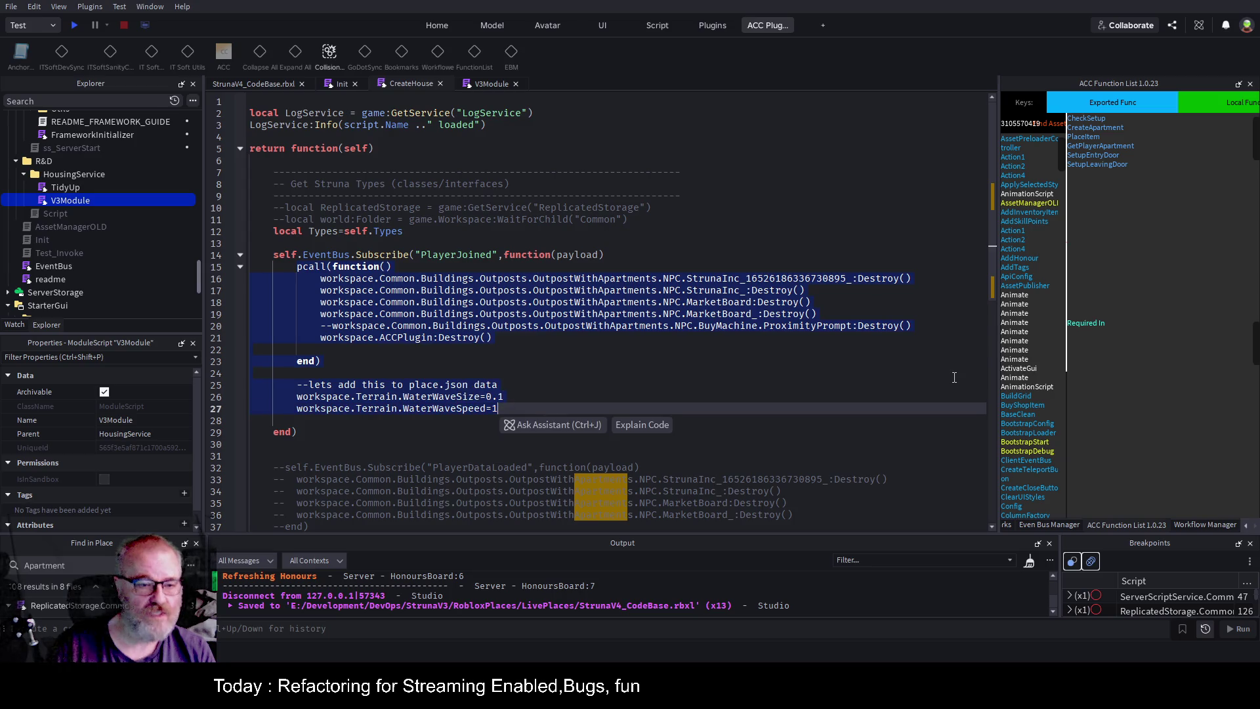
Empty the PlayerJoined handler and delete the commented PlayerDataLoaded, ReplicatedStorage and world lines.
key("BackSpace")
key("Down")
key("Down")
key("Down")
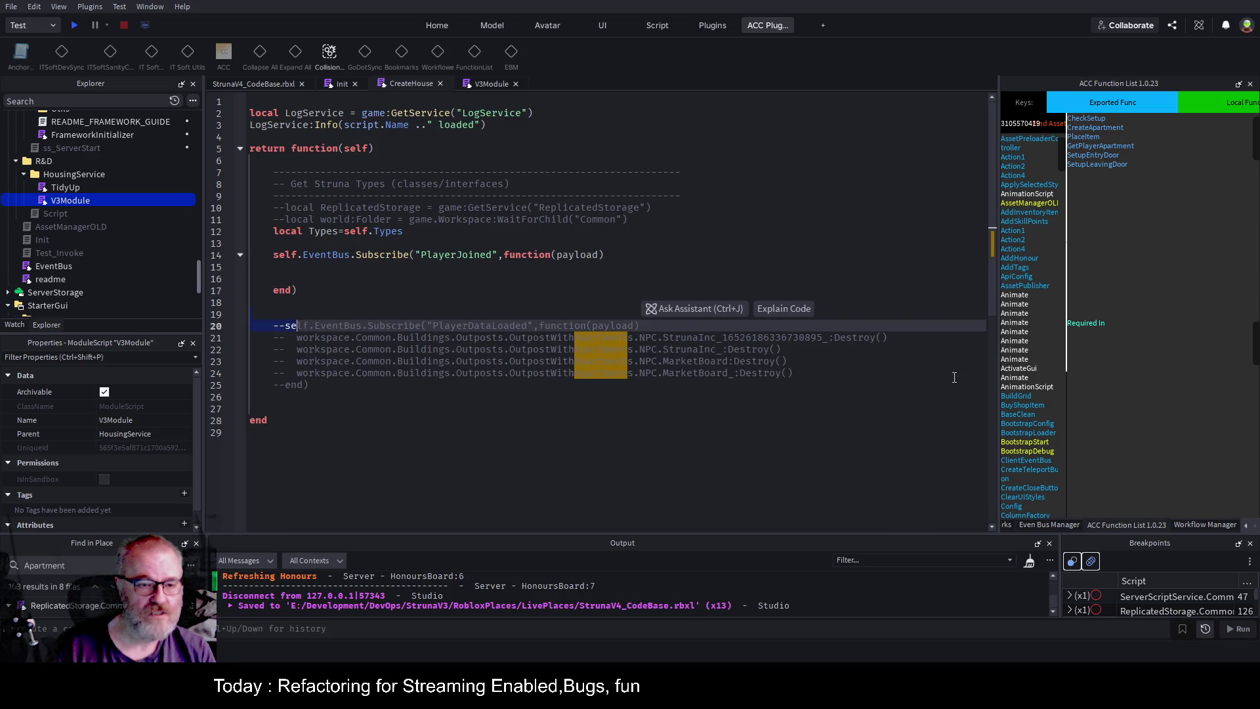
key("shift+Down")
key("shift+Down")
key("shift+Down")
key("BackSpace")
key("BackSpace")
key("Up")
key("Up")
key("Up")
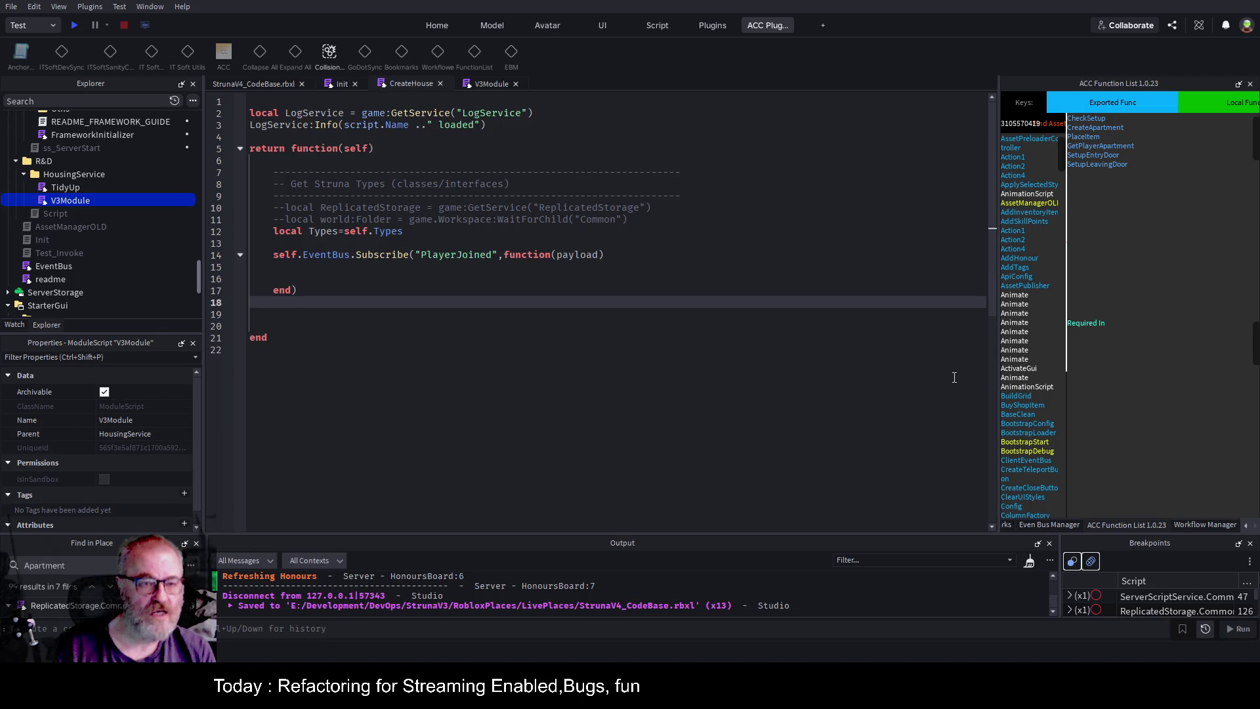
key("Down")
key("shift+Home")
key("shift+Up")
key("shift+Up")
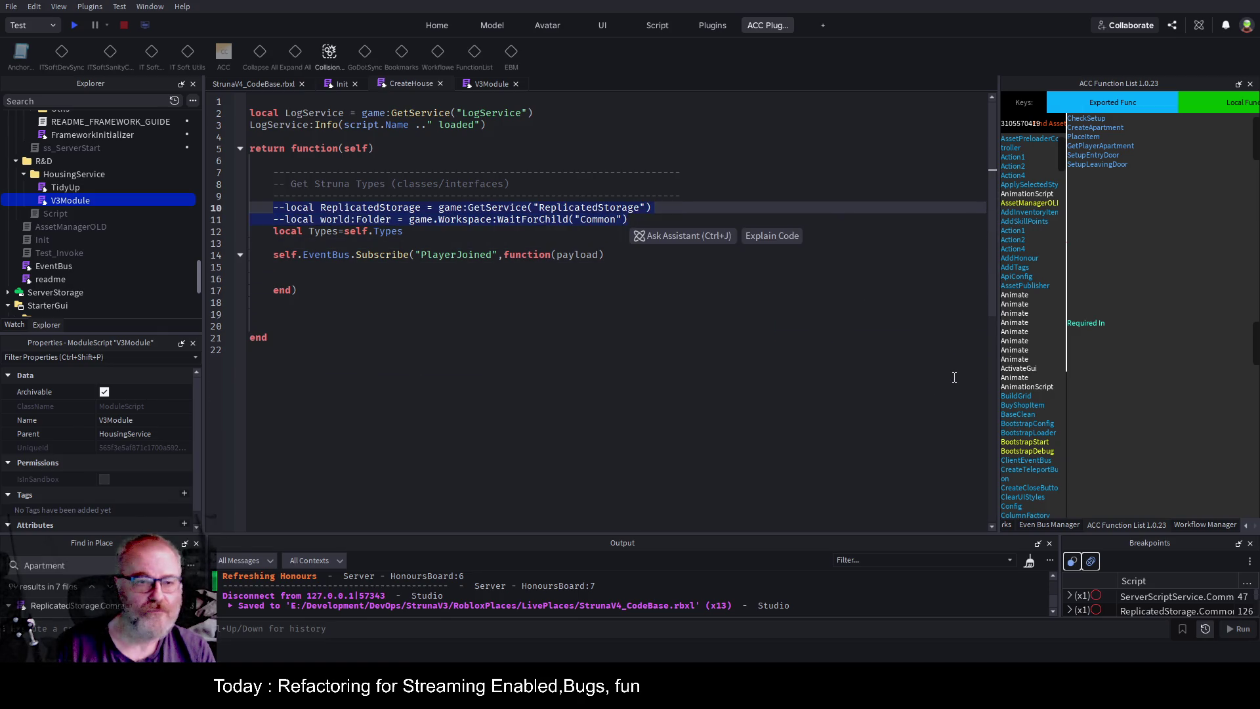
key("shift+Down")
key("Return")
key("Return")
key("Return")
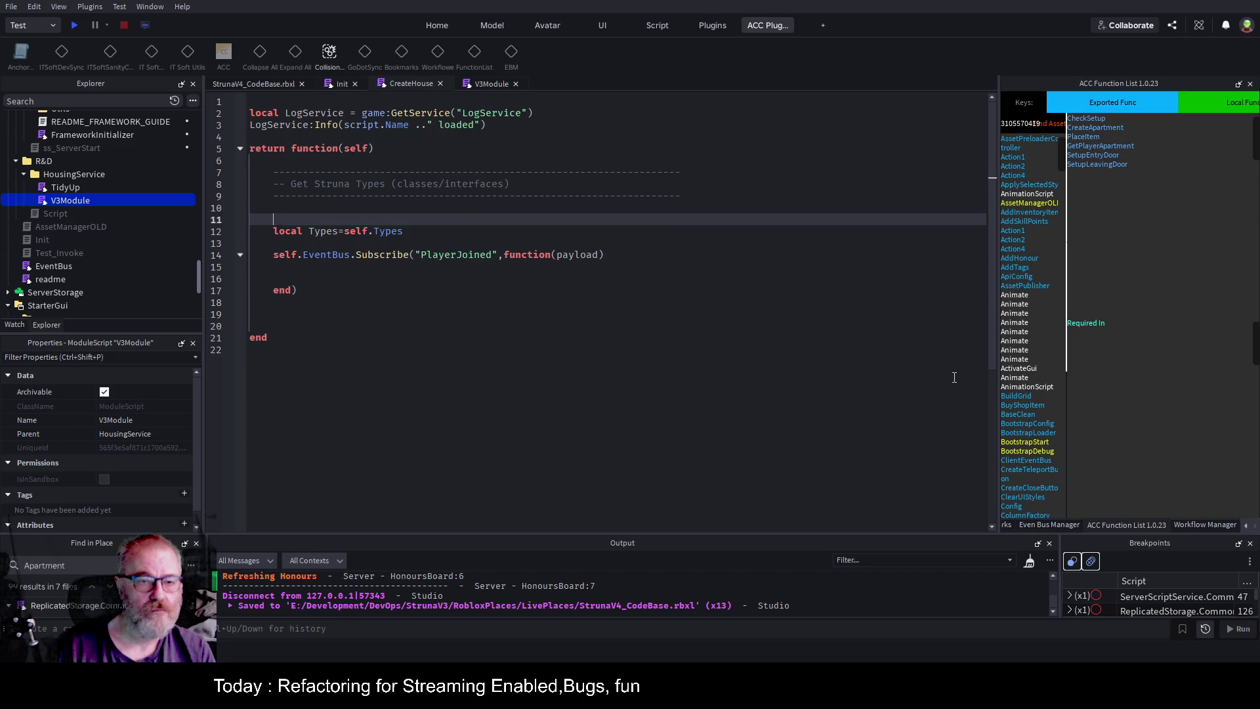
key("Up")
key("Up")
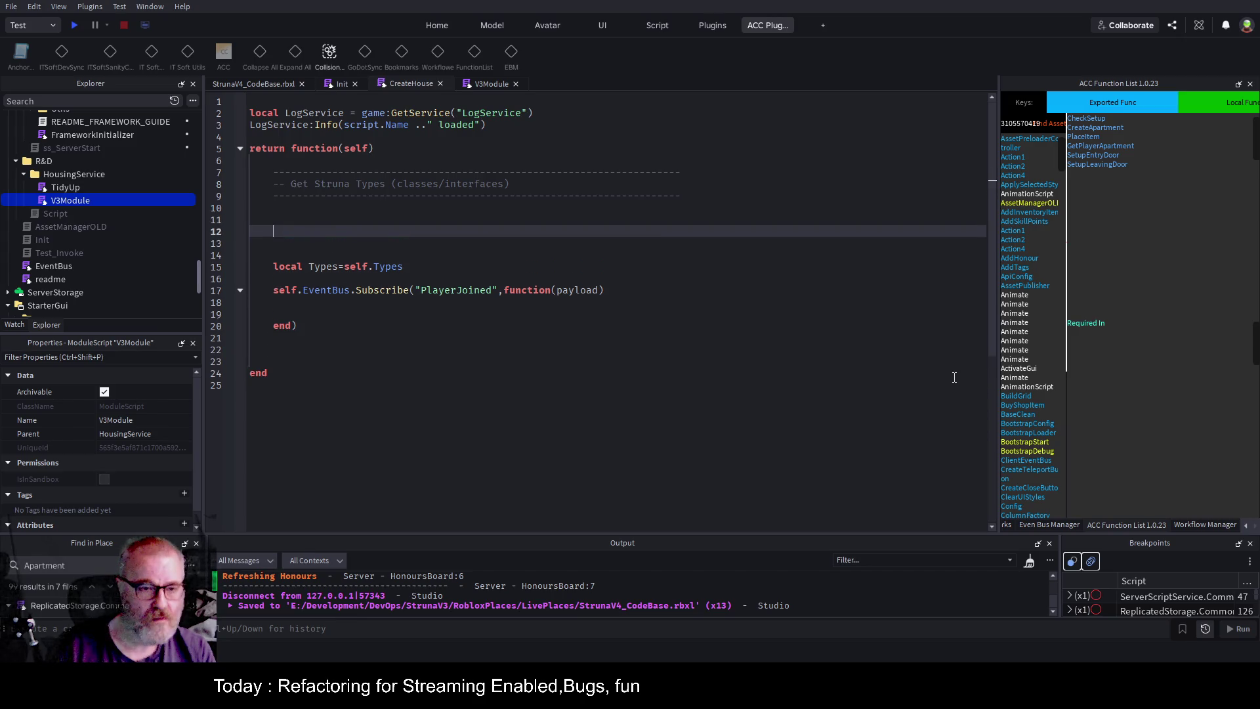
Paste CreateApartment as 'local function CreateApartment(key,player)' and reformat the whole document.
key("Down")
key("Down")
key("Down")
key("Return")
key("Return")
key("Return")
key("Up")
type("local function")
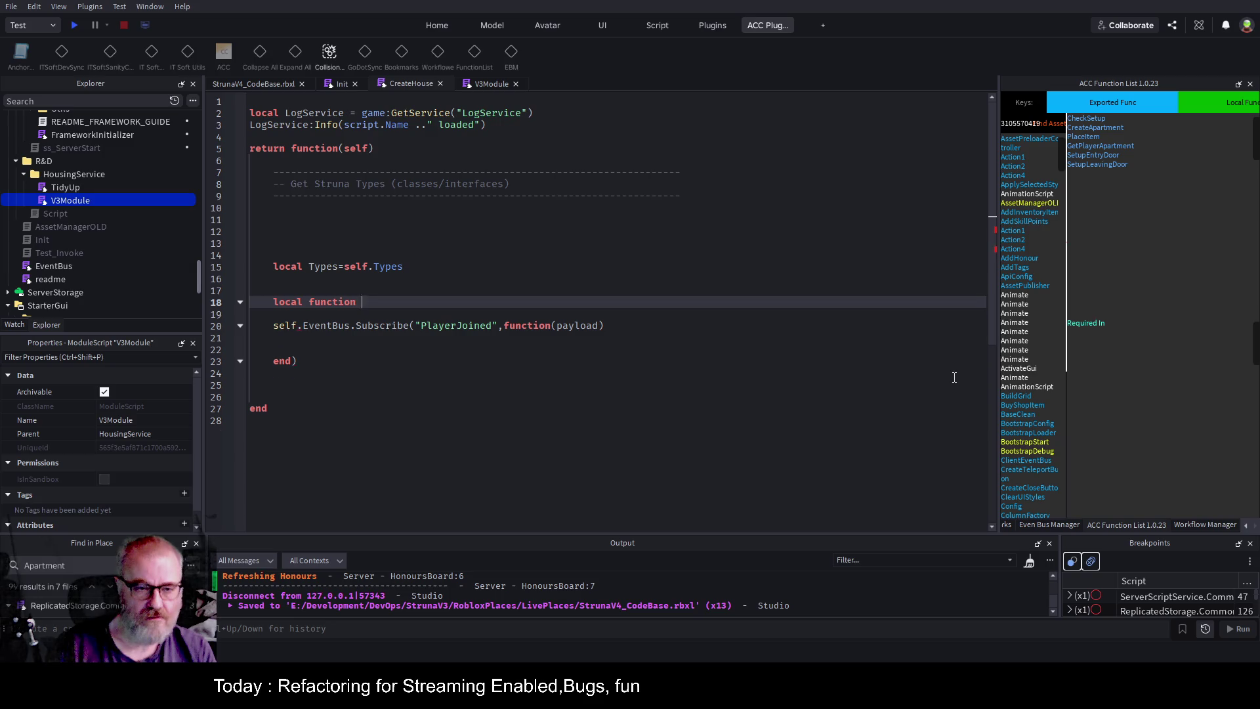
key("Return")
key("ctrl+v")
key("Up")
key("Up")
key("Up")
key("ctrl+Delete")
key("Delete")
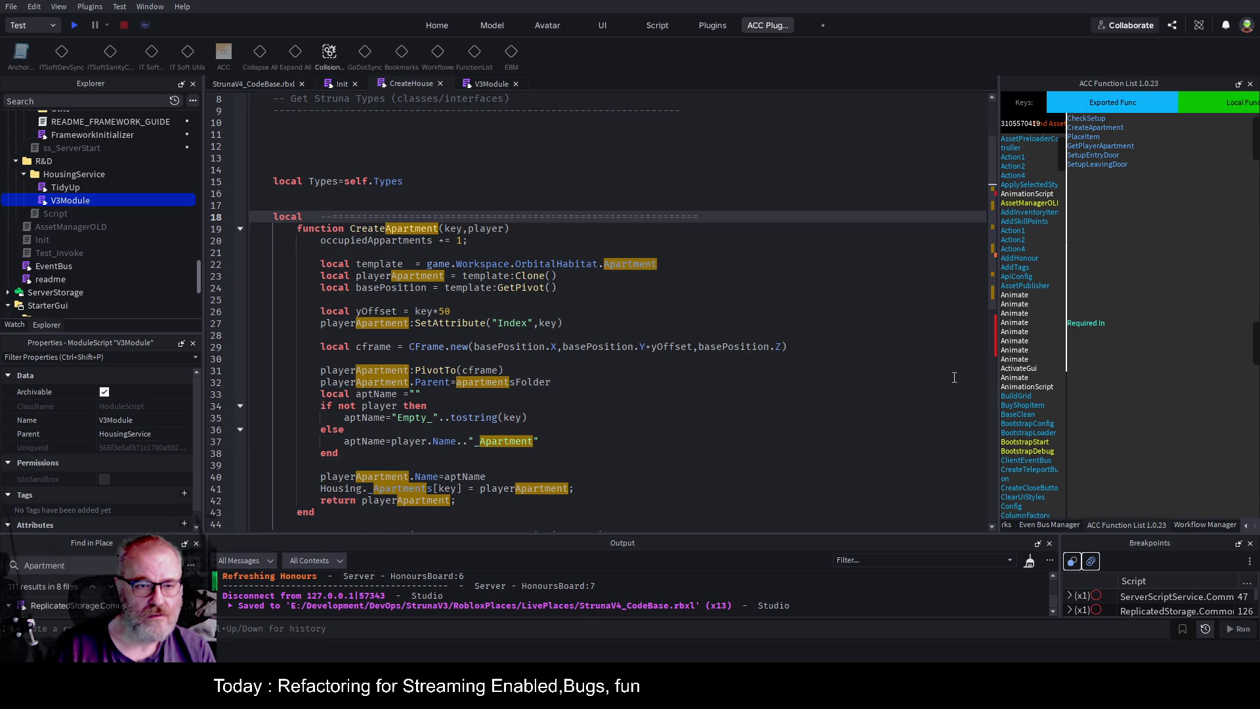
key("ctrl+Delete")
key("Delete")
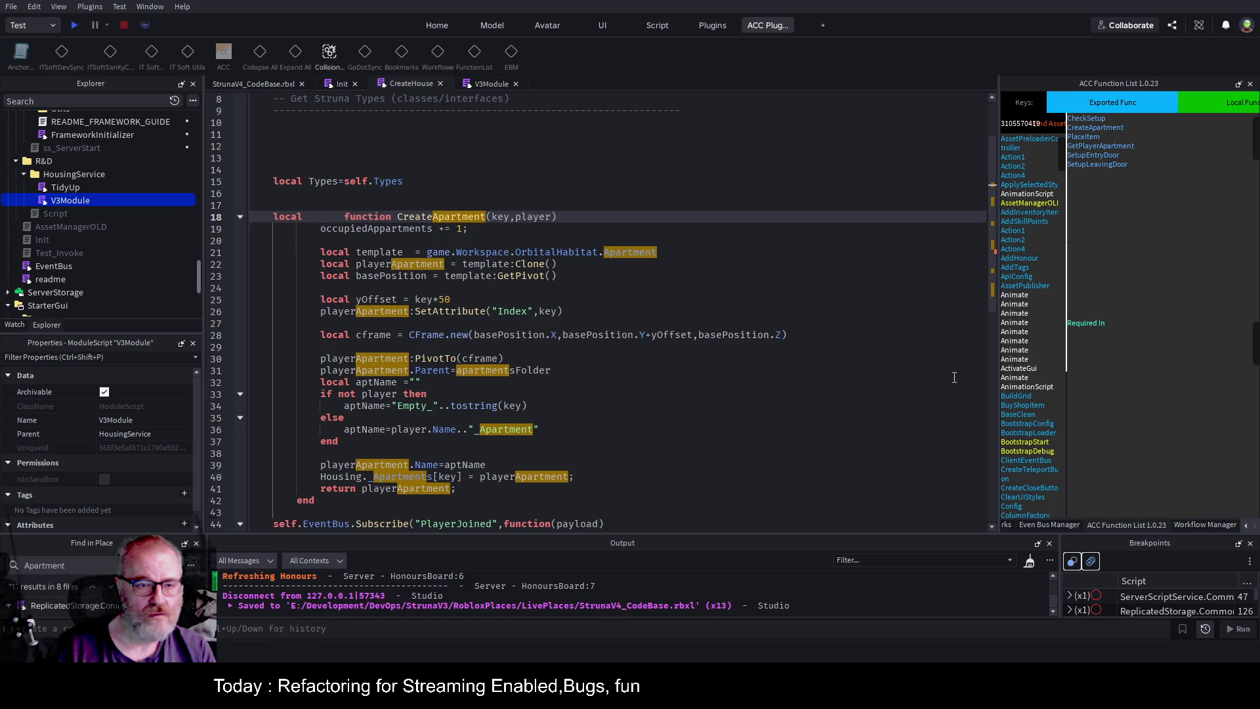
key("ctrl+Delete")
key("ctrl+a")
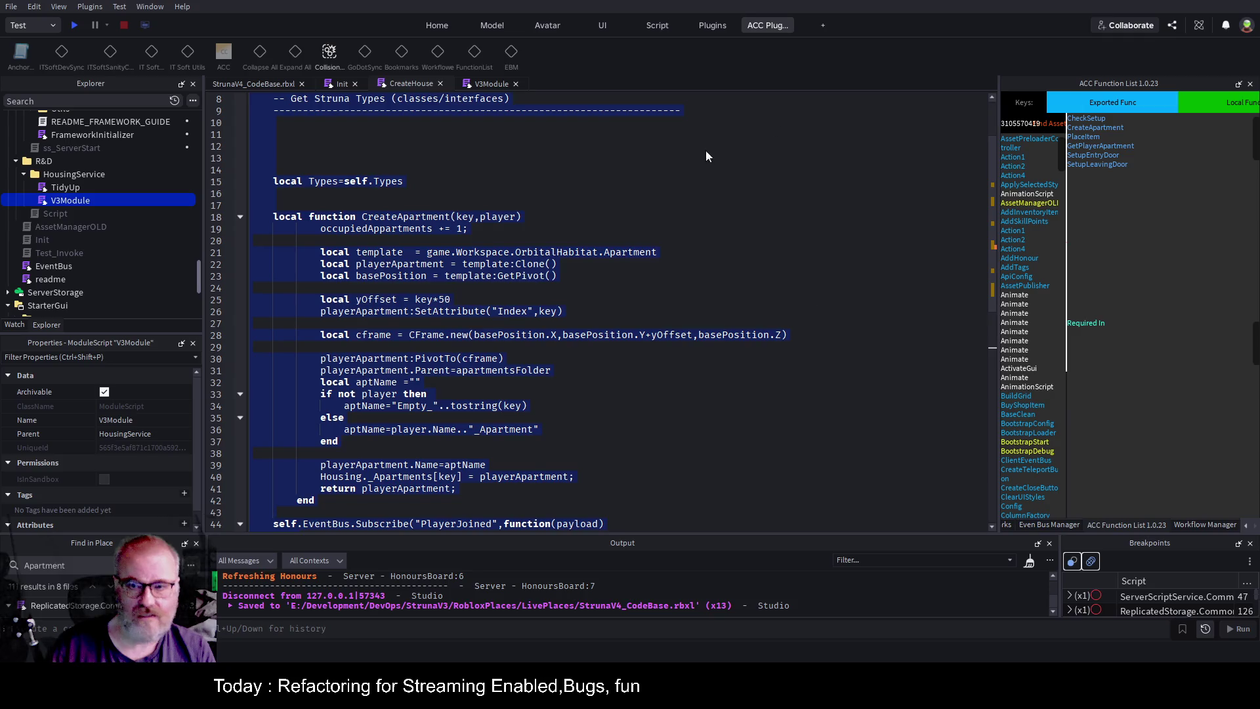
key("alt+shift+f")
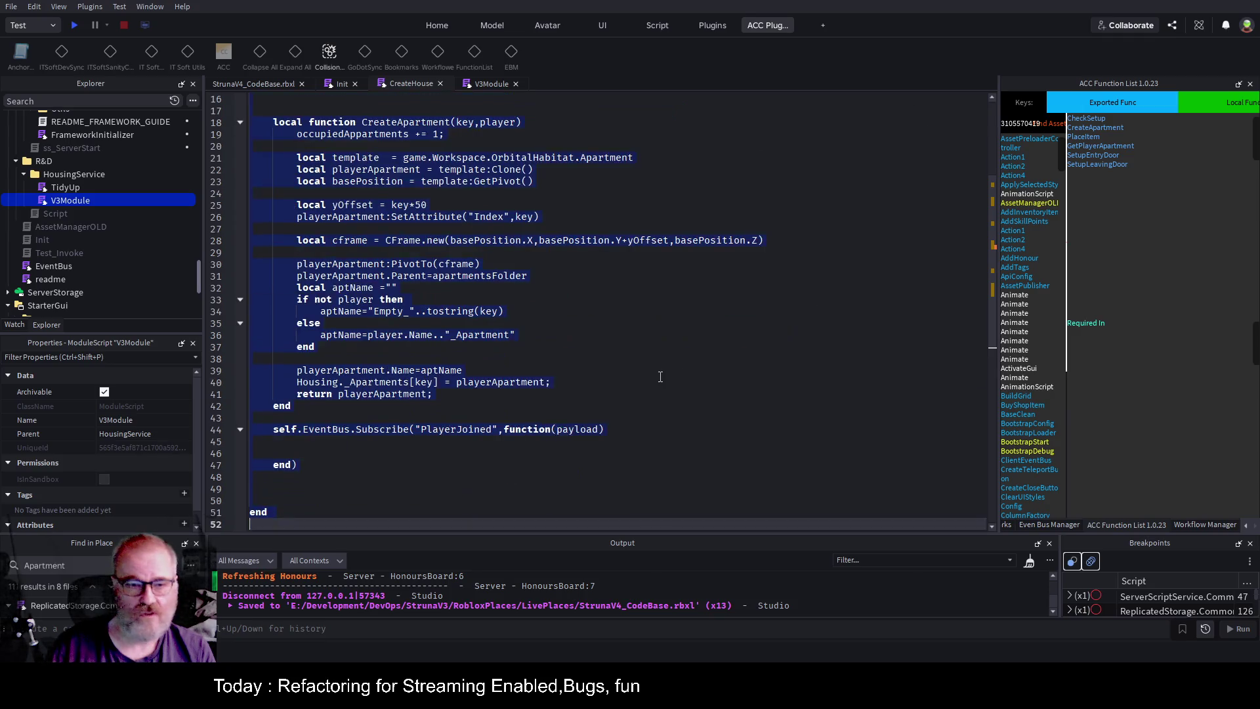
Change line 19's counter to self.occupiedAppartments inside CreateApartment.
scroll(650, 368, "up", 3)
scroll(579, 343, "down", 4)
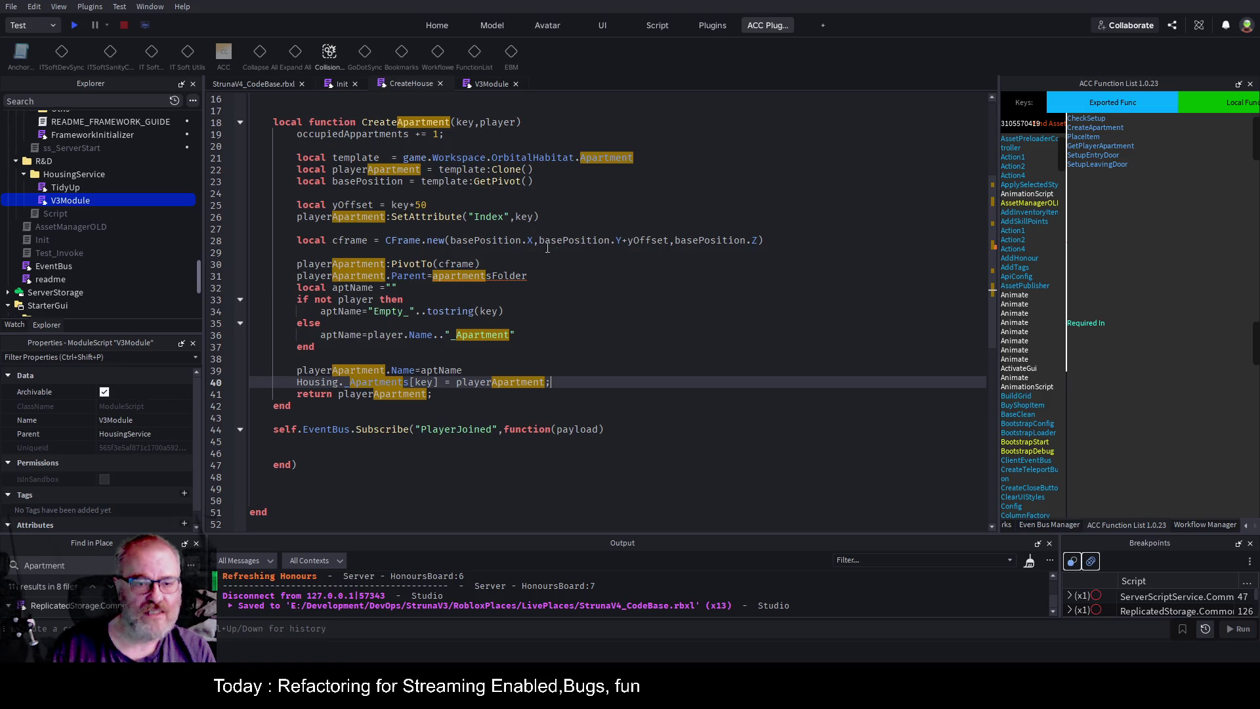
left_click(488, 123)
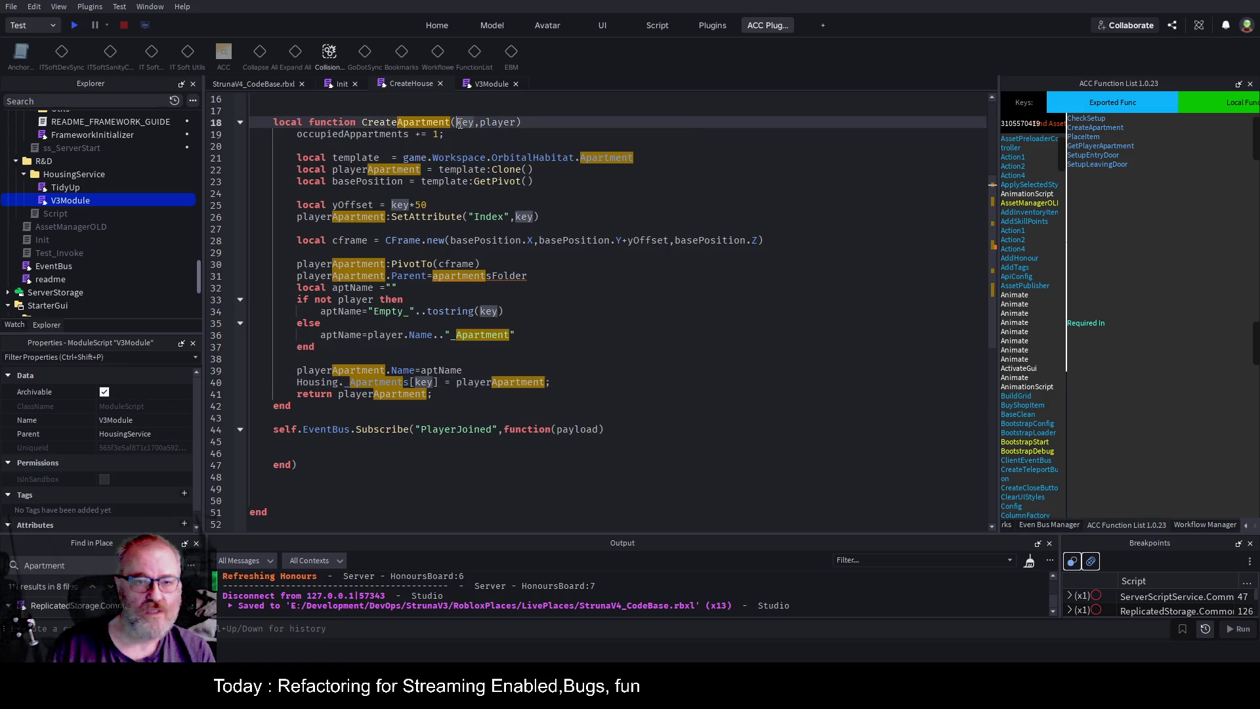
left_click(613, 299)
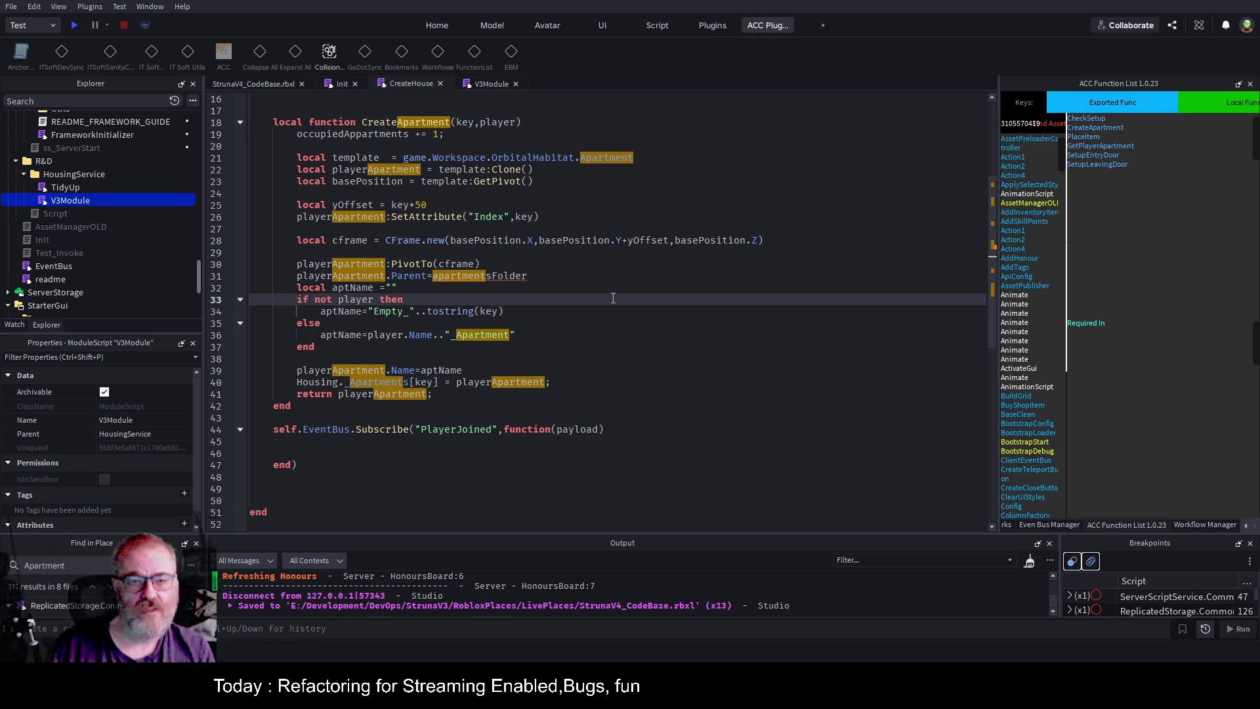
left_click(735, 205)
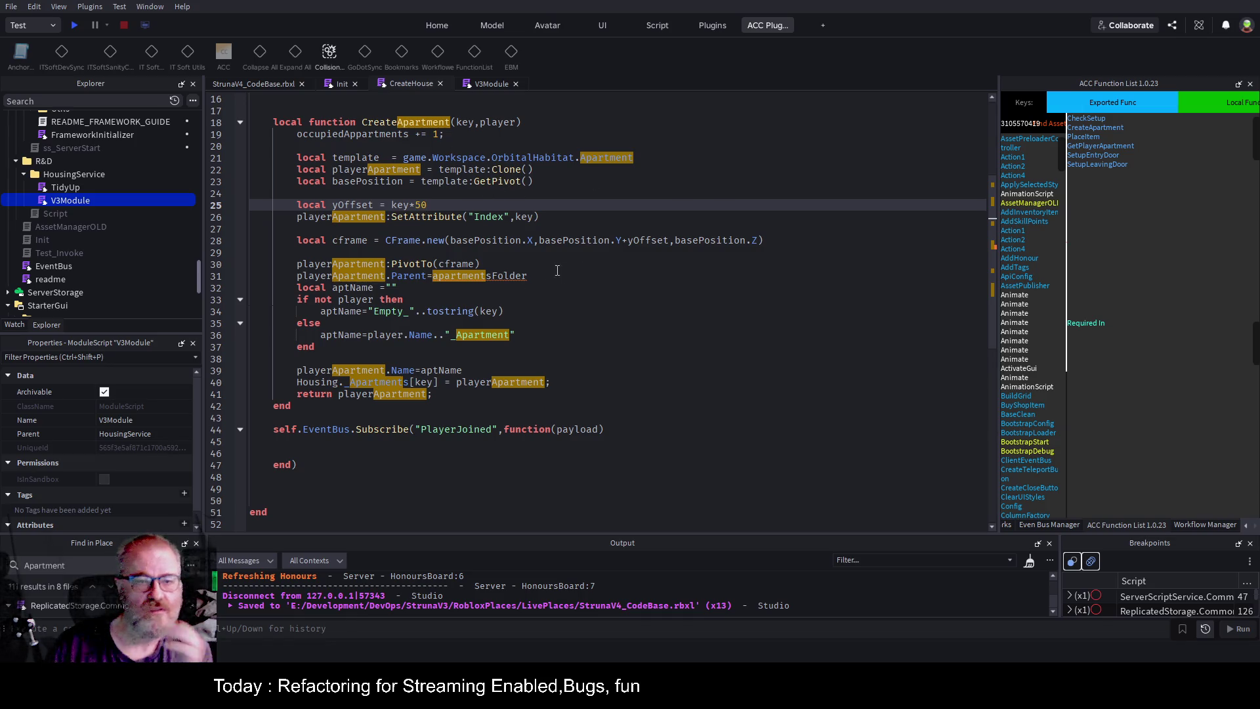
double_click(391, 135)
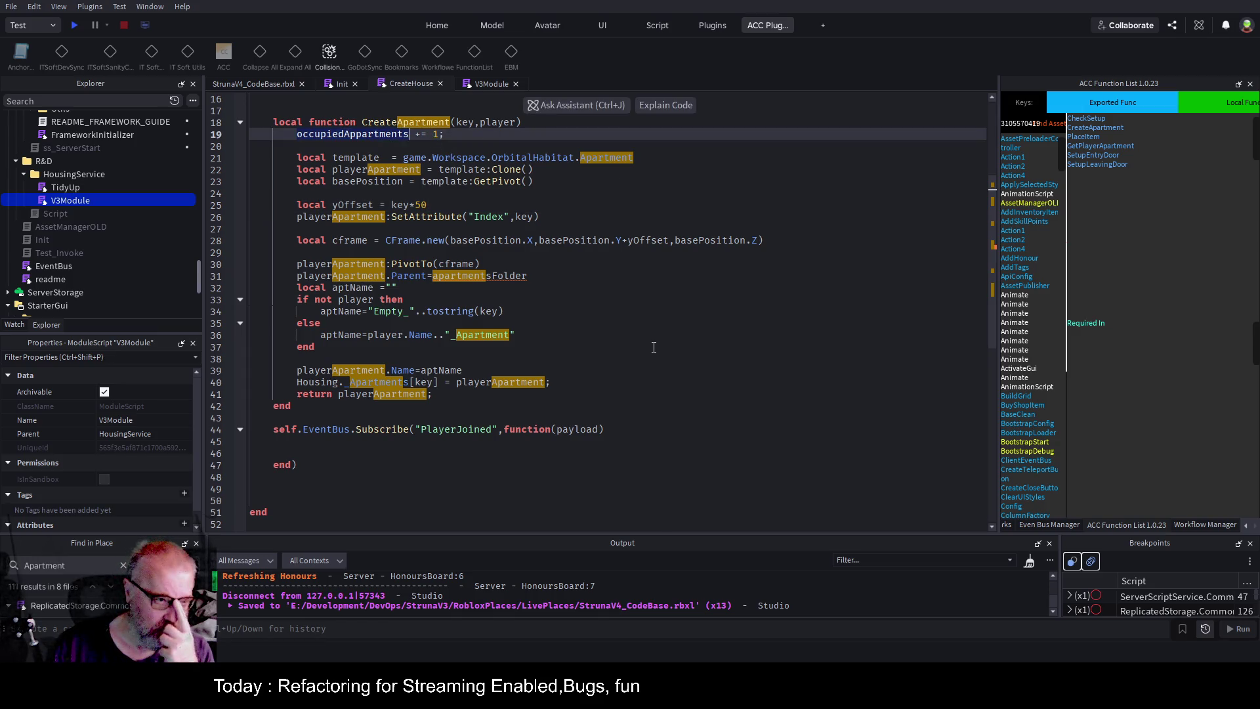
left_click(357, 134)
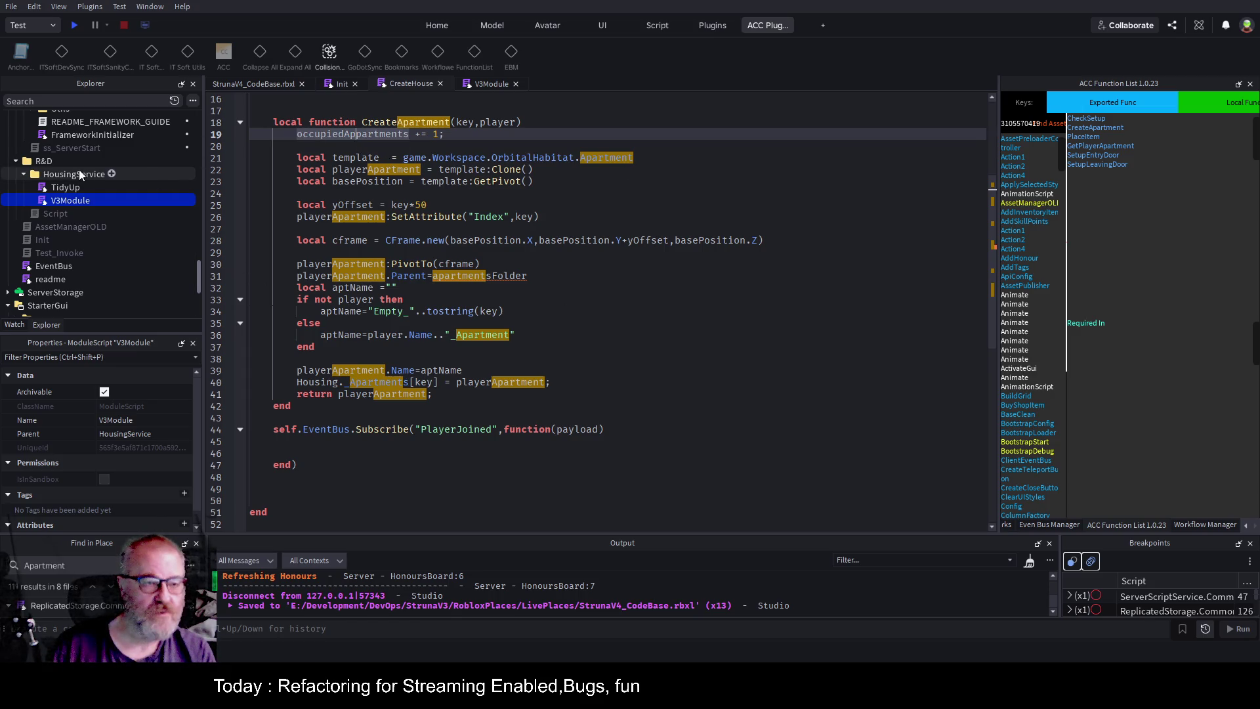
scroll(147, 203, "up", 10)
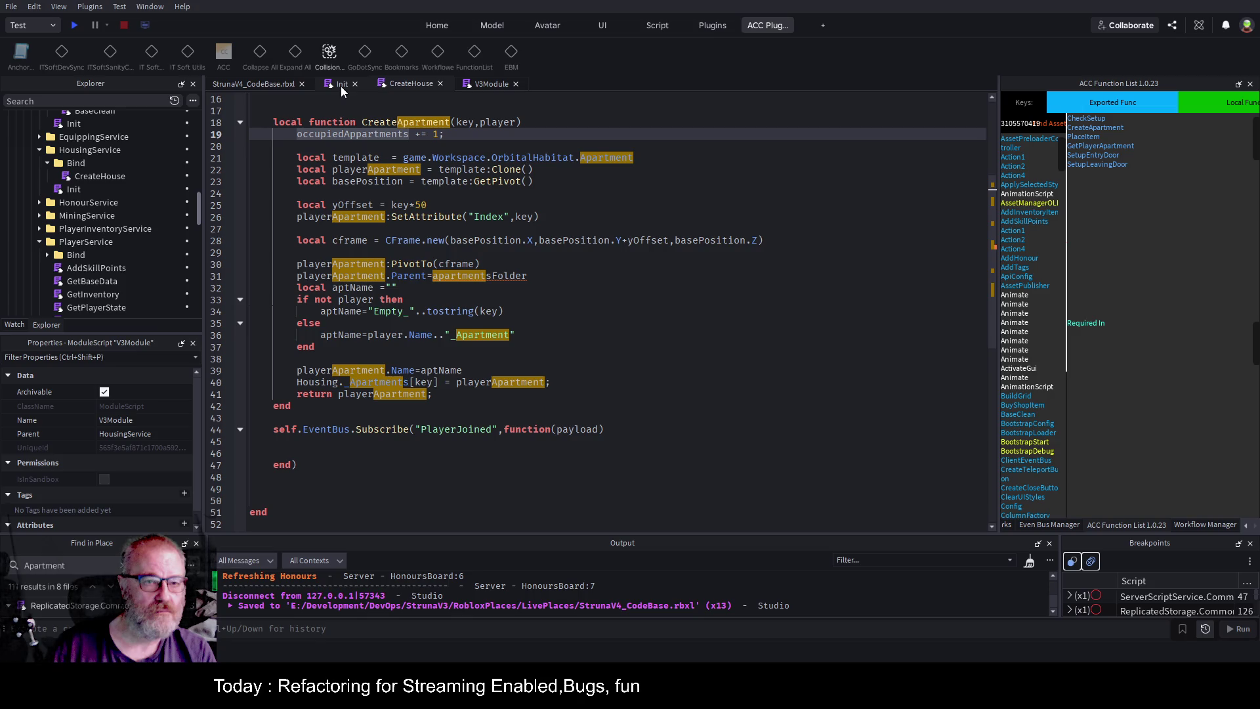
key("Home")
type("self.")
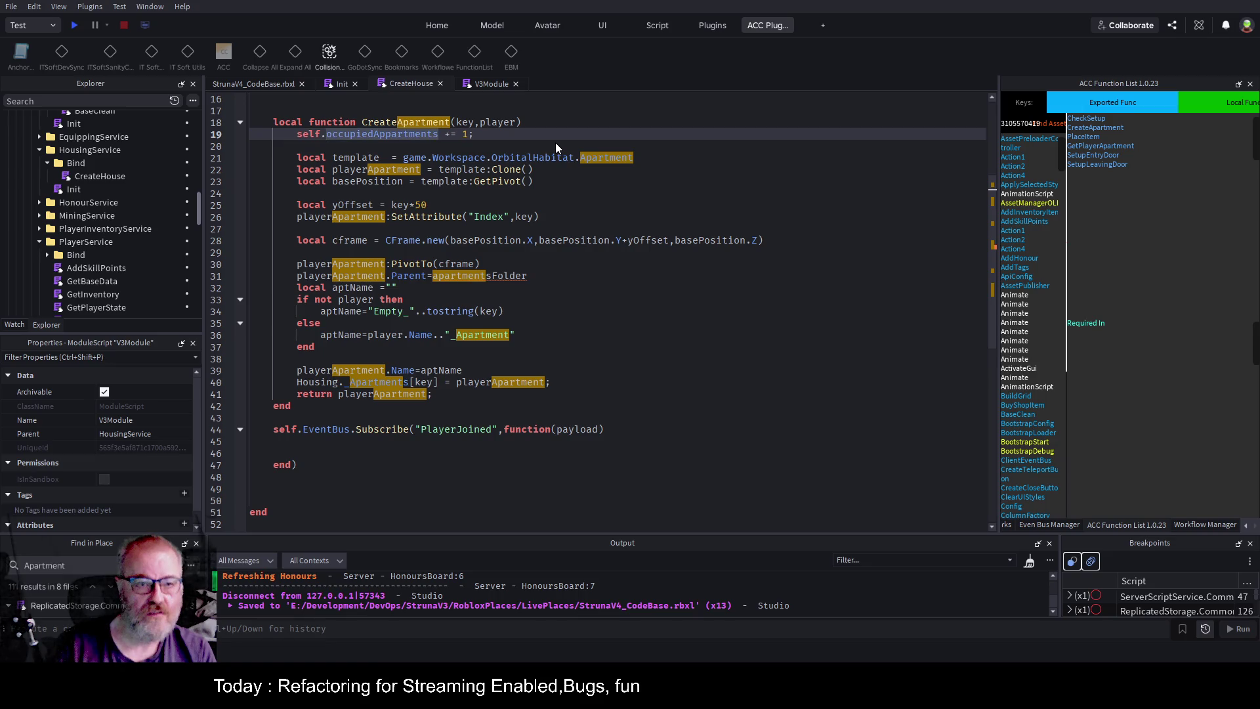
scroll(459, 151, "up", 5)
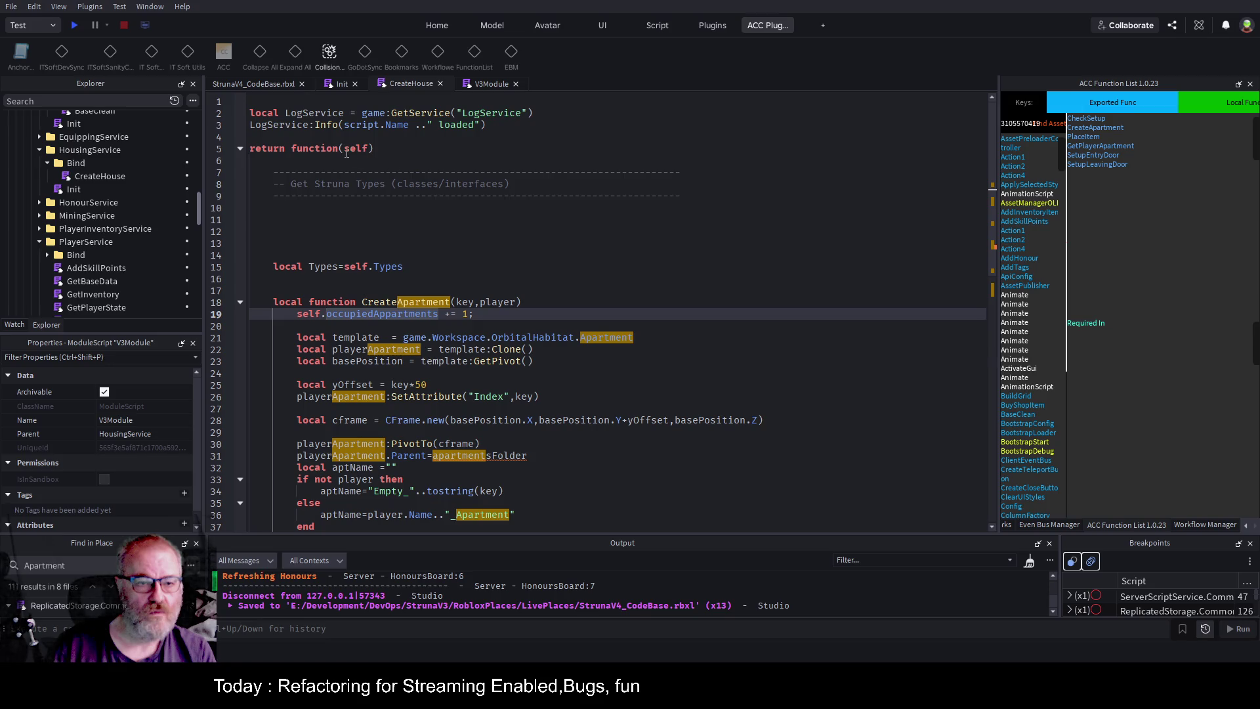
left_click(433, 144)
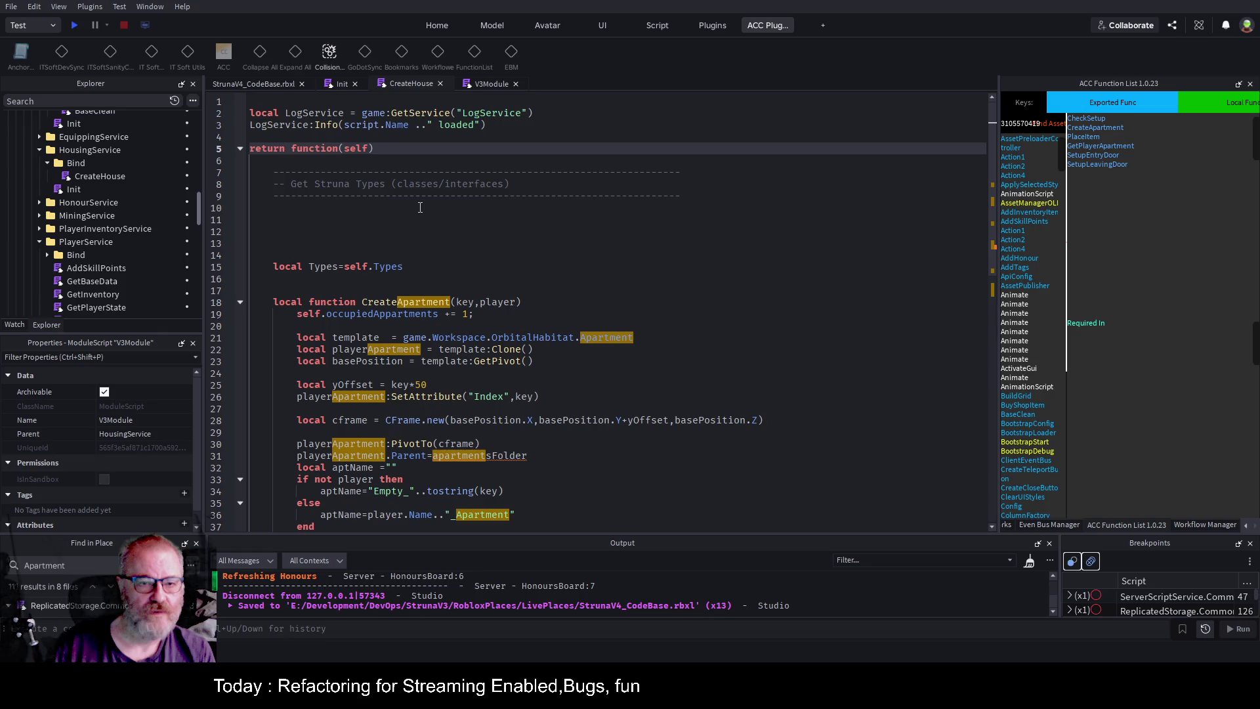
scroll(420, 208, "down", 6)
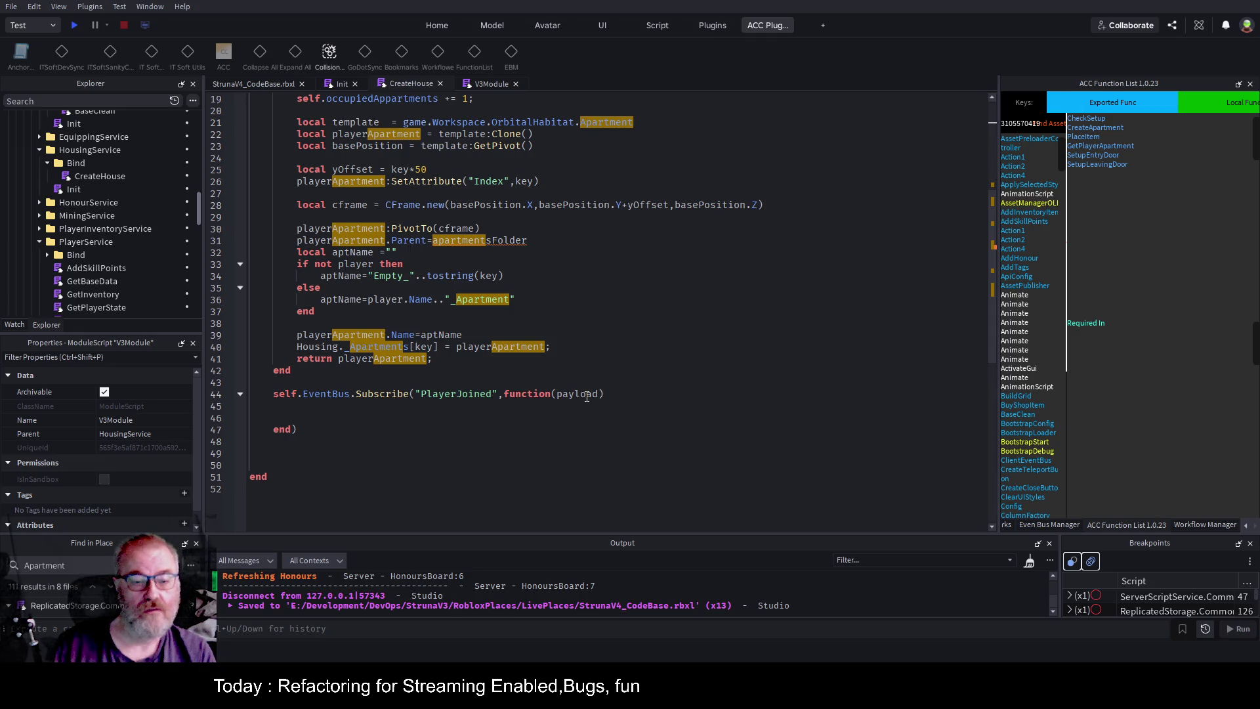
Add print(payload) inside the PlayerJoined handler and save.
left_click(299, 409)
type("print(")
type("load")
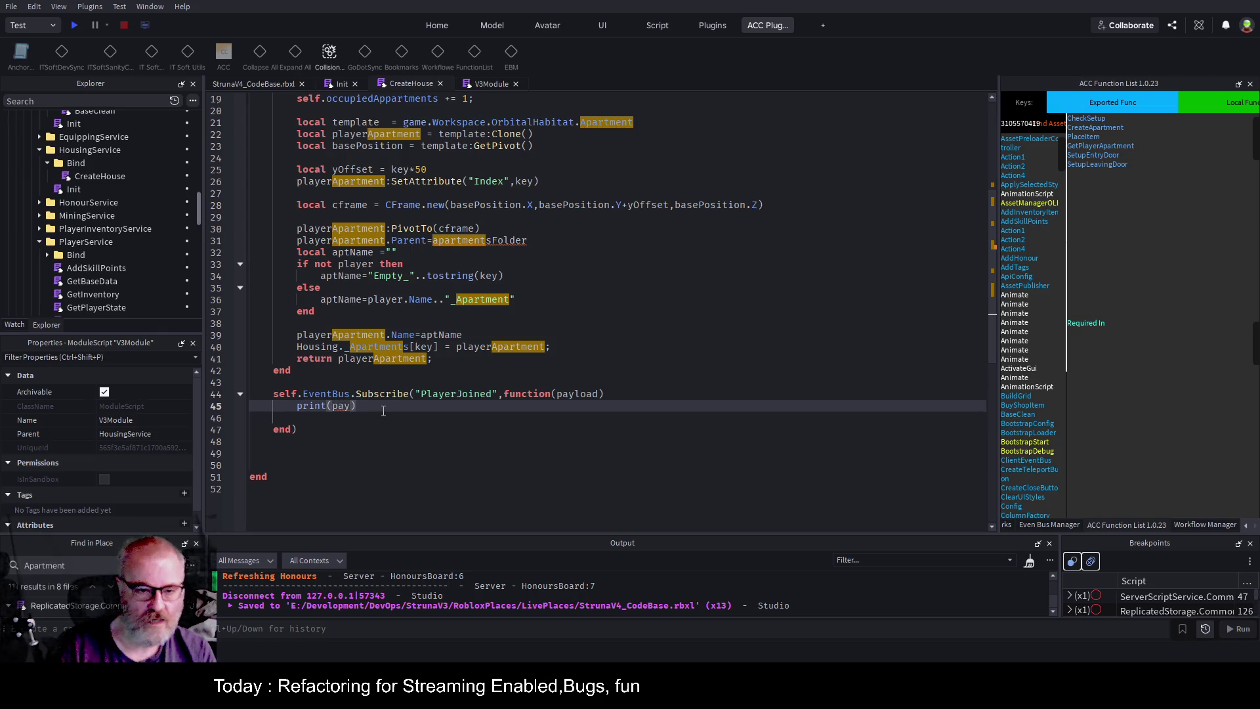
key("ctrl+s")
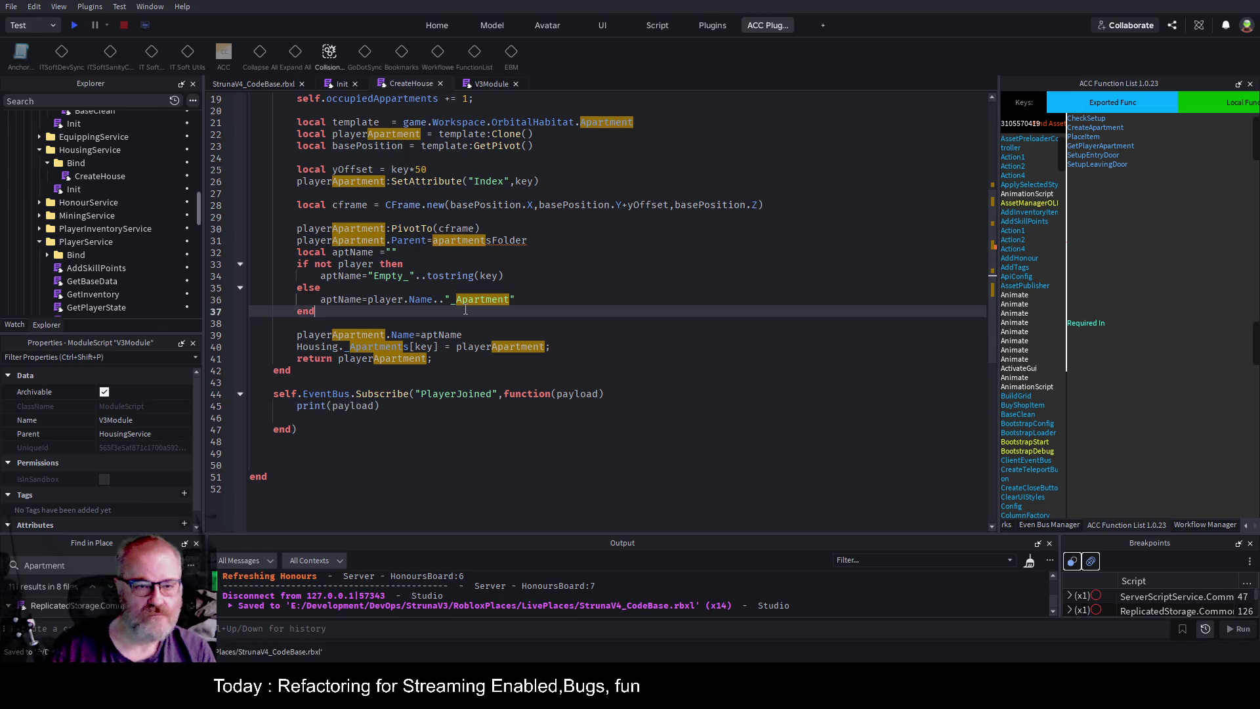
Comment out CreateApartment's apartment-building lines 21–41 and save.
scroll(463, 276, "up", 5)
scroll(269, 285, "down", 2)
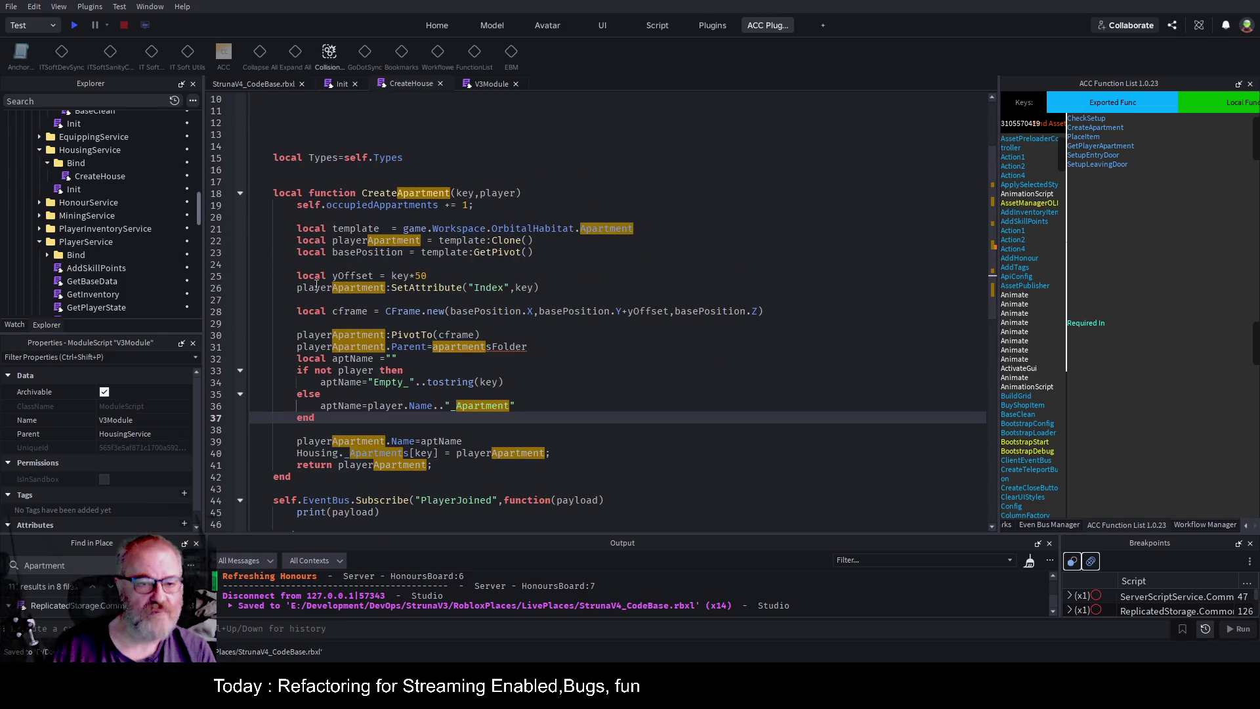
mouse_move(287, 229)
left_mouse_down()
mouse_move(446, 381)
mouse_move(545, 384)
mouse_move(433, 392)
left_mouse_up()
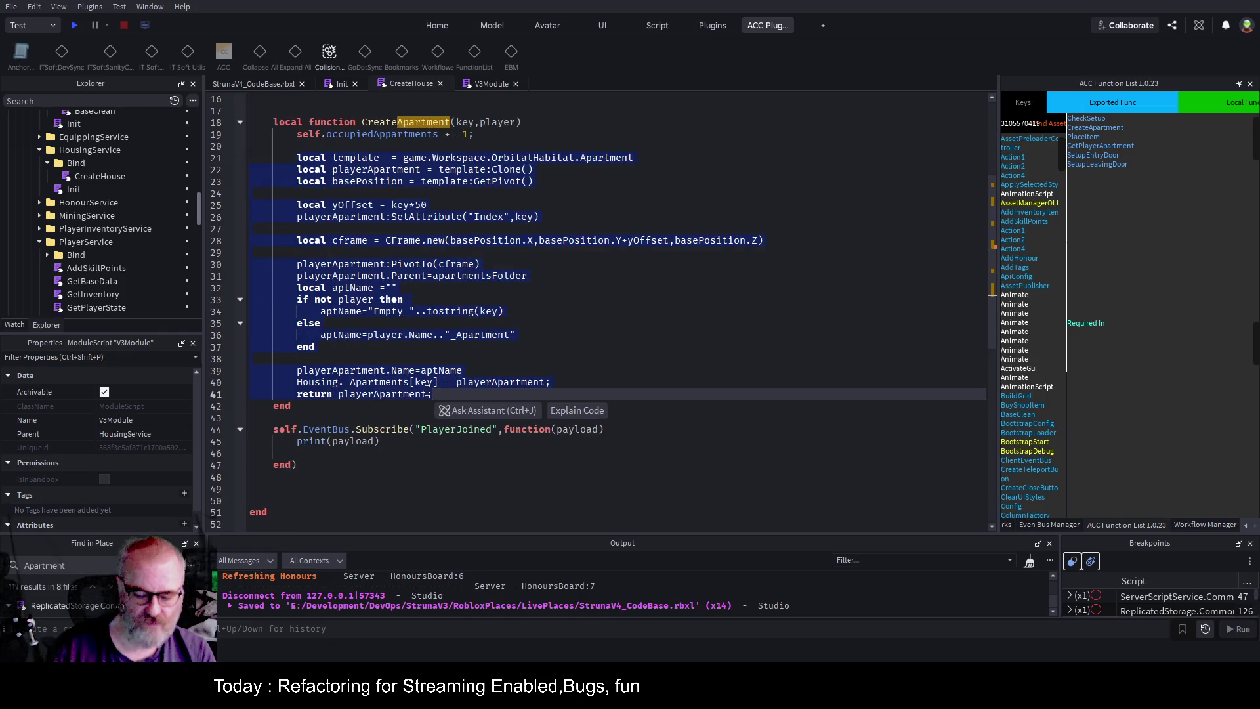
key("ctrl+slash")
left_click(604, 293)
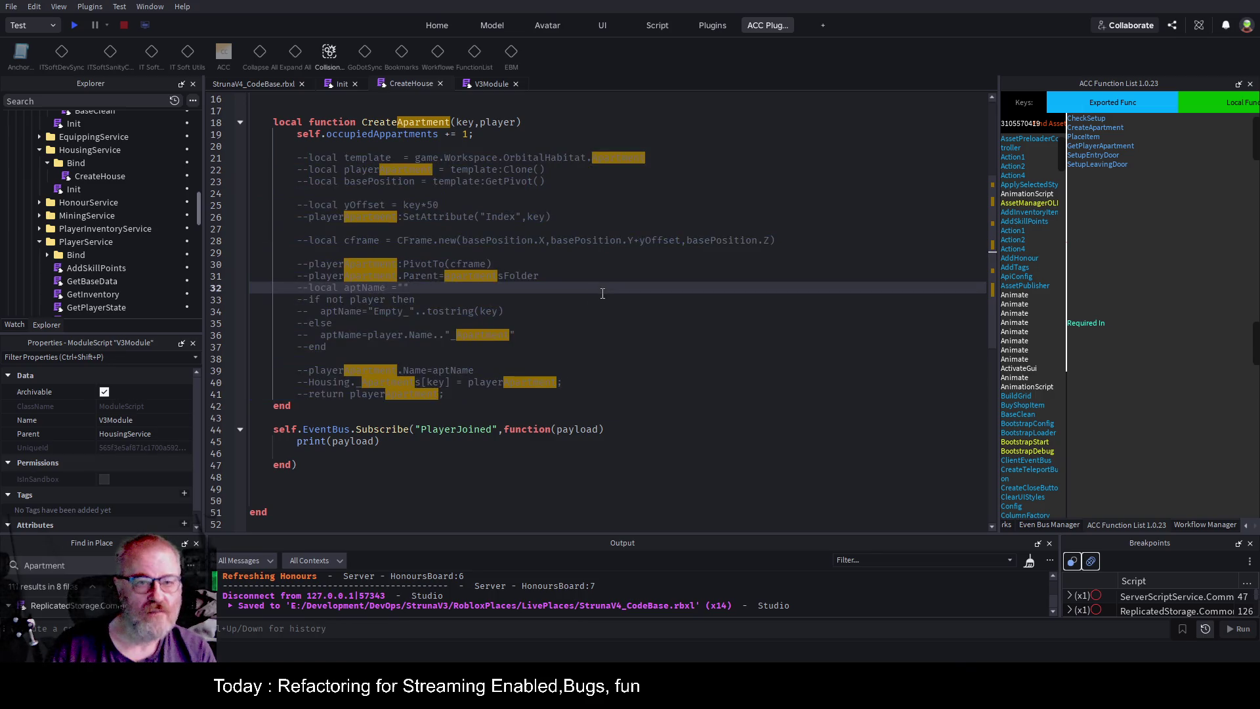
key("ctrl+s")
Set a breakpoint on the print(payload) line and start a Play test.
scroll(468, 220, "up", 3)
scroll(461, 200, "down", 3)
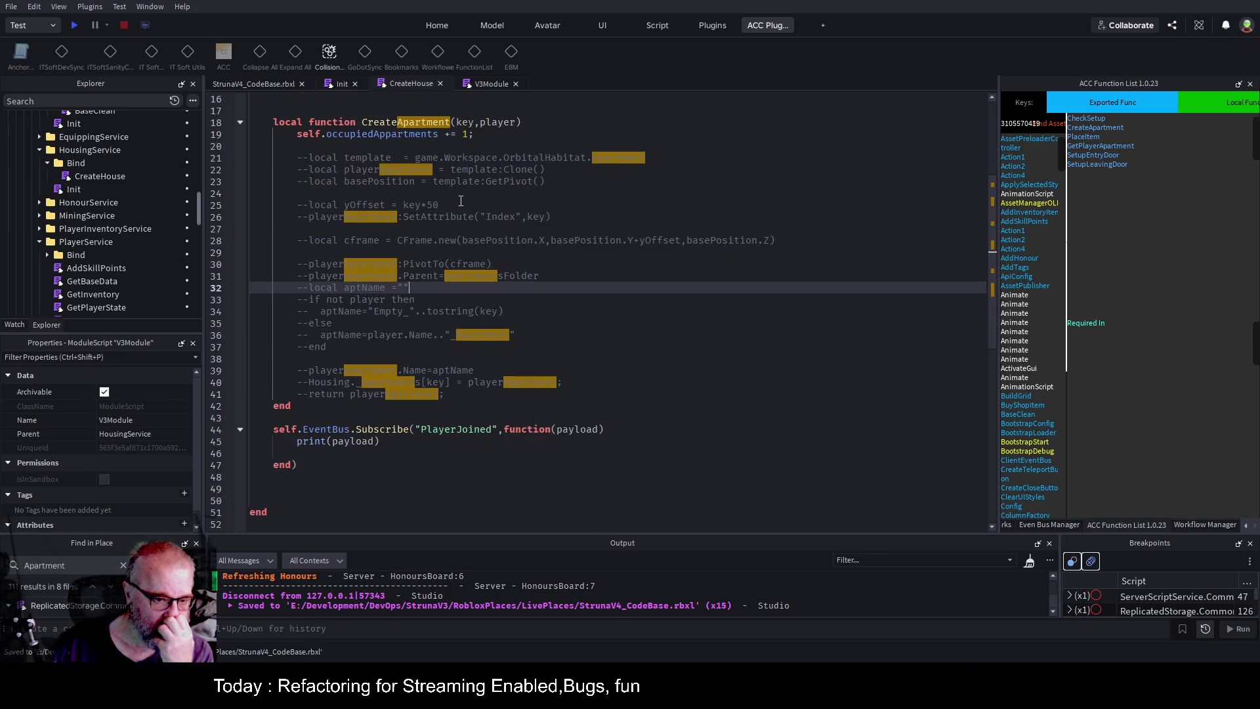
scroll(557, 304, "up", 2)
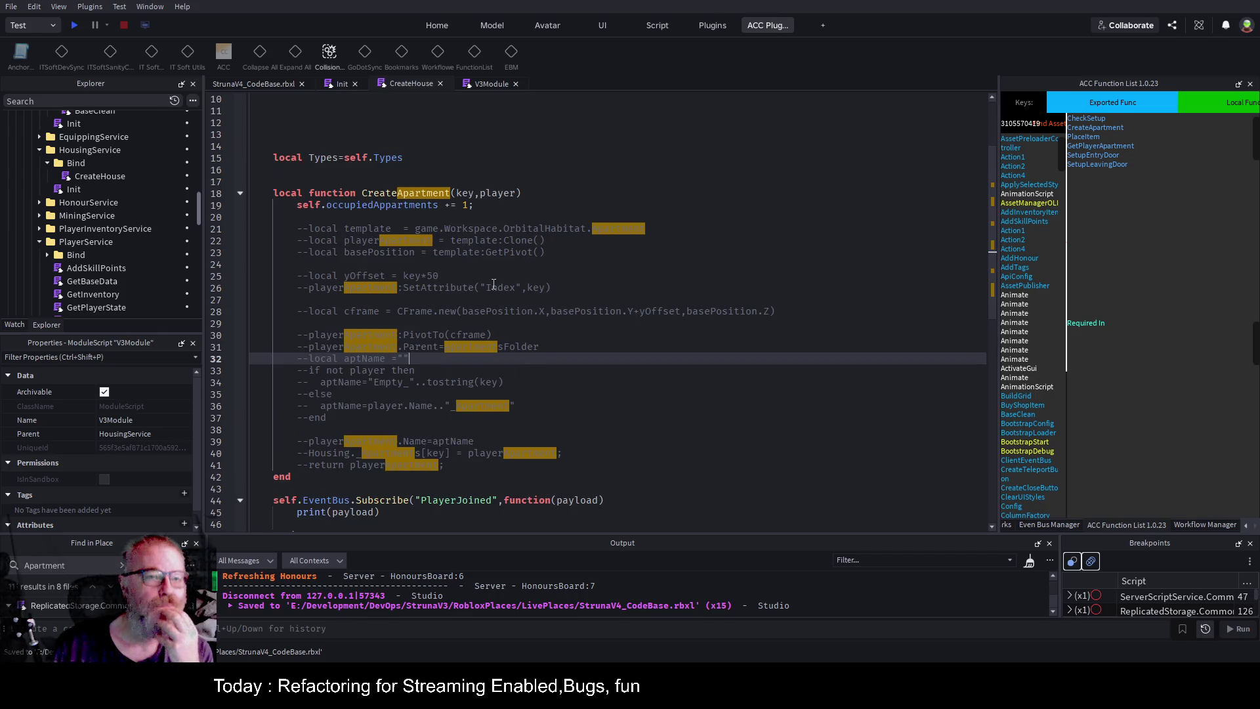
scroll(494, 284, "up", 3)
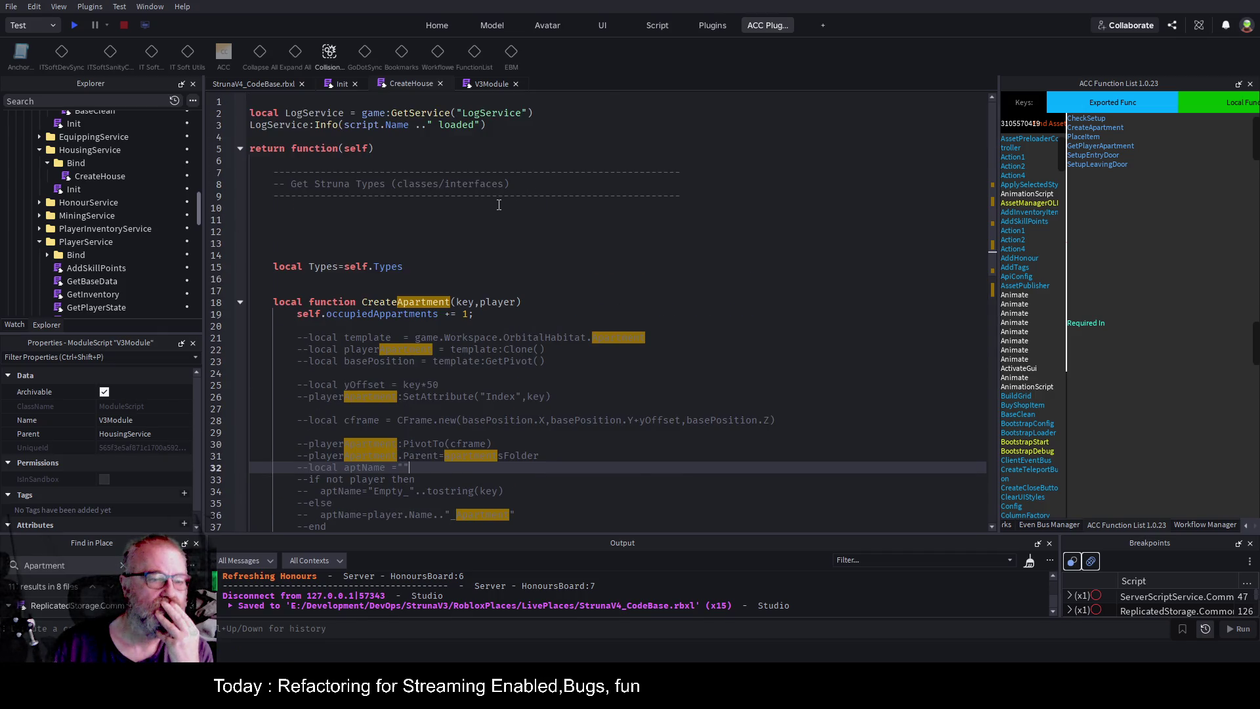
scroll(498, 205, "down", 5)
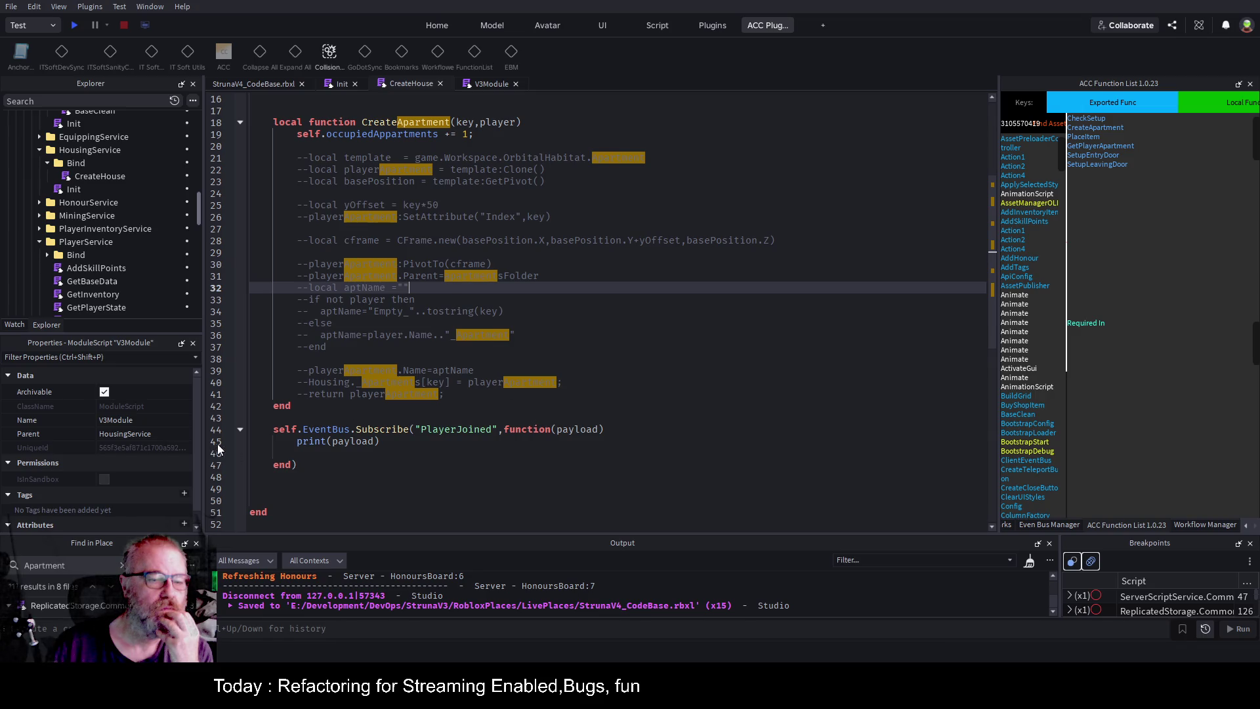
left_click(229, 443)
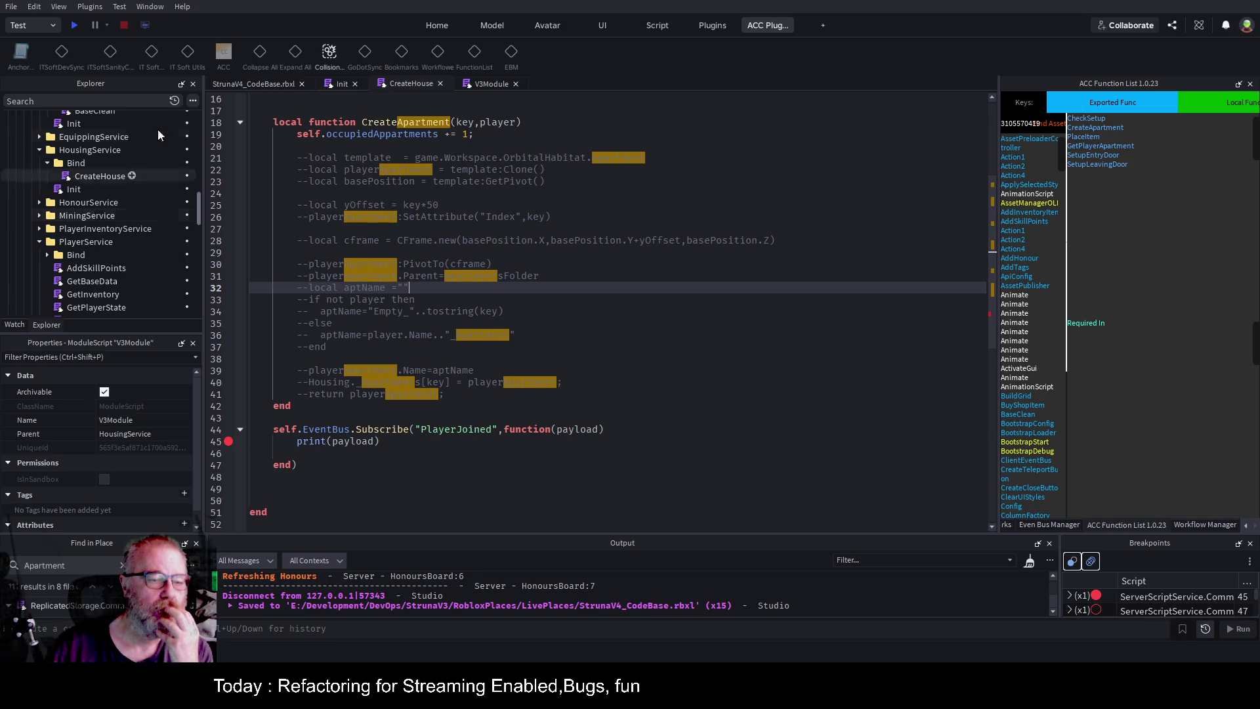
left_click(72, 26)
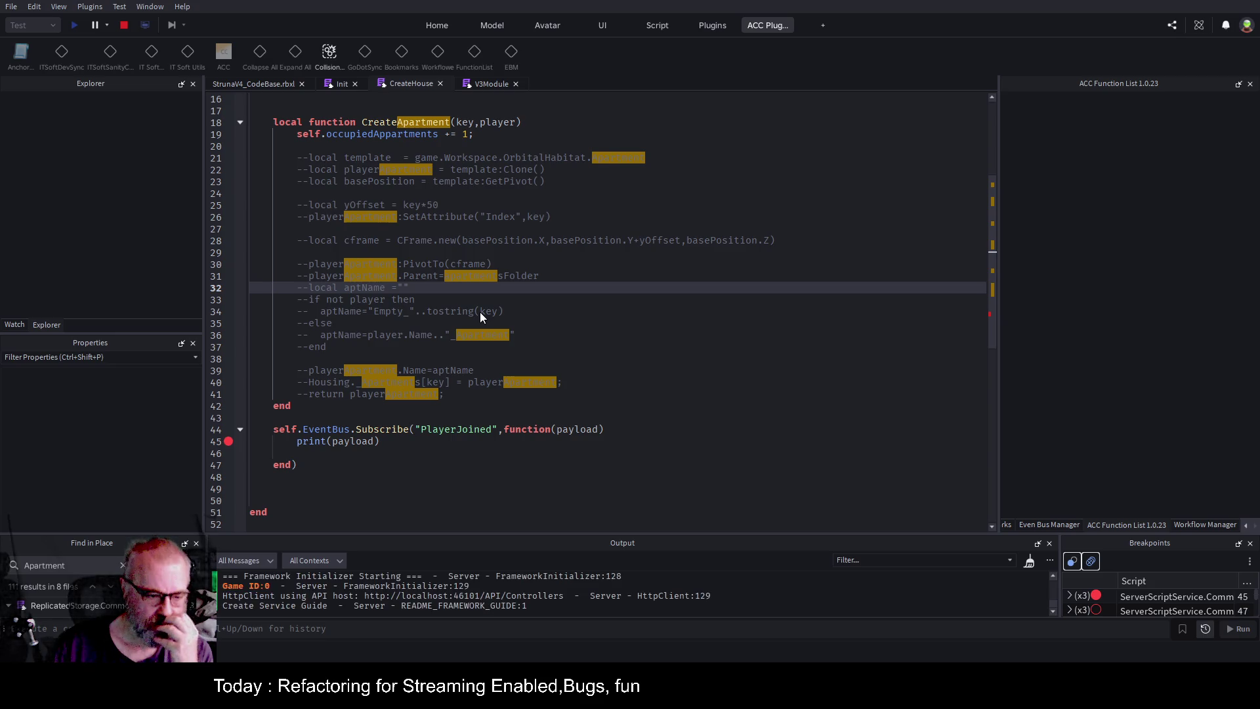
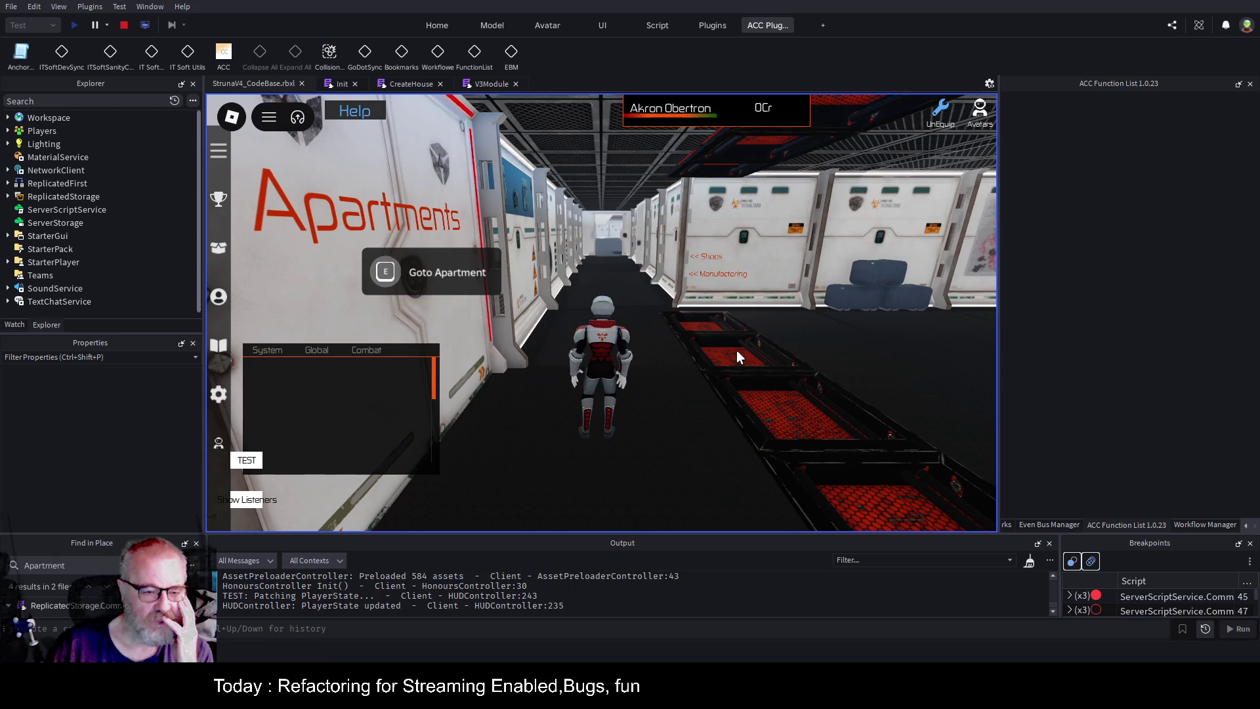
Review the CreateHouse script's code, then end the running playtest with Stop.
left_click(412, 84)
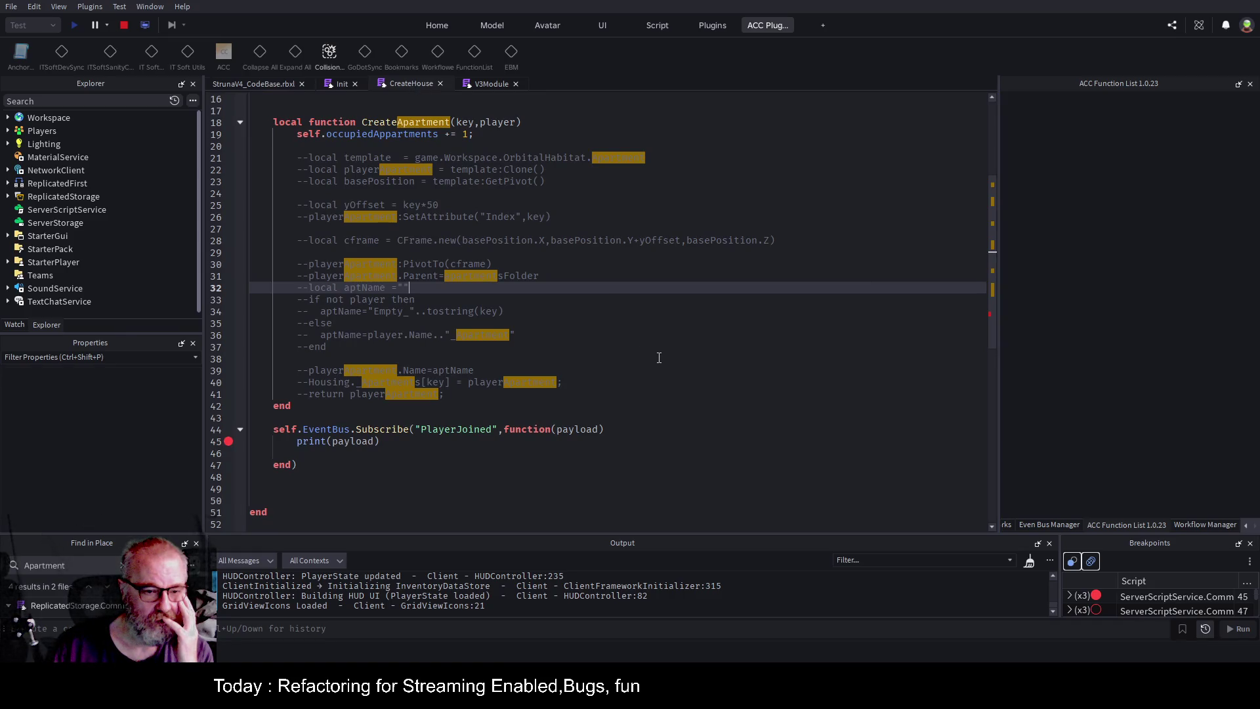
scroll(659, 358, "up", 5)
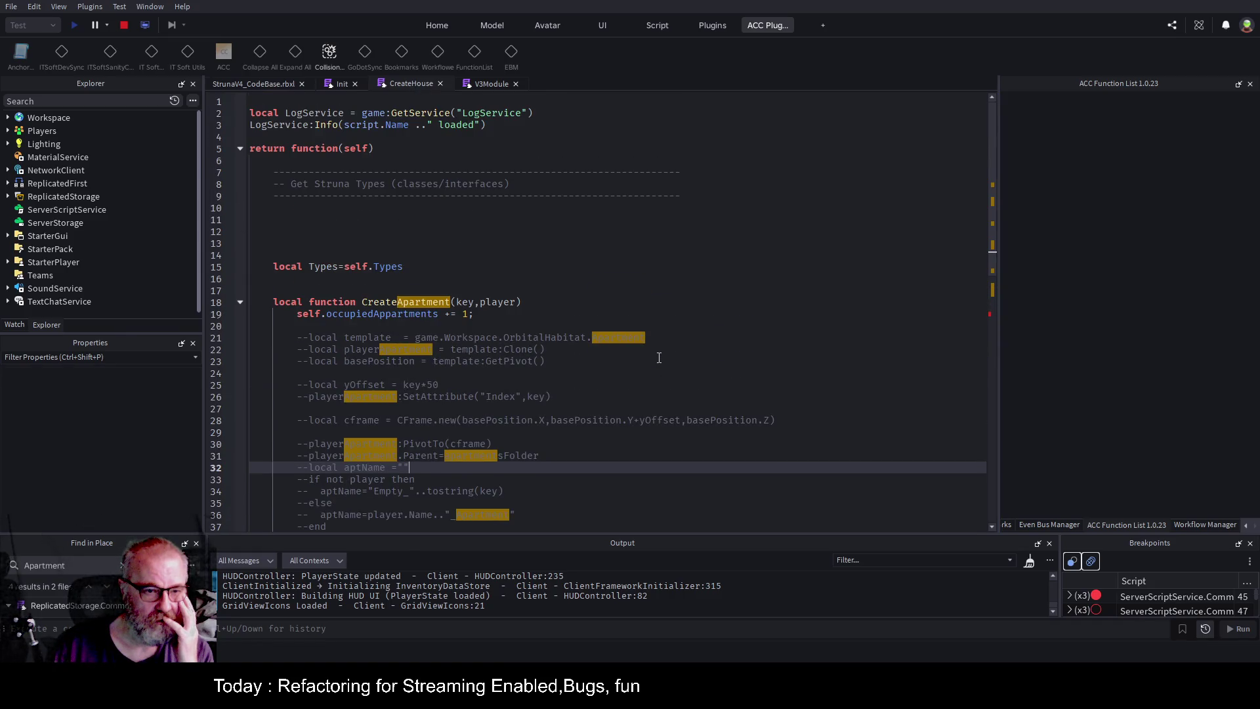
scroll(567, 322, "down", 5)
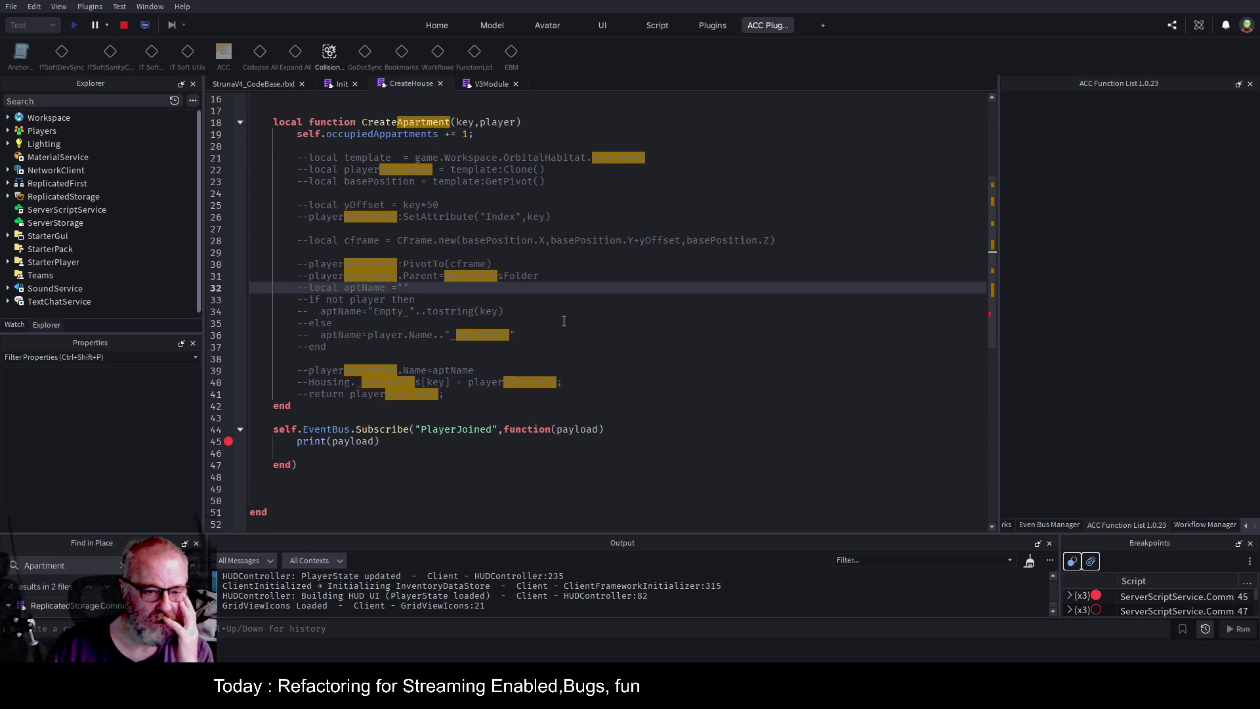
left_click(124, 26)
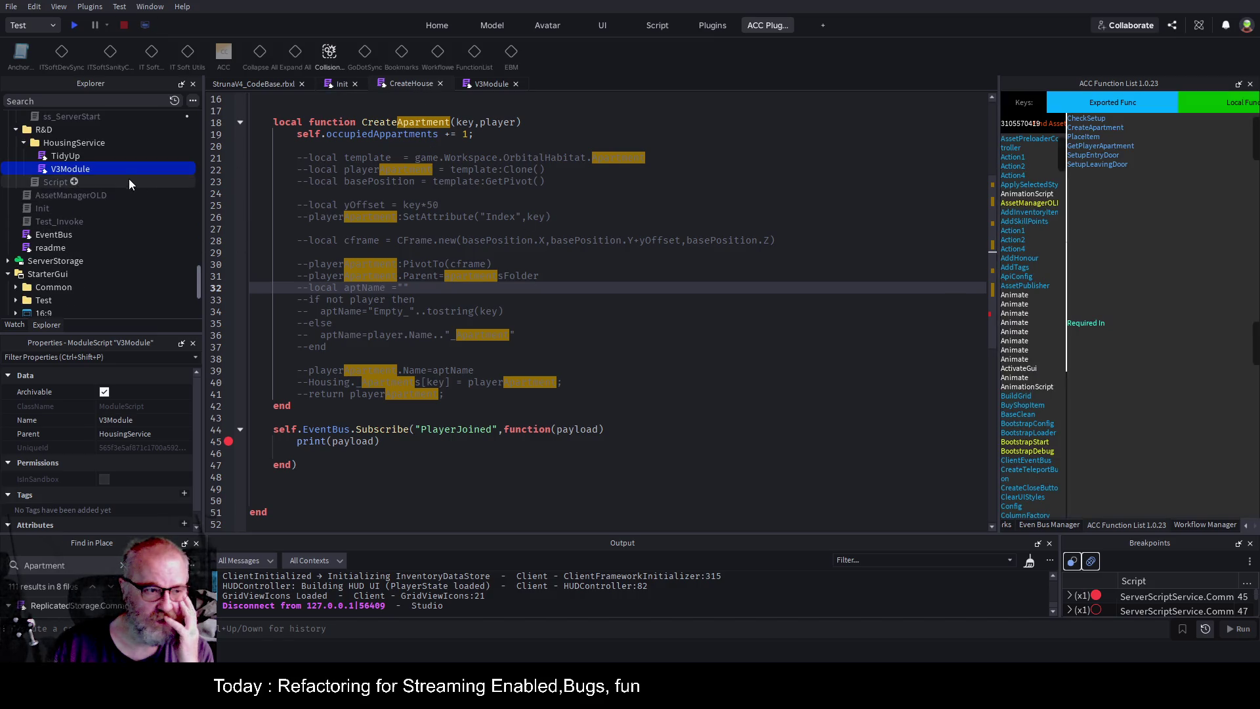
scroll(129, 214, "up", 5)
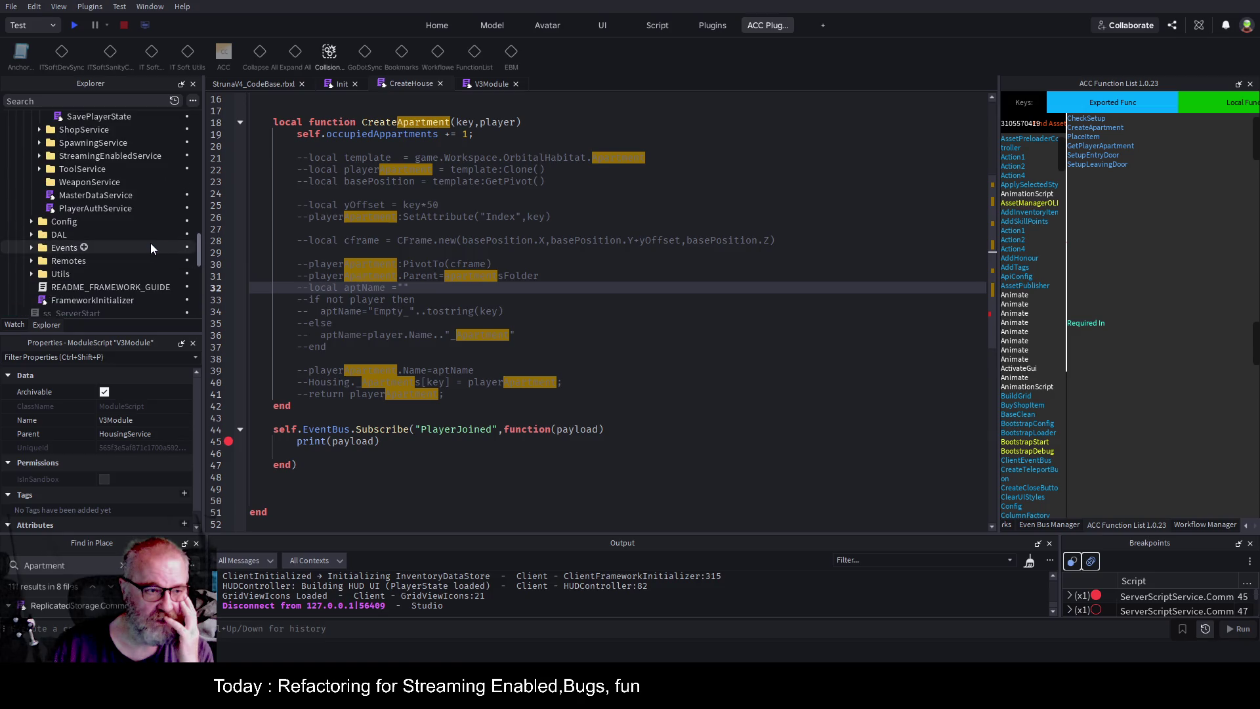
scroll(75, 251, "down", 1)
Open FrameworkInitializer and scroll down to the StreamingEnabledService setup in Initialize.
double_click(148, 272)
scroll(512, 323, "down", 20)
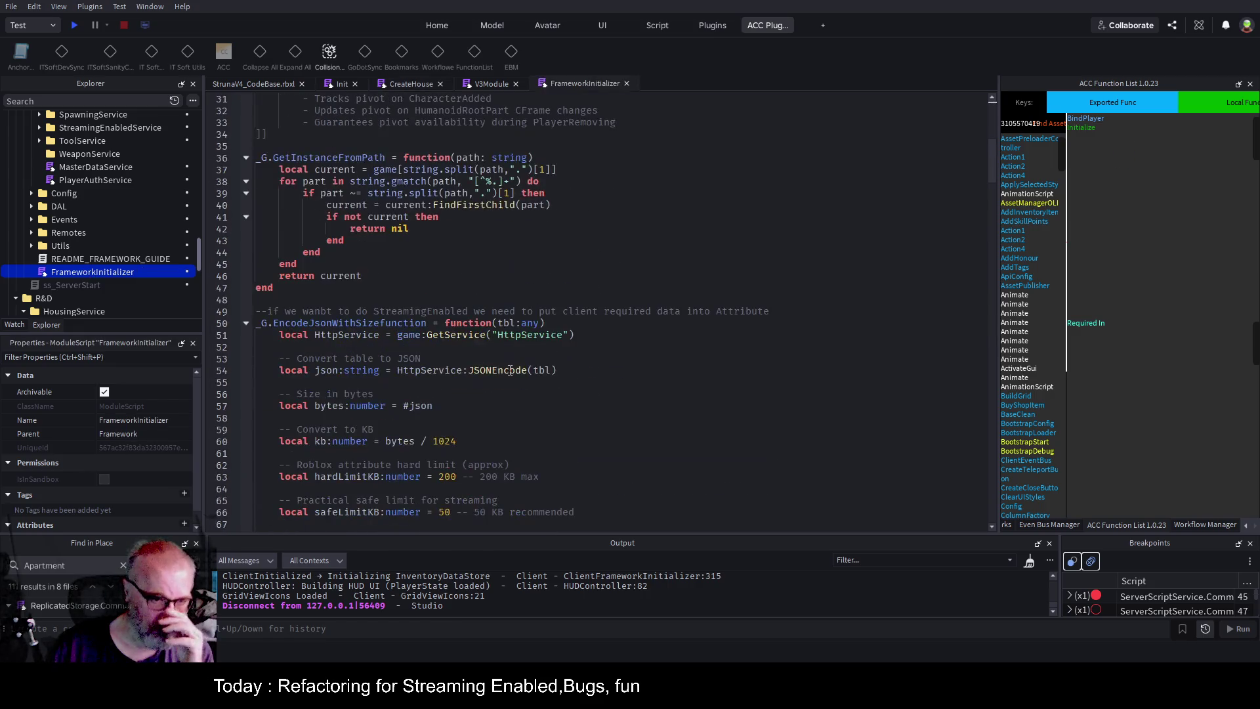
scroll(474, 376, "down", 20)
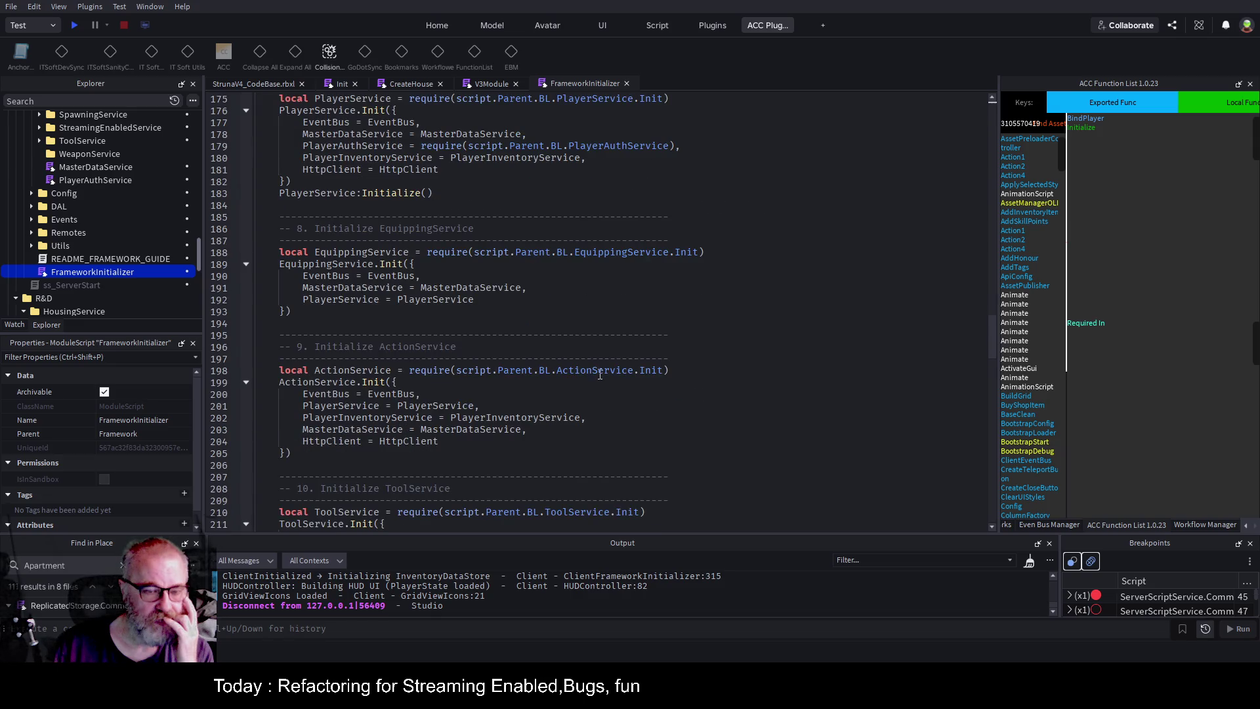
left_click(489, 183)
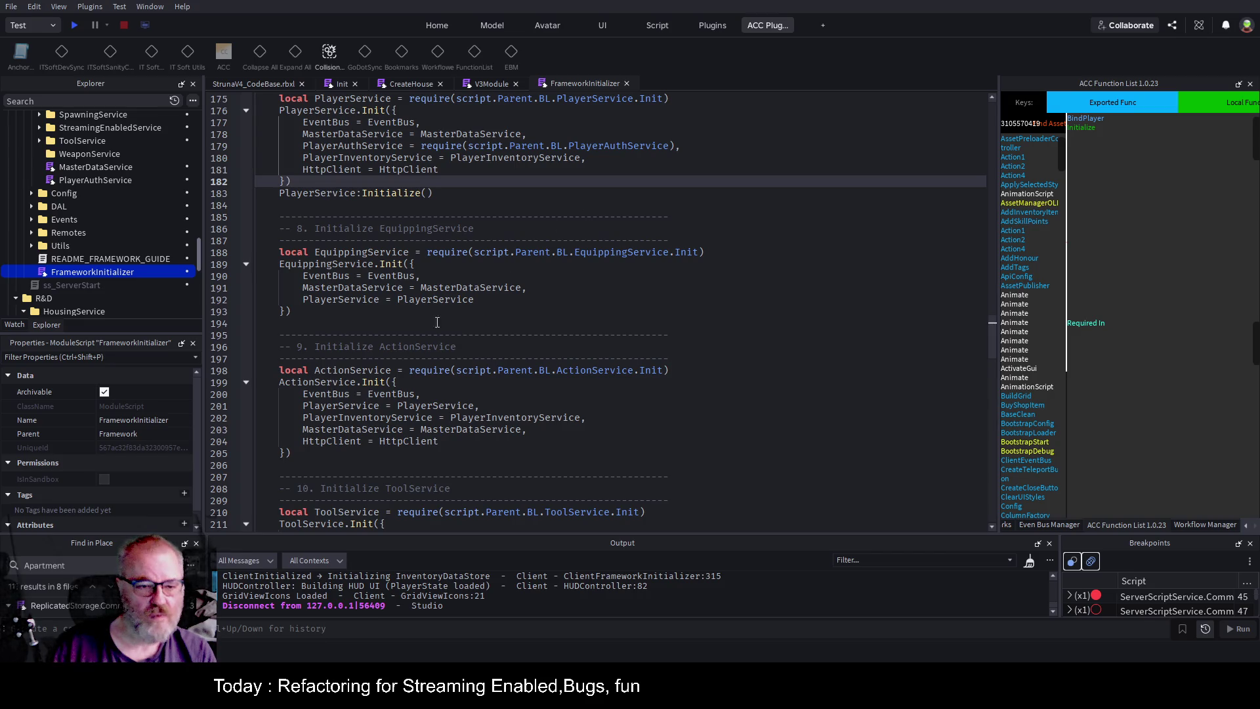
scroll(437, 323, "down", 7)
scroll(449, 312, "down", 11)
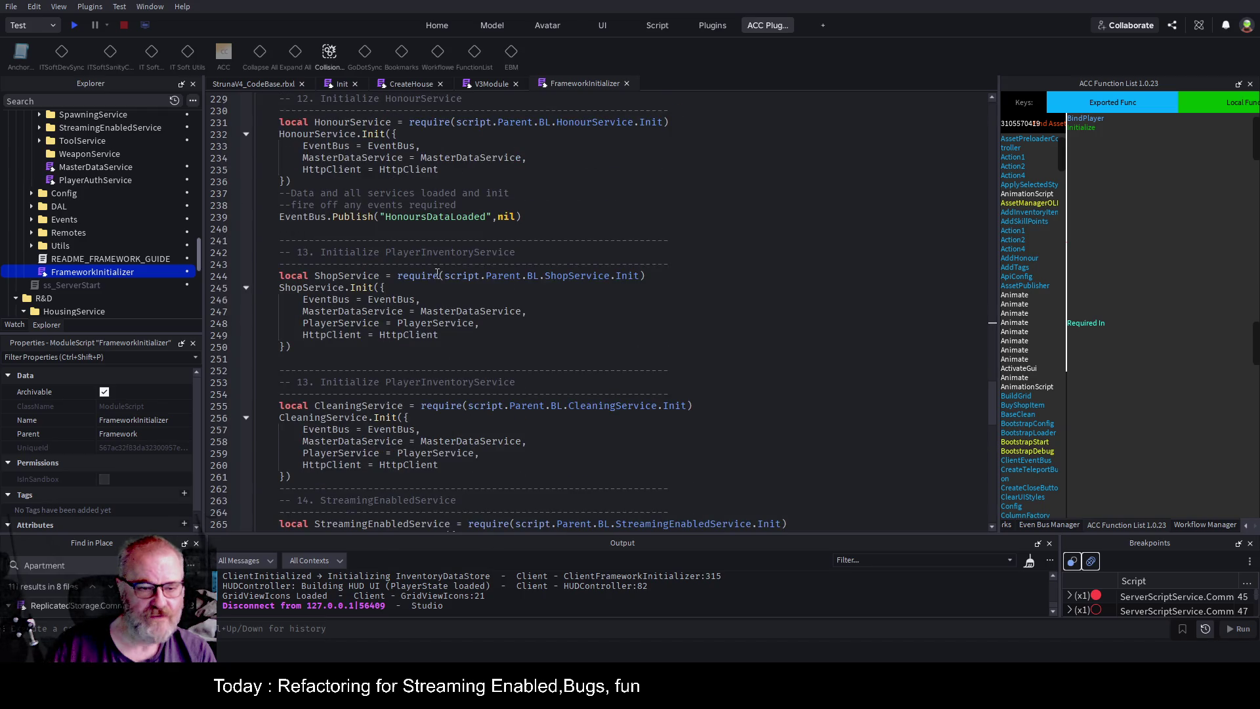
scroll(512, 363, "down", 7)
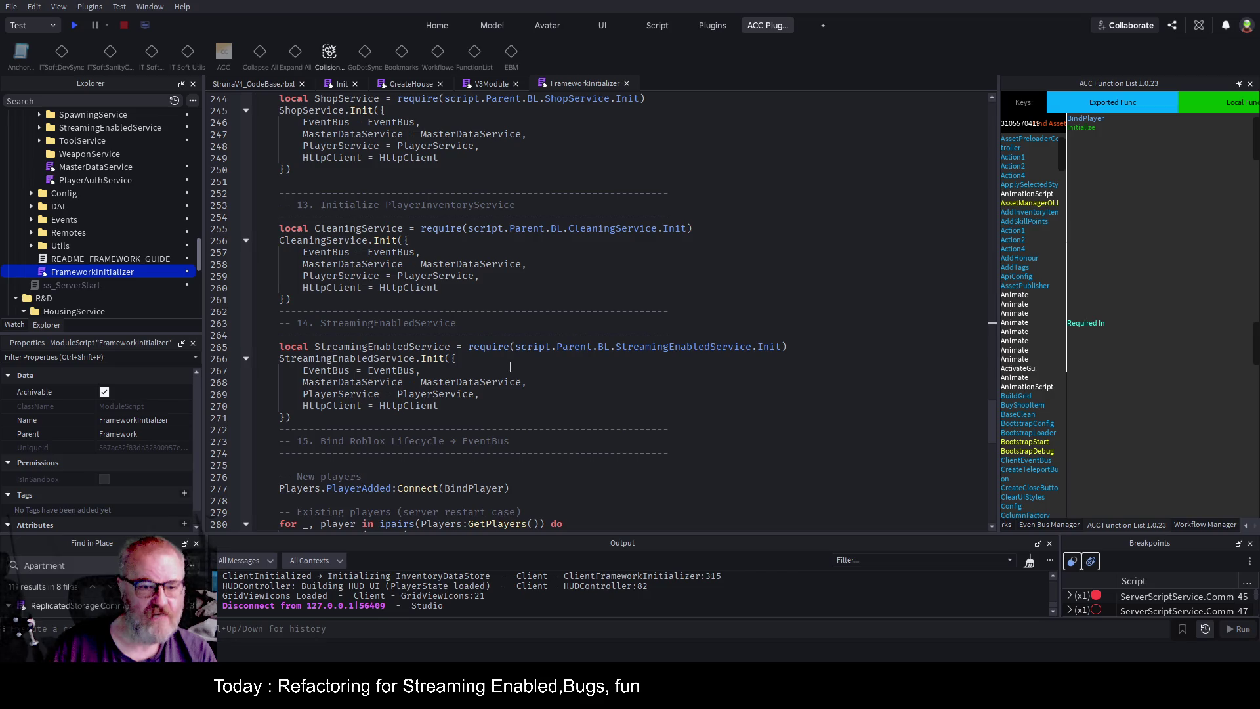
Copy the StreamingEnabledService block, renumber the lifecycle heading to 16, and paste the copy above it.
left_click_drag(314, 350, 279, 276)
key("shift+Up")
key("shift+Up")
key("shift+Up")
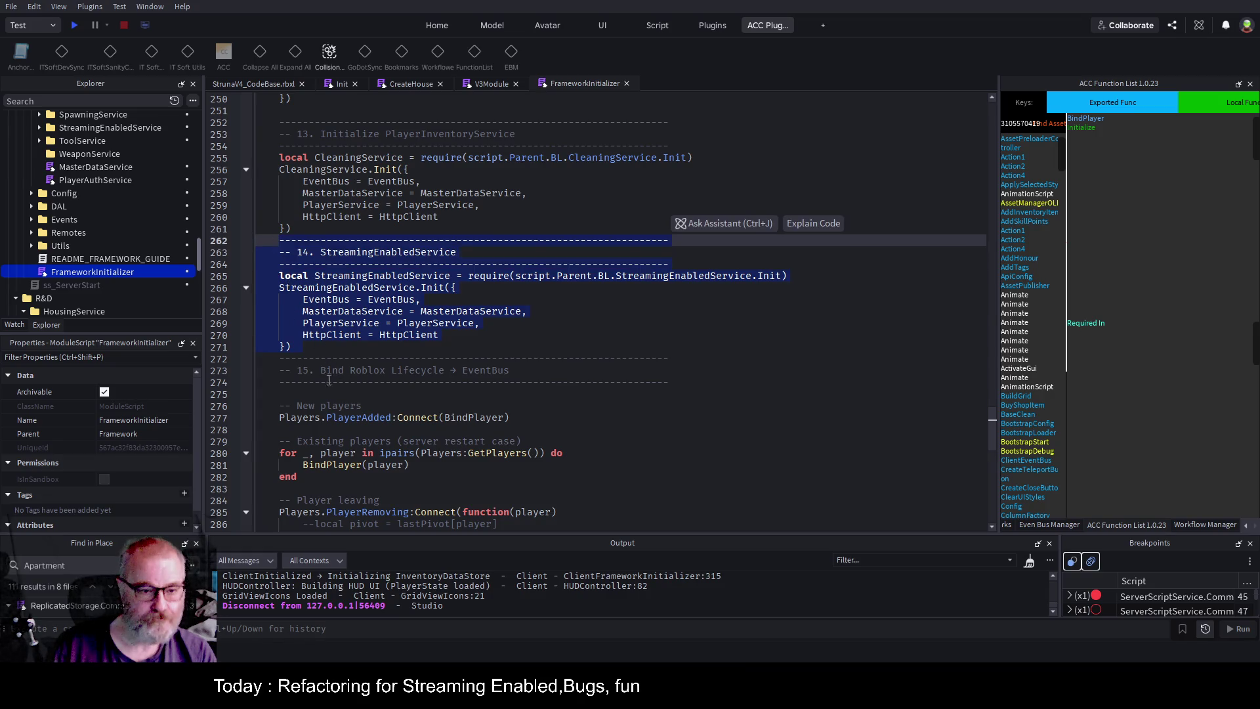
left_click(300, 371)
key("Delete")
type("6")
key("Up")
key("Up")
key("End")
key("Return")
key("Return")
key("Return")
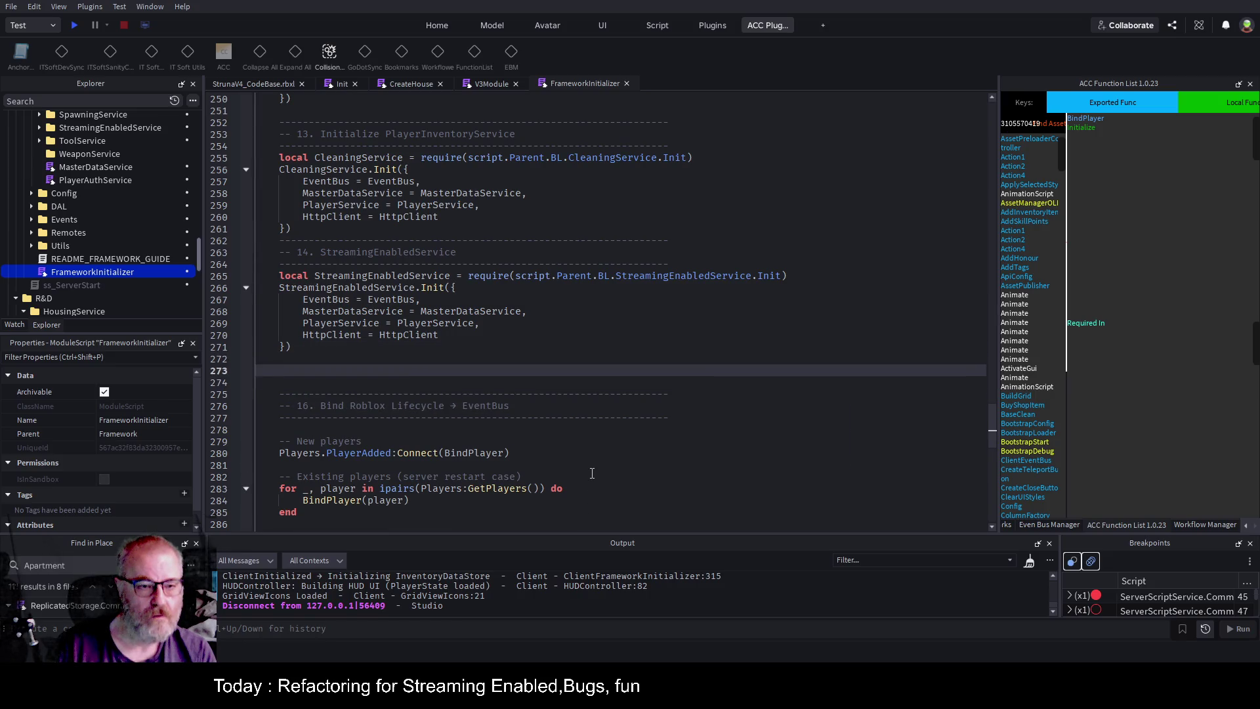
key("ctrl+v")
Rename the copied variable and its require path to HousingService, then save the place.
double_click(377, 404)
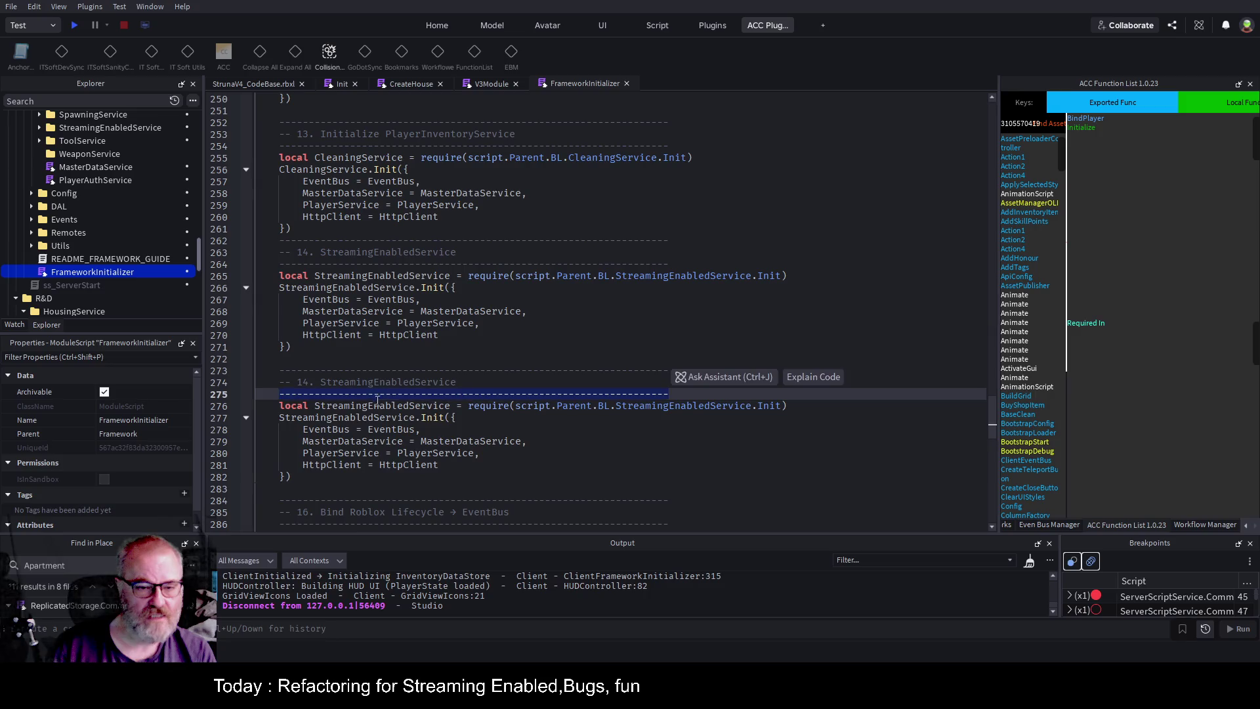
type("HousingServ")
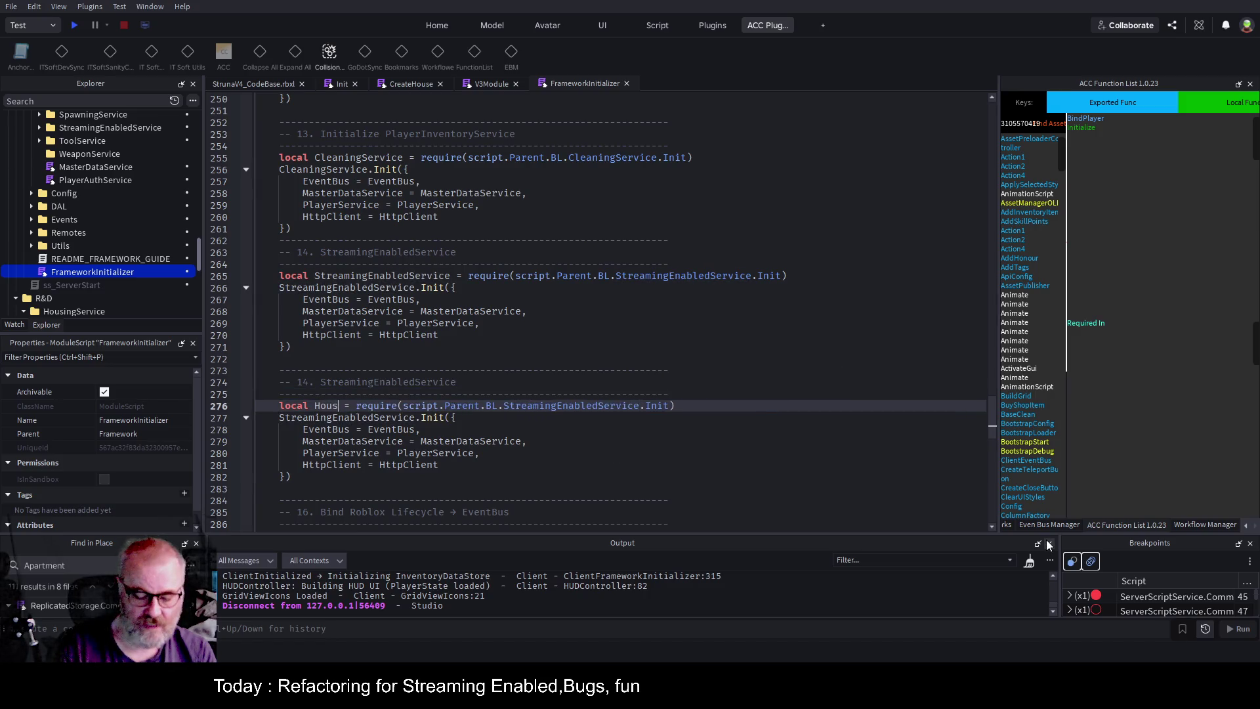
type("ice")
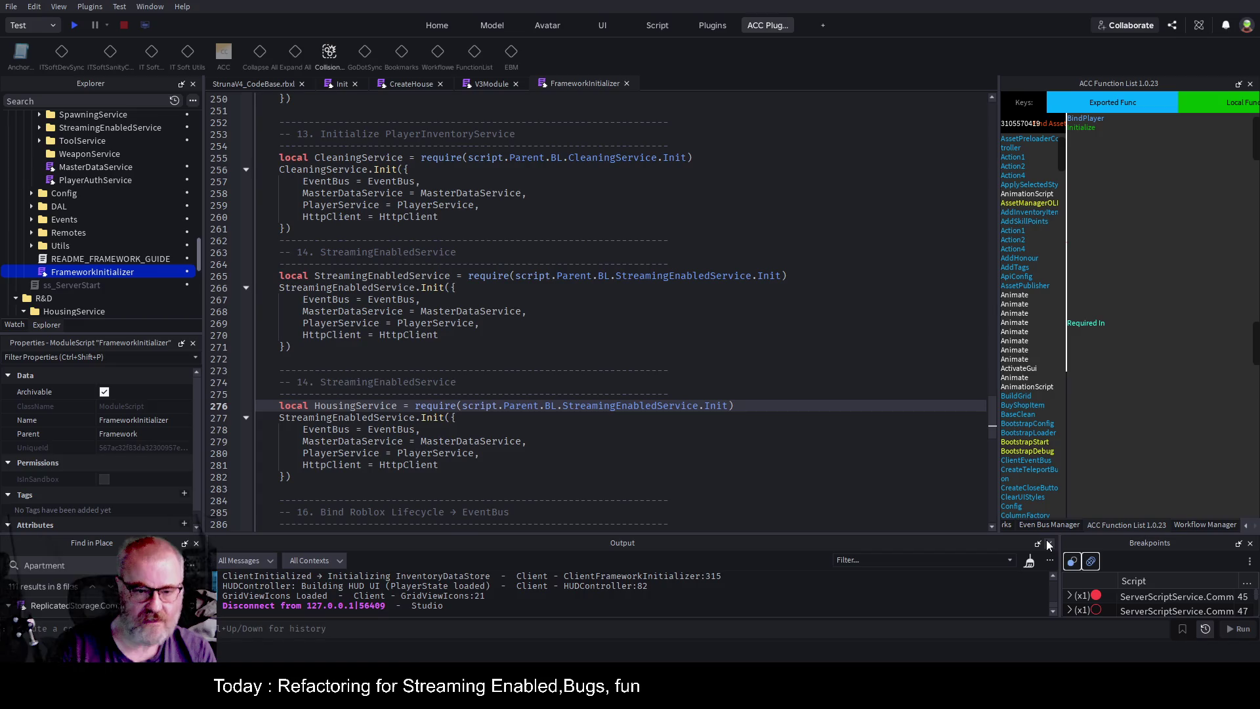
double_click(643, 406)
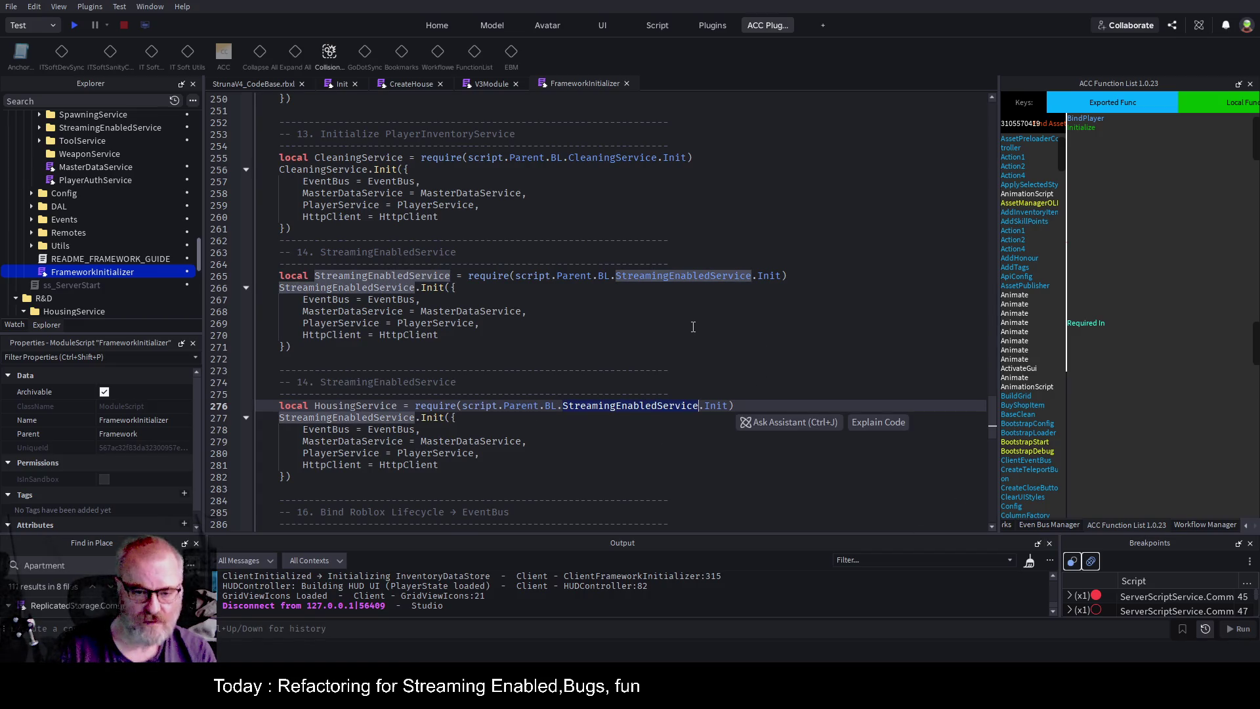
type("Hous")
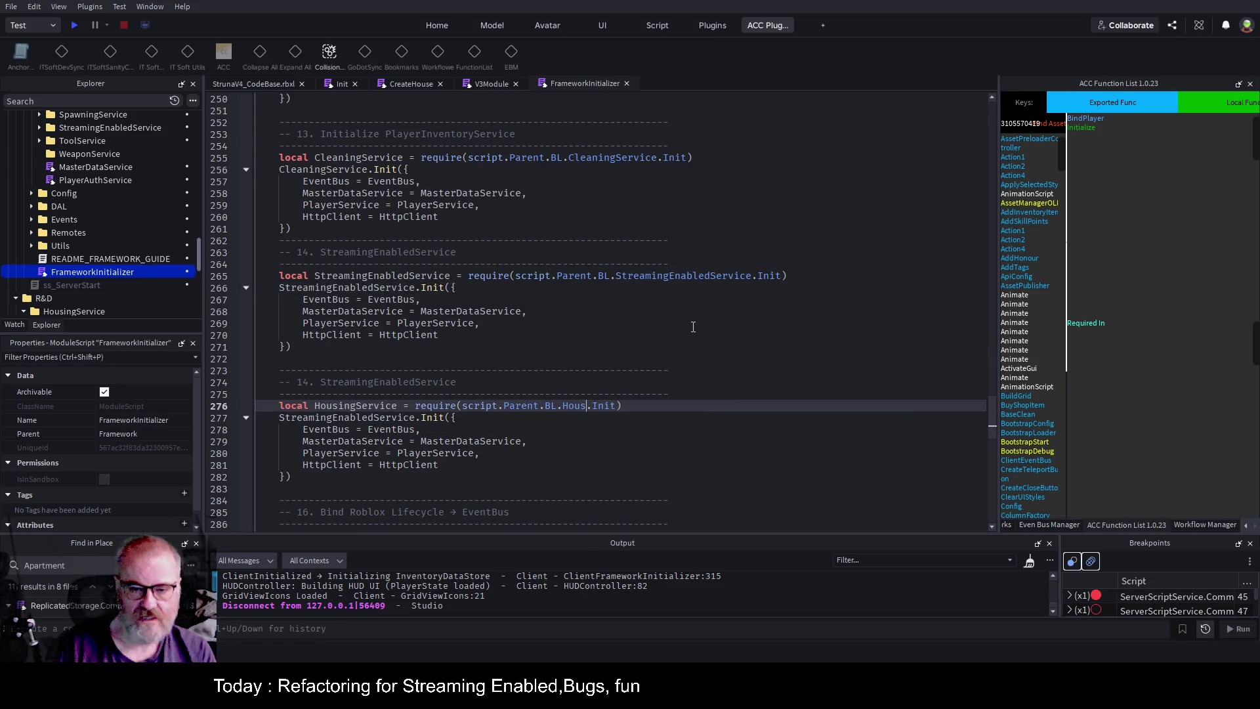
type("ingService")
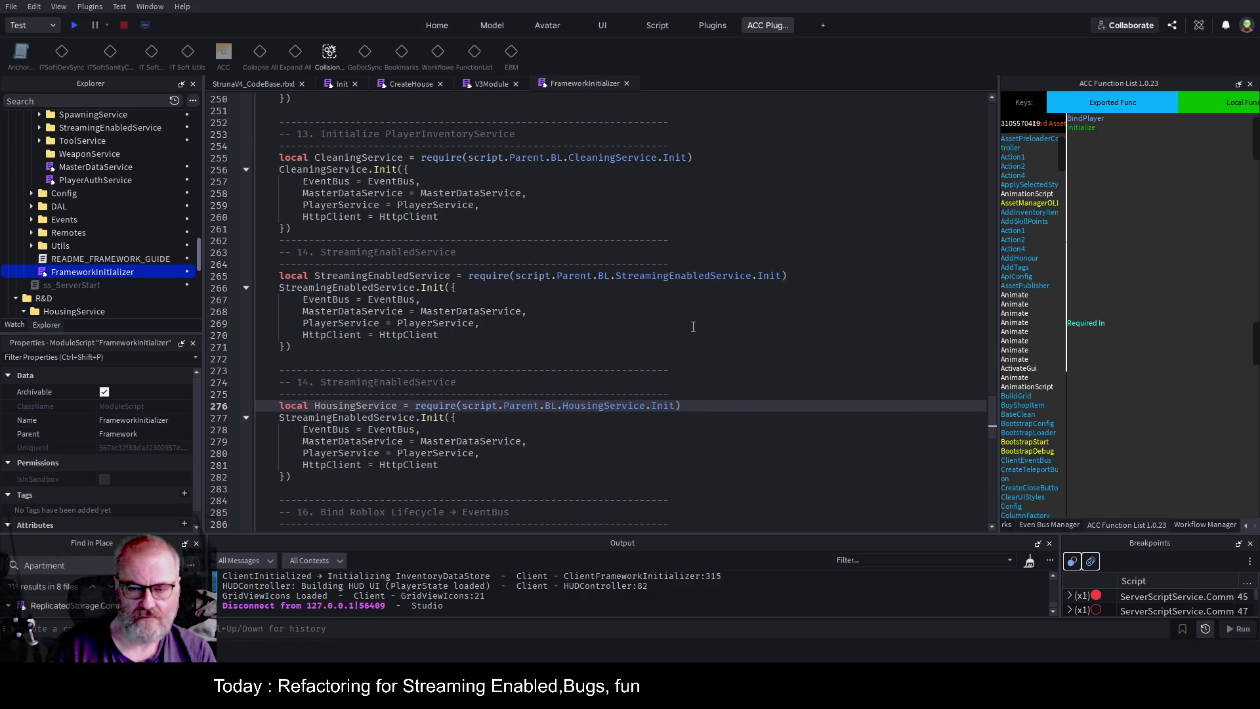
key("ctrl+s")
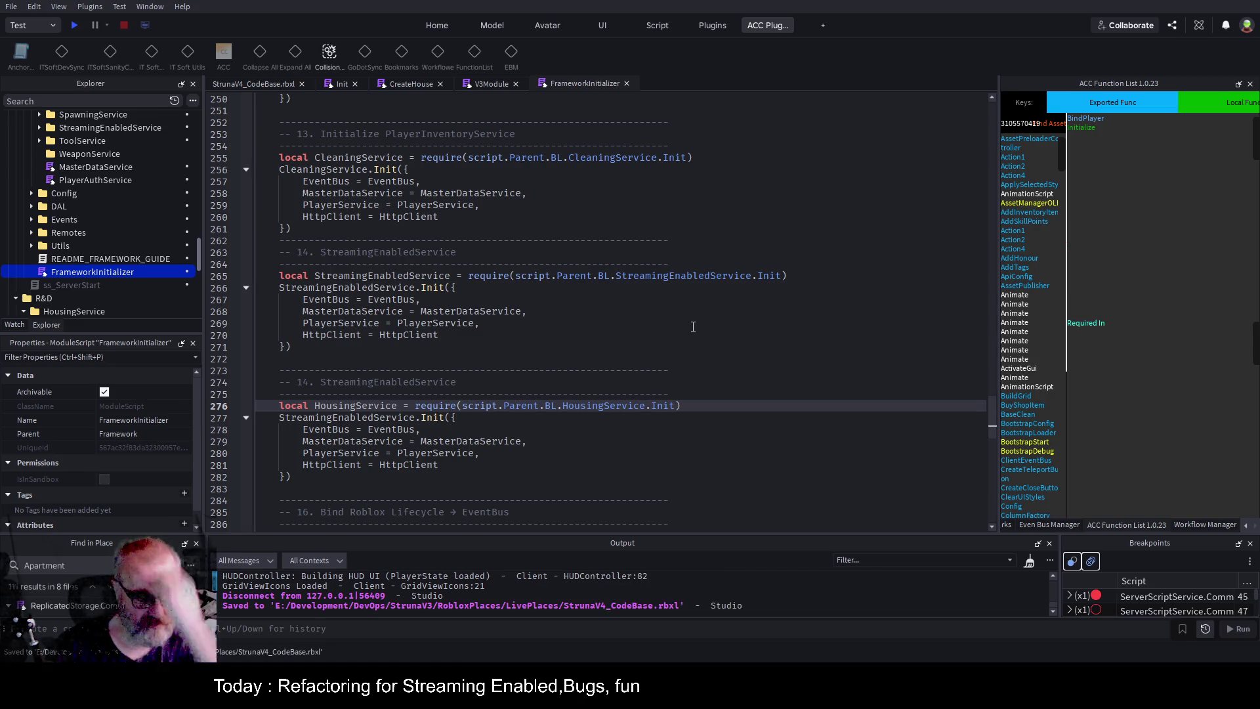
Replace the leftover StreamingEnabledService in the copied Init call with HousingService.
key("Down")
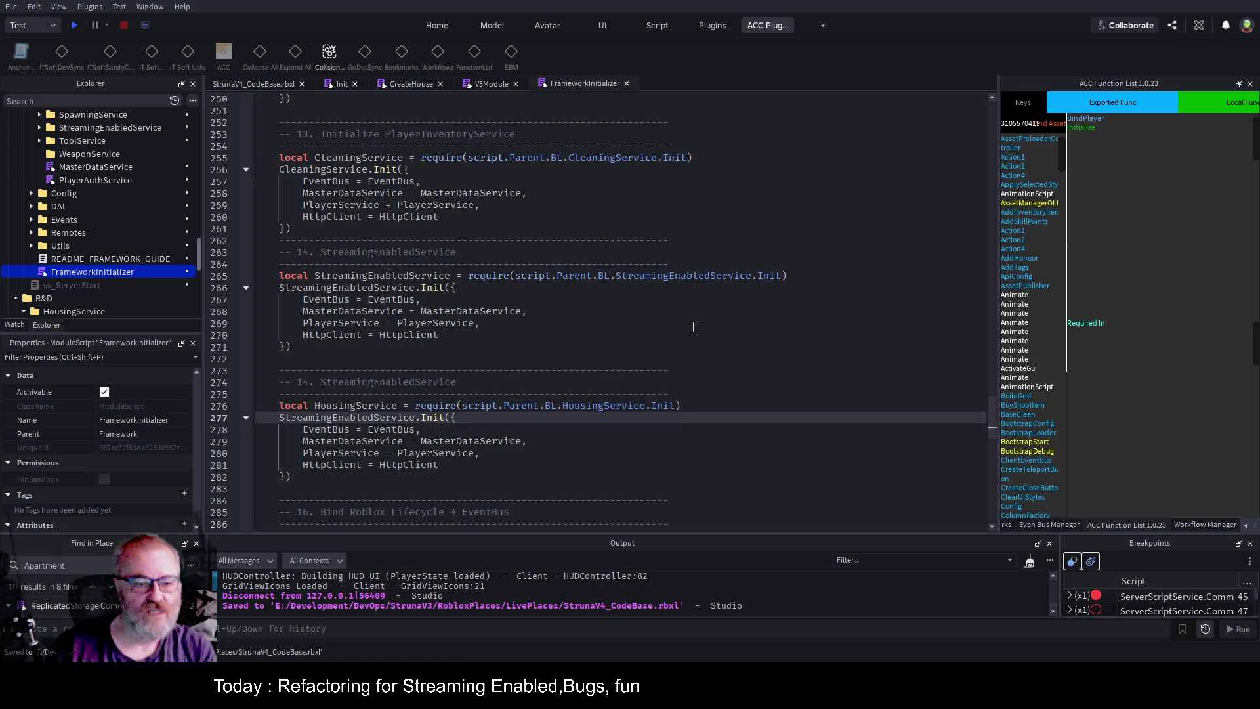
double_click(348, 405)
key("ctrl+c")
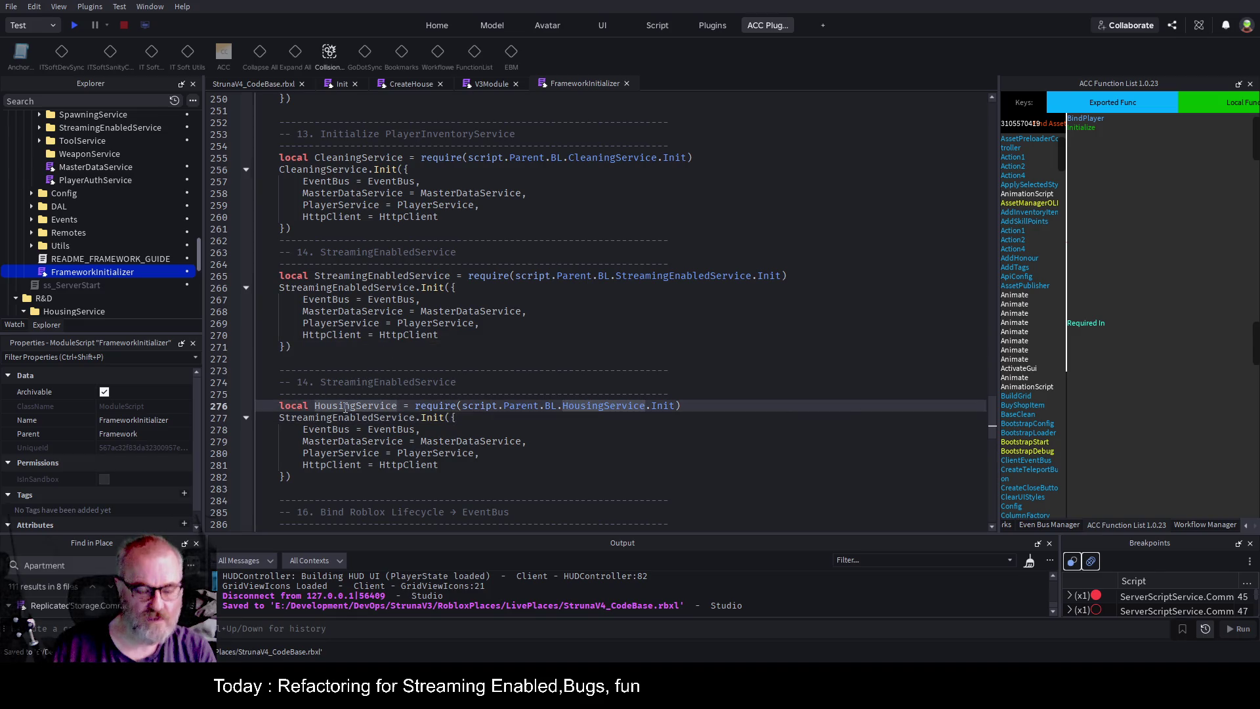
double_click(348, 418)
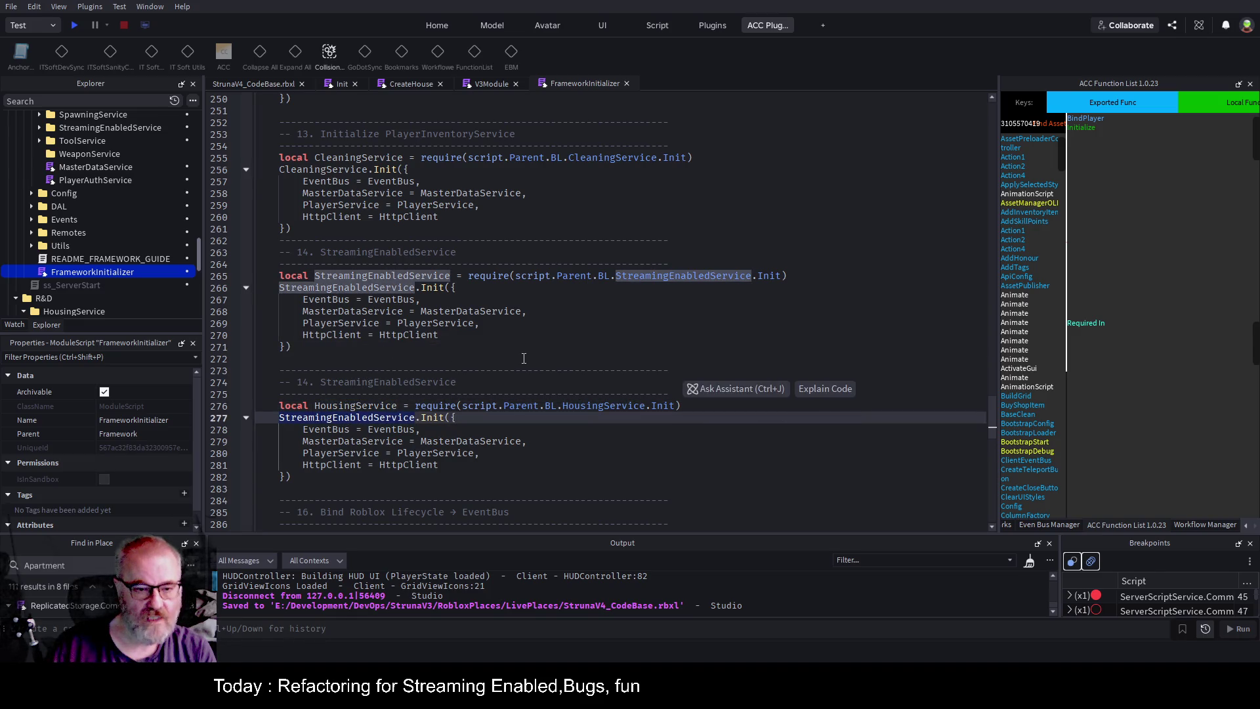
key("ctrl+v")
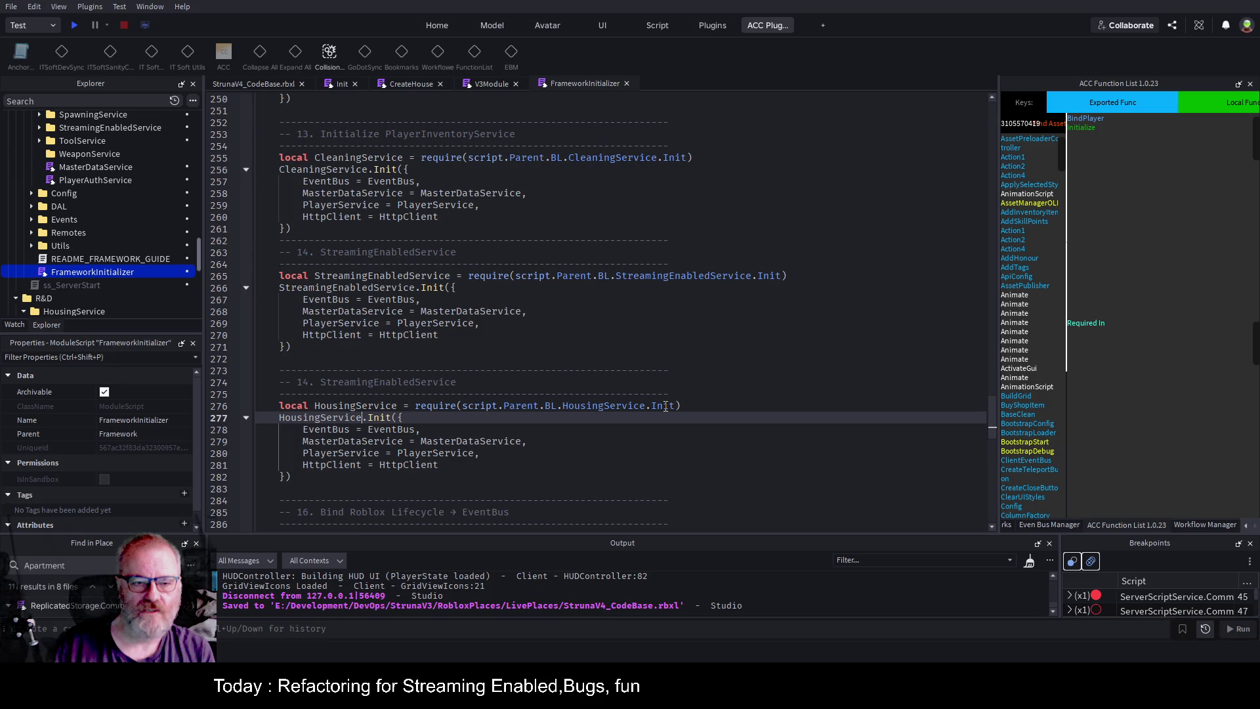
scroll(523, 297, "up", 7)
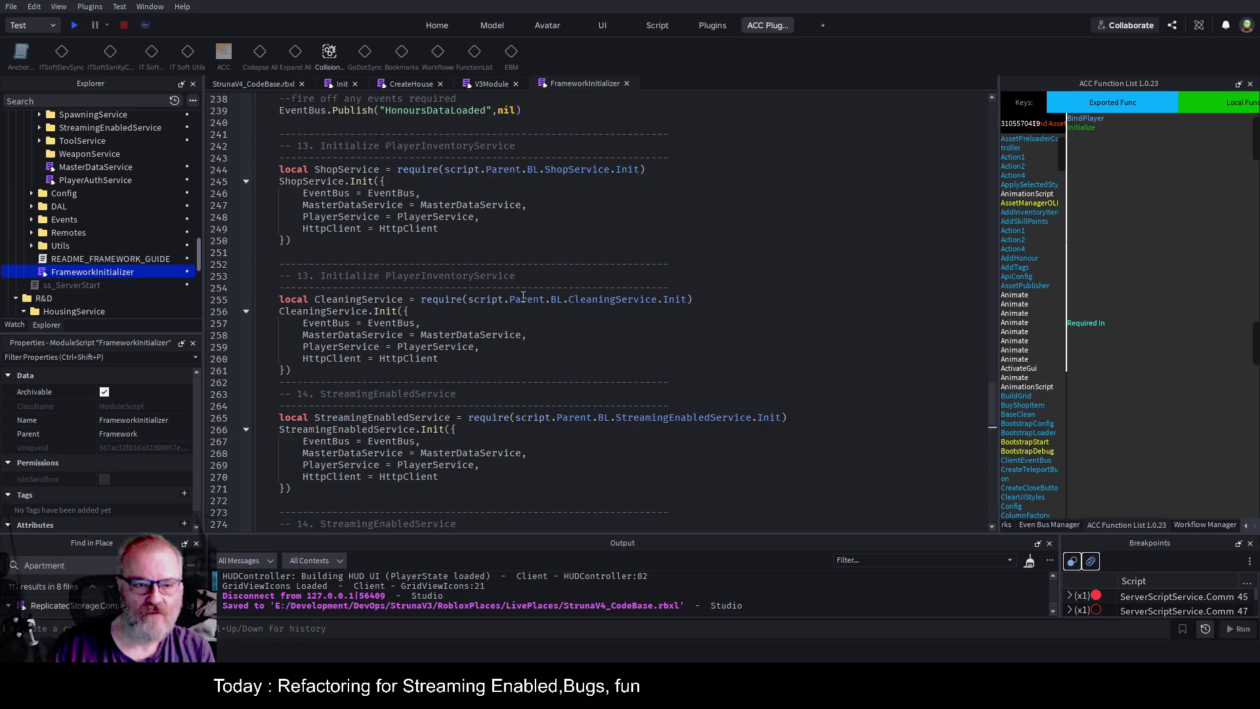
scroll(523, 296, "up", 10)
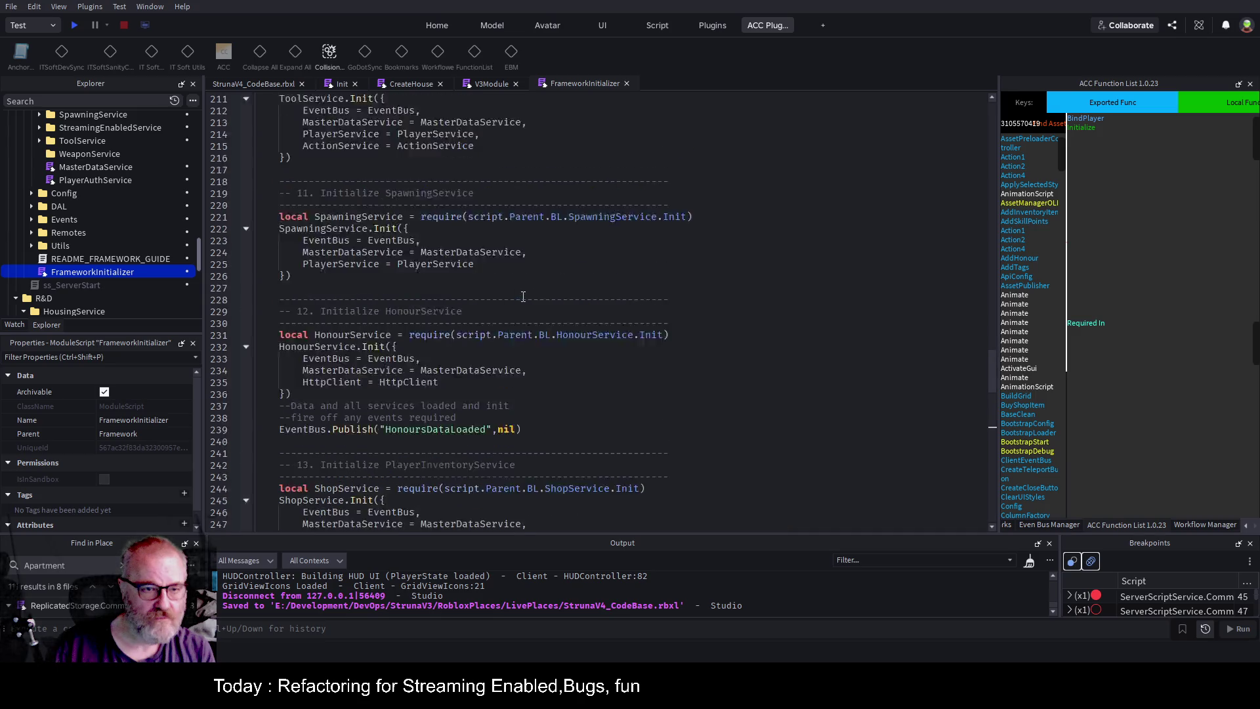
scroll(524, 296, "up", 9)
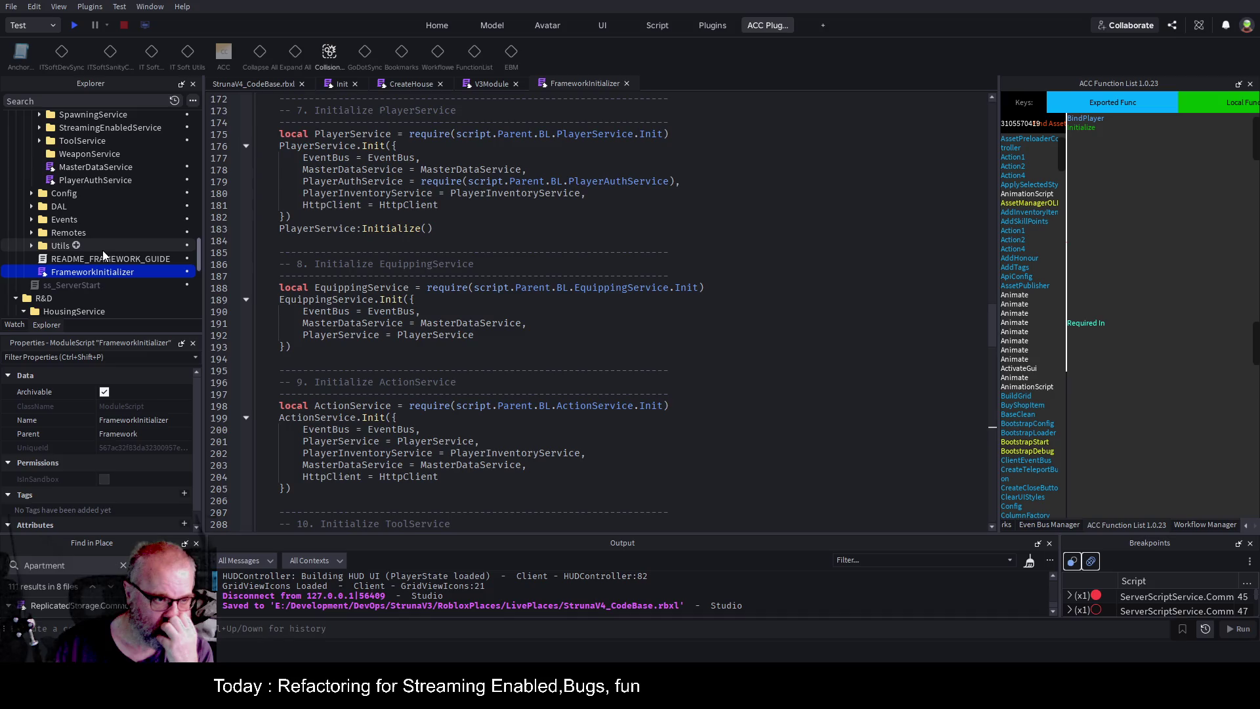
scroll(125, 246, "up", 5)
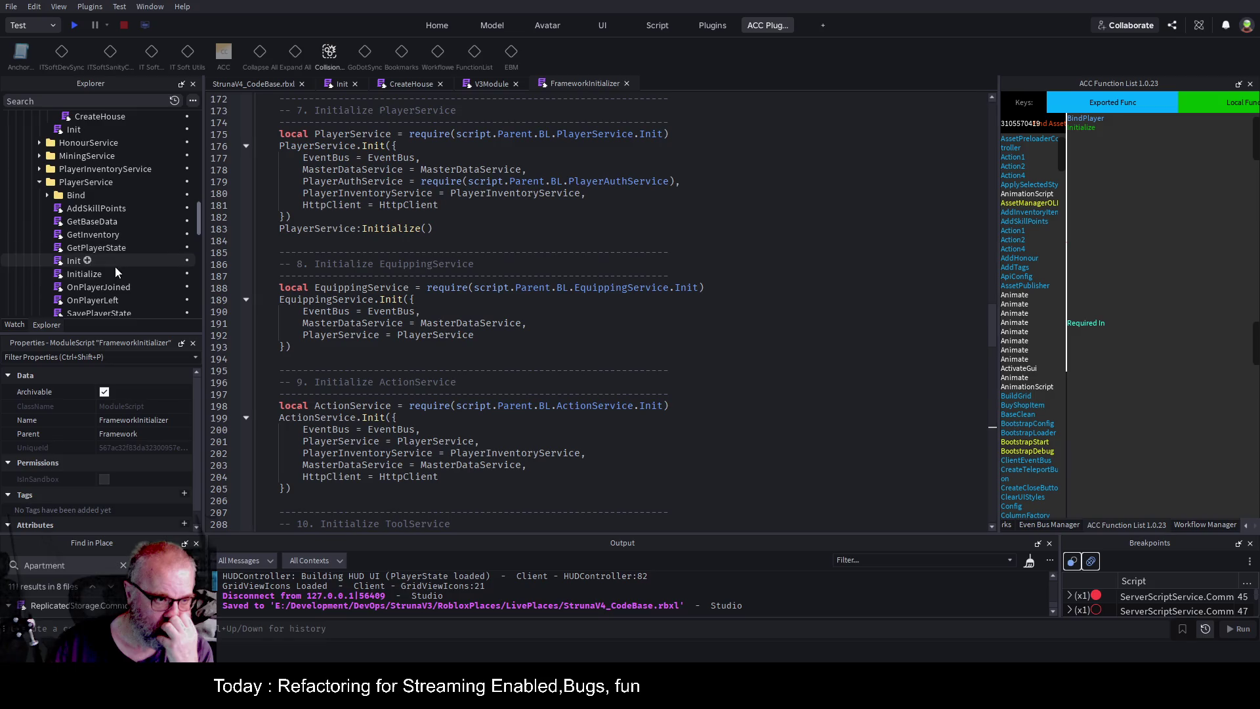
double_click(74, 263)
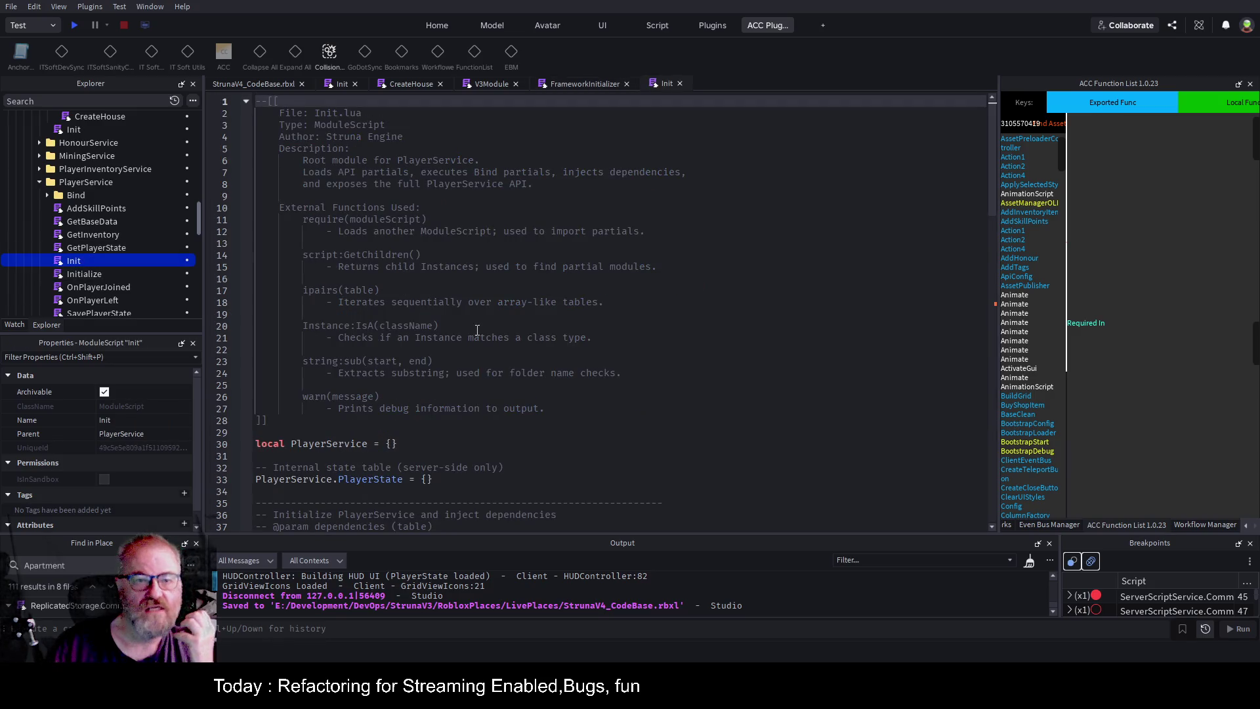
scroll(478, 330, "down", 4)
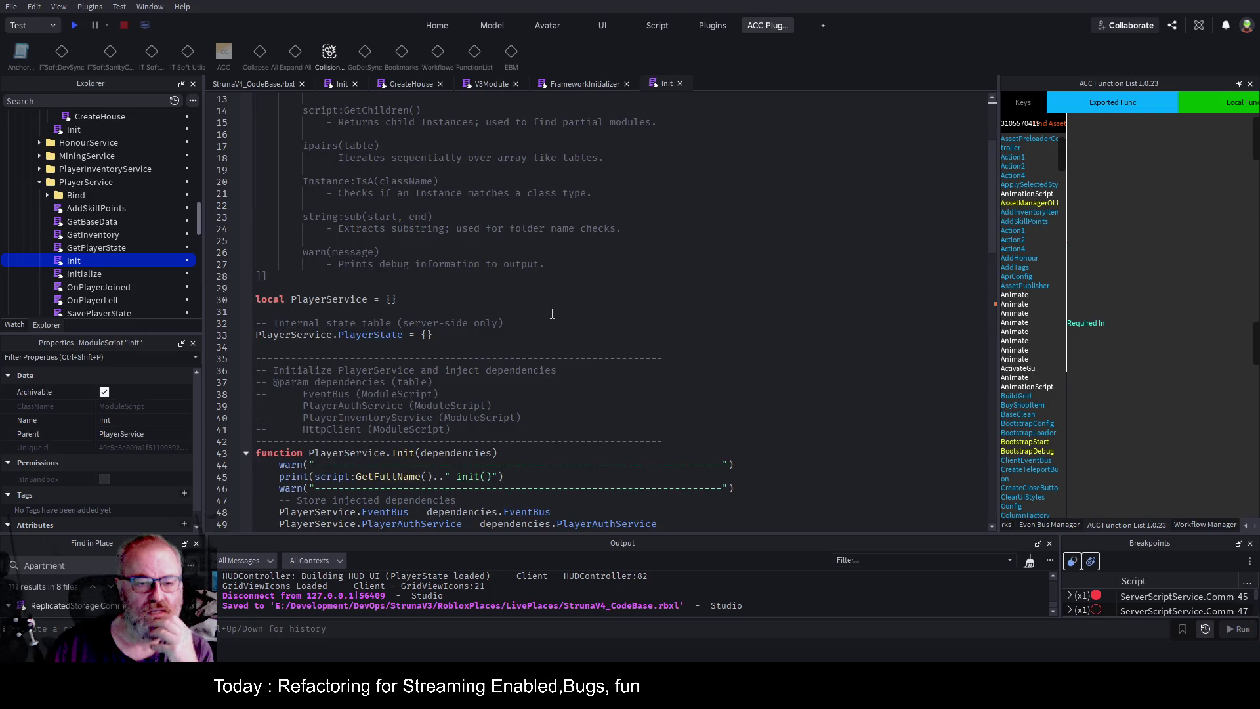
scroll(525, 328, "down", 2)
double_click(406, 383)
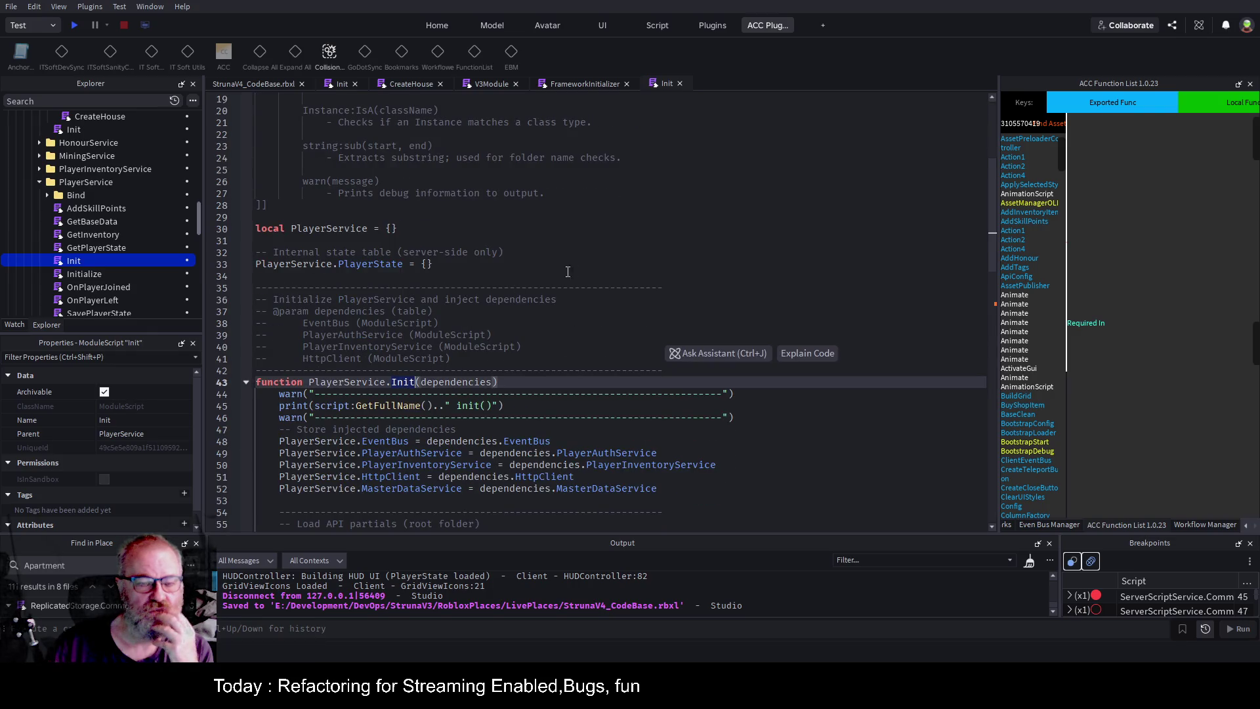
left_click(407, 83)
scroll(609, 325, "up", 6)
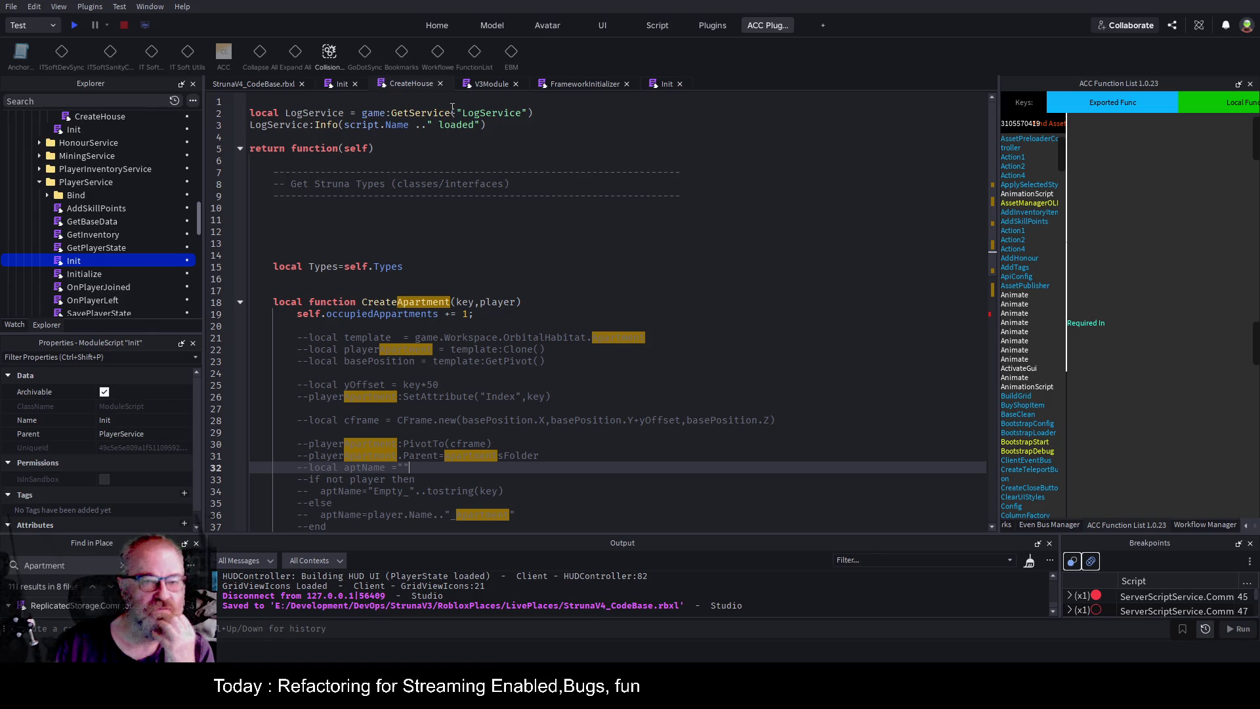
mouse_move(87, 261)
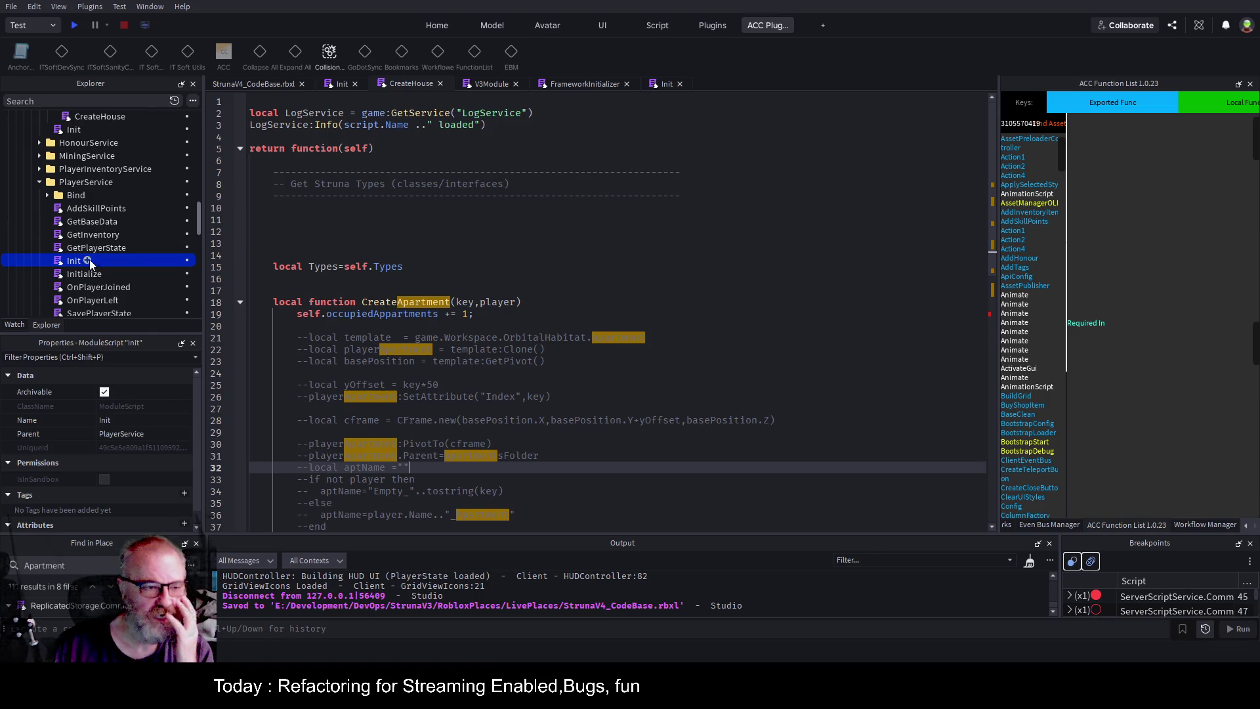
double_click(128, 259)
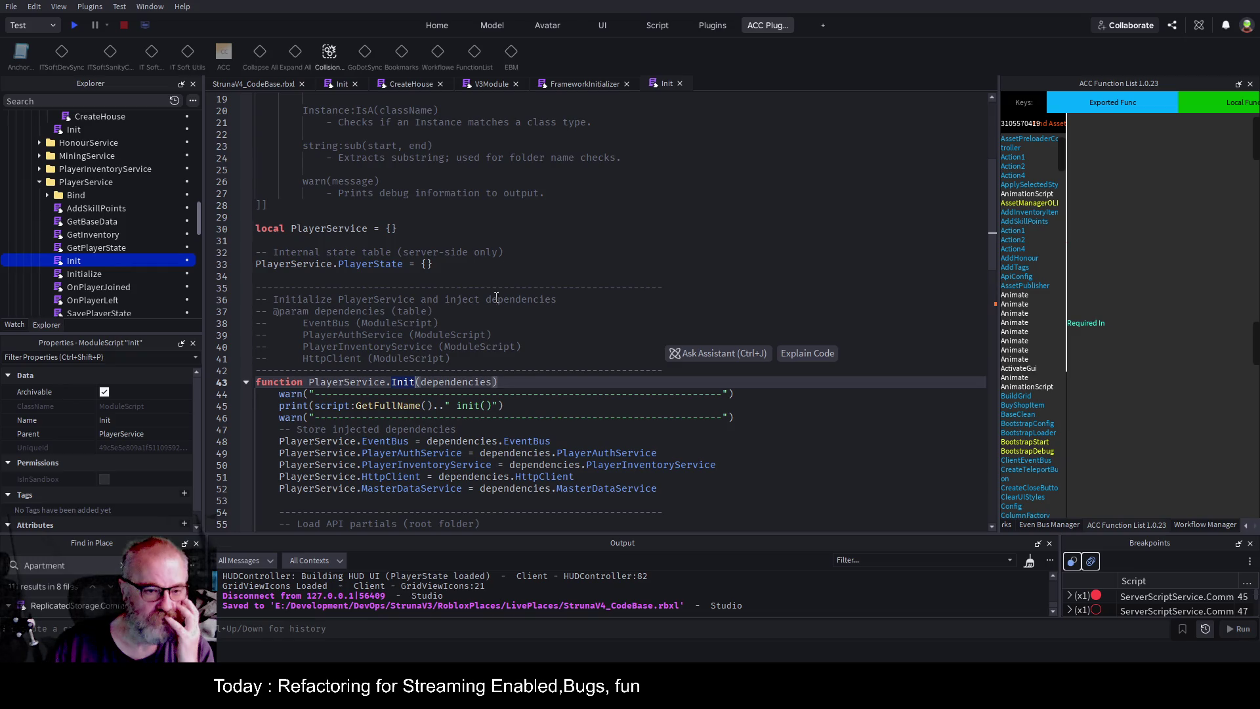
left_click(329, 228)
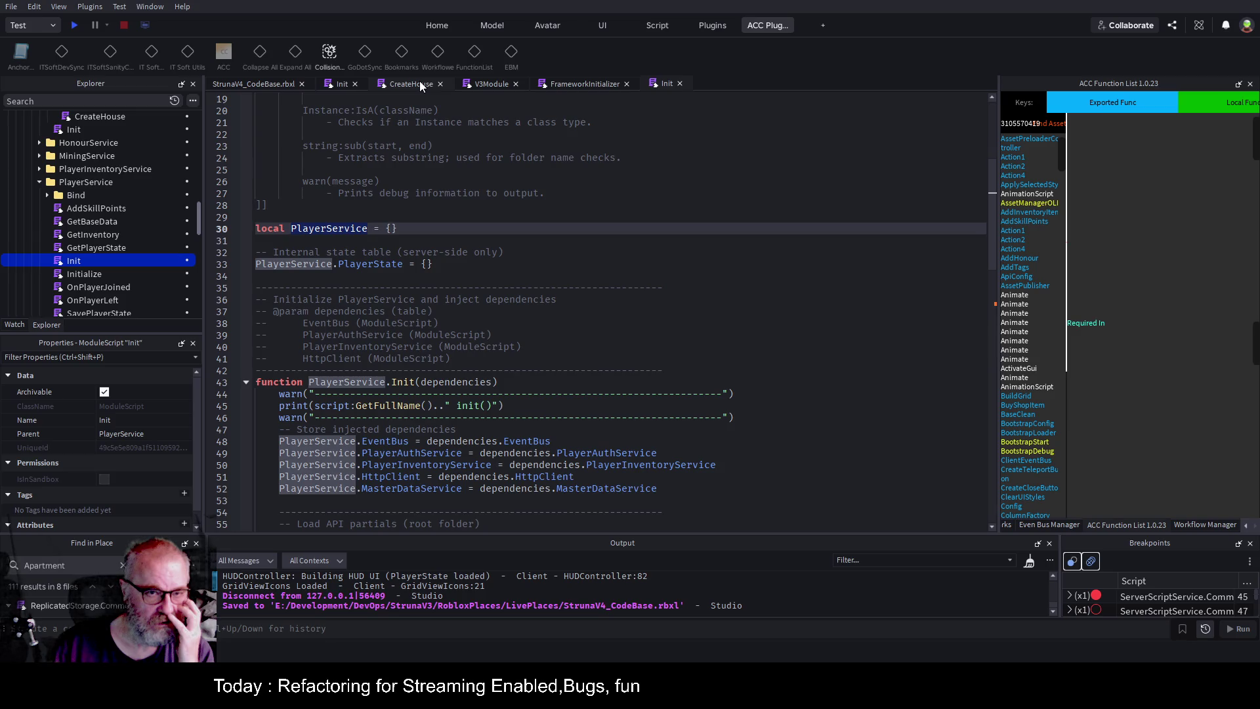
Inspect the HousingService Init script, collapsing and re-expanding the HousingService.Init function.
left_click(337, 86)
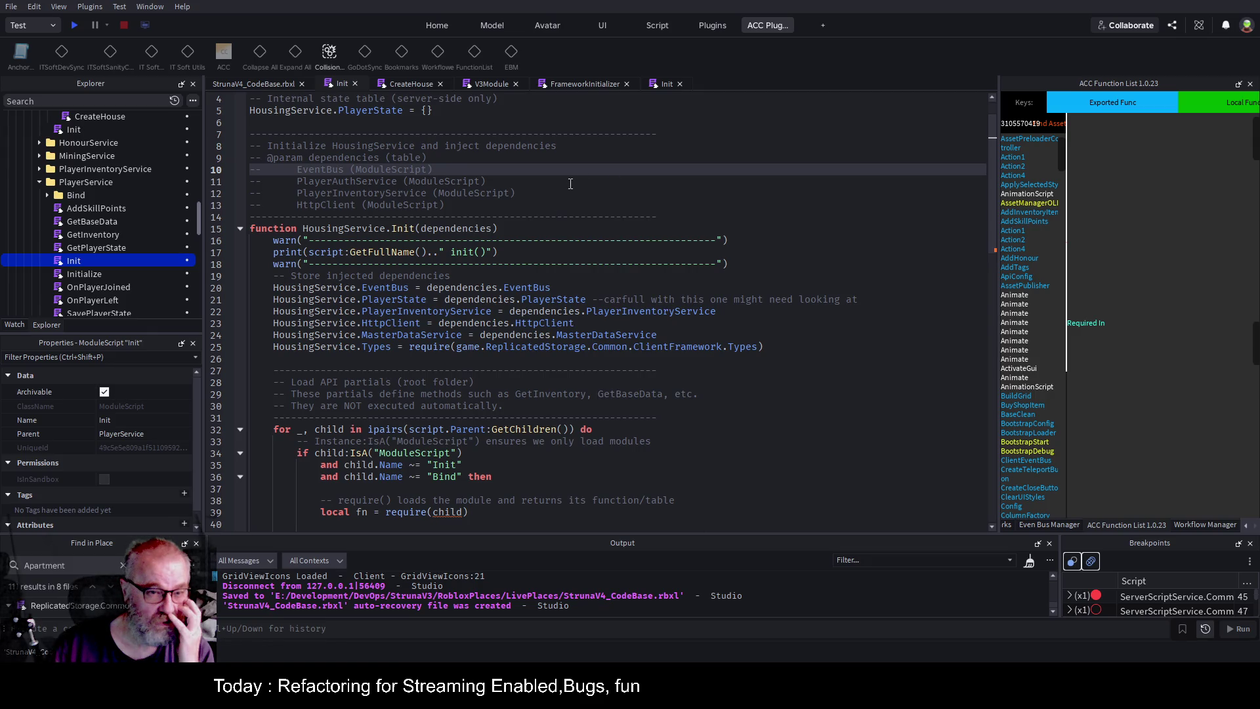
scroll(571, 184, "up", 1)
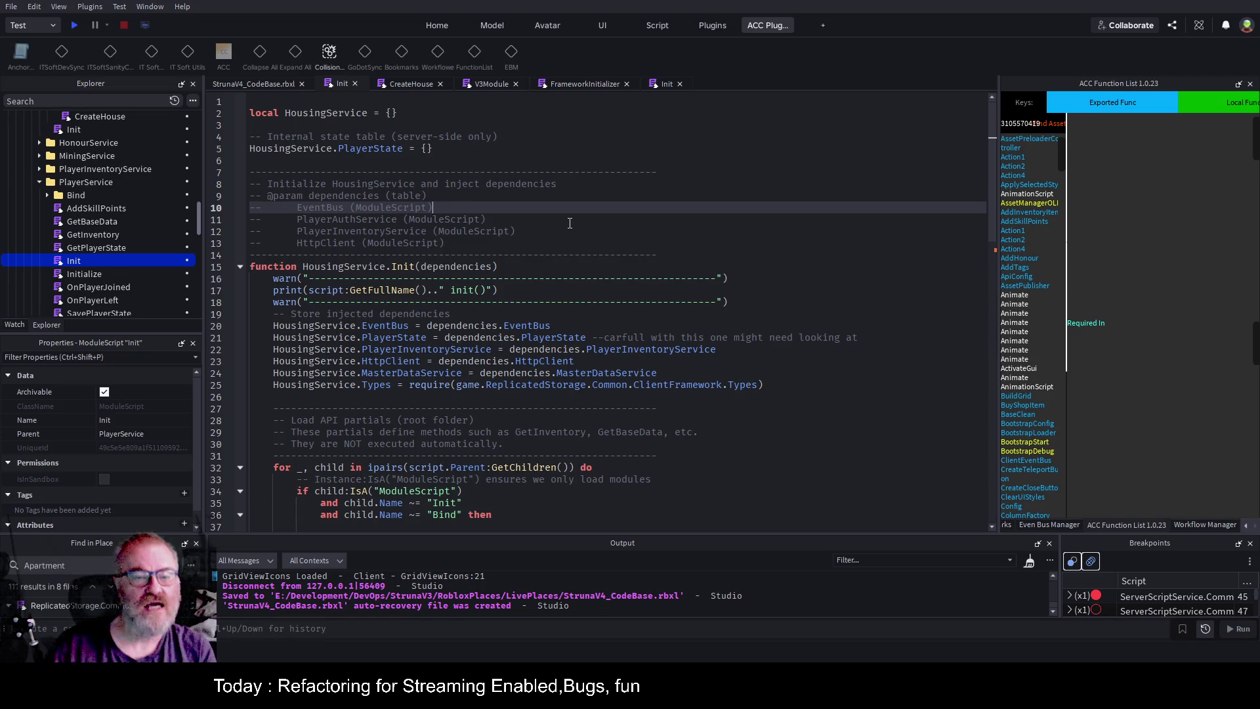
scroll(570, 223, "down", 3)
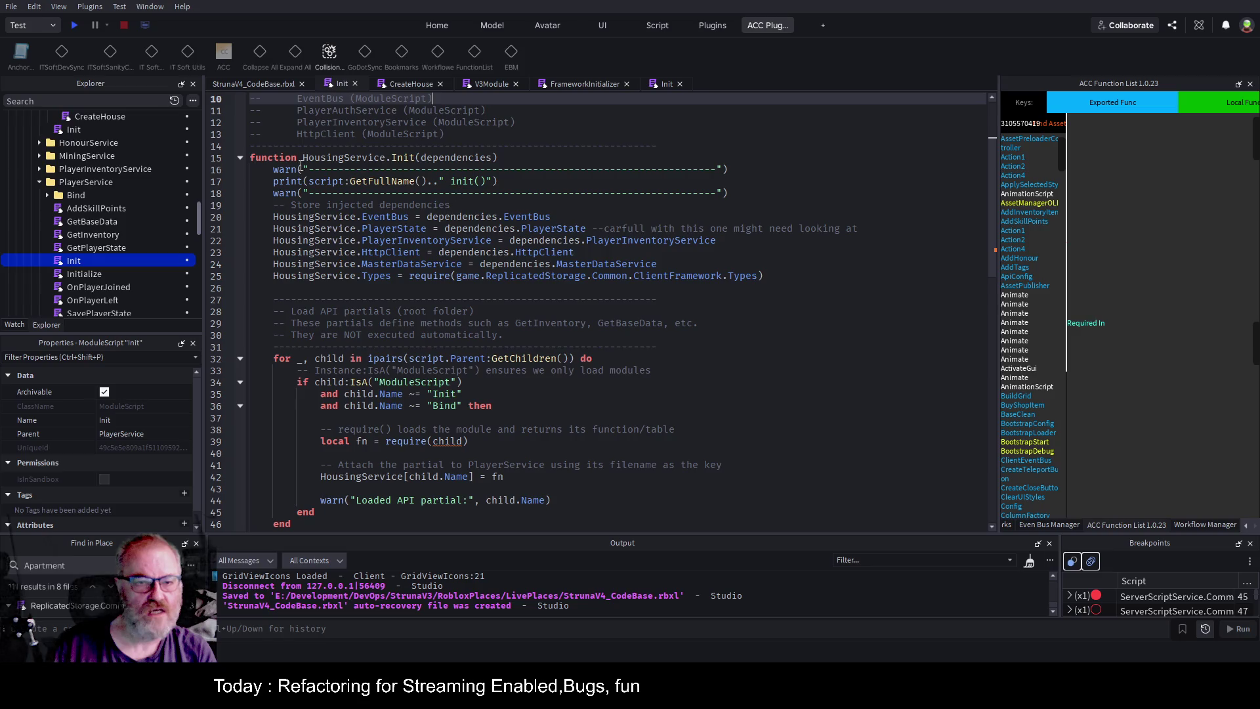
left_click(240, 159)
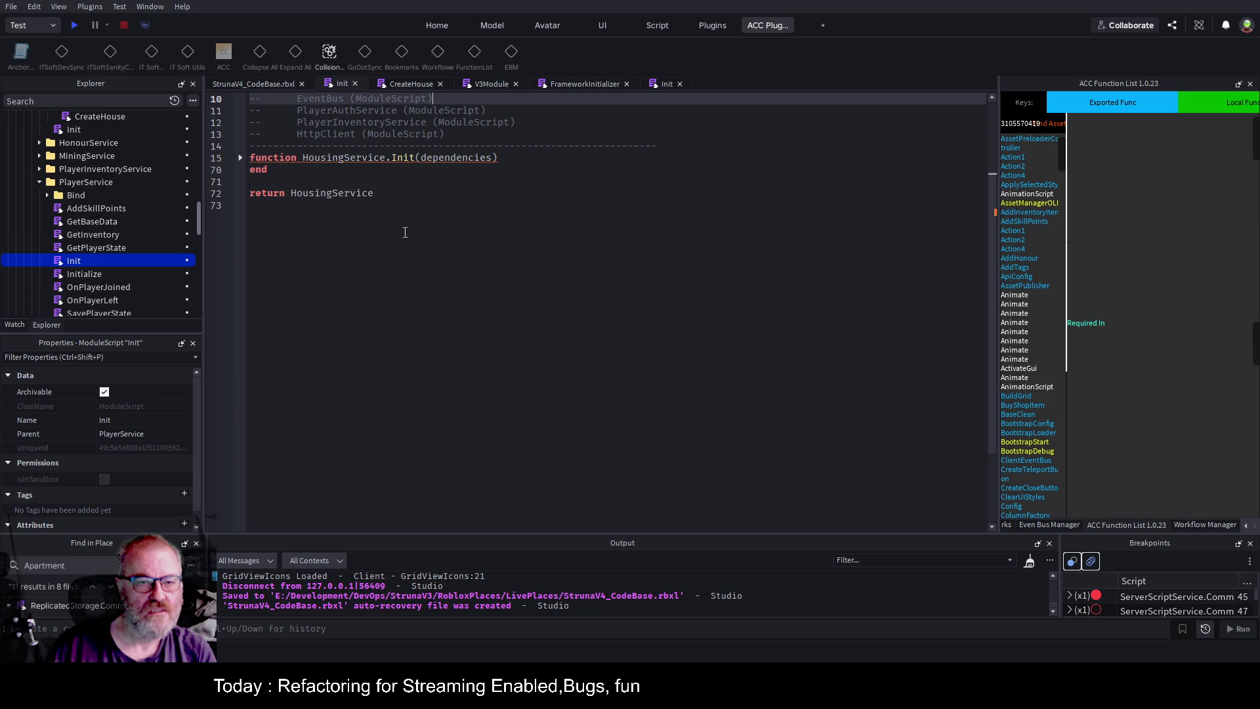
scroll(409, 256, "up", 3)
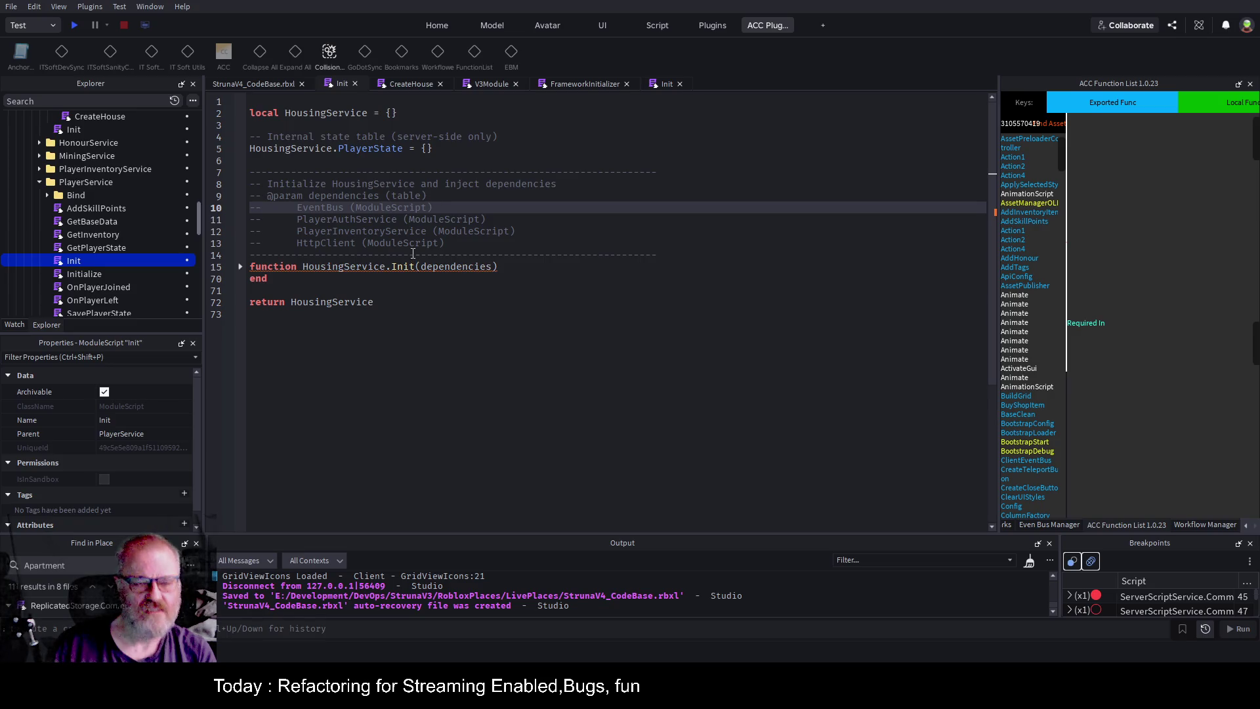
left_click(241, 267)
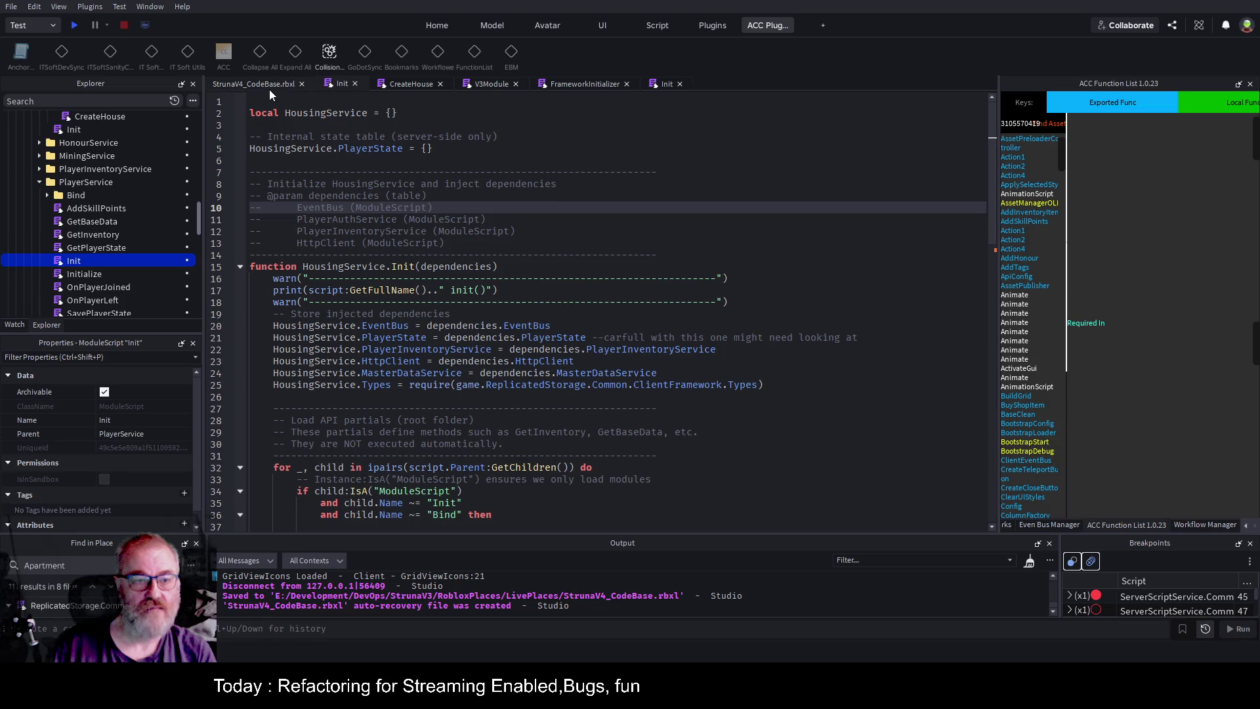
In FrameworkInitializer, locate the HousingService.Init call and its HttpClient argument.
left_click(581, 86)
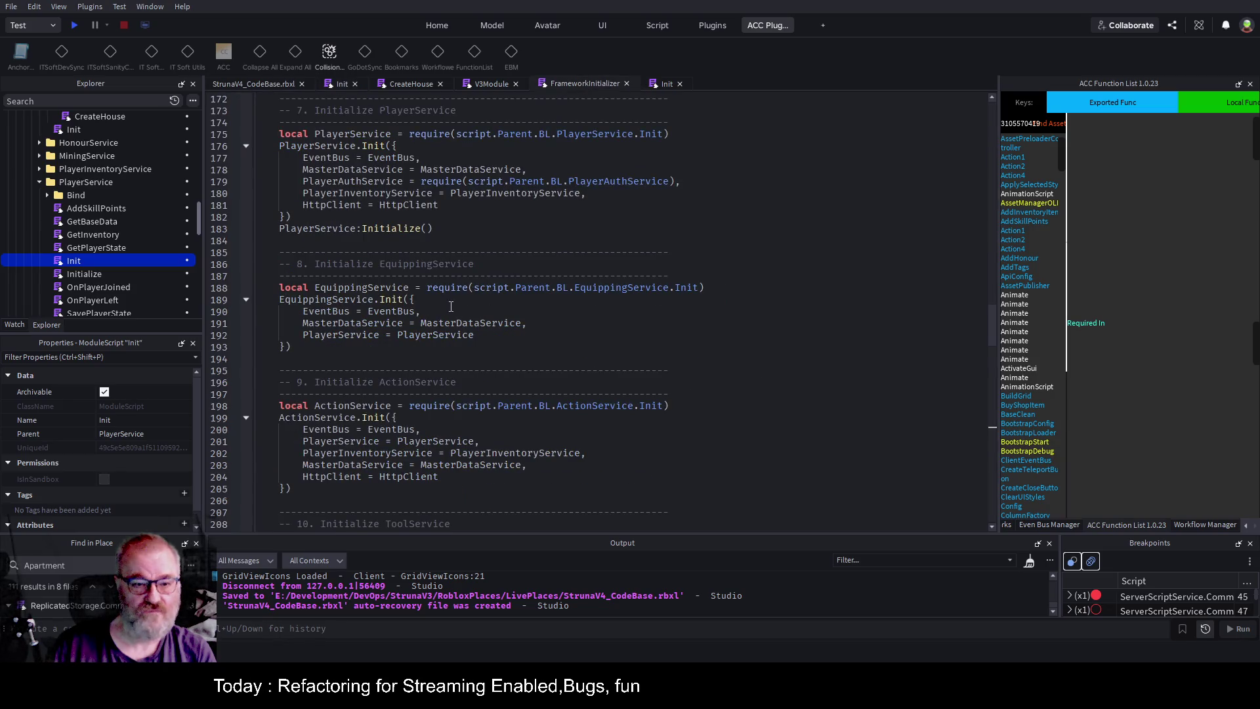
scroll(451, 306, "down", 20)
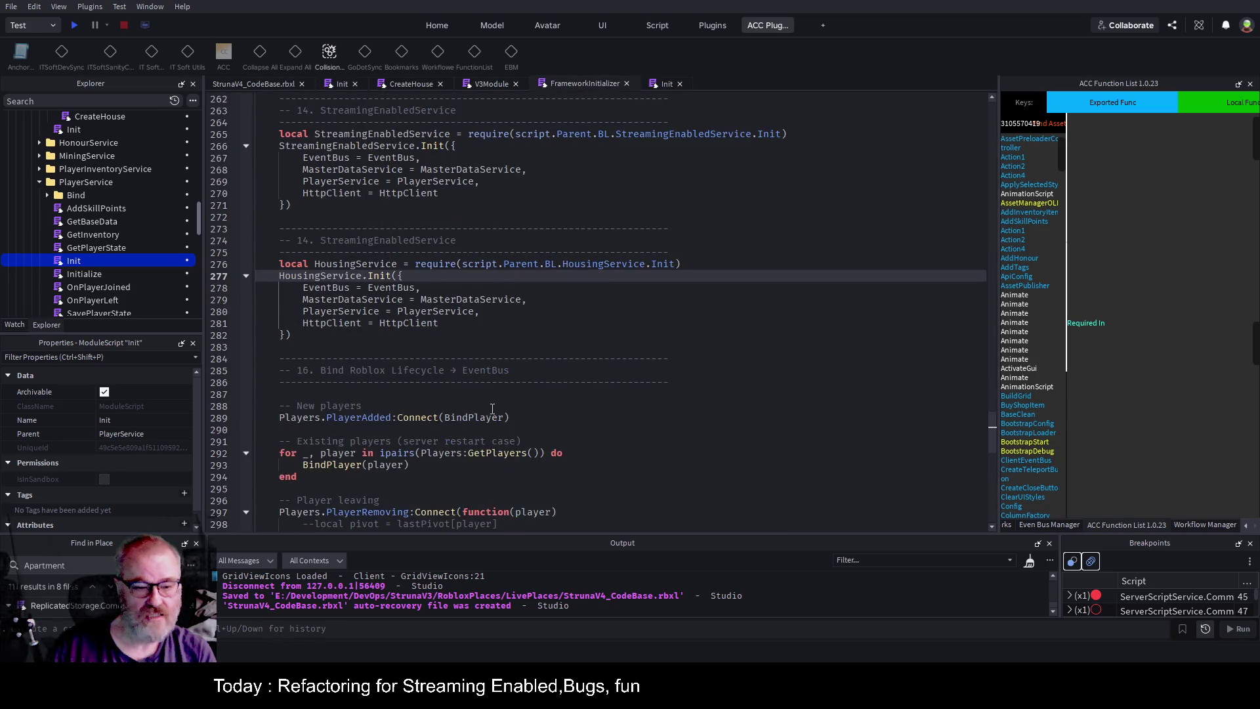
double_click(663, 266)
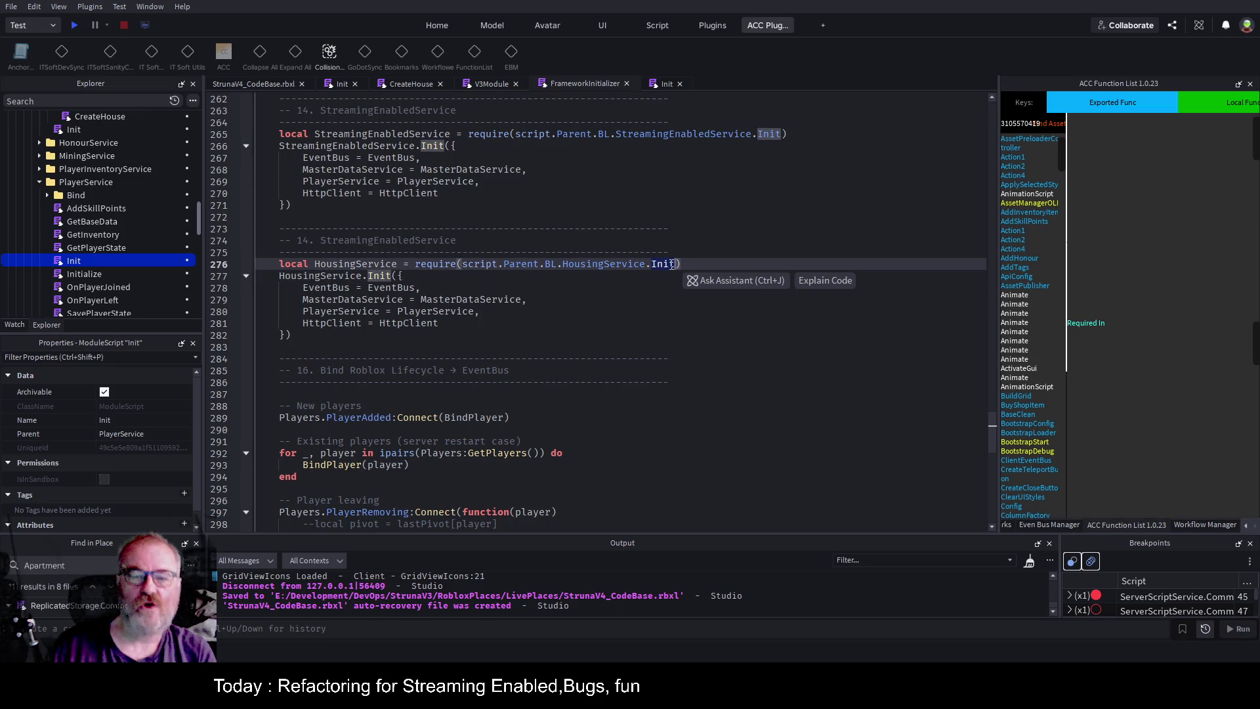
left_click(408, 276)
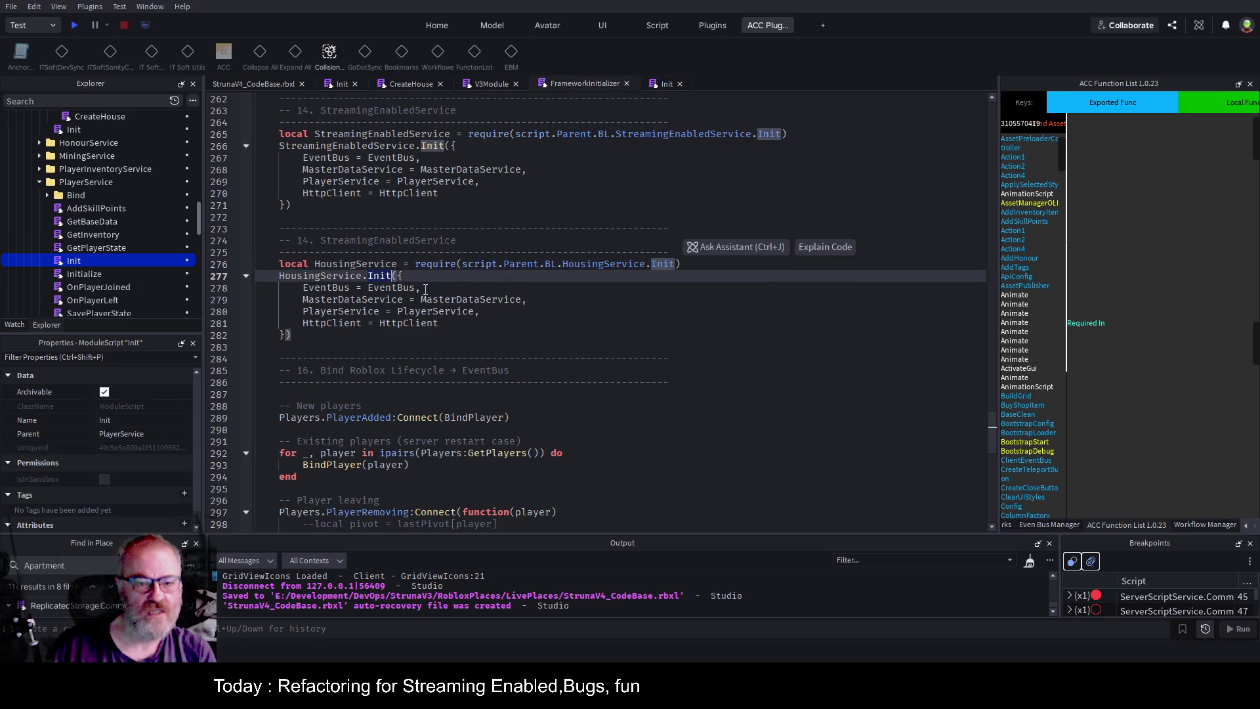
left_click(462, 322)
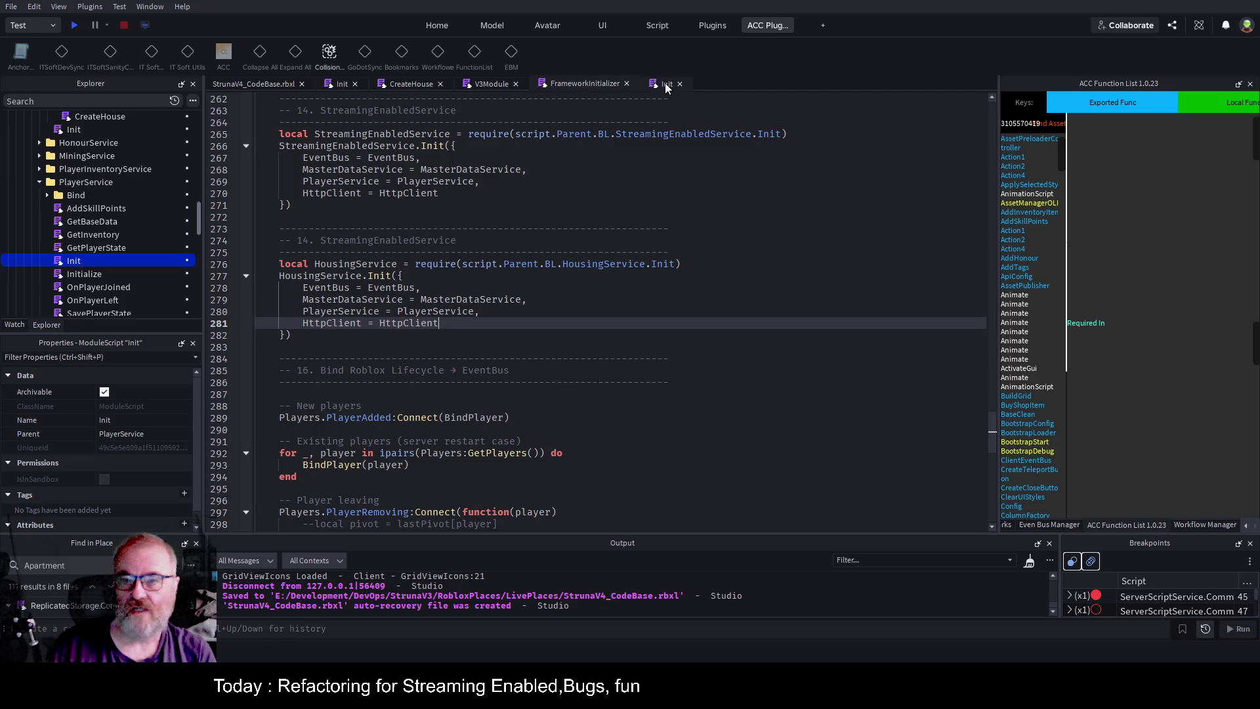
Close the extra Init tab and select HousingService Init's stored-dependency lines 20–25.
left_click(680, 84)
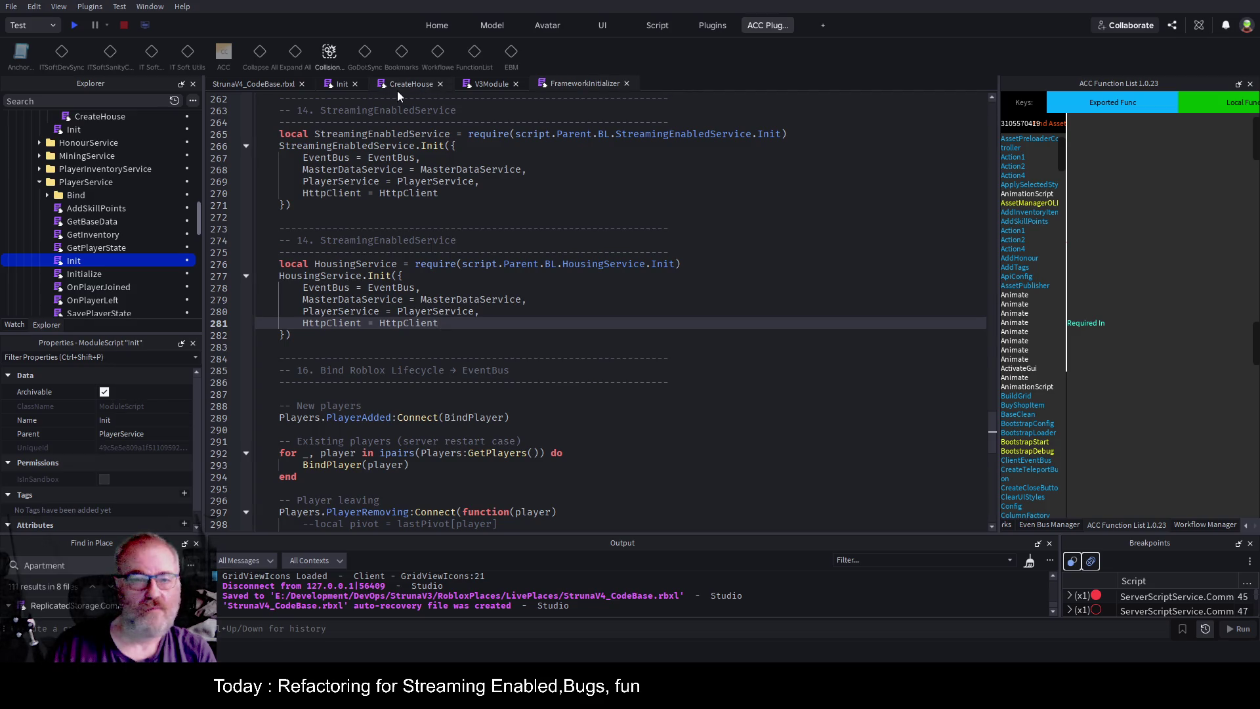
left_click(341, 85)
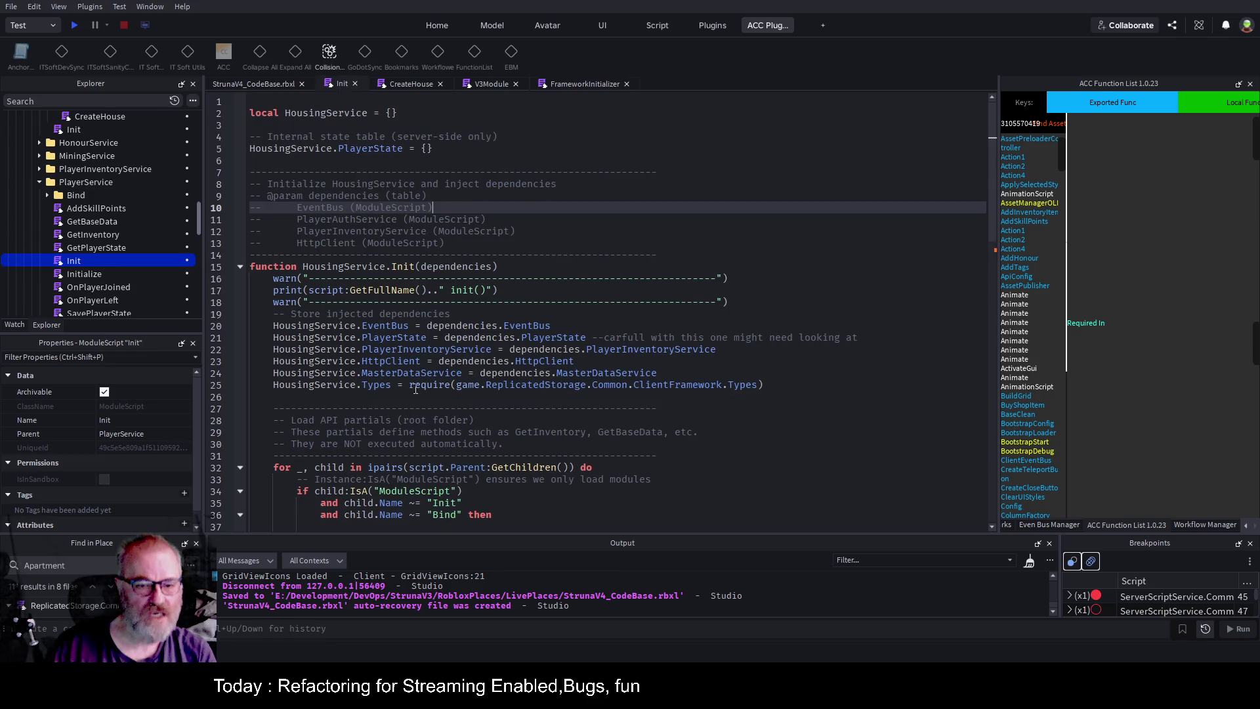
double_click(375, 384)
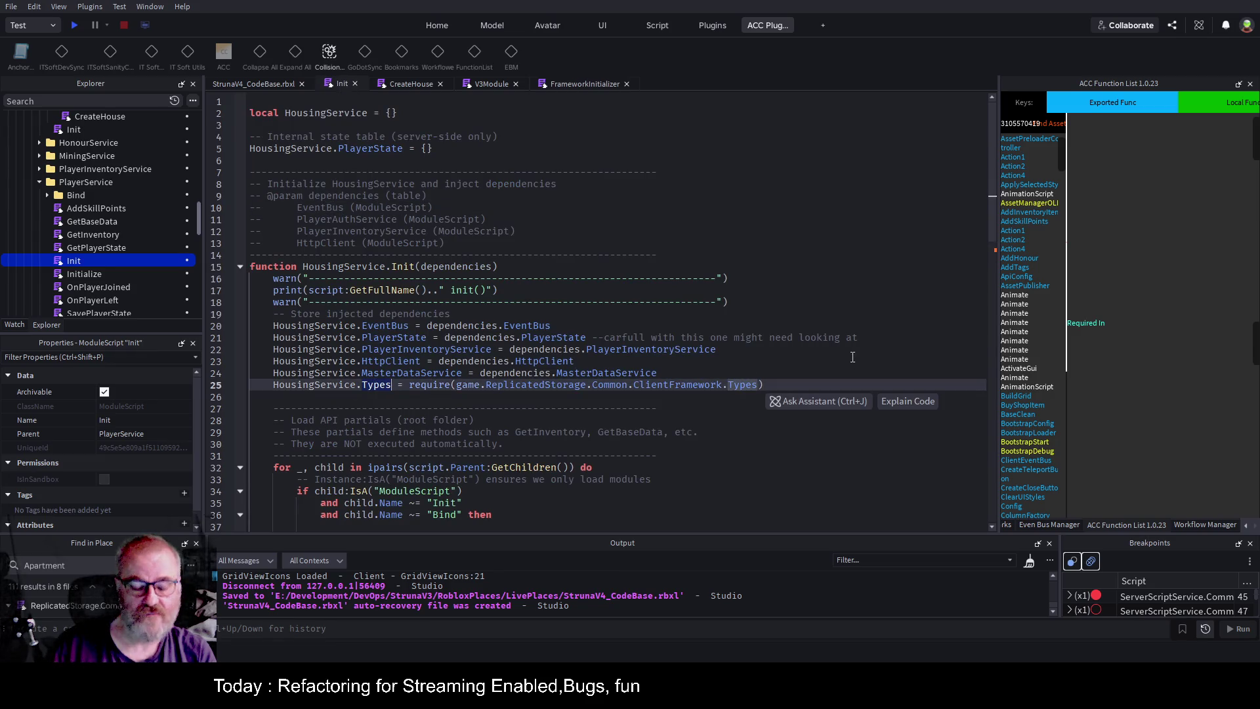
left_click(435, 398)
left_click_drag(408, 388, 817, 390)
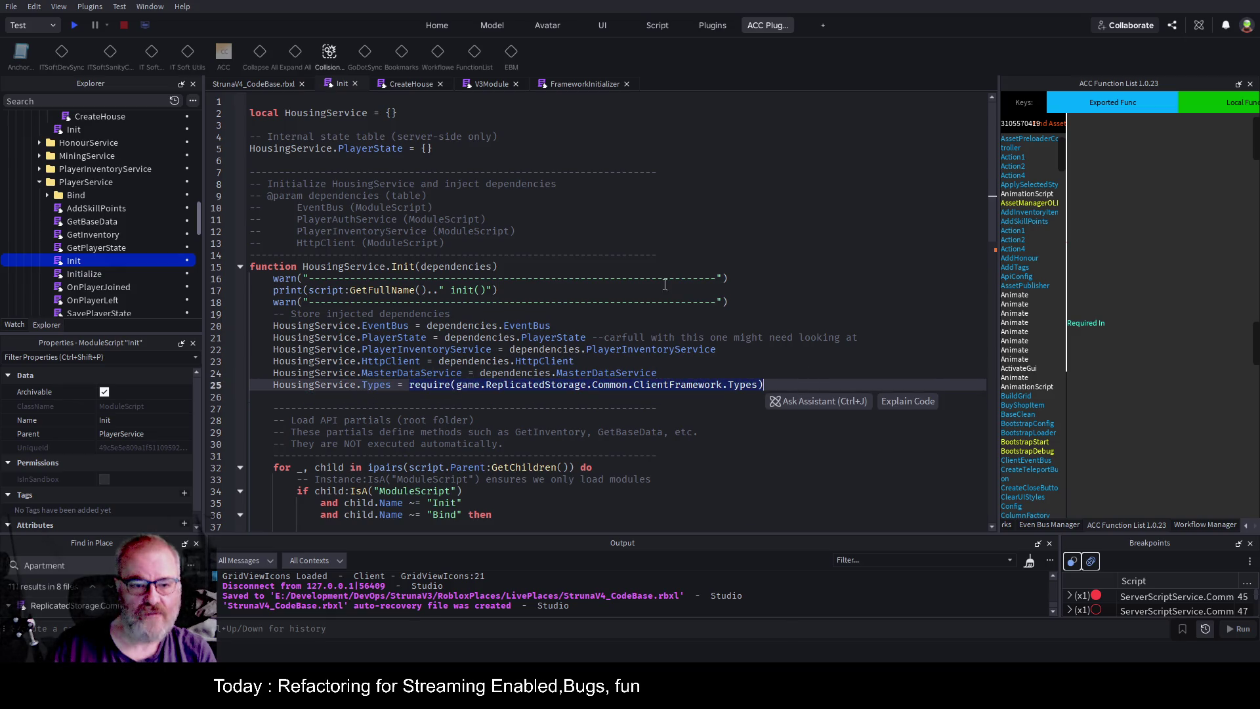
left_click(415, 373)
mouse_move(792, 385)
left_mouse_down()
mouse_move(394, 371)
mouse_move(273, 326)
left_mouse_up()
key("ctrl+c")
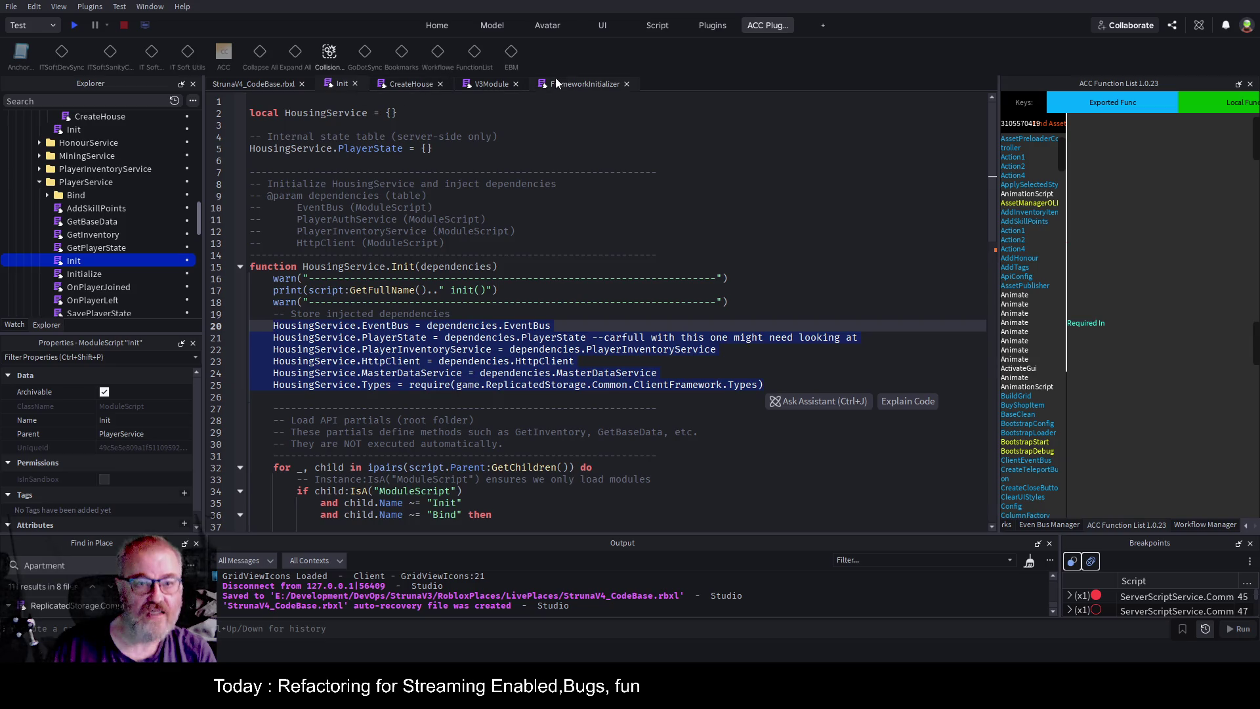
Paste the six HousingService dependency lines below the HousingService.Init call in FrameworkInitializer.
left_click(570, 84)
left_click(362, 346)
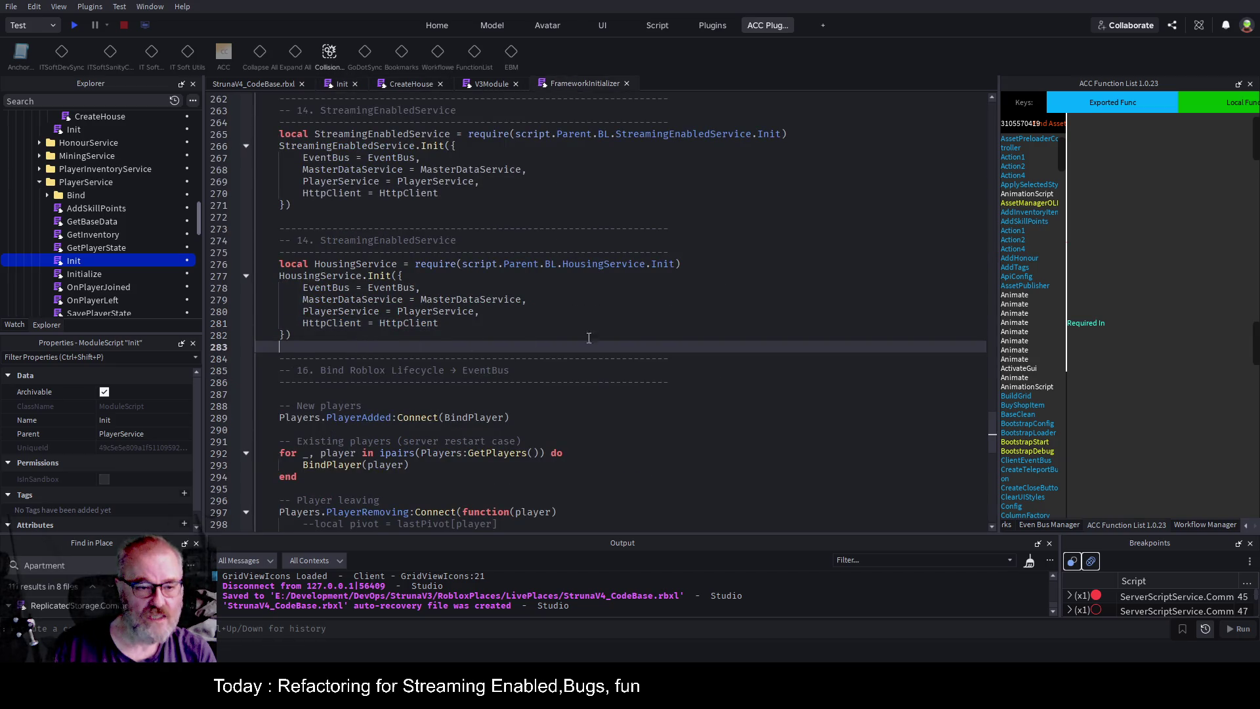
key("ctrl+v")
left_click(403, 289)
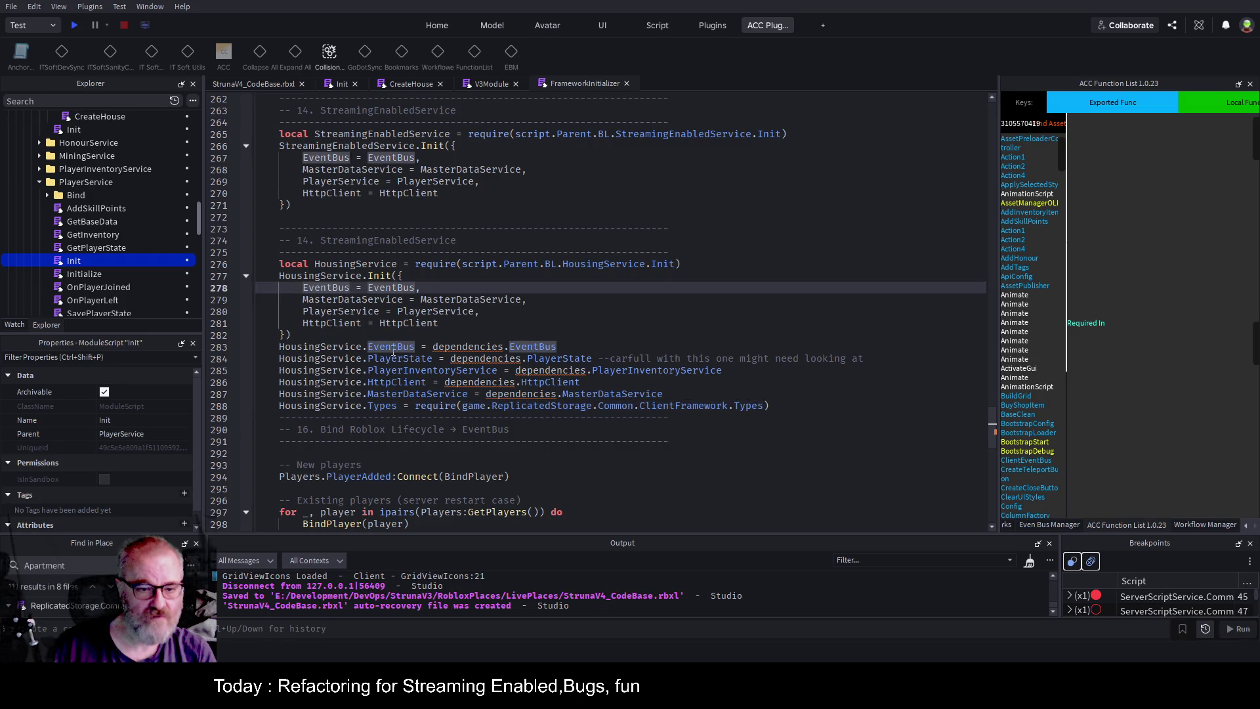
left_click(566, 346)
key("shift+Home")
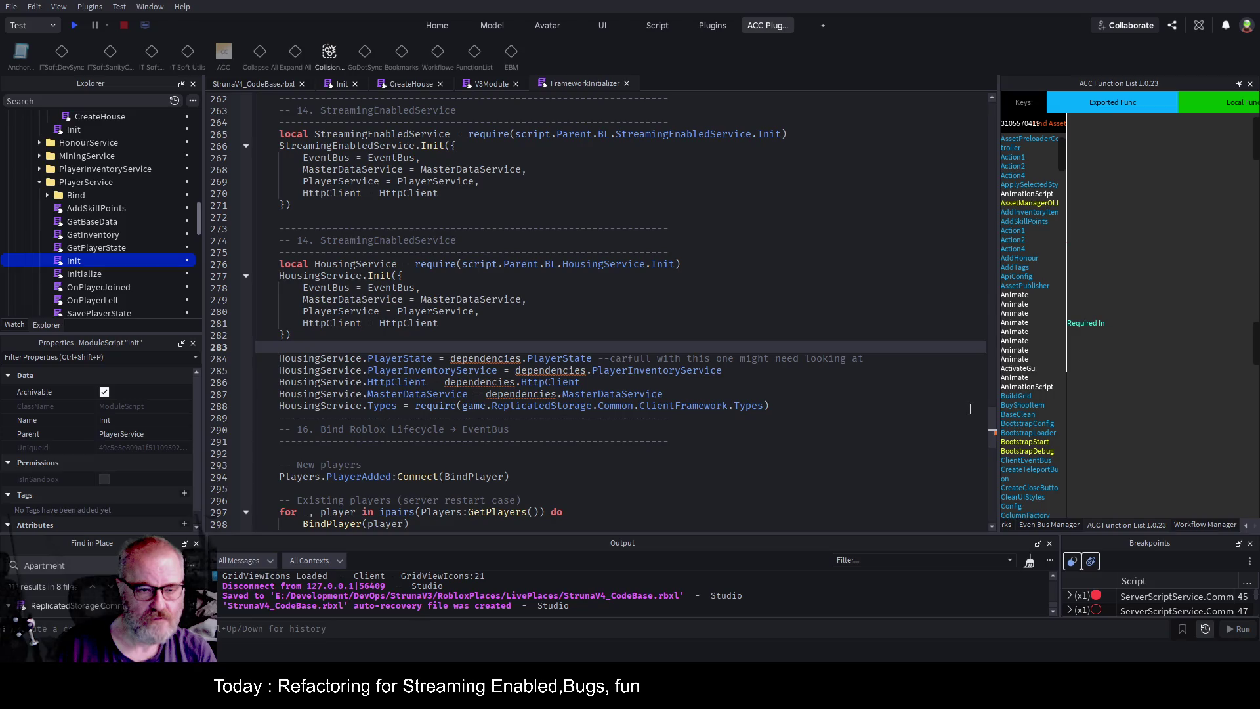
Delete the pasted PlayerState, HttpClient, MasterDataService and PlayerInventoryService assignment lines.
key("Down")
key("shift+End")
key("Delete")
key("Down")
key("Down")
key("Down")
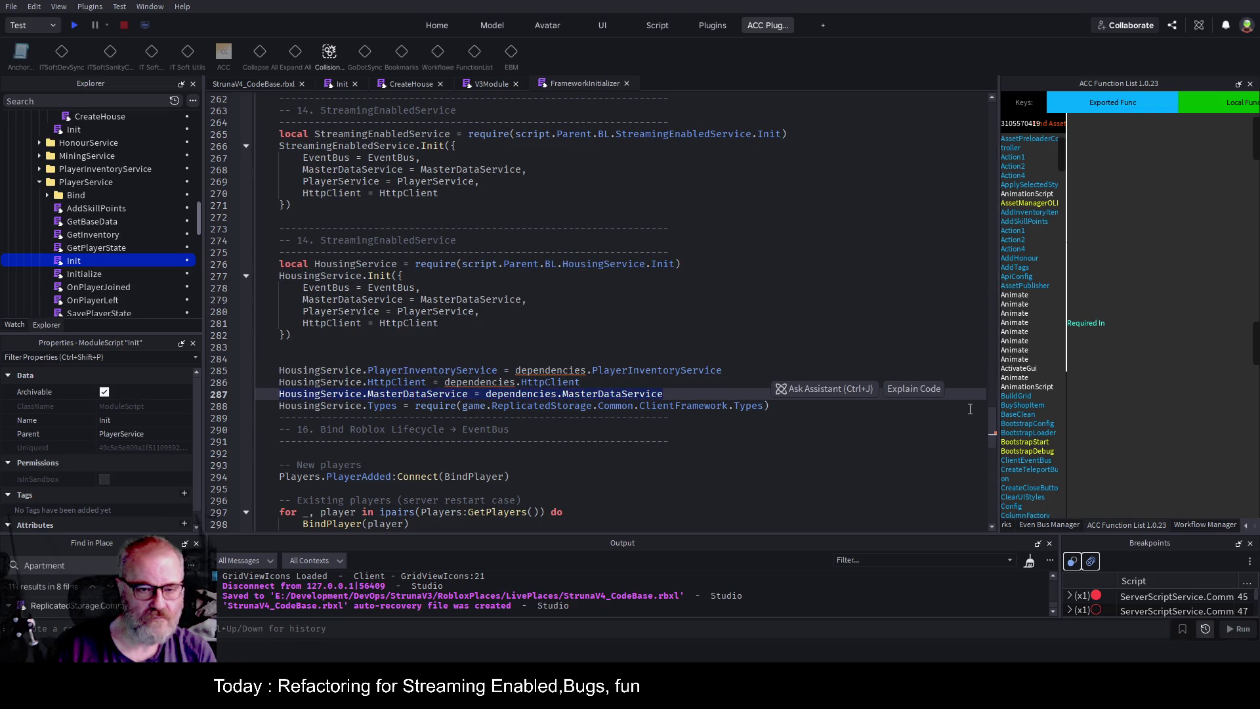
key("shift+Up")
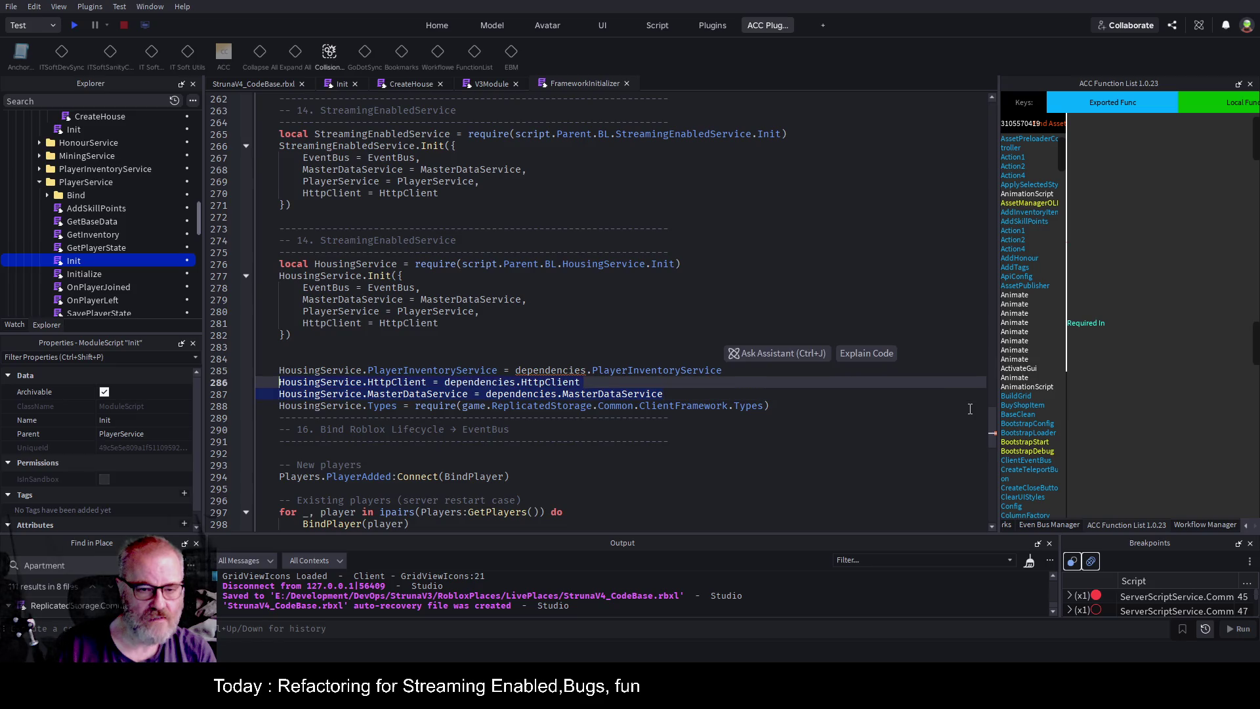
key("BackSpace")
key("Up")
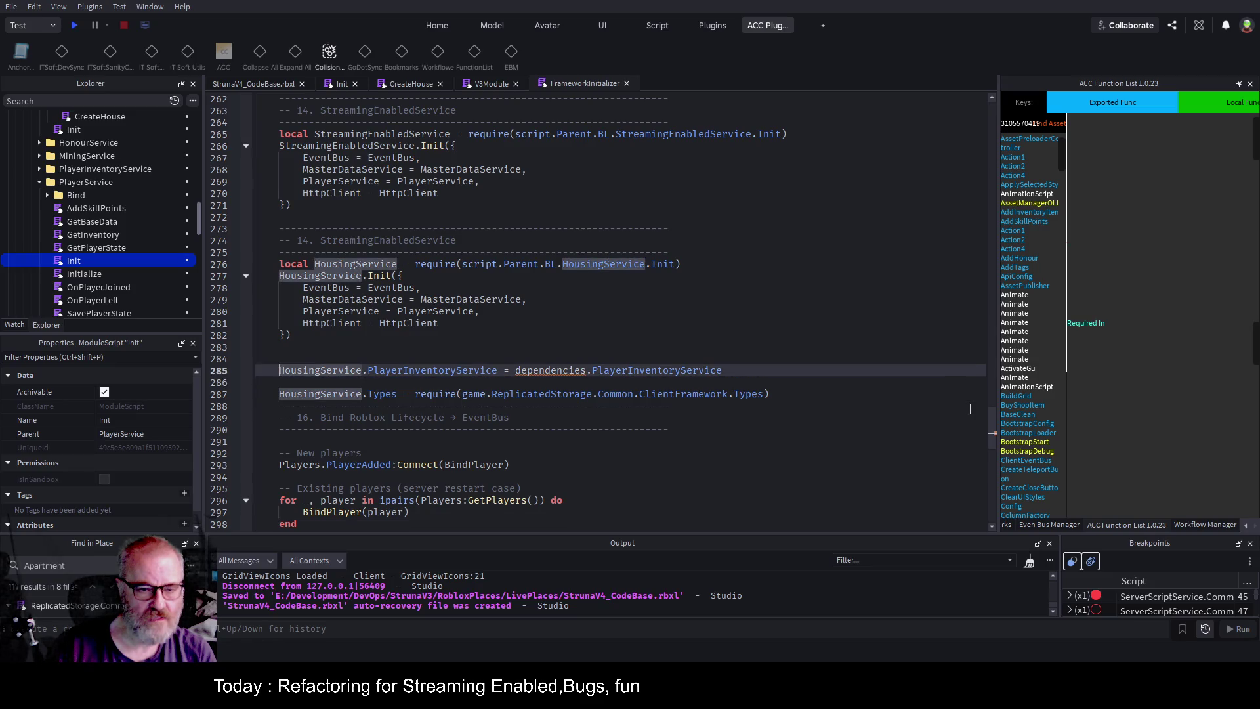
key("End")
key("BackSpace")
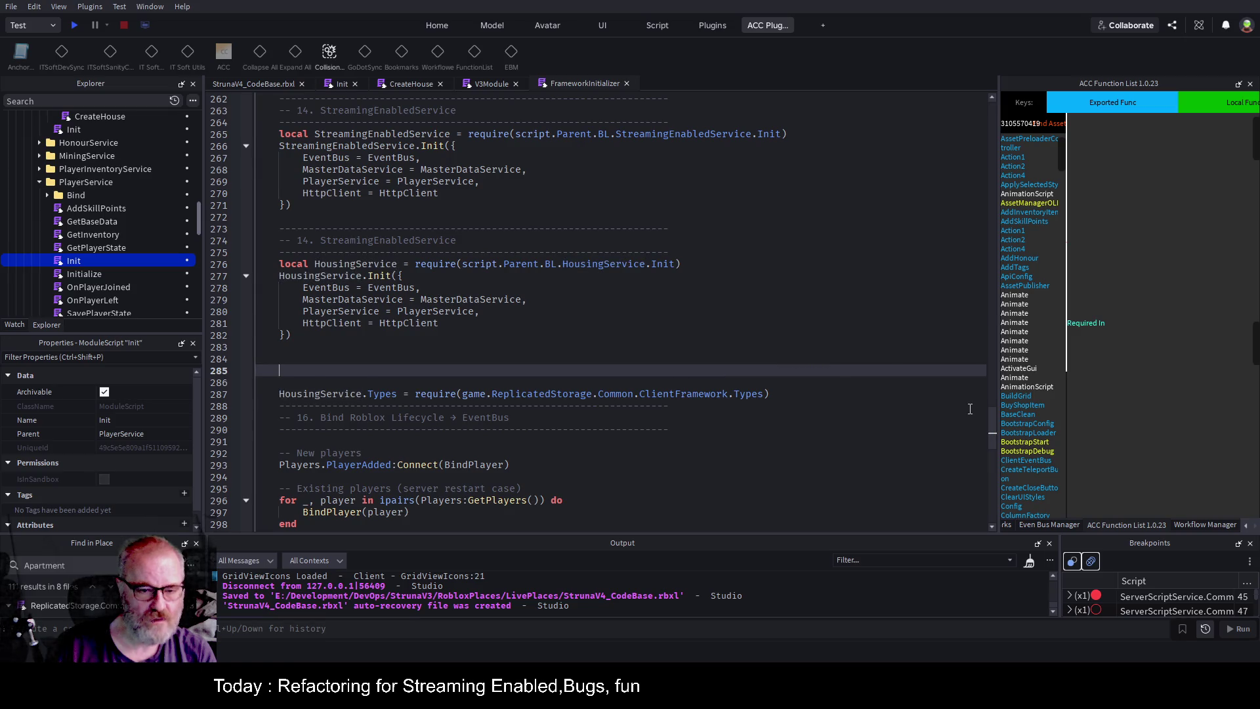
Move the HousingService.Types require line into the Init table after HttpClient and save.
key("Down")
key("Down")
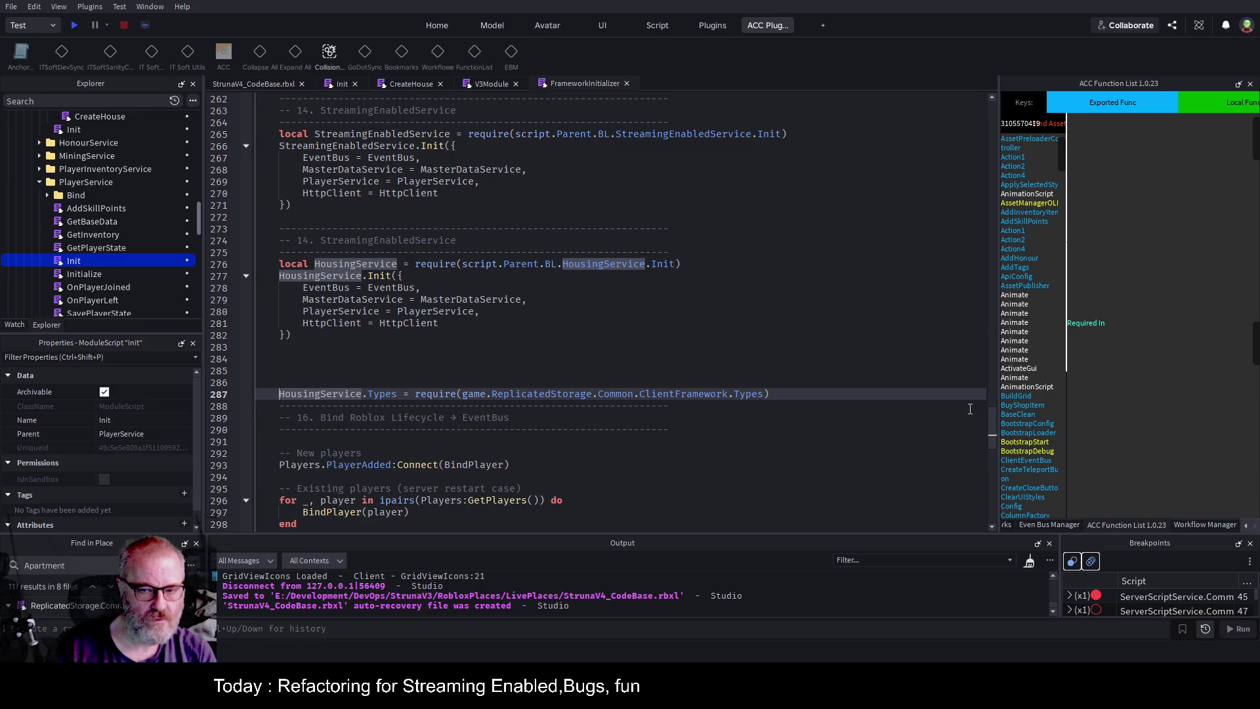
key("shift+End")
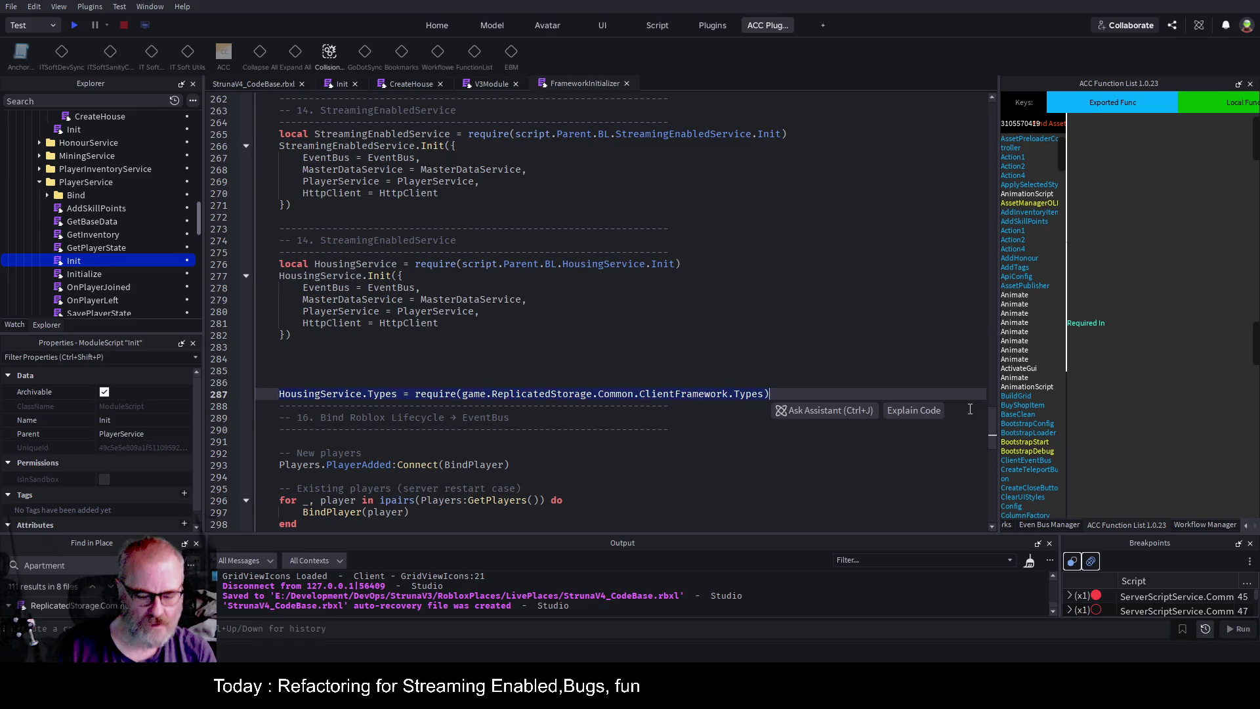
key("ctrl+x")
key("Up")
key("Up")
key("Up")
key("Up")
key("Up")
key("Up")
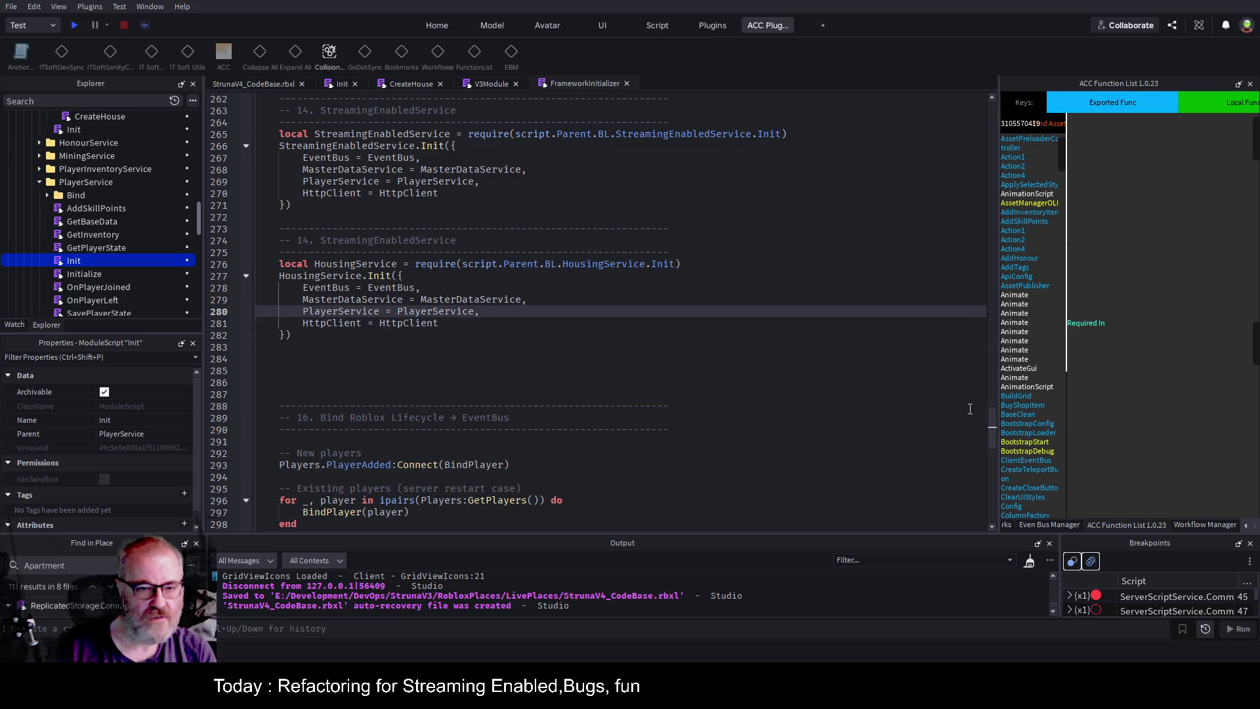
key("Up")
key("Up")
key("Down")
key("Down")
key("Down")
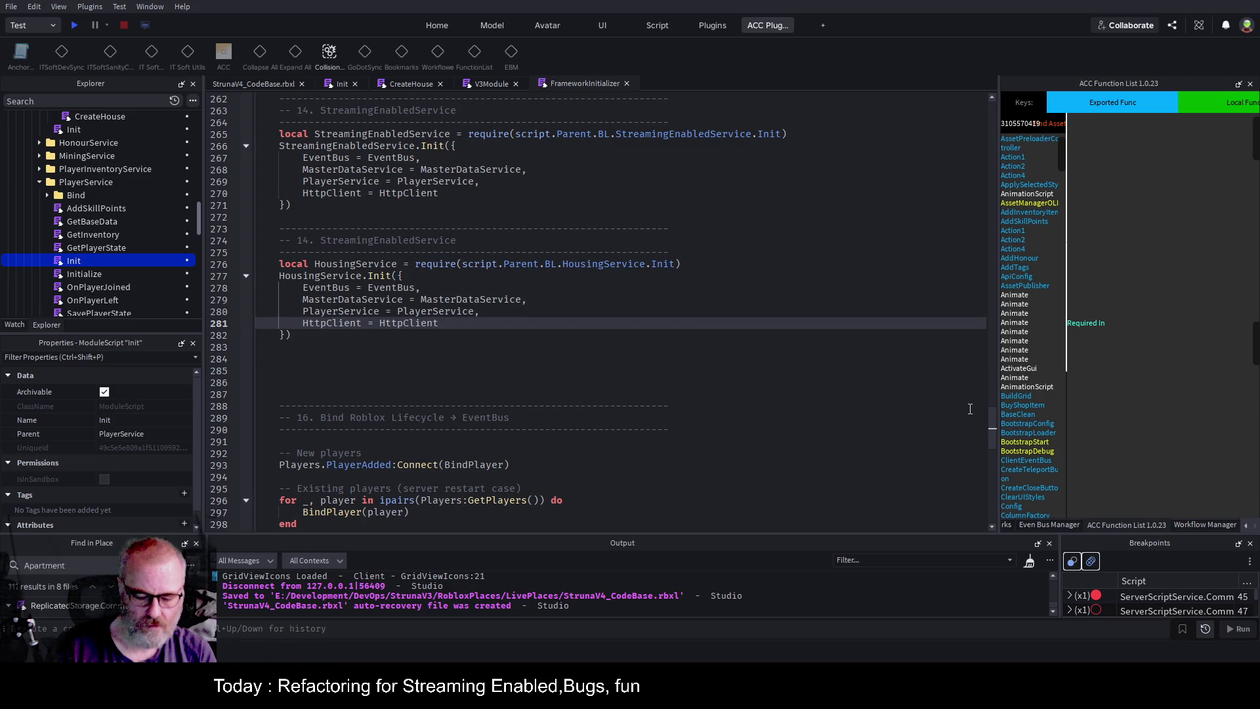
type(",")
key("Return")
key("ctrl+v")
left_click(700, 375)
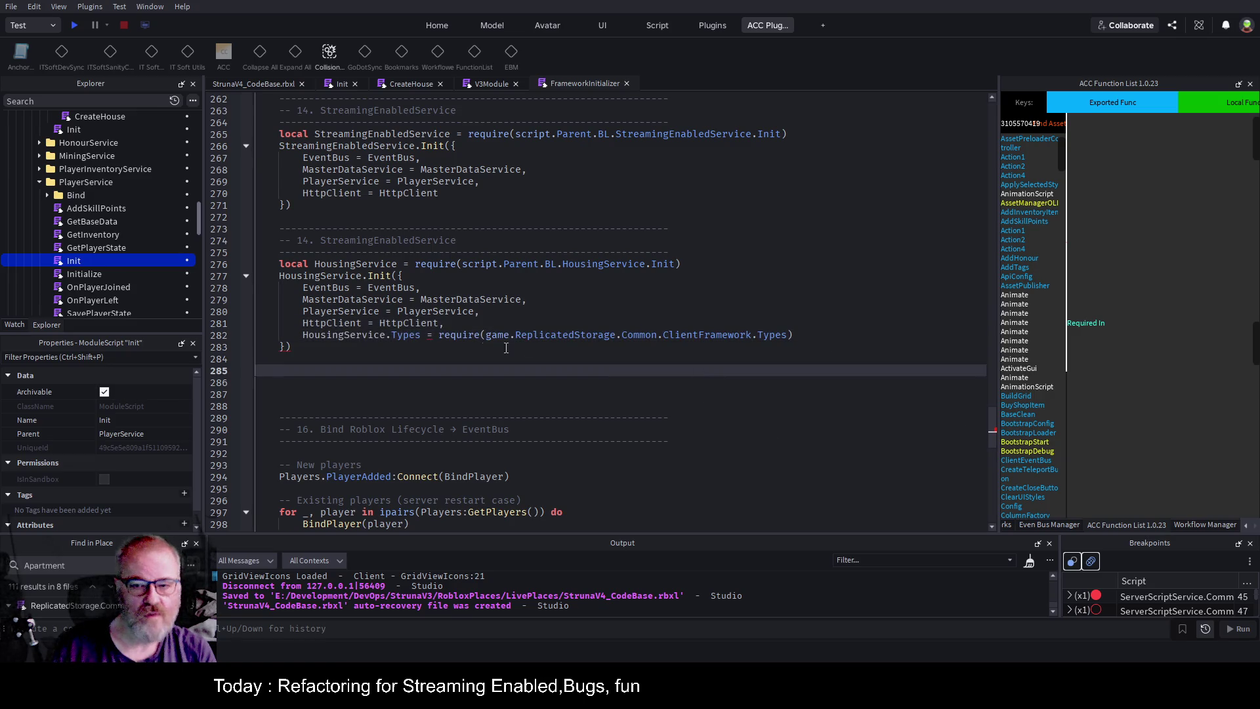
key("ctrl+s")
Strip the HousingService prefix so the entry reads Types = require(...), save, and copy the five Init arguments.
left_click(433, 336)
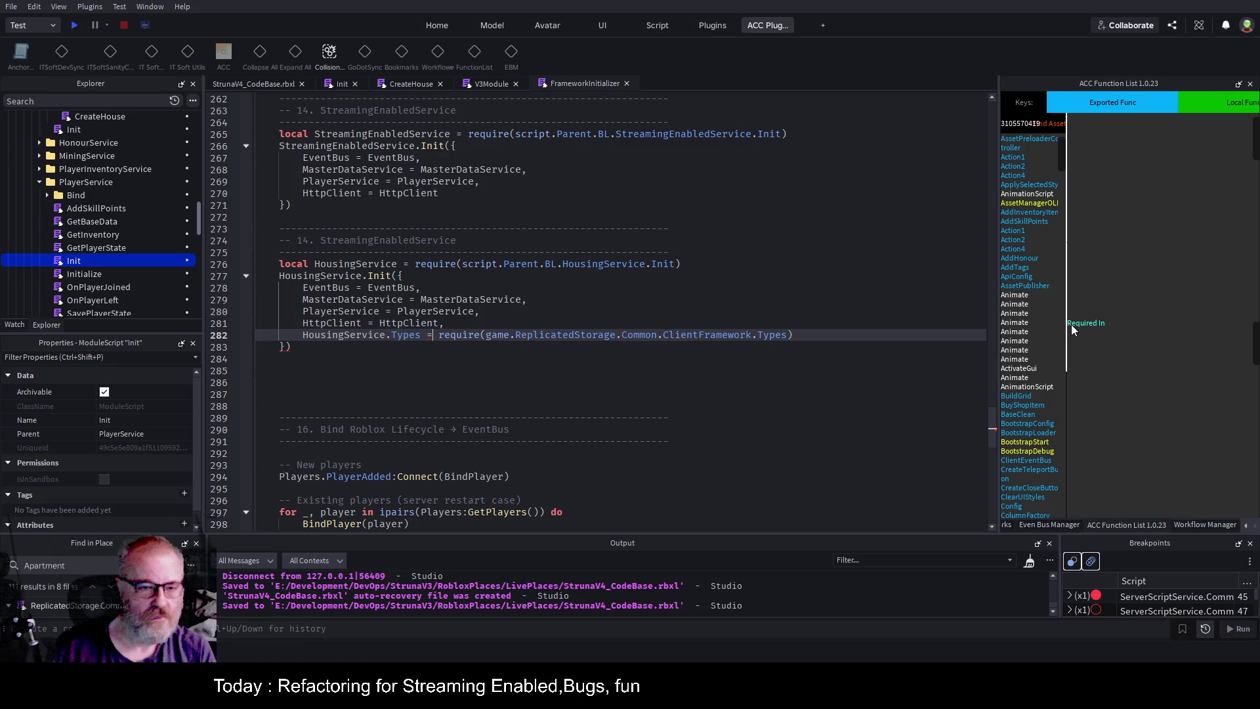
left_click_drag(390, 334, 303, 335)
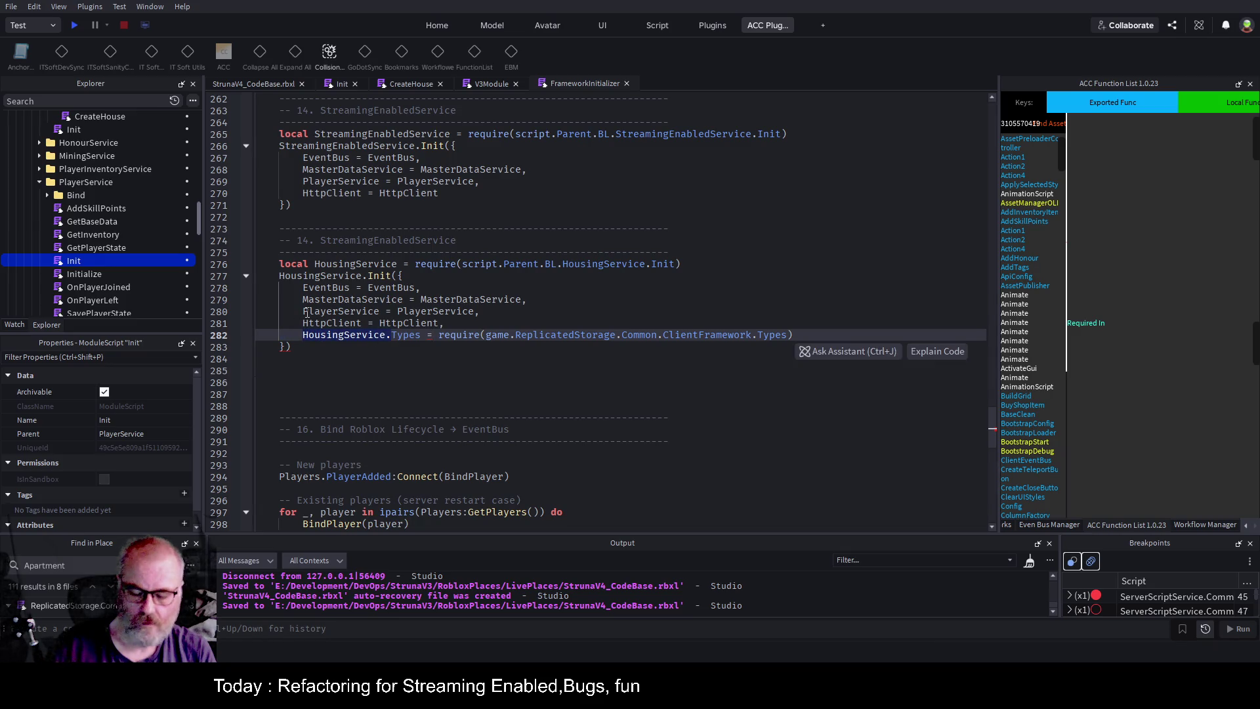
key("BackSpace")
left_click(592, 402)
key("ctrl+s")
mouse_move(257, 288)
left_mouse_down()
mouse_move(447, 323)
mouse_move(722, 335)
left_mouse_up()
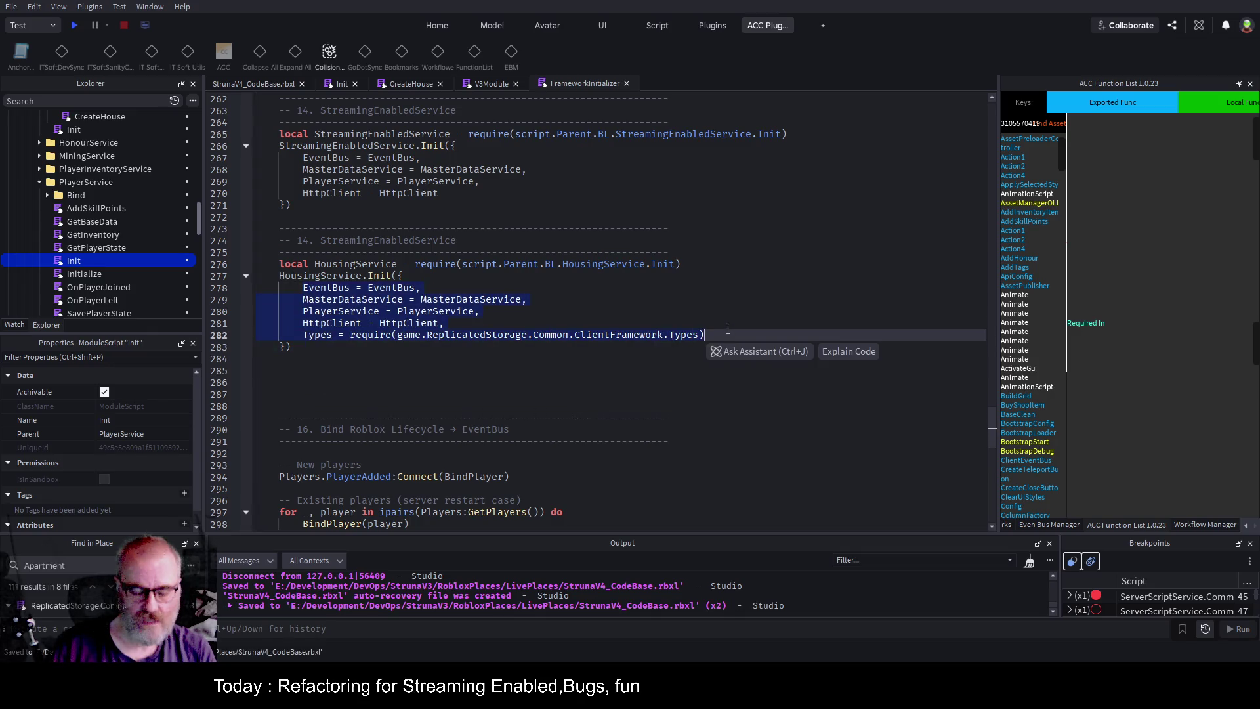
left_click(342, 84)
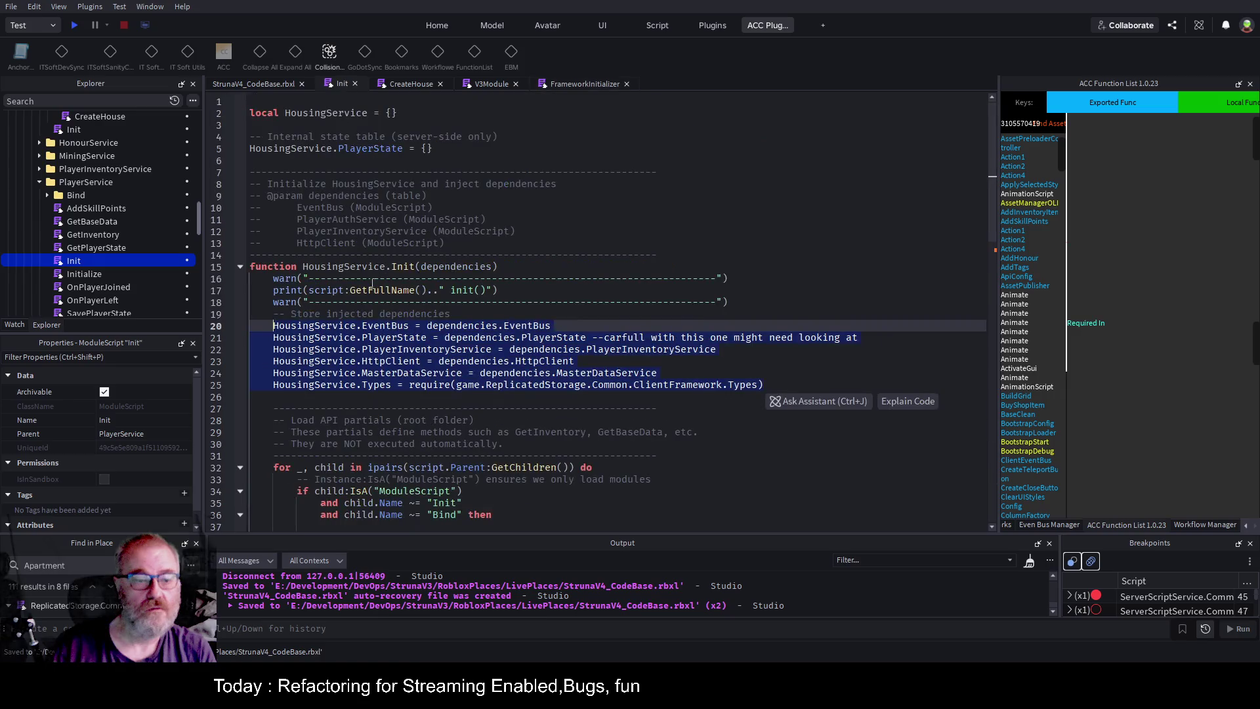
Paste the Init arguments below for reference and move the MasterDataService assignment under EventBus.
left_click(299, 397)
key("Return")
key("Return")
key("Return")
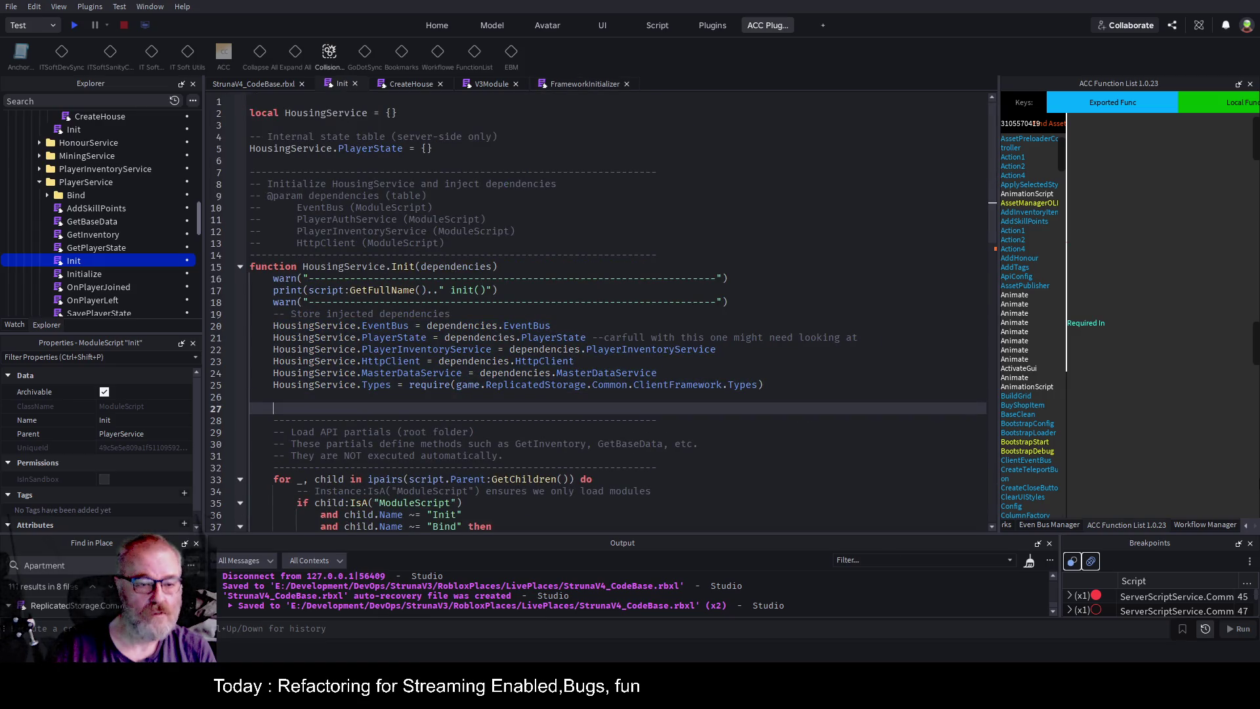
key("ctrl+v")
key("Up")
key("Up")
key("Up")
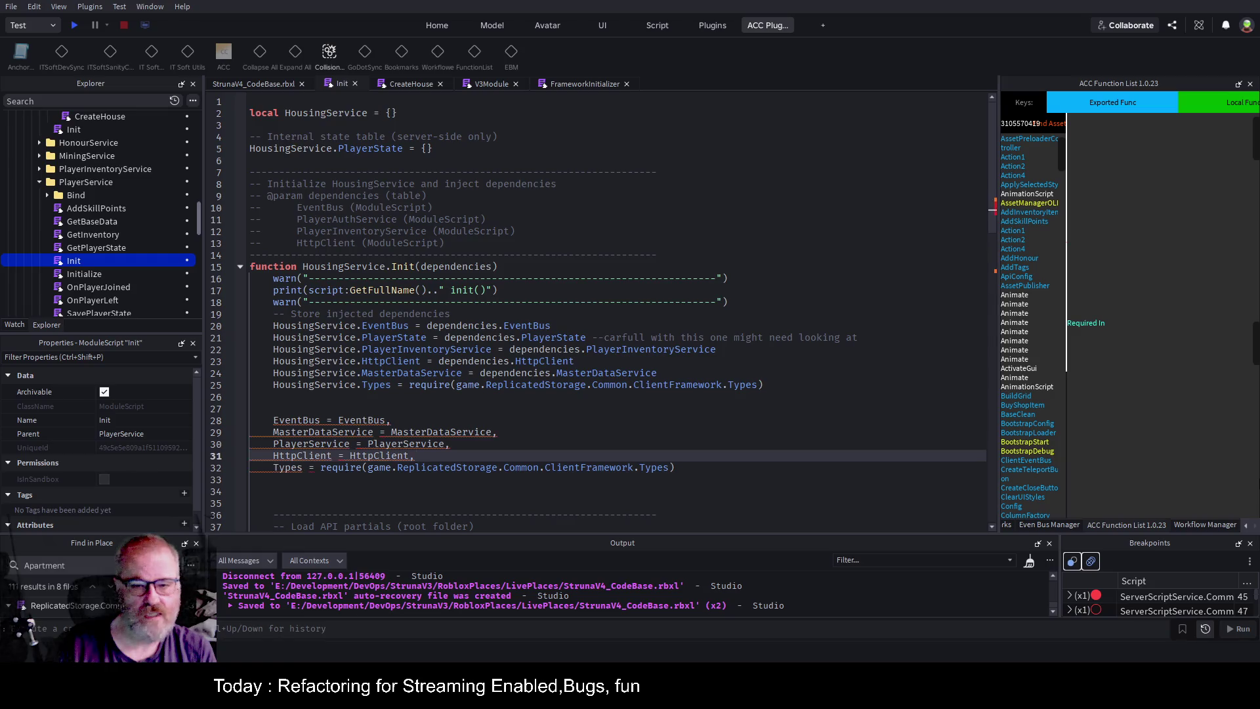
key("Up")
key("Up")
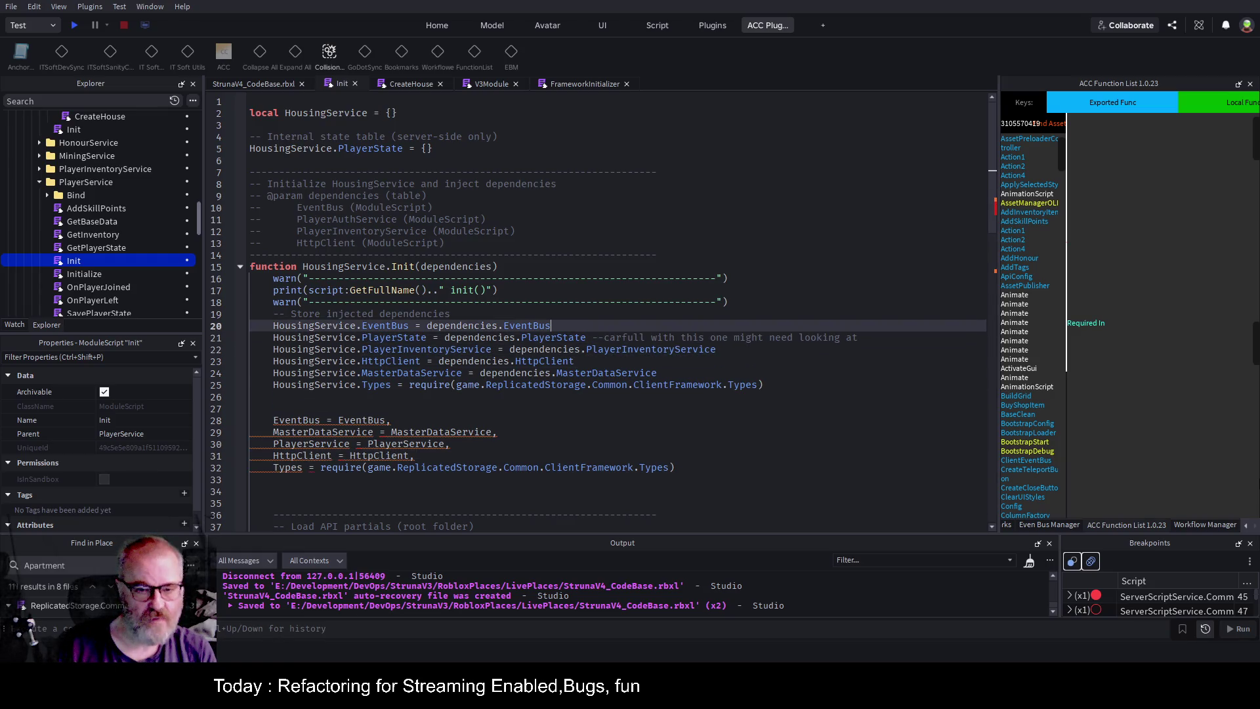
key("Down")
key("Down")
key("Down")
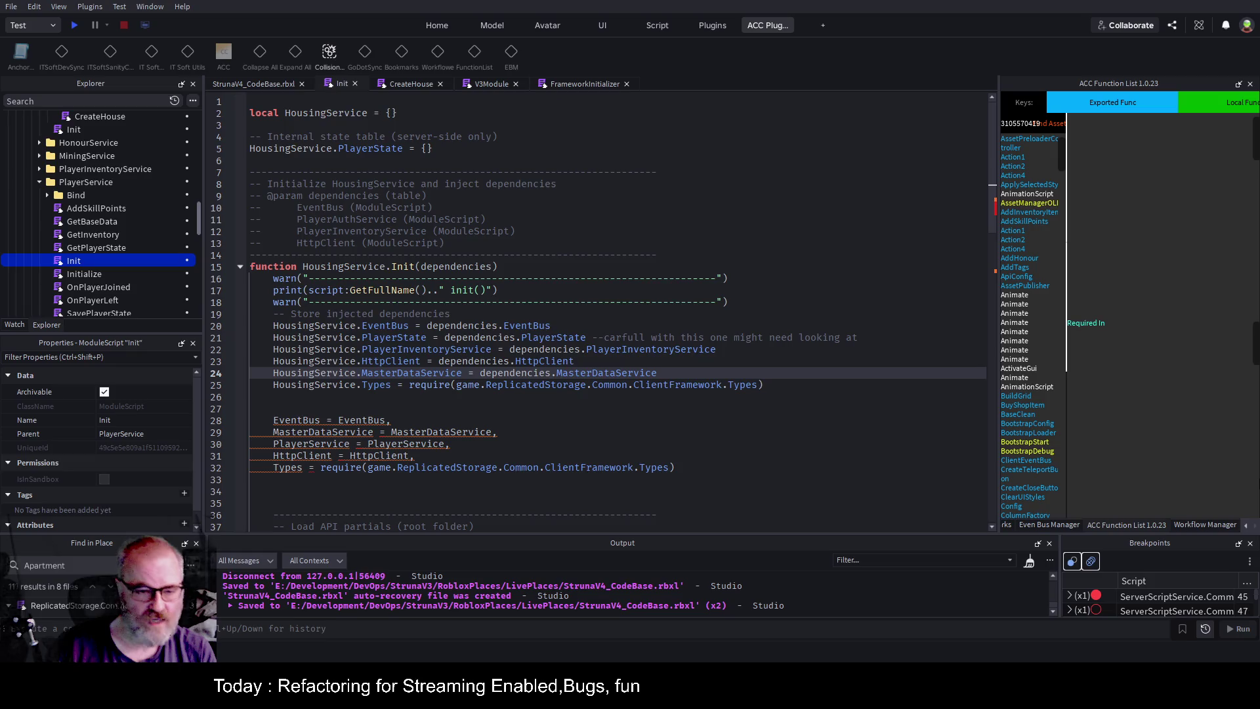
key("shift+Home")
key("ctrl+x")
key("Up")
key("Up")
key("Up")
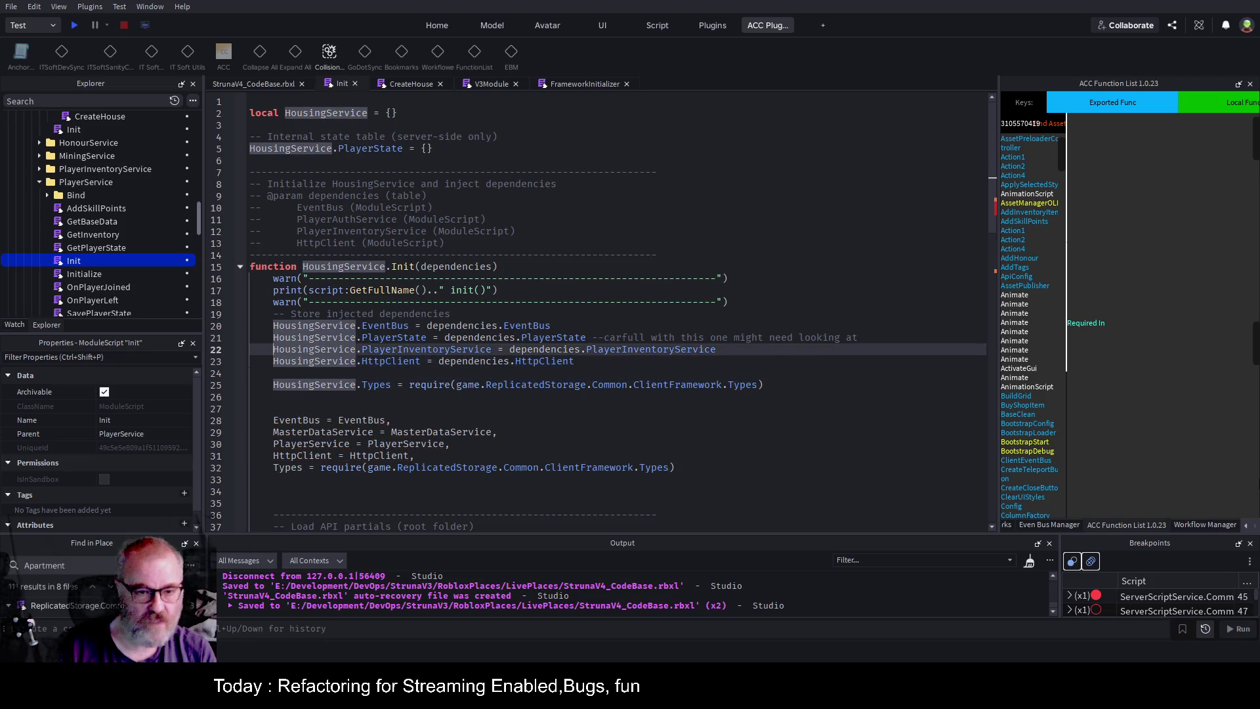
key("End")
key("Return")
key("ctrl+v")
key("Return")
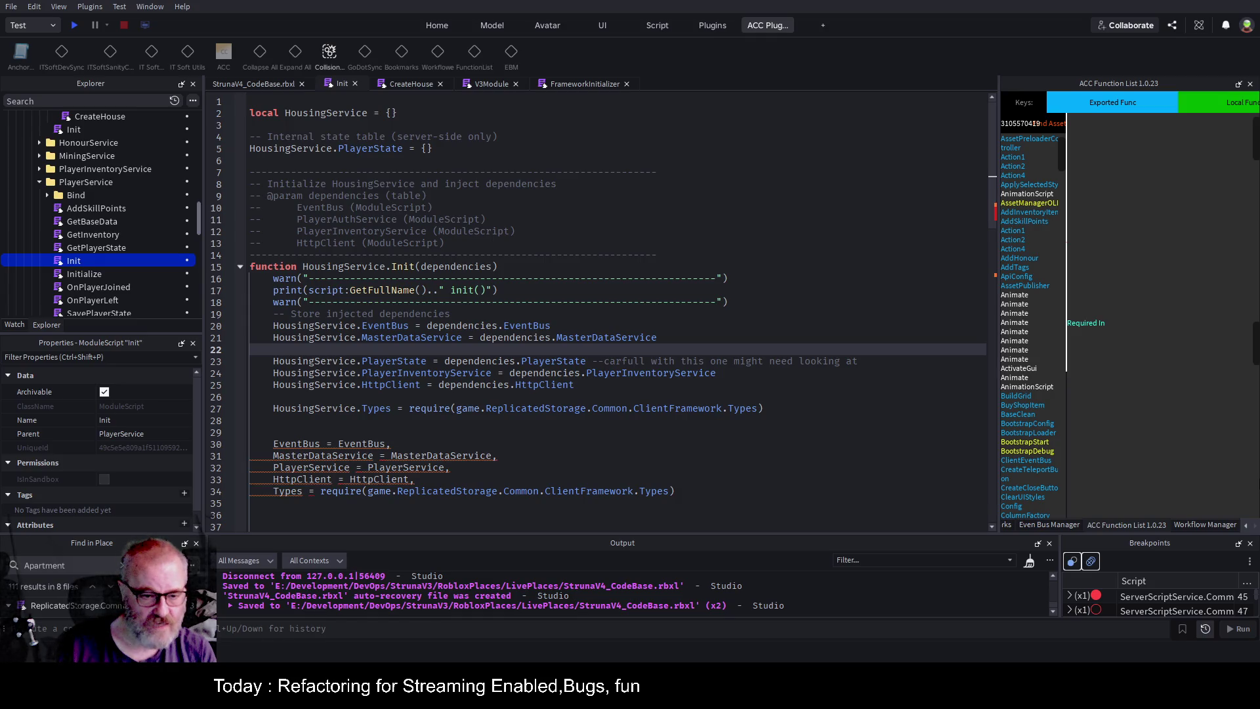
Rename the PlayerState assignment to PlayerService and delete the PlayerInventoryService assignment.
left_click(357, 361)
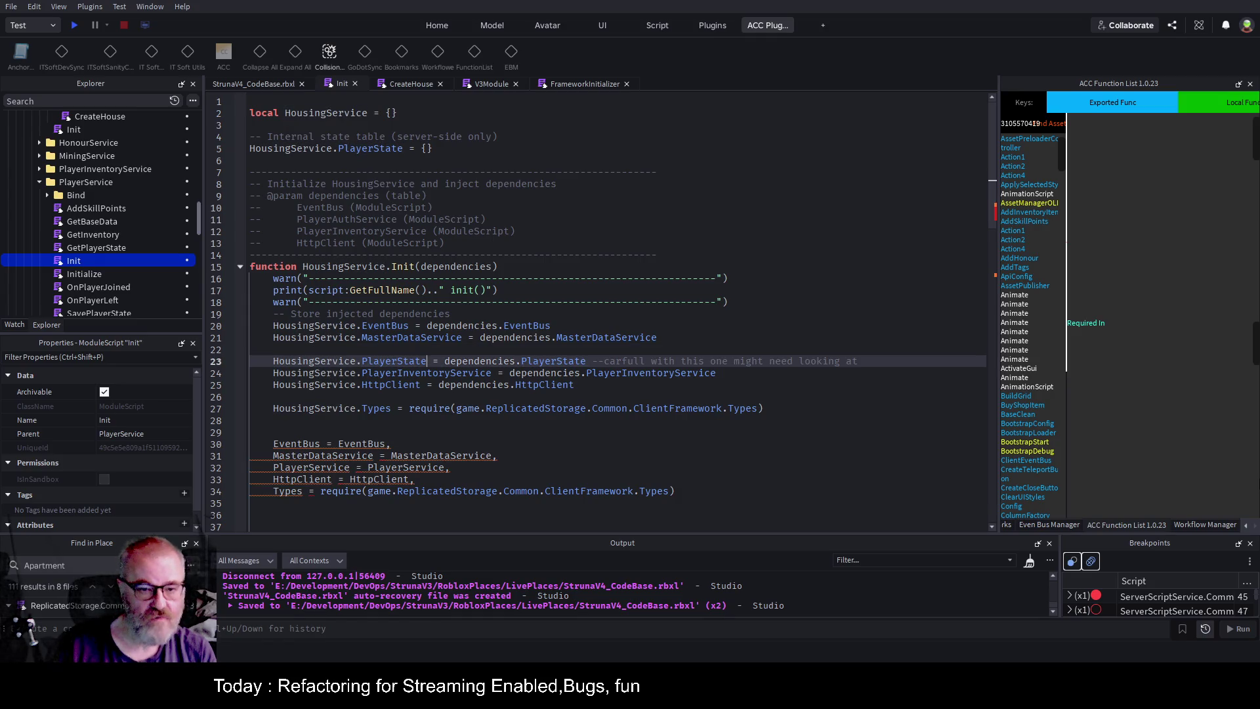
key("BackSpace")
key("BackSpace")
key("BackSpace")
type("Service")
key("End")
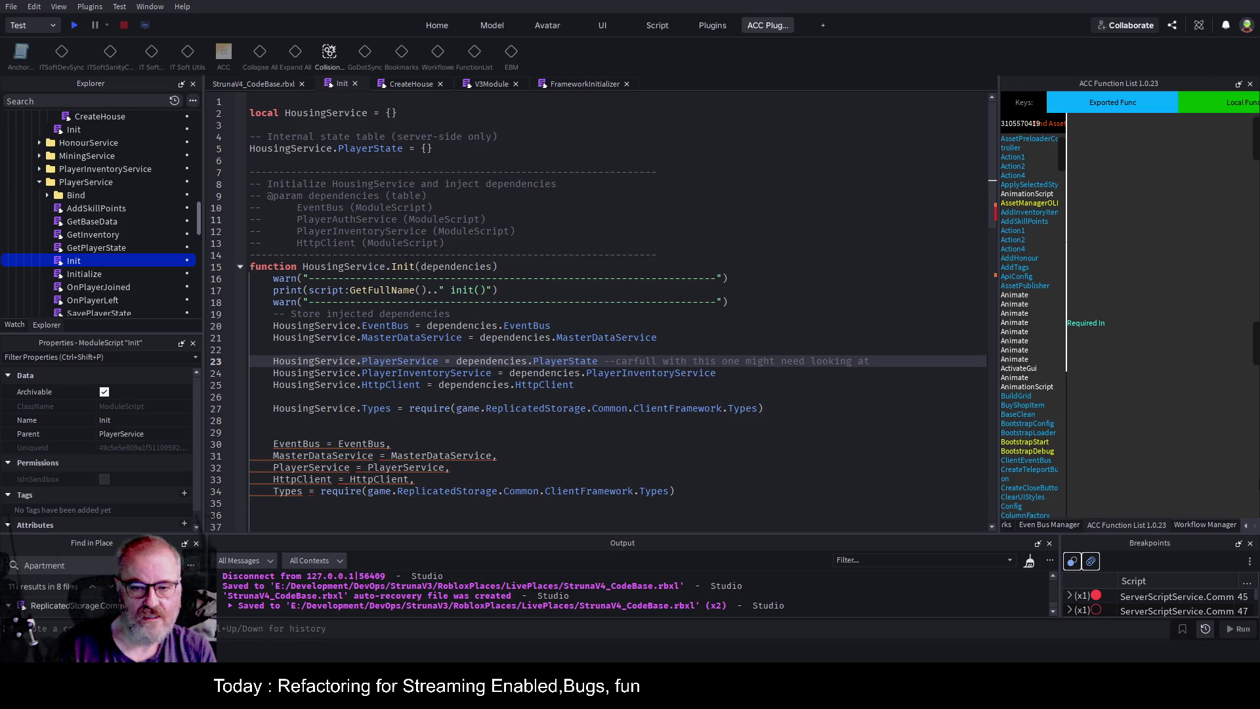
left_click_drag(870, 361, 568, 361)
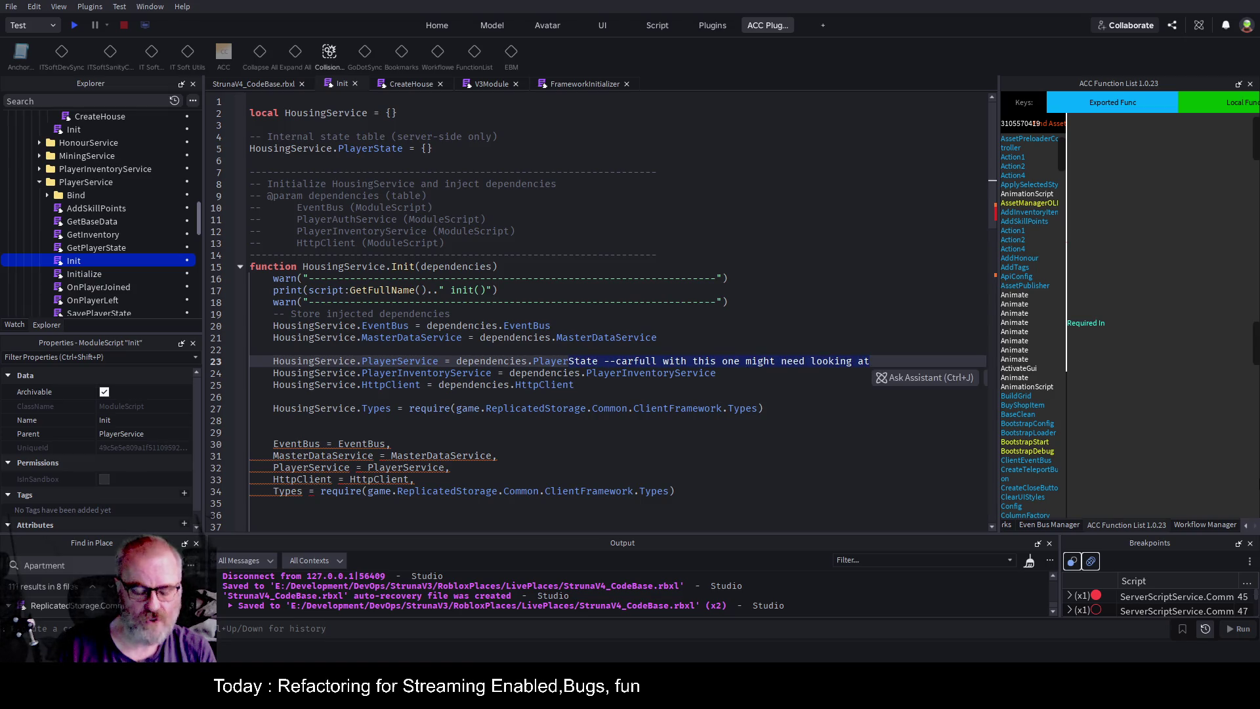
type("Service")
left_click(273, 349)
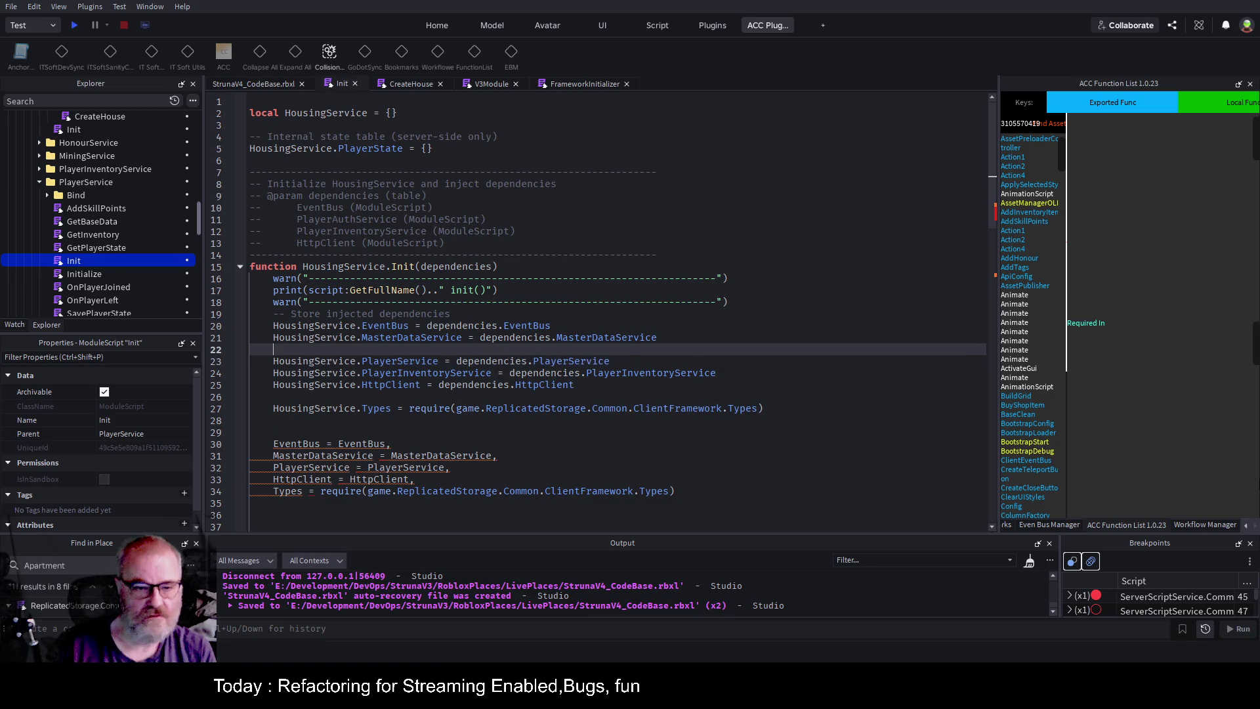
key("alt+Down")
key("Down")
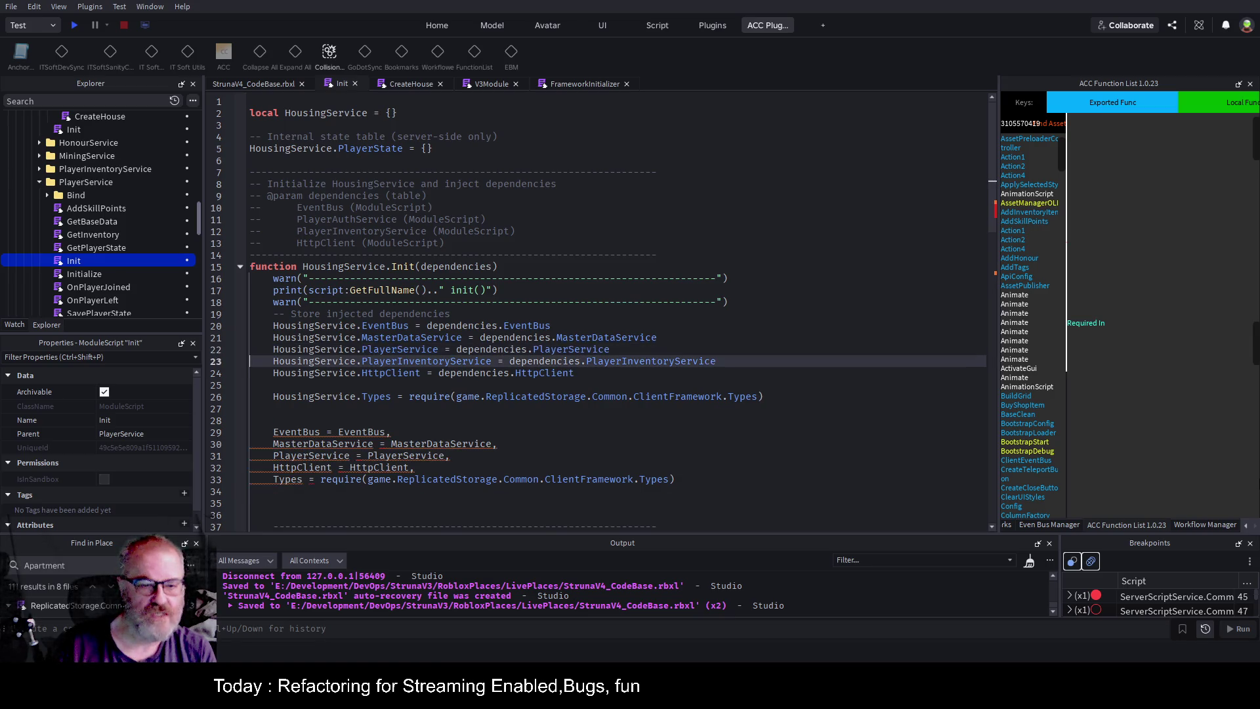
key("shift+End")
key("Delete")
key("Up")
key("Up")
Change the Types assignment to read Types = dependencies.Types.
left_click(250, 361)
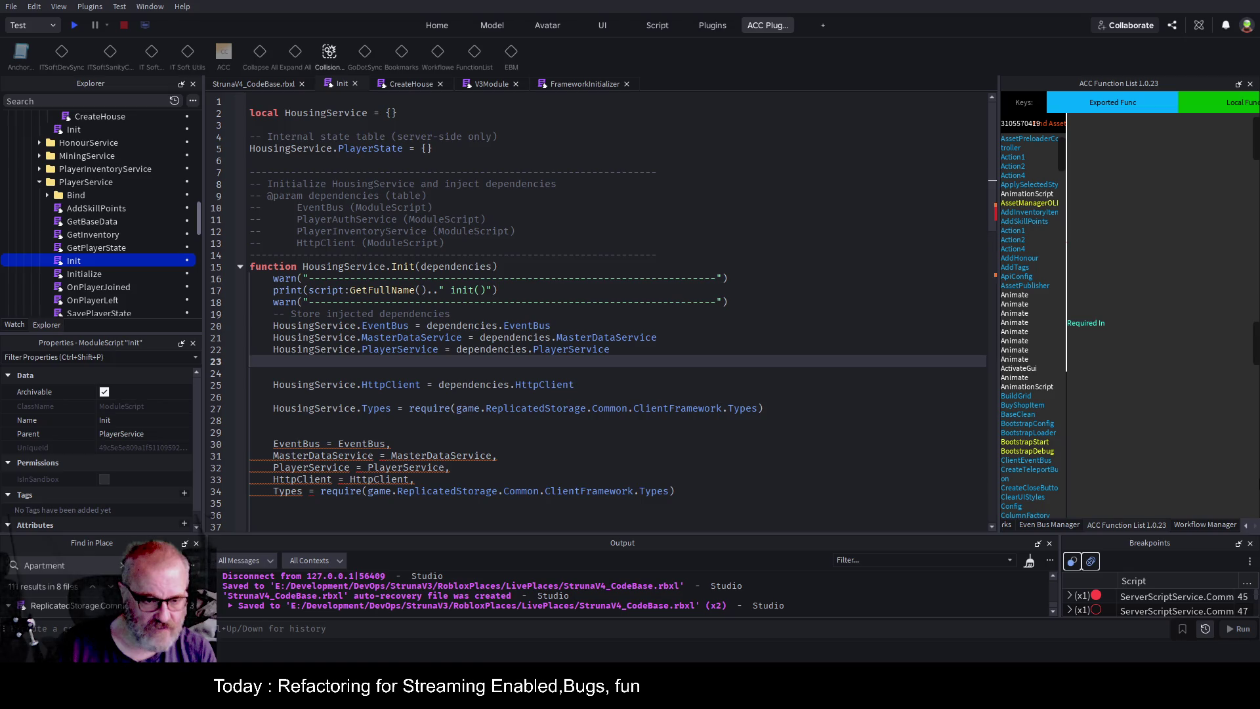
key("Down")
key("Down")
key("Down")
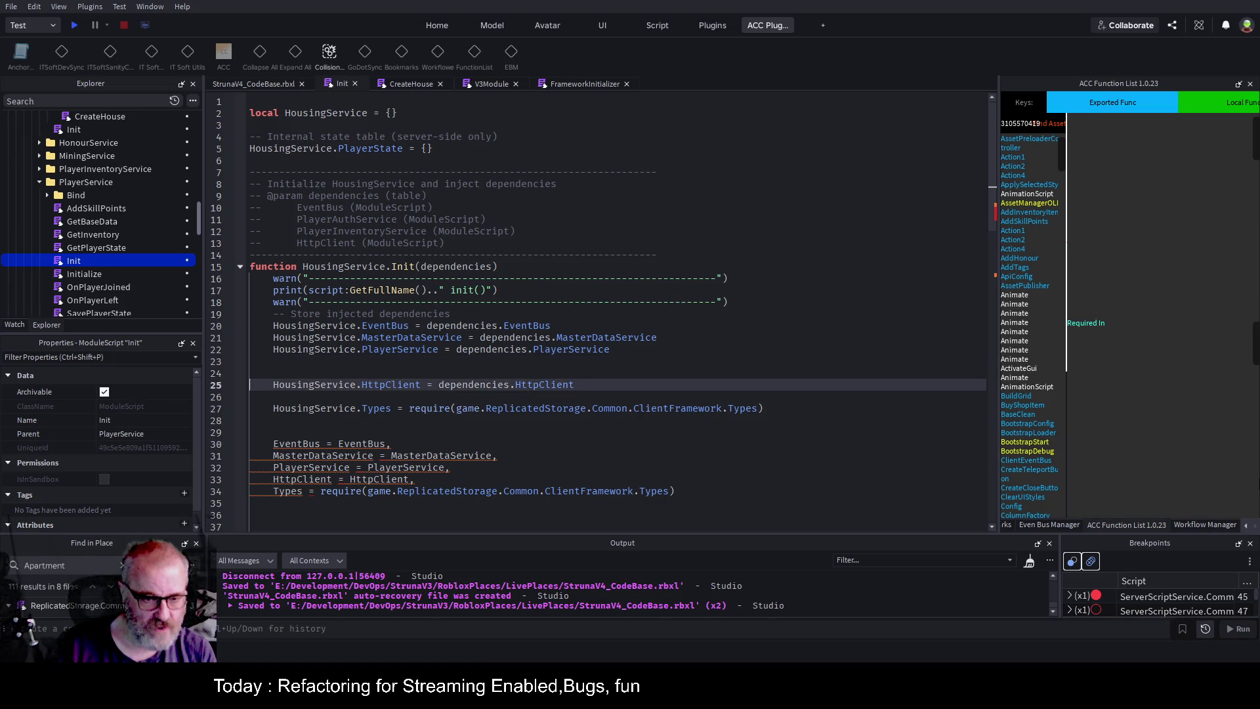
key("ctrl+Right")
key("ctrl+Right")
key("ctrl+Right")
key("ctrl+Right")
key("shift+End")
key("BackSpace")
type("dependencies.Types")
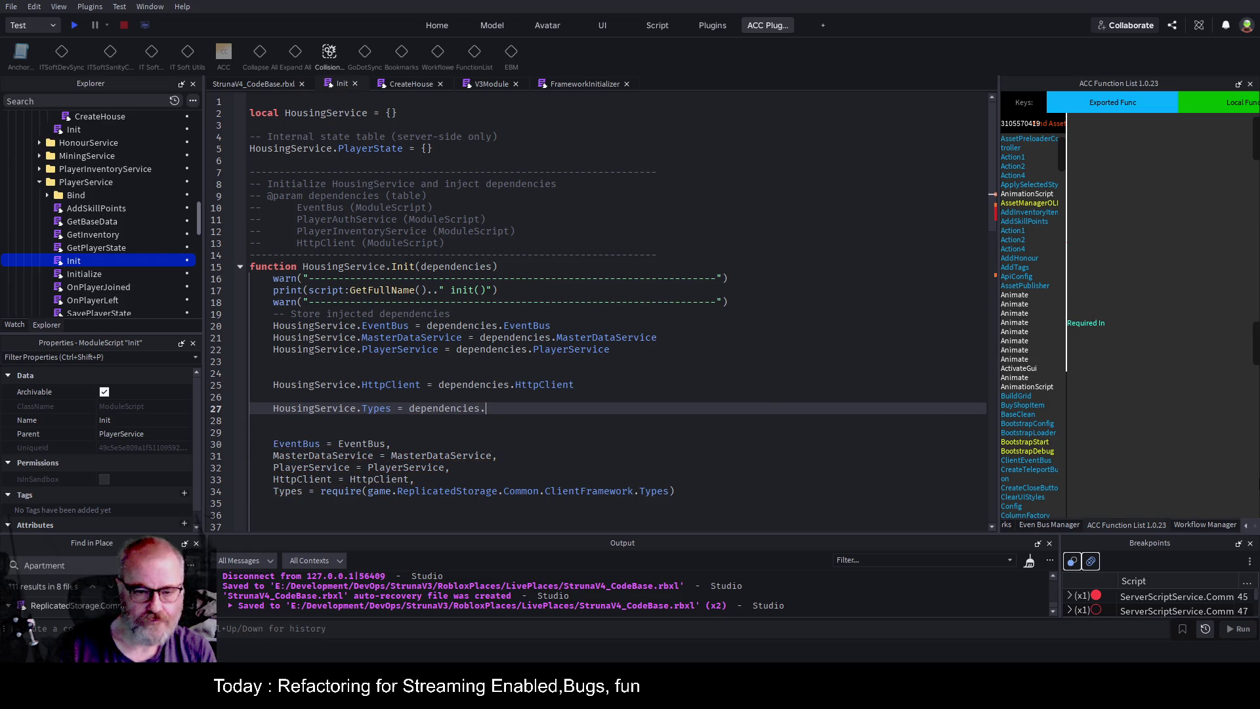
Remove the empty lines and the pasted reference block, then save the place.
key("Up")
key("Up")
key("Up")
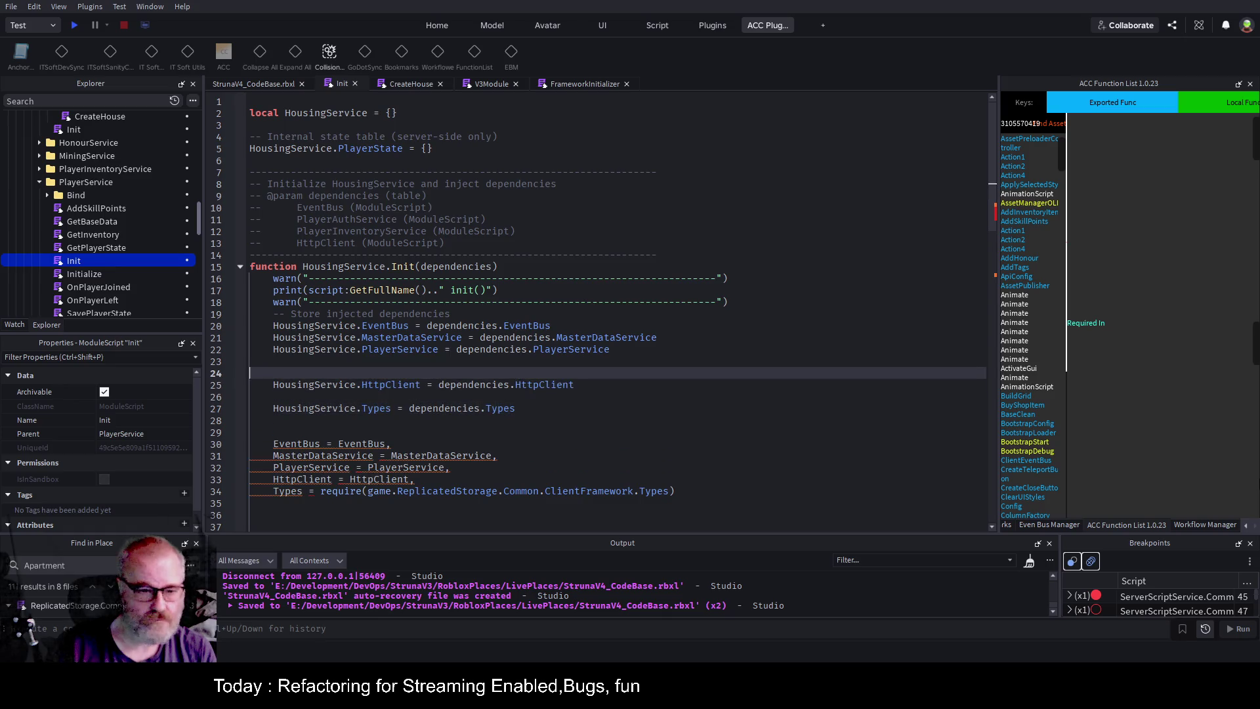
key("Delete")
key("Delete")
key("Down")
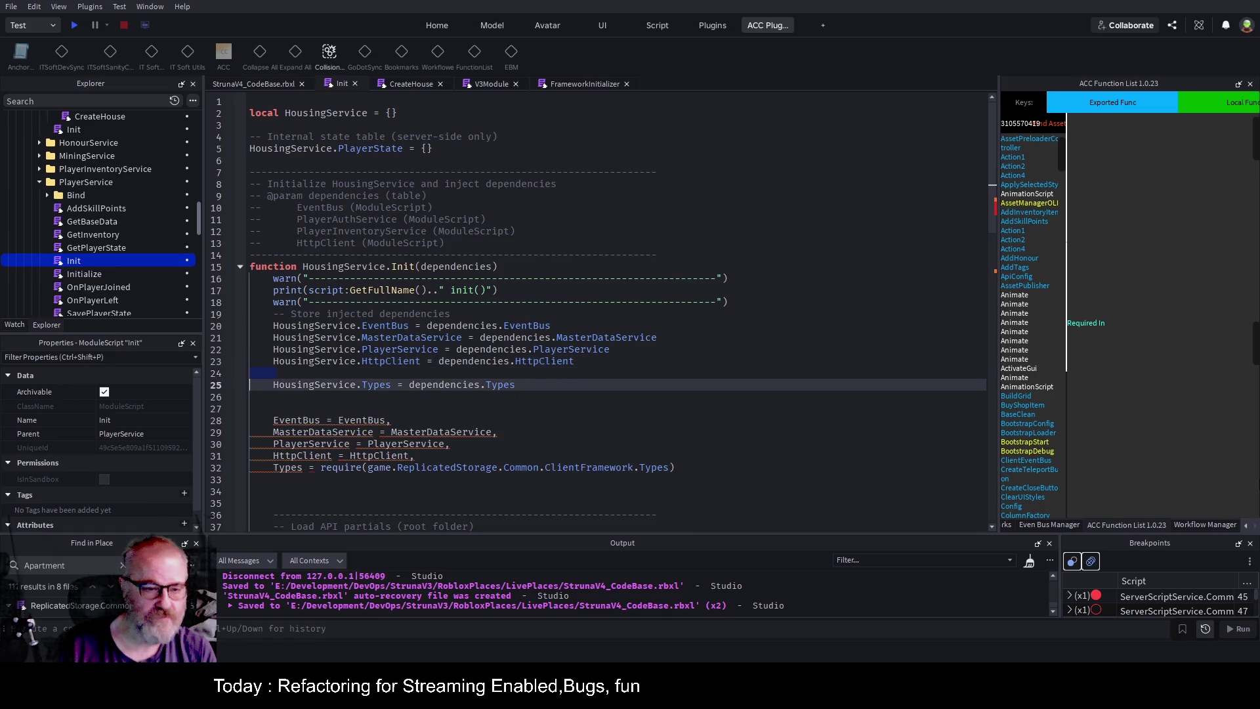
key("Delete")
key("Down")
key("shift+Down")
key("shift+Down")
key("shift+Down")
key("shift+Down")
key("shift+Down")
key("shift+Down")
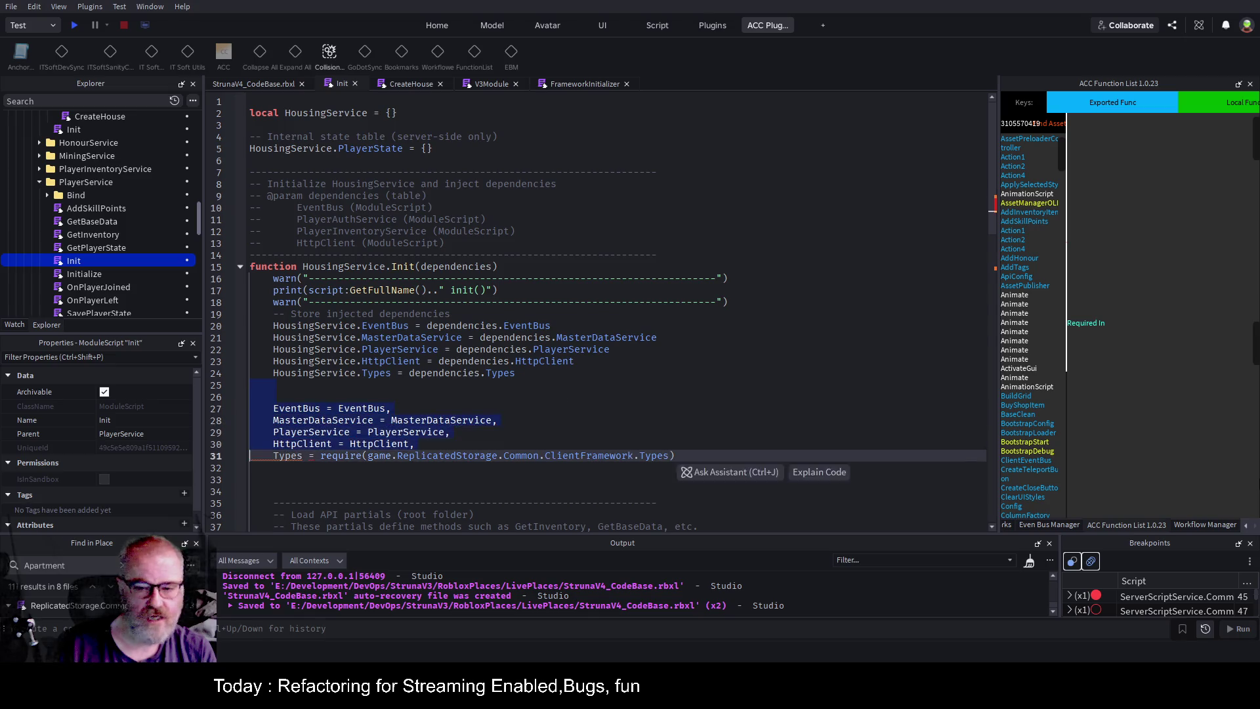
key("Delete")
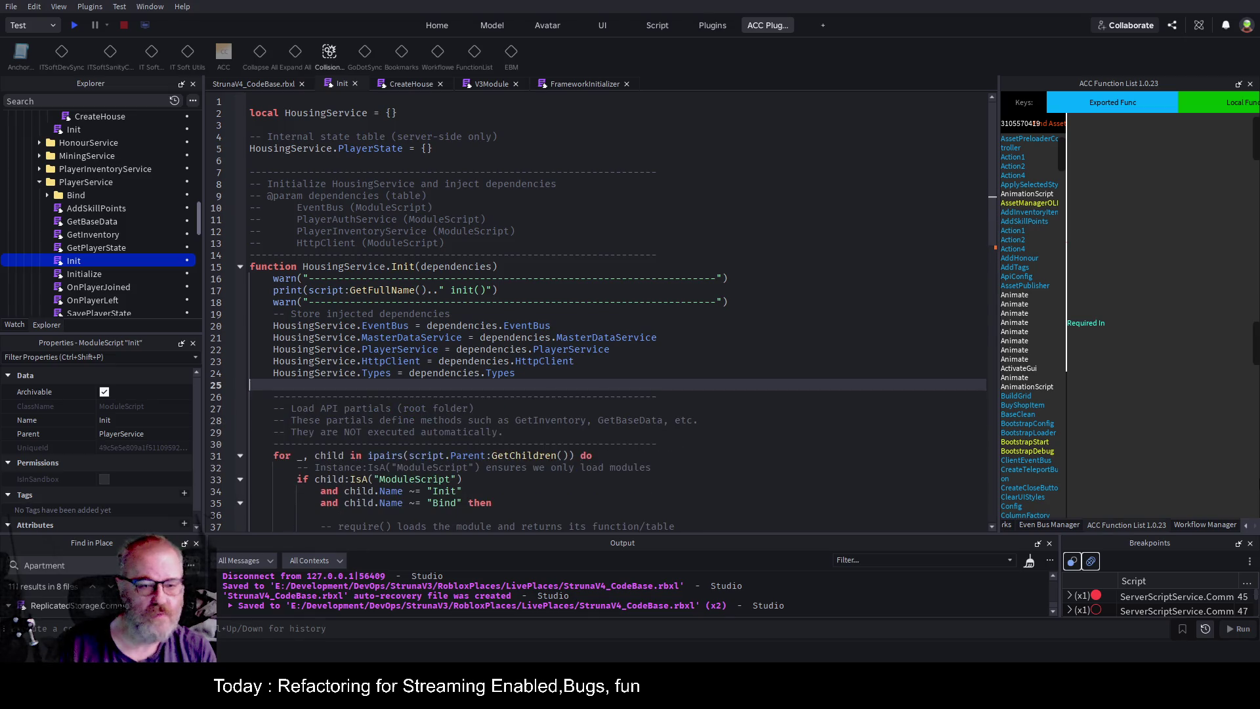
key("ctrl+s")
scroll(540, 356, "down", 2)
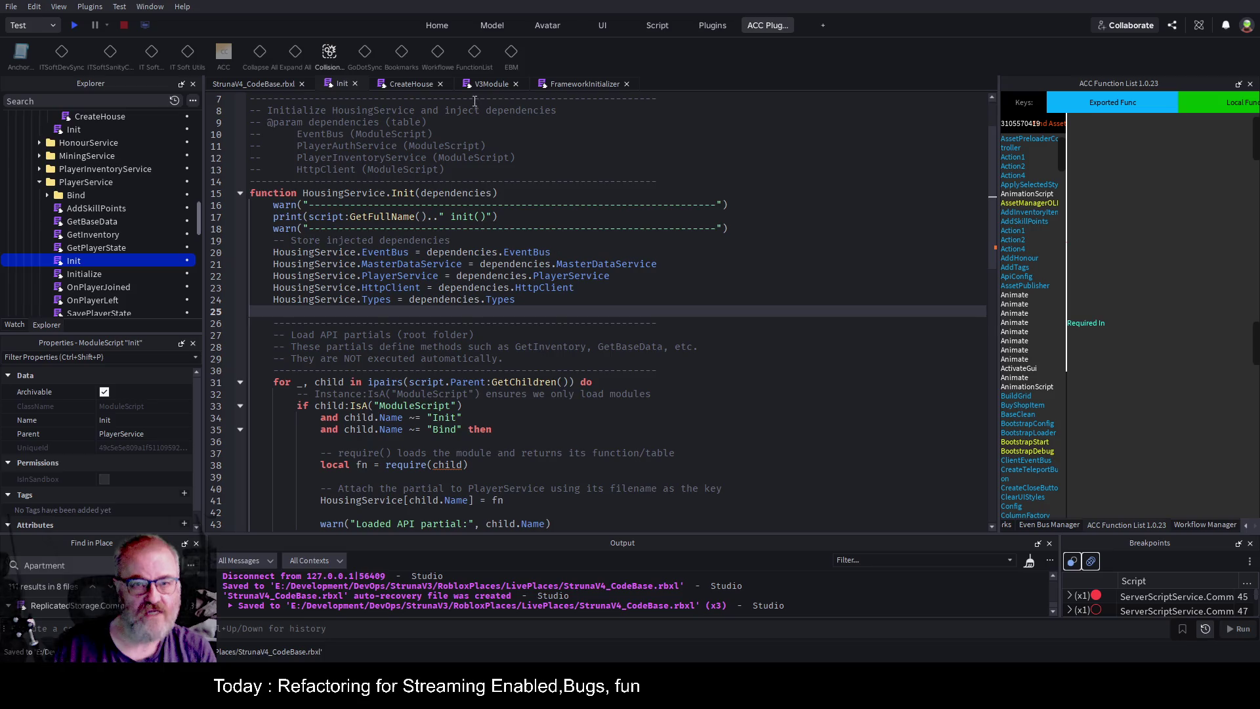
left_click(418, 83)
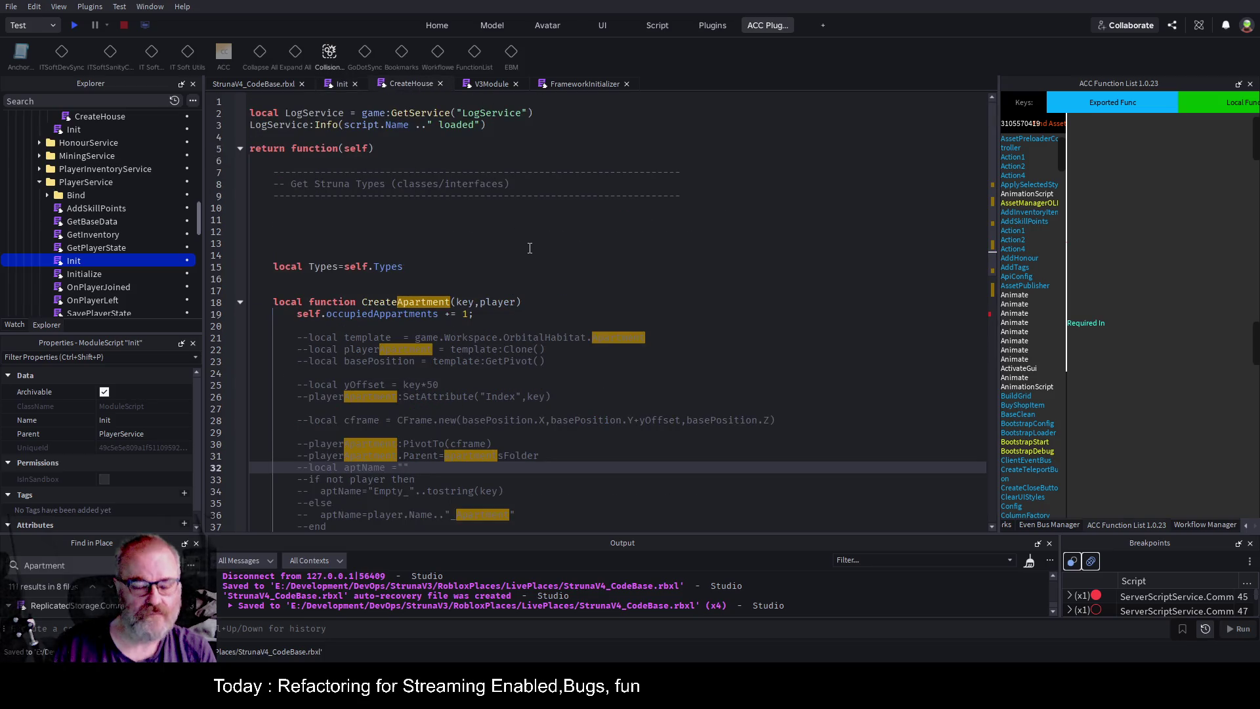
double_click(359, 149)
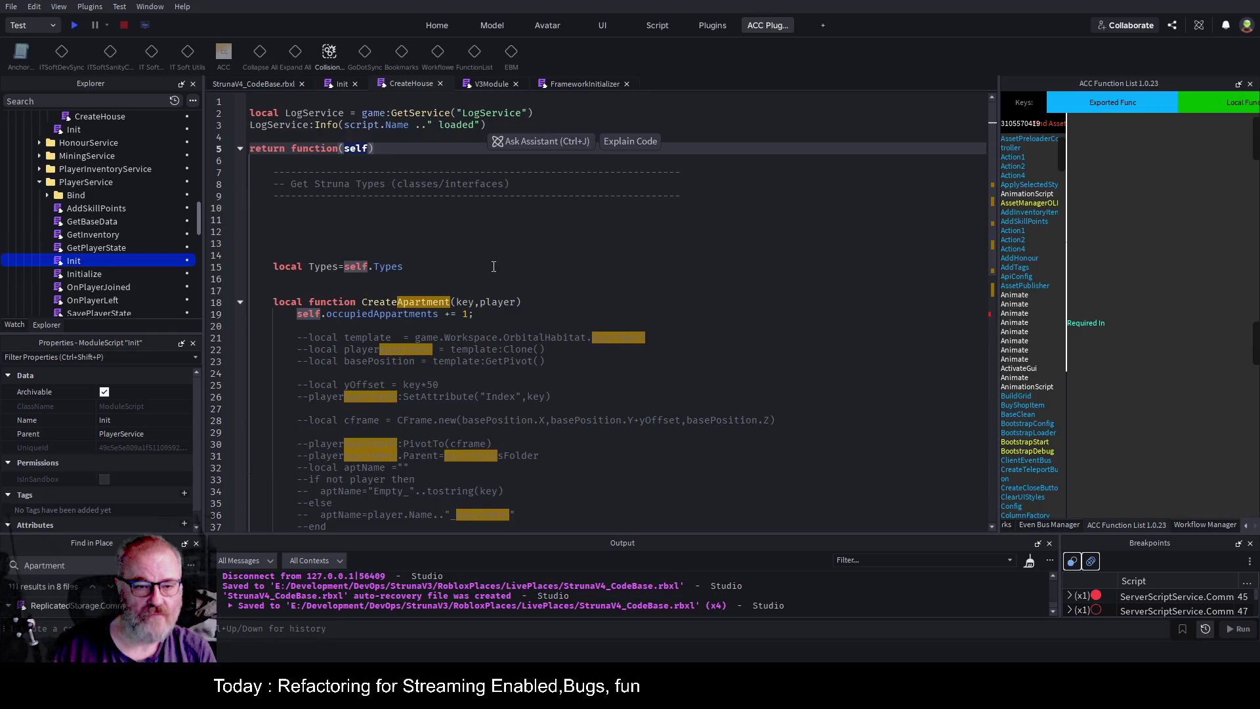
scroll(494, 267, "down", 5)
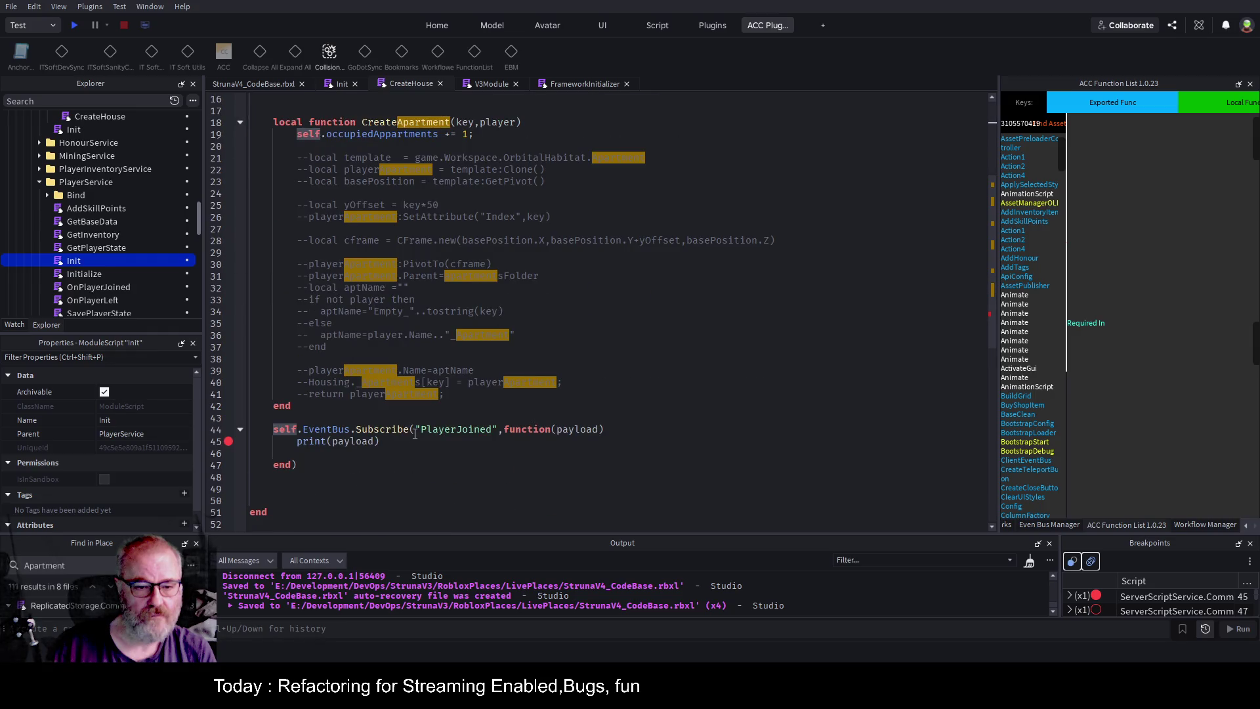
scroll(545, 329, "up", 4)
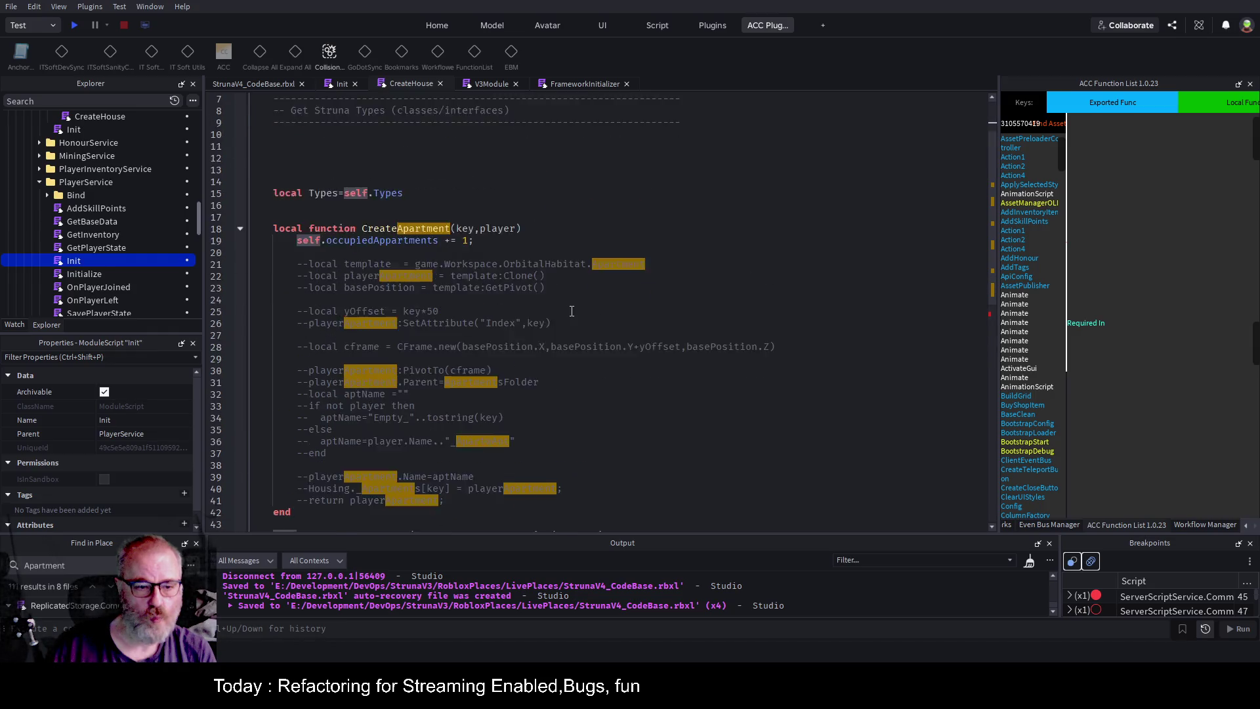
scroll(572, 316, "down", 5)
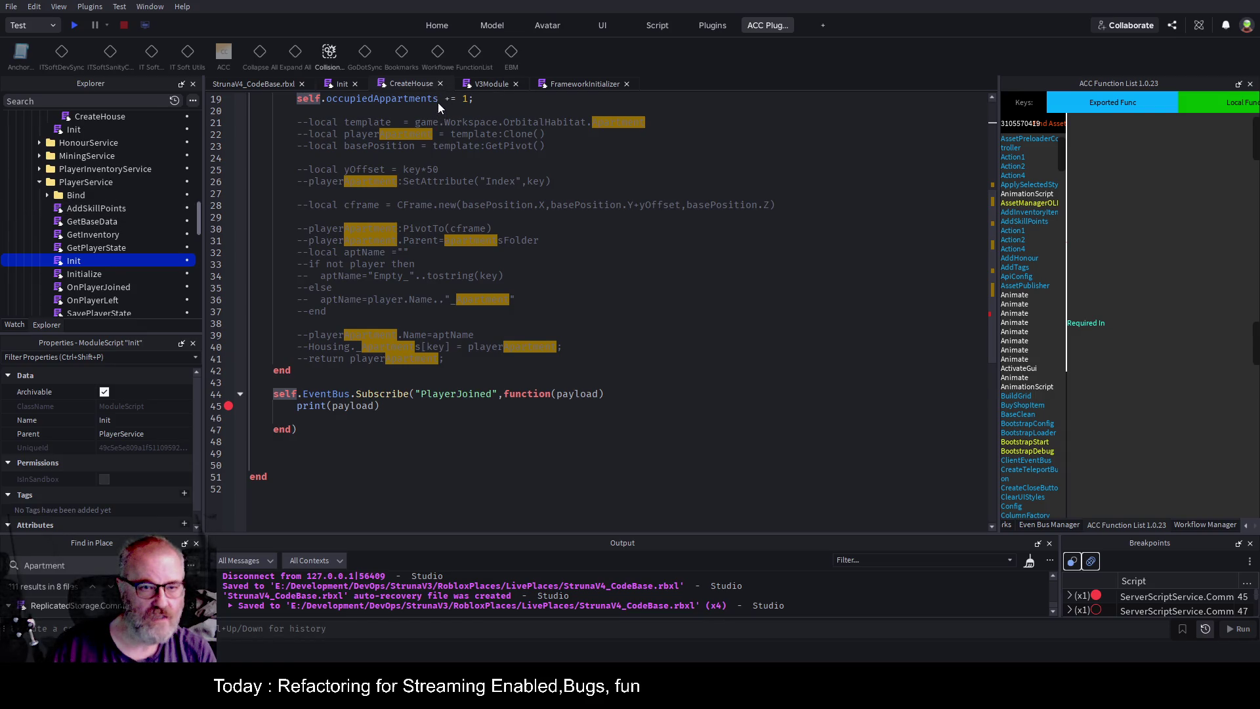
left_click(516, 326)
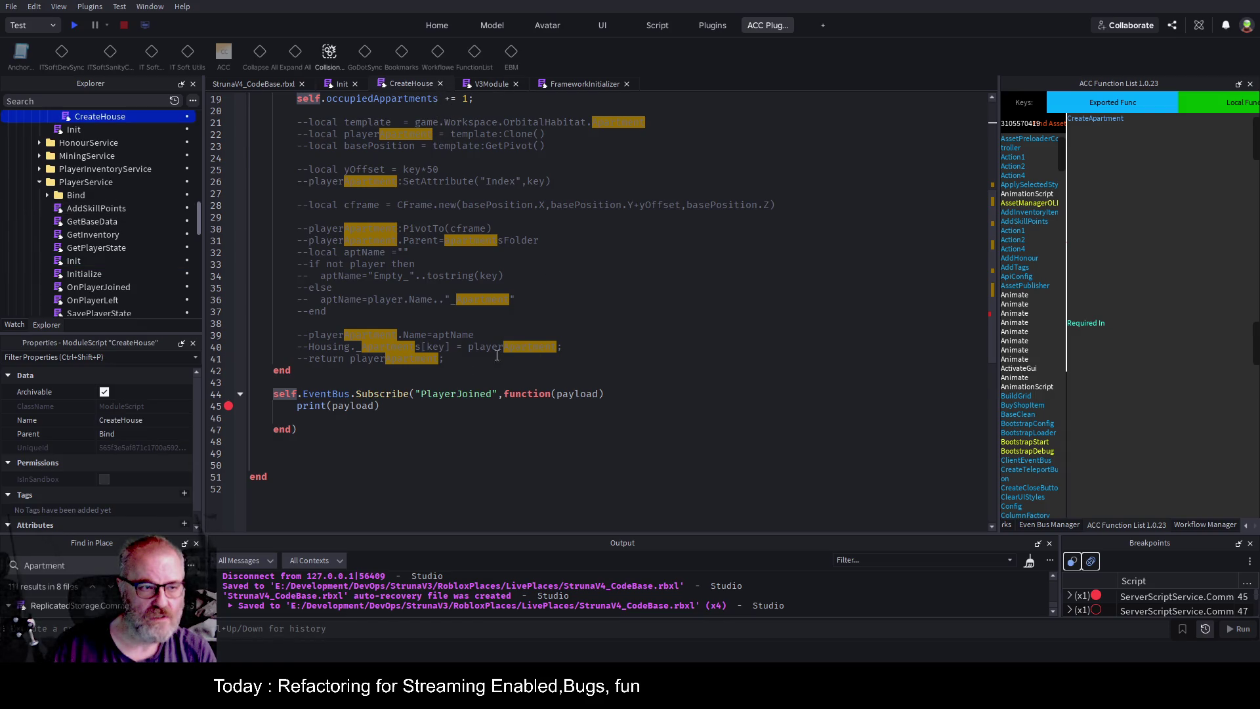
scroll(499, 354, "up", 2)
left_click(629, 408)
Save, run a playtest while watching the Output, then stop it with Shift+F5.
key("ctrl+s")
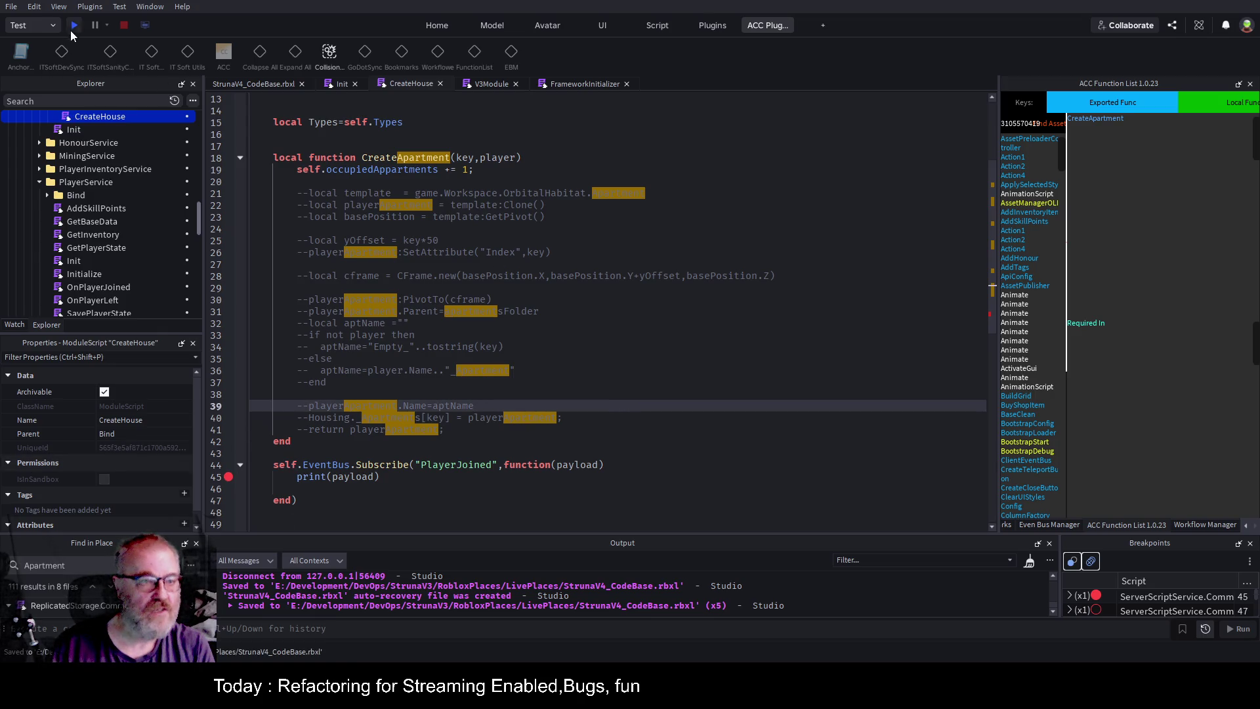
left_click(74, 26)
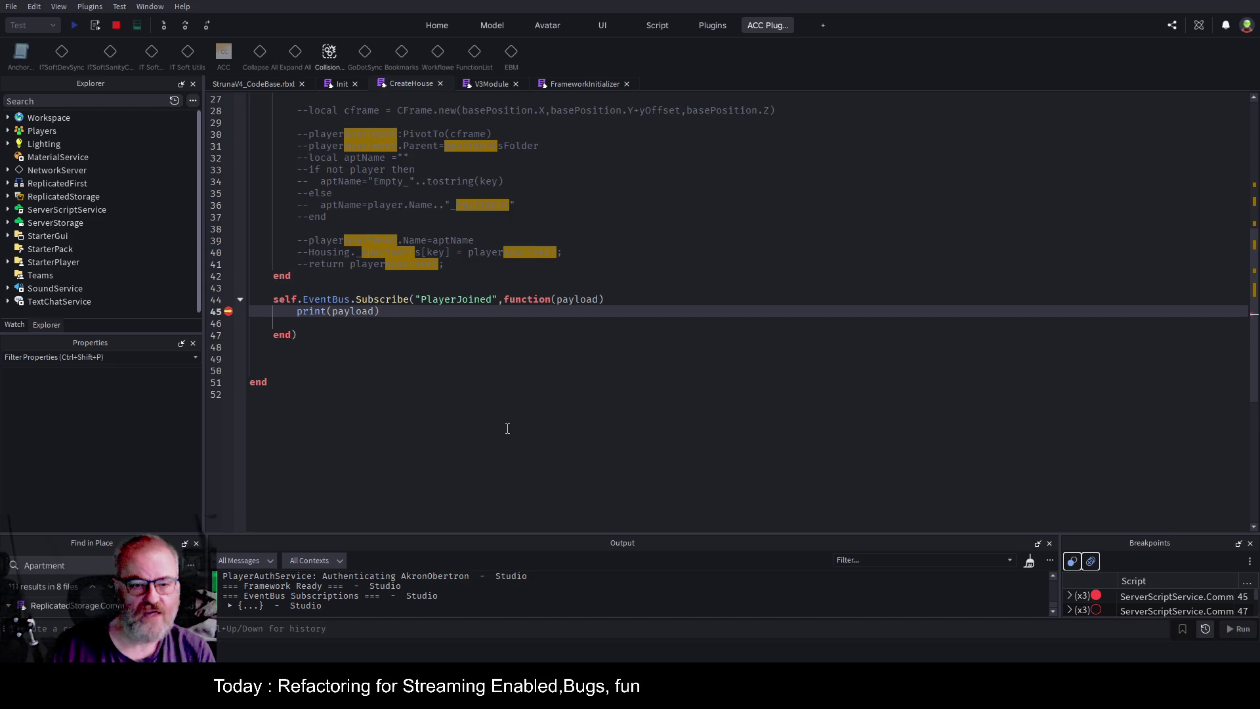
scroll(508, 429, "up", 8)
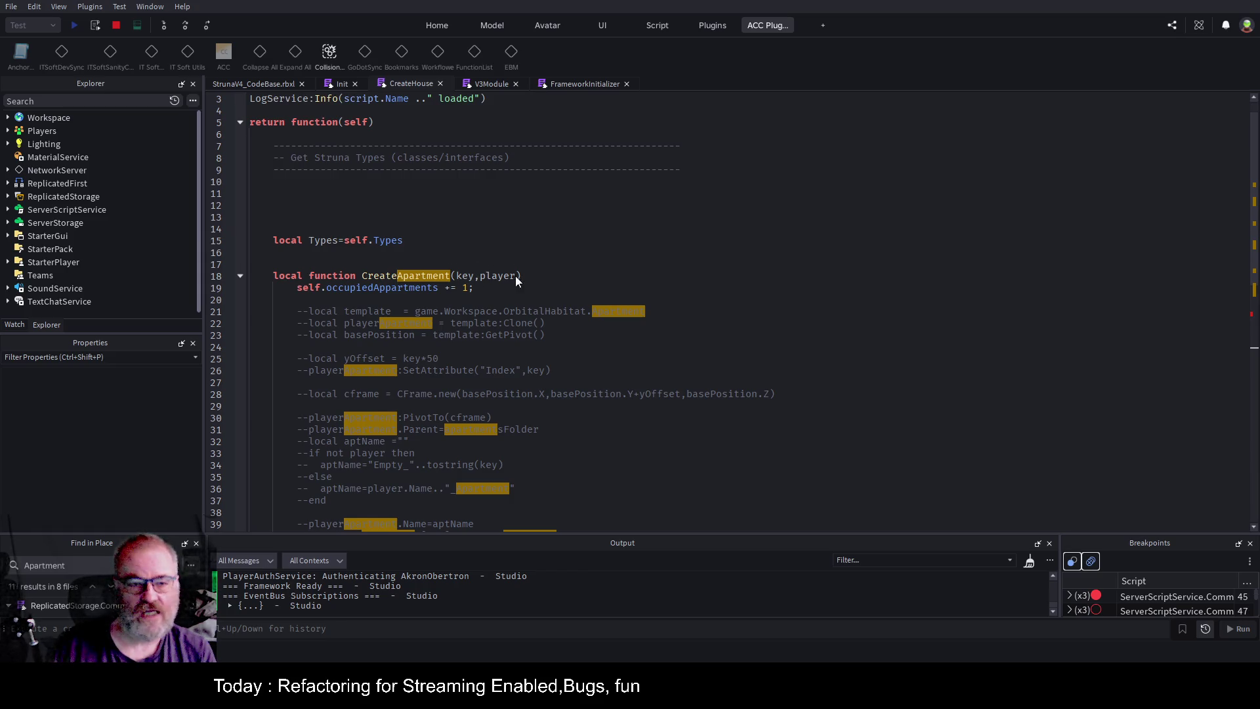
left_click(221, 51)
key("shift+F5")
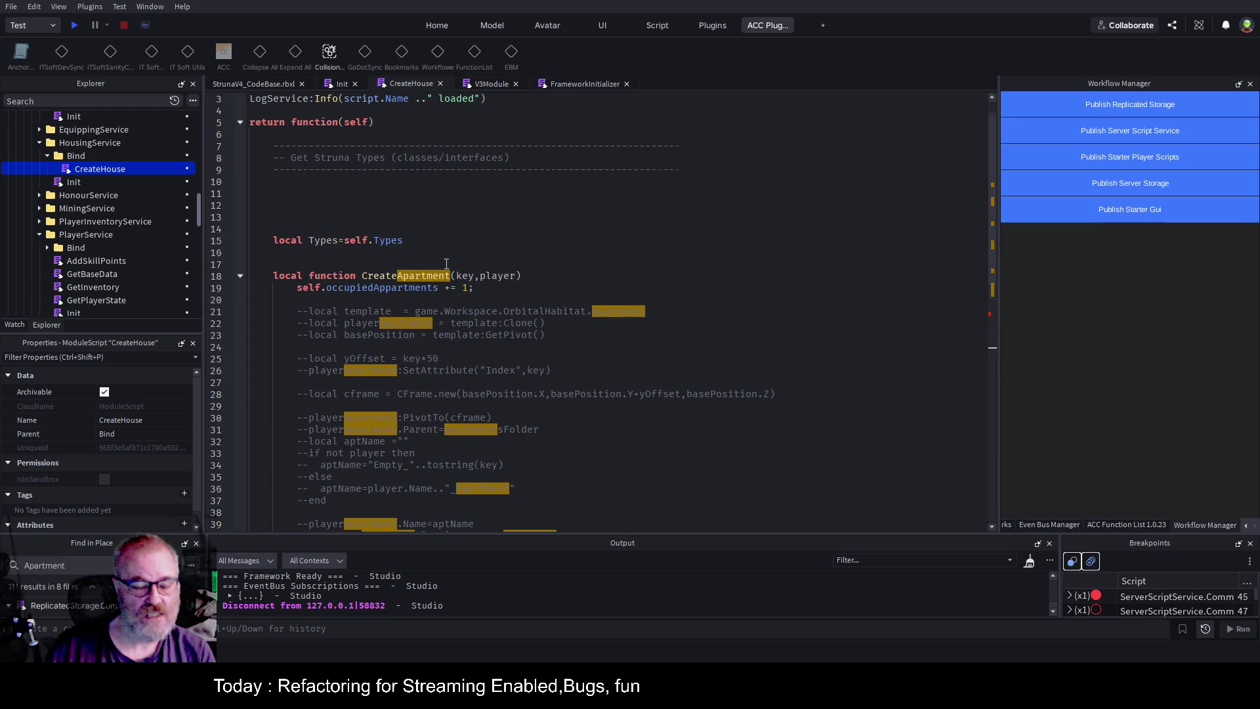
Add CreateApartment(1,payload.Player) below print(payload) in the PlayerJoined handler and save.
scroll(446, 263, "down", 6)
scroll(467, 364, "up", 1)
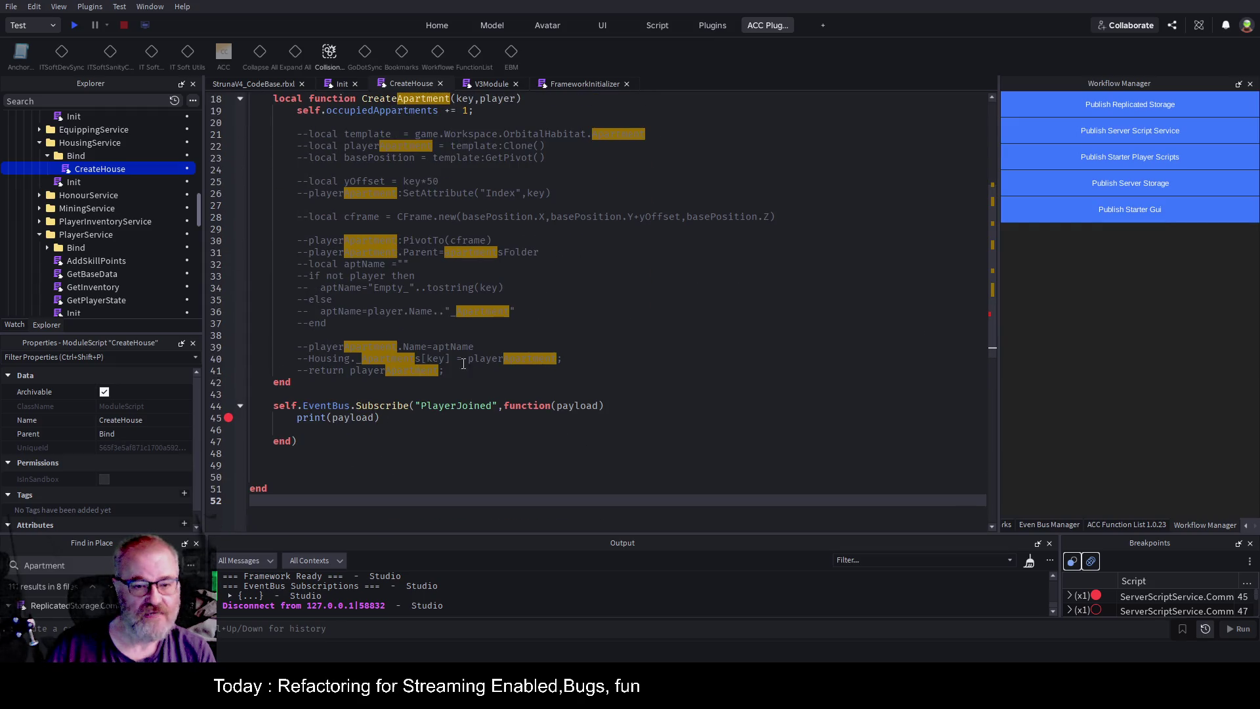
scroll(453, 263, "up", 2)
left_click(453, 488)
key("Return")
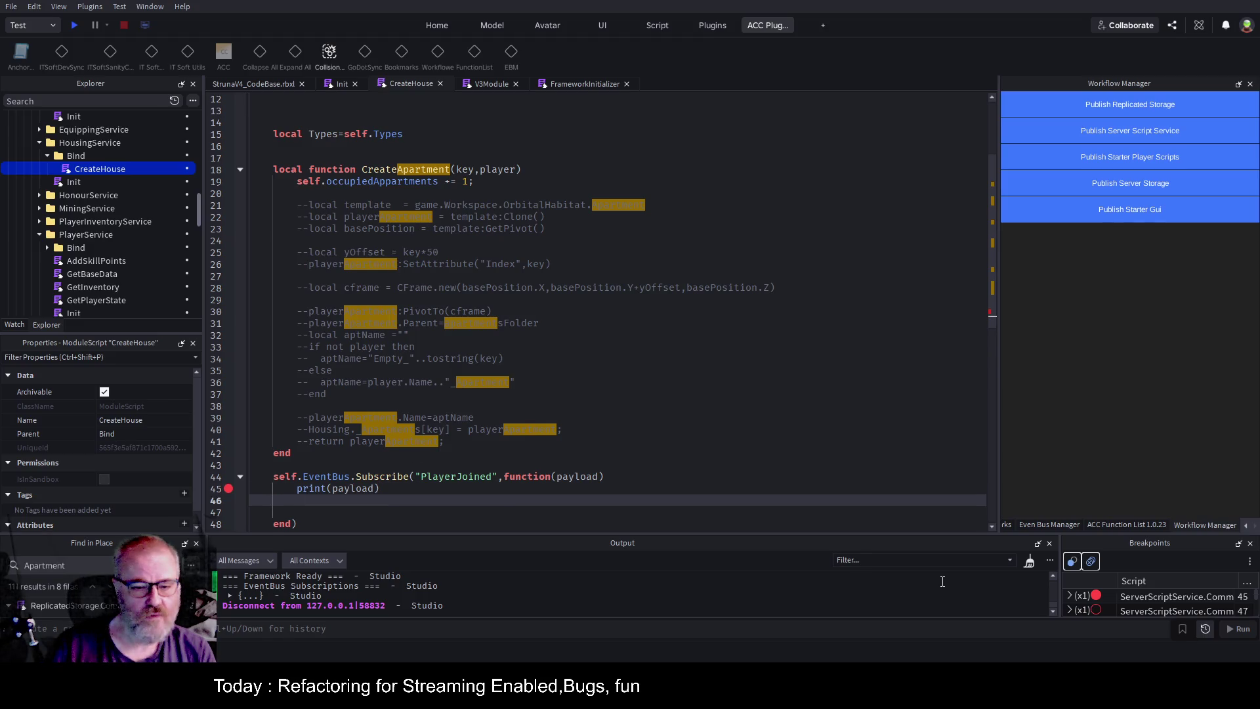
type("Cr")
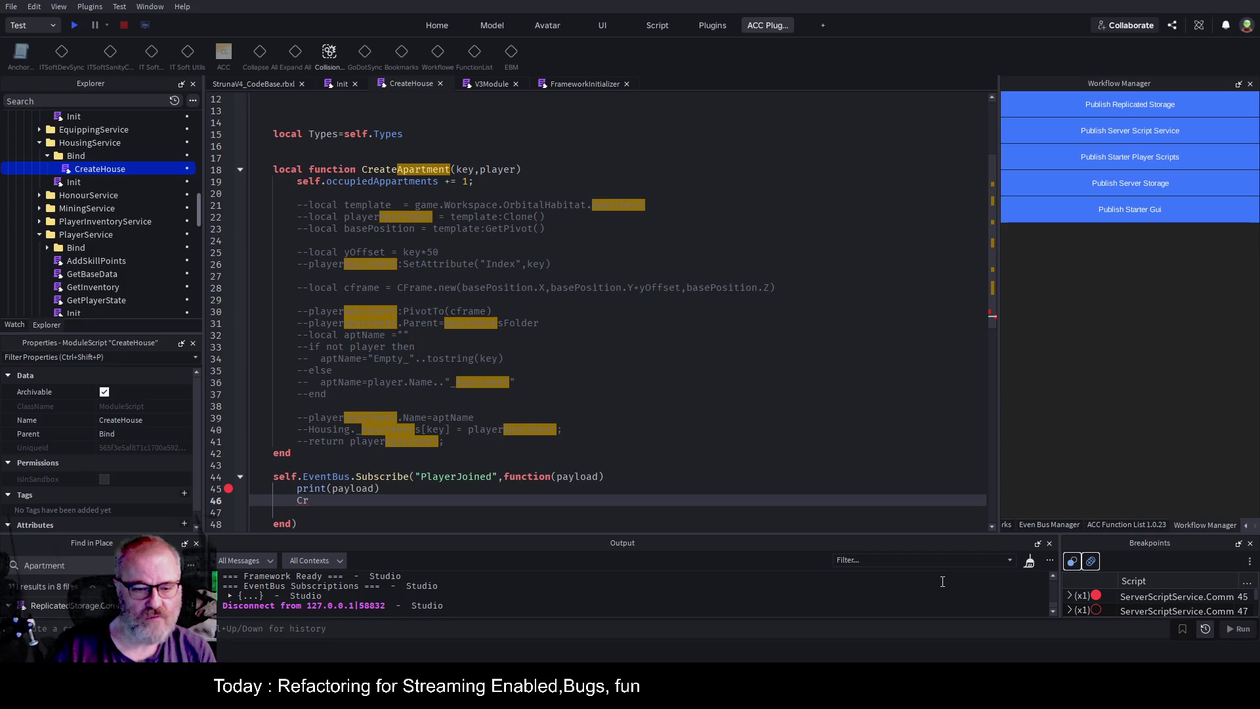
key("Tab")
type("1,payload.P")
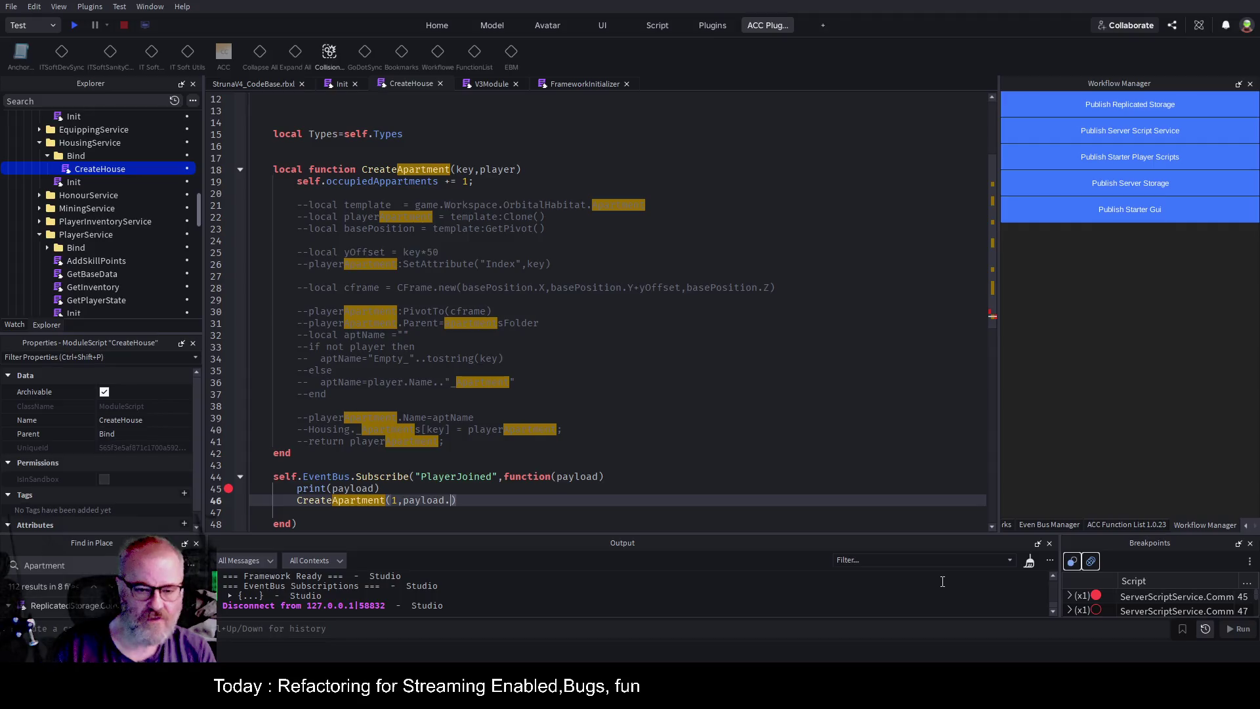
type("layer")
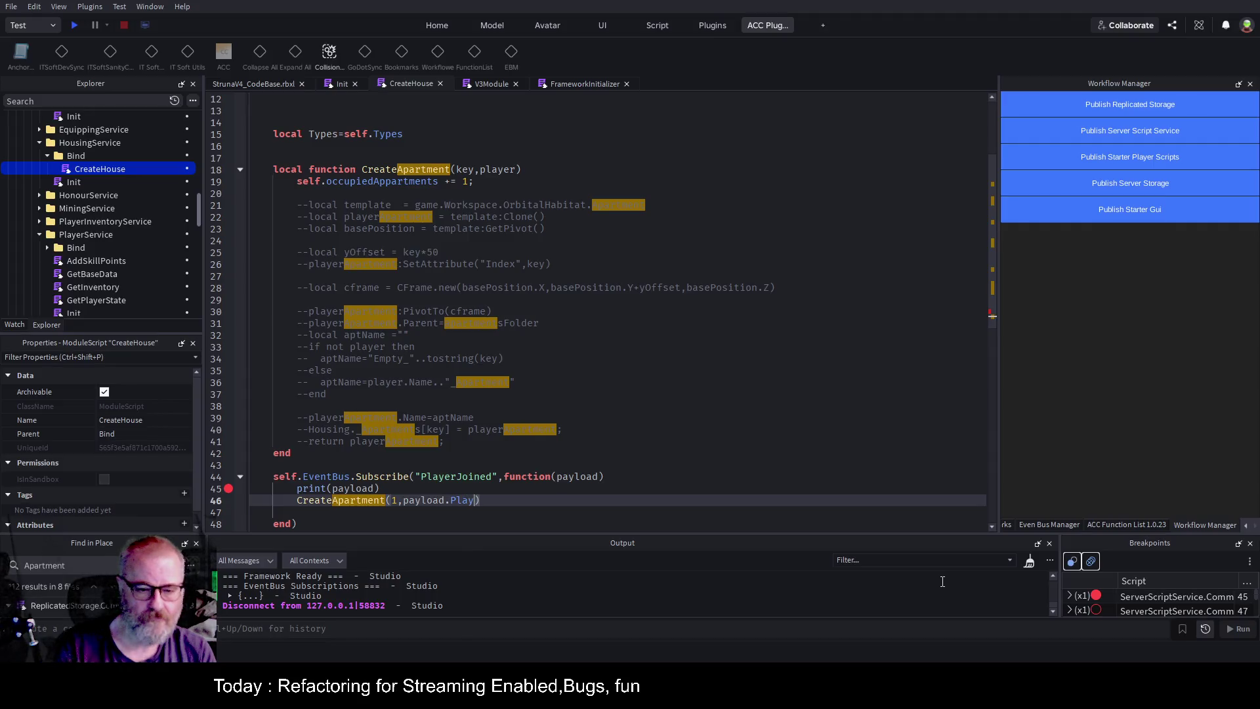
key("ctrl+s")
Uncomment the apartment cloning code on lines 21–41 and copy the occupiedAppartments name.
left_click(498, 440)
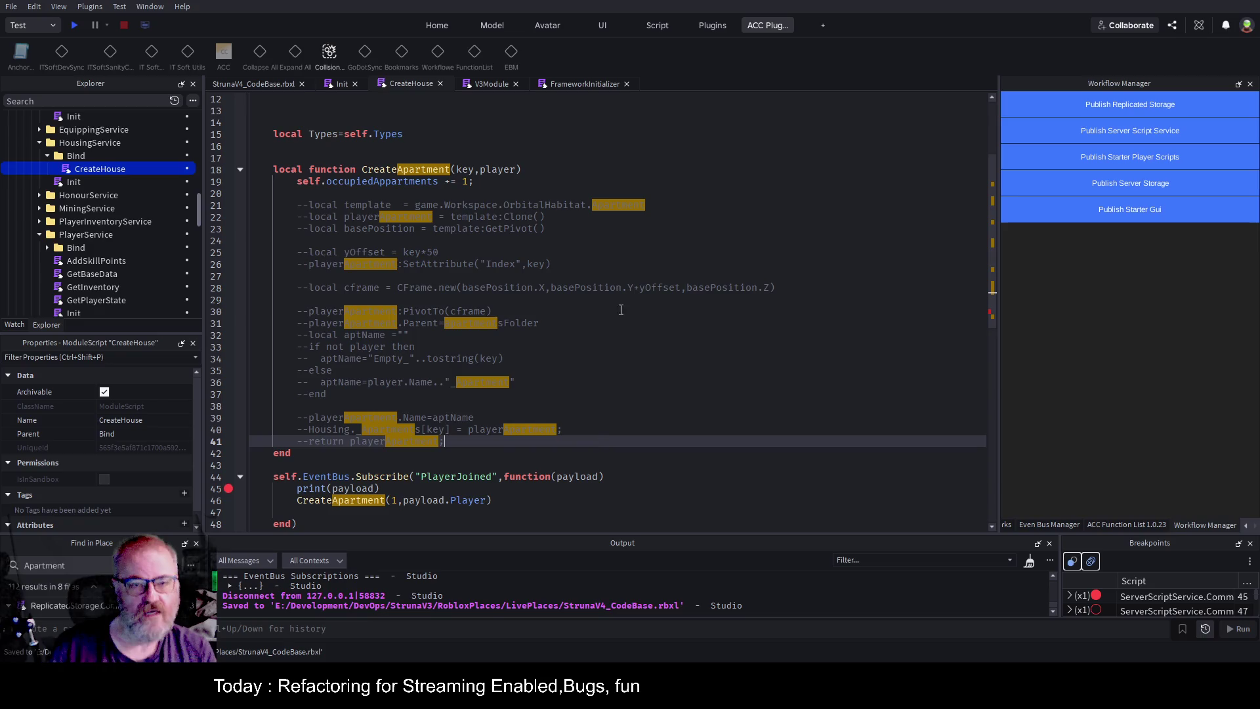
mouse_move(287, 207)
left_mouse_down()
mouse_move(420, 219)
mouse_move(486, 417)
mouse_move(463, 438)
left_mouse_up()
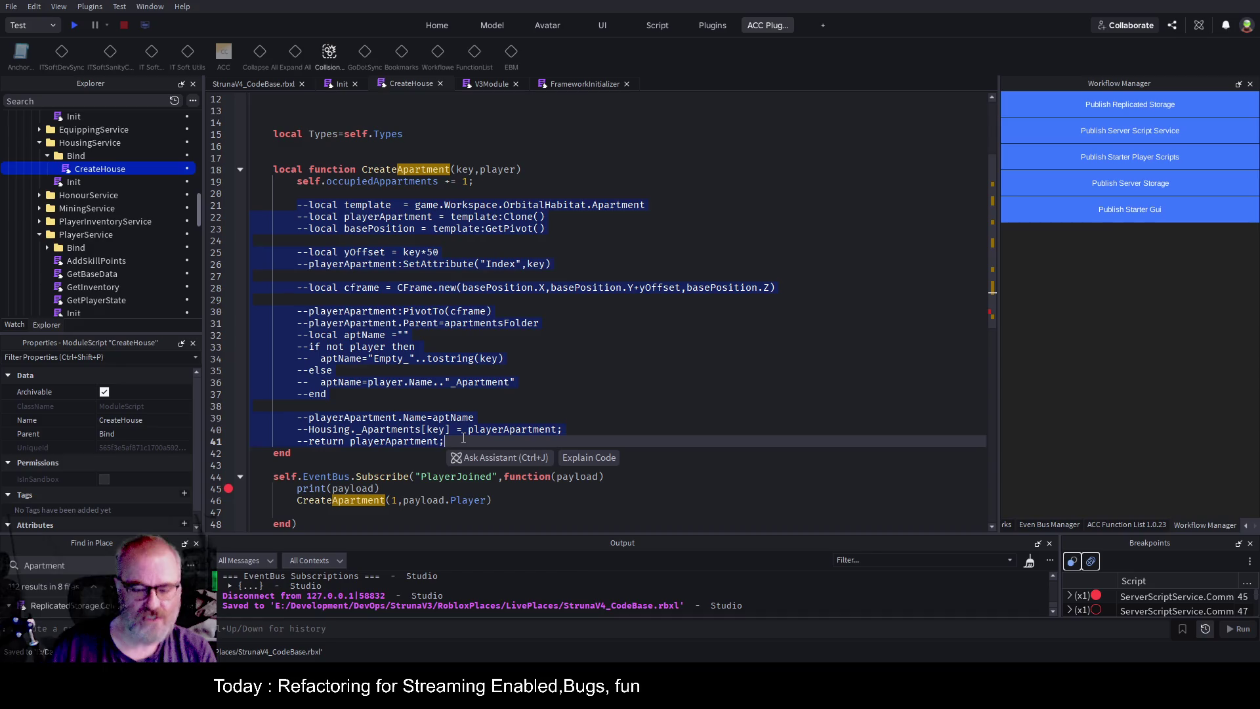
key("ctrl+slash")
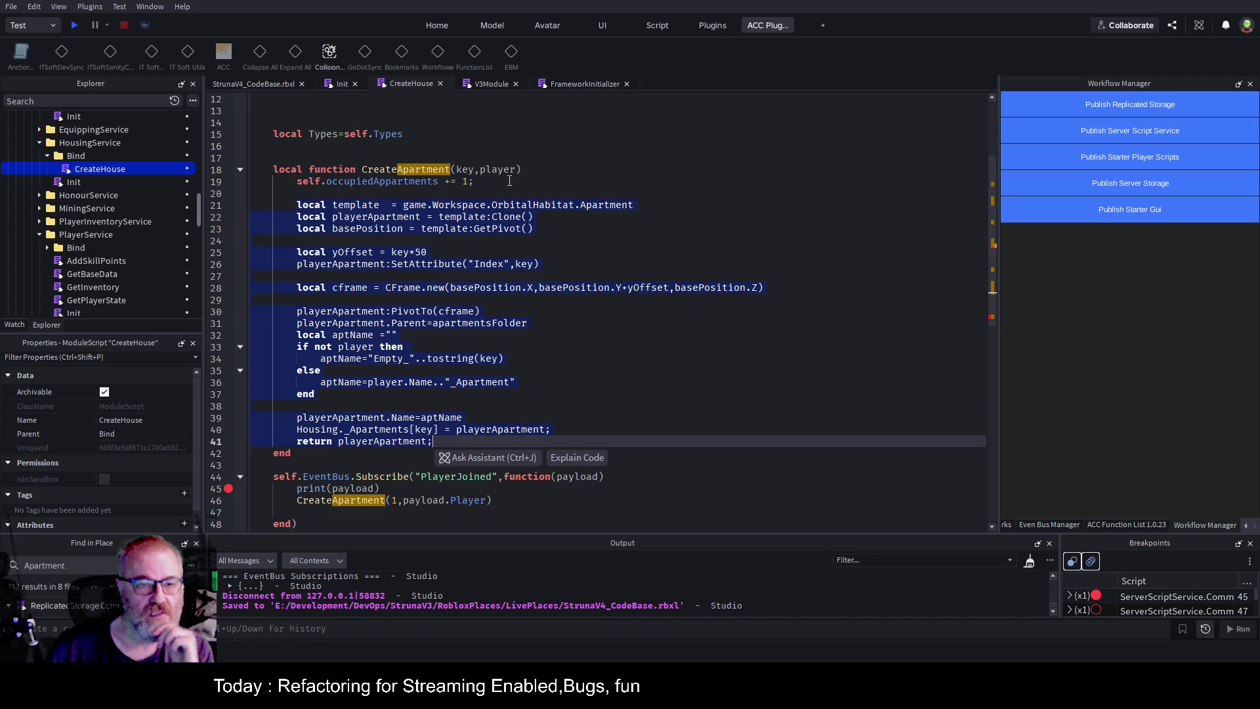
left_click(414, 187)
double_click(379, 184)
key("ctrl+c")
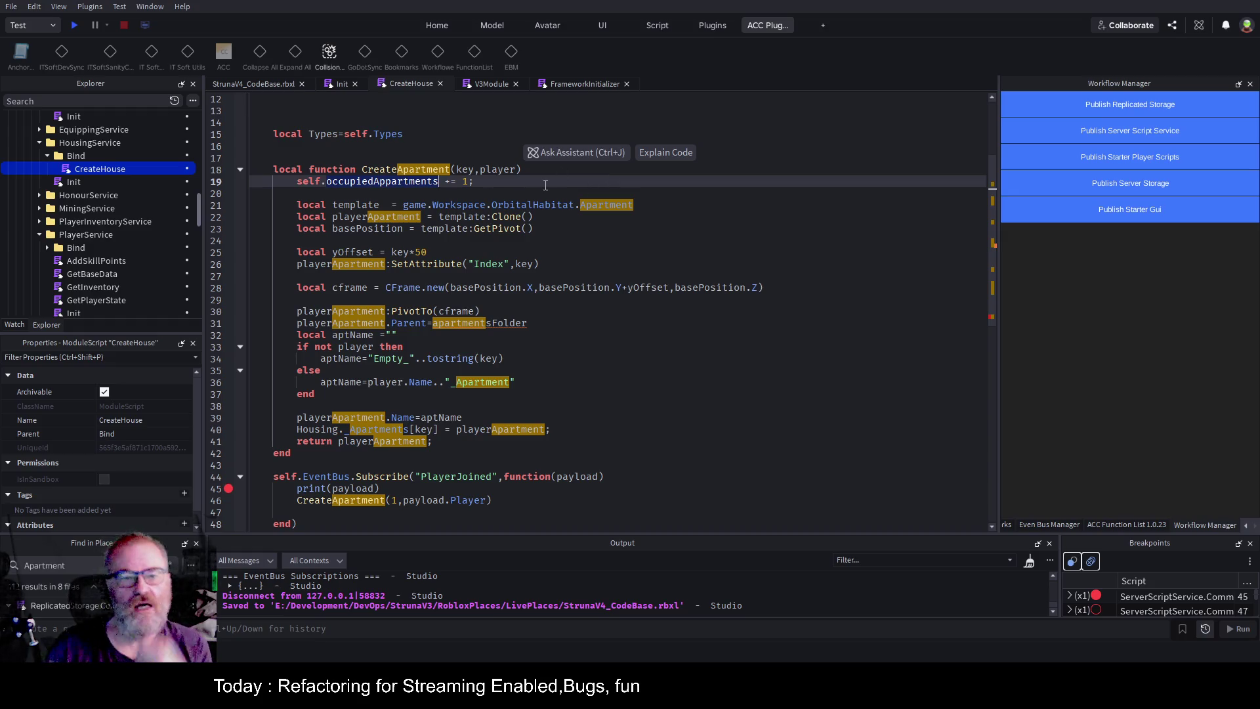
key("Right")
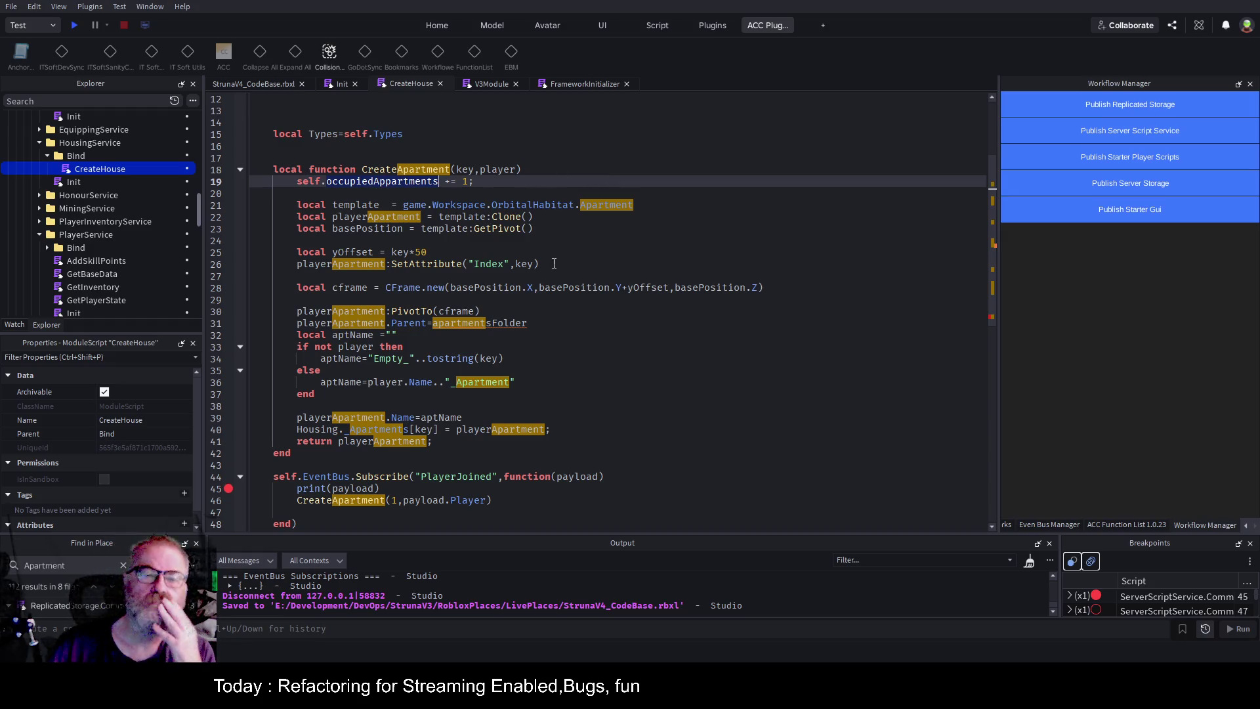
In Init, add a HousingService line after Types and paste the occupiedAppartments name.
left_click(340, 85)
key("Up")
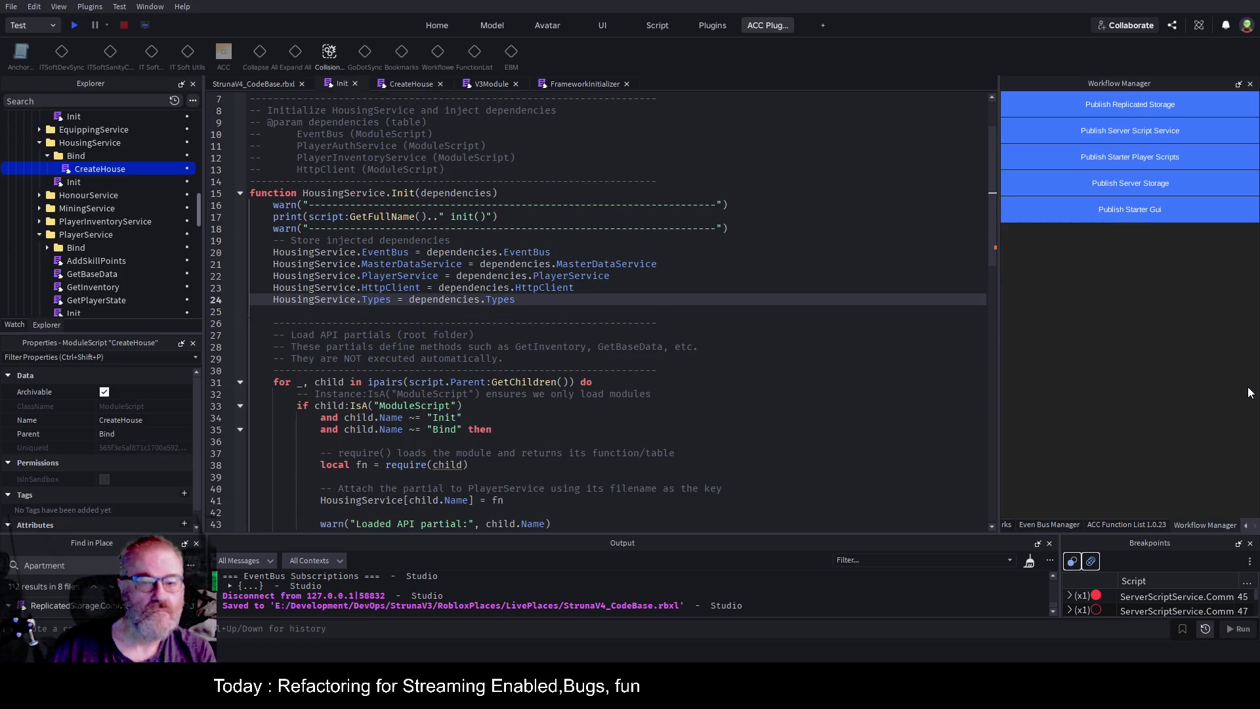
key("Return")
type("HousingService.")
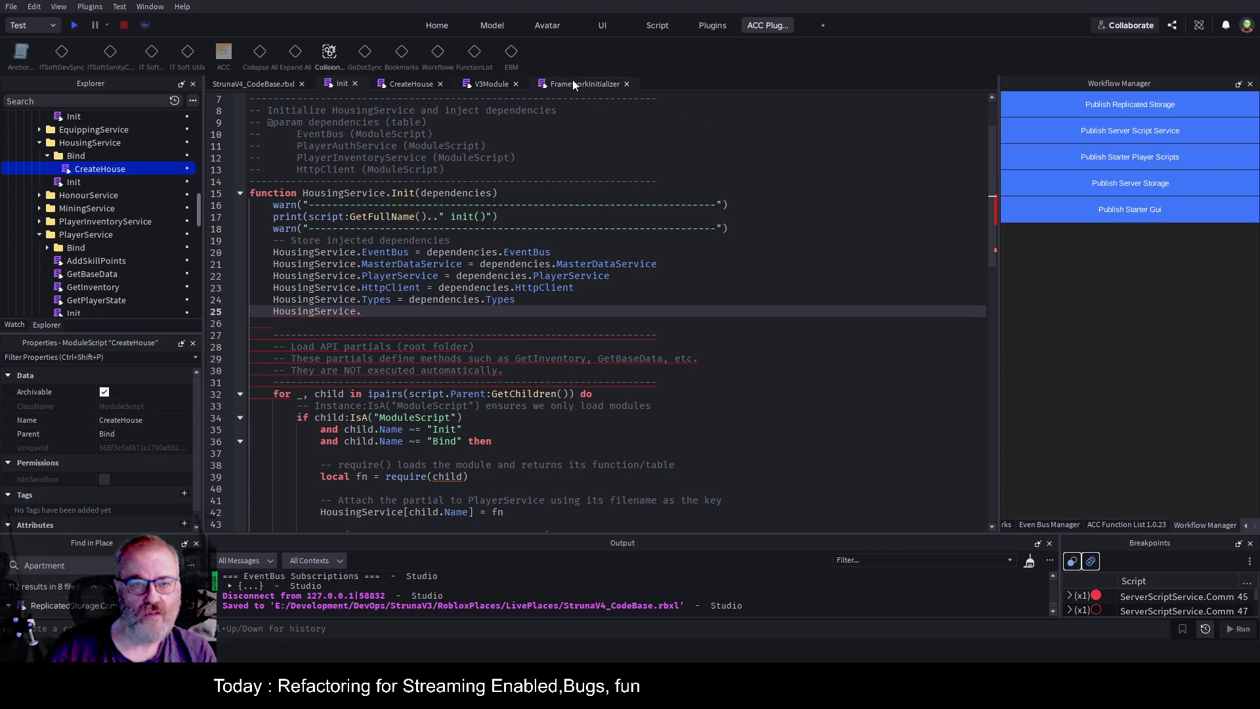
left_click(401, 84)
left_click(377, 182)
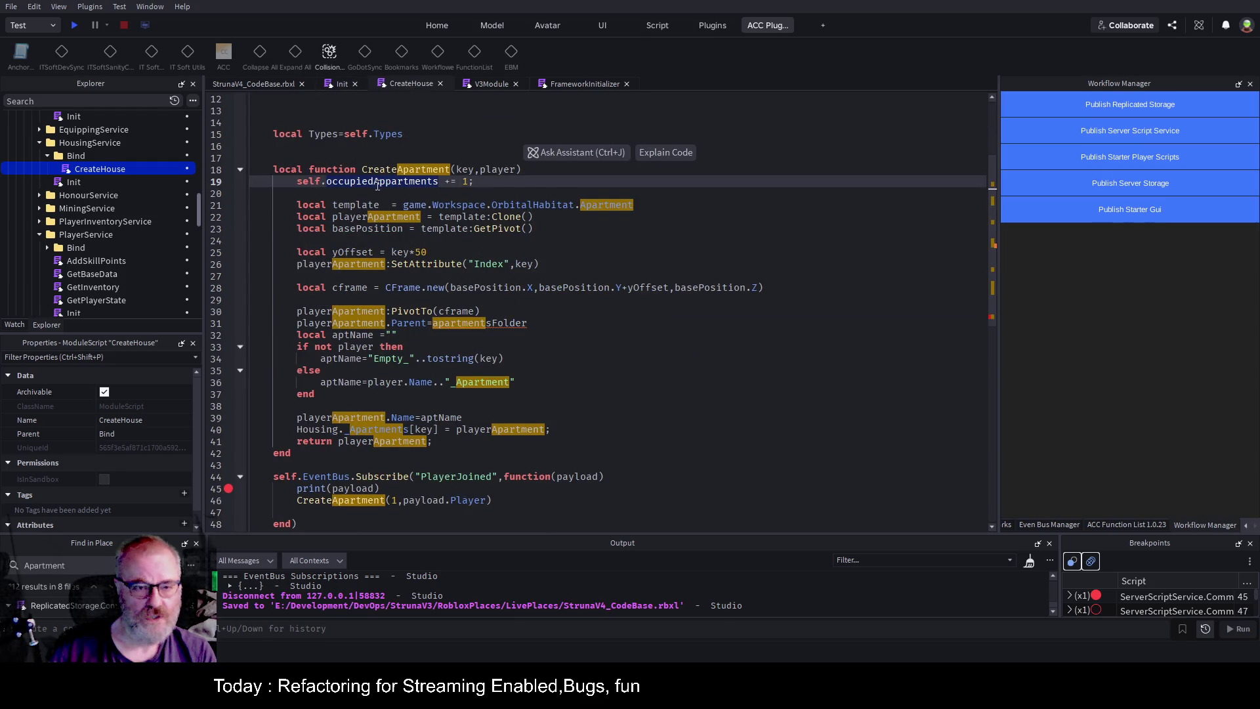
left_click(342, 85)
key("ctrl+v")
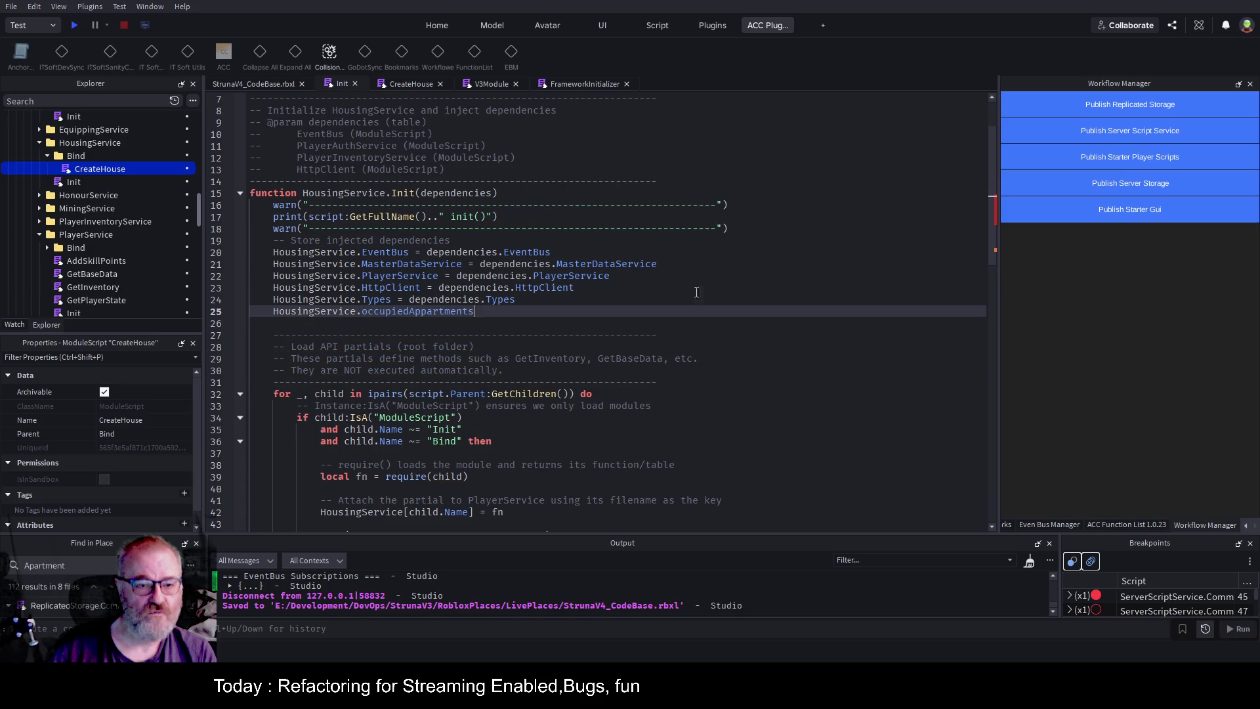
Capitalise it to HousingService.OccupiedAppartments and append ':number = 0'.
key("ctrl+Left")
key("Delete")
type("O")
key("Home")
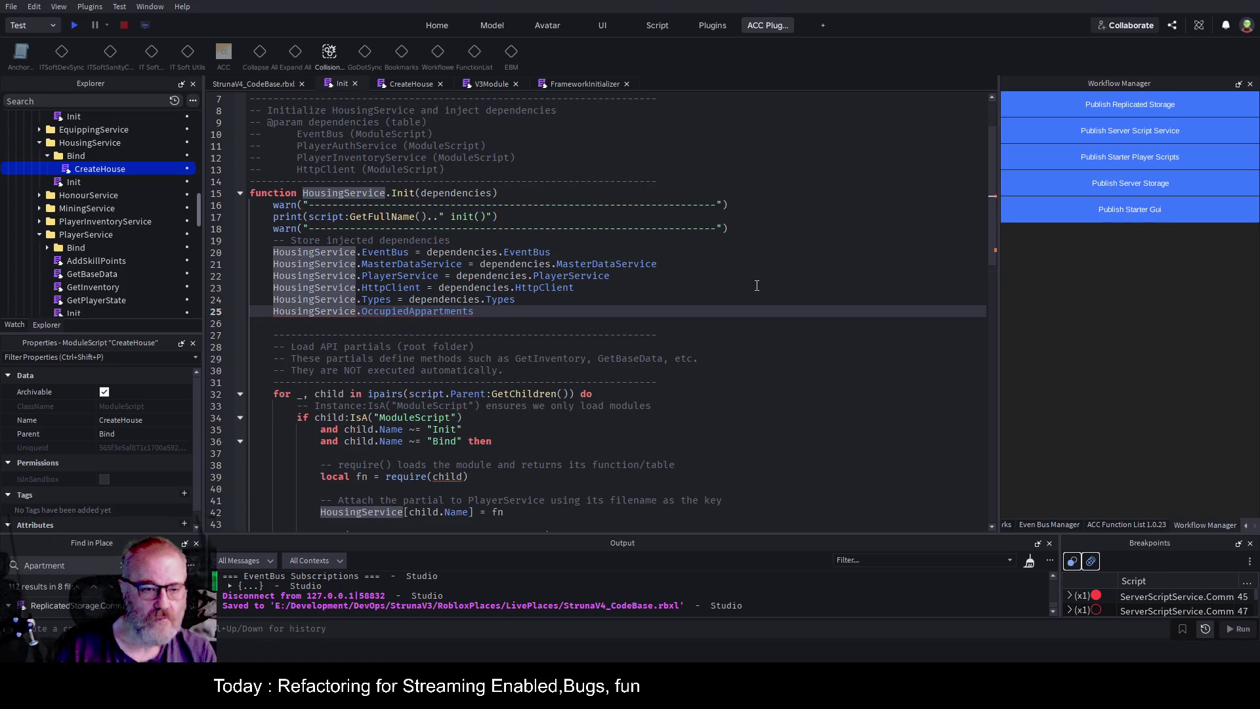
key("Return")
key("Return")
key("End")
type(":number = 0")
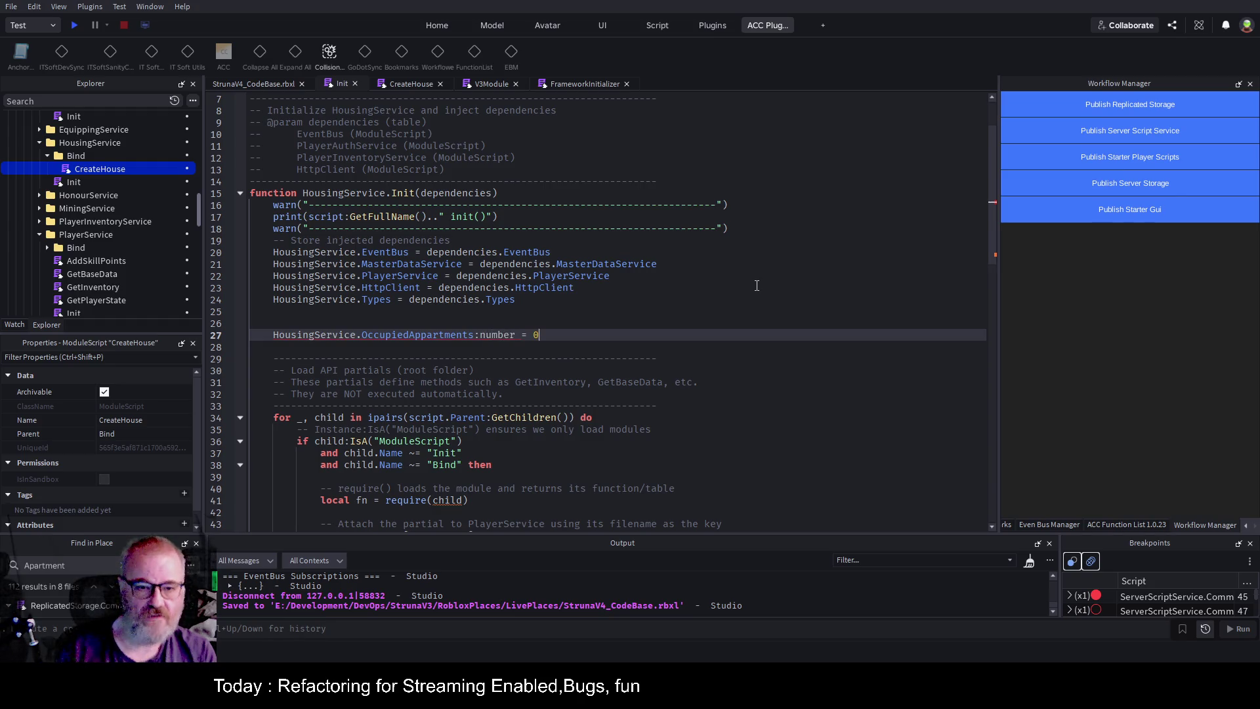
key("ctrl+Left")
key("ctrl+Left")
key("ctrl+Left")
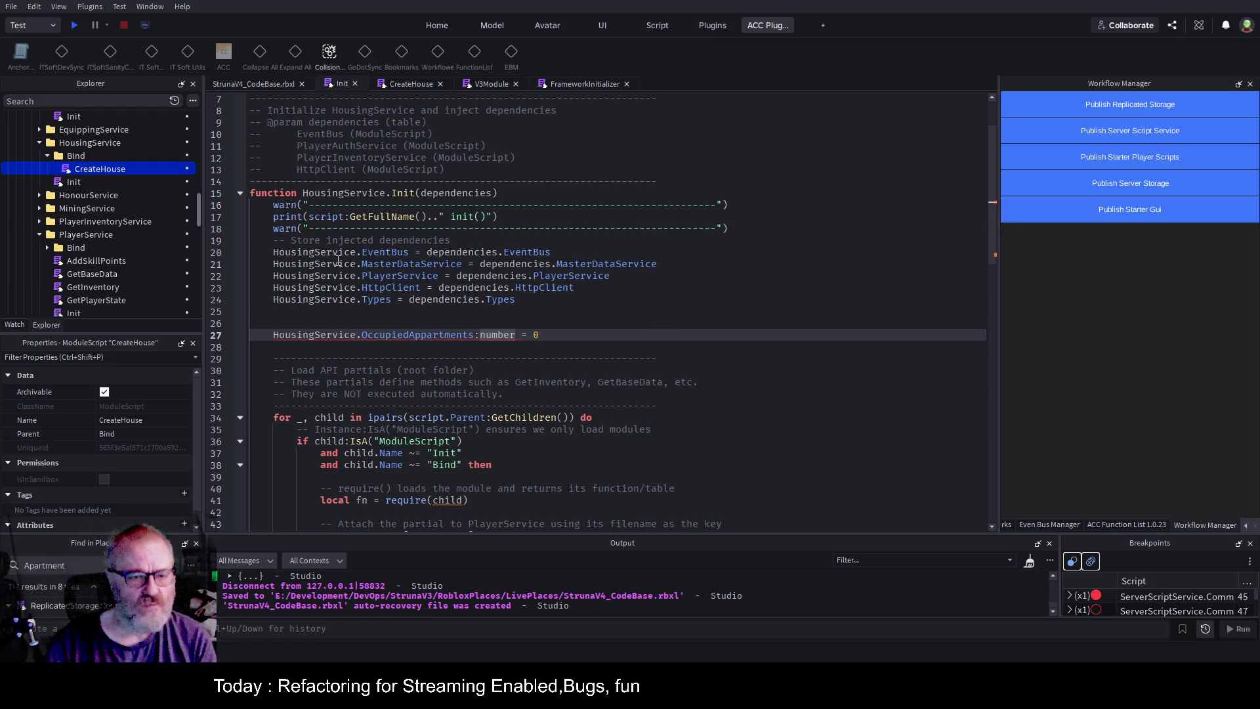
Remove the :number type annotation from the Init counter declaration and save.
left_click(480, 334)
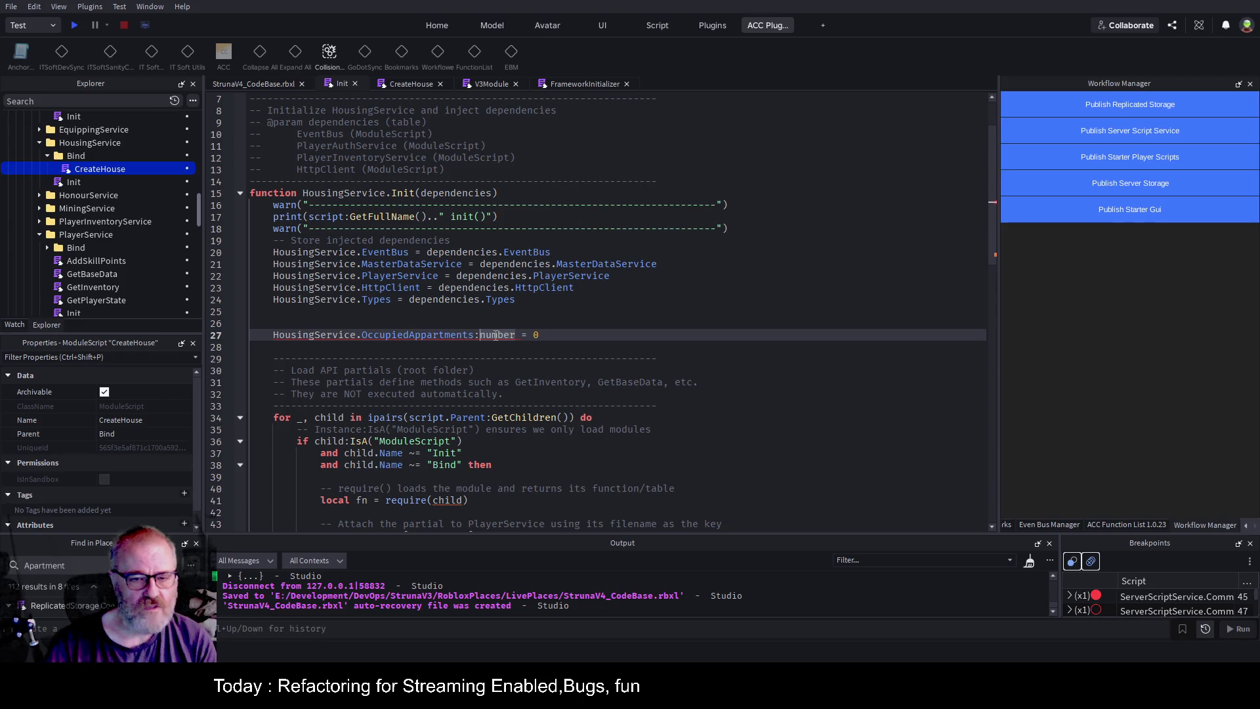
double_click(495, 334)
key("BackSpace")
key("BackSpace")
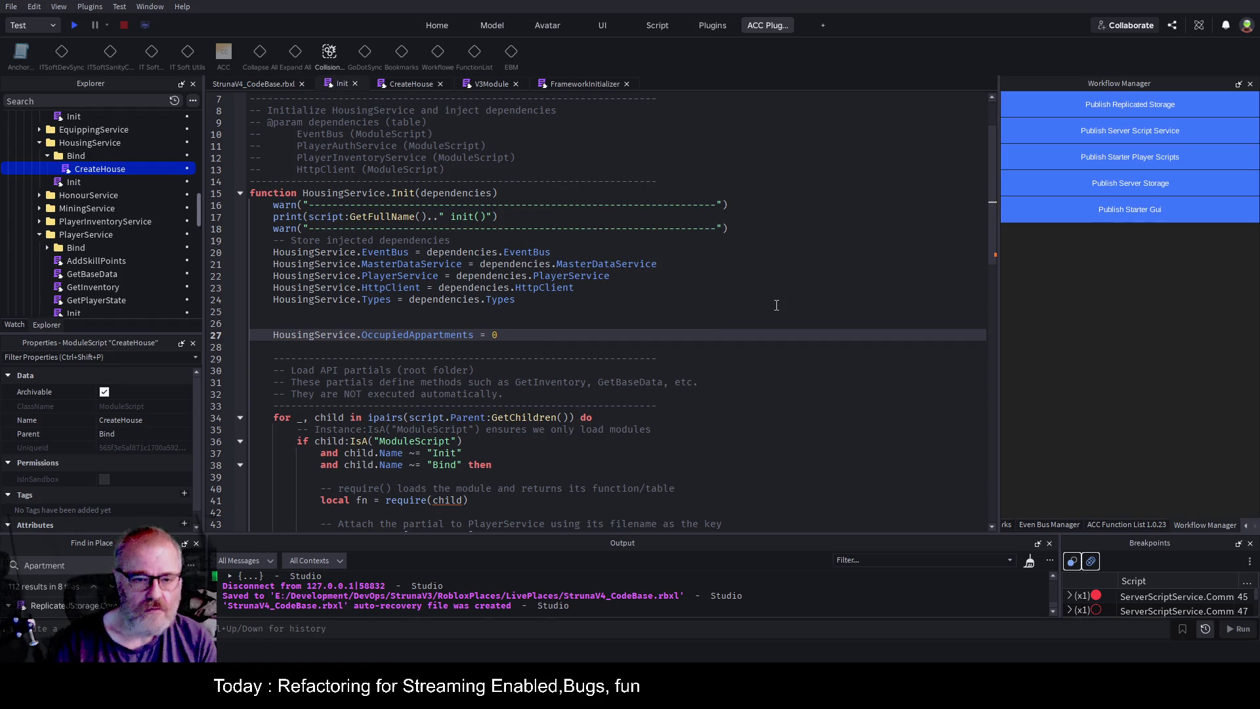
key("Up")
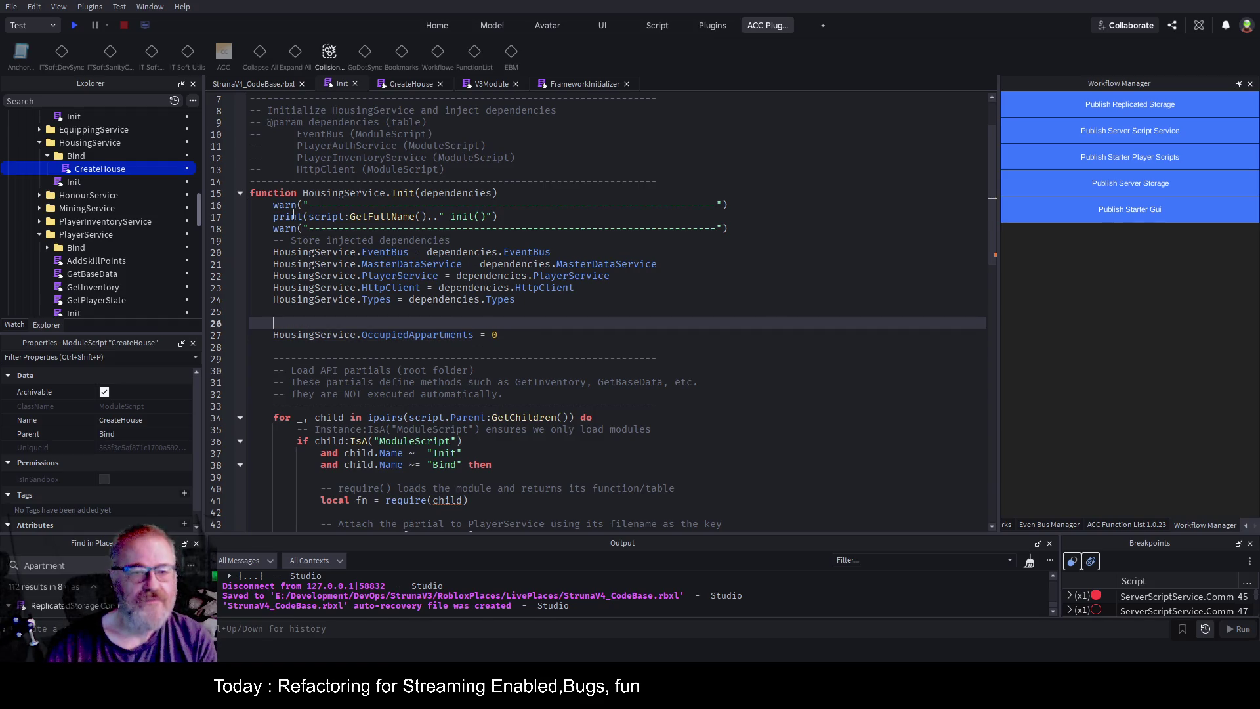
key("ctrl+s")
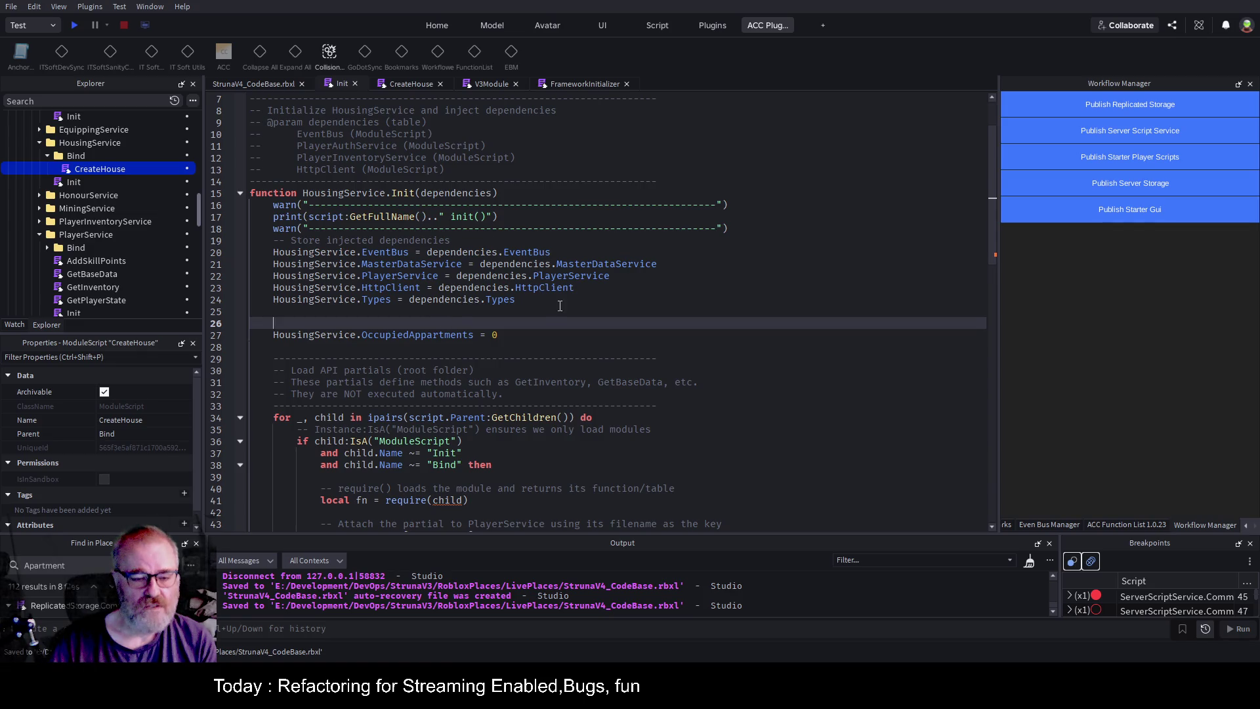
key("ctrl+s")
In CreateHouse, change occupiedAppartments on line 19 to OccupiedAppartments.
left_click(414, 84)
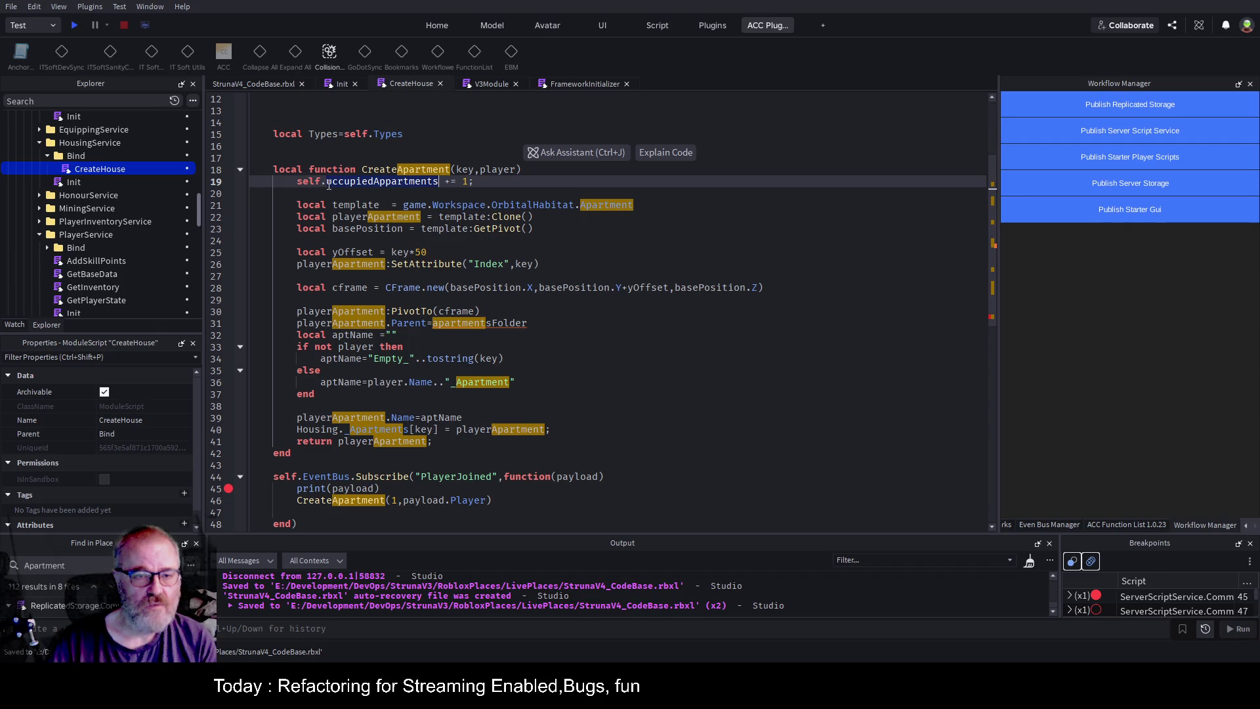
key("Delete")
type("O")
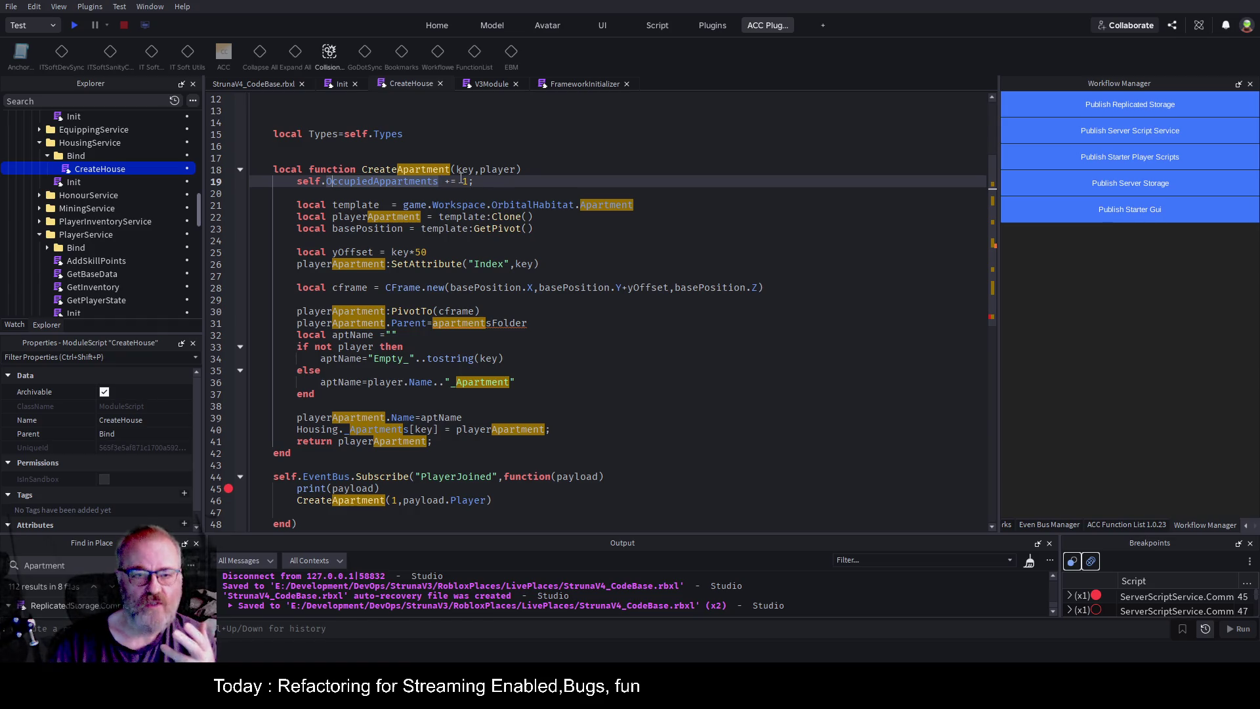
double_click(464, 169)
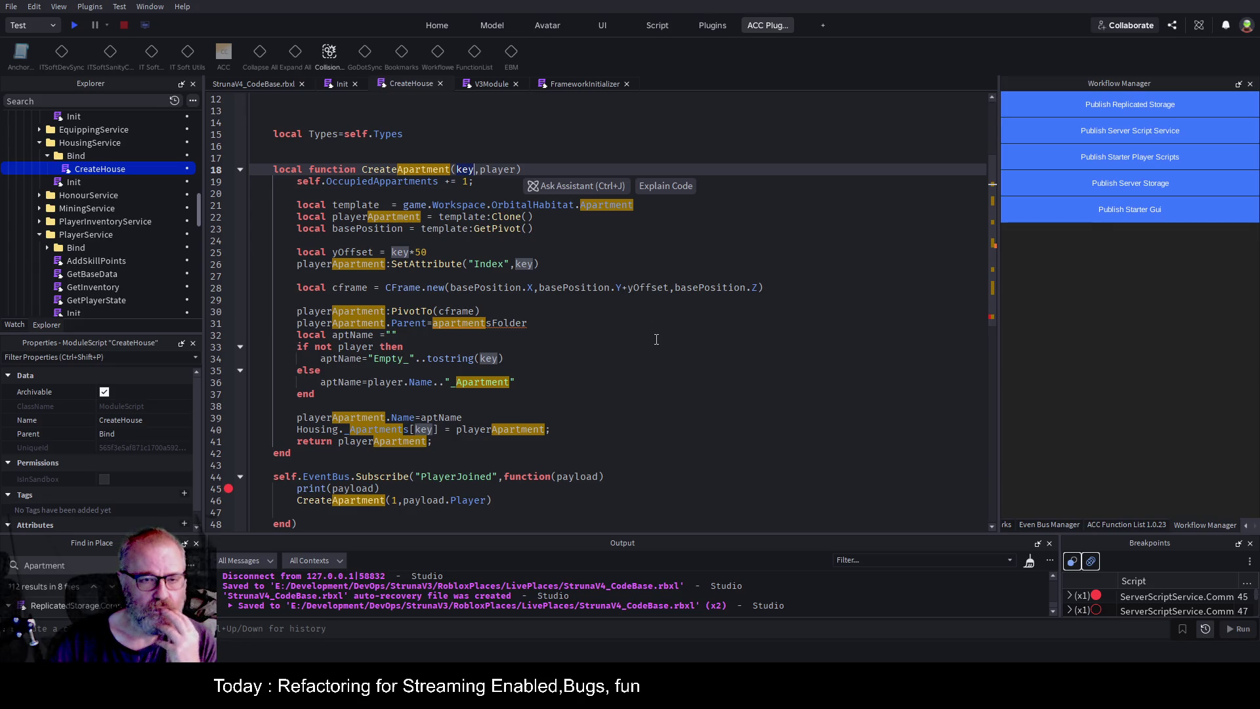
left_click(730, 380)
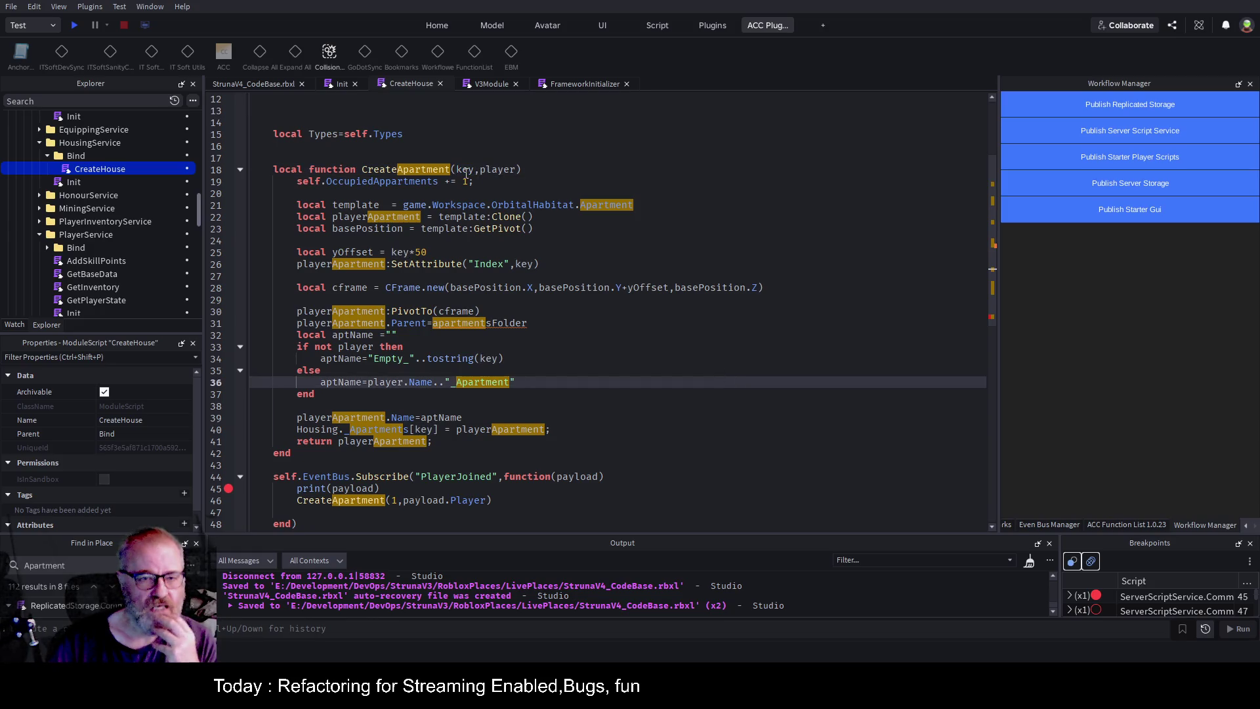
double_click(384, 181)
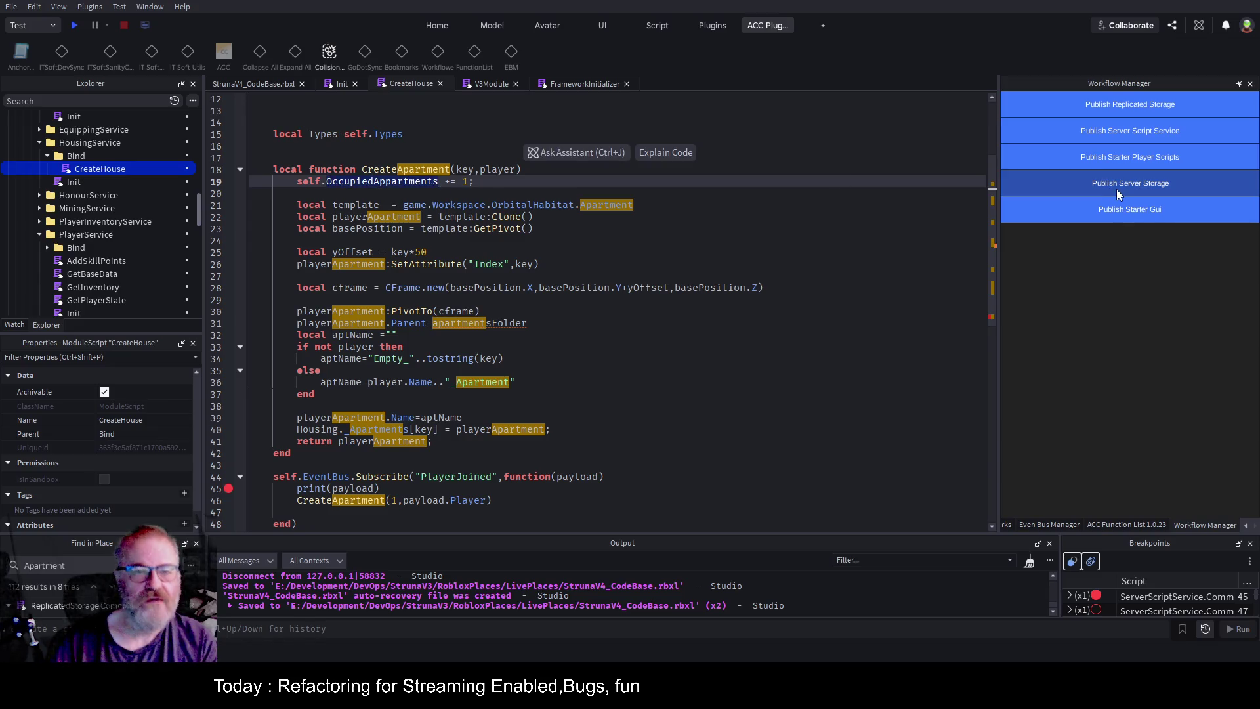
In CreateHouse, rename CreateApartment to CreateHouse and the counter to OccupiedHouses, then save.
key("Up")
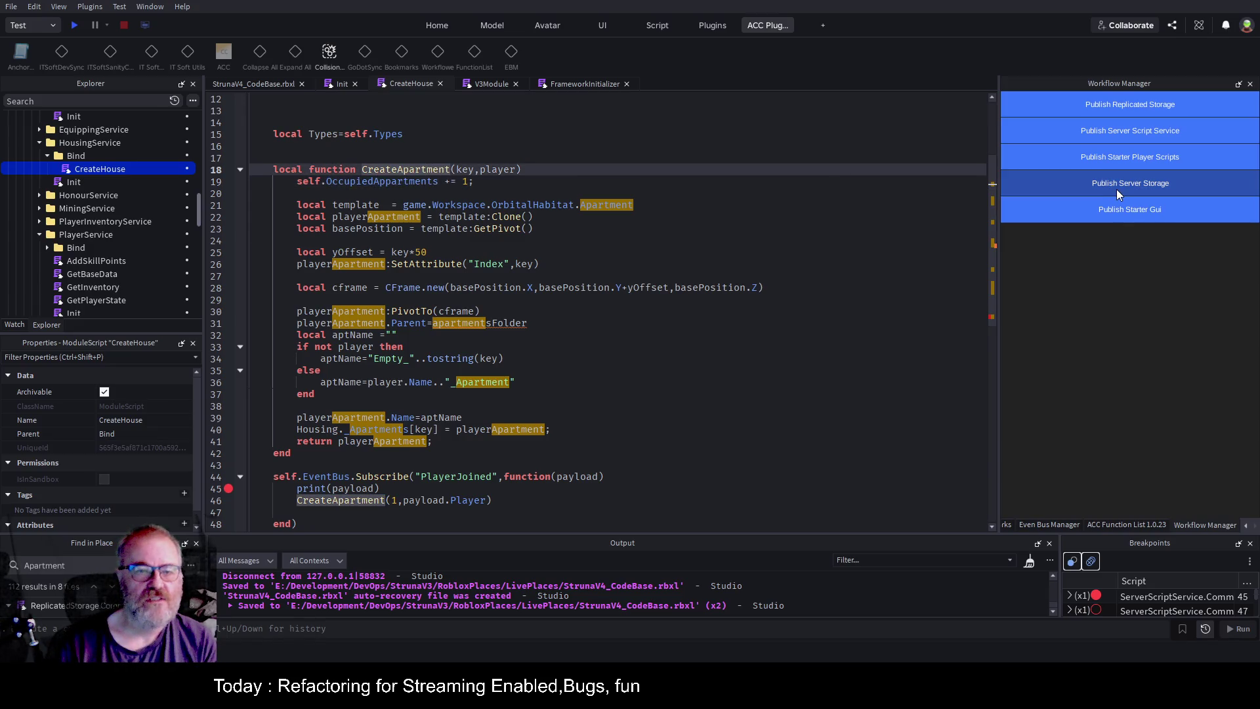
key("Delete")
key("Delete")
key("Delete")
key("Delete")
type("House")
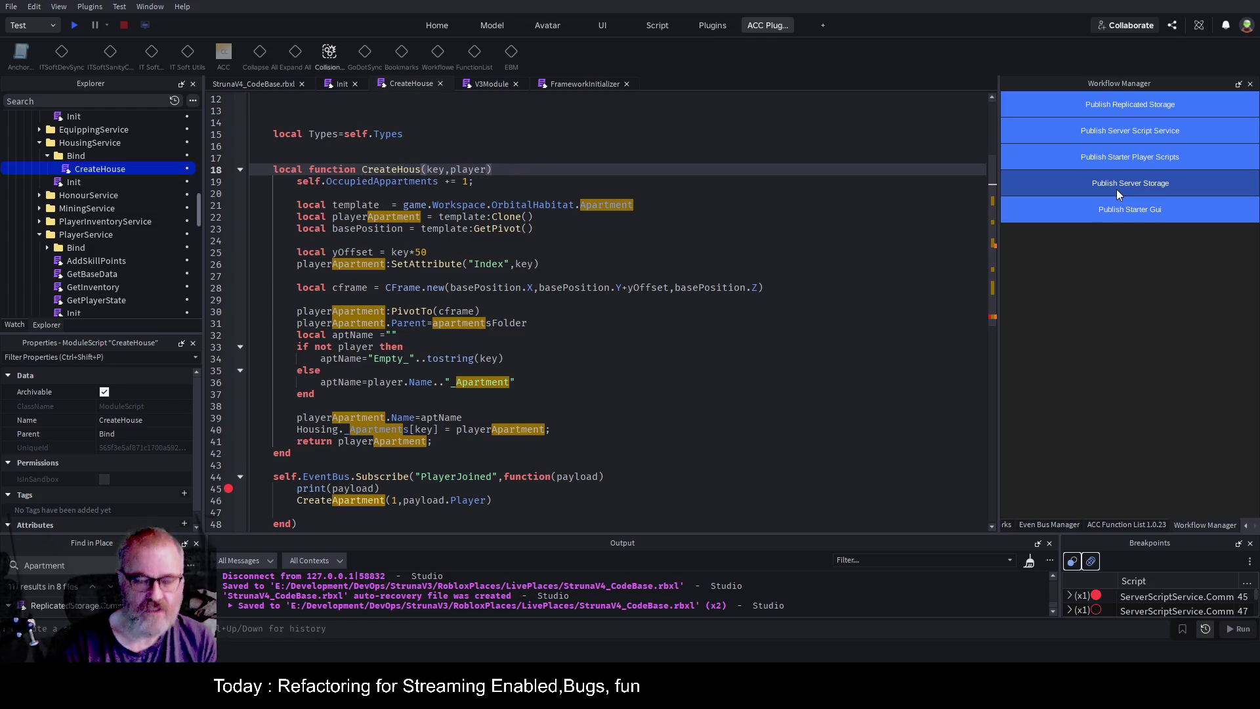
key("Down")
key("Delete")
key("Delete")
key("BackSpace")
key("BackSpace")
key("BackSpace")
key("BackSpace")
type("Hous")
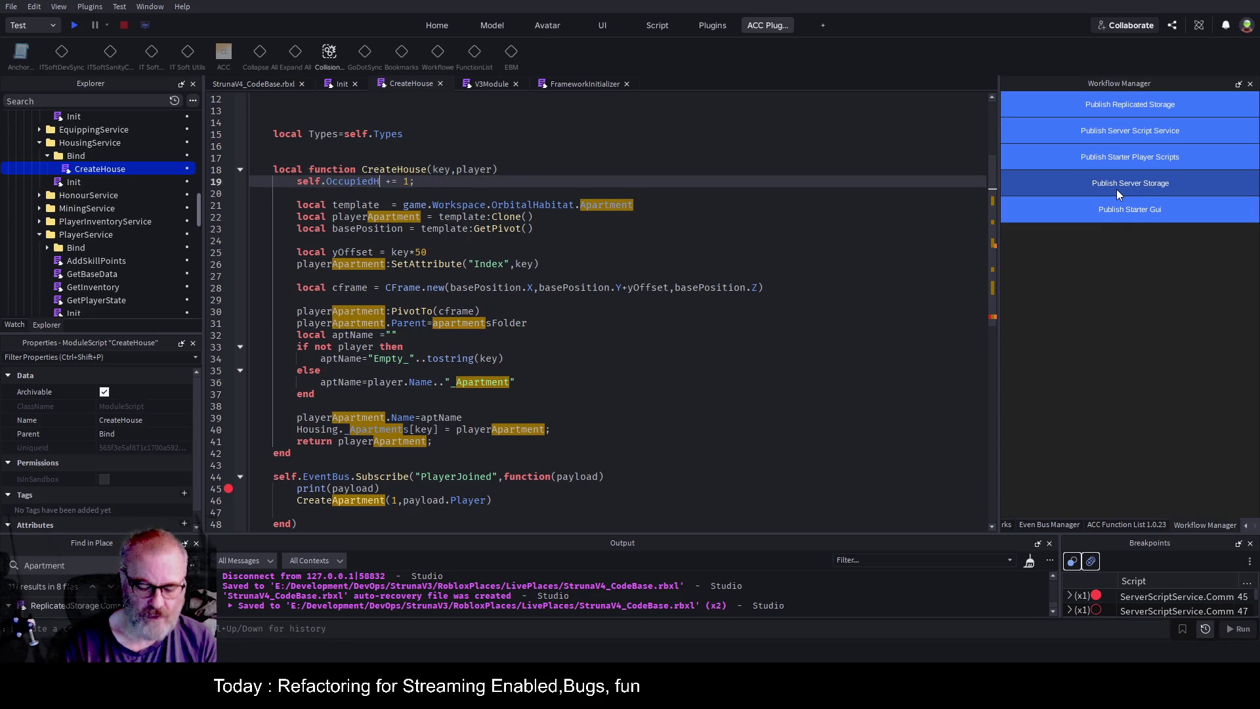
type("e")
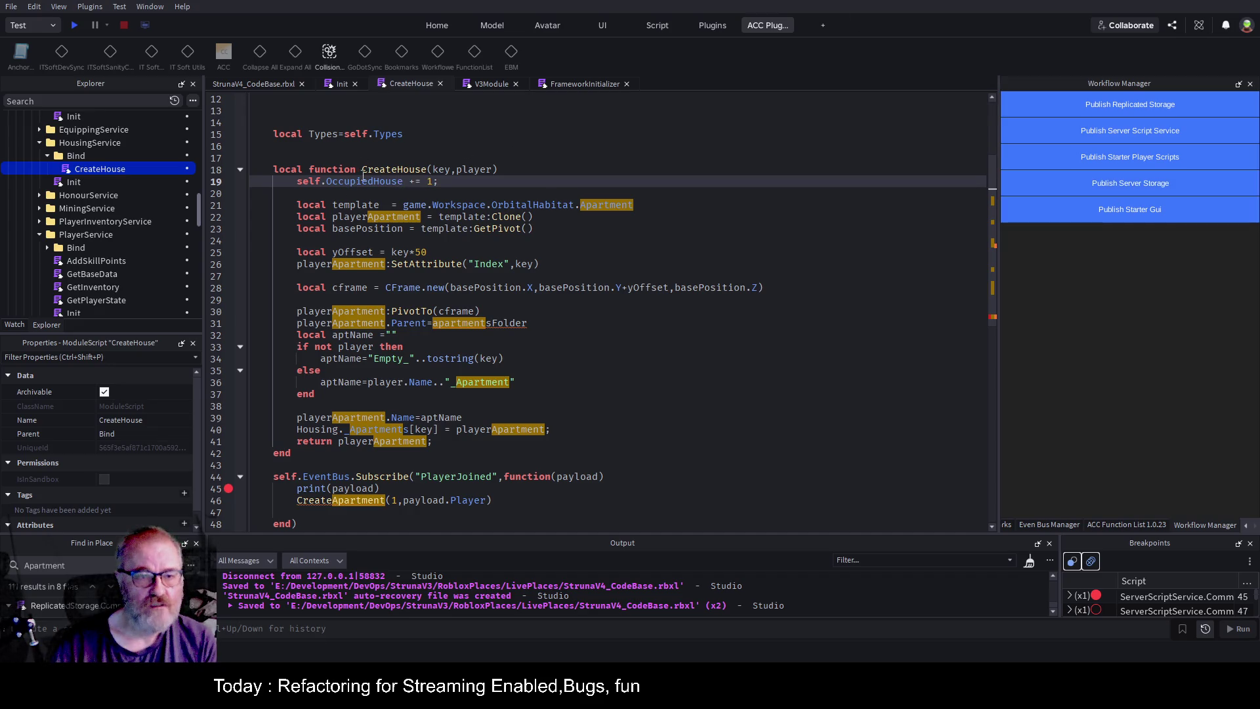
type("s")
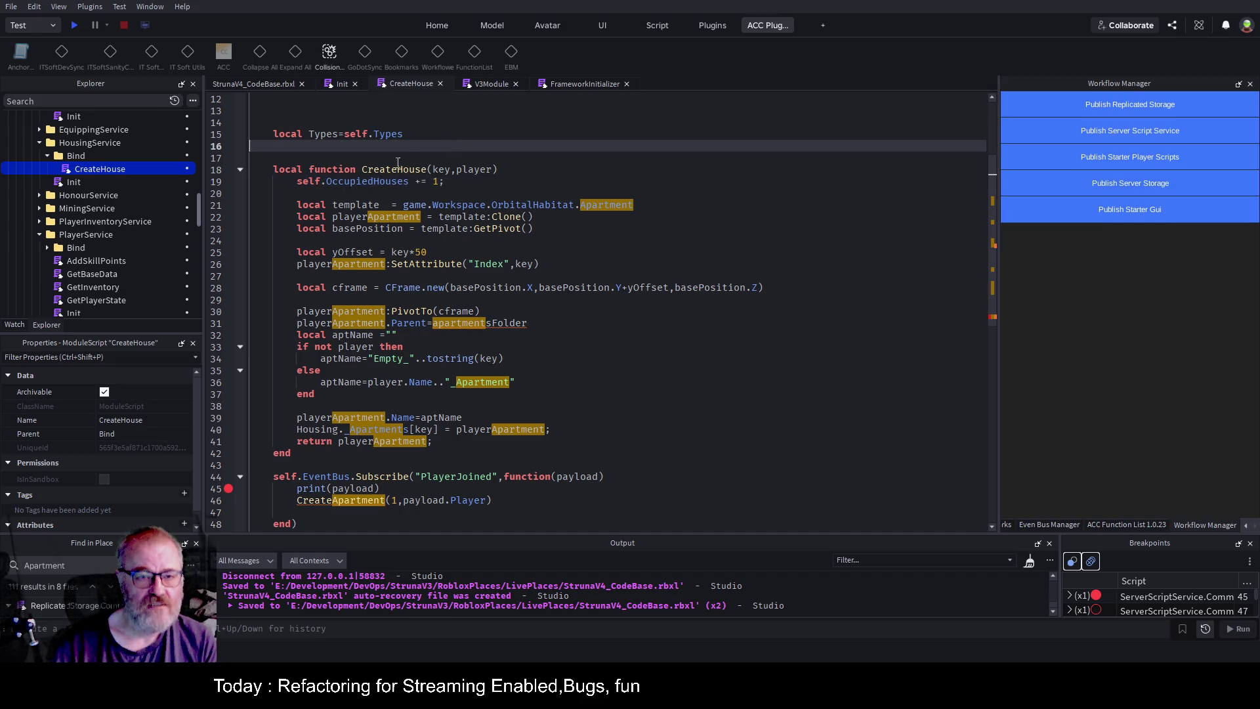
key("ctrl+s")
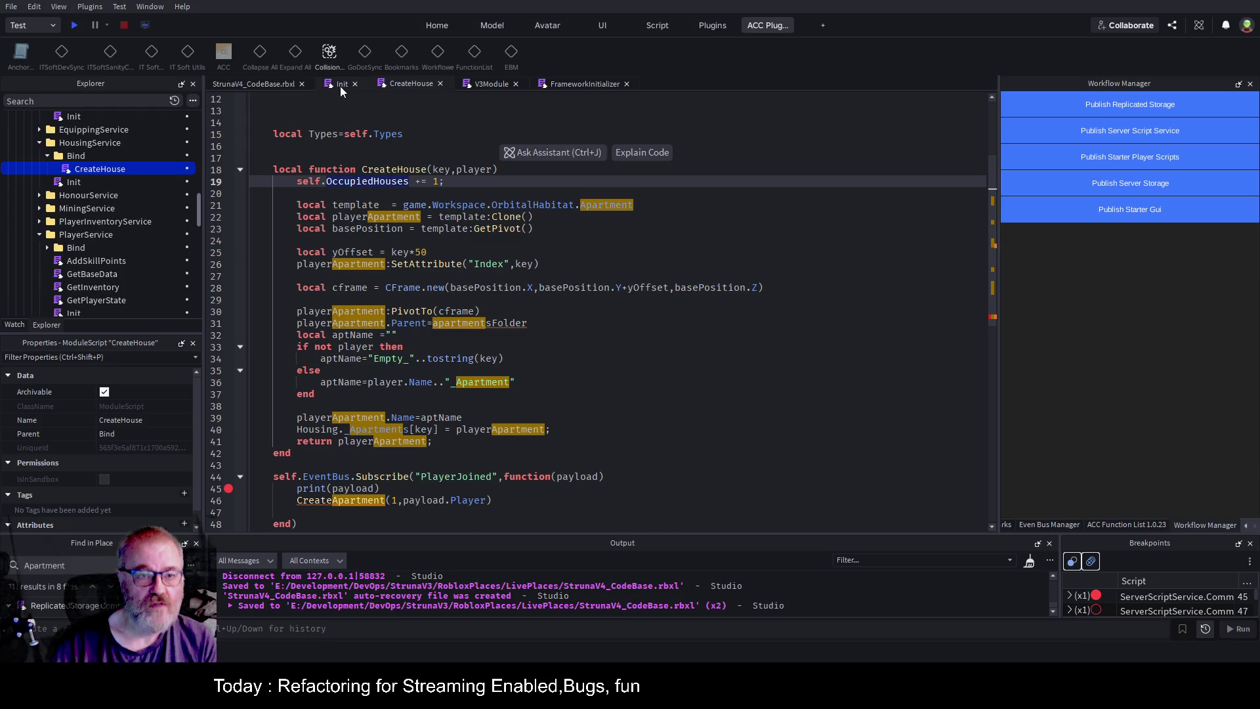
Rename the Init counter on line 27 to OccupiedHouses and save.
left_click(340, 84)
double_click(395, 333)
type("OccupiedHouses")
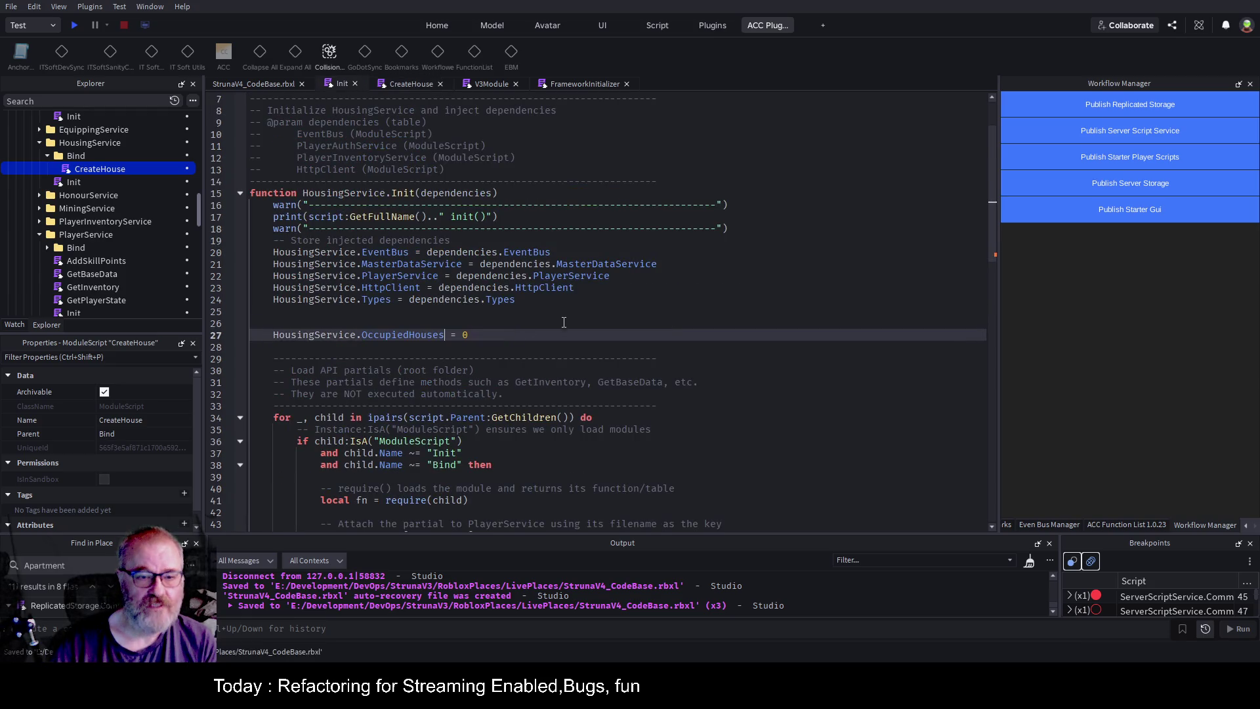
key("ctrl+s")
left_click(523, 315)
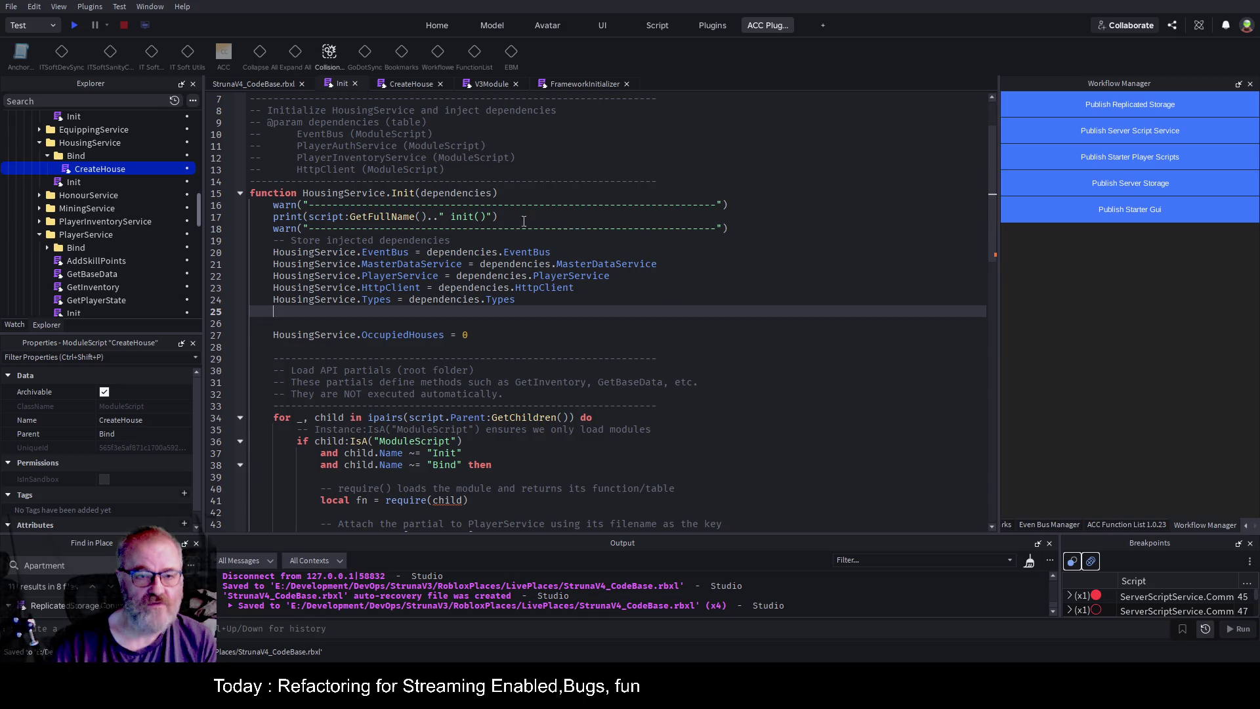
left_click(406, 84)
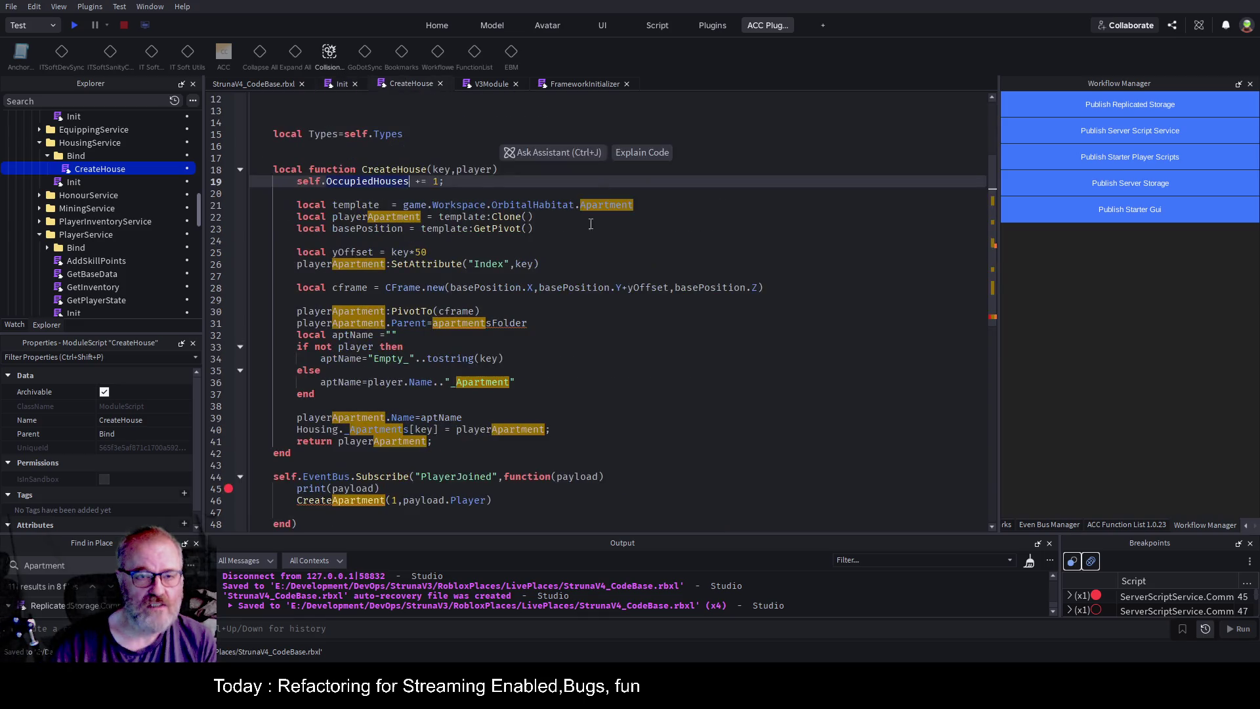
left_click(462, 181)
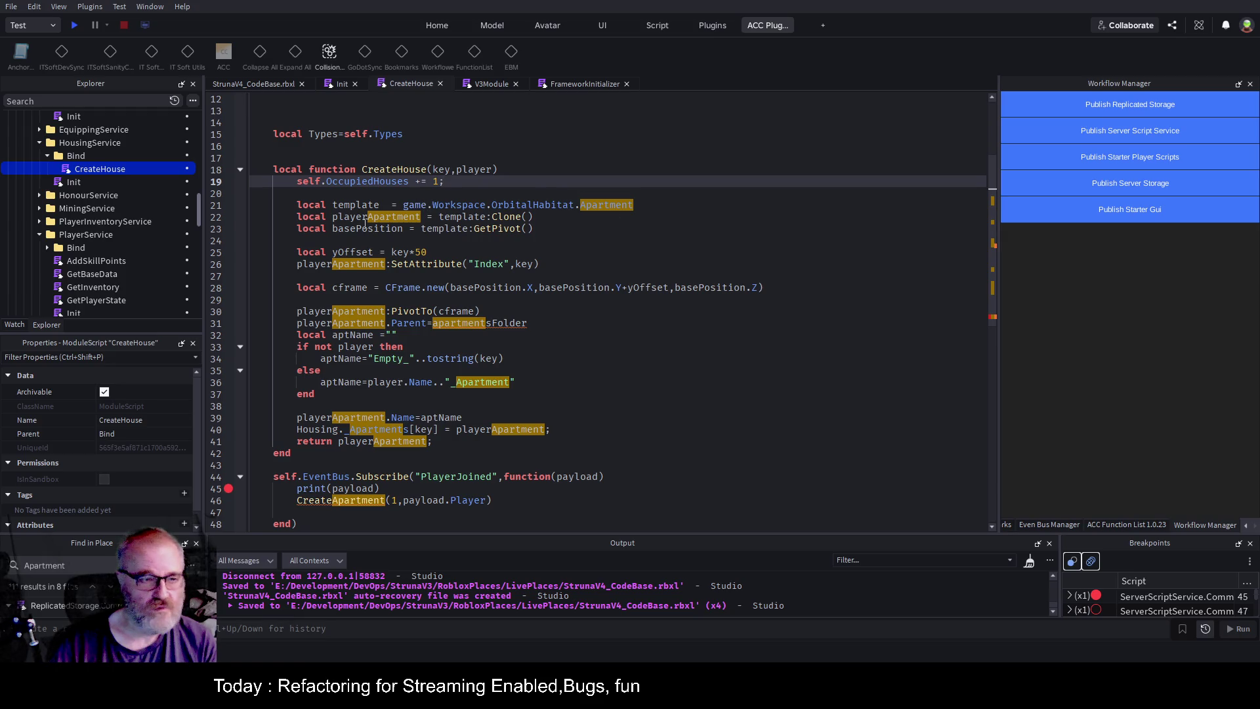
left_click_drag(200, 214, 203, 128)
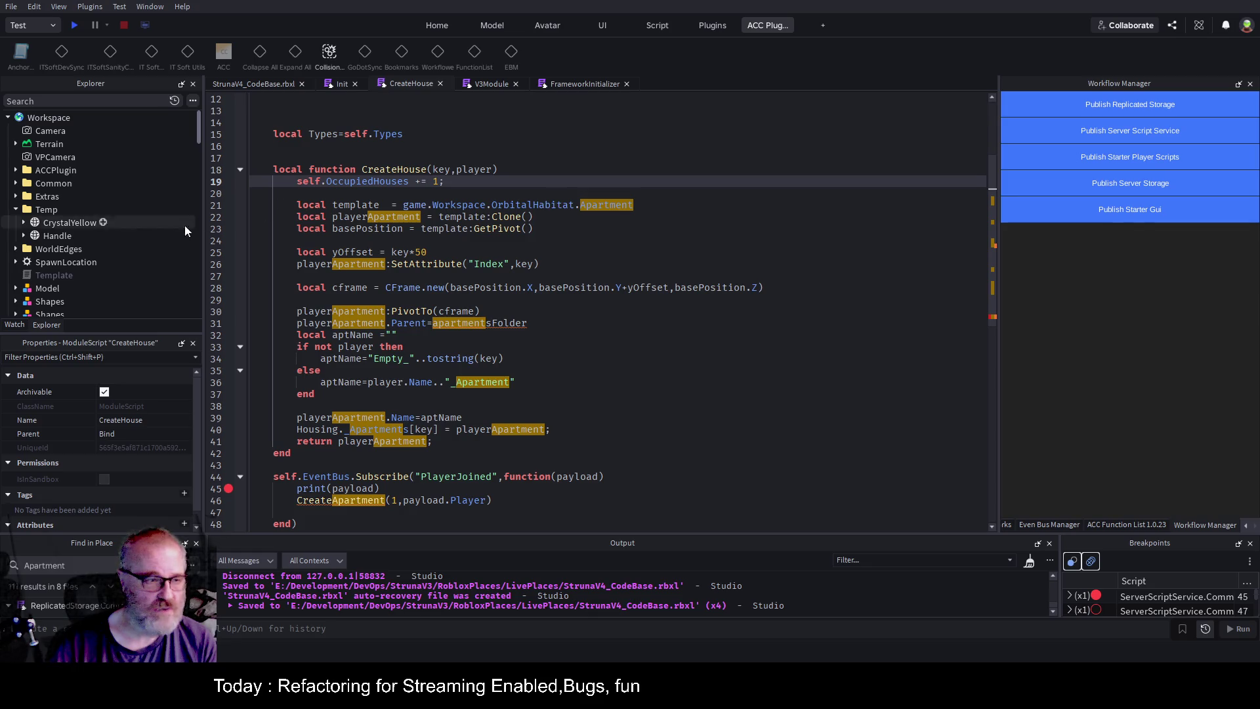
Check the game world, then select the Clone call on line 22 of CreateHouse.
left_click(16, 210)
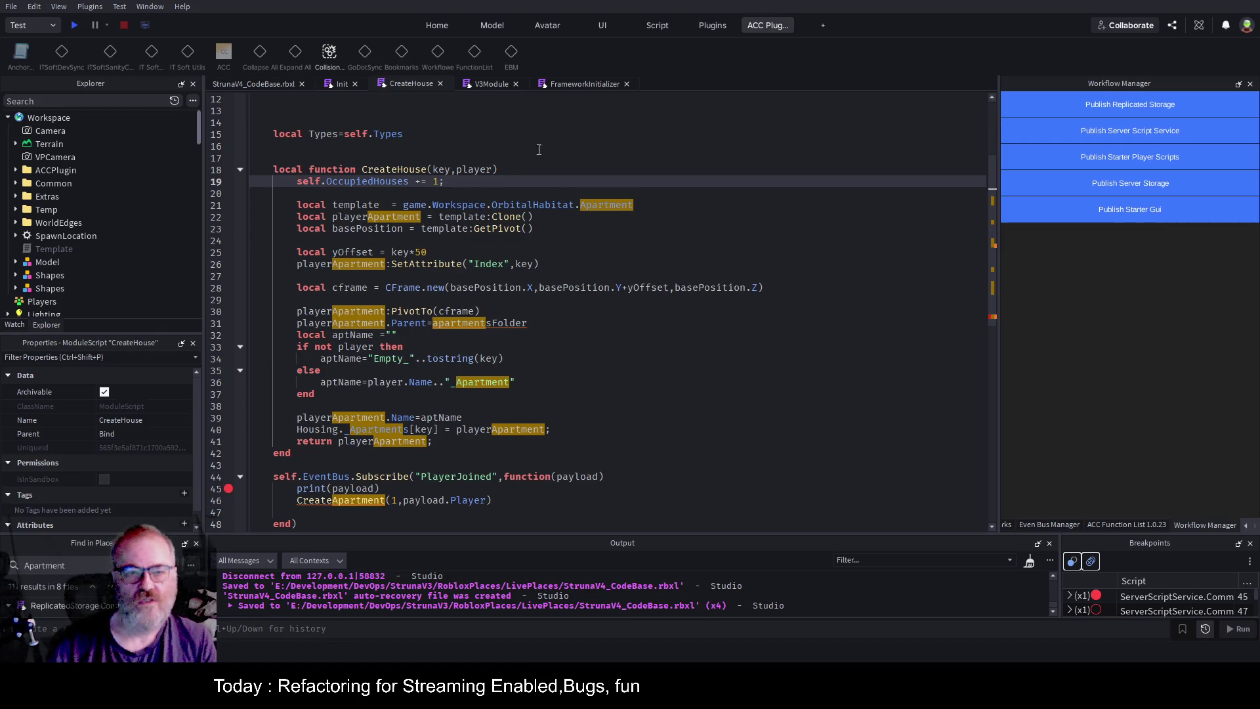
left_click(261, 83)
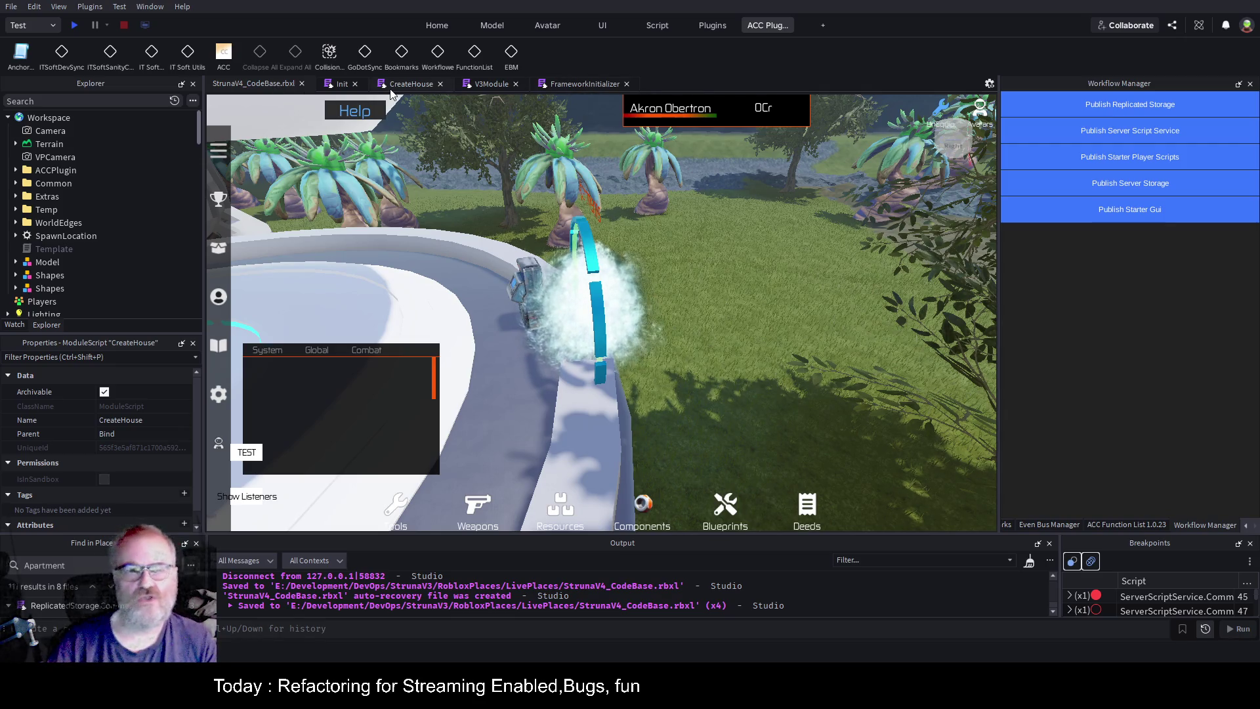
left_click(341, 84)
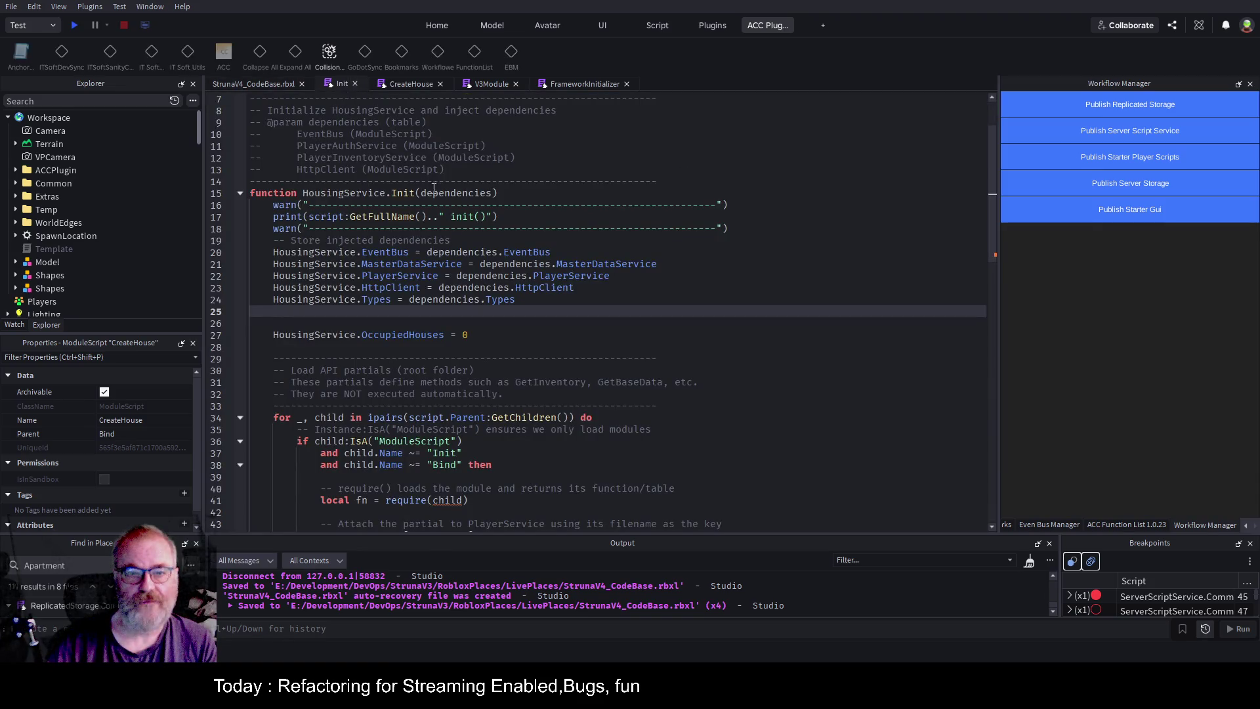
left_click(423, 85)
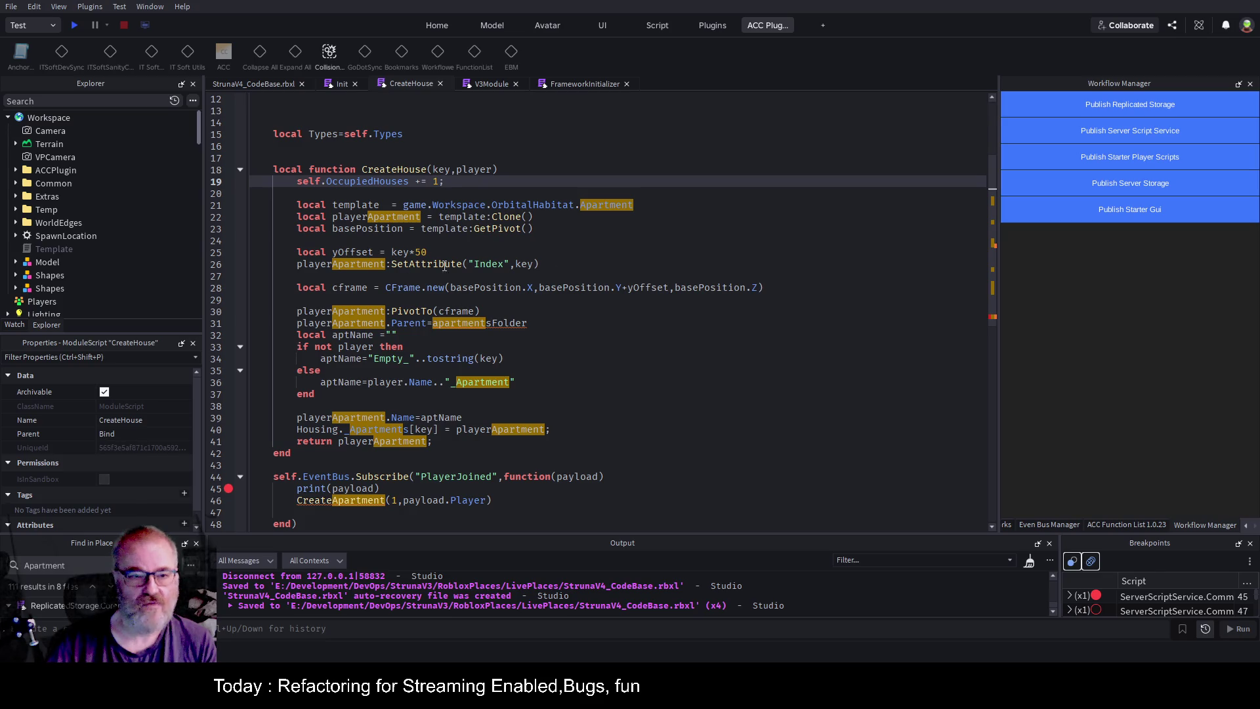
left_click(634, 263)
double_click(497, 217)
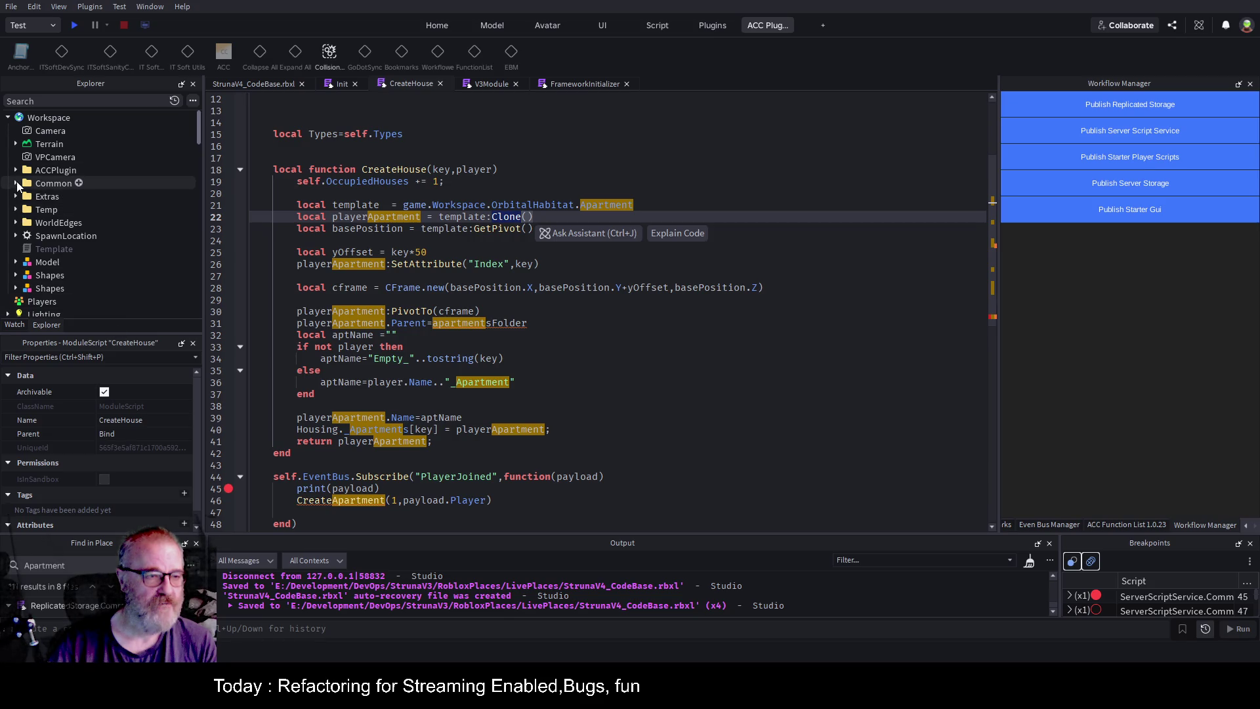
Expand Workspace's Common folder to OrbitalHabitat and select the Apartment template model.
left_click(17, 185)
scroll(151, 211, "down", 2)
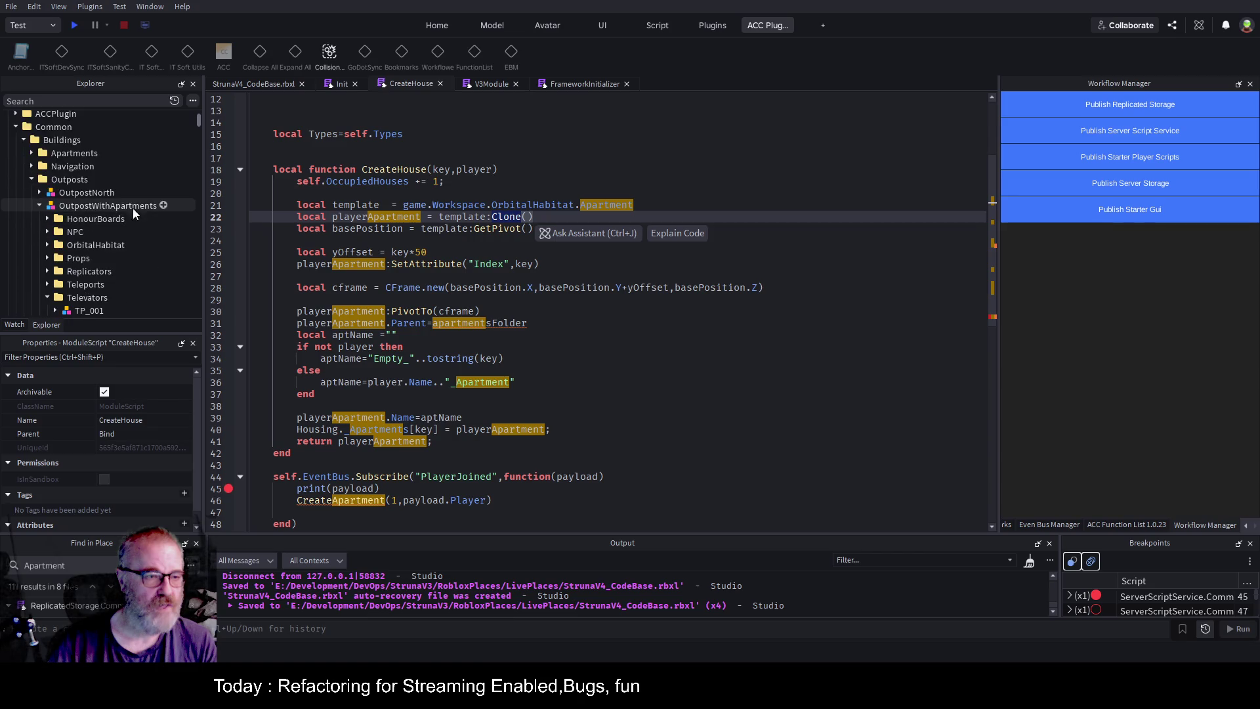
left_click(47, 245)
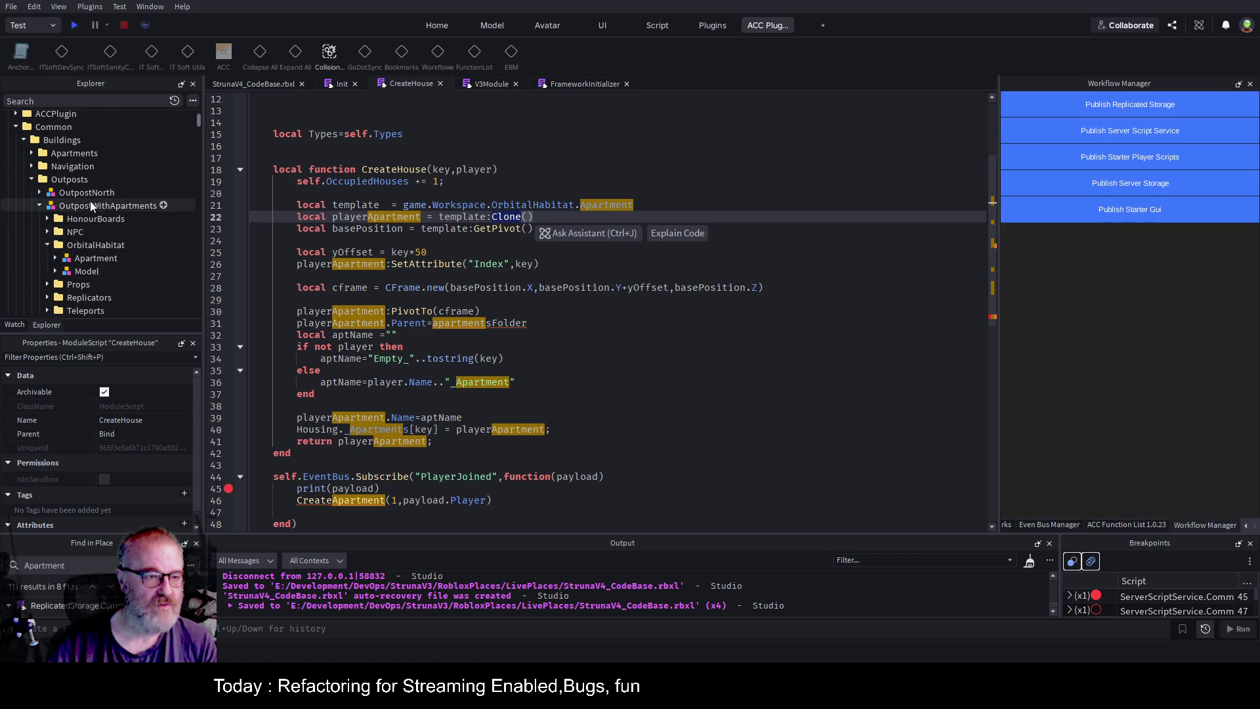
scroll(89, 205, "down", 2)
left_click(135, 201)
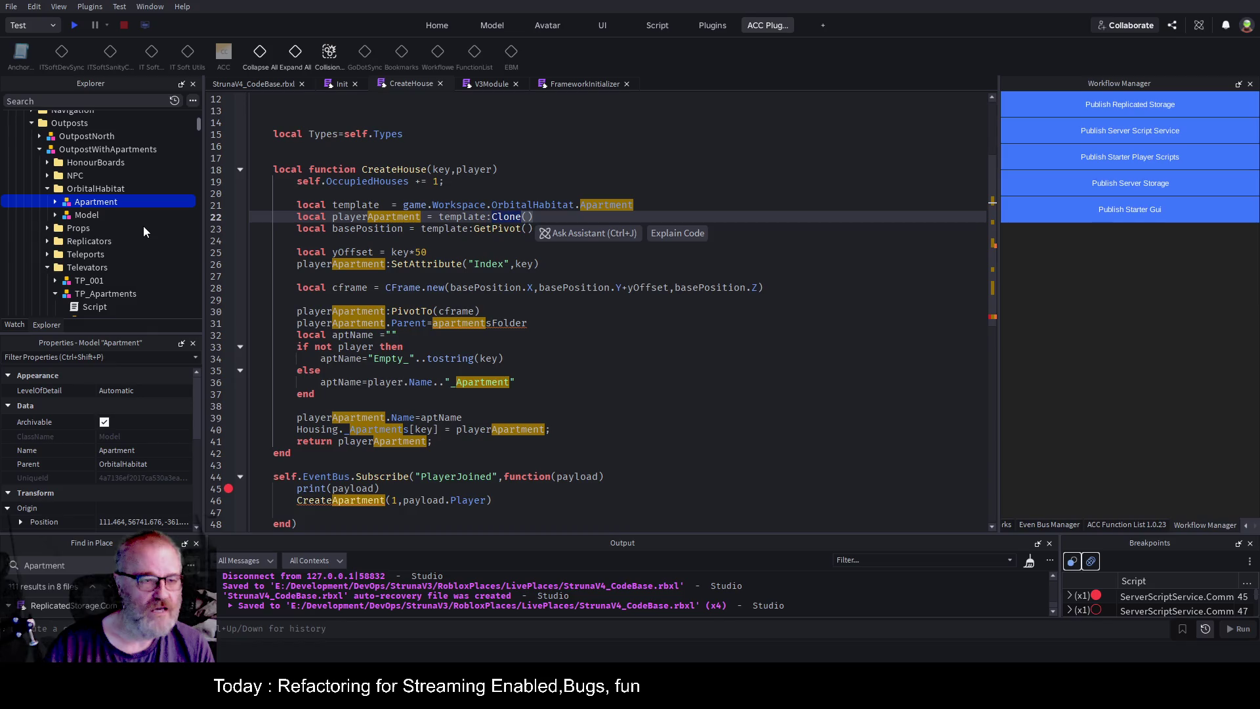
scroll(136, 221, "down", 8)
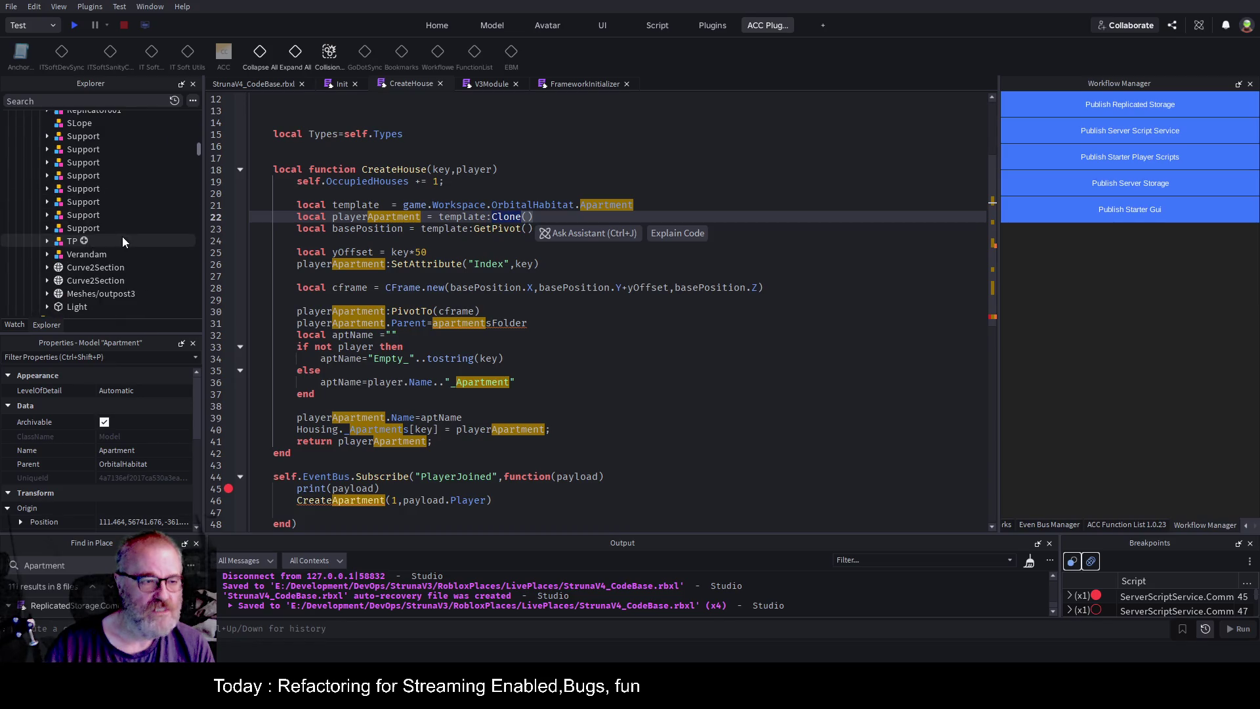
scroll(123, 237, "down", 2)
Collapse Vegitation and expand the Common folder in ReplicatedStorage.
left_click(23, 200)
scroll(119, 232, "up", 5)
scroll(120, 230, "up", 10)
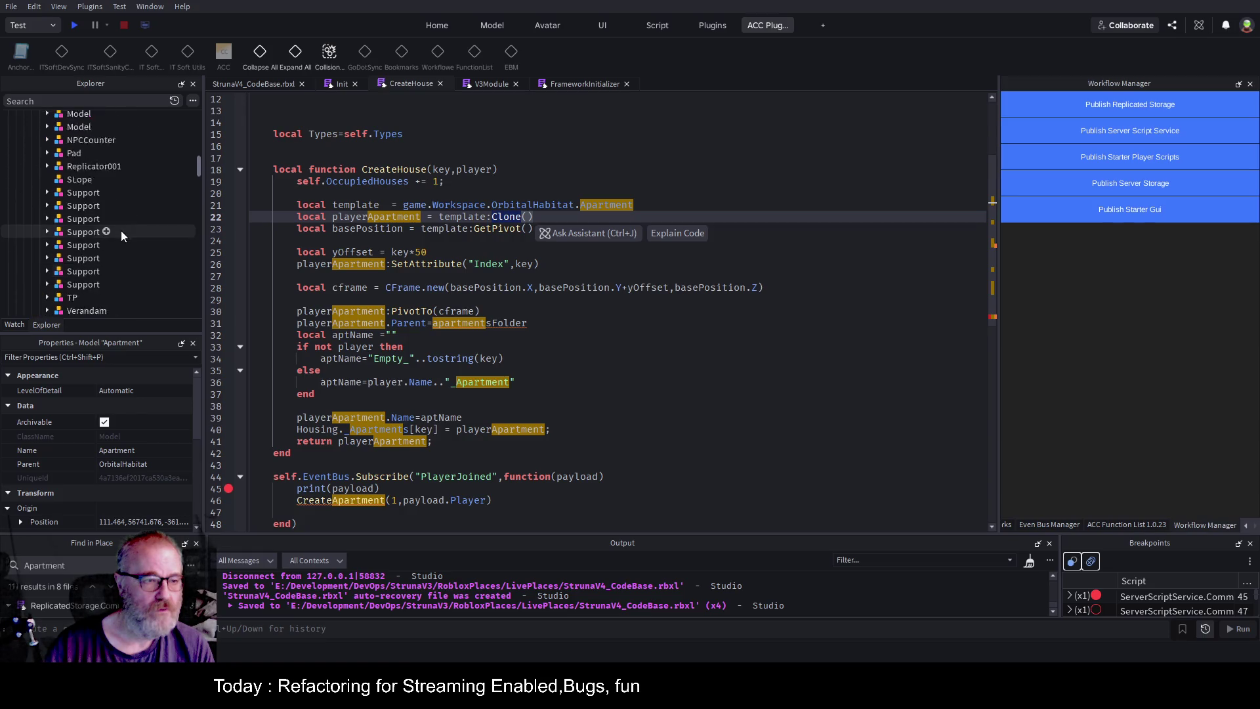
scroll(75, 197, "up", 15)
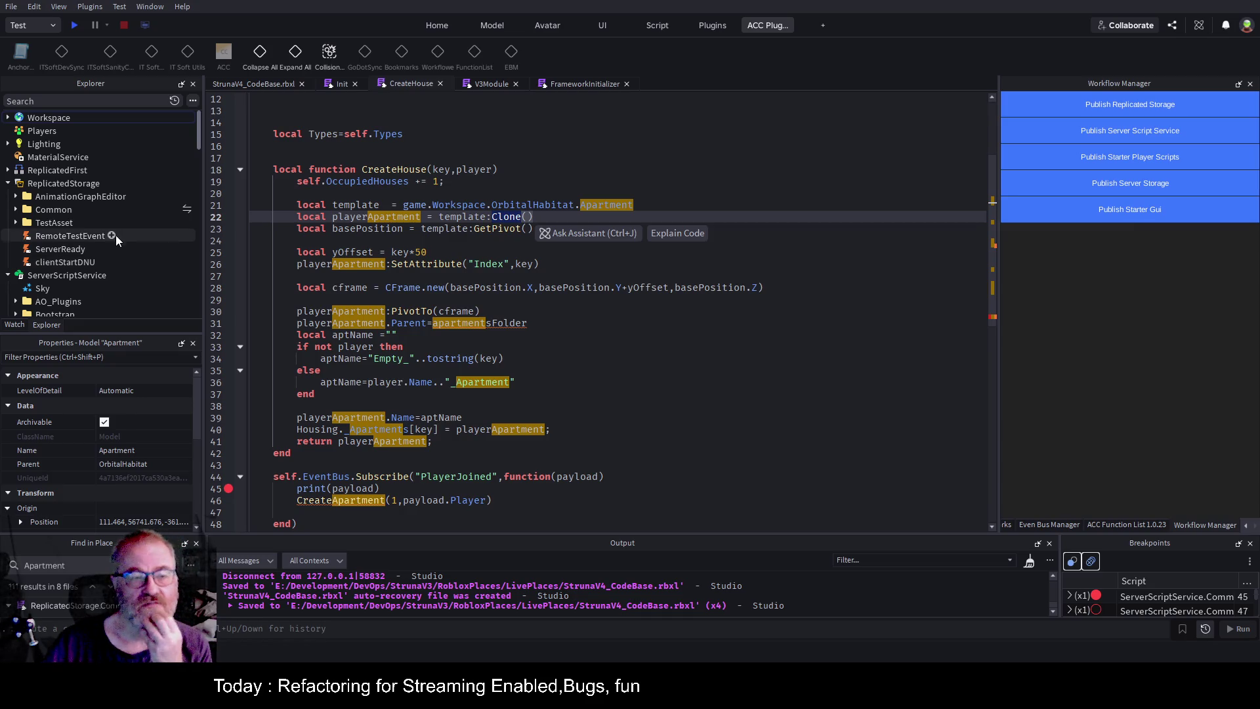
scroll(116, 227, "down", 2)
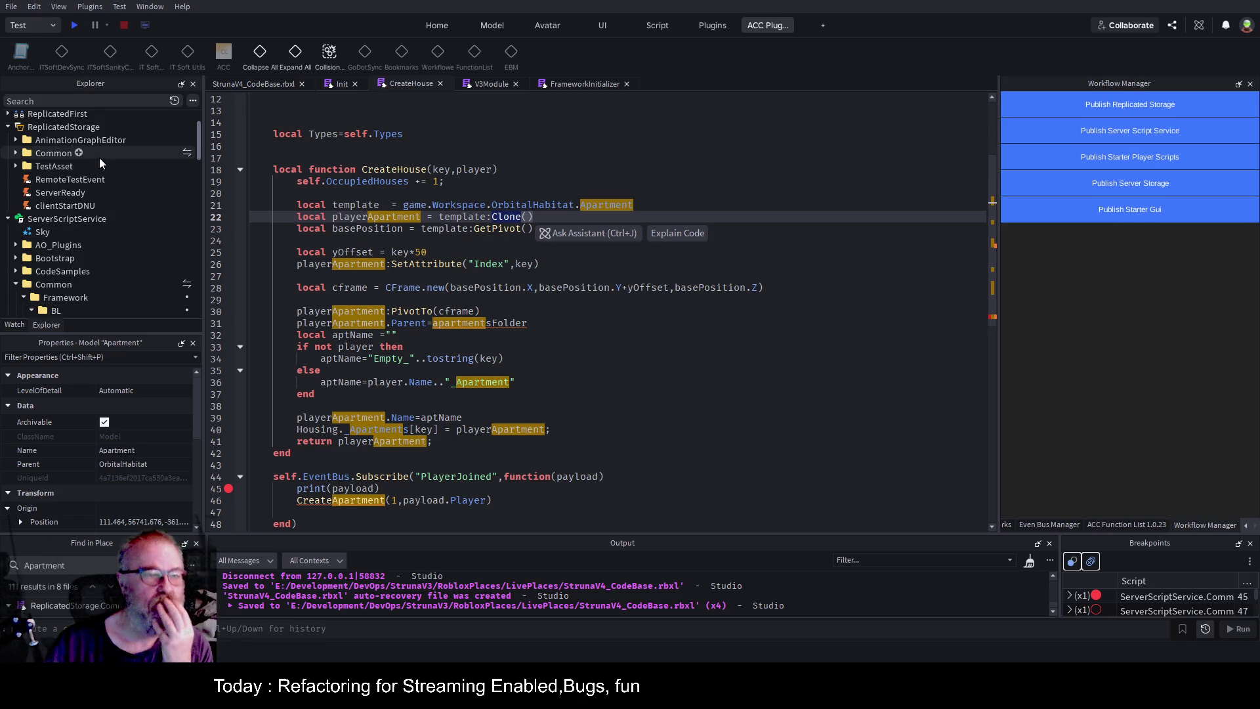
left_click(15, 153)
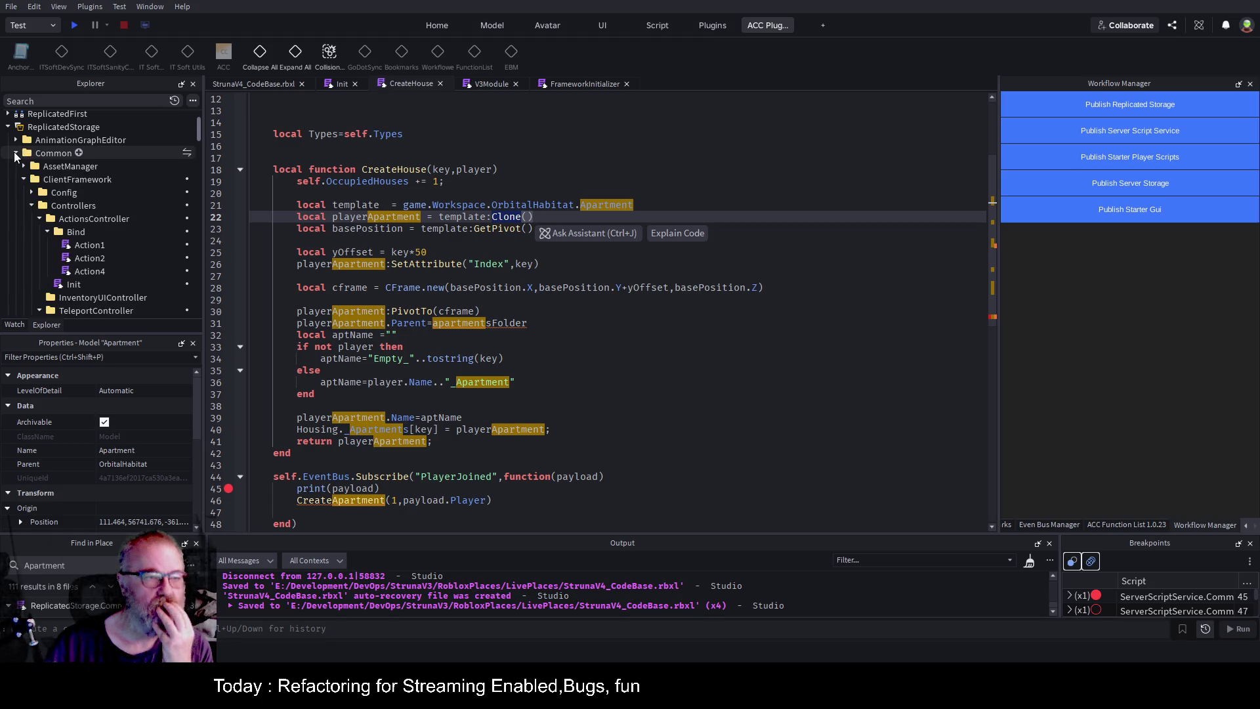
Collapse Controllers and ClientFramework, then expand GameItems > Templates in ReplicatedStorage.
left_click(32, 206)
left_click(24, 179)
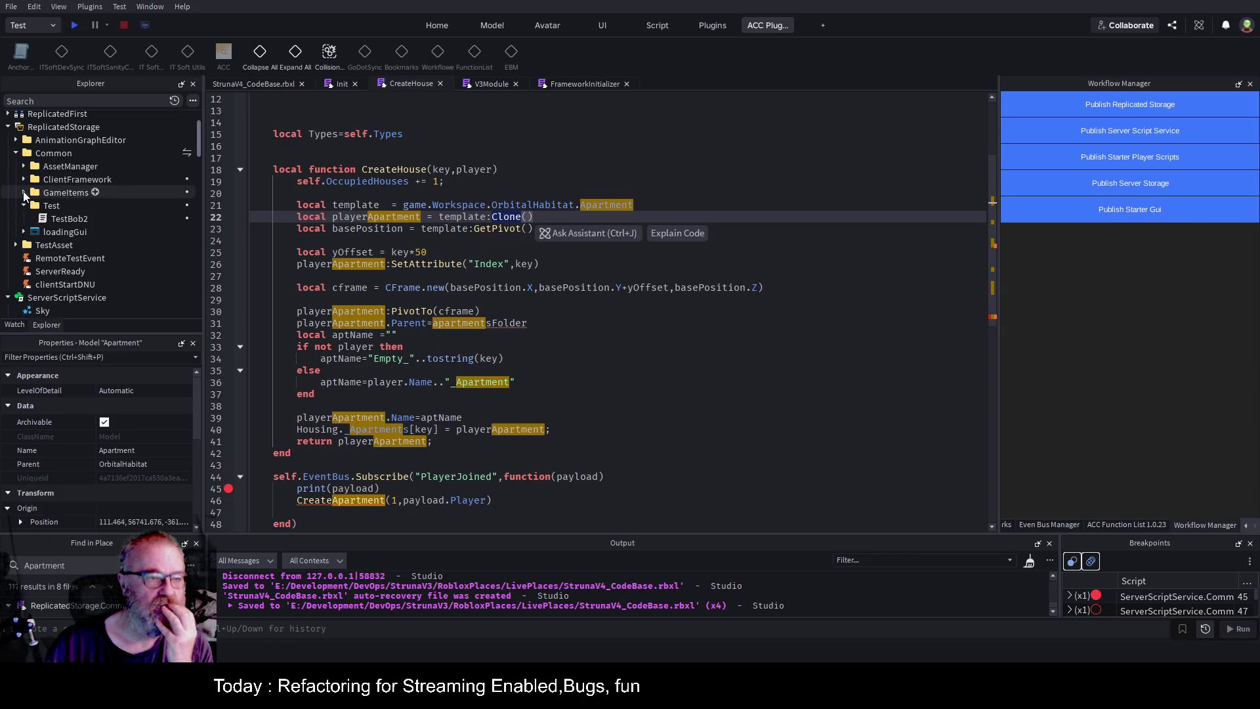
left_click(24, 192)
left_click(32, 231)
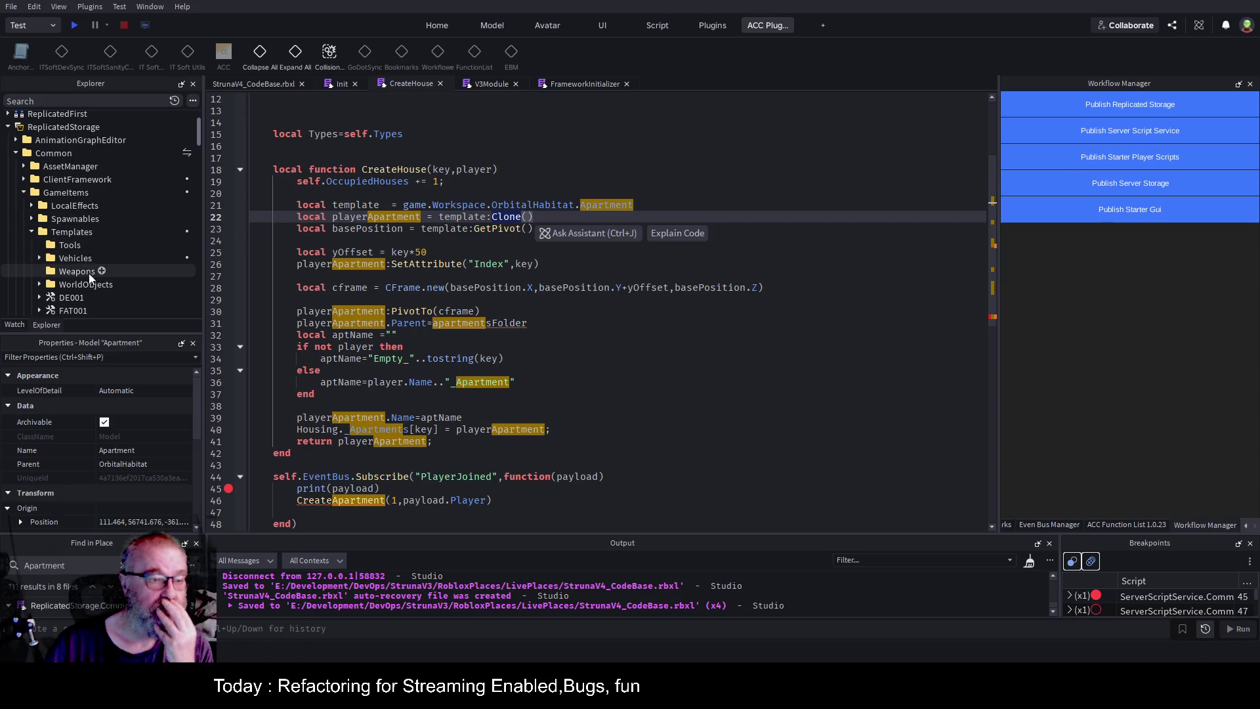
Insert a folder named Housing in Templates and paste the Apartment model into it.
left_click(102, 231)
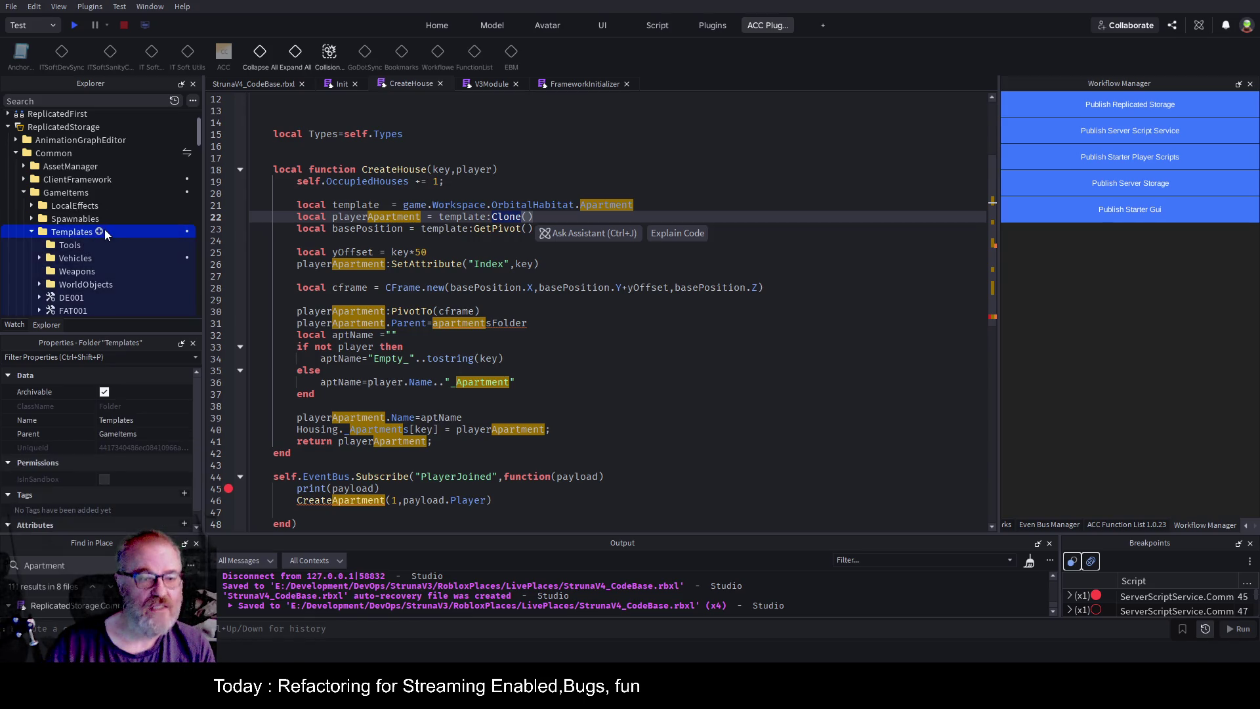
left_click(99, 231)
double_click(78, 244)
type("Housing")
key("Return")
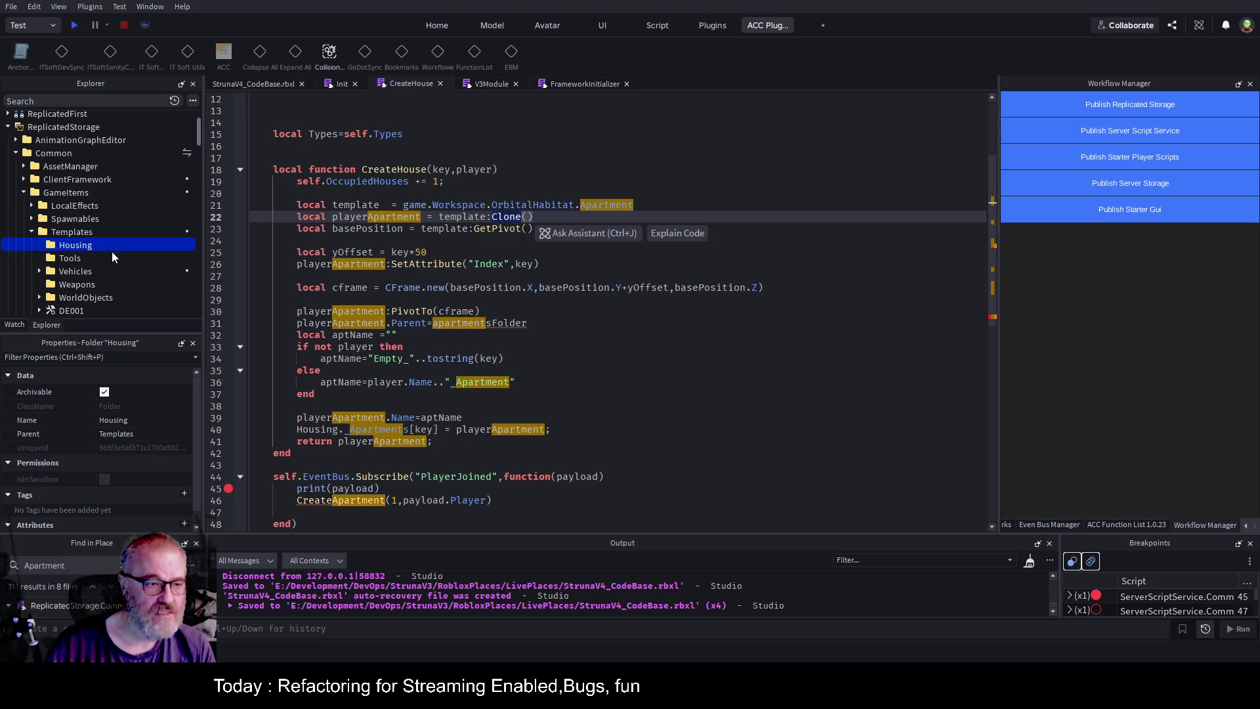
key("ctrl+shift+v")
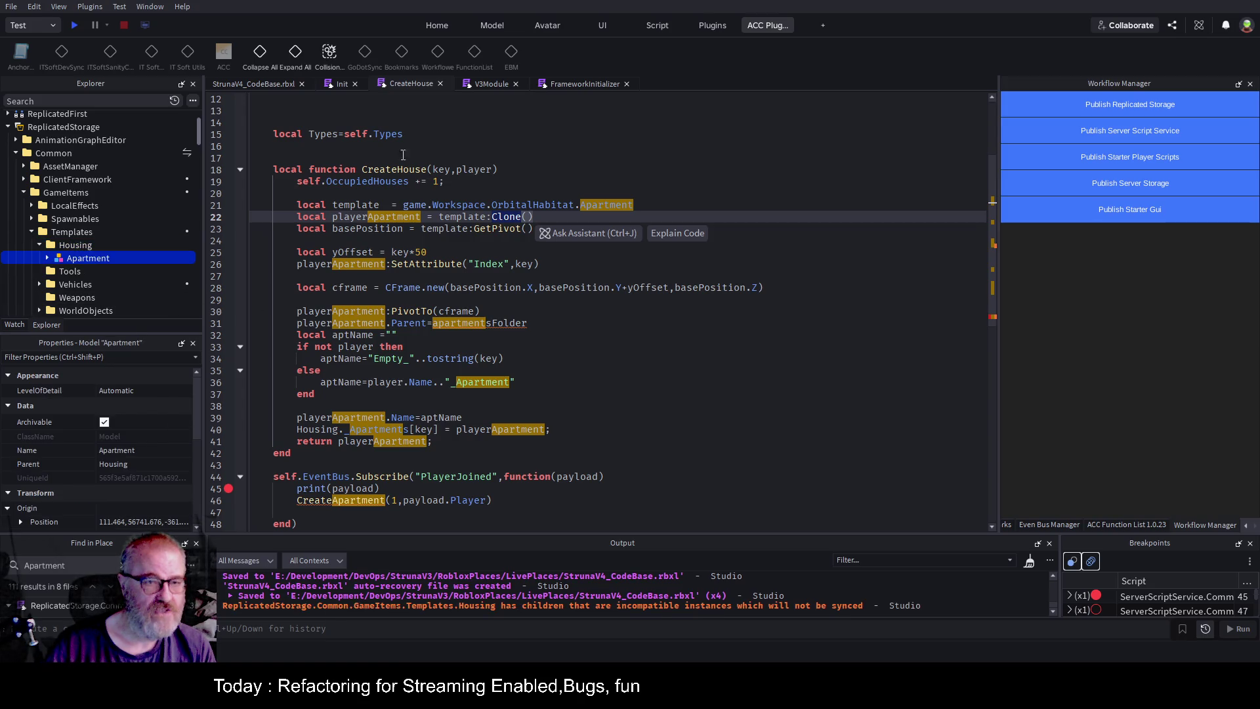
left_click(278, 86)
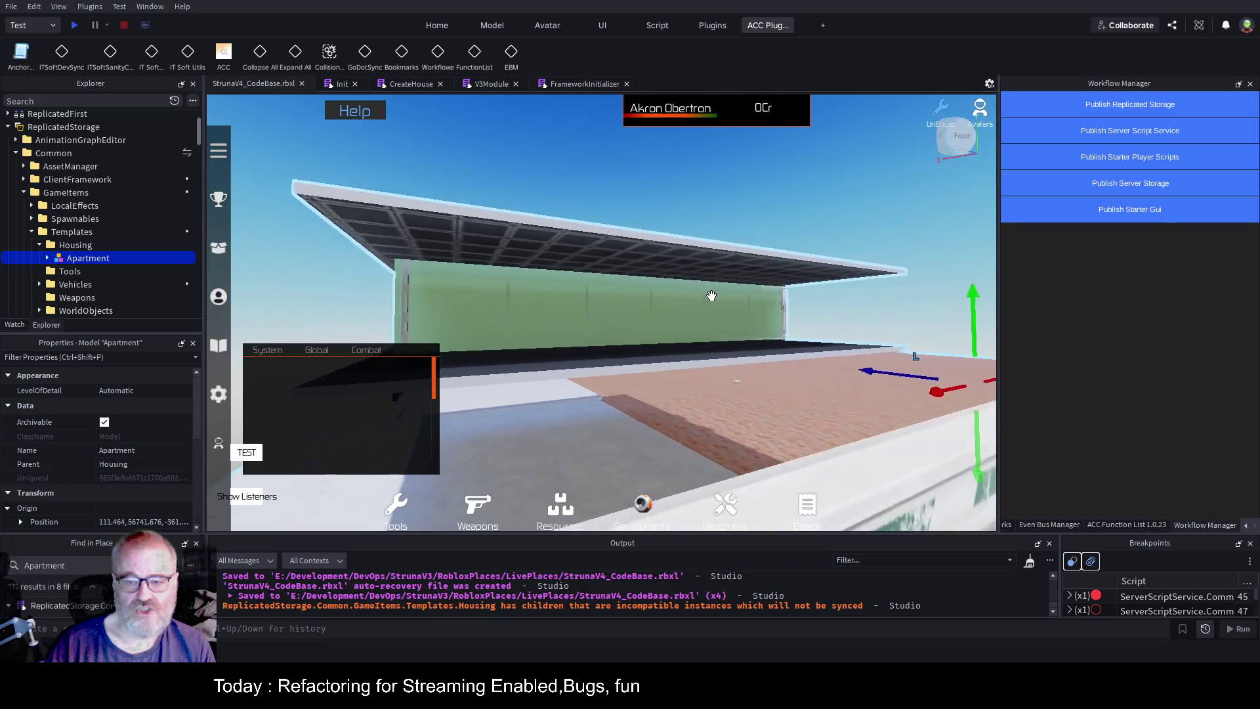
Frame the pasted Apartment model in the 3D view and save the place.
key("f")
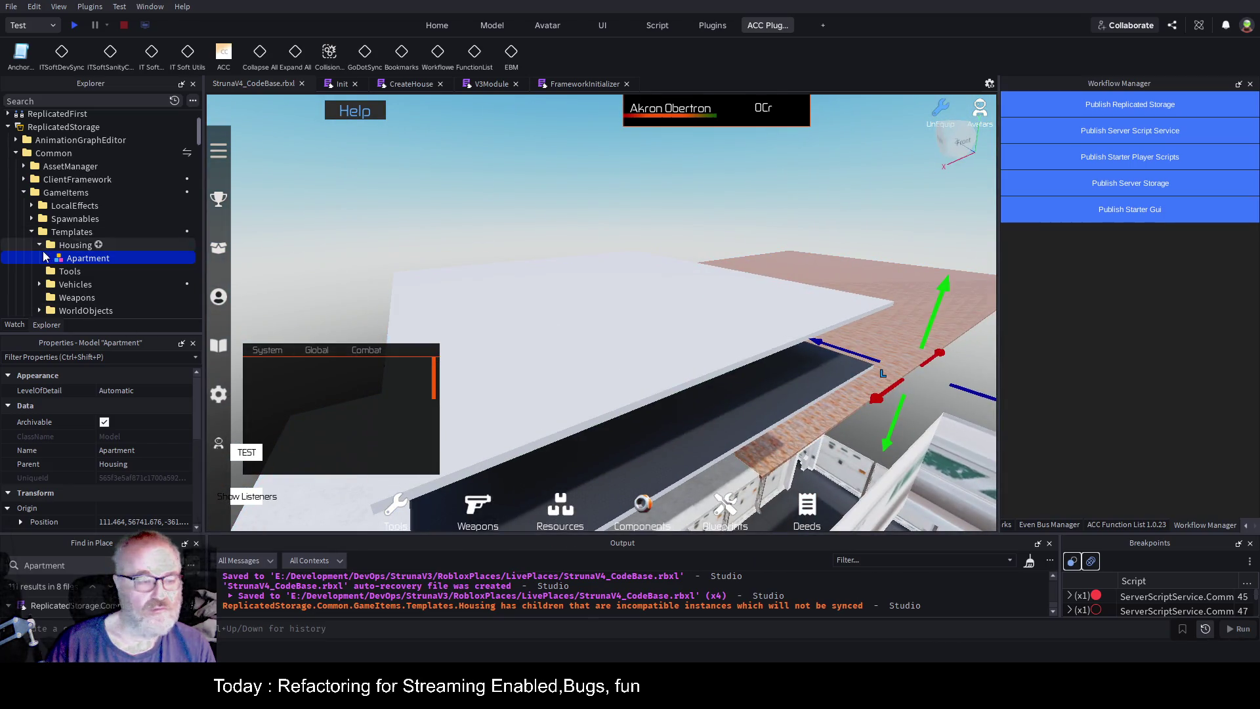
left_click(49, 259)
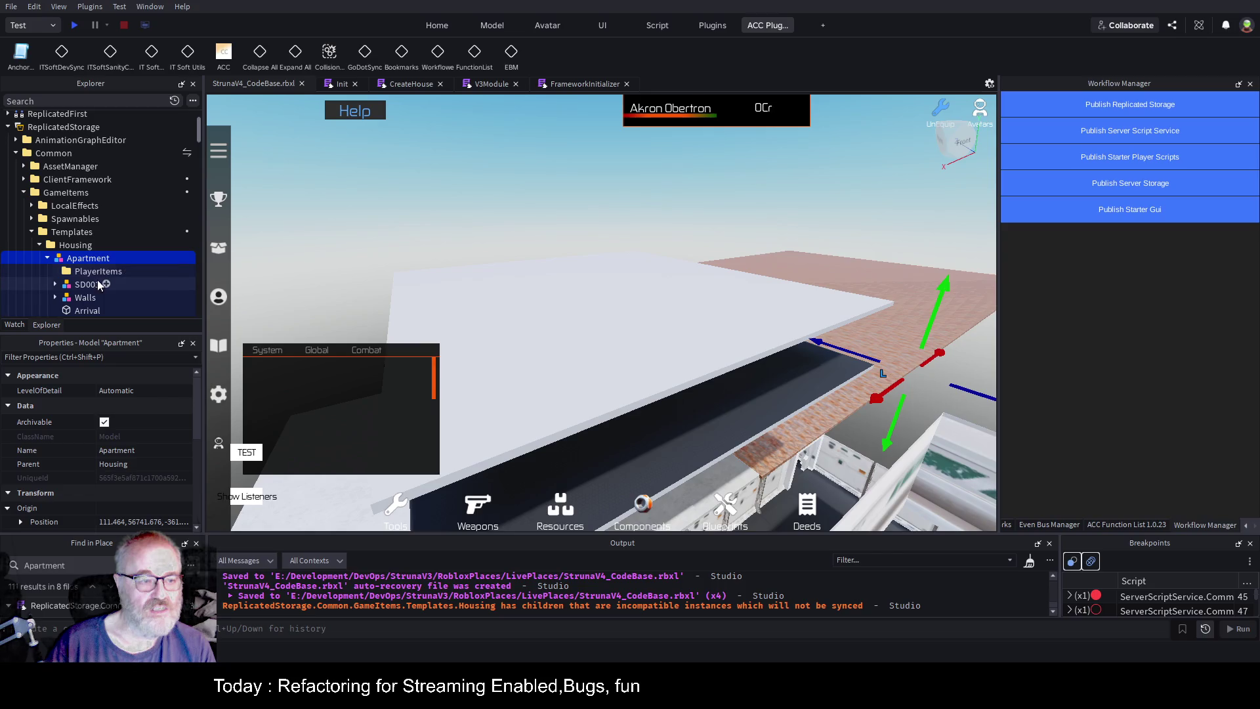
left_click(47, 259)
scroll(53, 216, "up", 2)
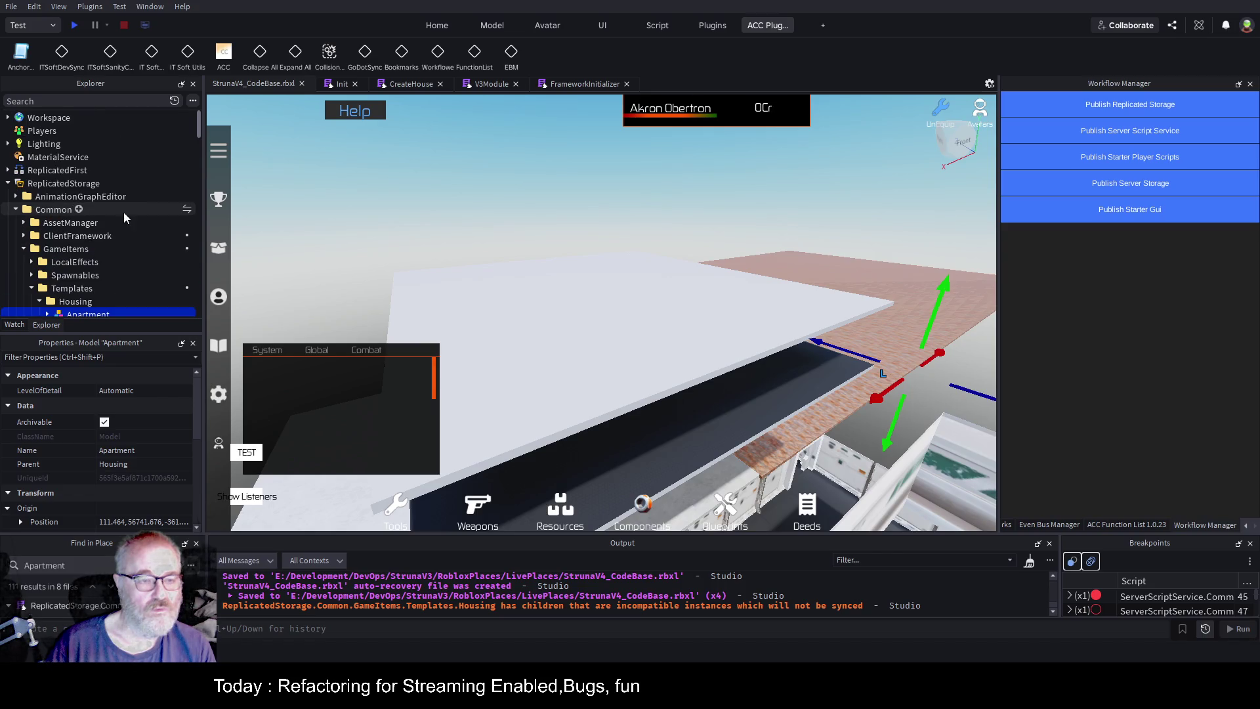
key("ctrl+s")
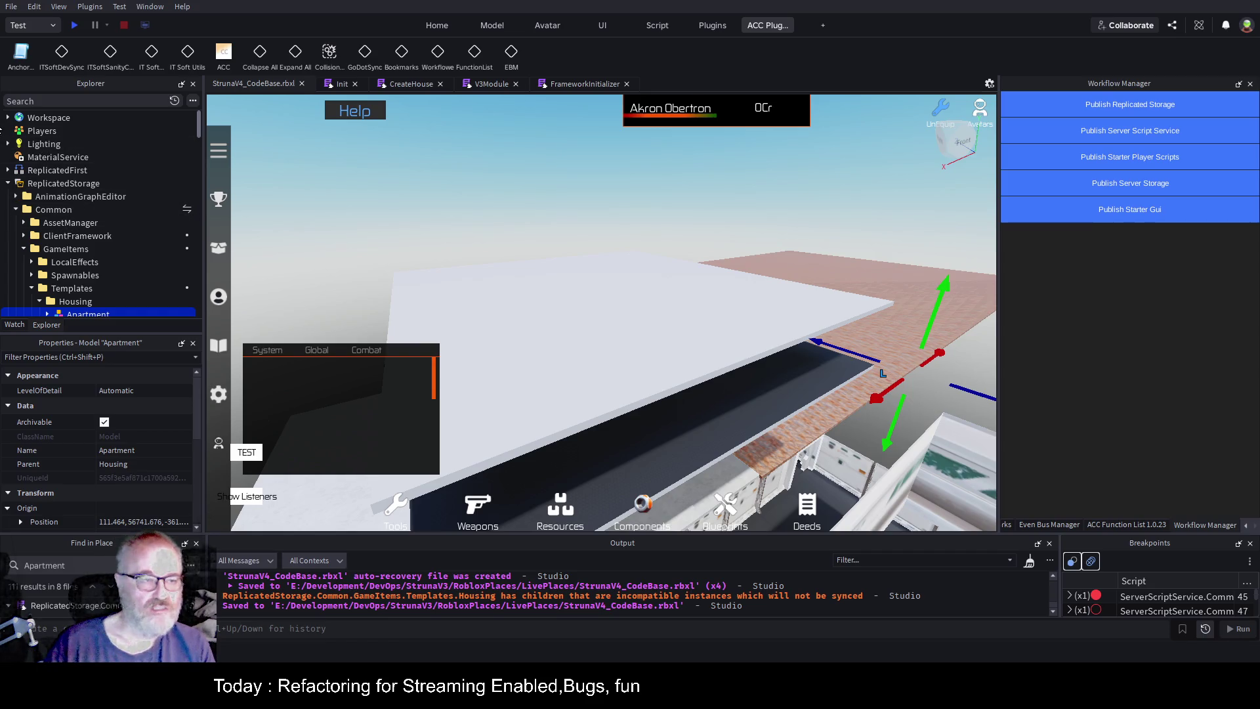
Find the Workspace's OrbitalHabitat Apartment and frame it in the 3D view.
left_click(9, 118)
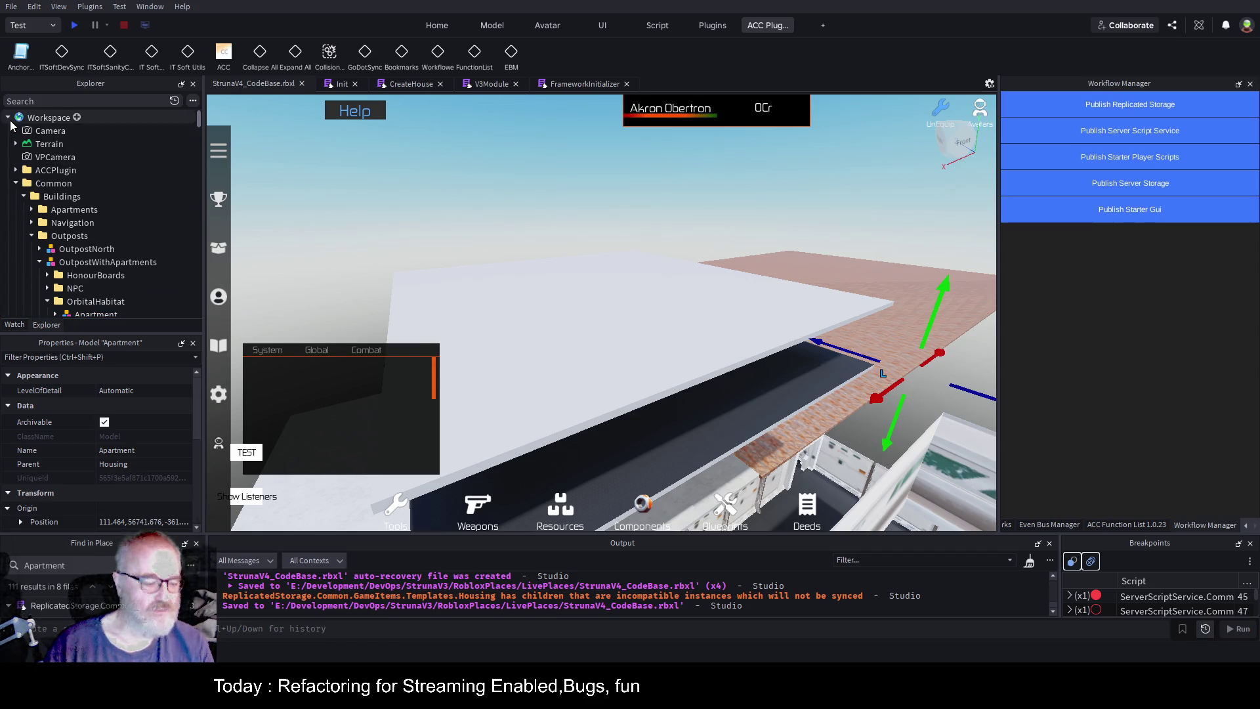
scroll(119, 248, "down", 2)
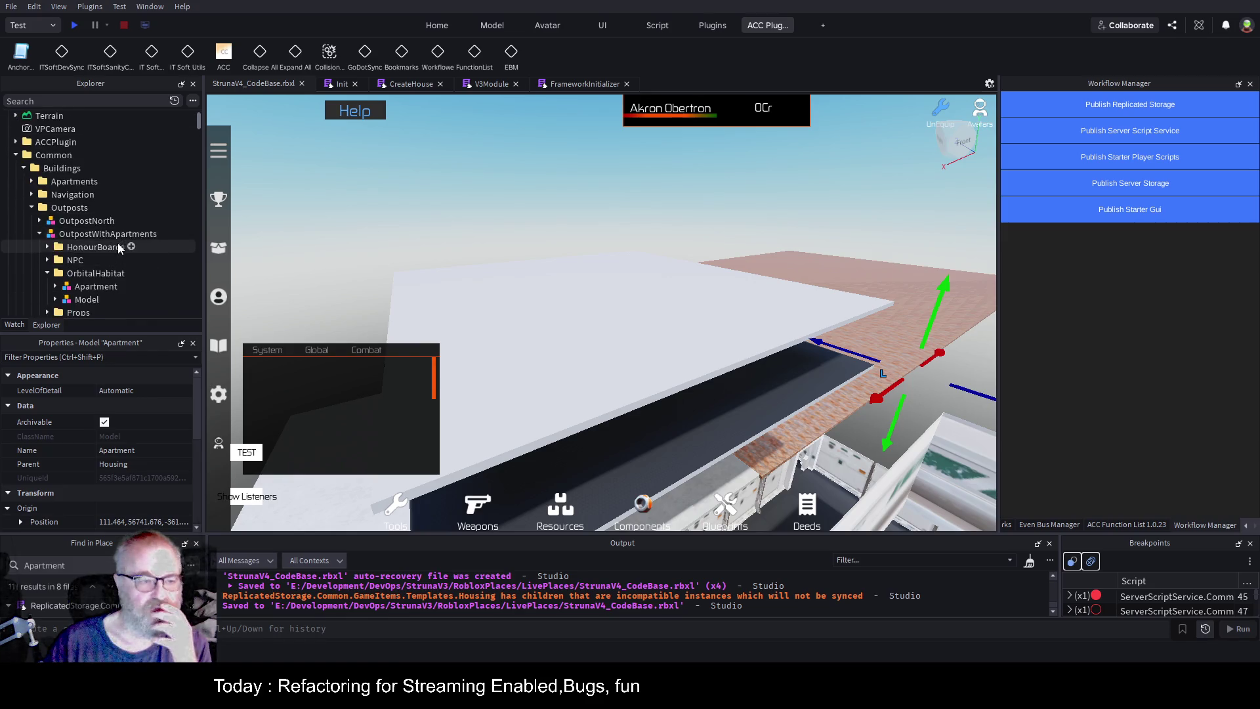
scroll(118, 248, "down", 2)
left_click(89, 271)
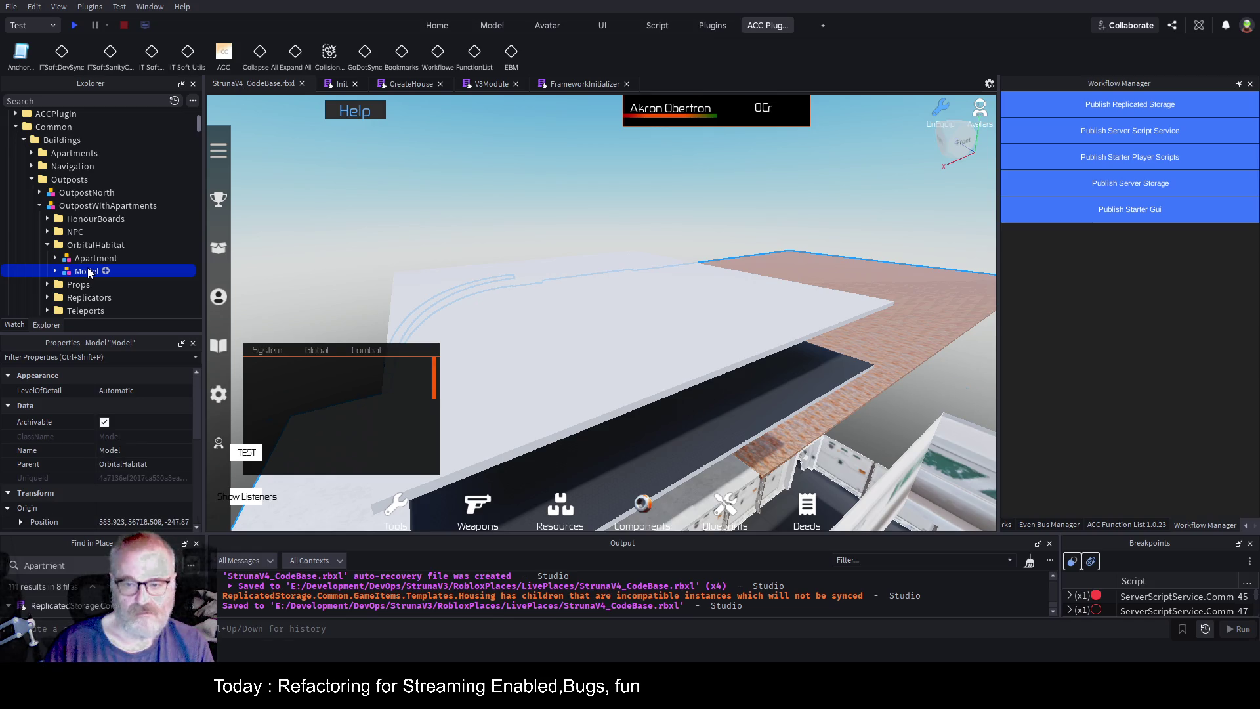
key("f")
left_click(811, 342)
key("f")
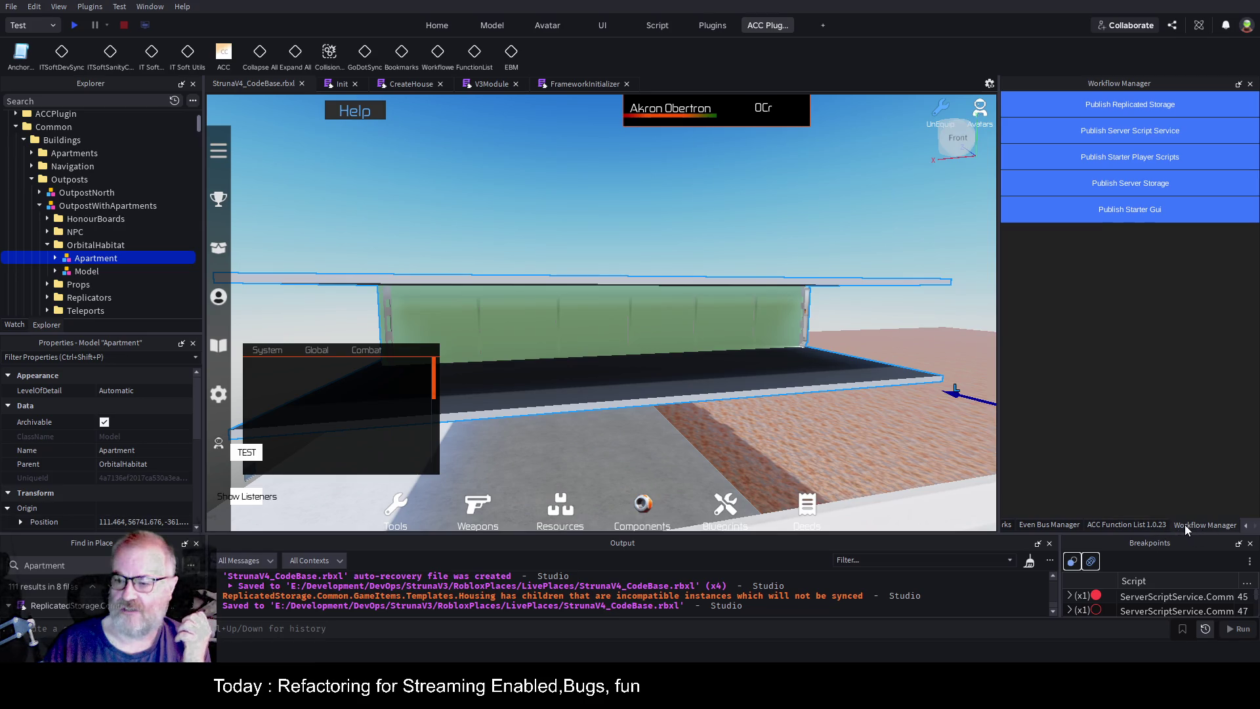
Print the Apartment's full path with the plugin's Get Full Name and copy it from Output.
left_click(1246, 525)
left_click(1063, 525)
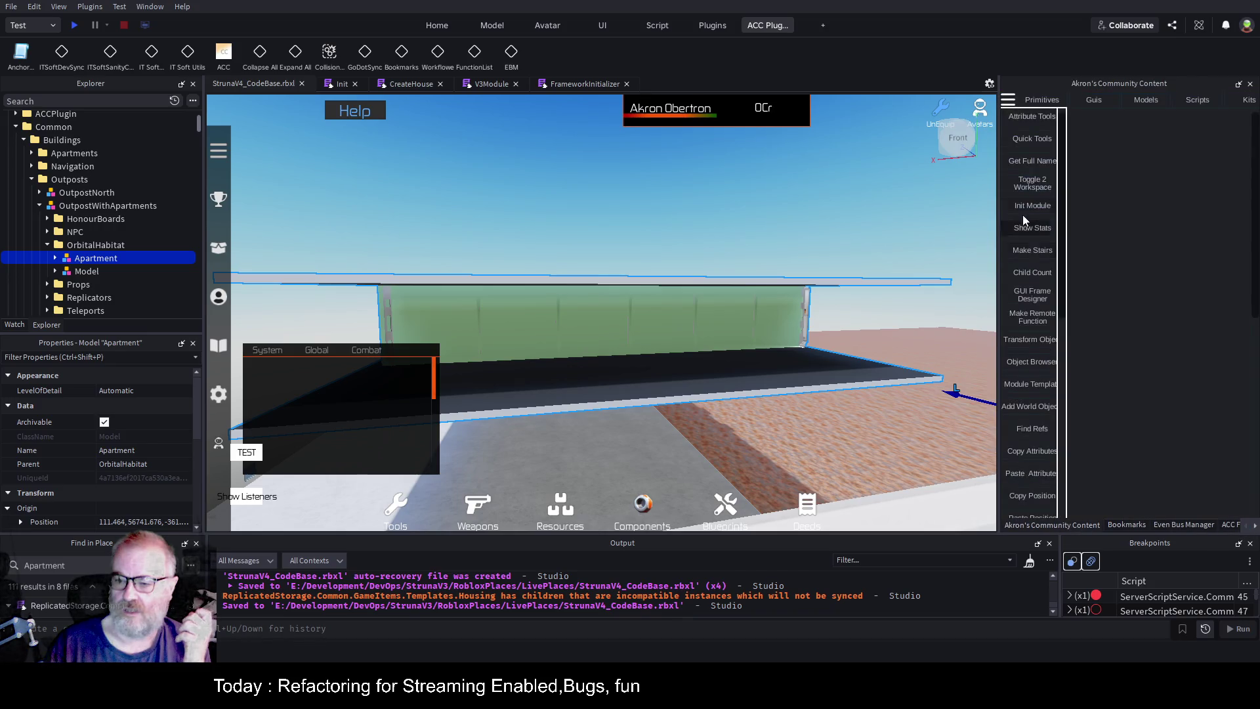
left_click(1027, 158)
left_click_drag(653, 608, 238, 608)
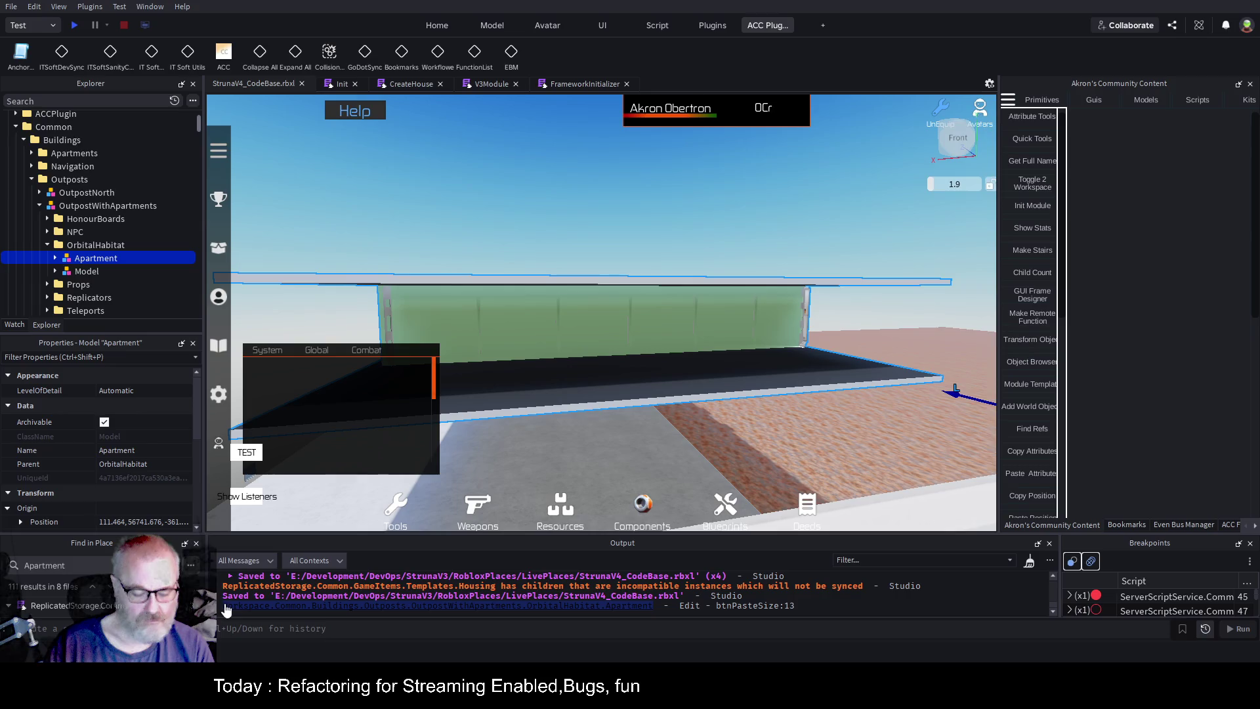
Search the Explorer for 'cleaning' and open the BaseClean script under CleaningService.
left_click(115, 102)
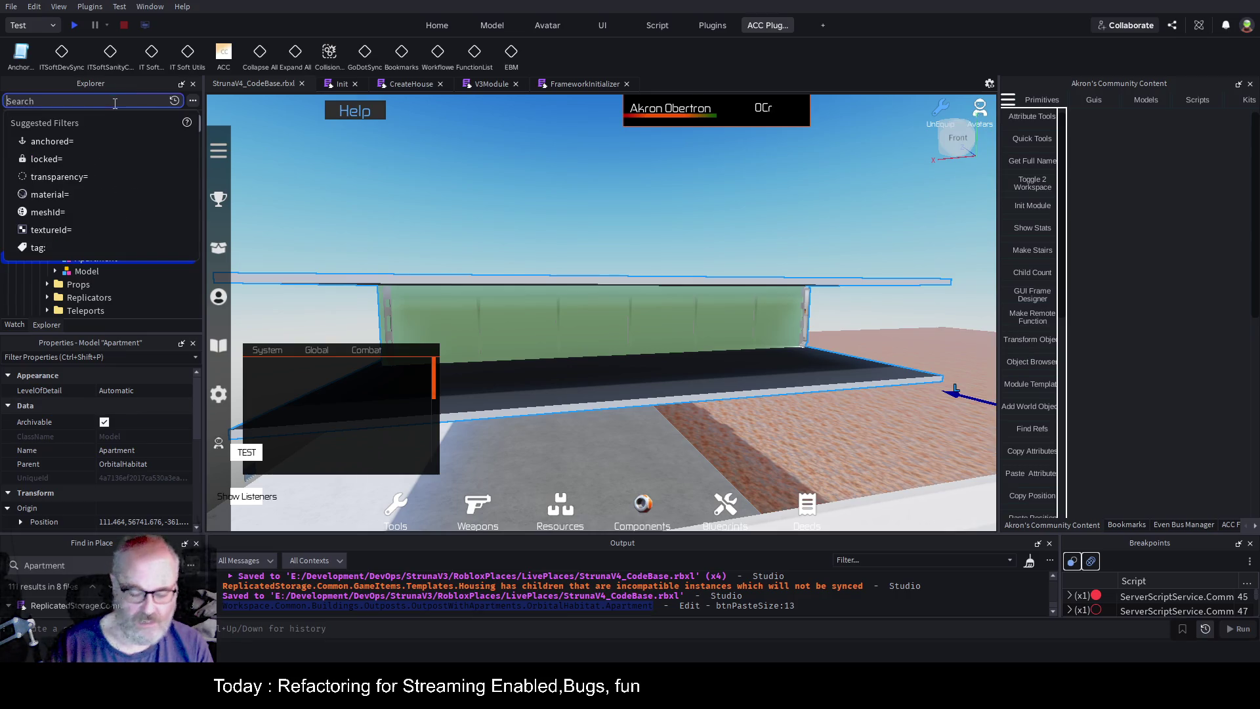
type("cleaning")
left_click(100, 185)
left_click(161, 100)
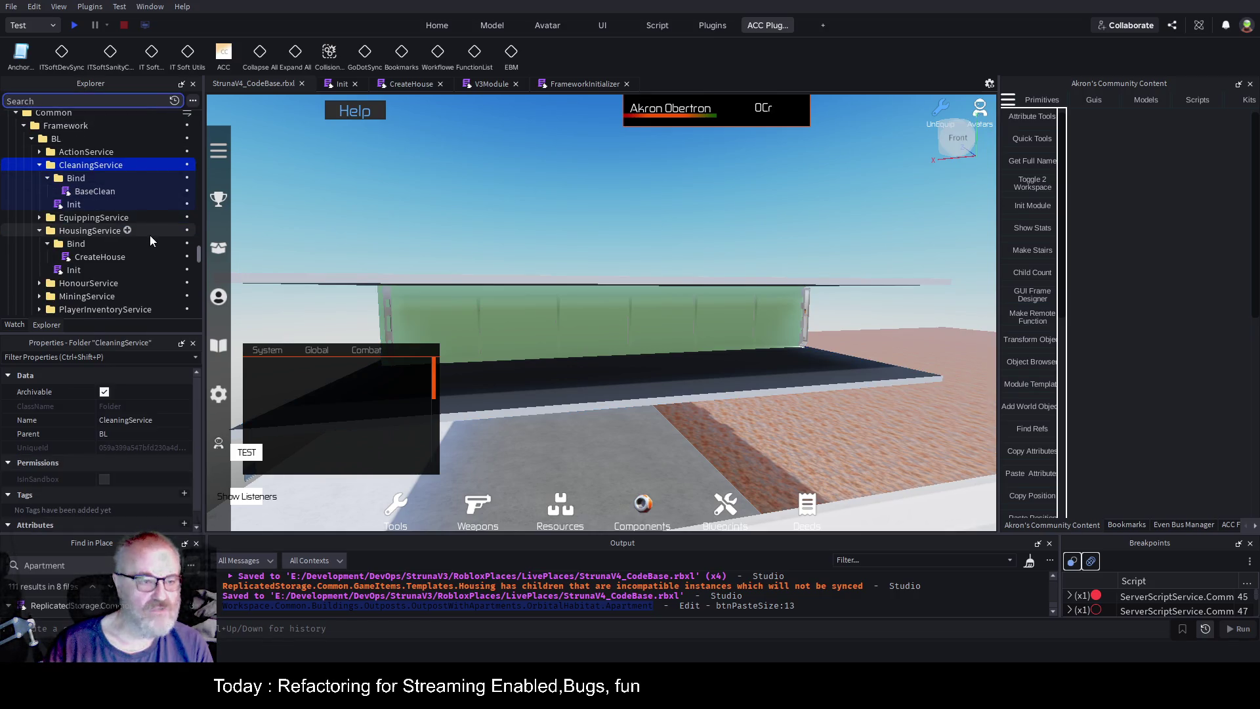
double_click(98, 192)
Paste the Apartment path on line 29 with :Destroy(), save, and close BaseClean.
scroll(725, 346, "down", 2)
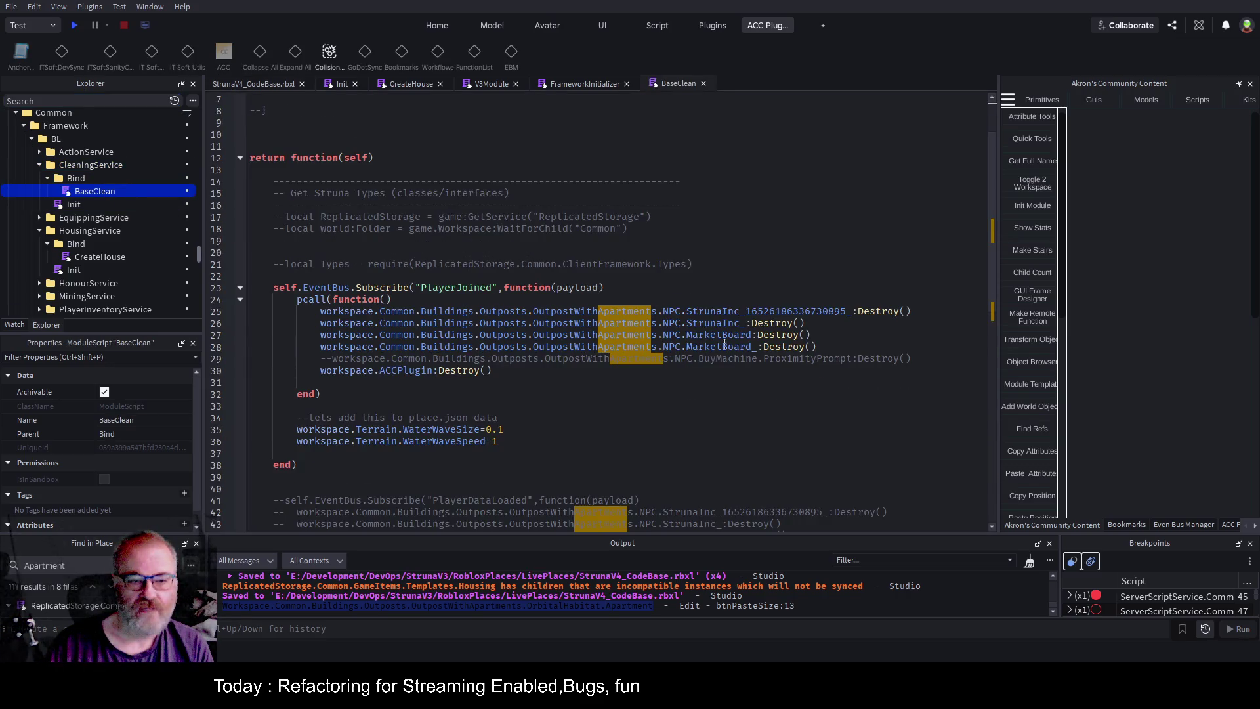
left_click(827, 344)
key("Return")
type("Workspace.Common.Buildings.Outposts.OutpostWithApartments.OrbitalHabitat.Apartment")
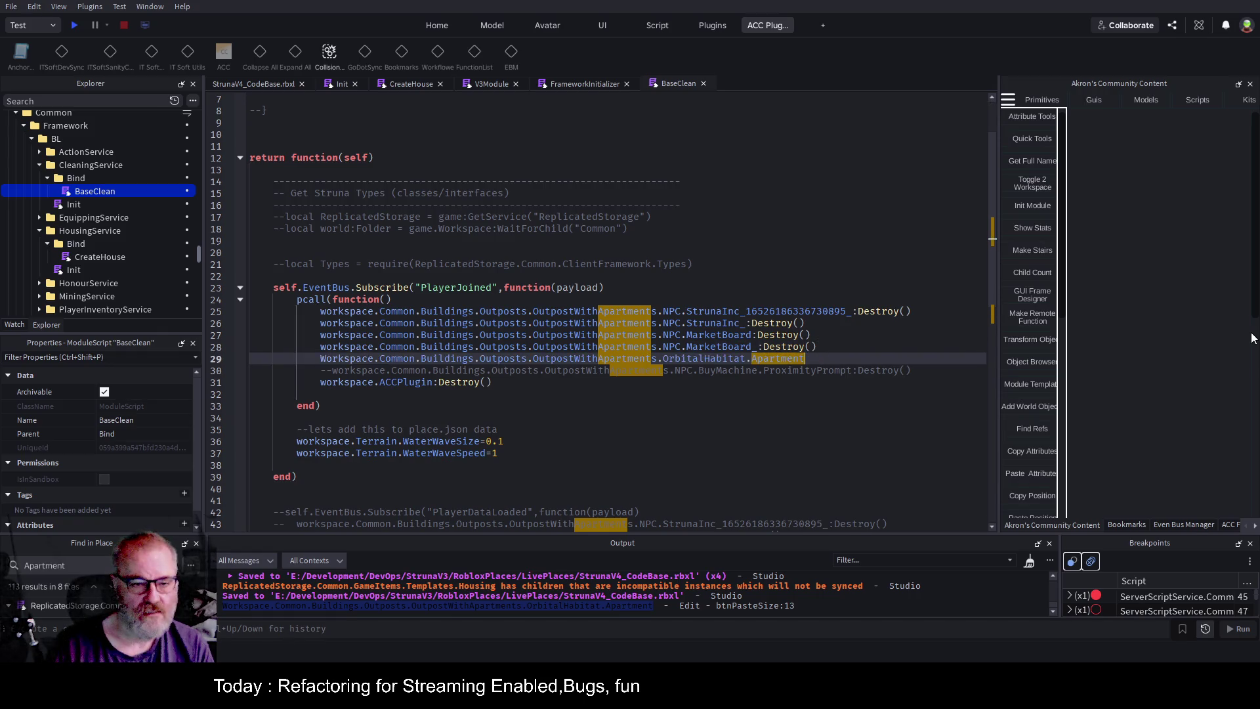
key("End")
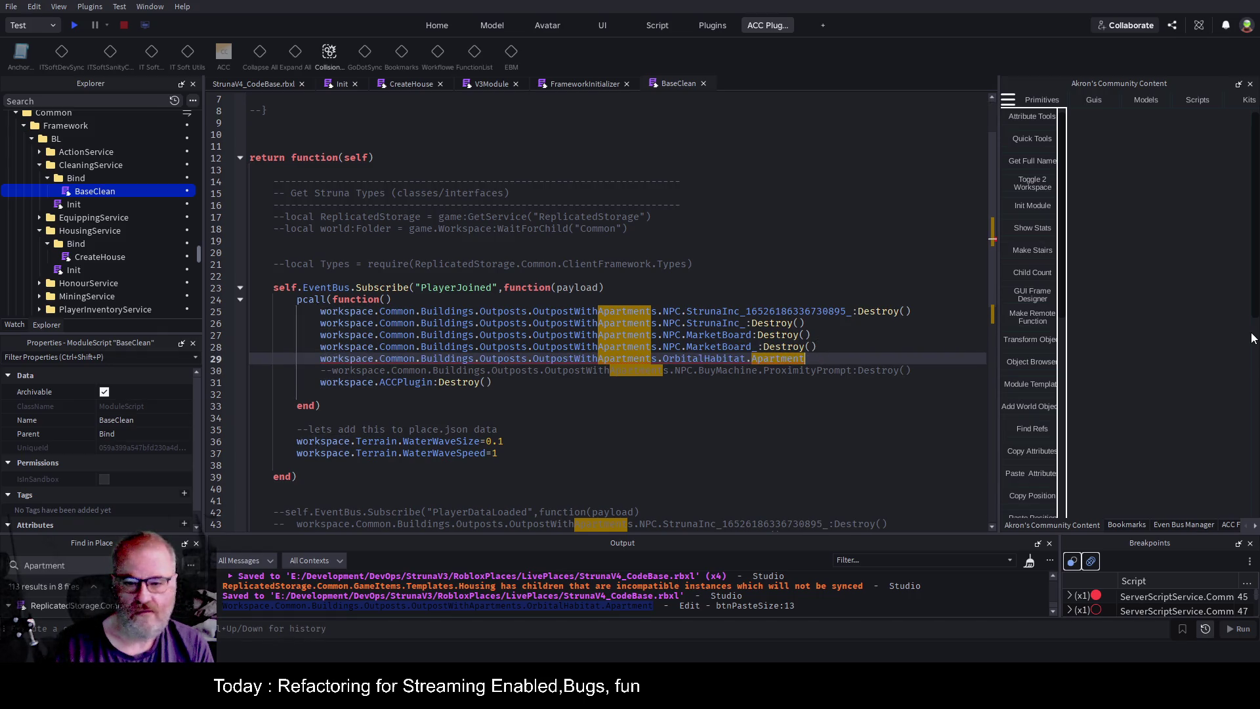
type(":De")
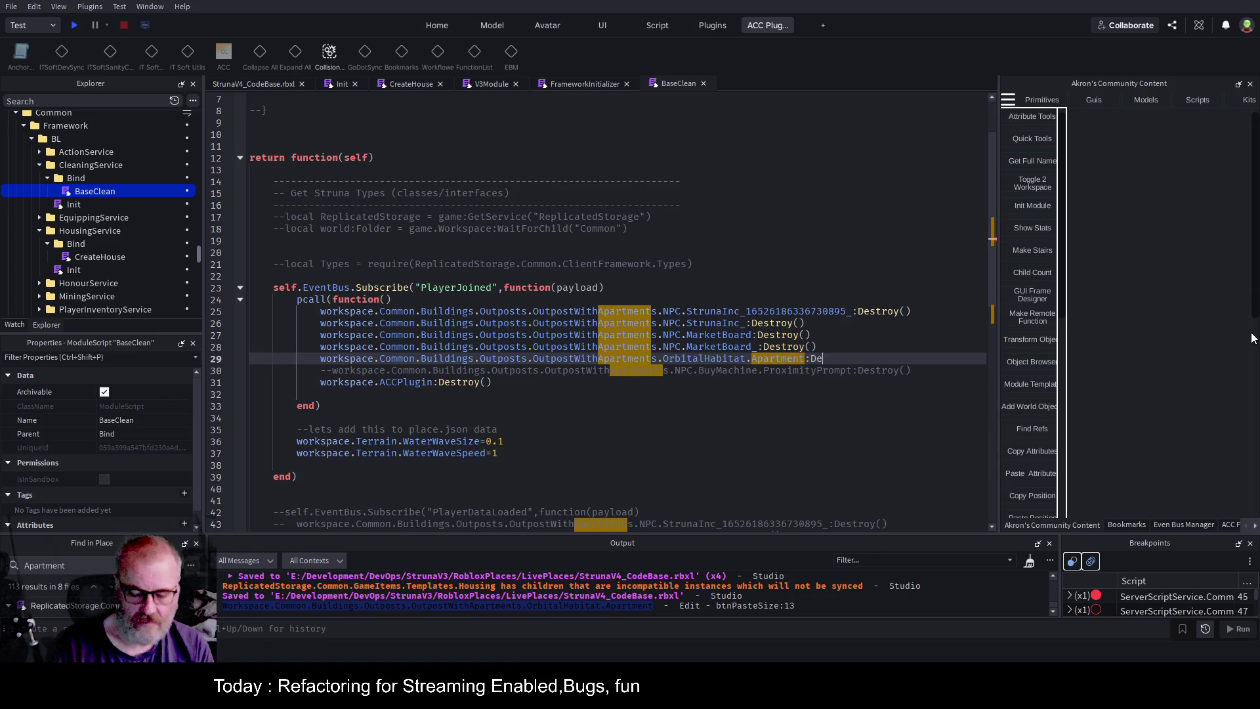
type("stroy()")
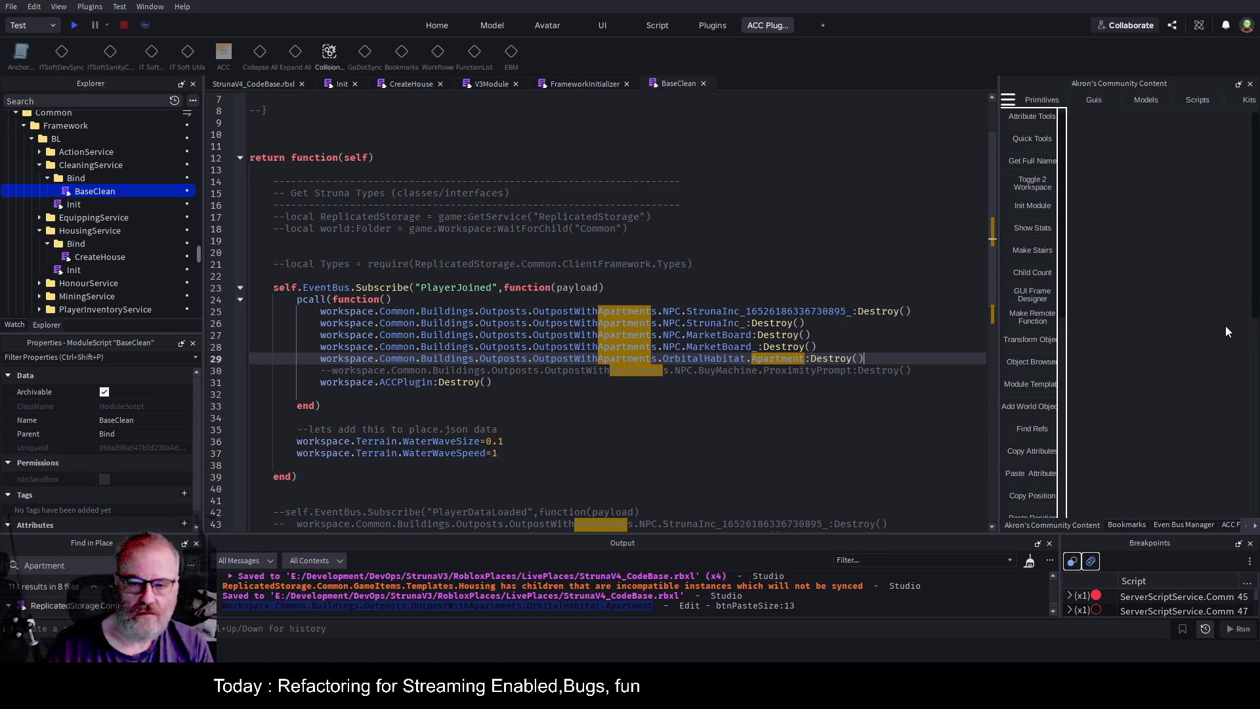
left_click(768, 409)
key("ctrl+s")
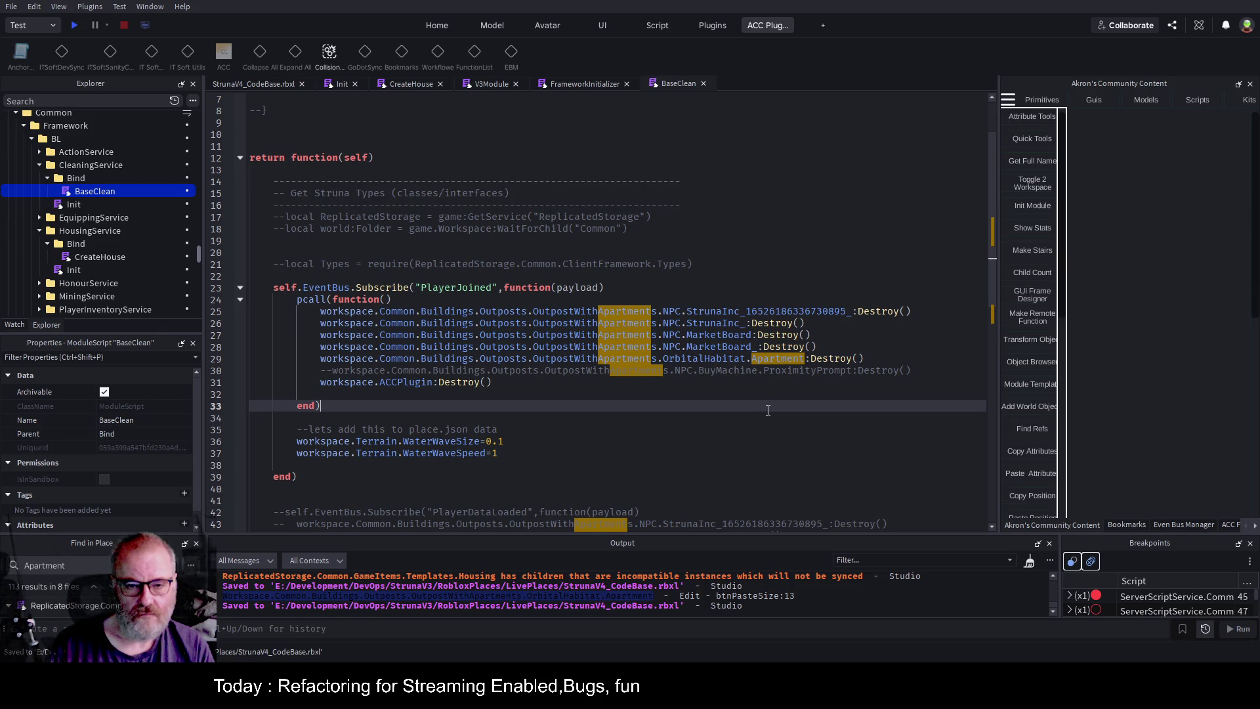
left_click(518, 395)
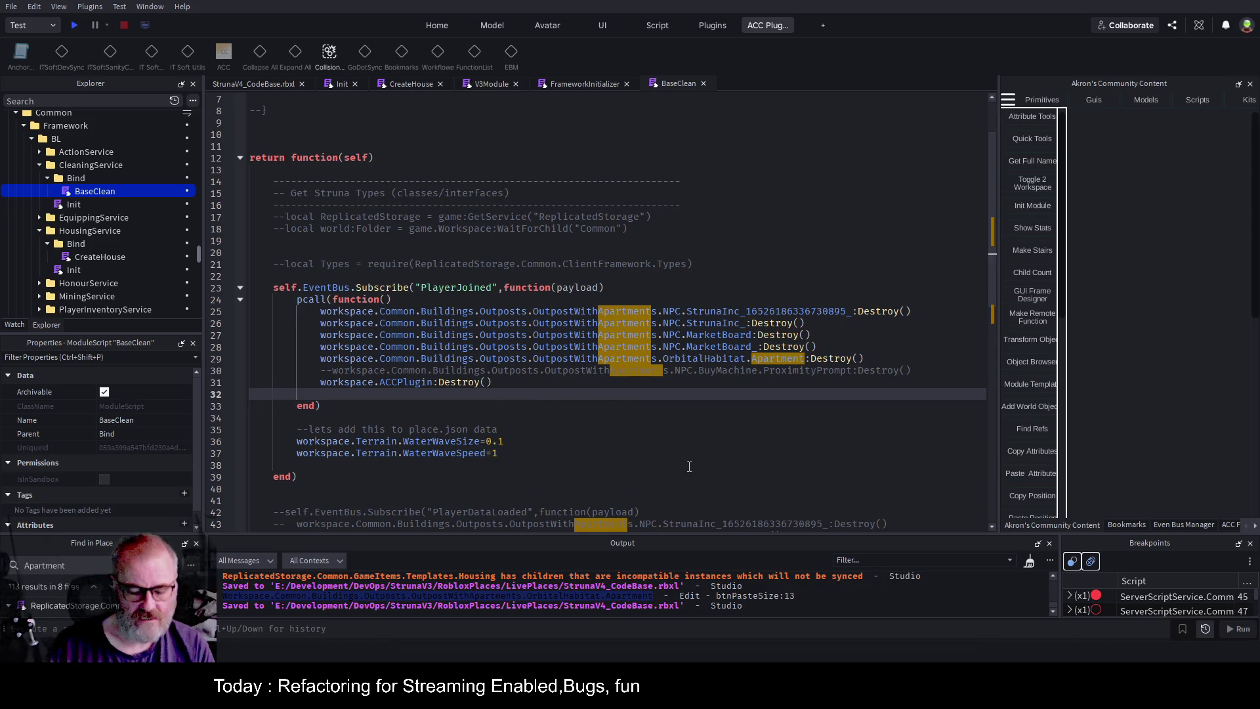
key("ctrl+s")
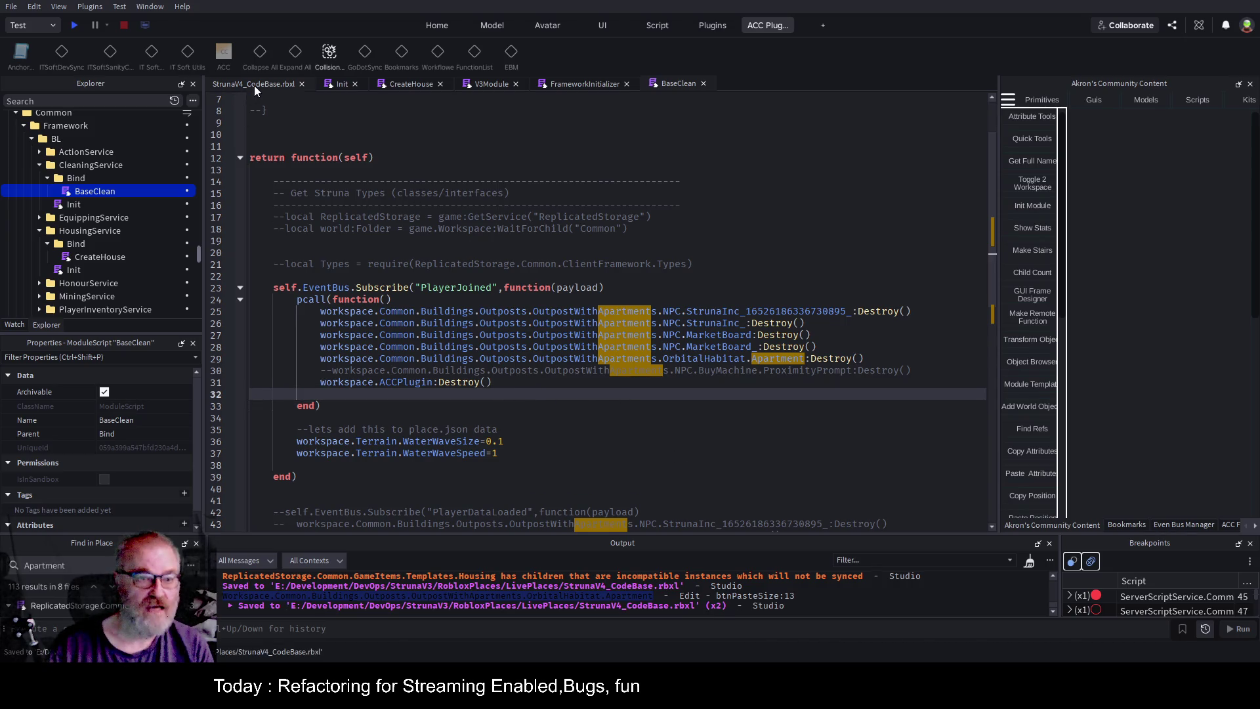
left_click(704, 84)
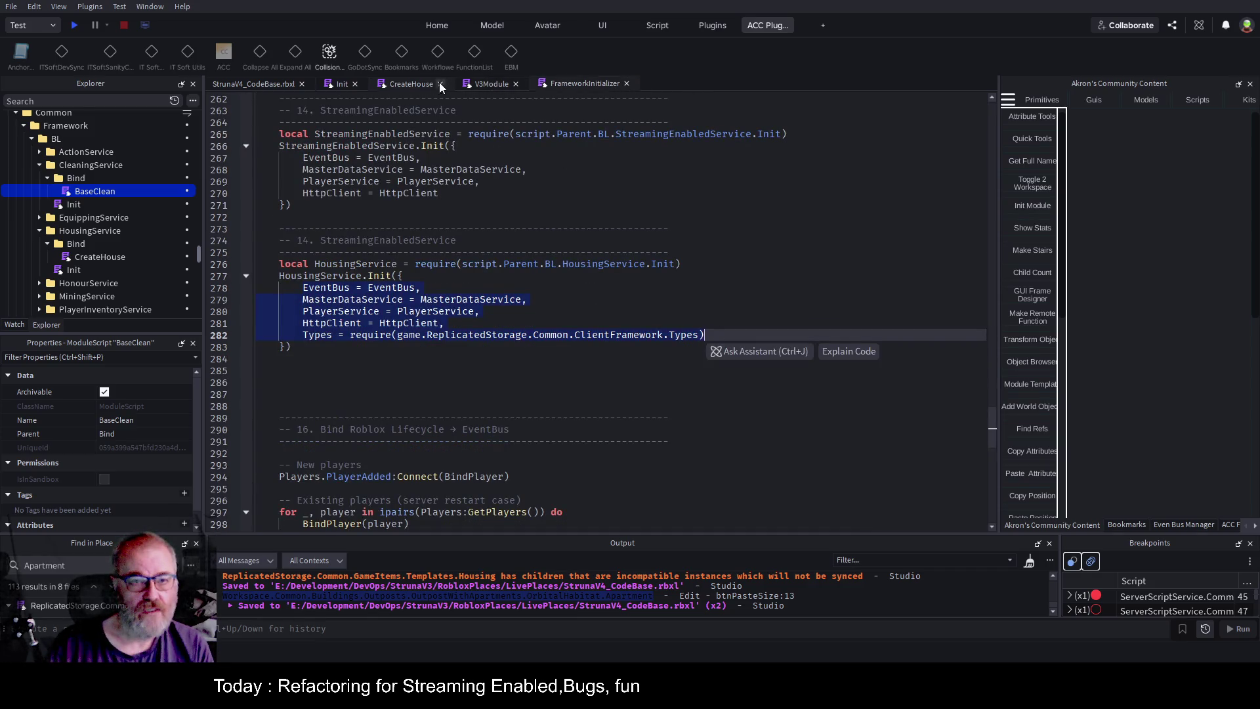
Replace the Workspace OrbitalHabitat Apartment path on line 21 with game:GetService("ReplicatedStorage").
left_click(393, 84)
left_click(517, 257)
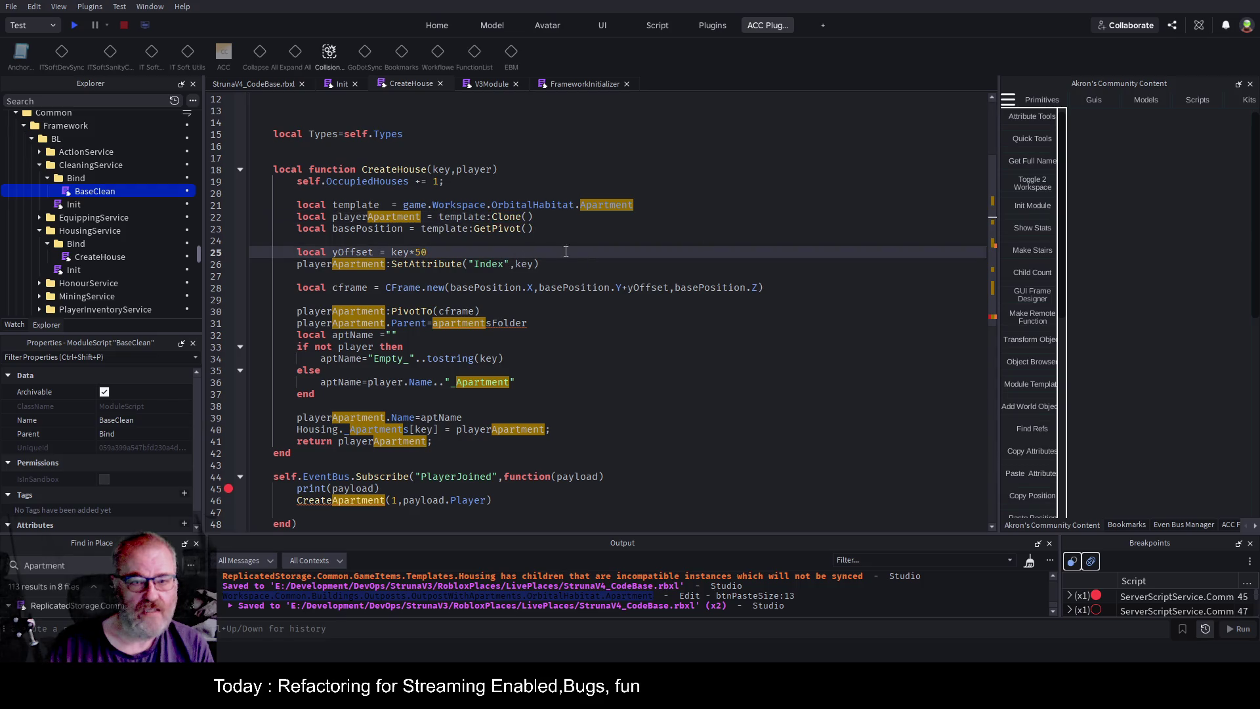
left_click_drag(405, 205, 644, 206)
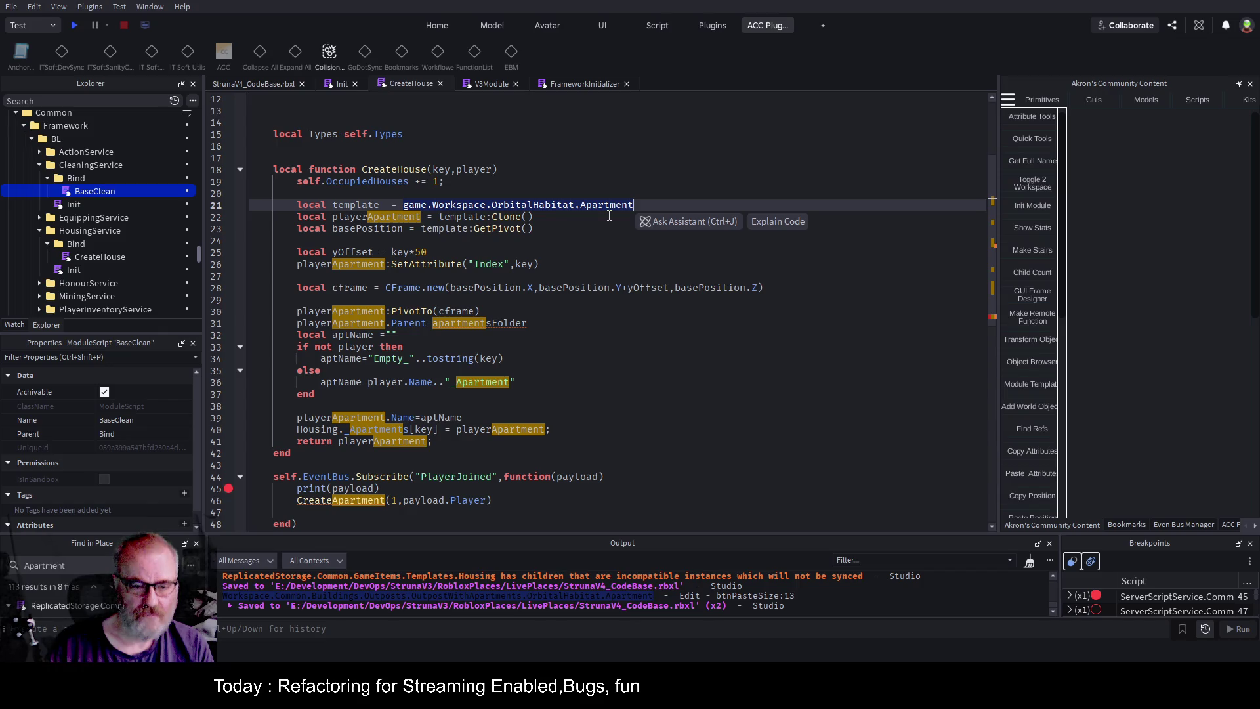
type("game:GetService(\"Ser")
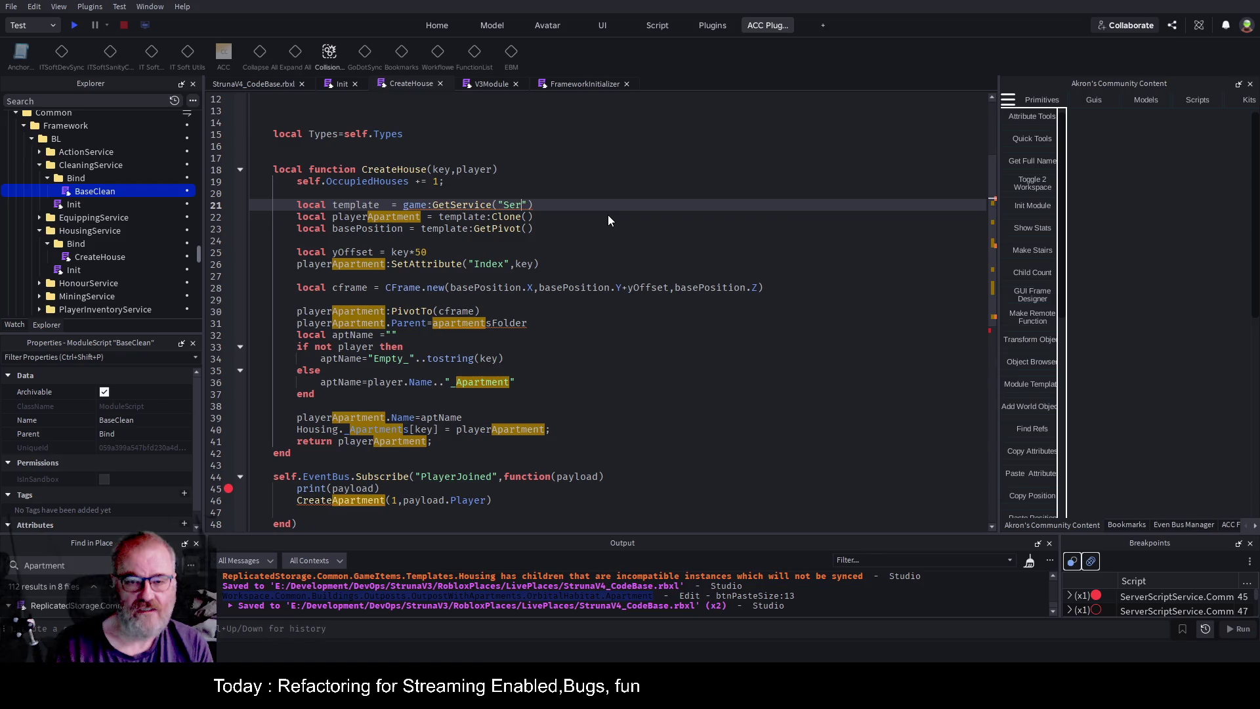
key("BackSpace")
key("BackSpace")
key("BackSpace")
type("Rep")
key("Tab")
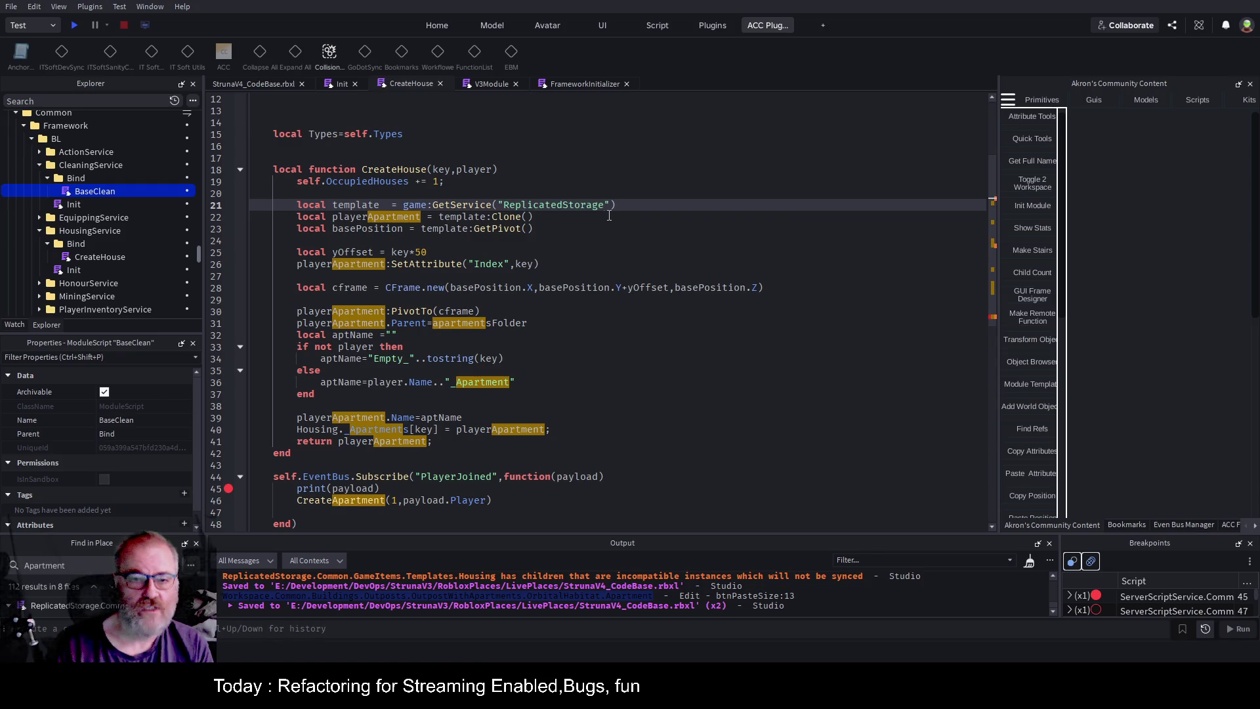
Scroll through the CreateHouse script to review the updated template lookup.
scroll(481, 260, "up", 4)
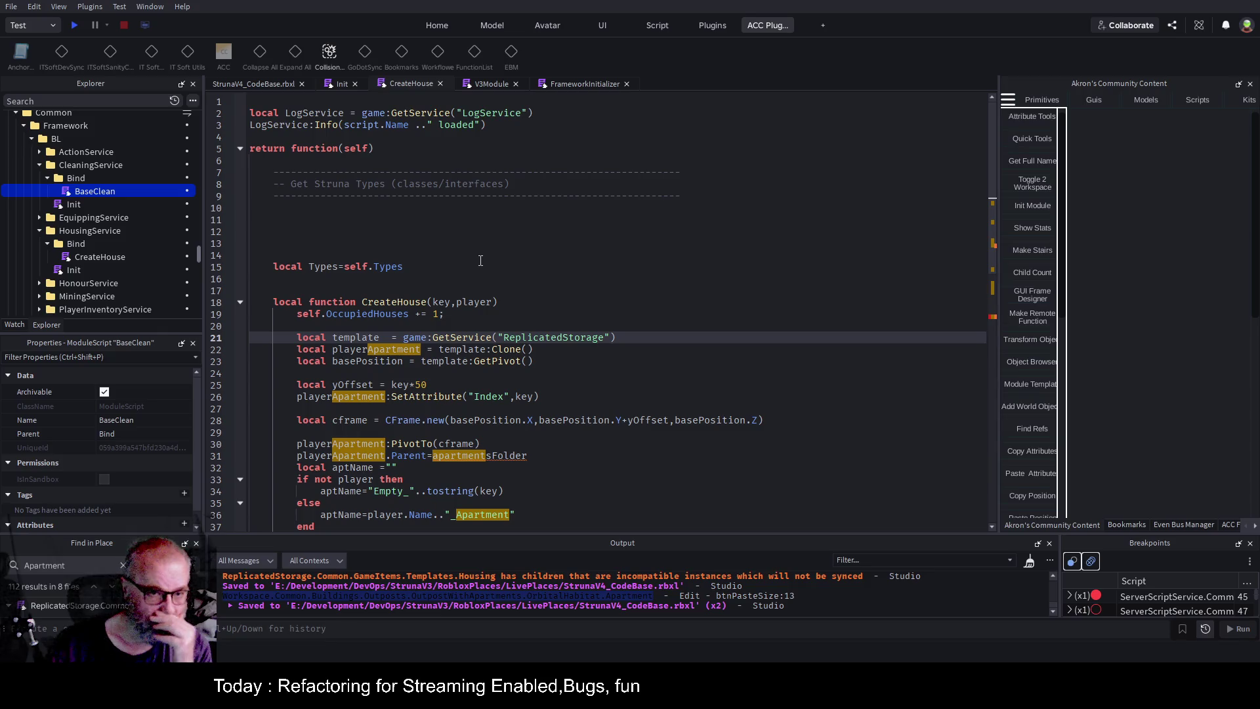
scroll(130, 231, "down", 5)
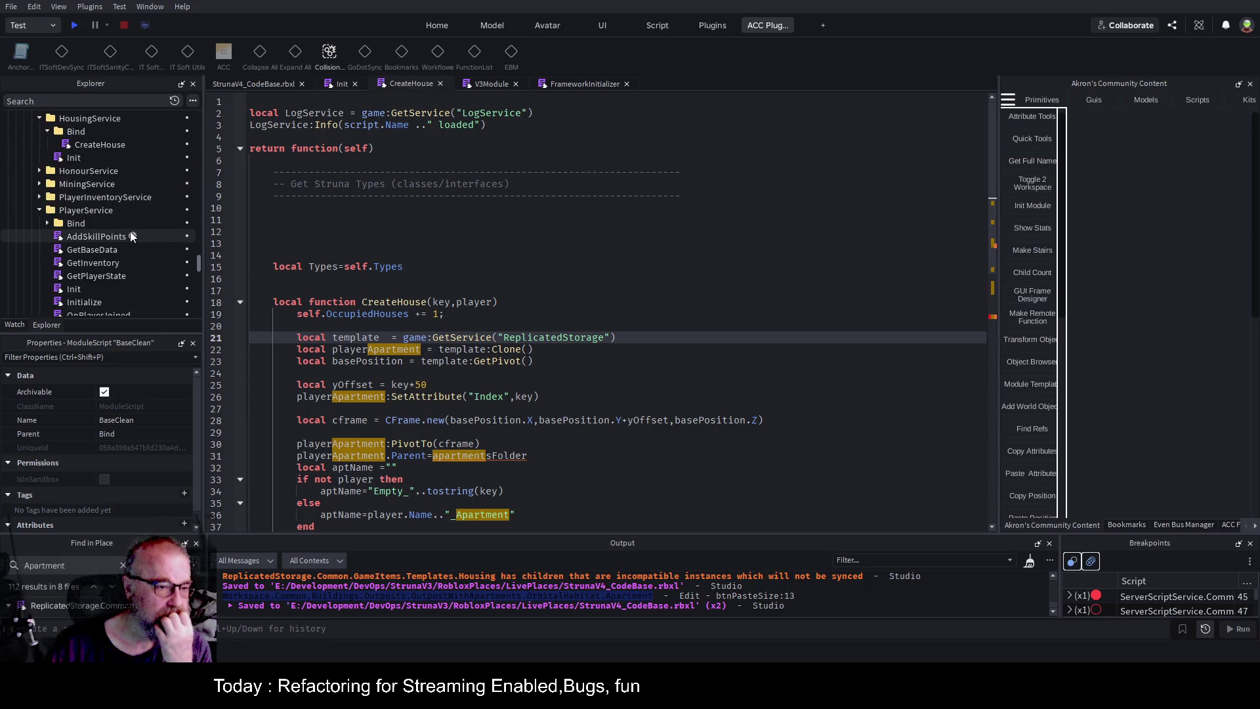
scroll(130, 233, "down", 5)
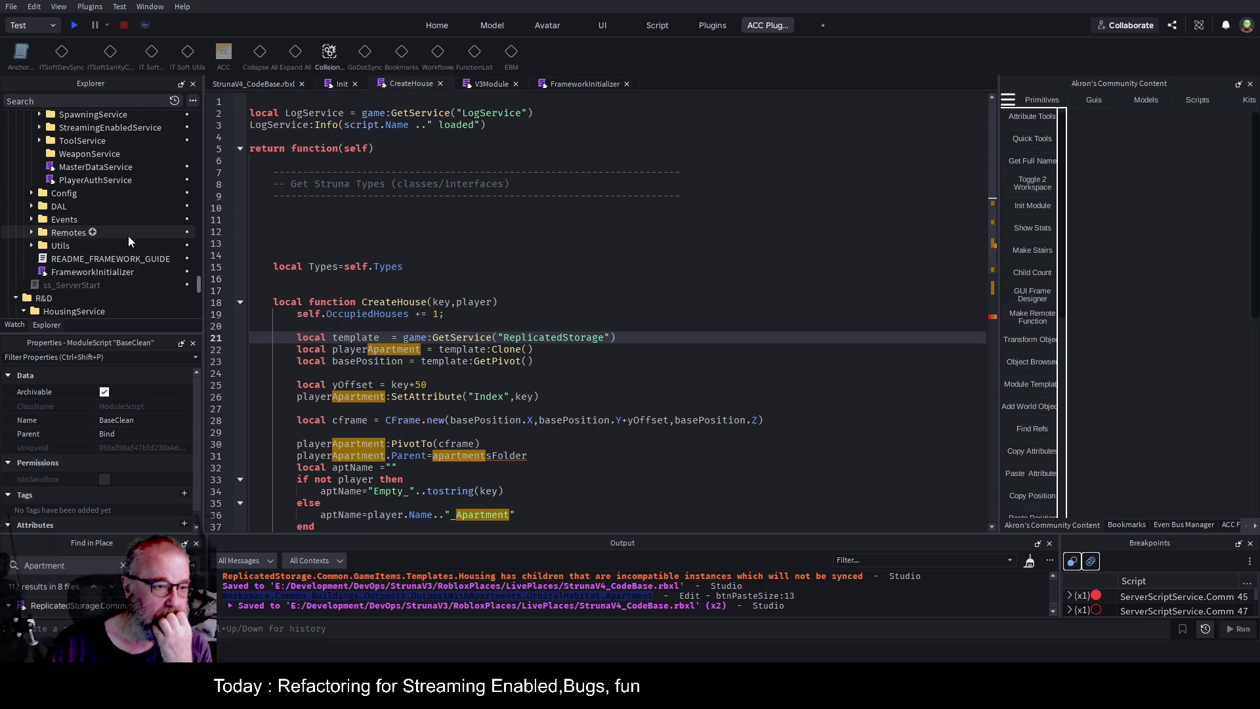
scroll(128, 235, "down", 5)
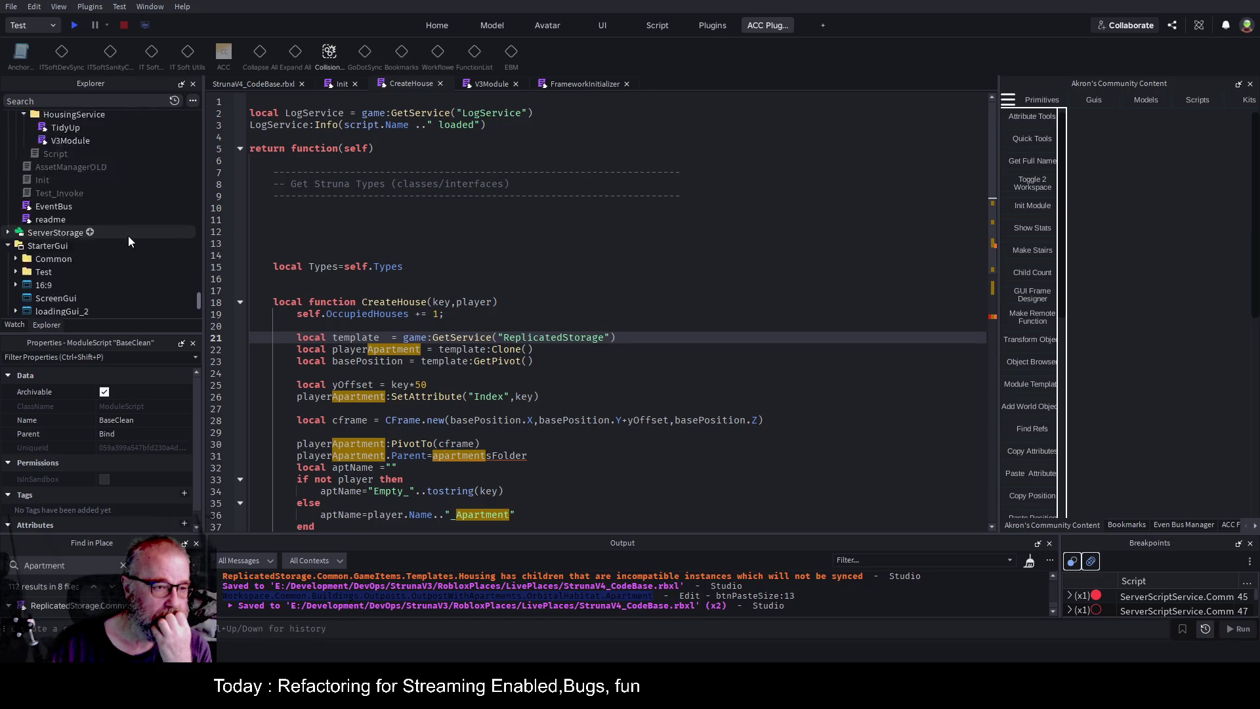
scroll(122, 254, "up", 6)
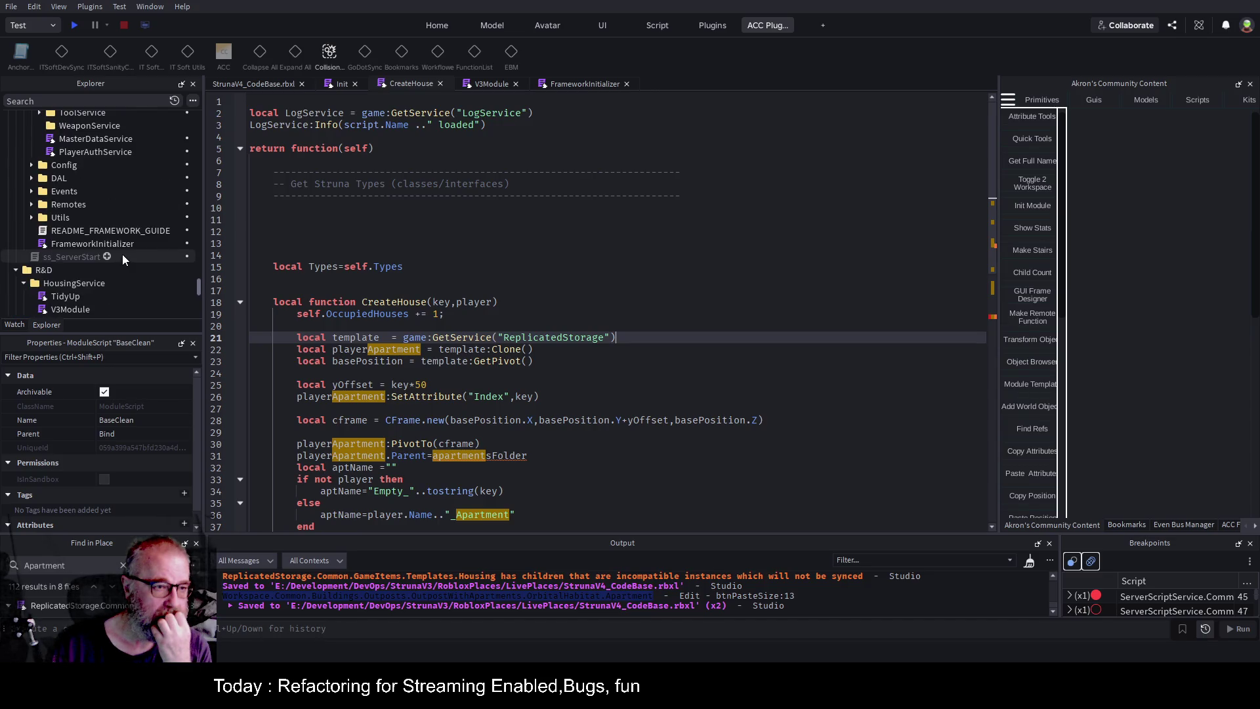
scroll(123, 260, "up", 2)
scroll(122, 255, "up", 5)
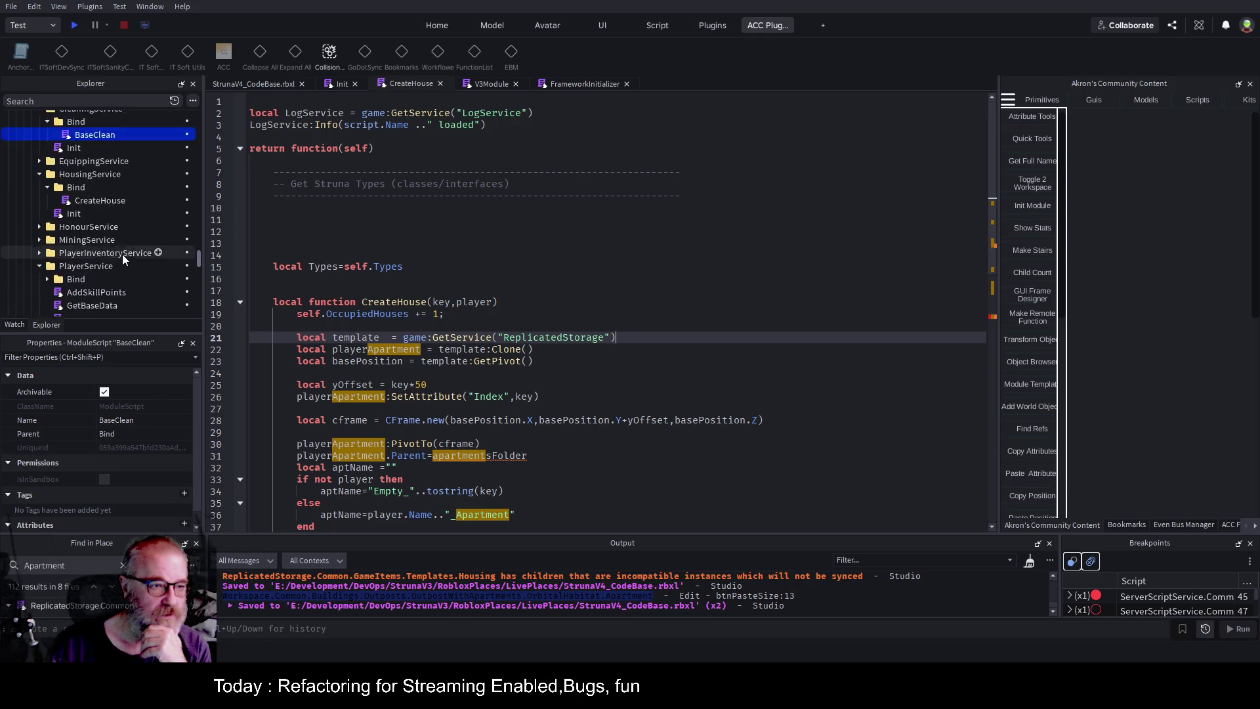
scroll(122, 254, "up", 2)
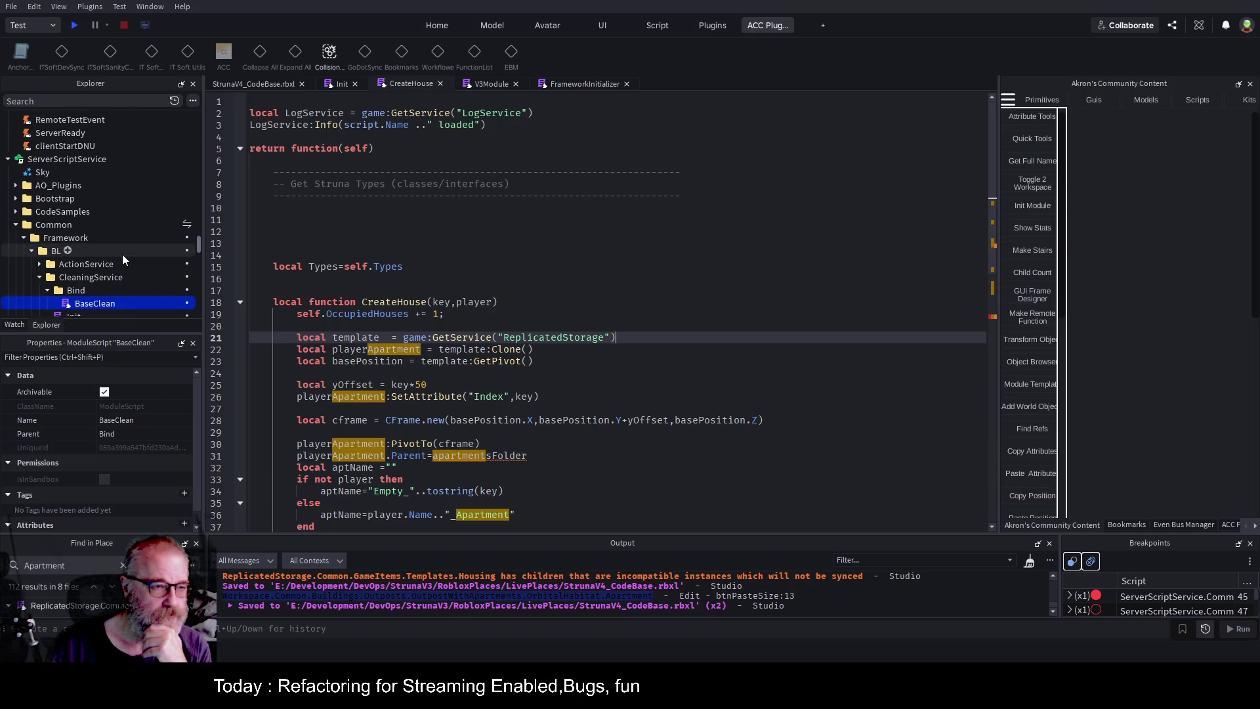
scroll(123, 259, "up", 4)
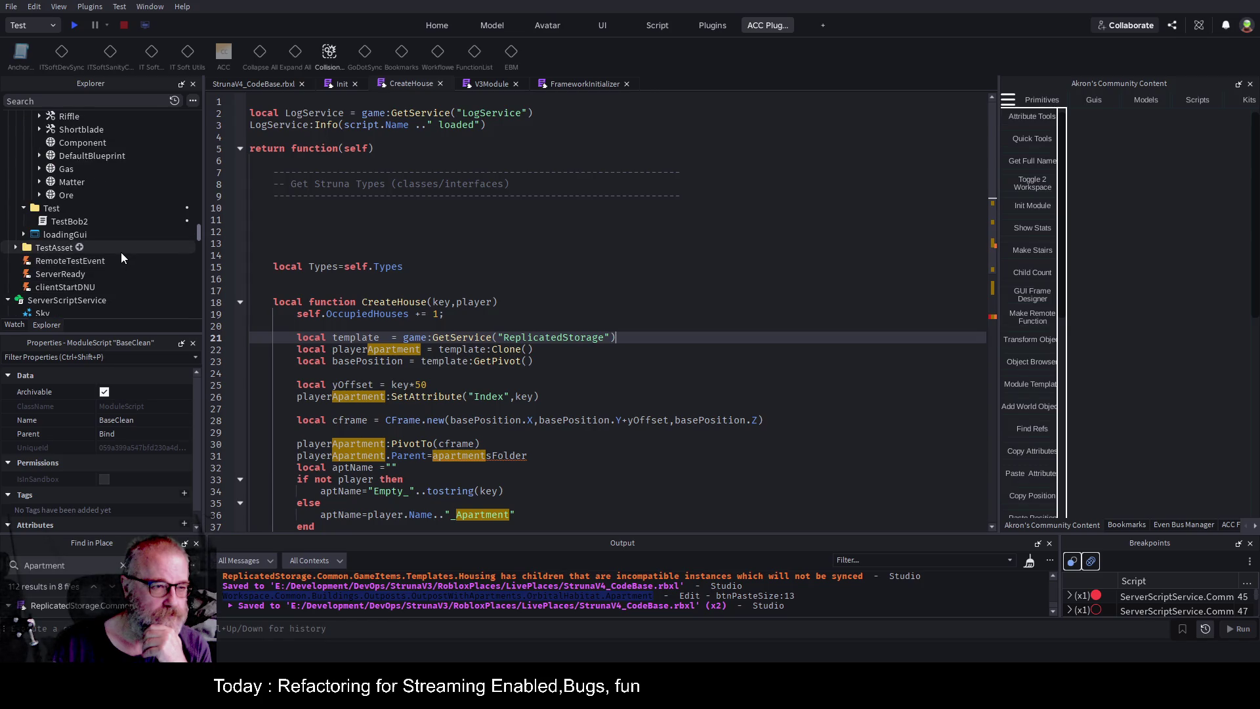
Print the Apartment template's full name to Output and copy the printed path.
scroll(121, 252, "up", 6)
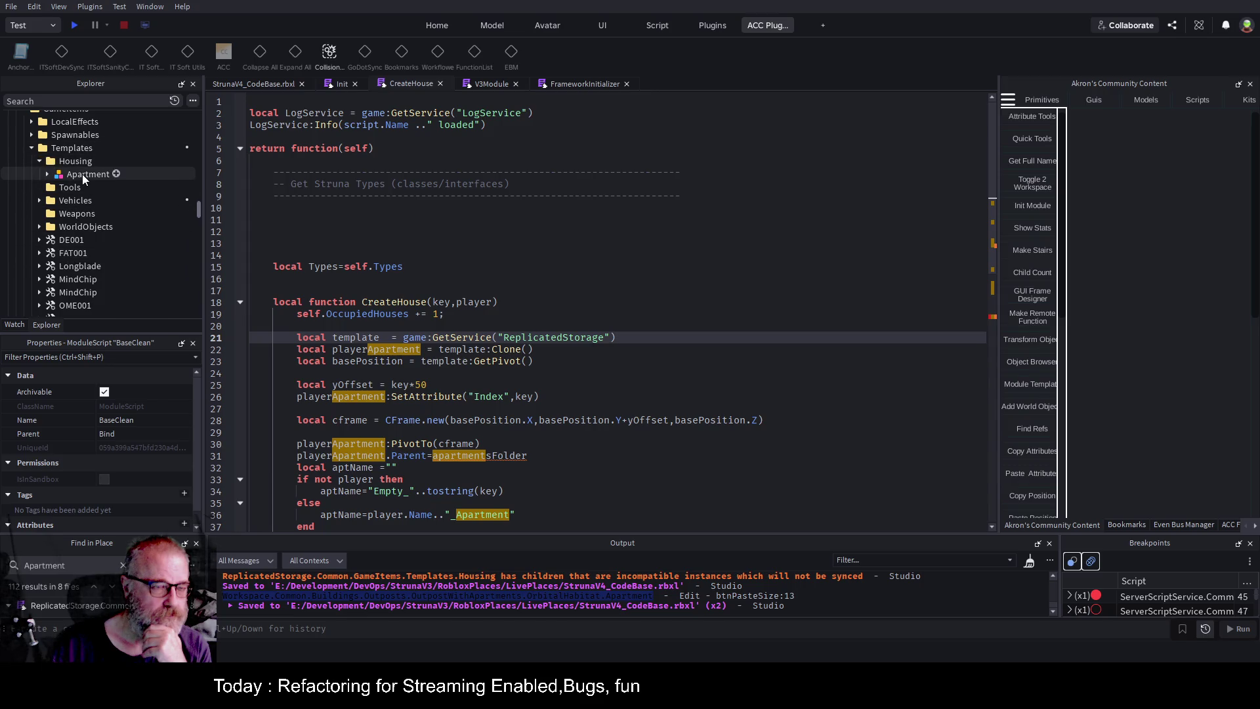
left_click(82, 174)
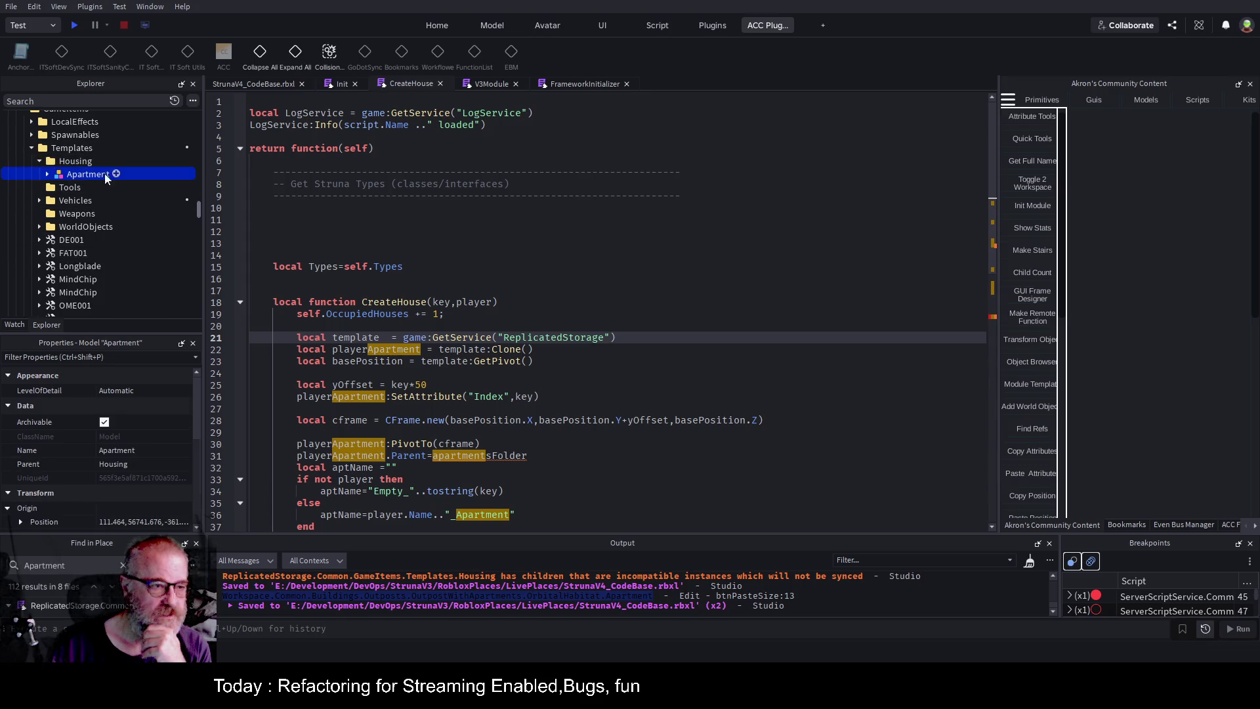
left_click(1032, 162)
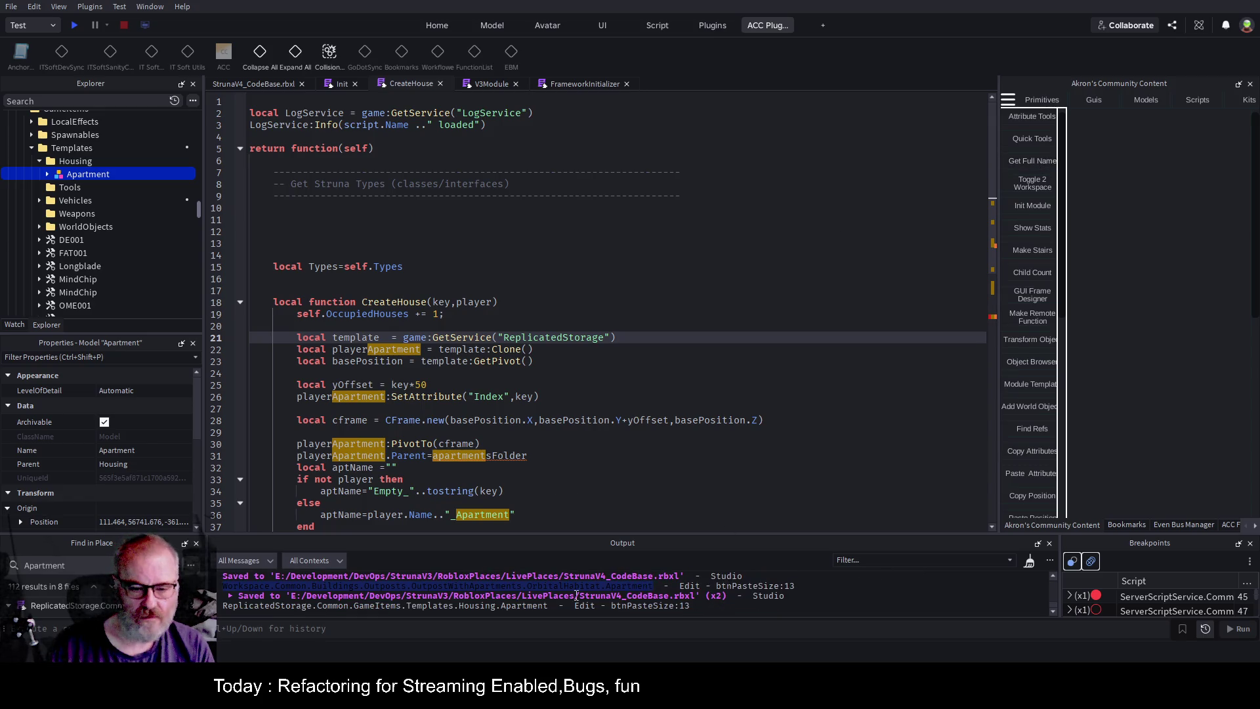
left_click_drag(550, 605, 223, 614)
key("ctrl+c")
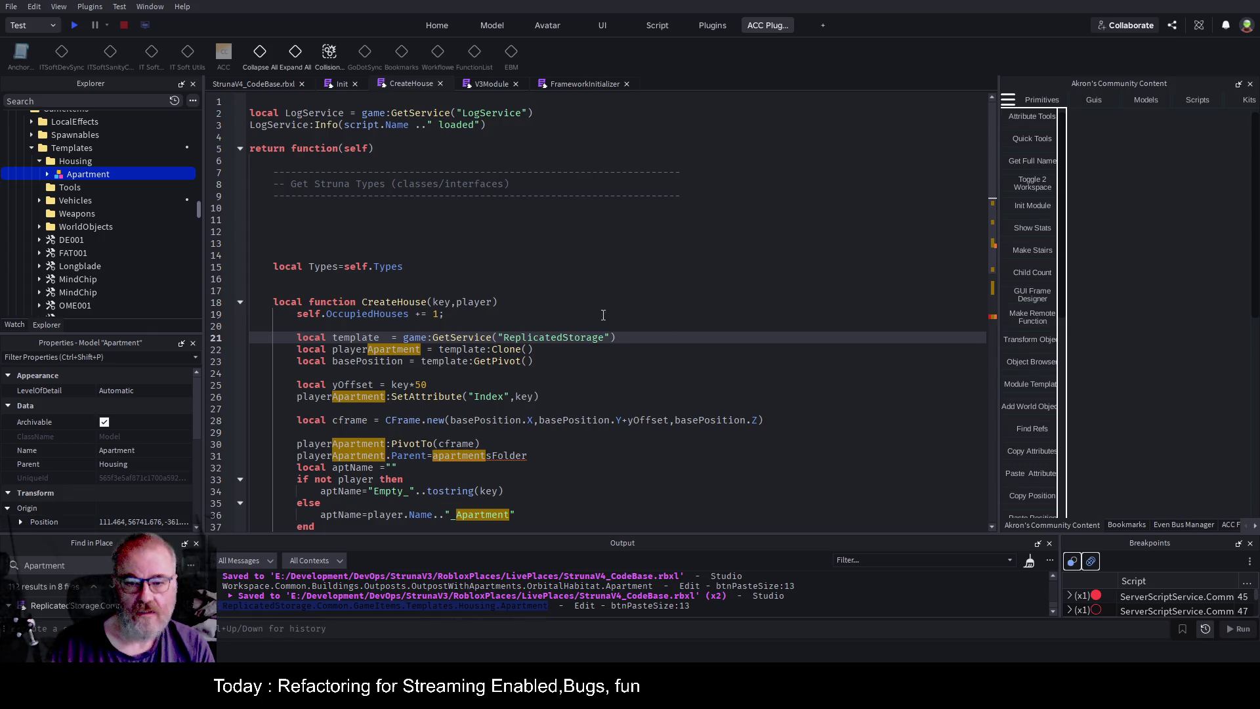
Replace line 21's GetService lookup with _G.("…Housing.Apartment") using the pasted path, then save.
double_click(537, 335)
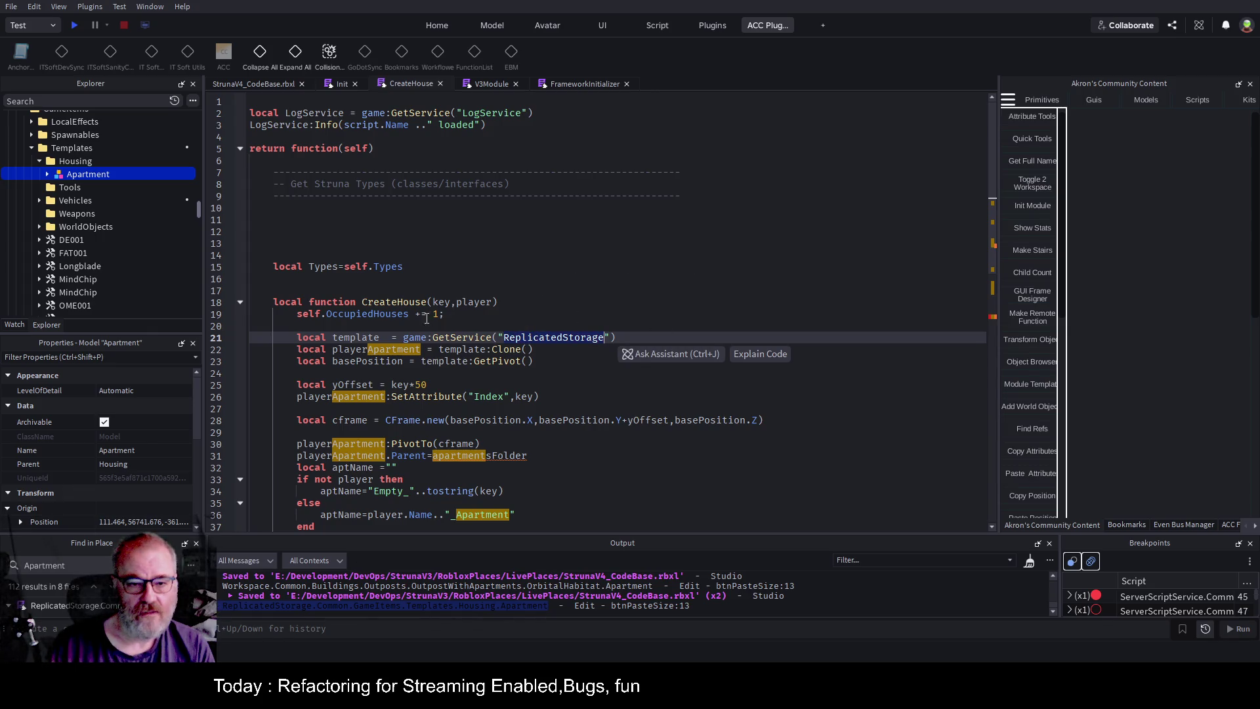
left_click(399, 337)
key("shift+End")
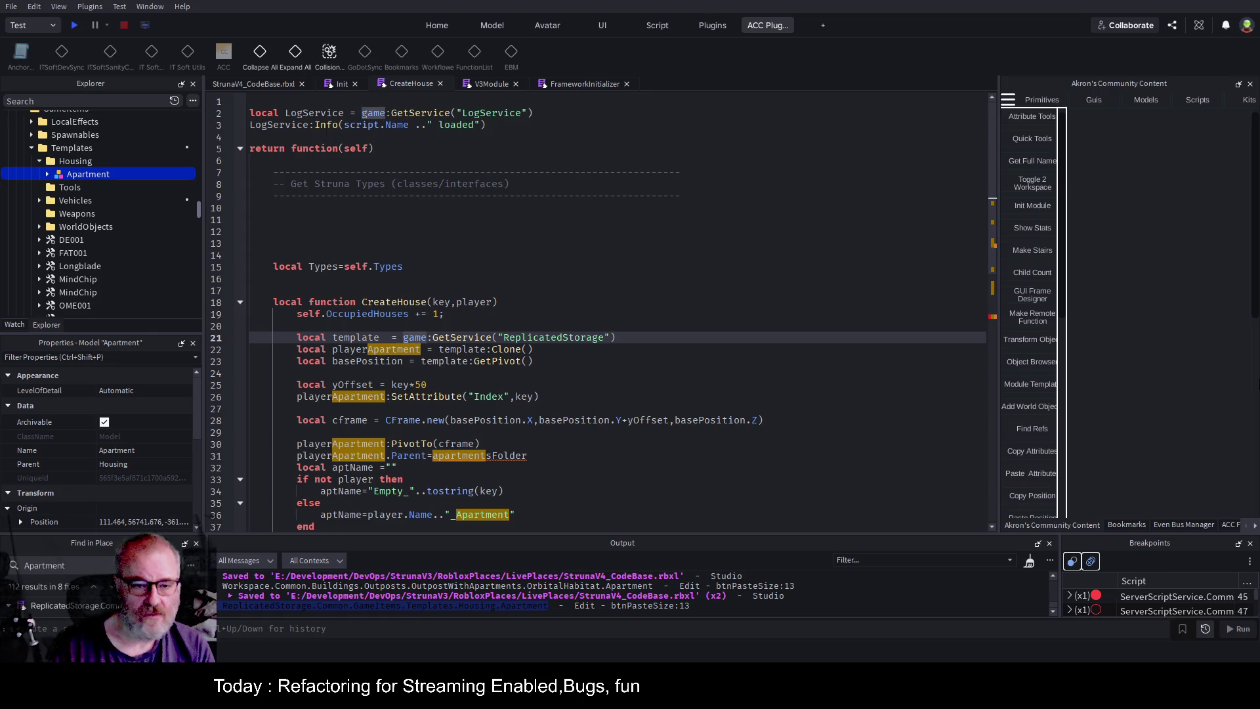
key("BackSpace")
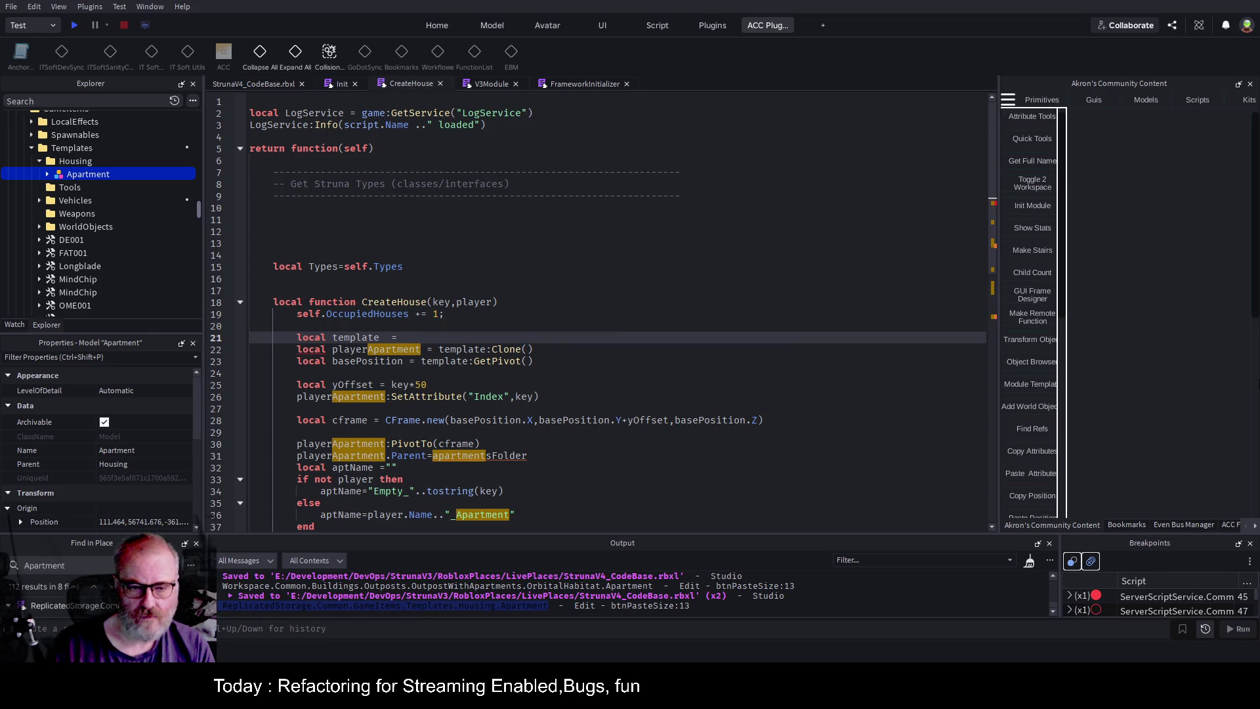
type("_G")
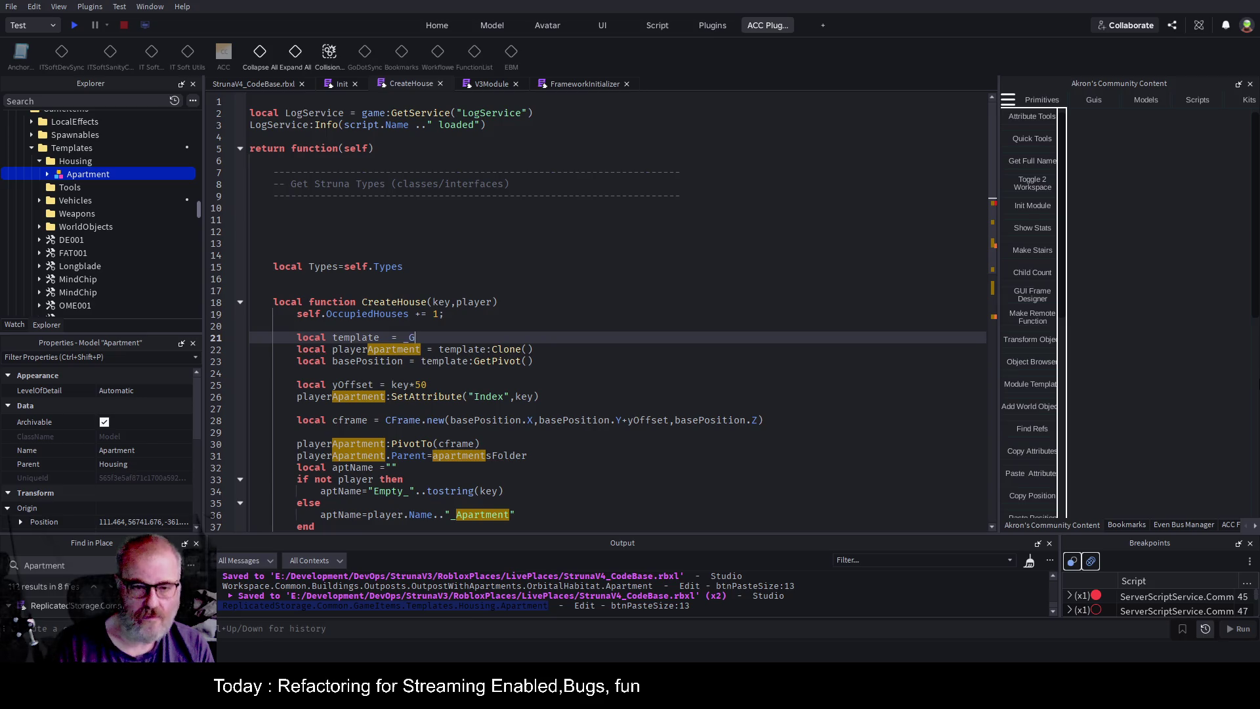
type(".(\"")
key("ctrl+v")
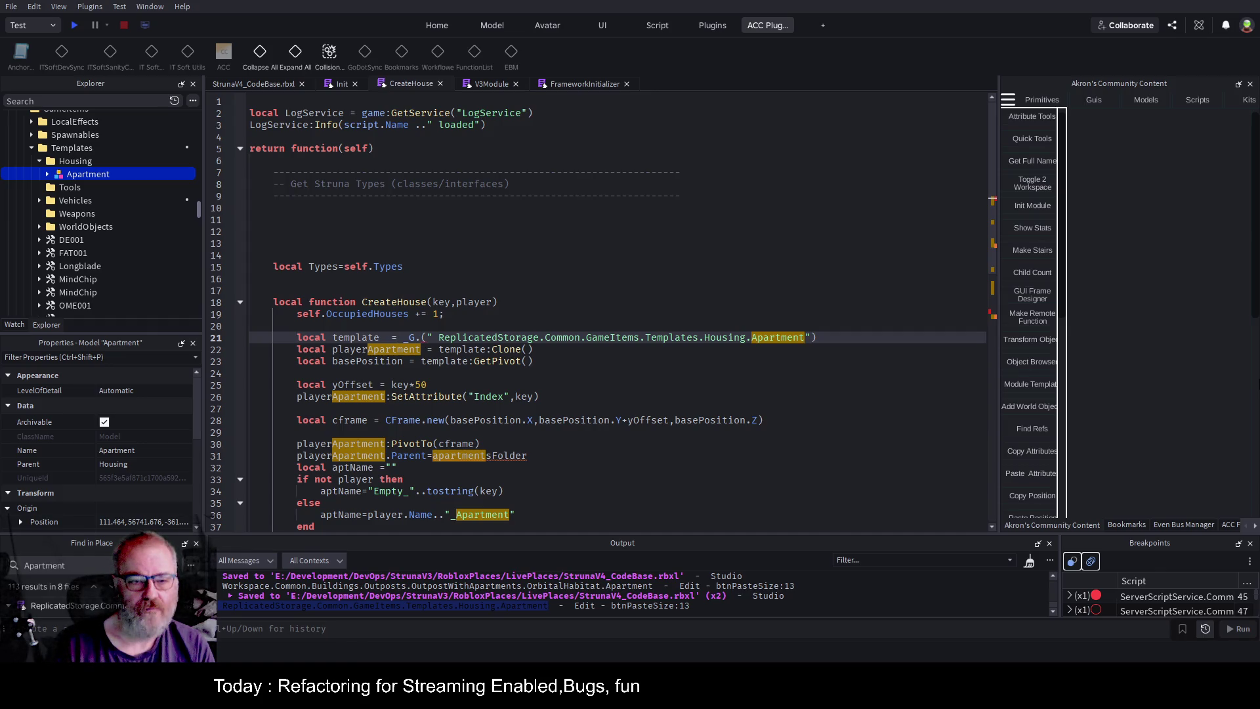
key("Delete")
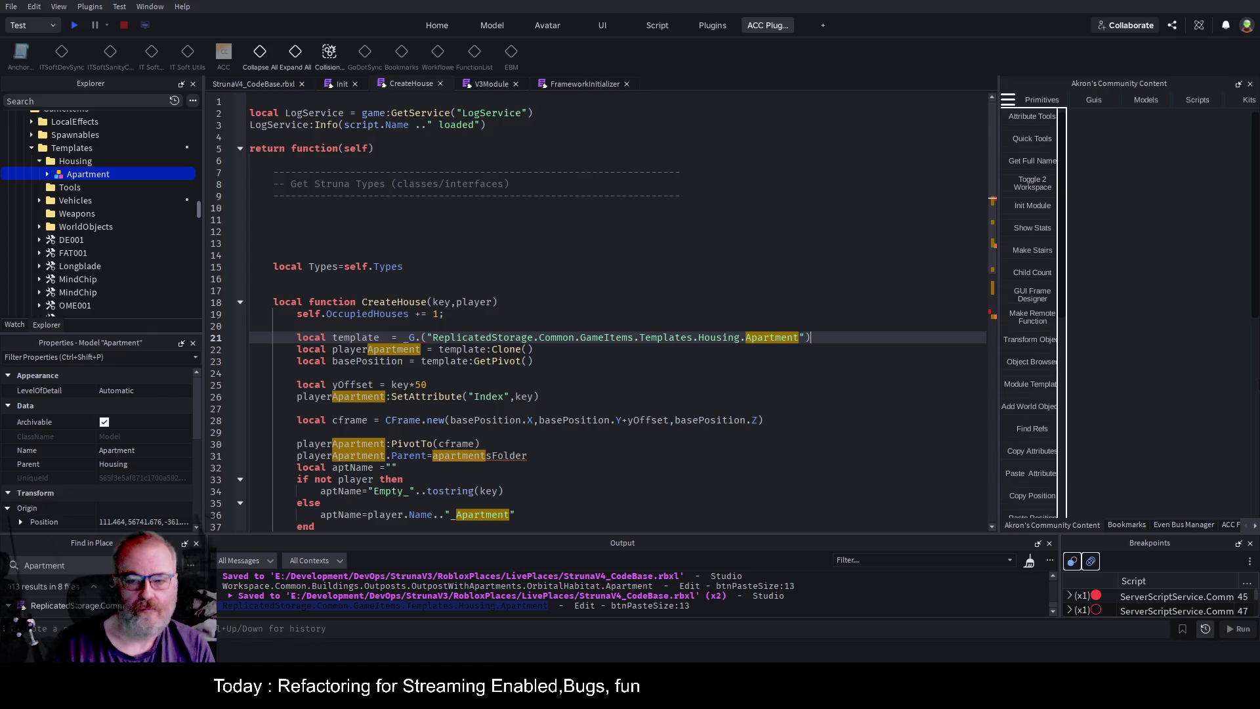
key("ctrl+s")
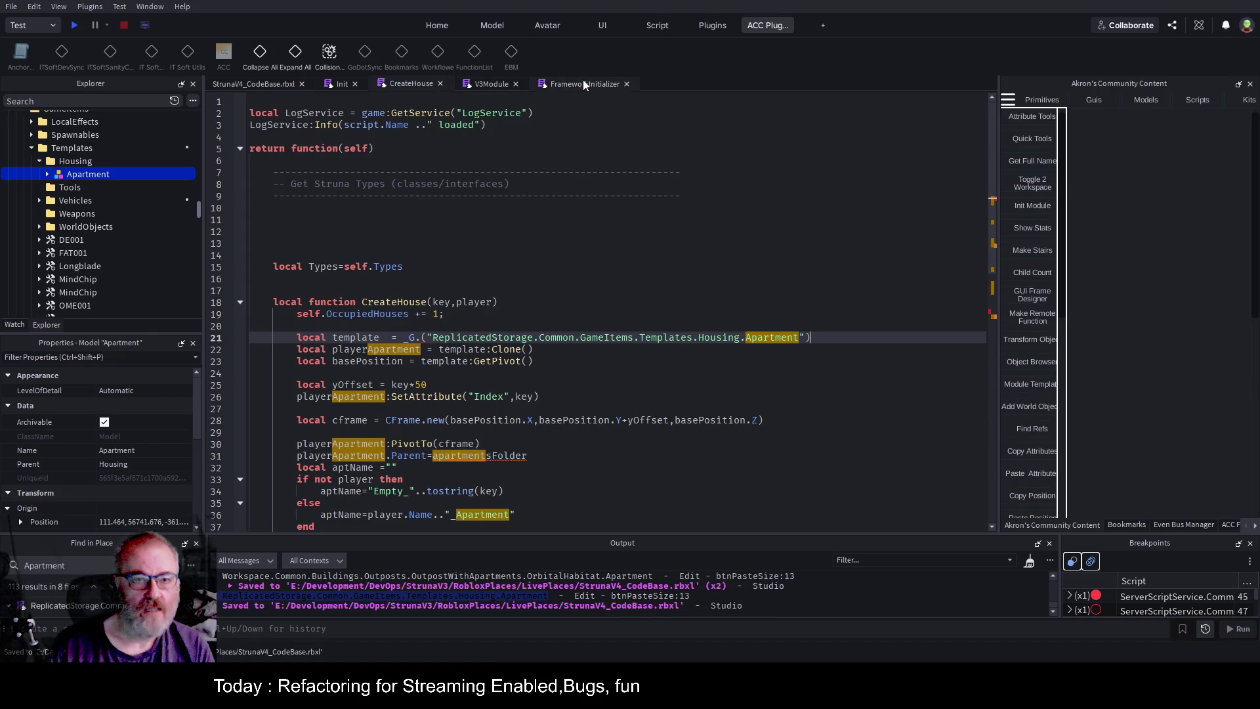
Copy the GetInstanceFromPath function name from the FrameworkInitializer script.
left_click(585, 84)
left_click(550, 282)
key("ctrl+Home")
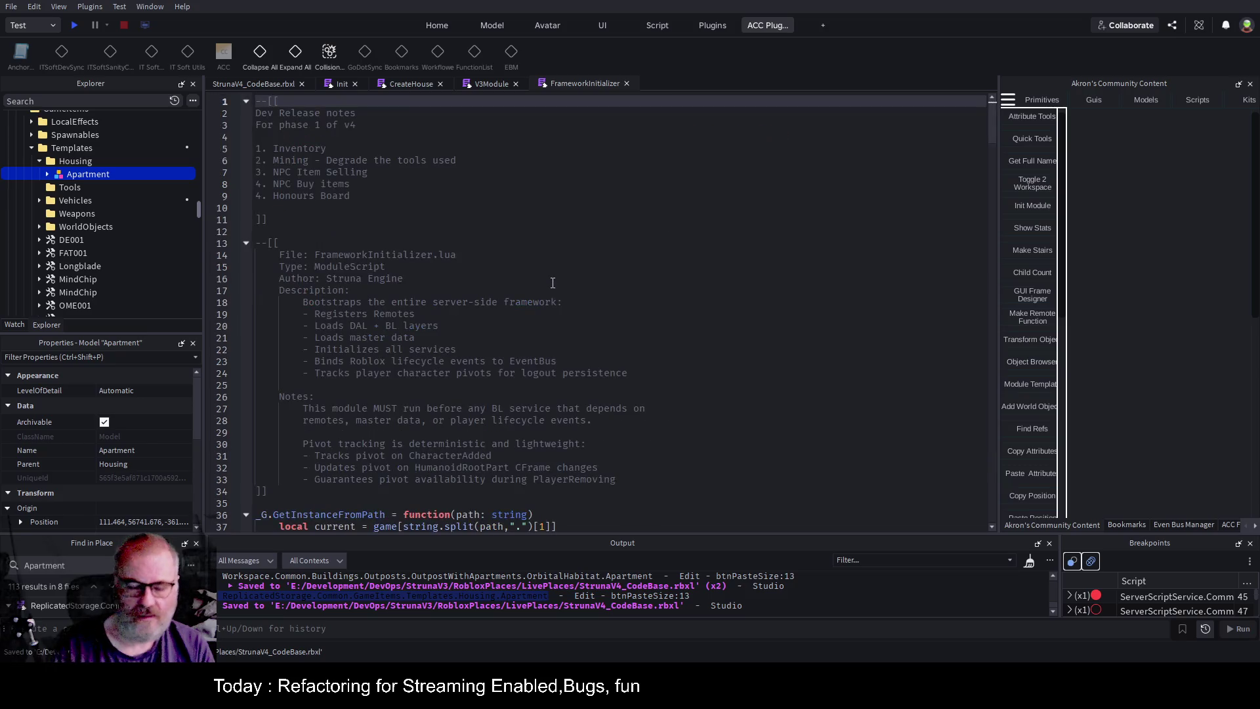
scroll(439, 336, "down", 10)
double_click(357, 158)
key("ctrl+c")
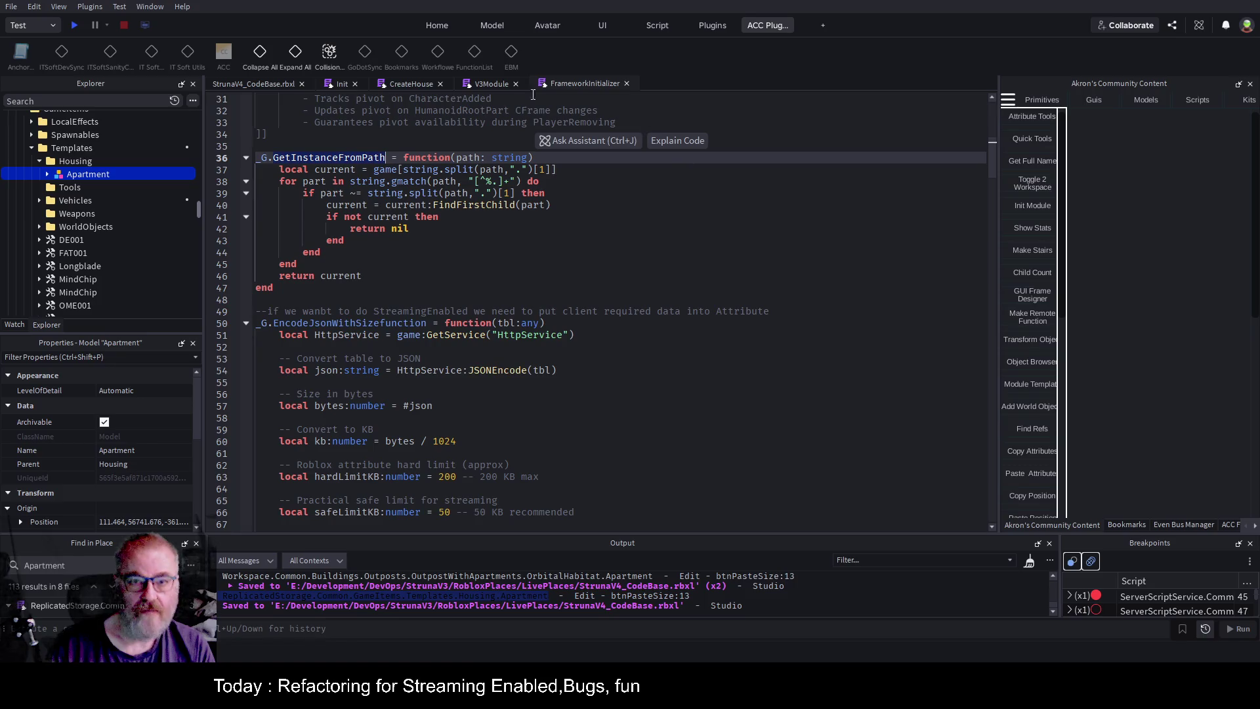
Insert GetInstanceFromPath after _G. on CreateHouse's line 21.
left_click(396, 83)
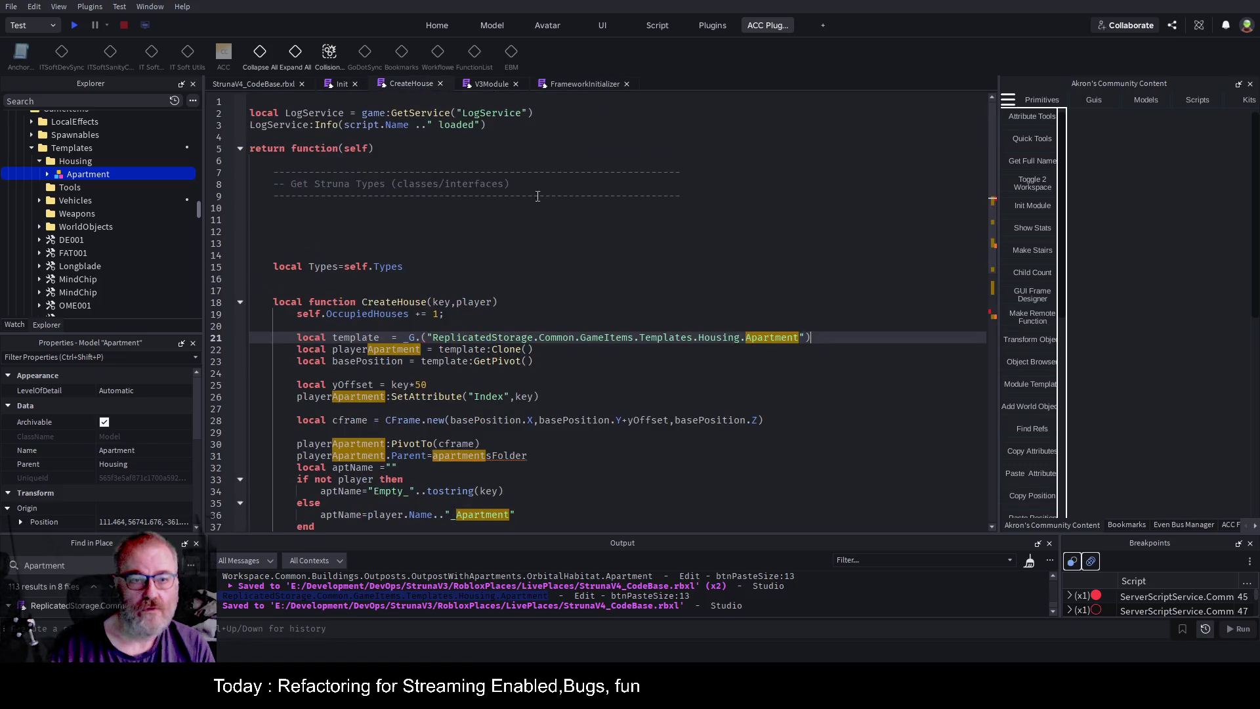
left_click(423, 338)
key("ctrl+v")
left_click(629, 278)
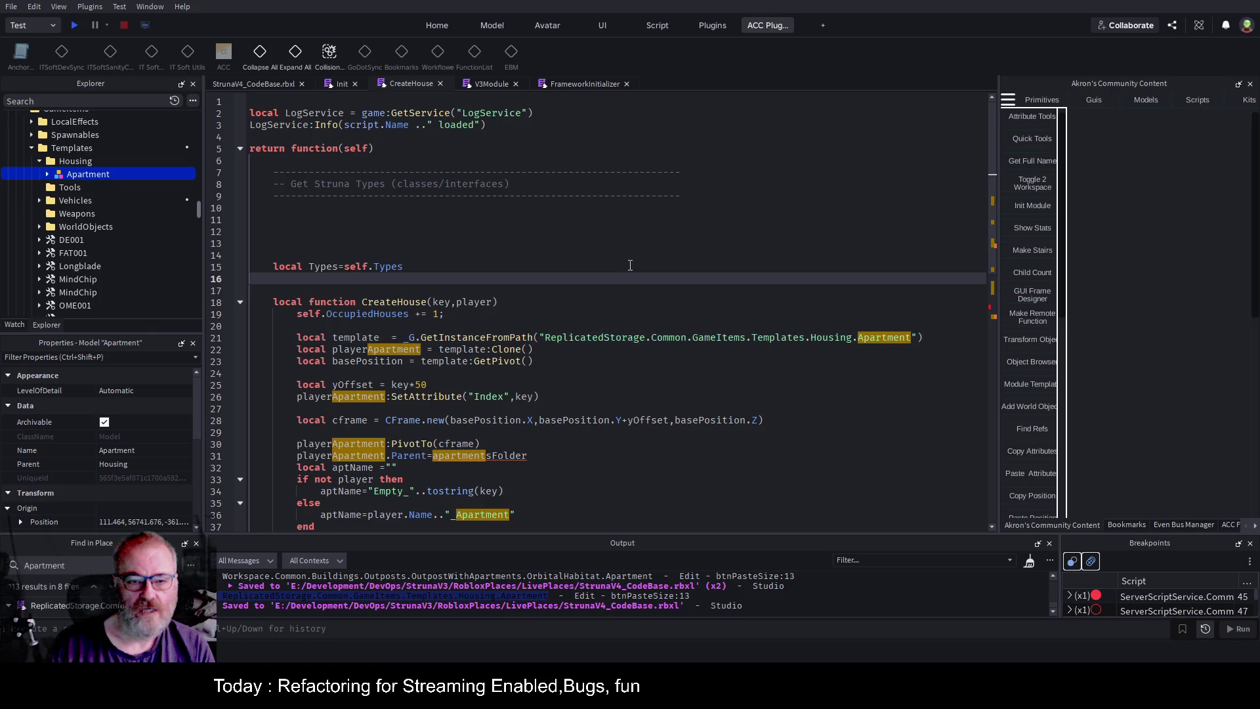
left_click(793, 381)
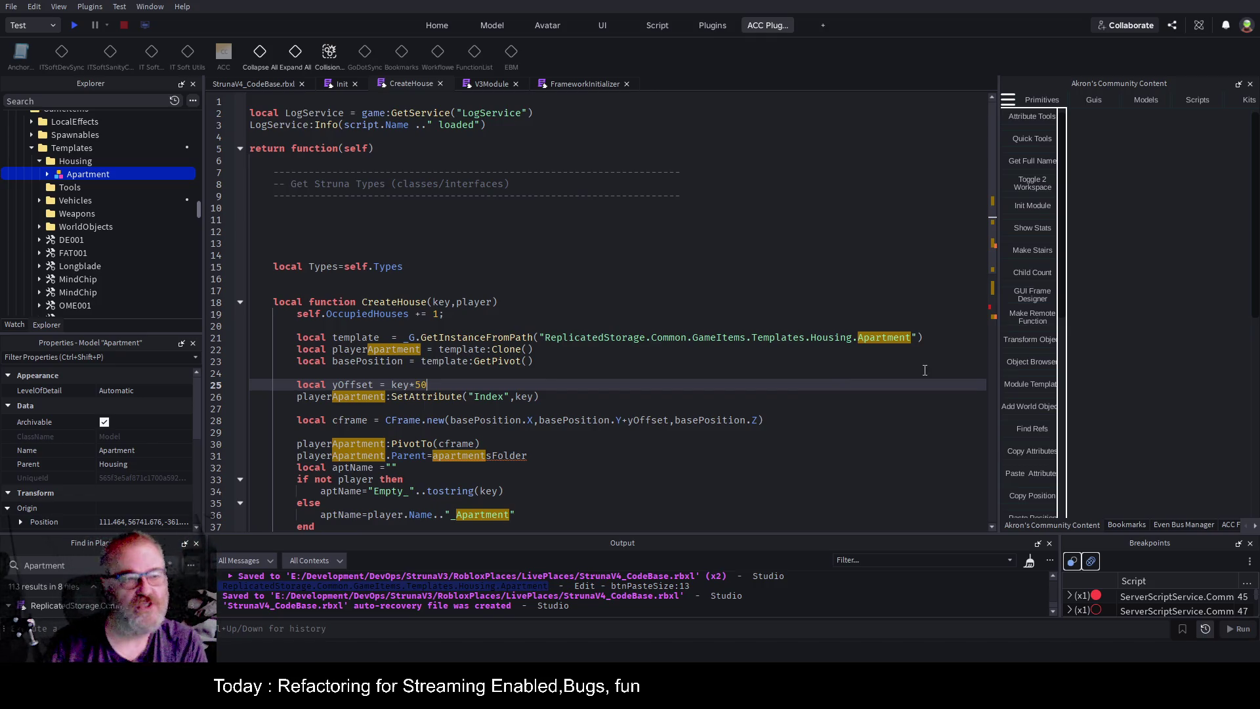
left_click(505, 281)
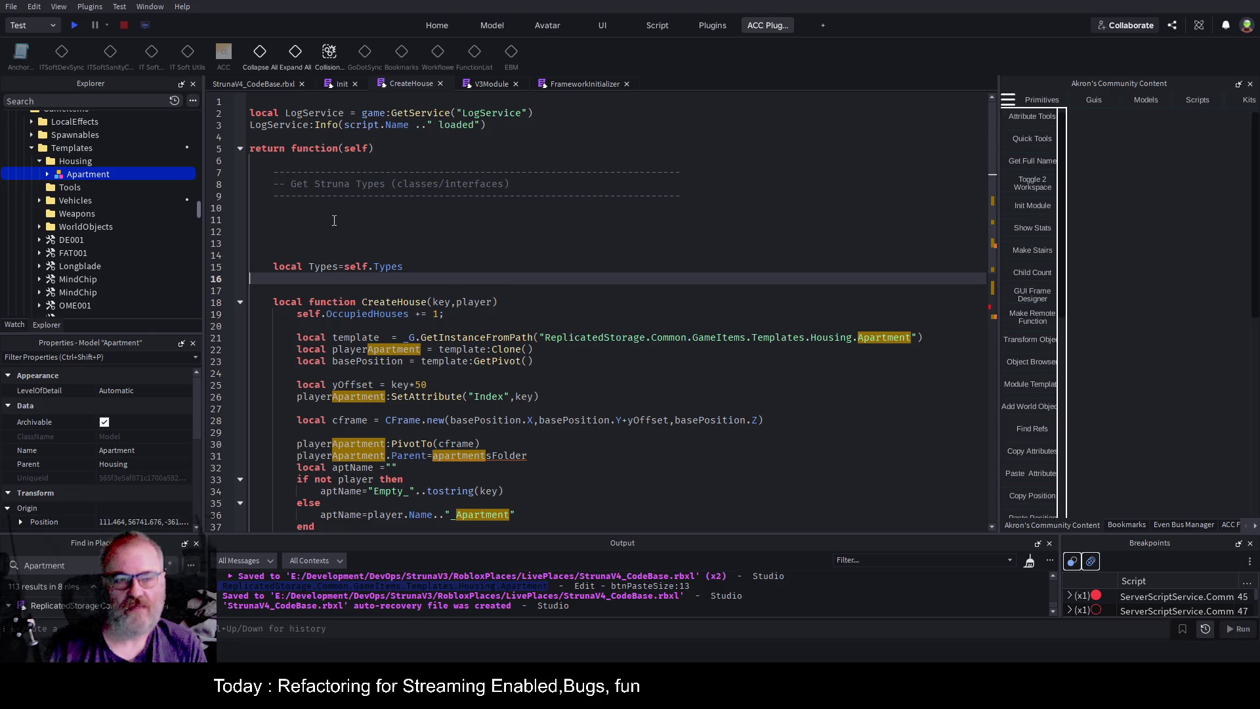
Remove the extra blank lines above local Types and save the place.
left_click(367, 215)
key("Down")
key("Down")
key("Down")
key("BackSpace")
key("BackSpace")
key("BackSpace")
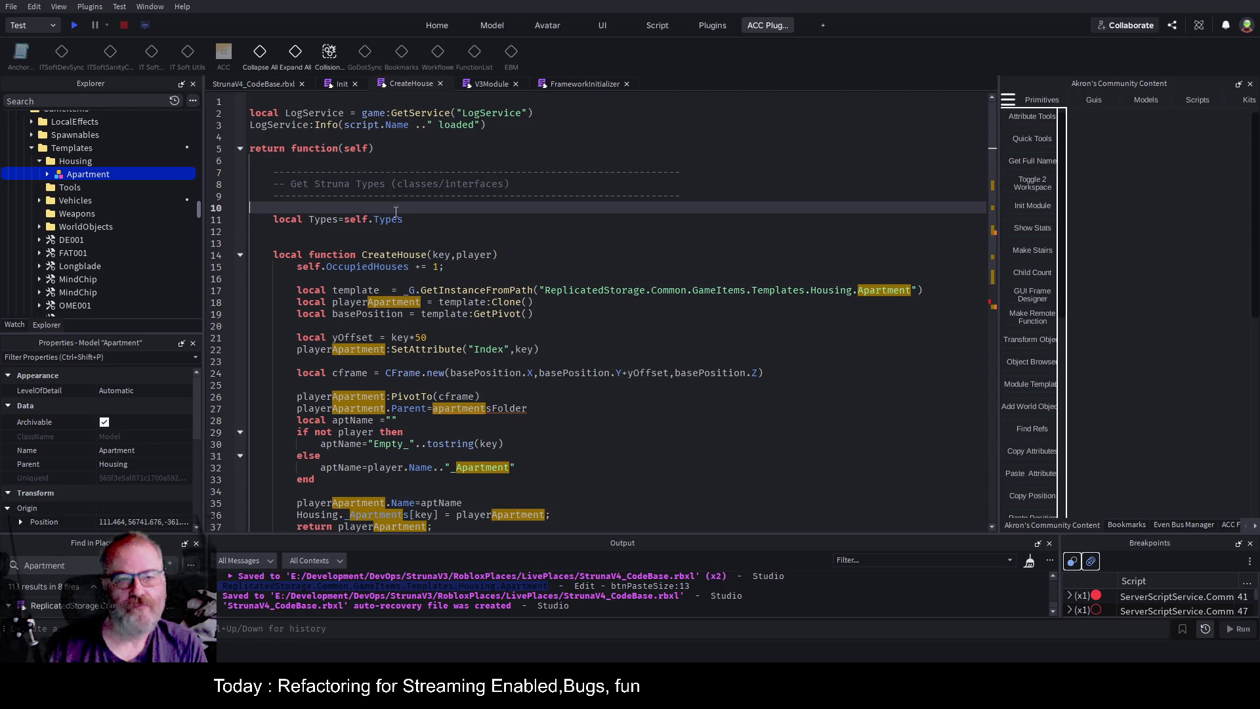
key("ctrl+s")
left_click(550, 227)
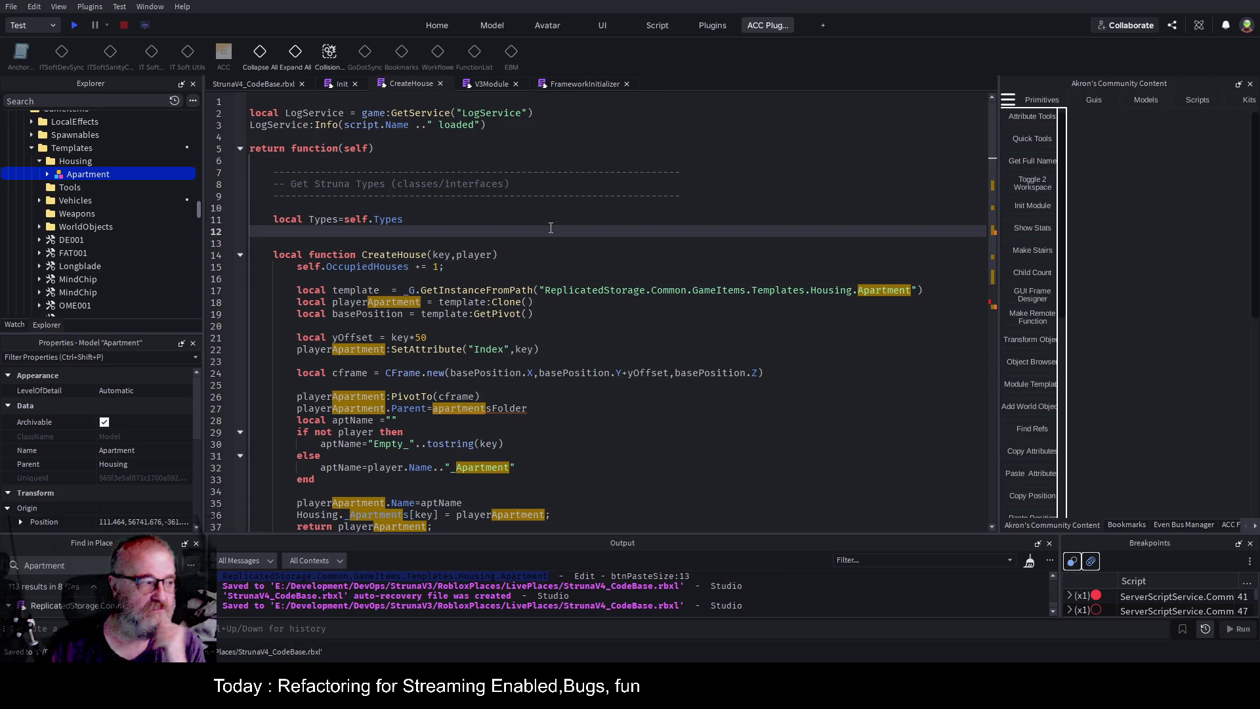
Add a breakpoint on the line 18 template clone and start a playtest.
left_click(522, 151)
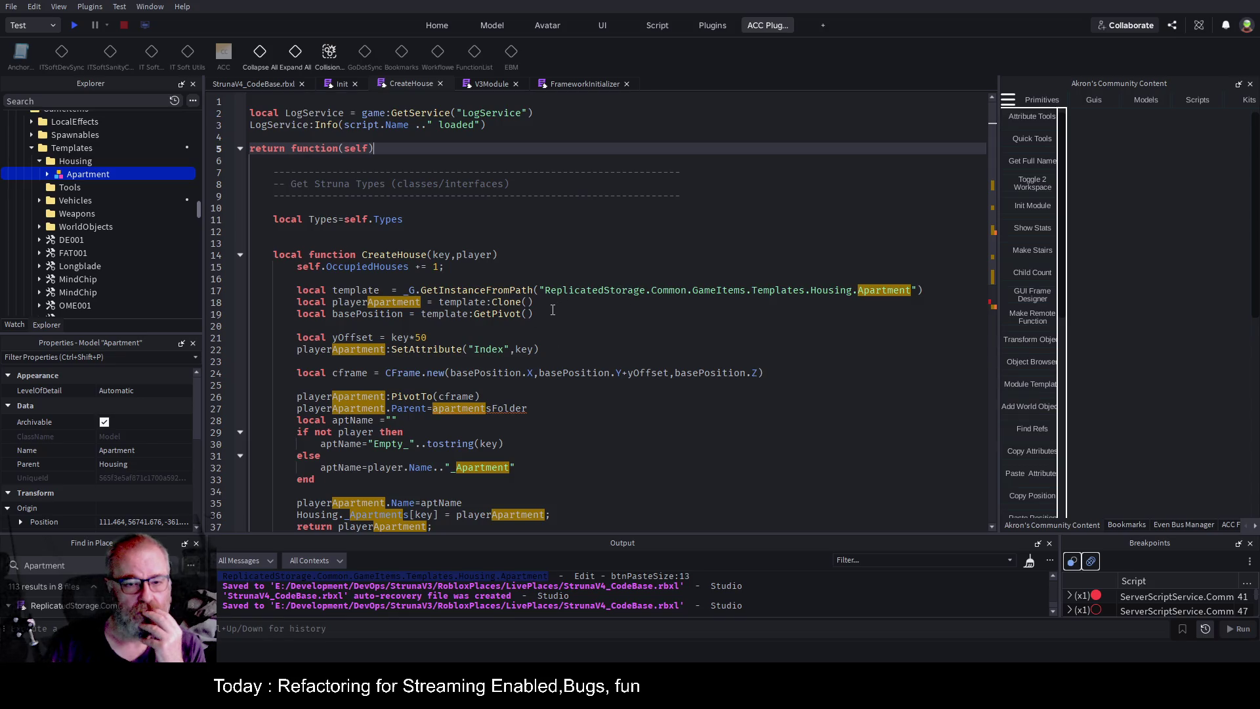
left_click(228, 303)
left_click(78, 27)
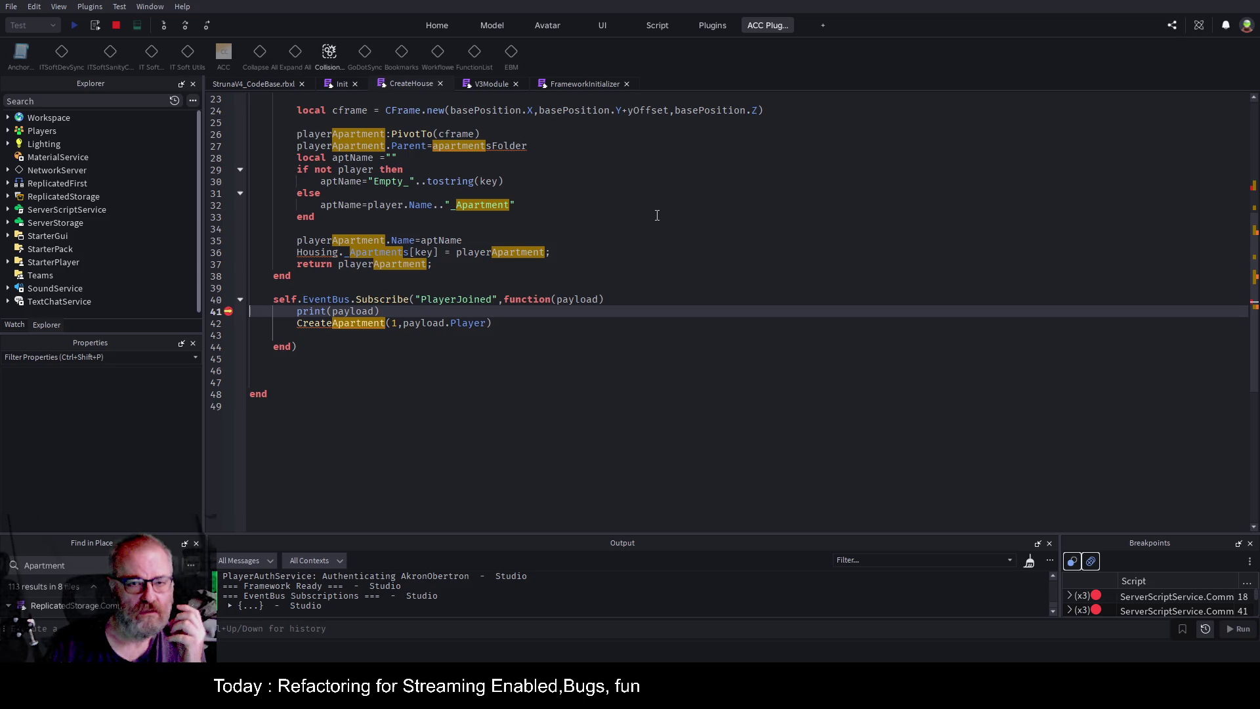
Expand Workspace > Common > Buildings > Outposts > OutpostWithApartments > OrbitalHabitat in Explorer.
scroll(656, 215, "up", 2)
scroll(656, 215, "up", 1)
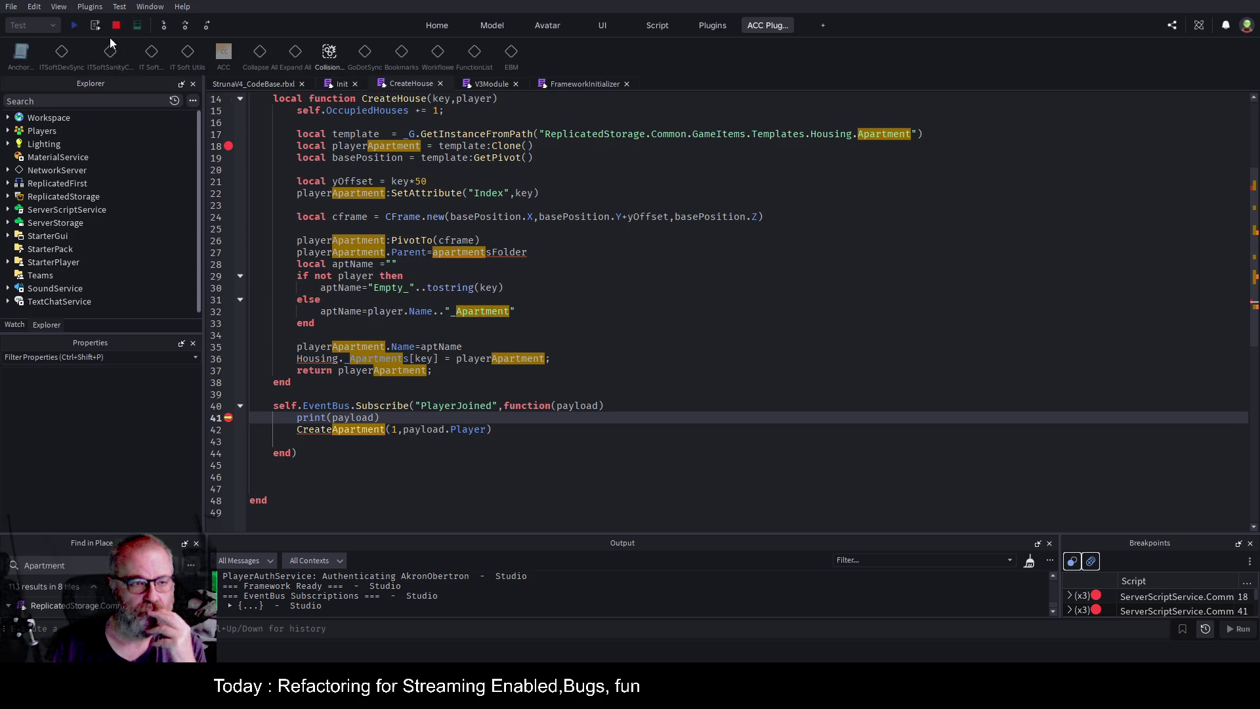
left_click(8, 118)
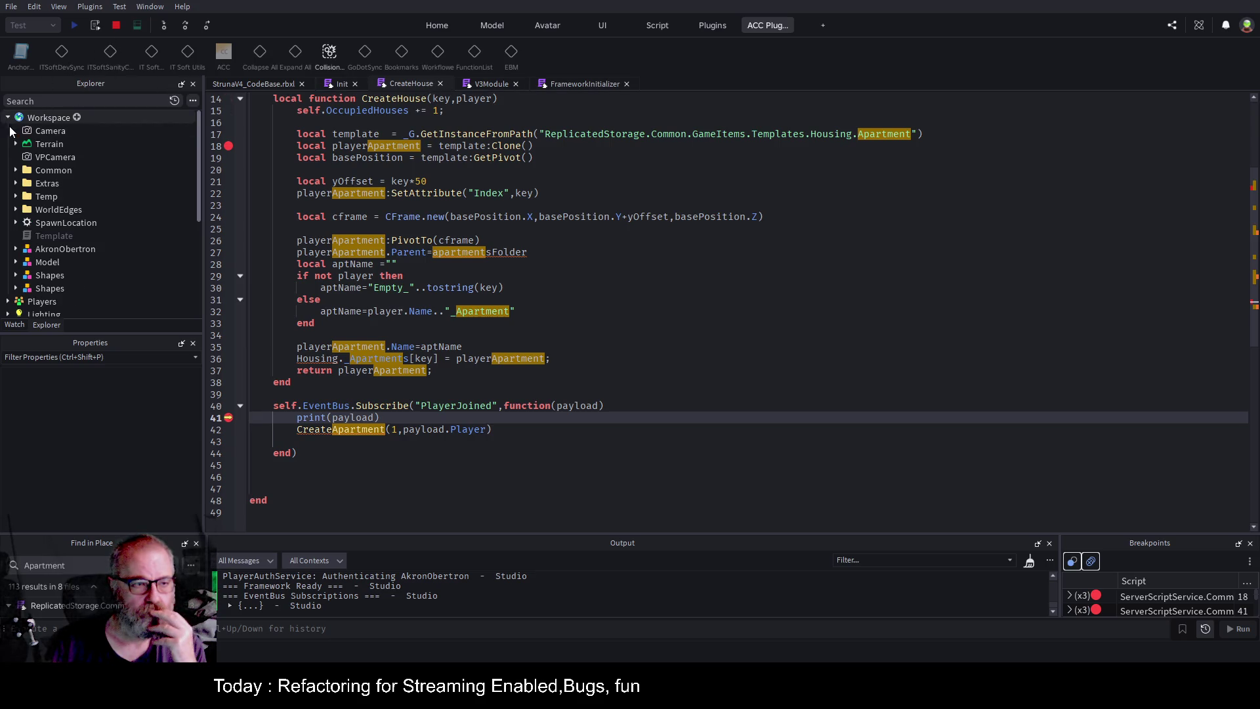
left_click(16, 170)
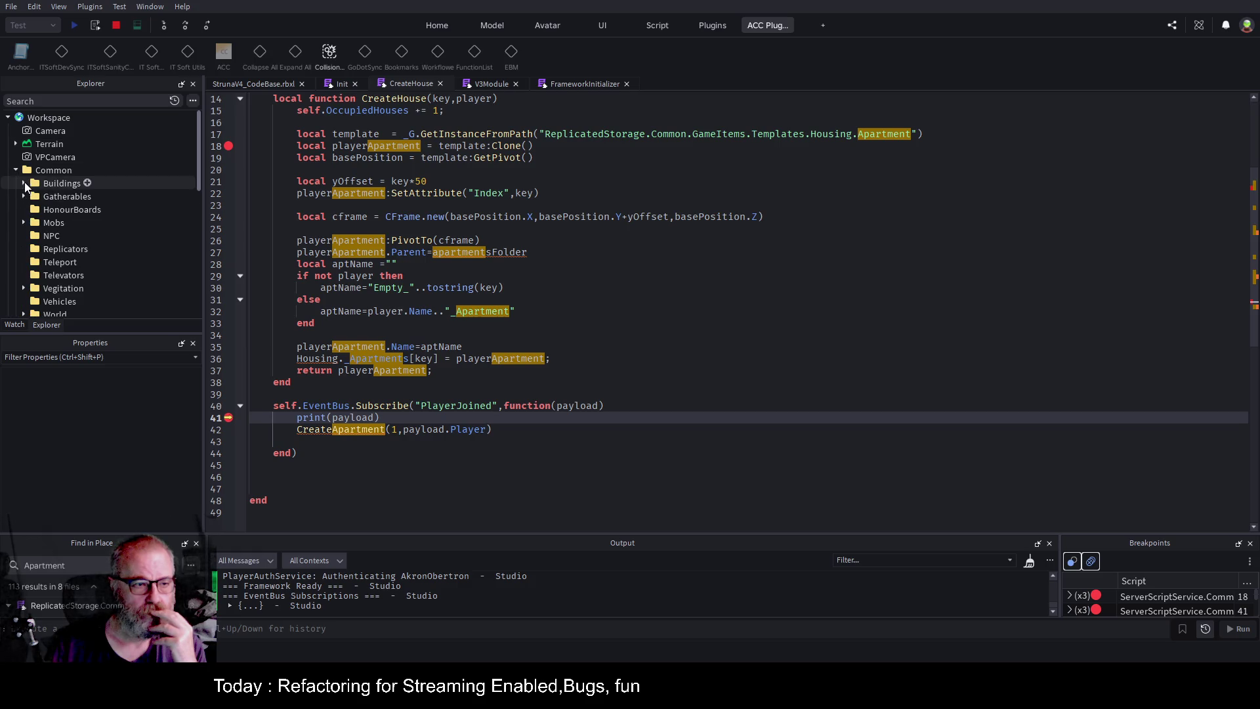
left_click(23, 183)
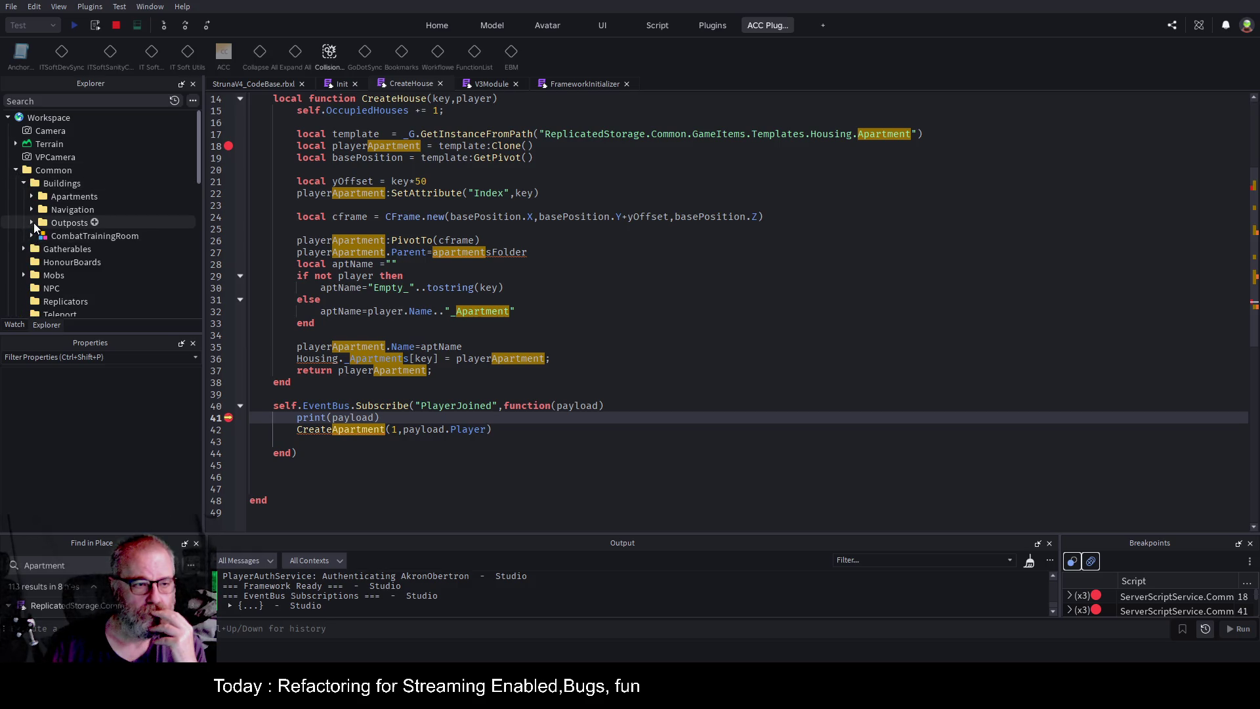
left_click(32, 223)
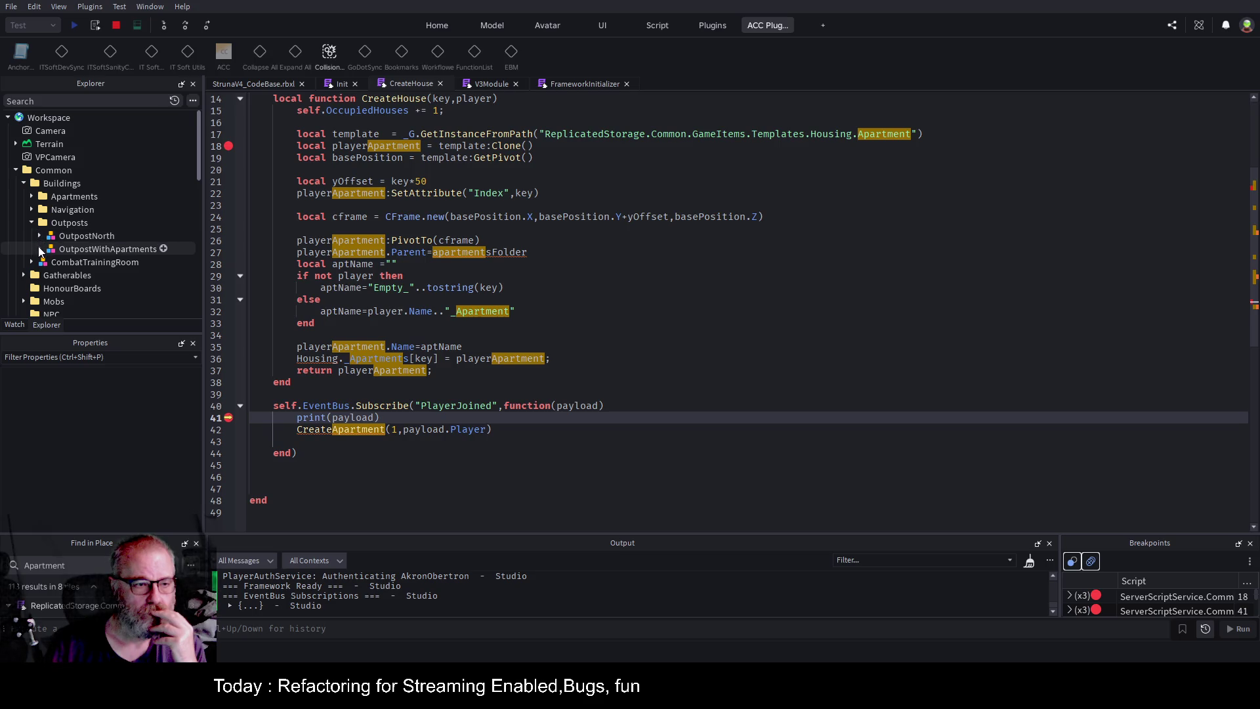
left_click(40, 249)
scroll(63, 203, "down", 2)
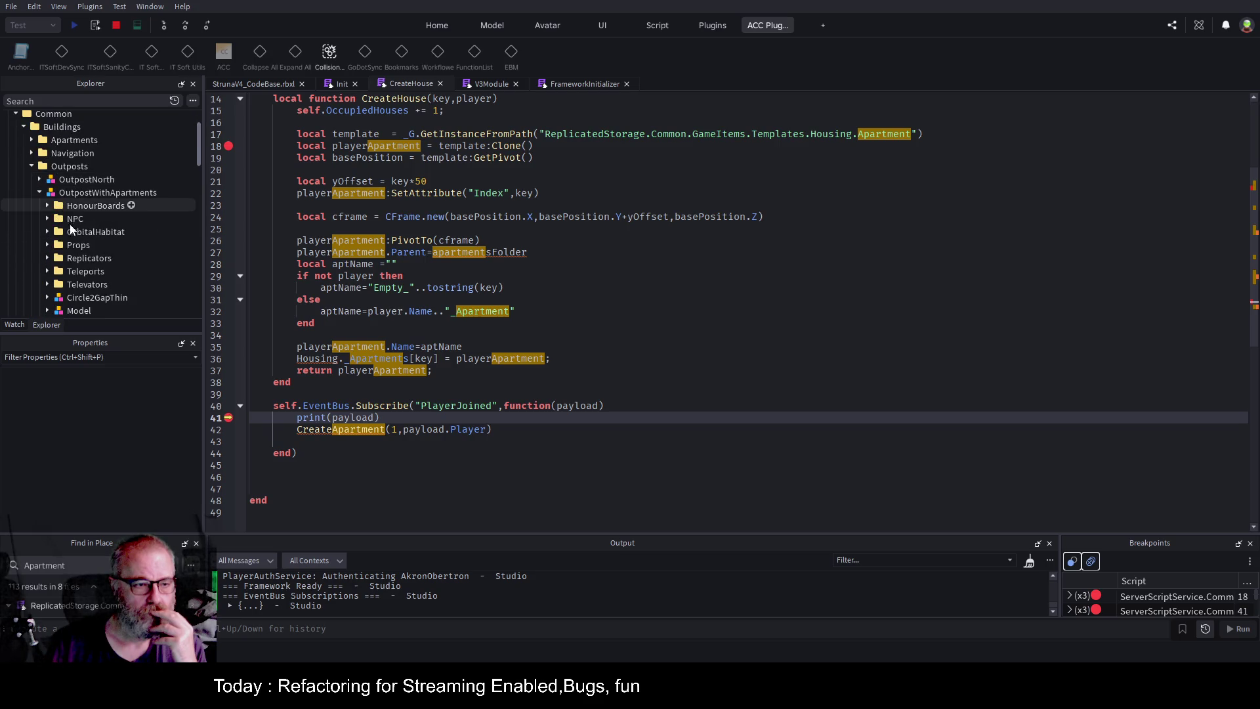
left_click(47, 231)
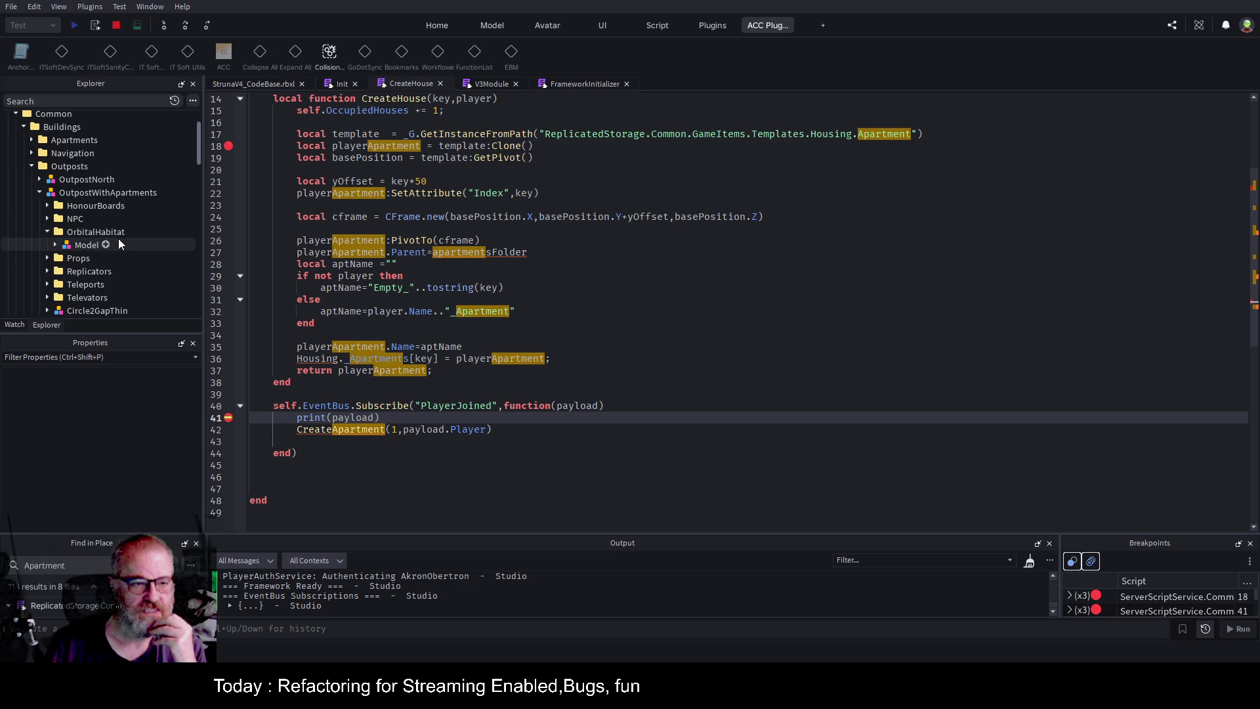
Step from line 41 to line 42, then resume the paused playtest.
left_click(565, 252)
scroll(566, 223, "up", 3)
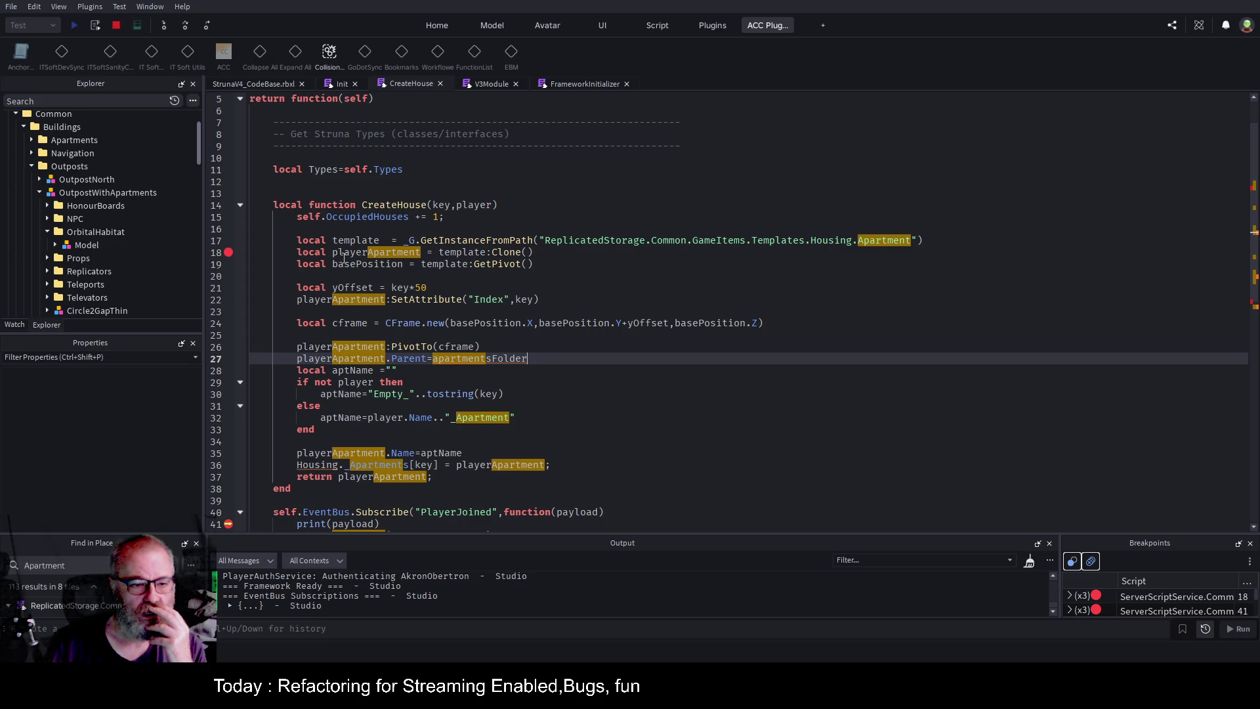
scroll(405, 261, "down", 1)
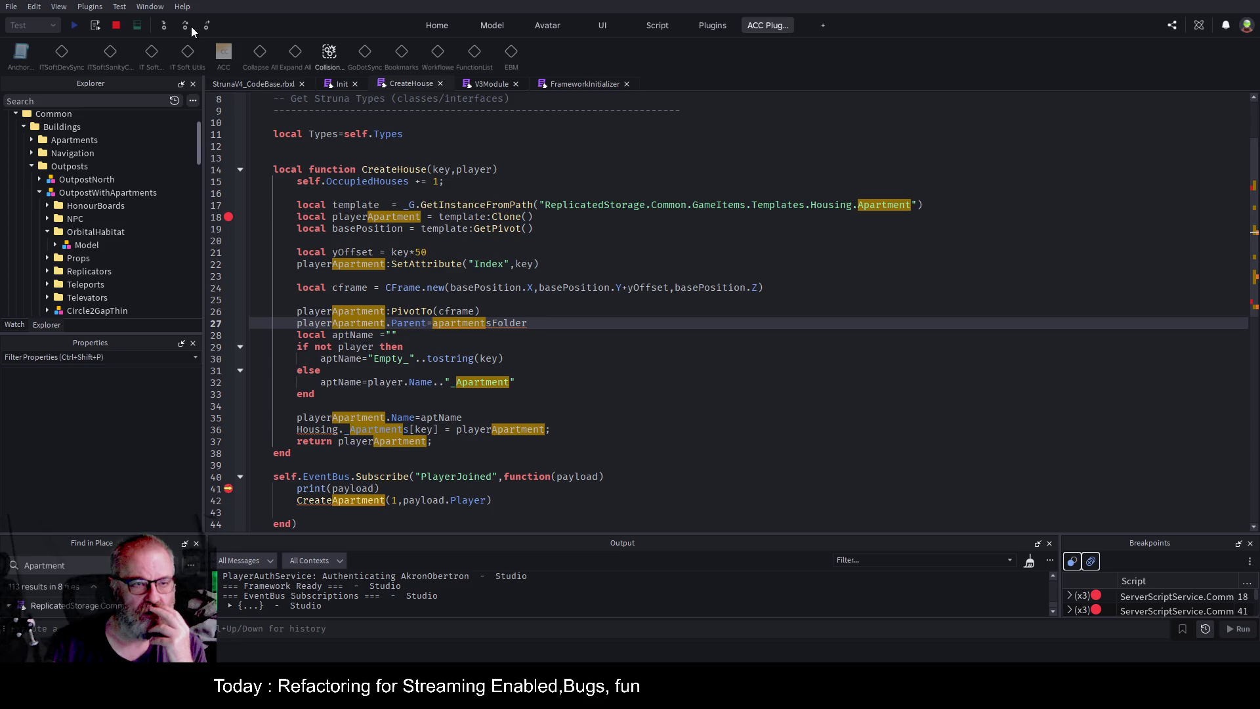
left_click(168, 25)
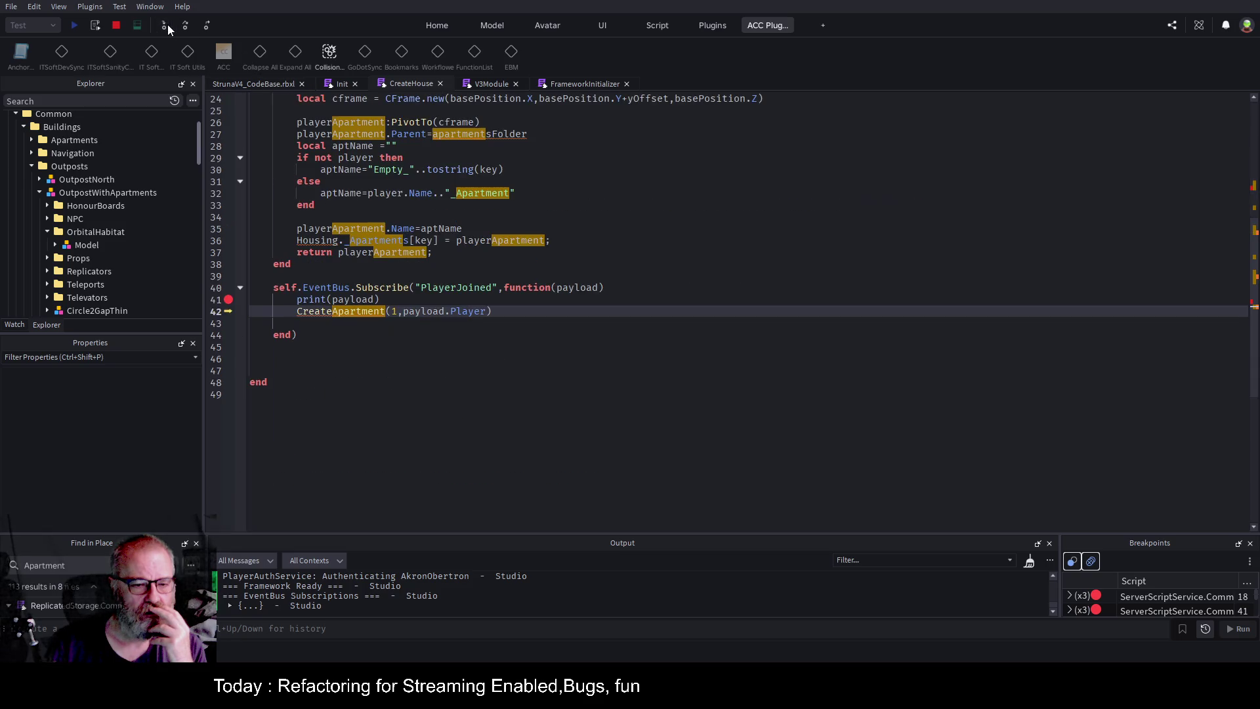
left_click(167, 25)
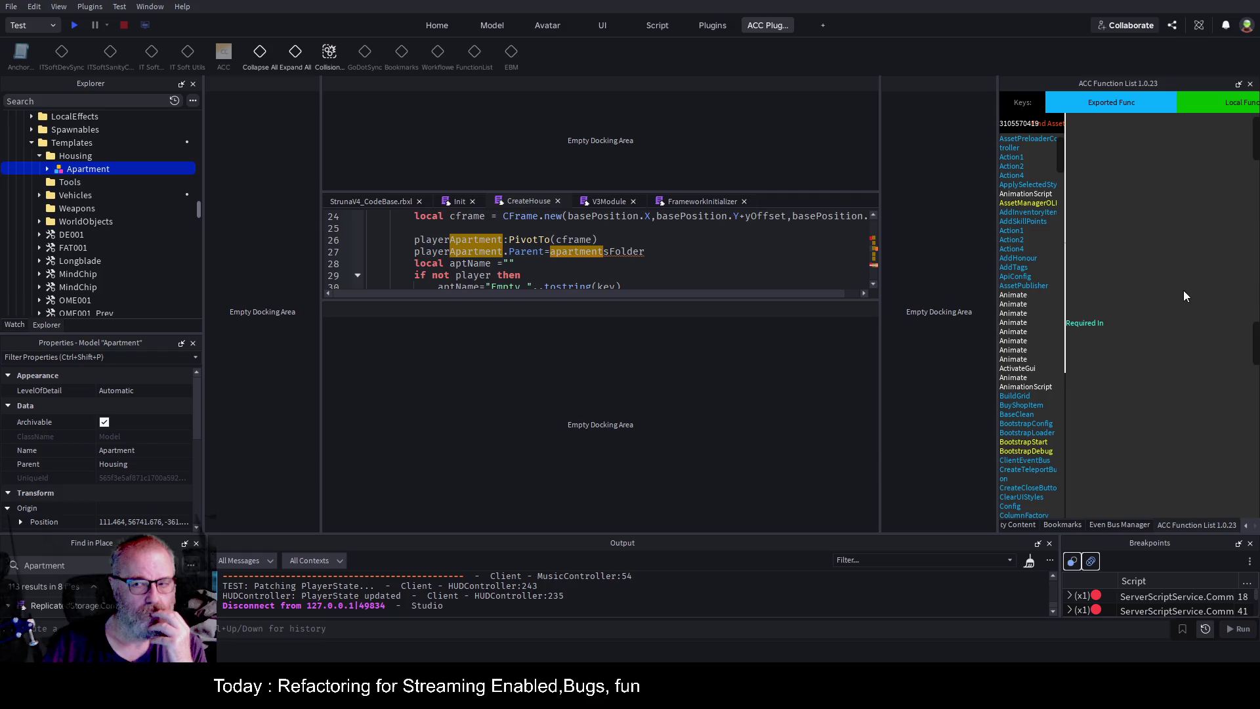
Change the line 42 CreateApartment call to CreateHouse.
left_click(599, 361)
scroll(473, 311, "up", 4)
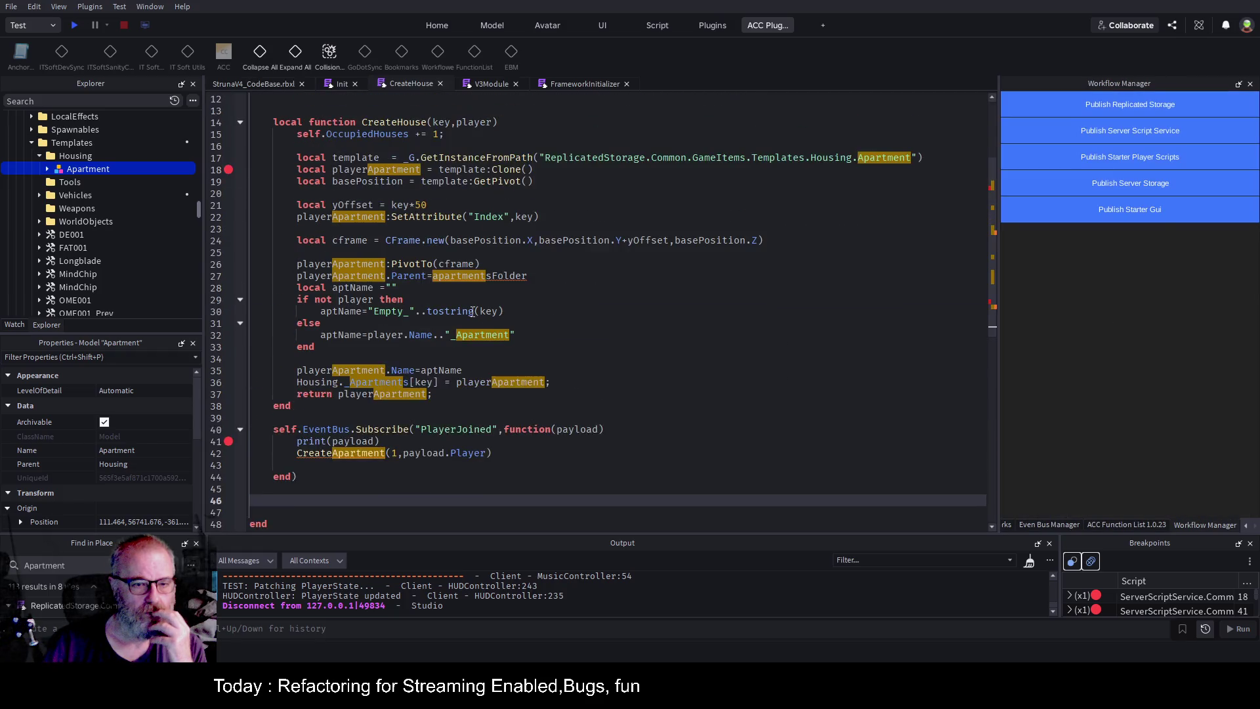
left_click(399, 122)
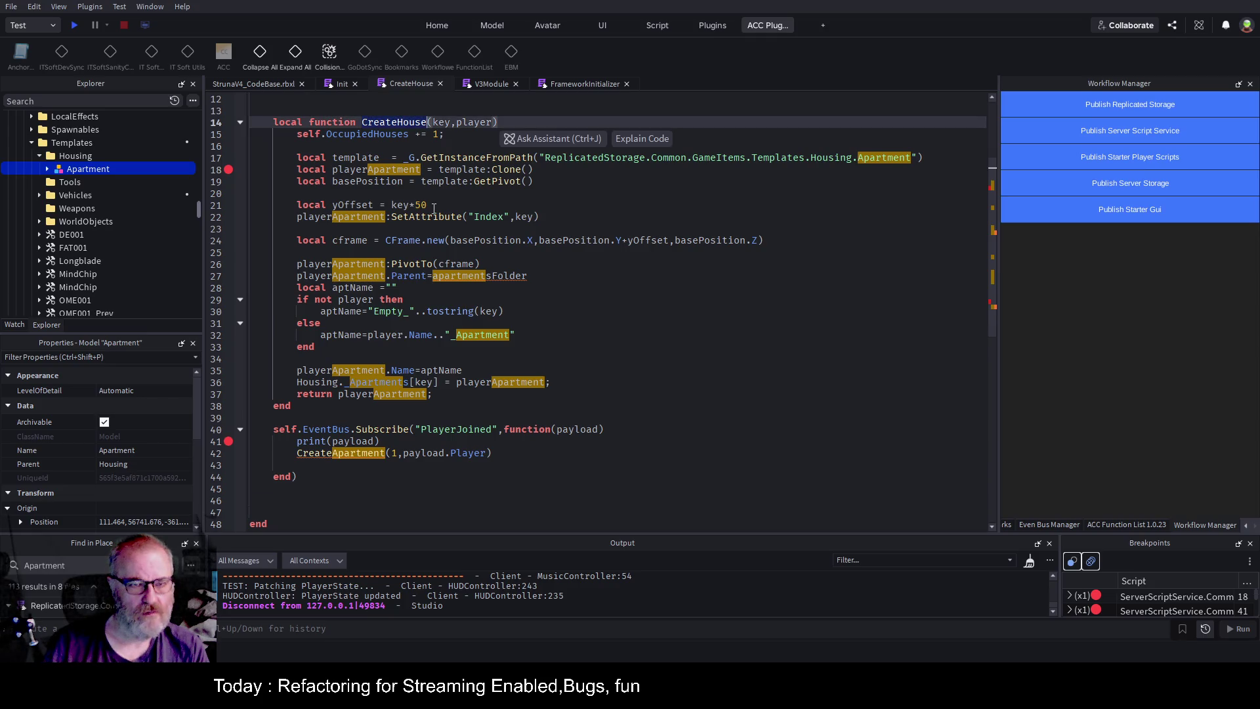
double_click(342, 453)
type("CreateHouse")
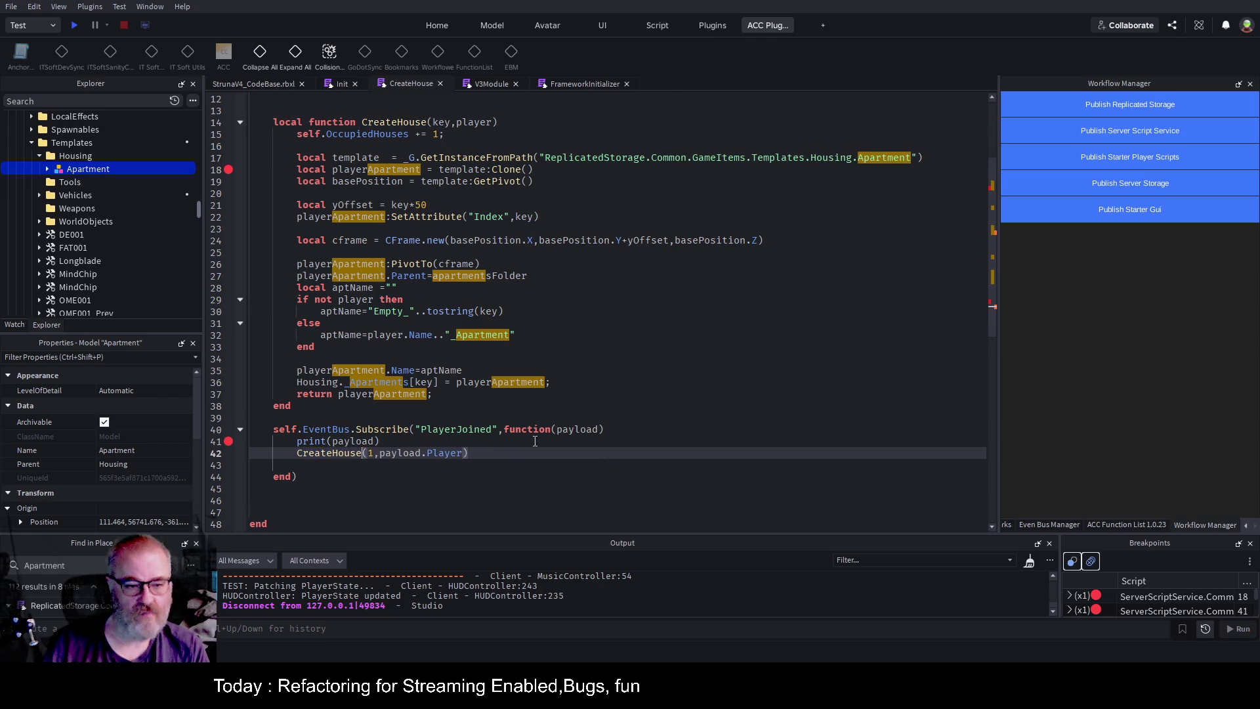
left_click(554, 425)
Disable the line 41 breakpoint, comment out print(payload), and start a new playtest.
left_click(228, 440)
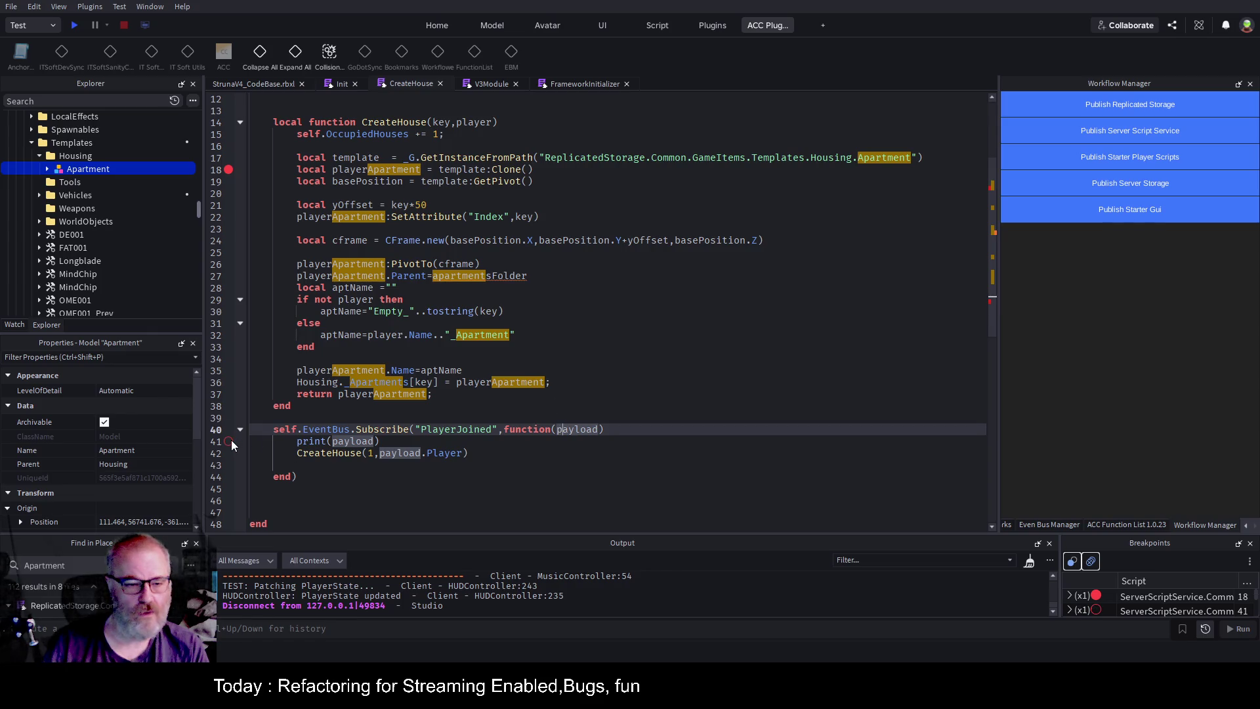
key("ctrl+slash")
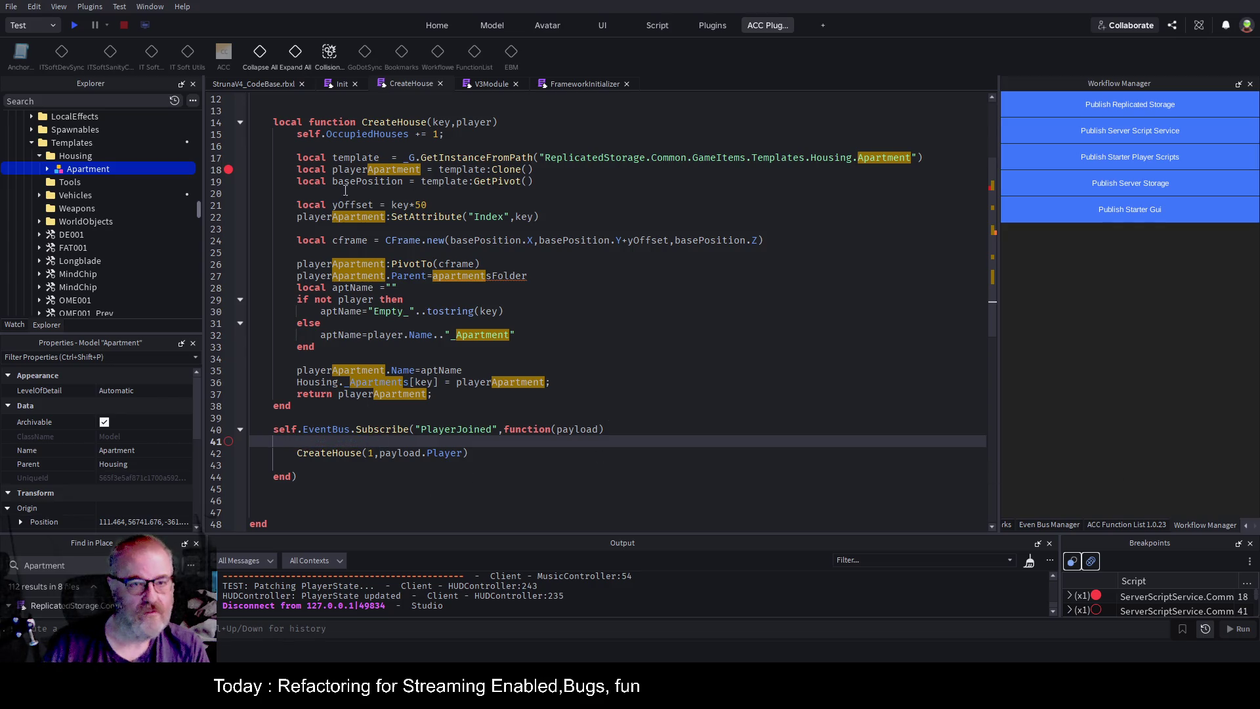
key("F5")
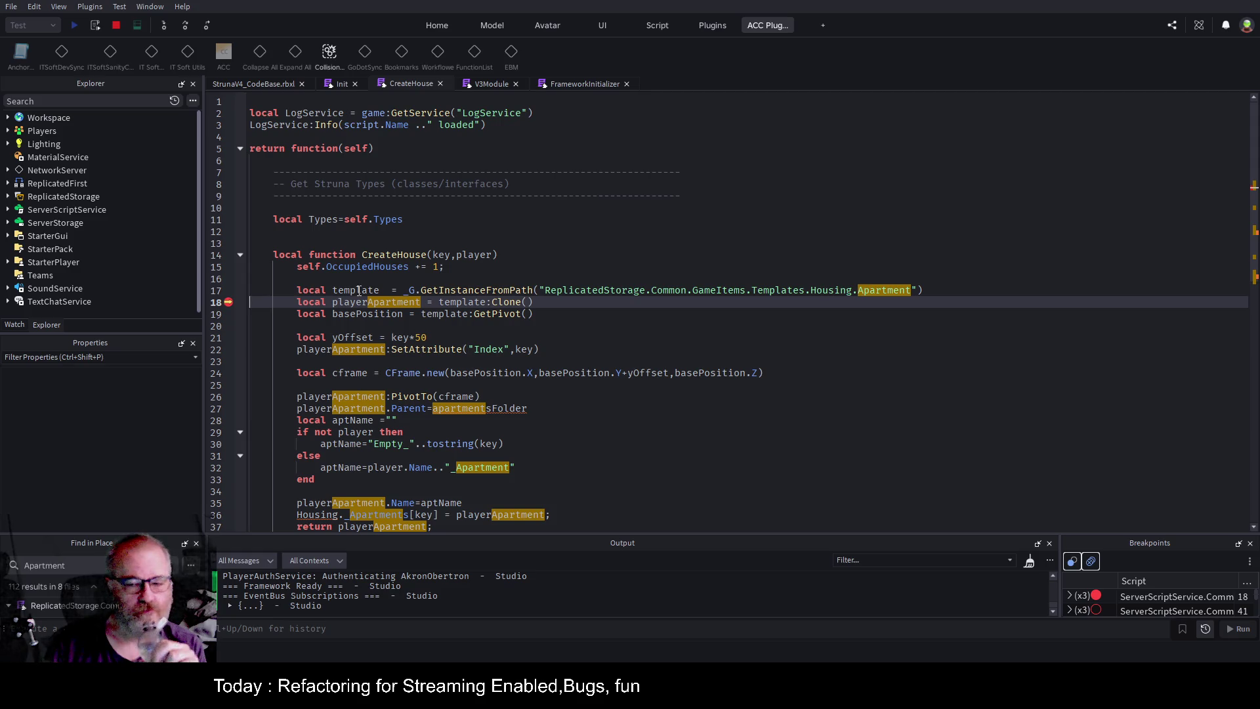
Step over from the line 18 Clone through GetPivot to the SetAttribute line.
left_click(605, 255)
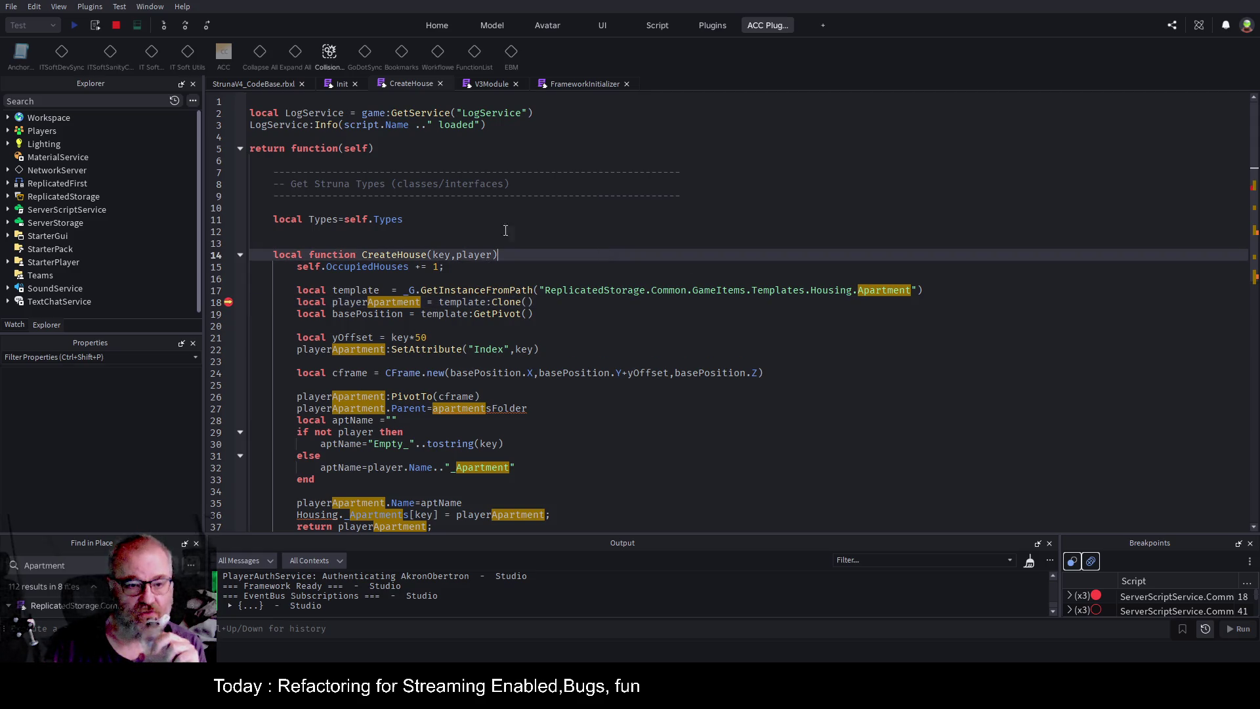
left_click(186, 25)
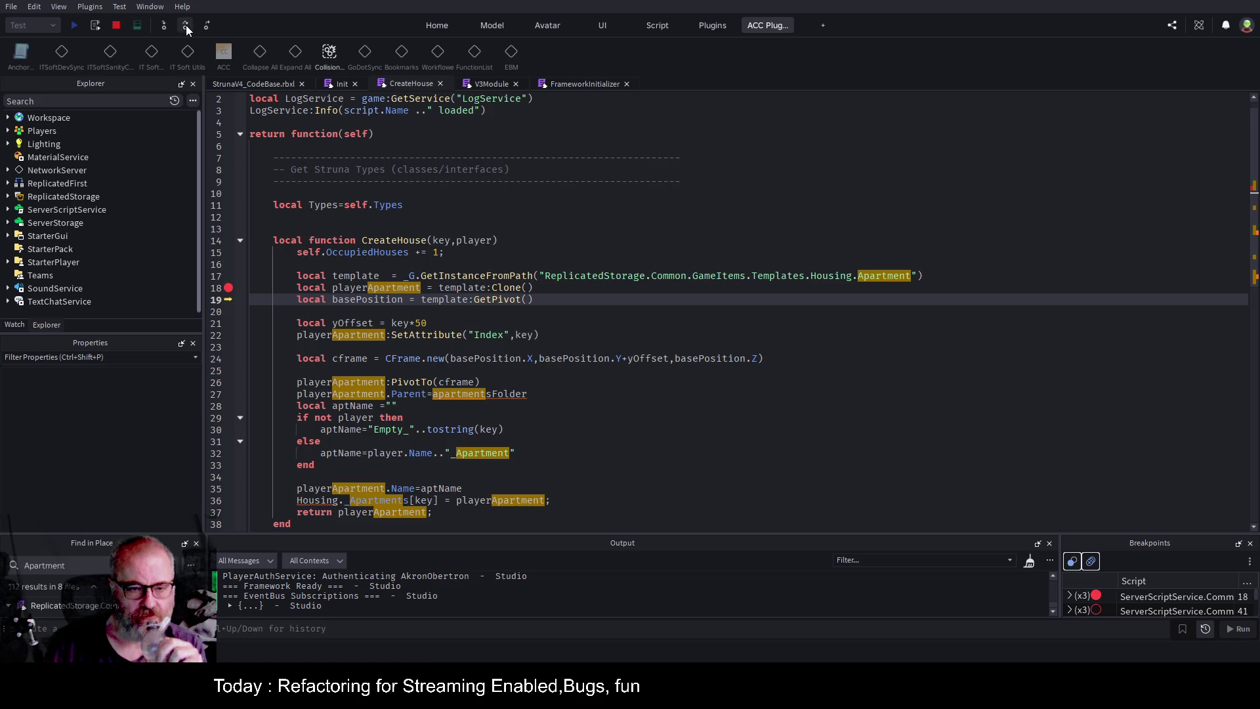
left_click(187, 25)
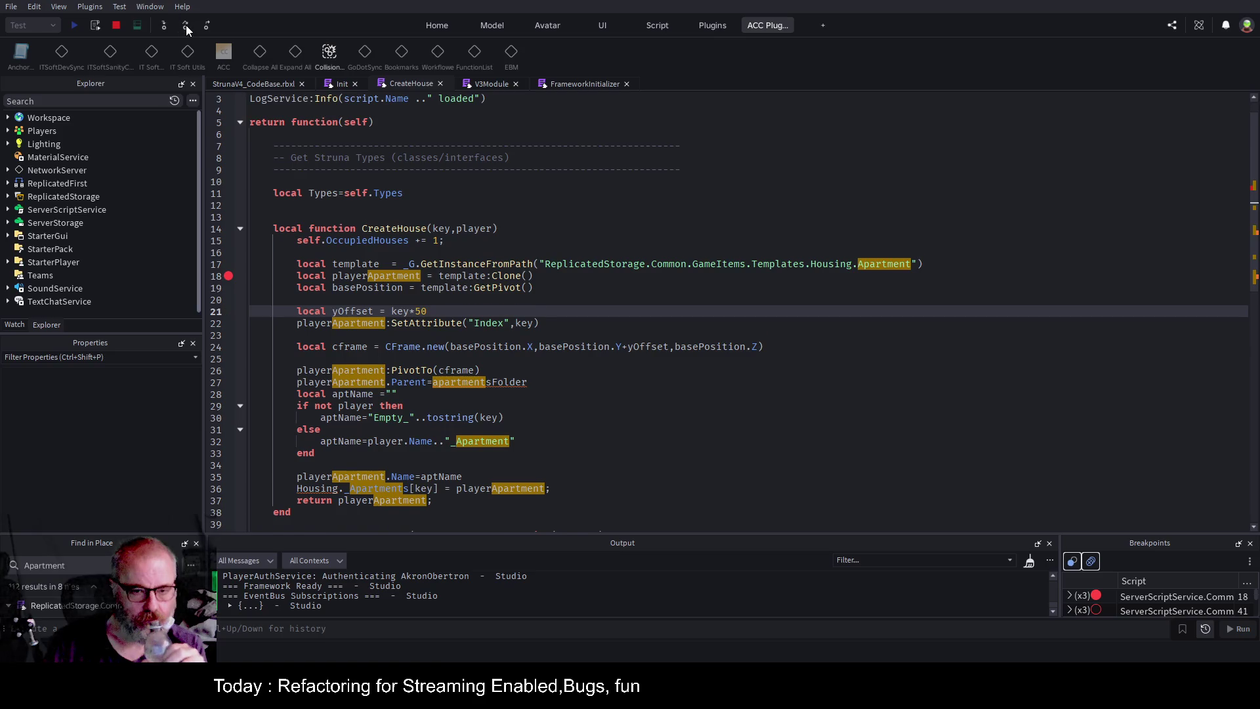
left_click(187, 25)
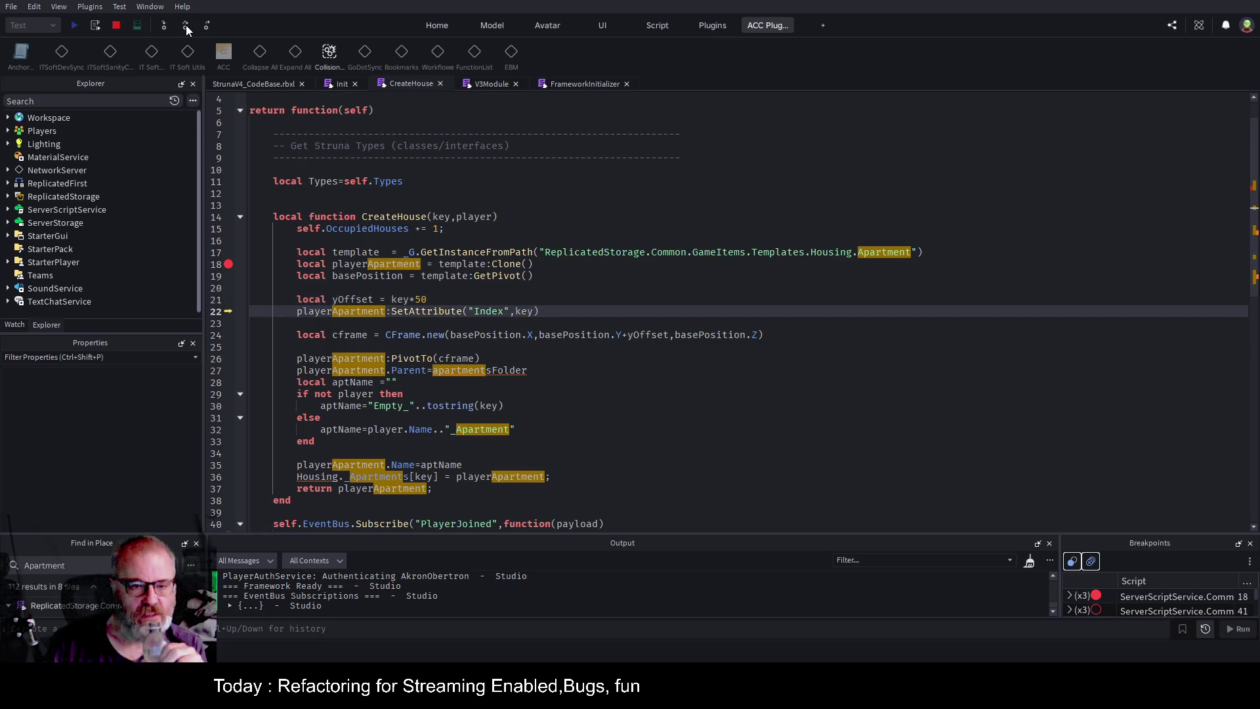
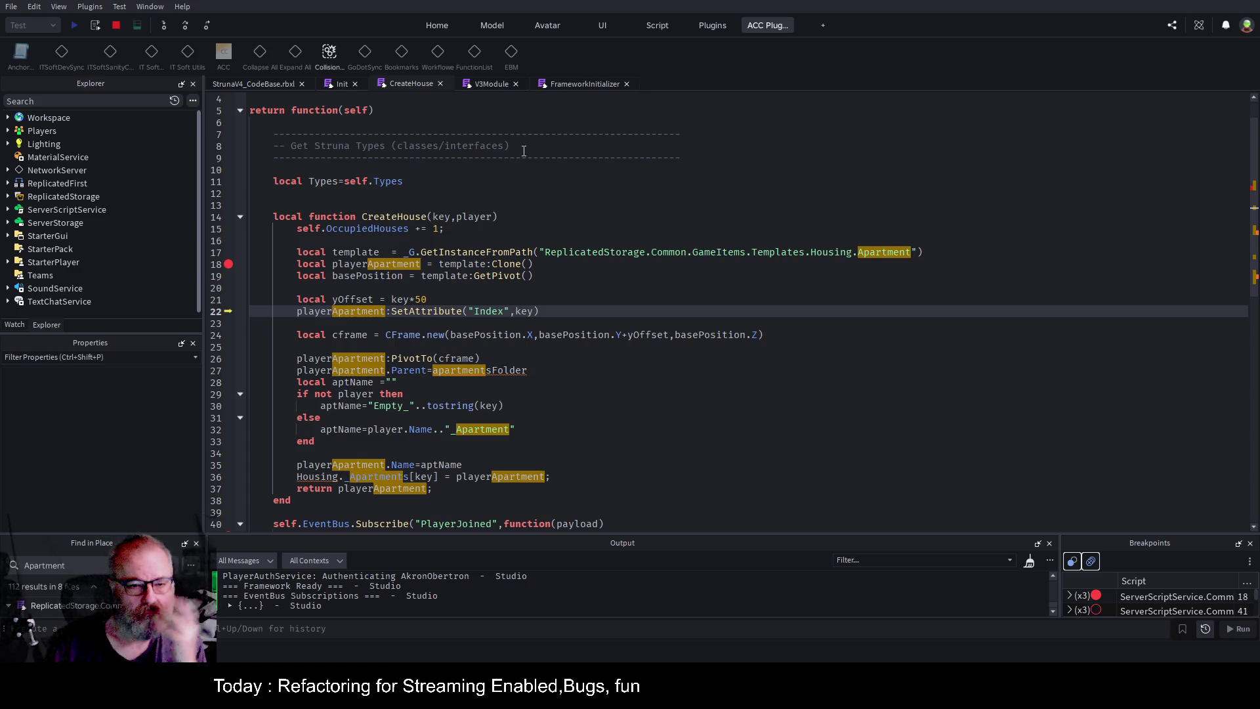
Step the paused CreateHouse script forward to line 26.
left_click(186, 26)
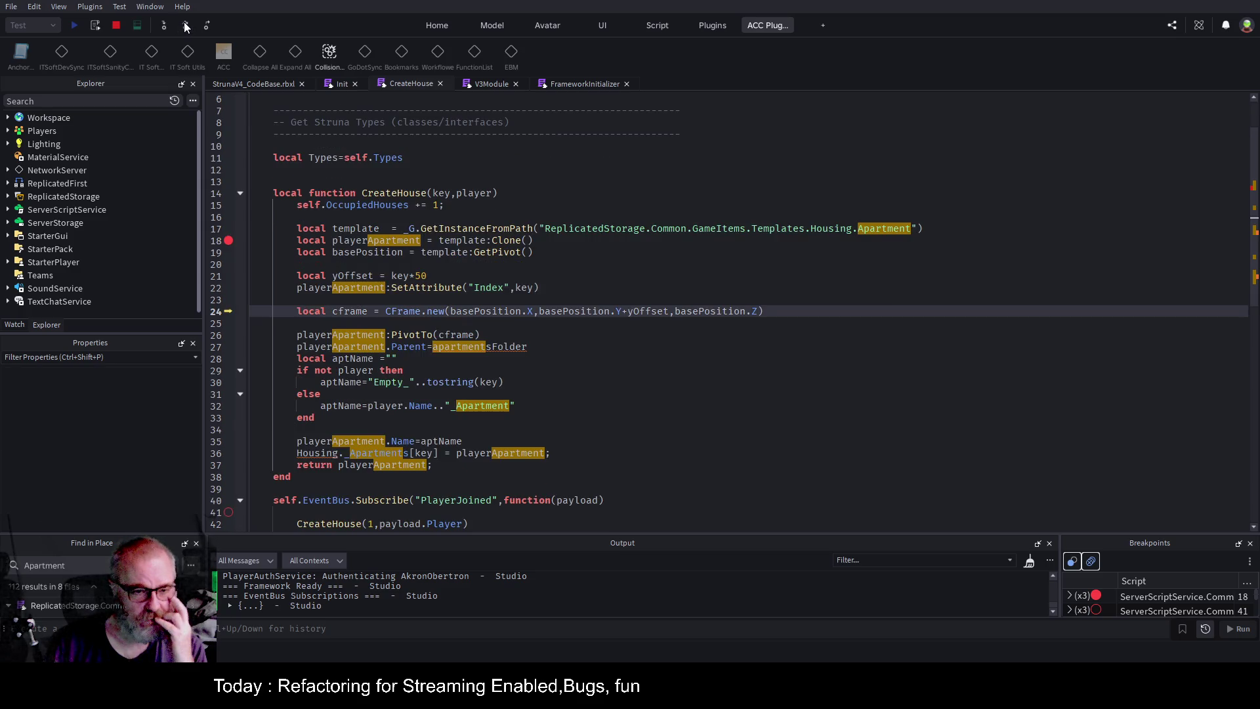
left_click(186, 26)
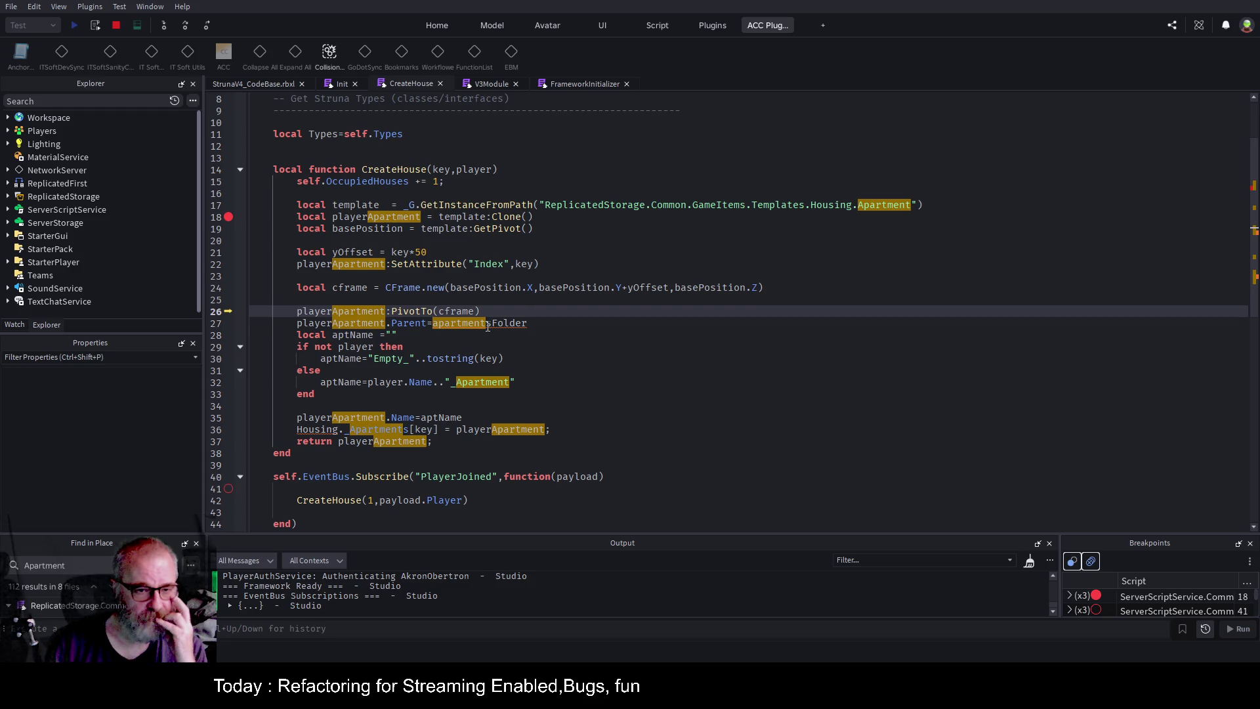
key("End")
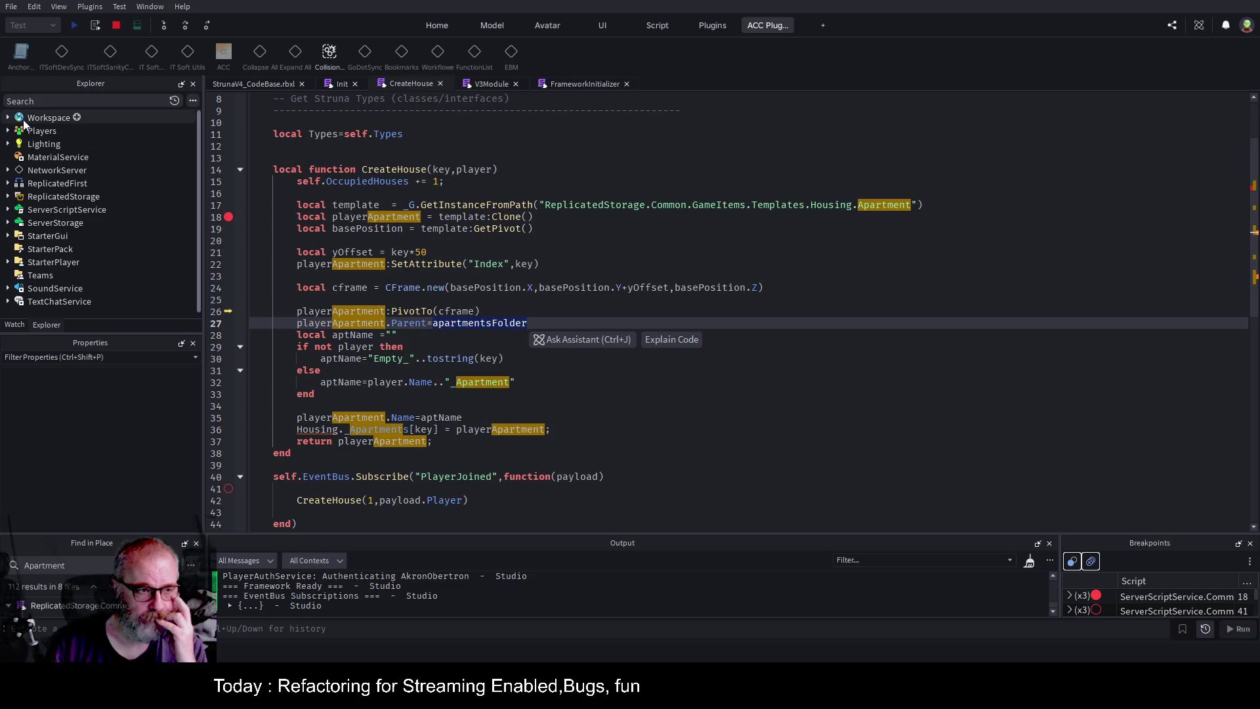
Inspect Workspace's Common folder in the Explorer, collapse it, then resume the playtest.
left_click(9, 118)
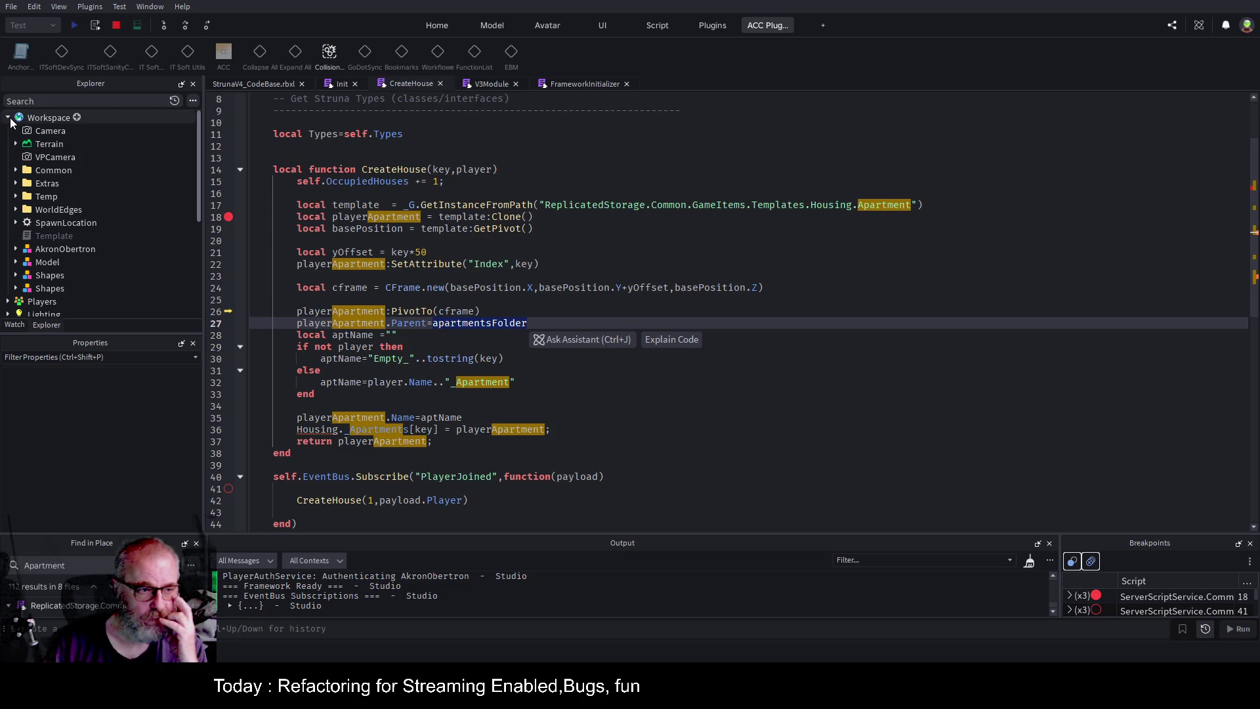
left_click(17, 171)
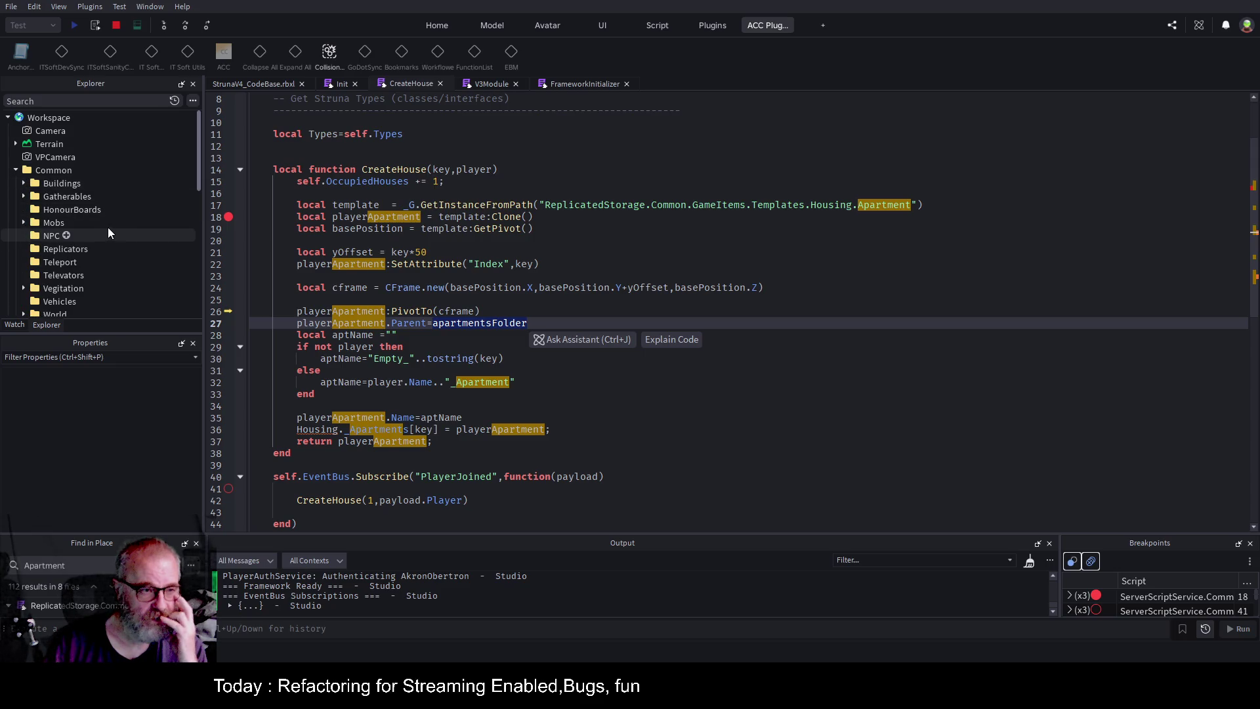
scroll(92, 224, "down", 2)
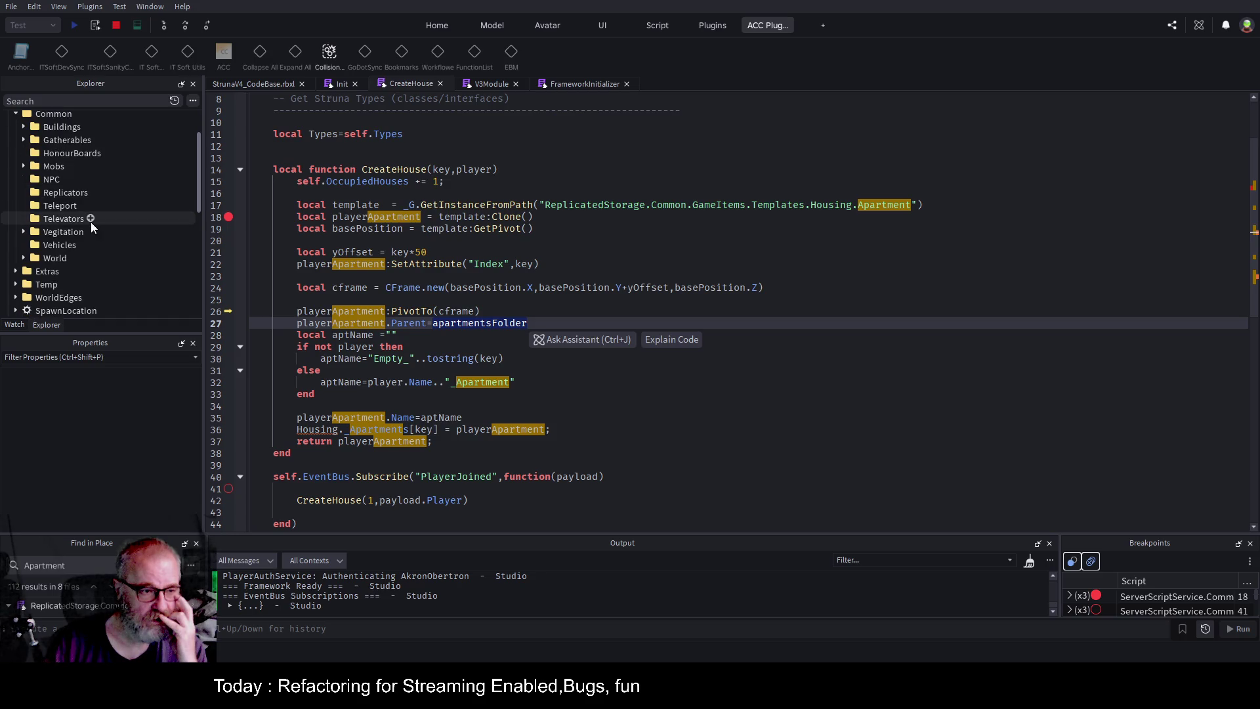
scroll(91, 225, "up", 3)
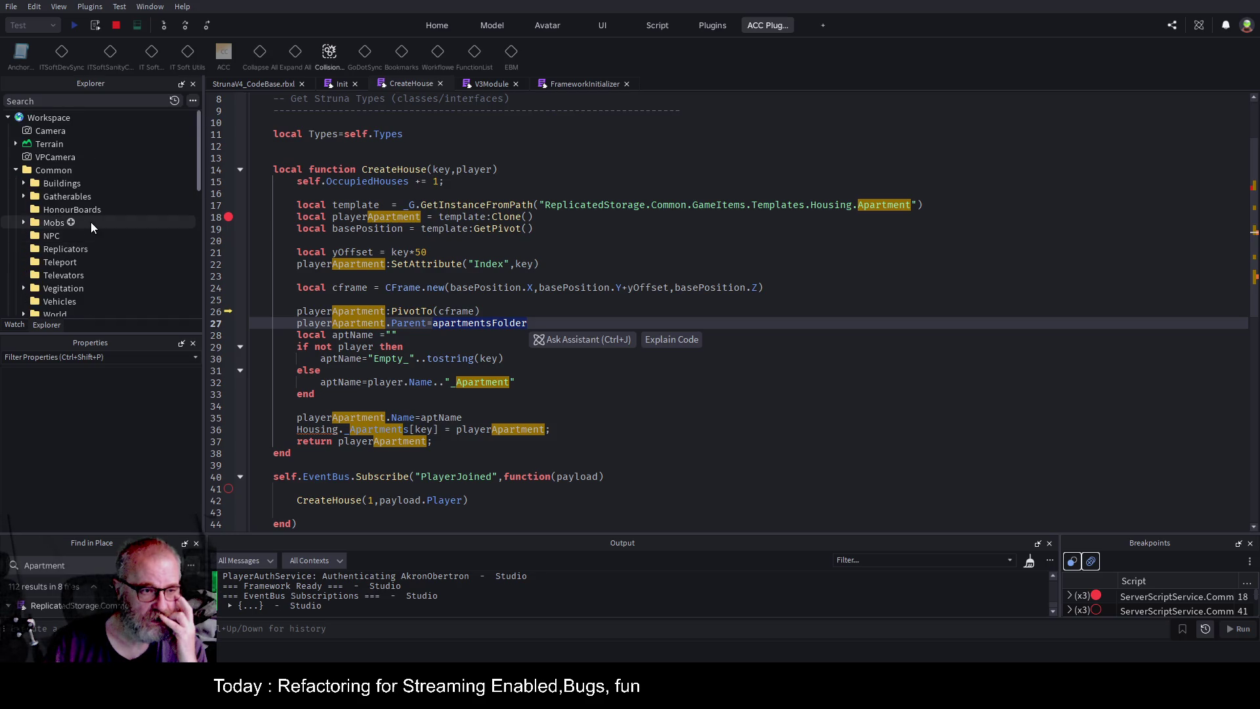
left_click(16, 172)
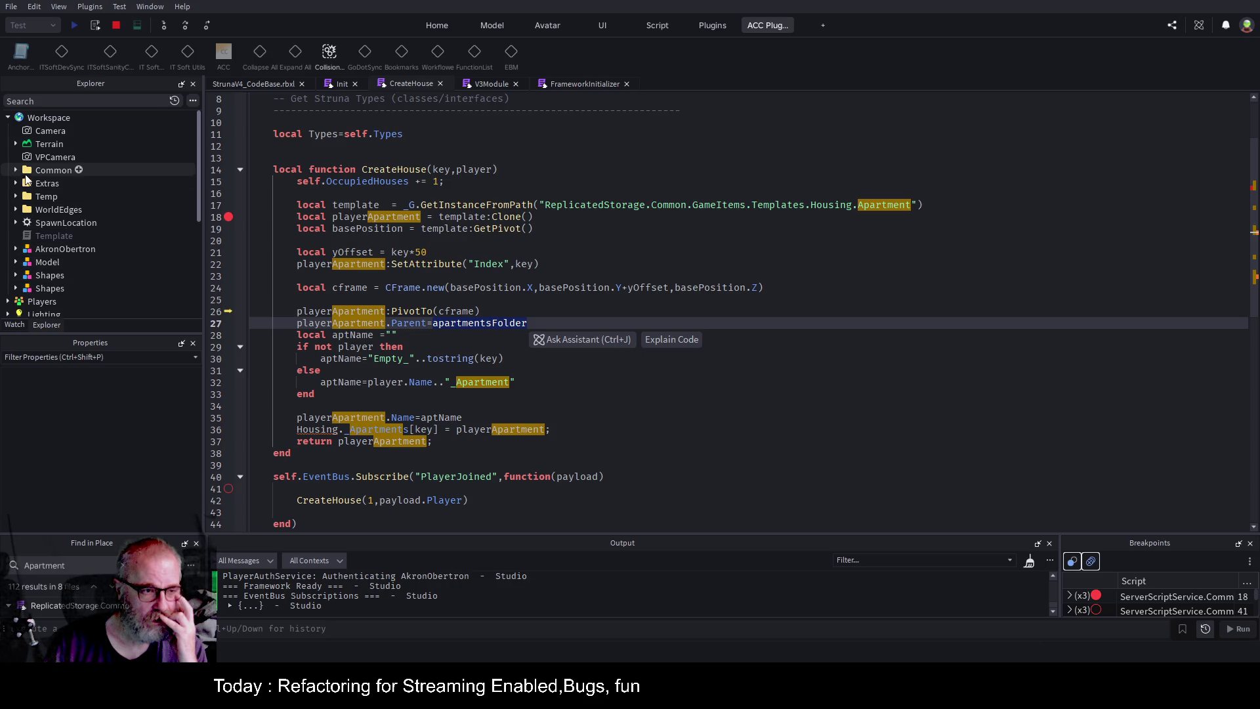
left_click(598, 312)
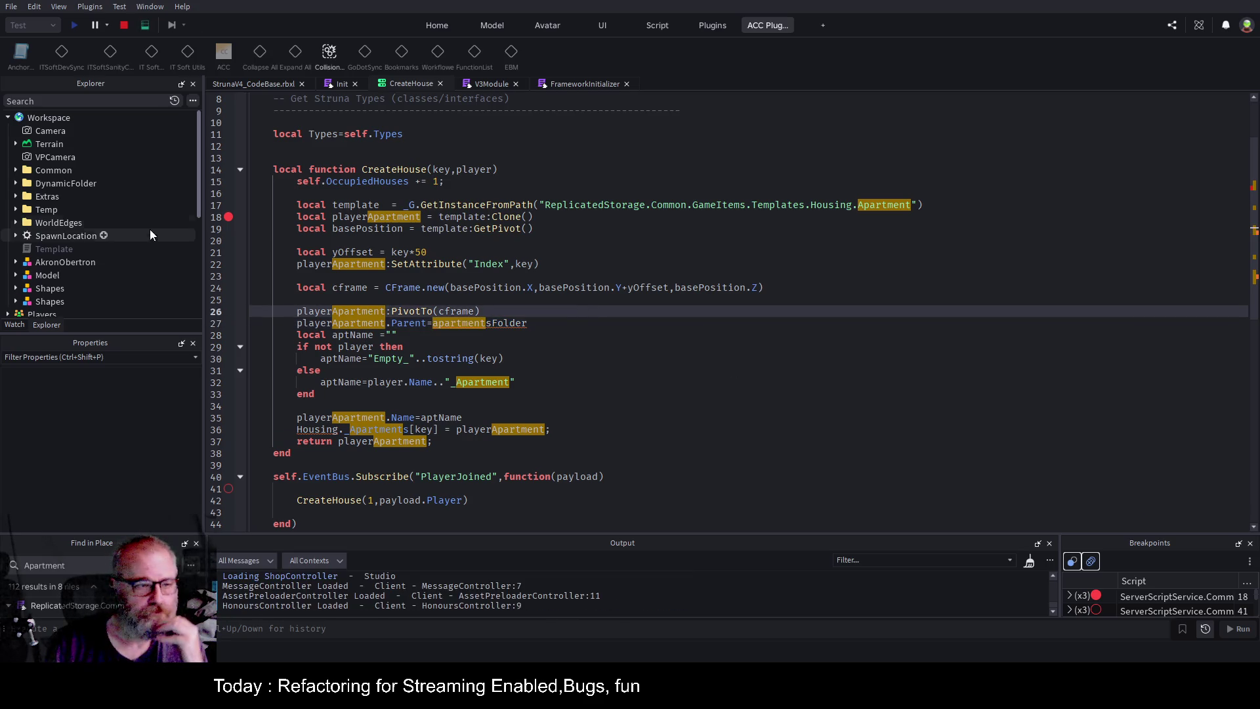
Expand DynamicFolder and its player ID folder to view the GUID-named objects and Crystals folder.
left_click(16, 184)
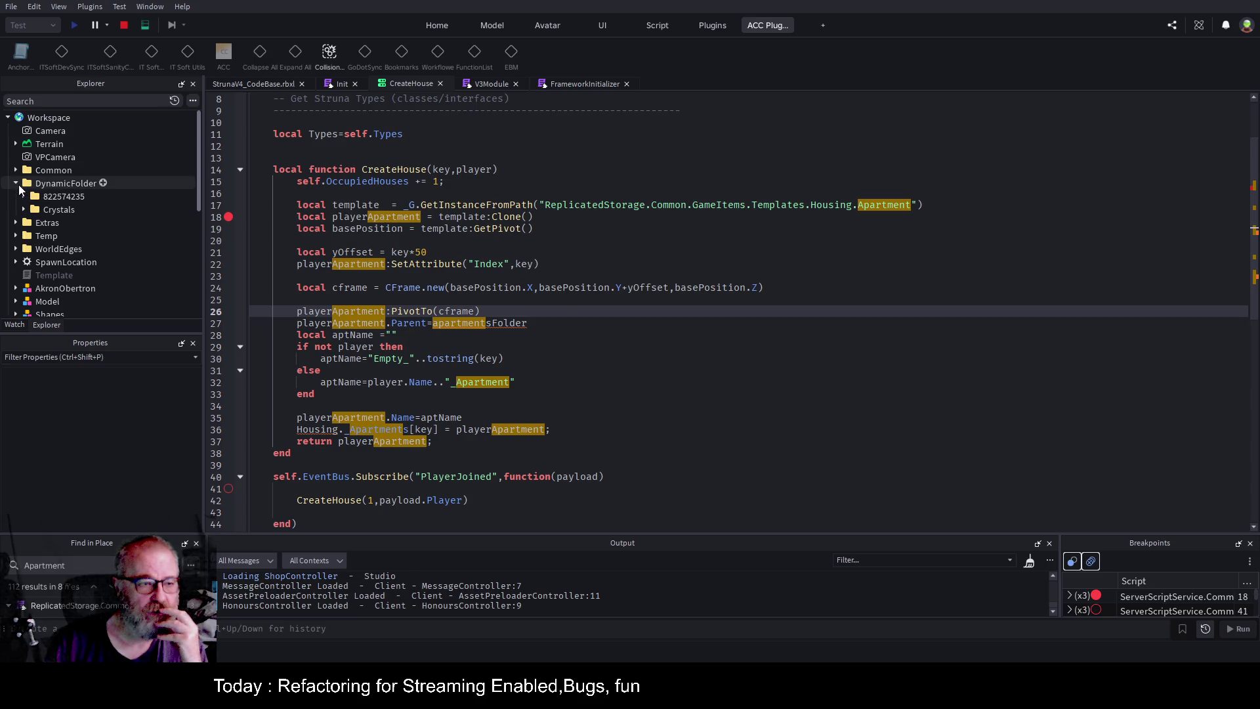
left_click(23, 197)
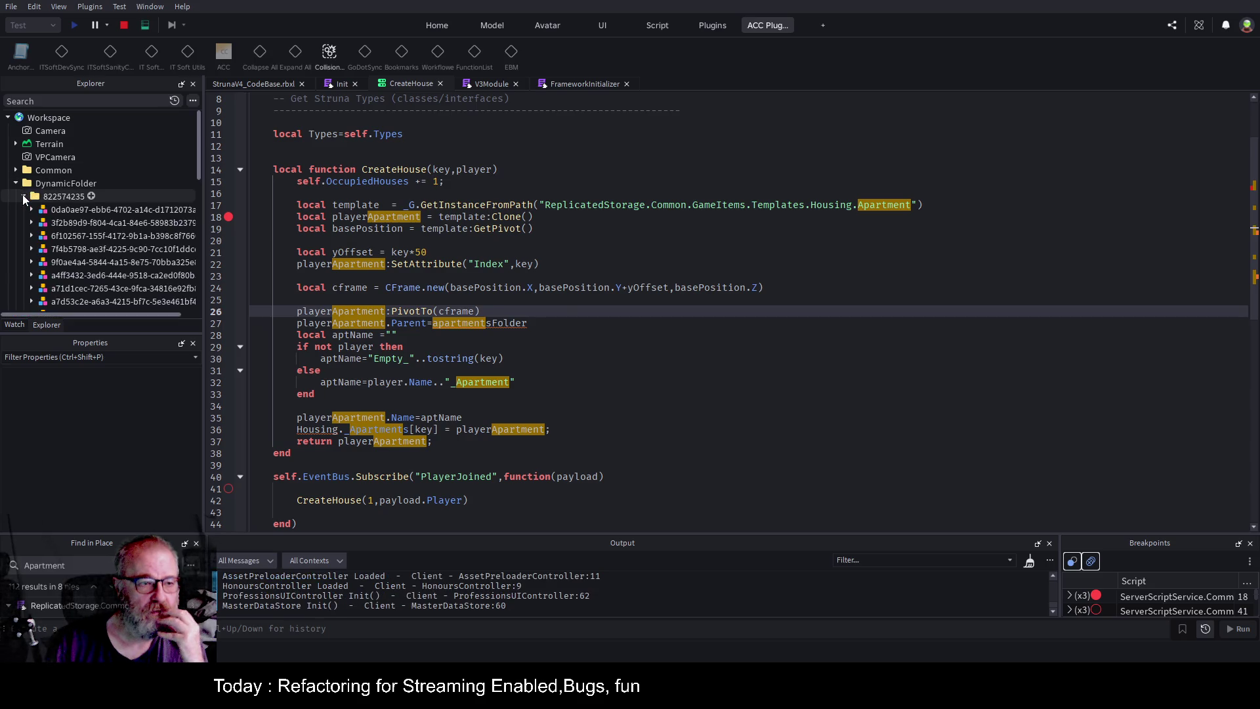
scroll(90, 238, "down", 3)
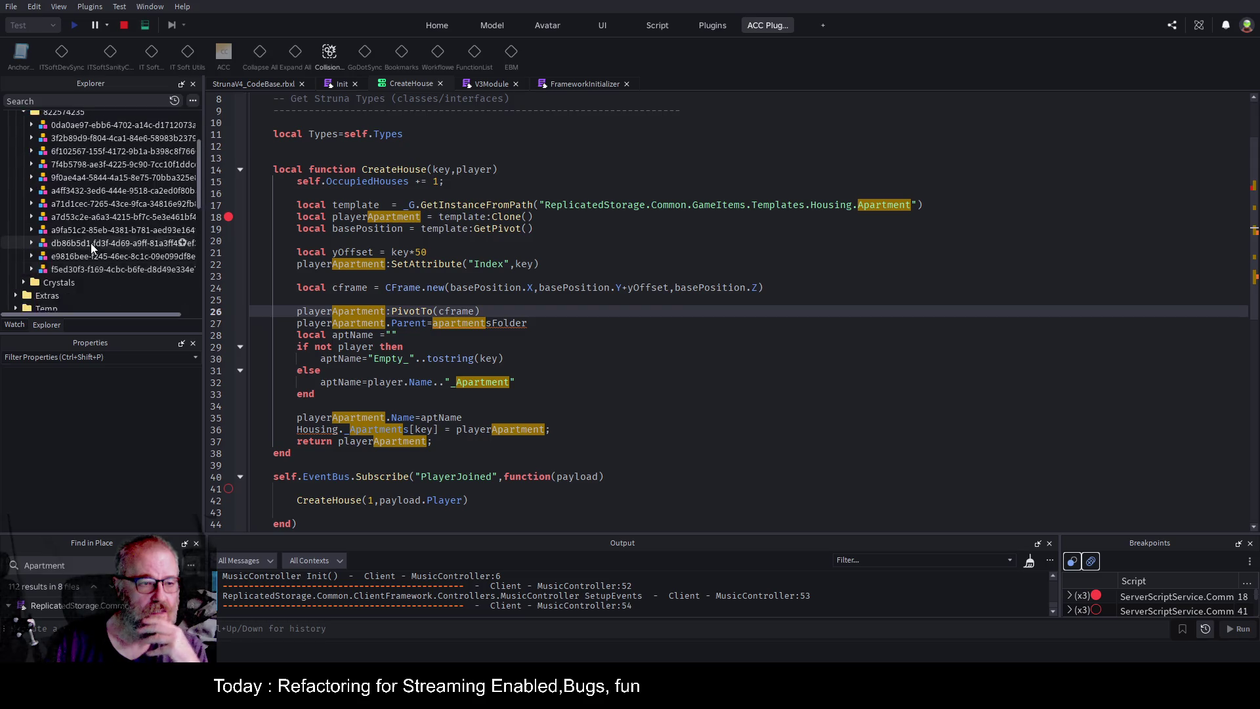
scroll(91, 243, "up", 3)
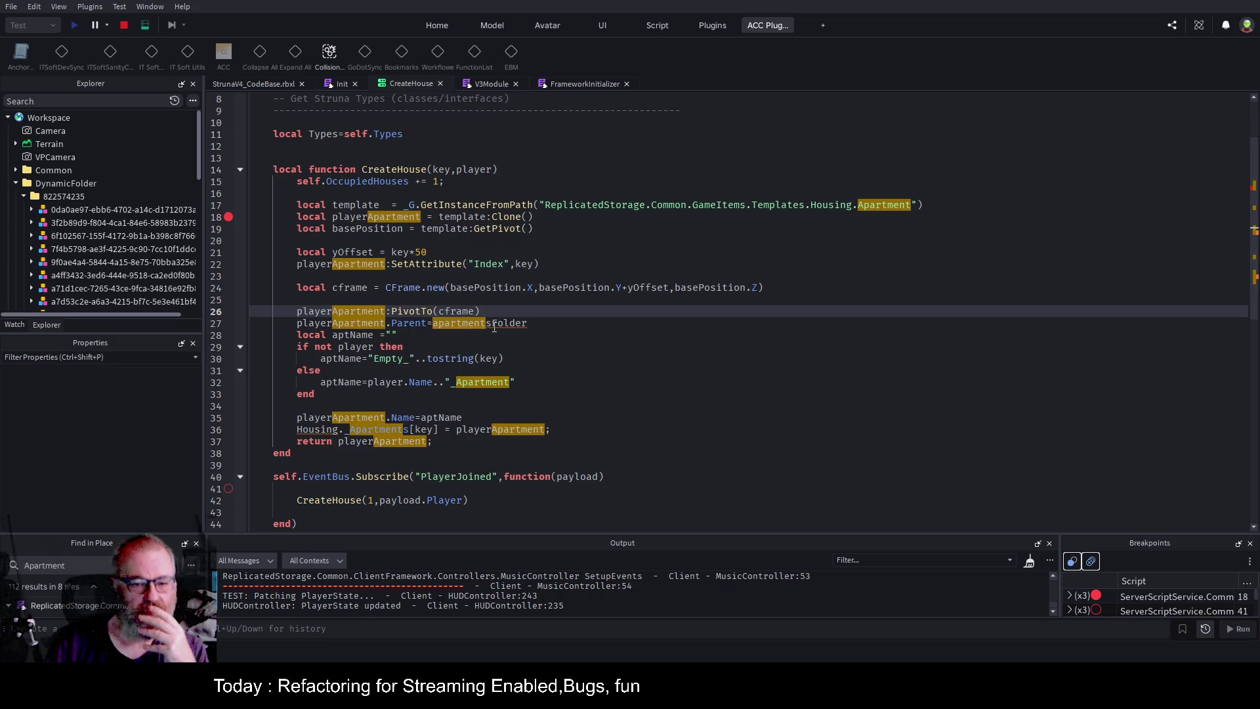
Replace apartmentsFolder on line 27 with workspace.DynamicFolder:WaitForChild(player.UserId).
left_click(545, 326)
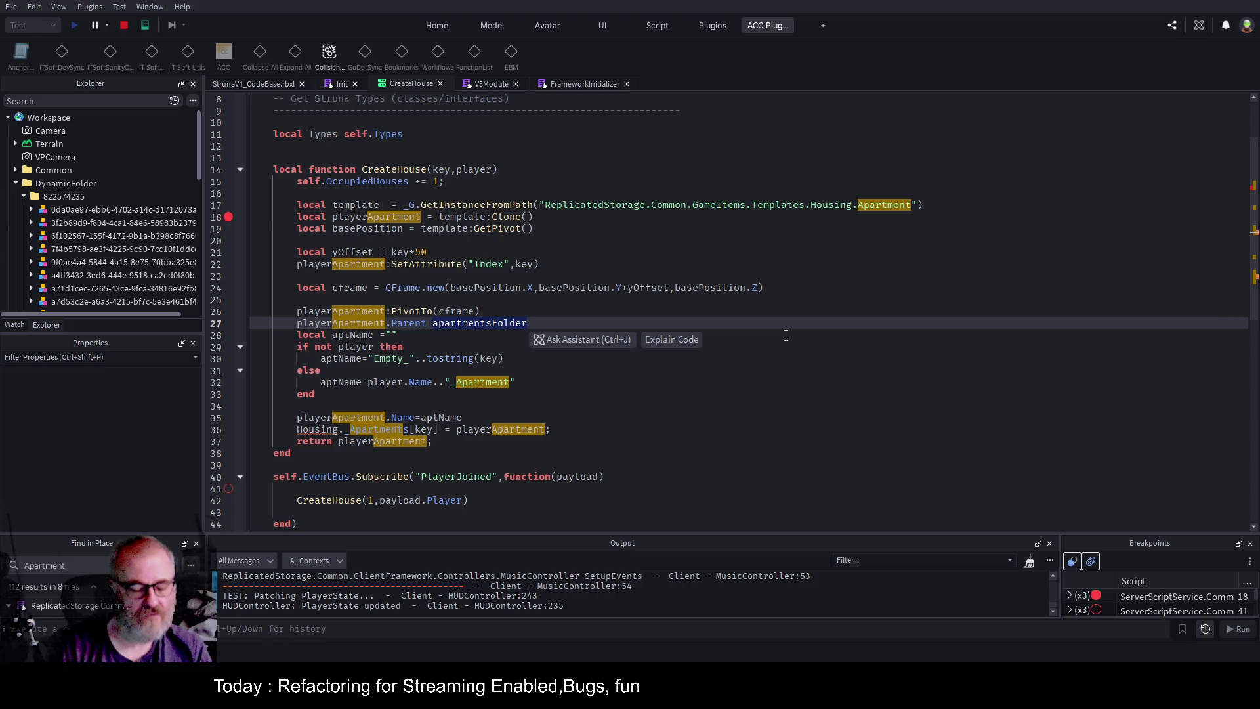
key("ctrl+BackSpace")
type("workspace.d")
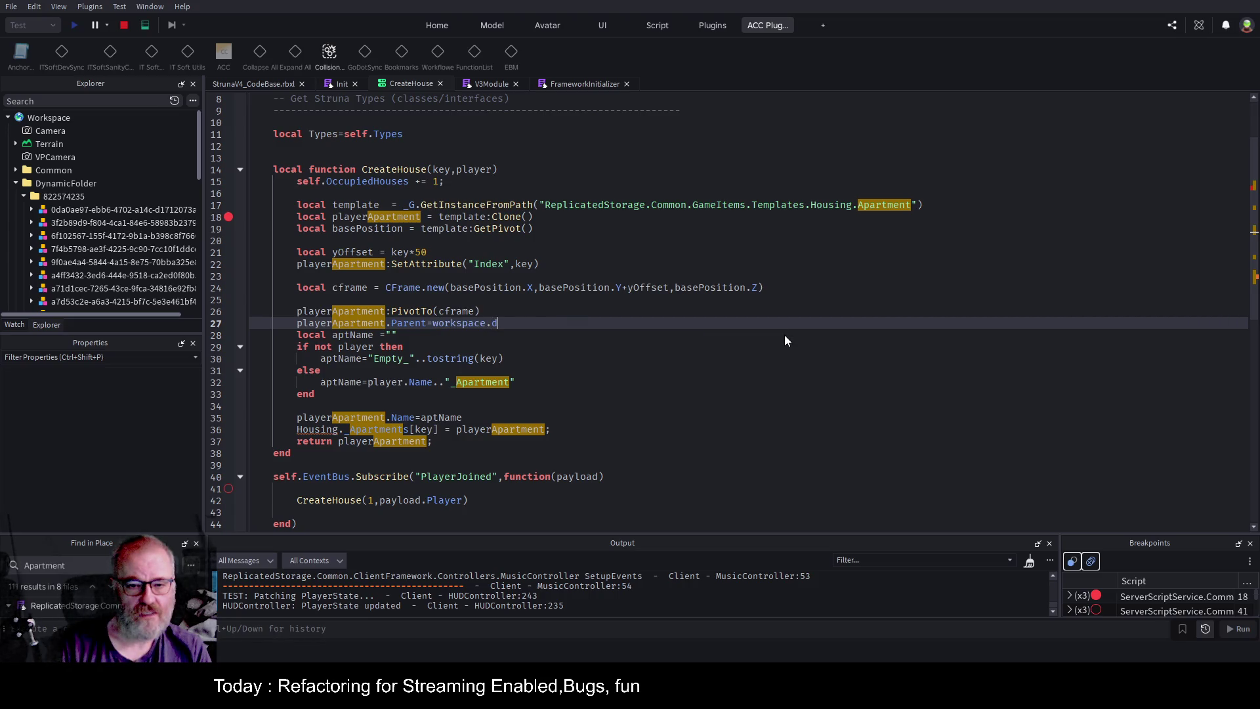
key("BackSpace")
type("DynamicFolder")
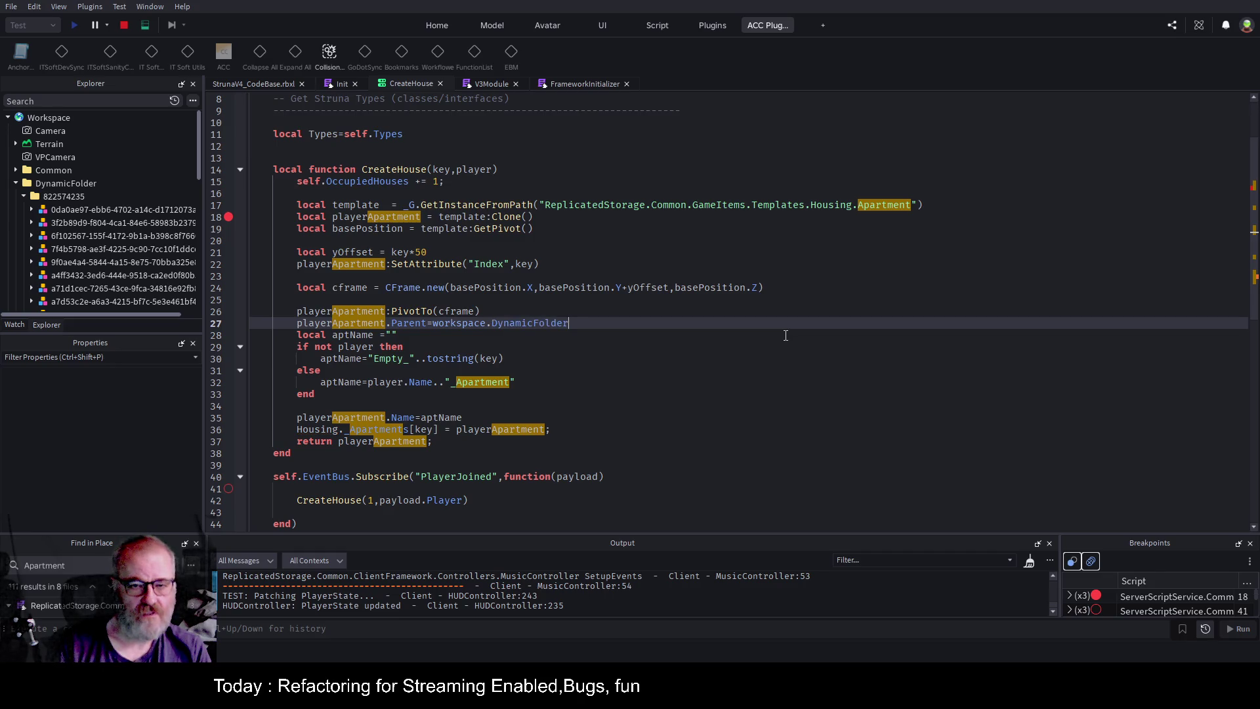
type(":FindFirstChild(\"\")")
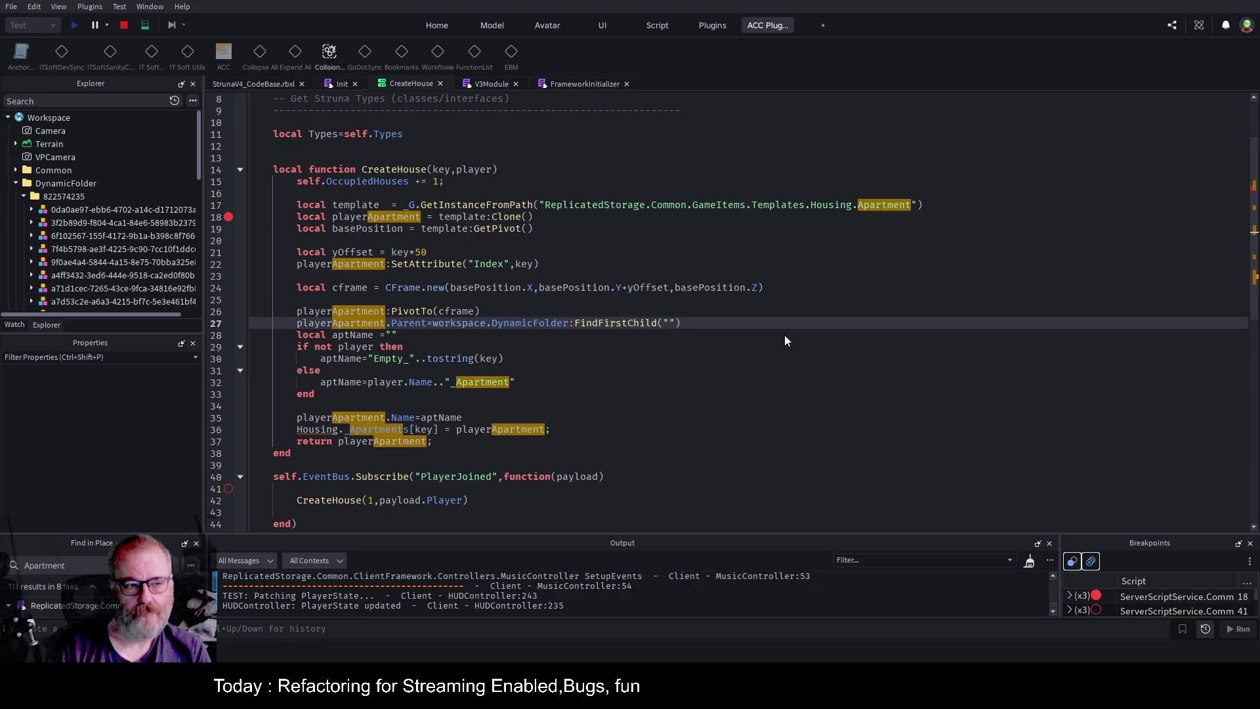
key("BackSpace")
key("BackSpace")
key("BackSpace")
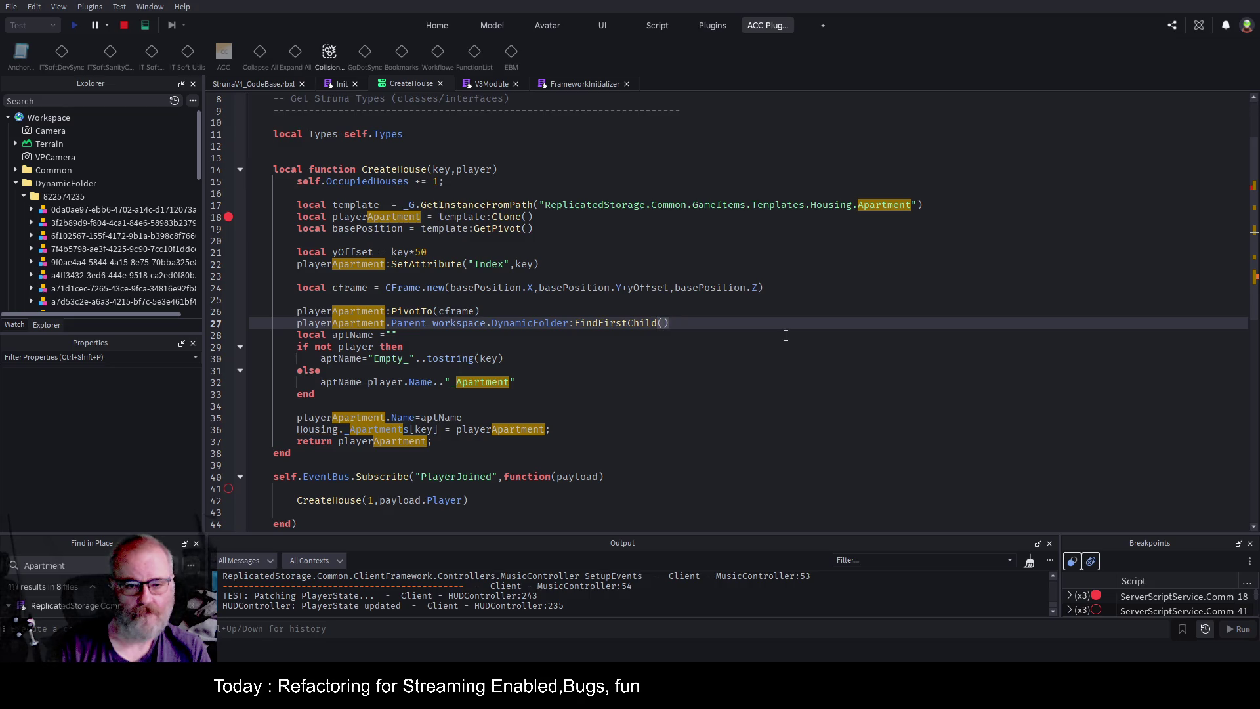
type("Wa")
key("Tab")
type("(")
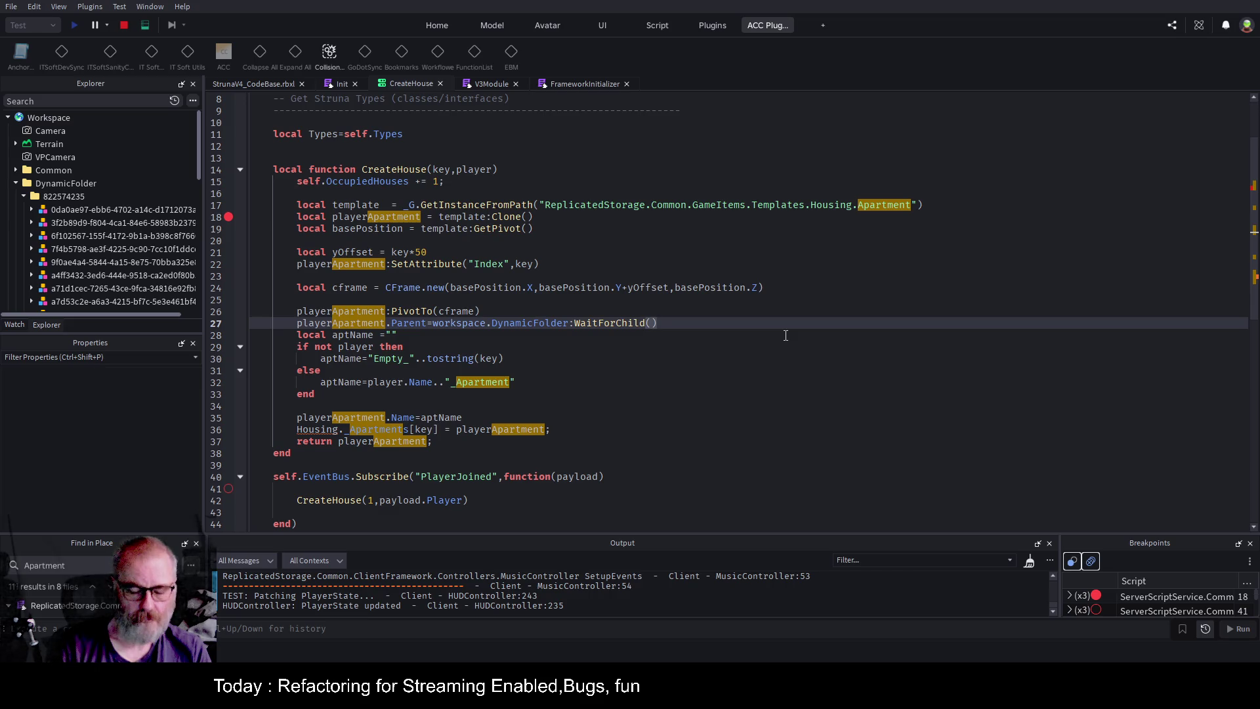
type("player")
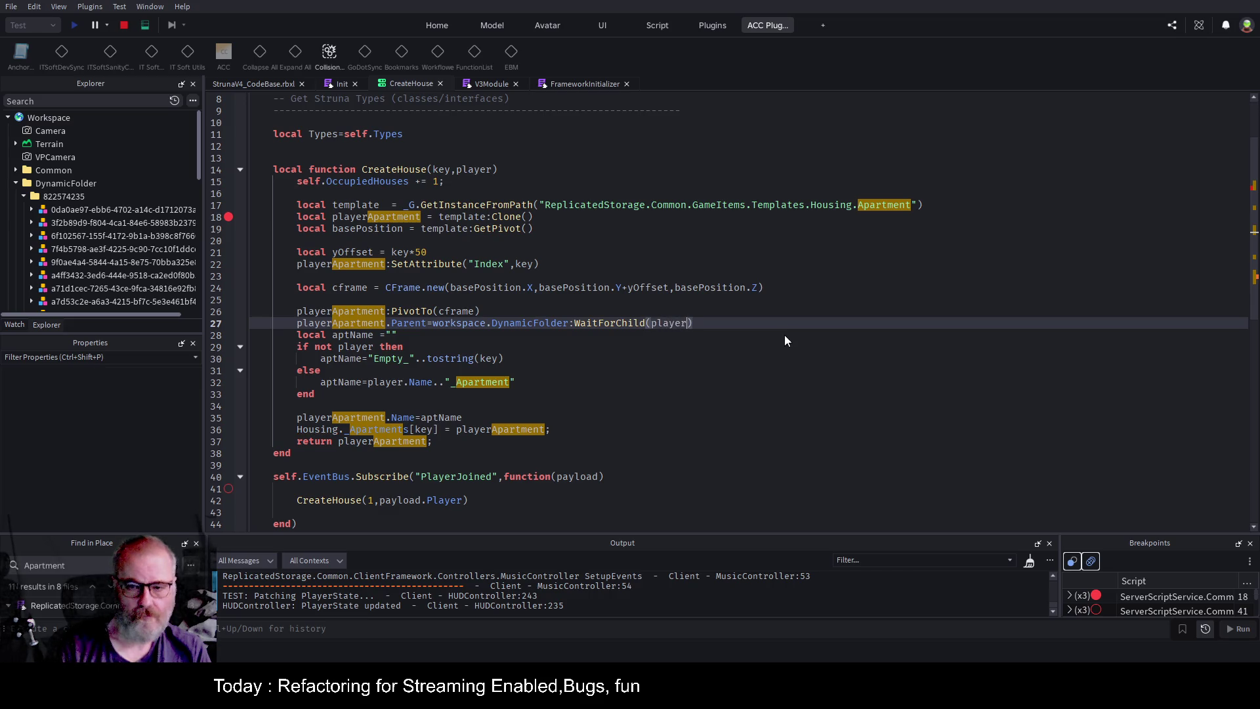
type(".")
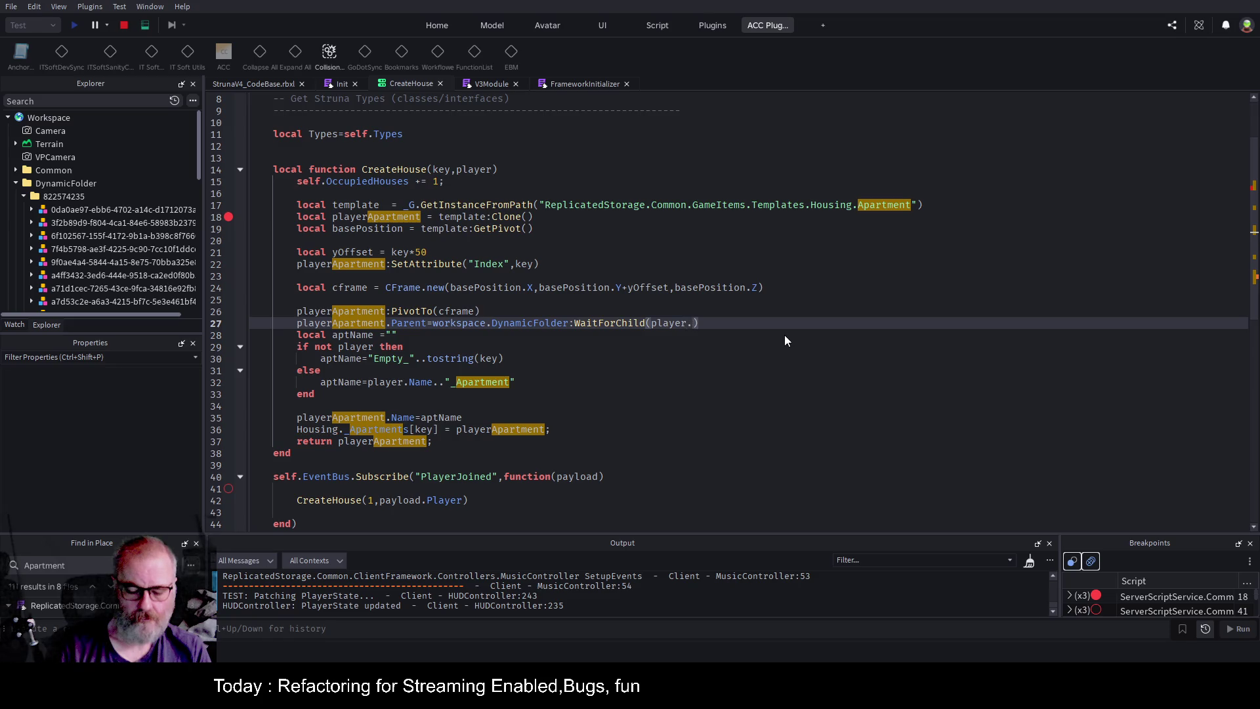
type("UserId")
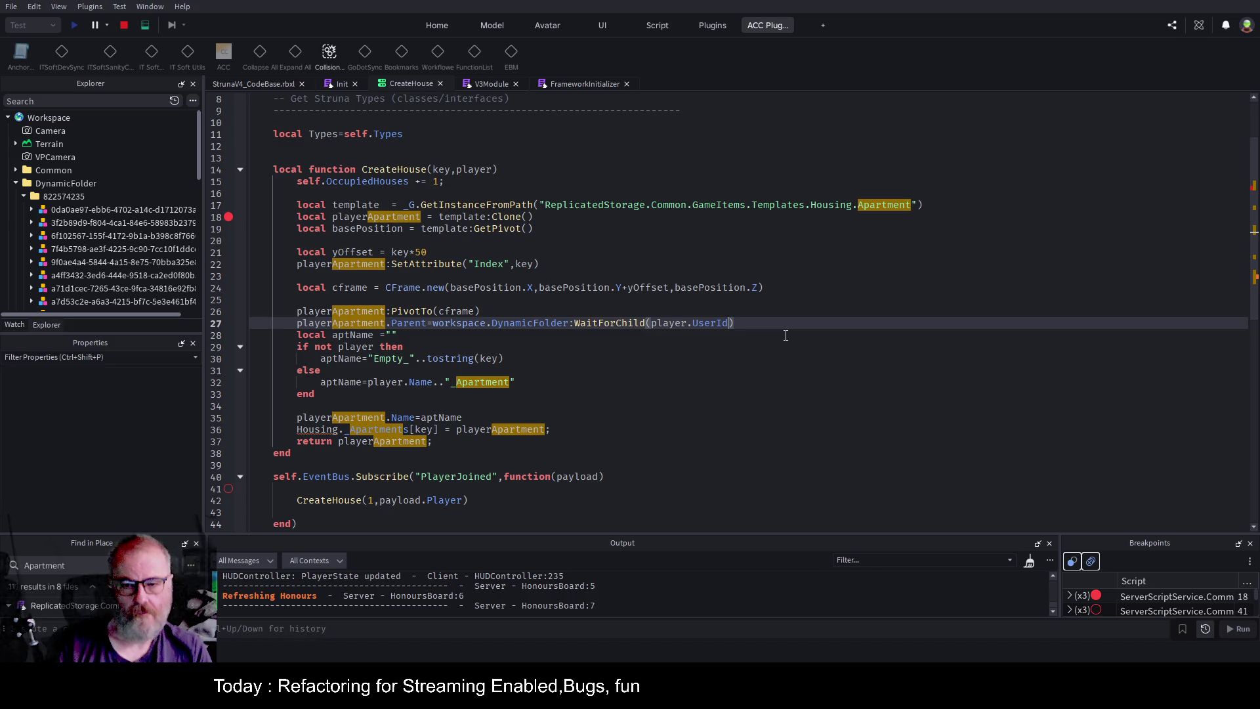
key("End")
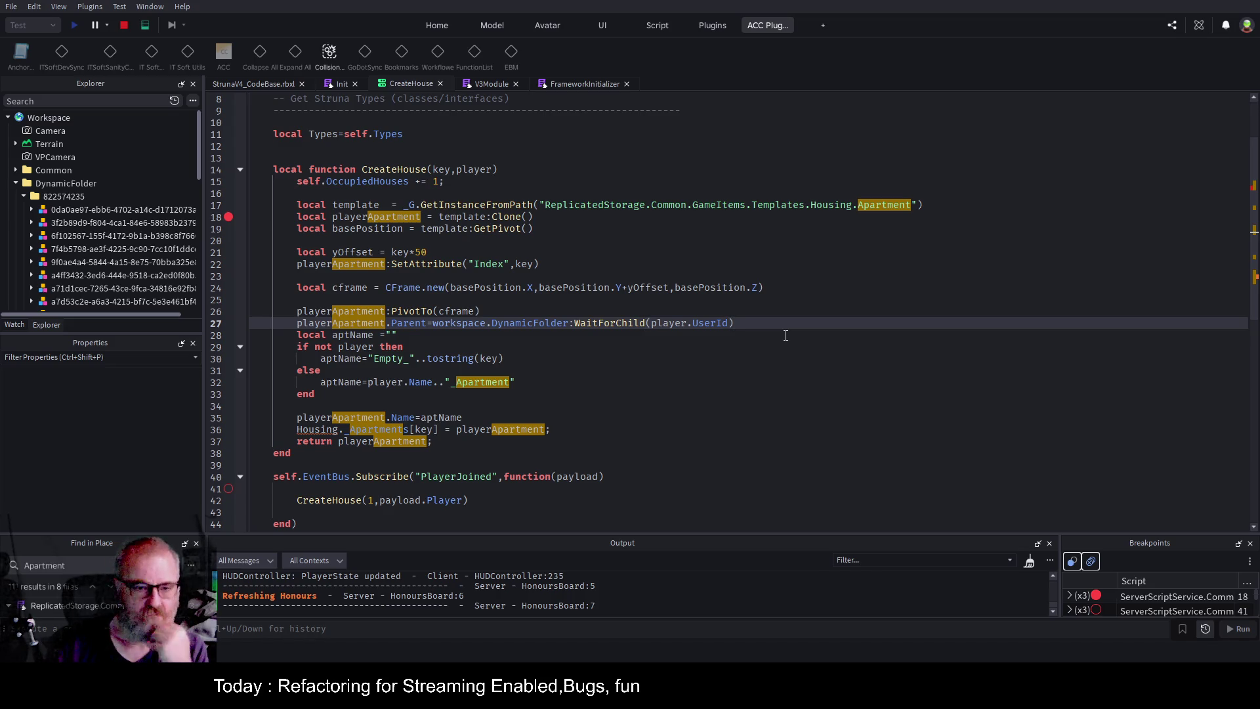
Move the breakpoint from line 18 to line 27 and run a new playtest past it.
left_click(125, 25)
left_click(231, 325)
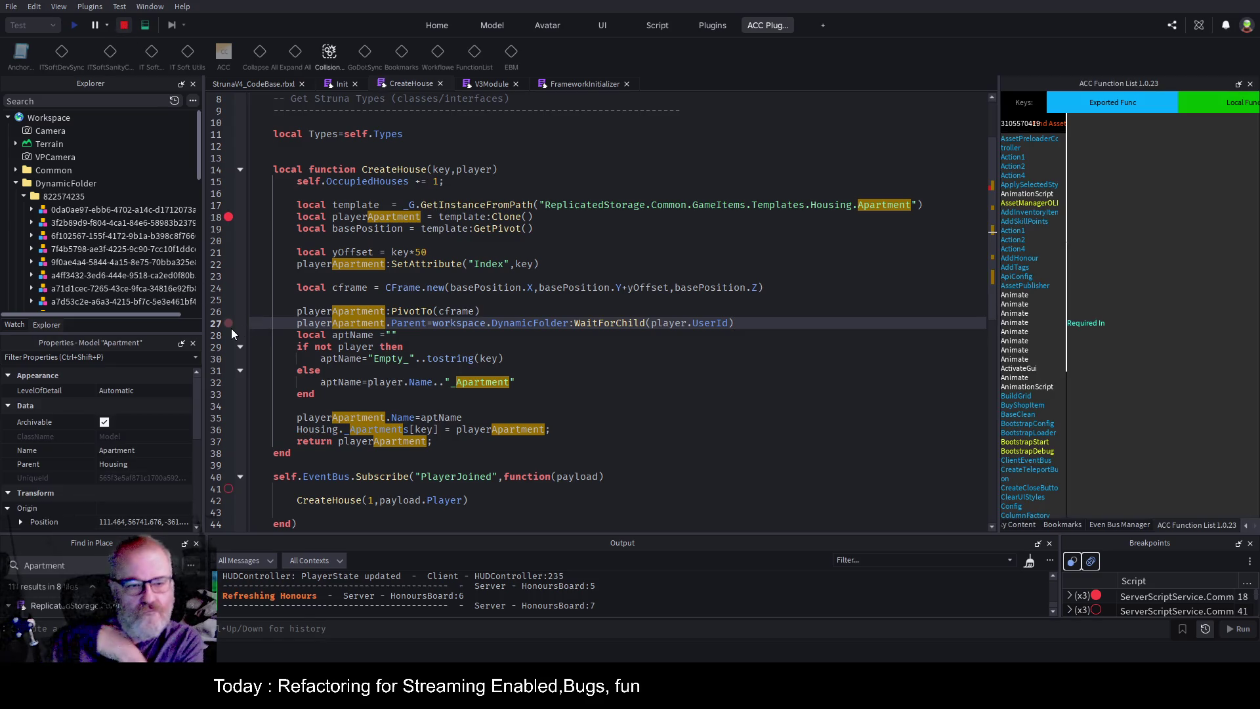
left_click(230, 217)
left_click(79, 24)
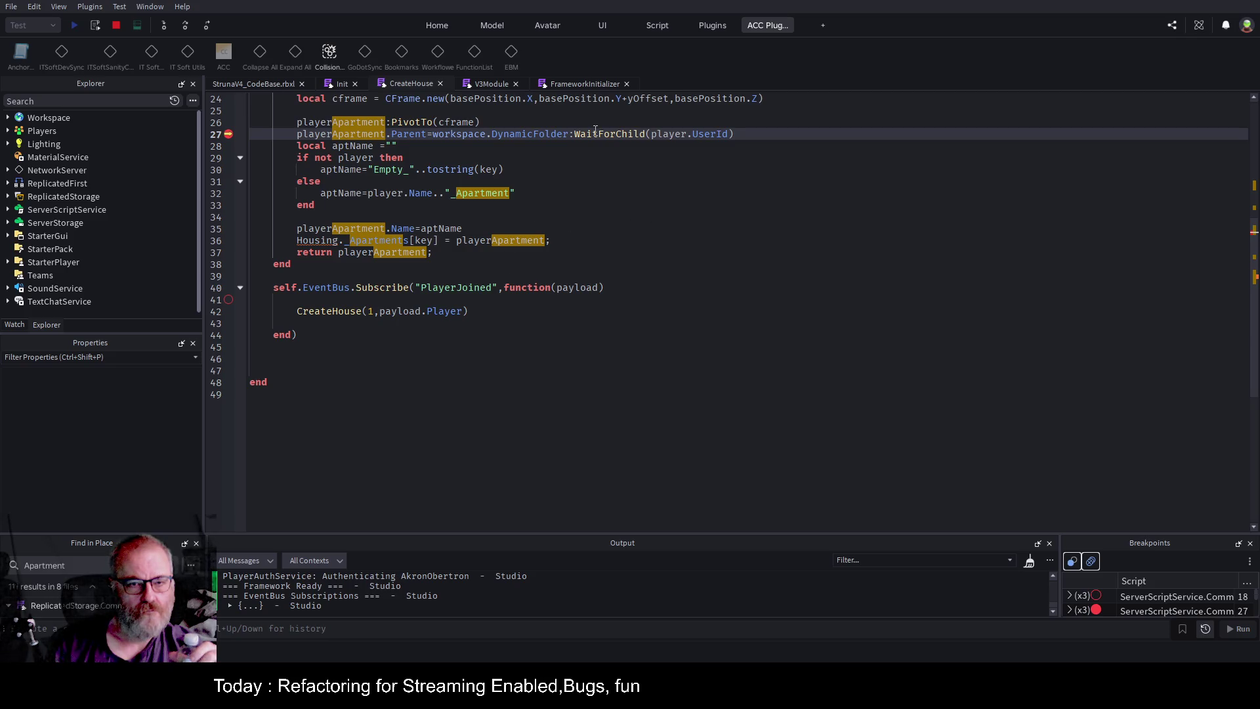
left_click(184, 26)
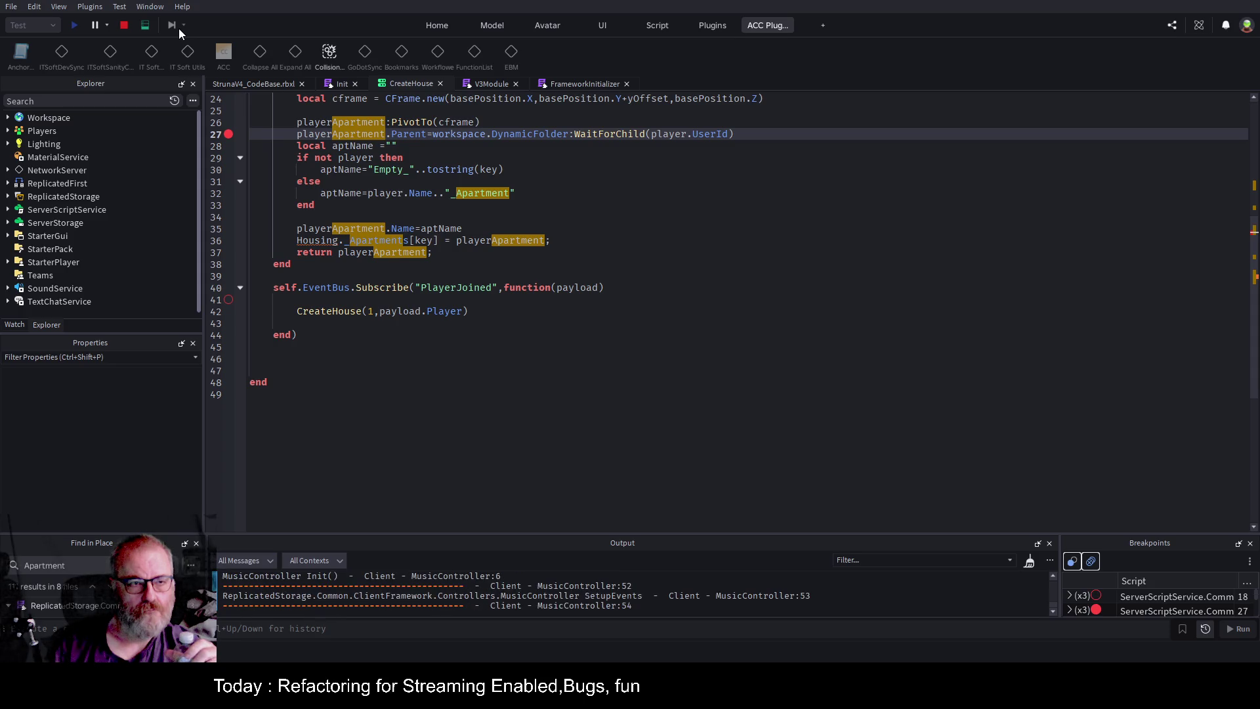
Switch to the client view, enlarge Output, and jump to the DynamicFolder error on line 27.
left_click(242, 84)
left_click(145, 27)
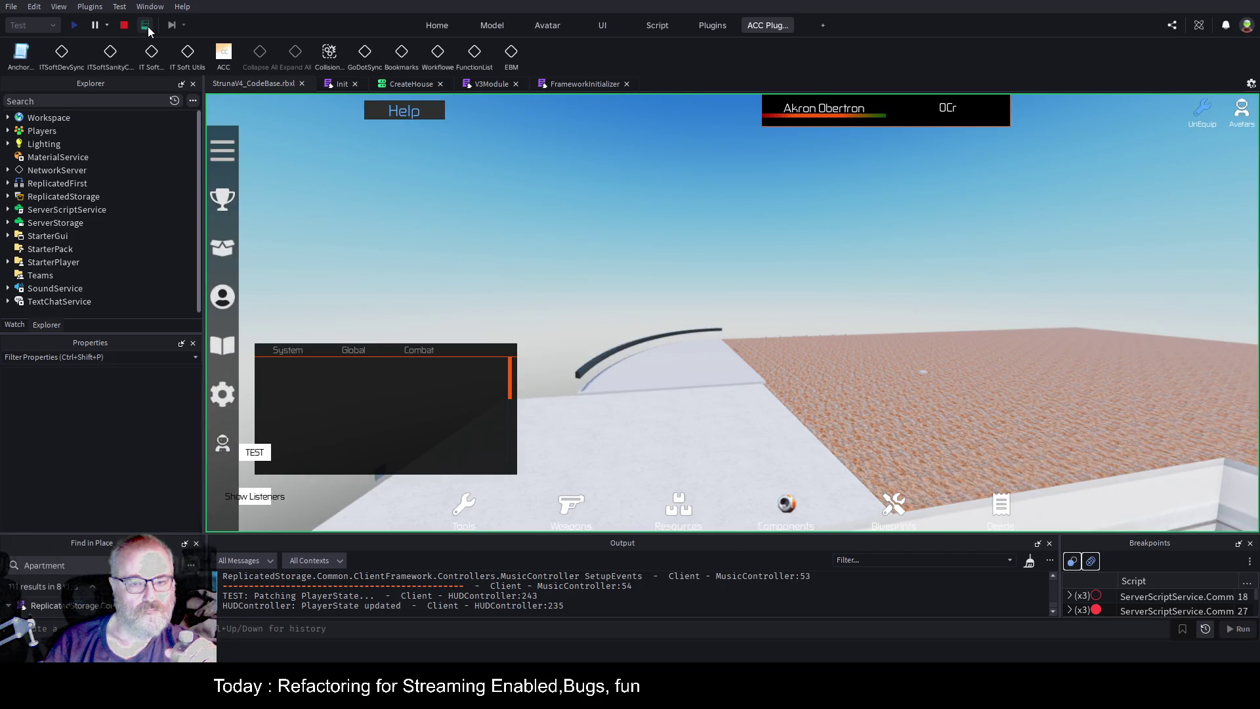
left_click_drag(517, 533, 518, 328)
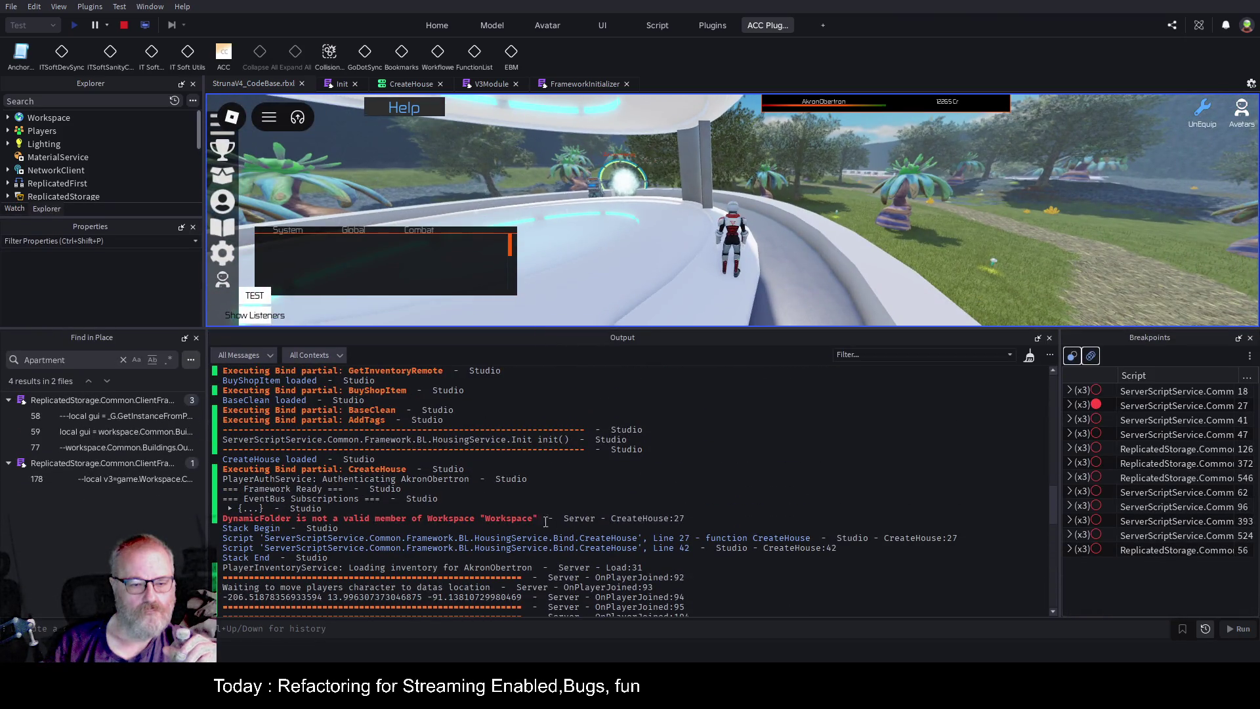
left_click(502, 519)
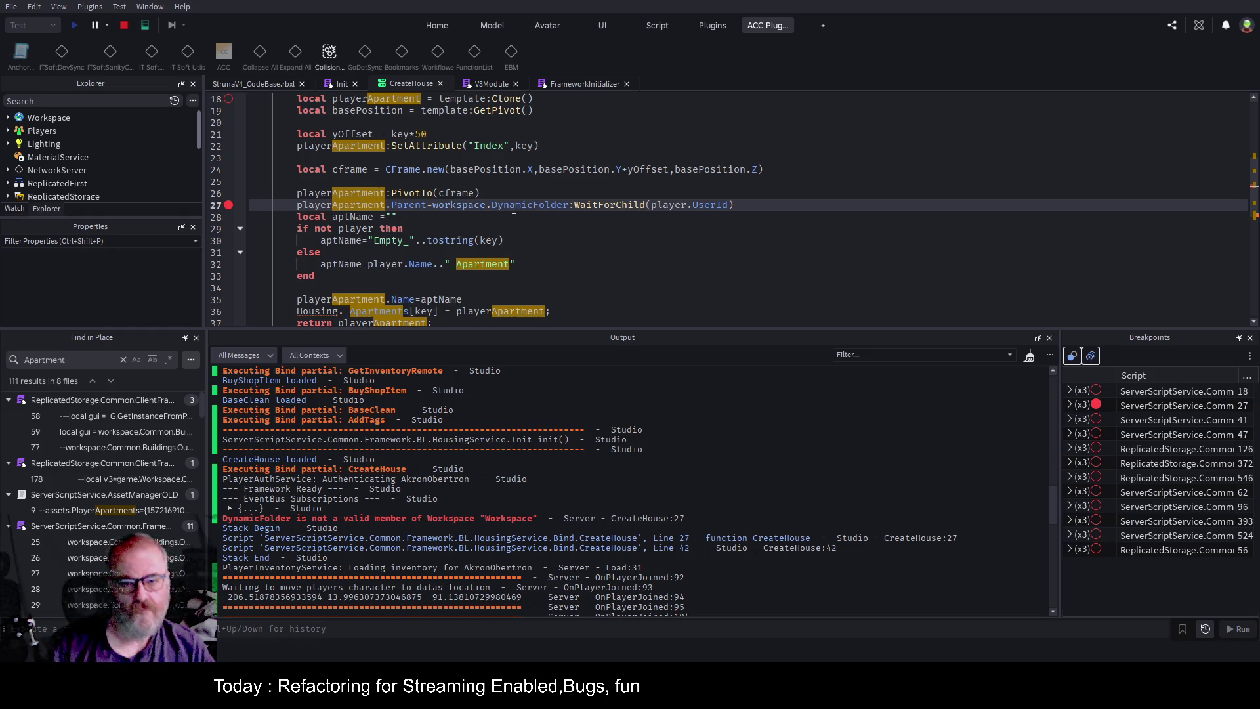
left_click(486, 205)
Rewrite line 27's lookup as workspace:WaitForChild("DynamicFolder").
key("Delete")
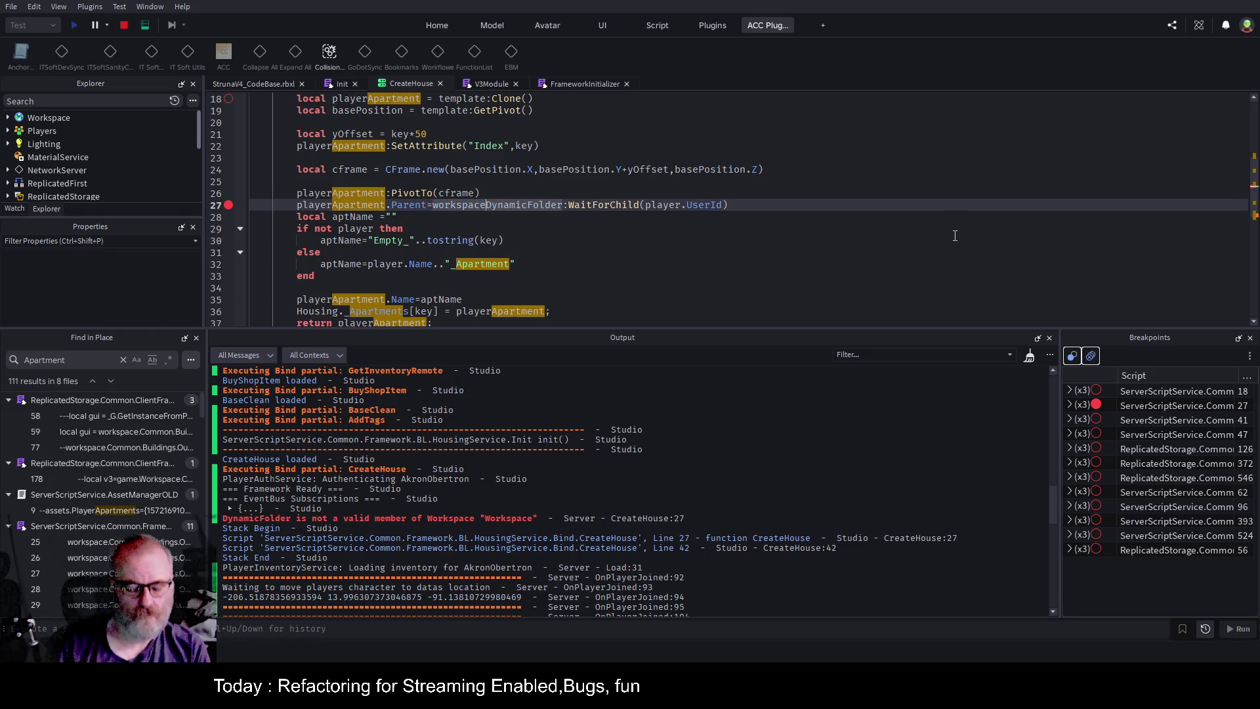
type(":WaitForChild(")
key("Delete")
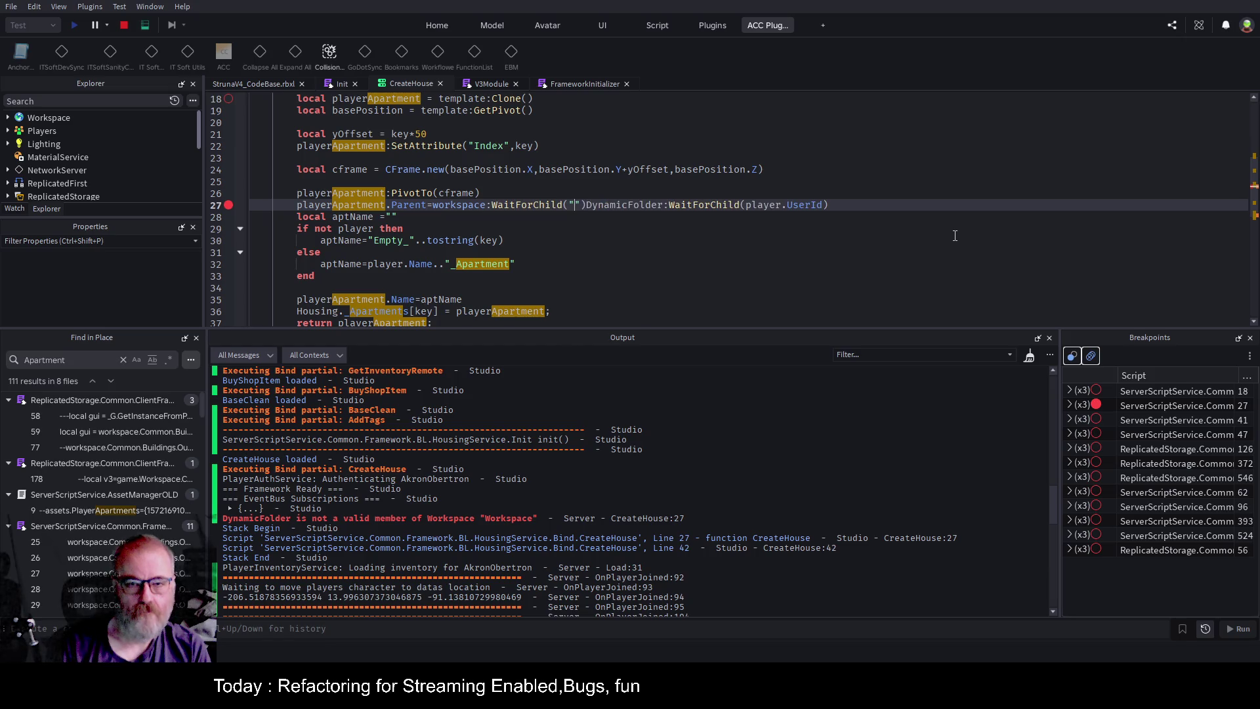
type("\"")
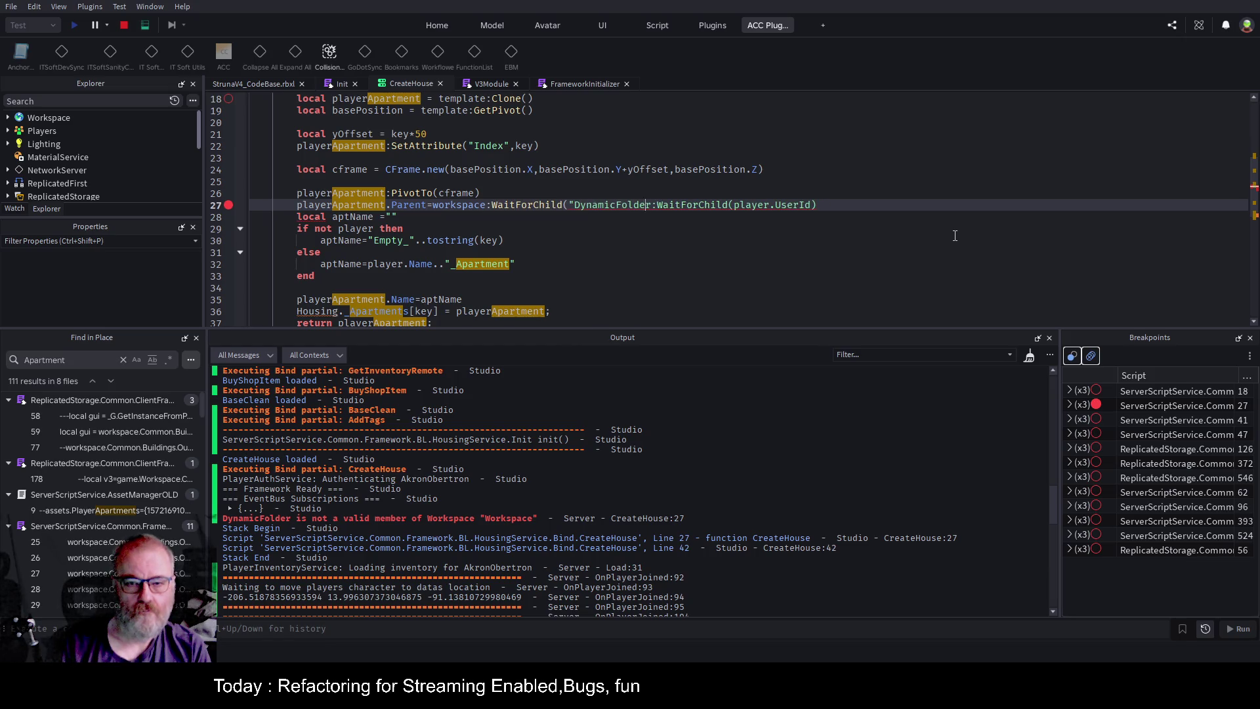
type("\")")
key("Up")
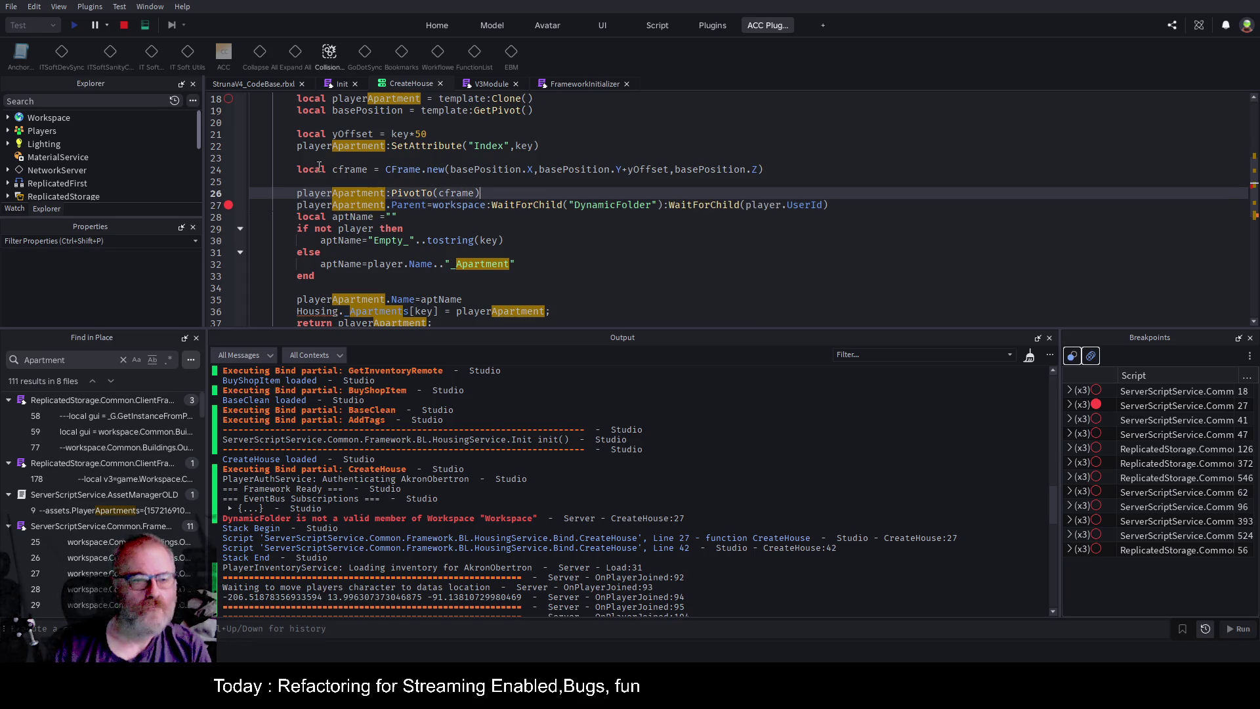
Toggle a breakpoint on line 26 on and off, then stop the playtest.
left_click(227, 193)
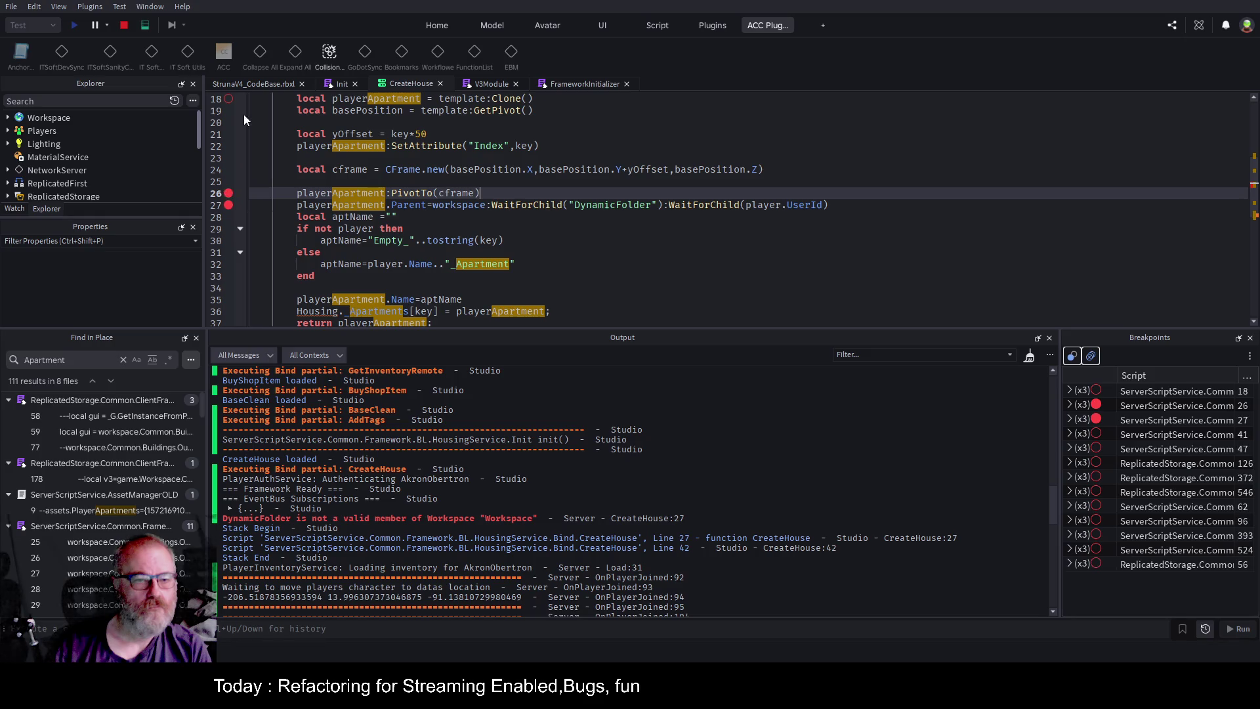
left_click(227, 193)
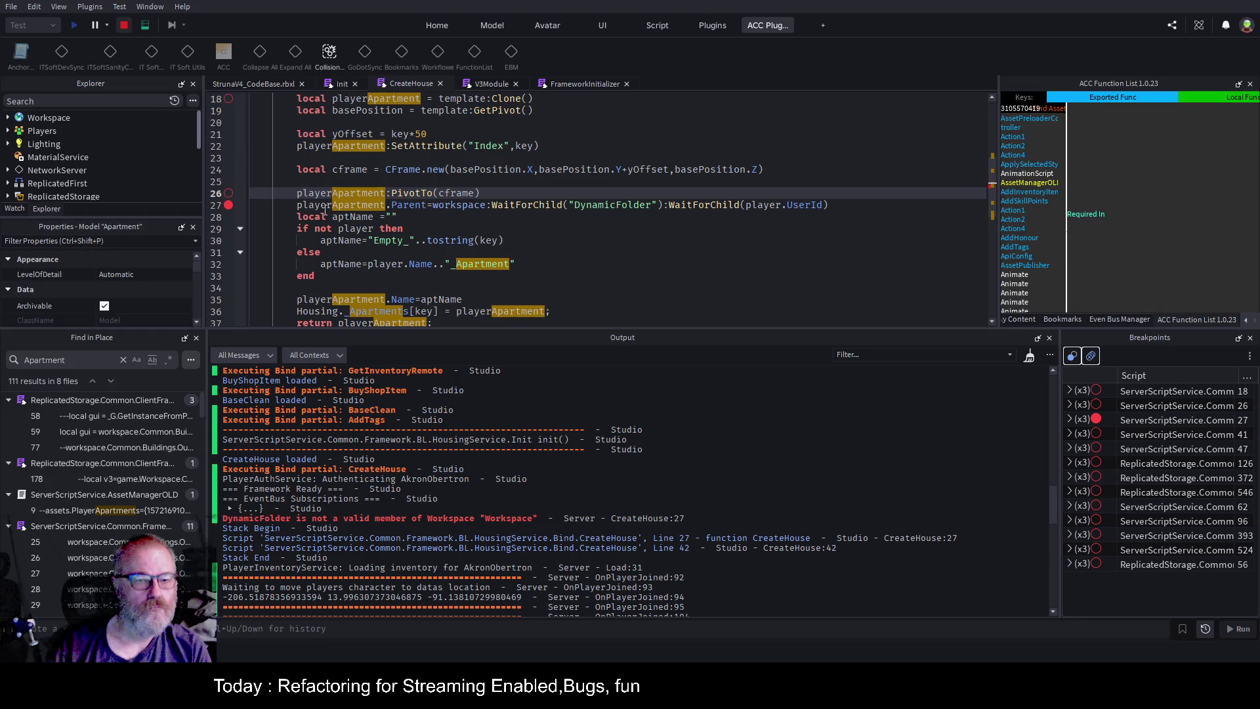
key("shift+F5")
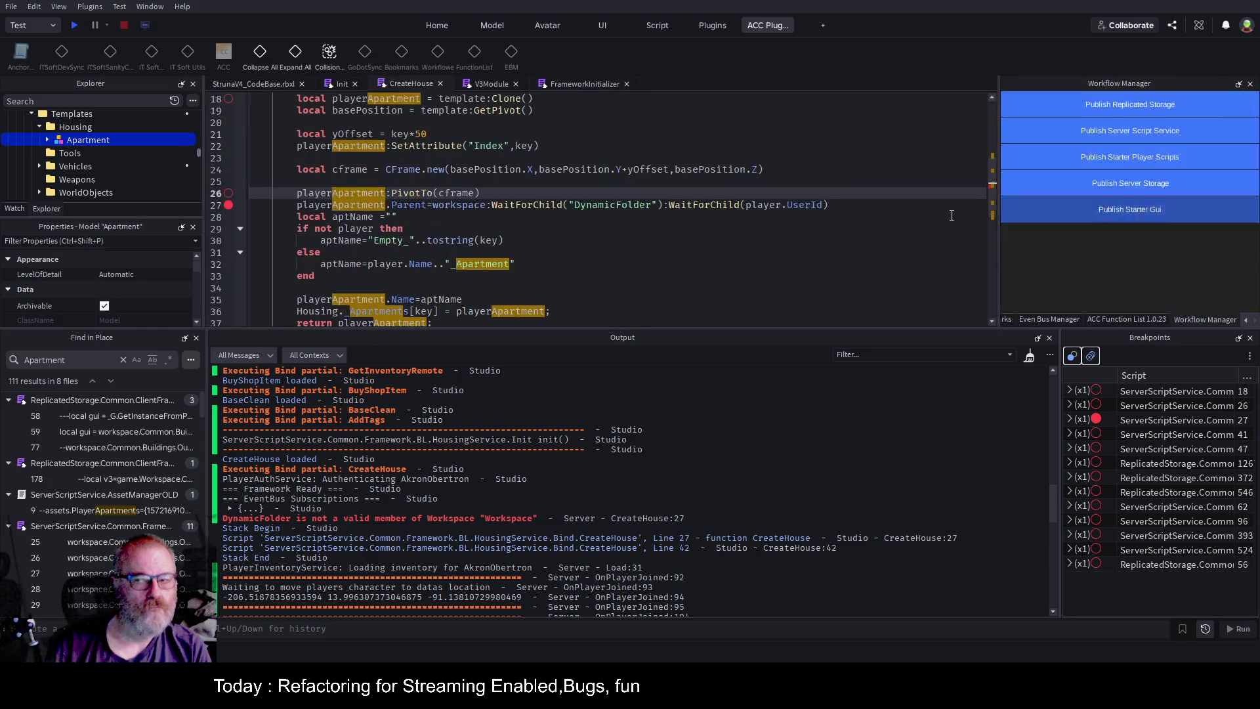
Playtest past the line-27 breakpoint, hit the nil UserId error, and start retyping UserId.
left_click(76, 25)
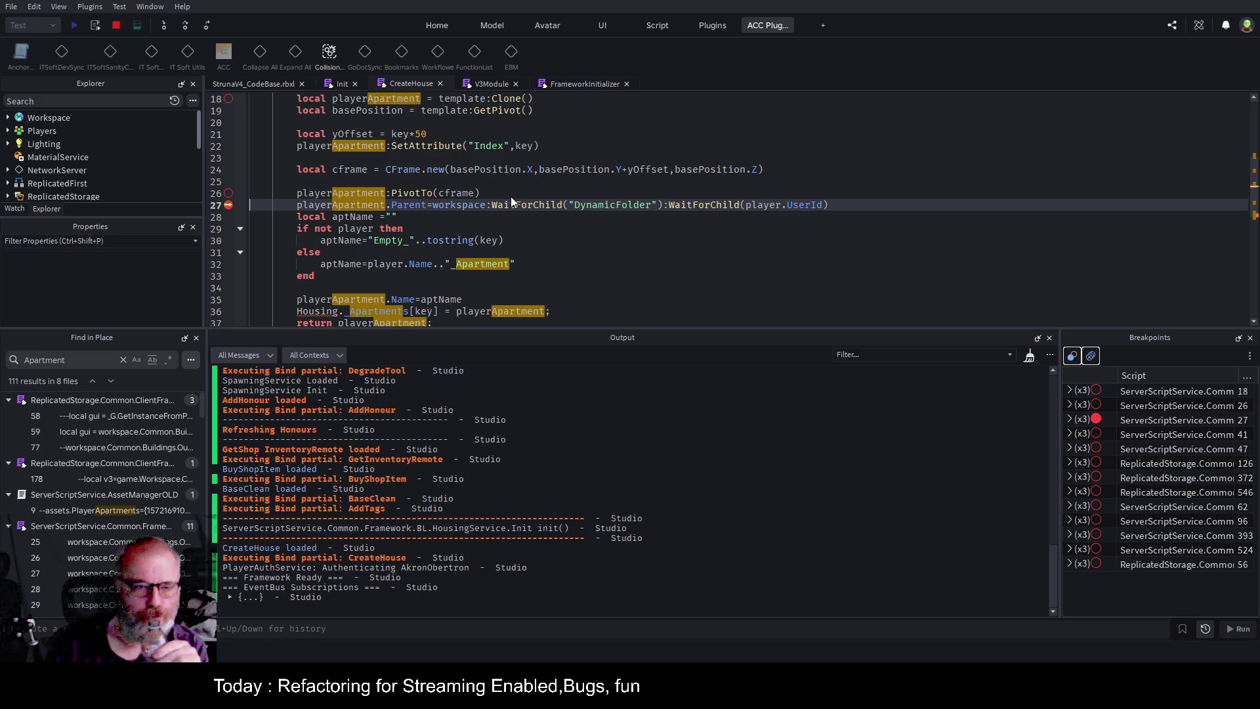
left_click(183, 25)
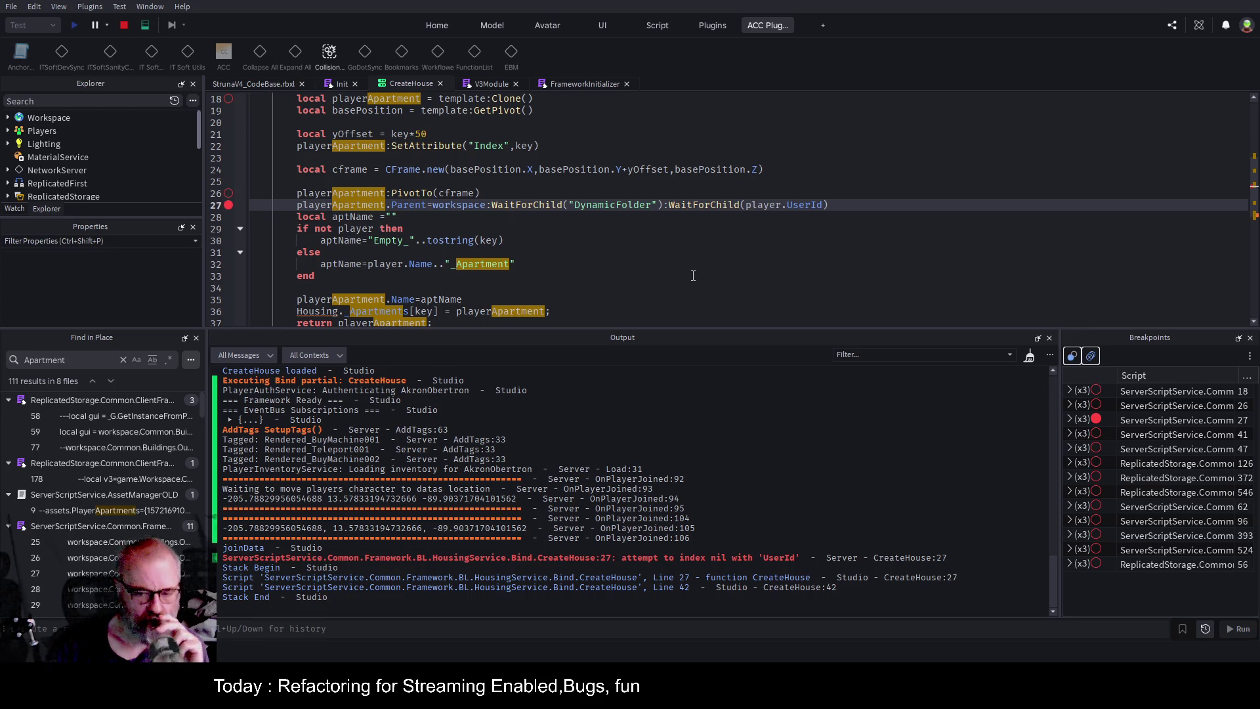
double_click(810, 206)
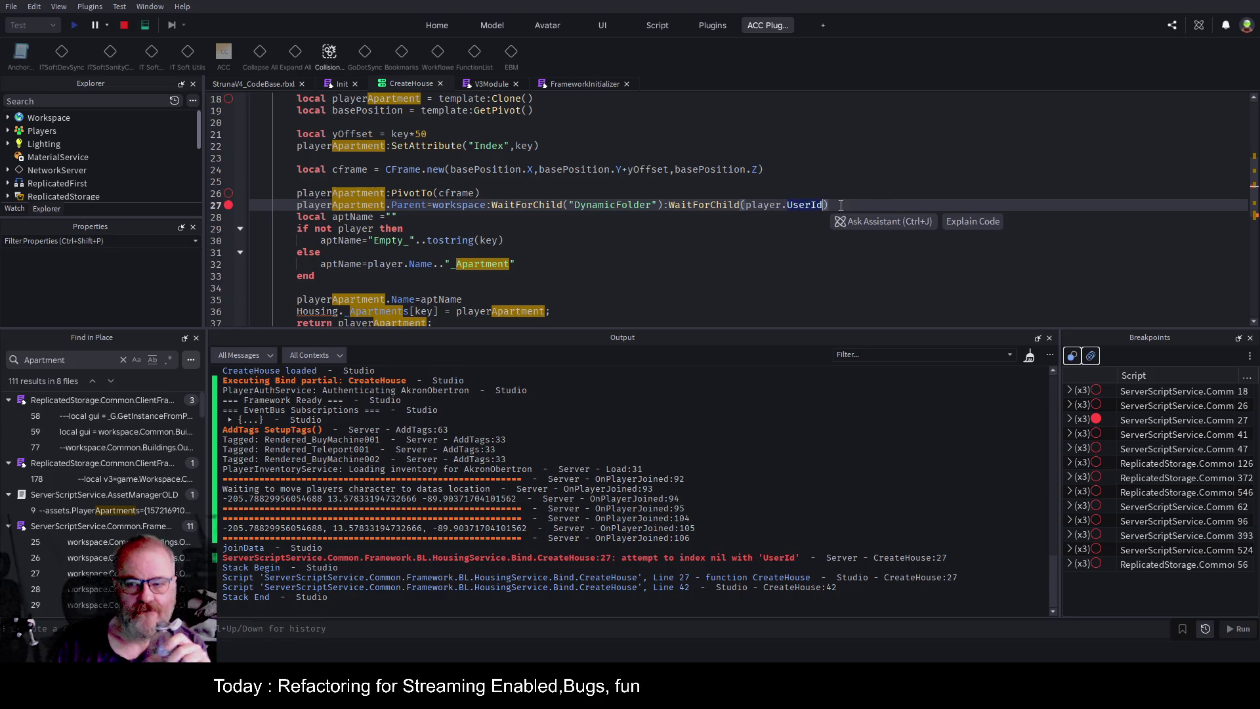
type("Usere=")
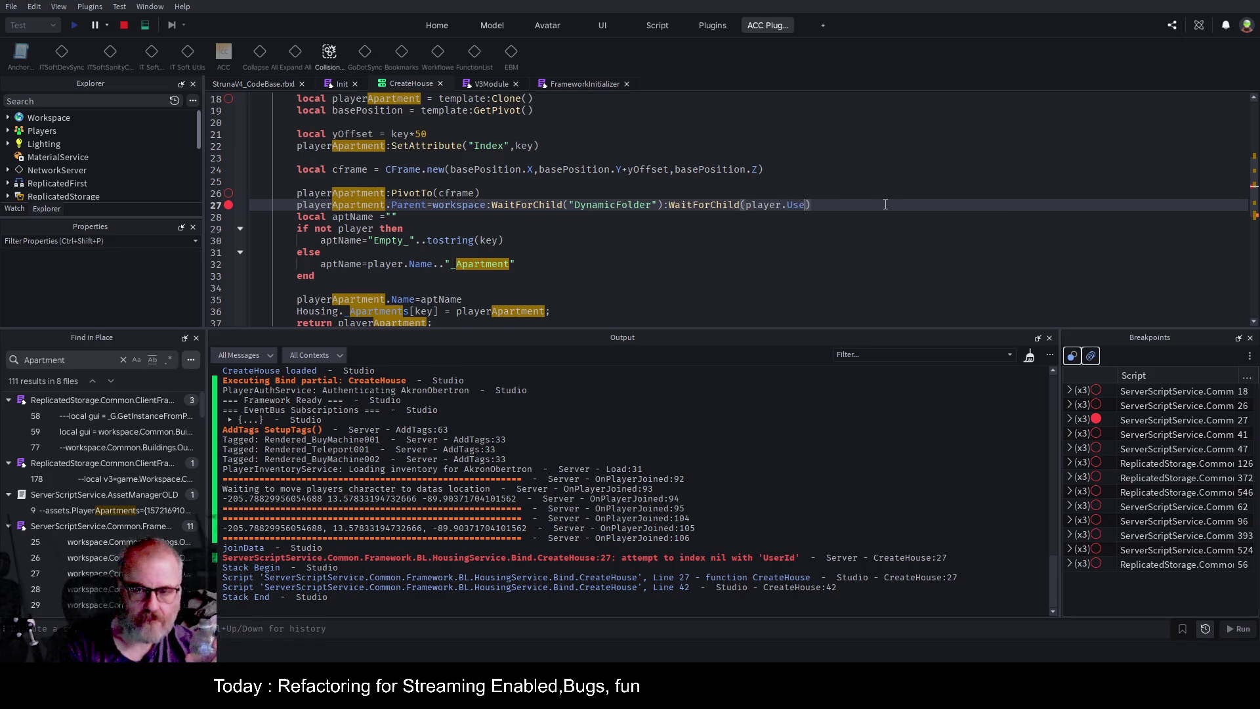
Change line 27 to use player.UserID, then stop and restart the playtest.
key("BackSpace")
key("BackSpace")
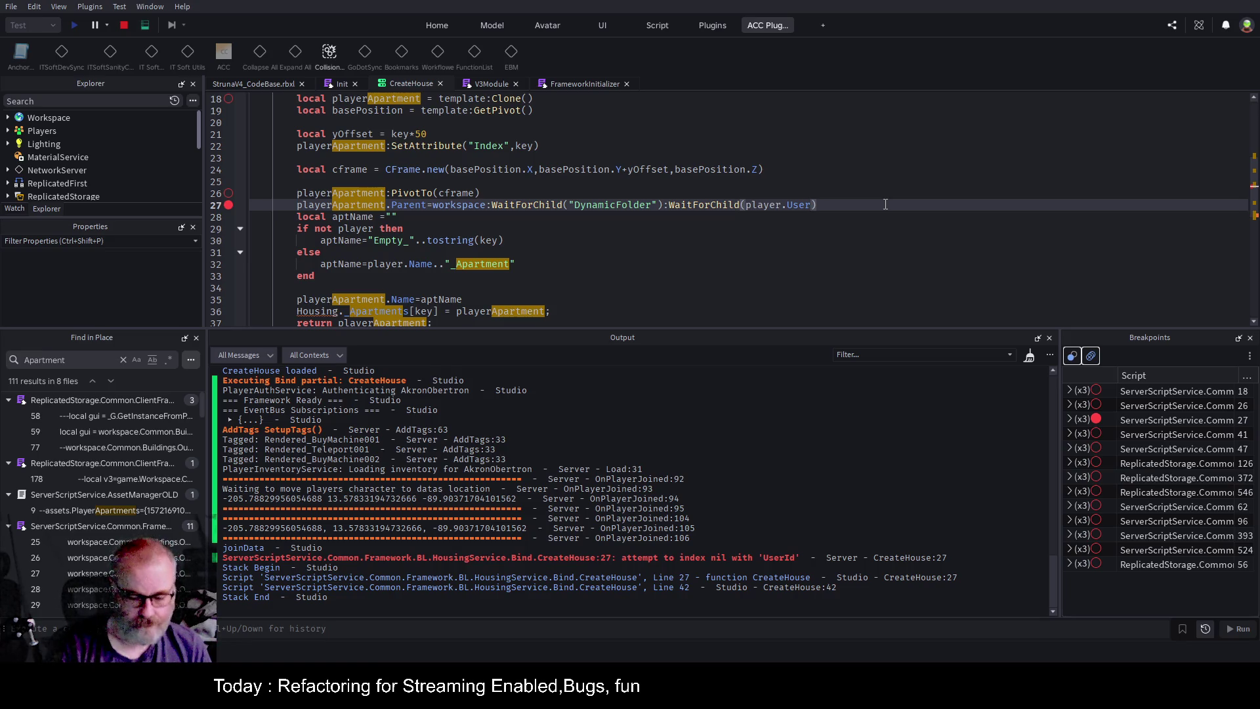
type("ID")
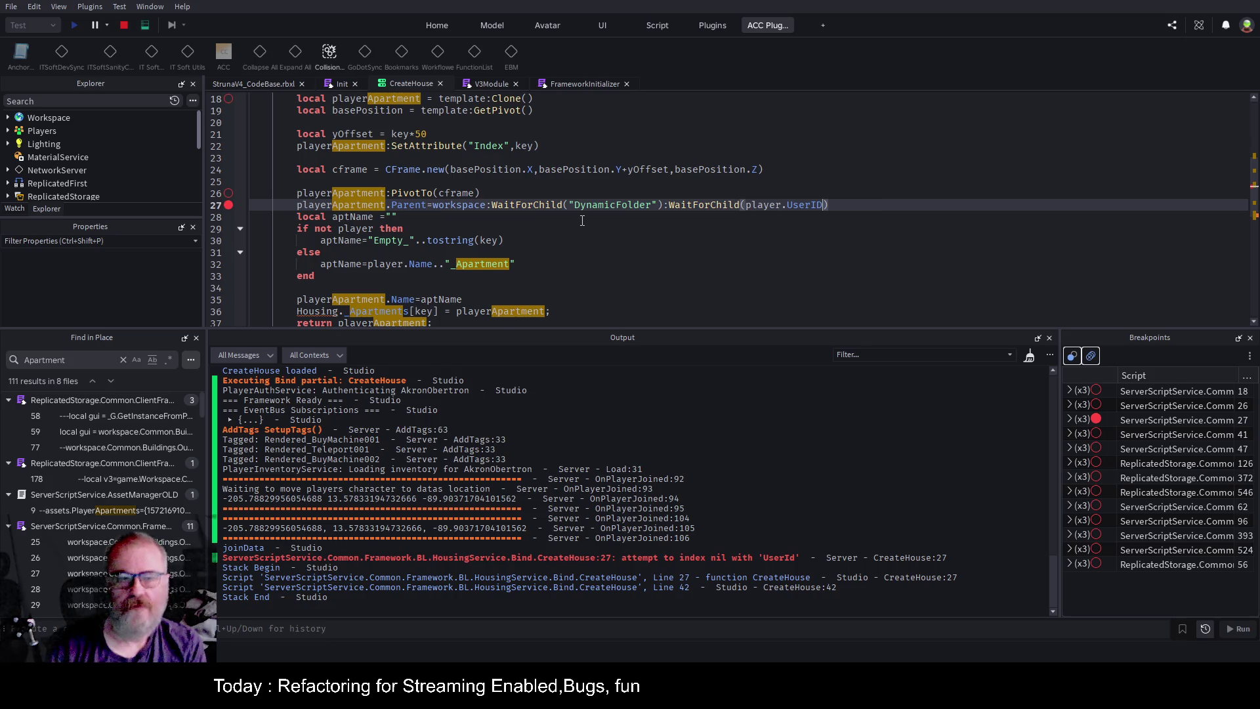
left_click_drag(608, 169, 296, 157)
left_click(122, 25)
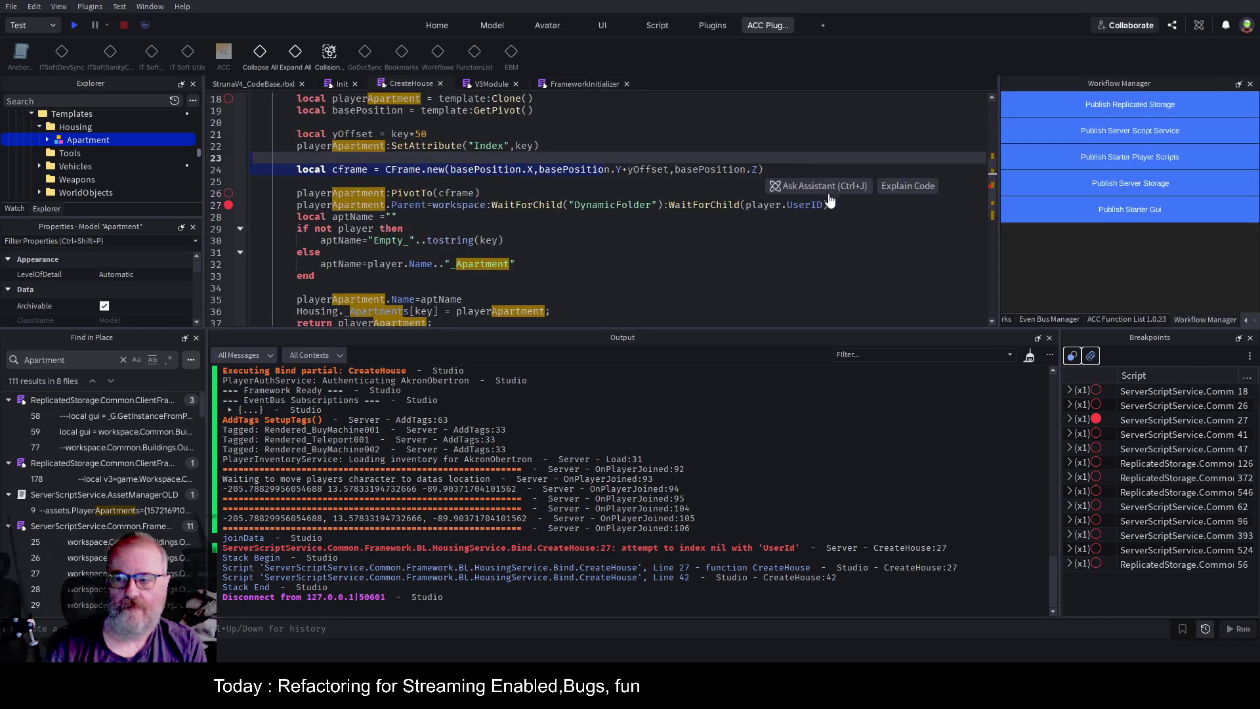
left_click(74, 25)
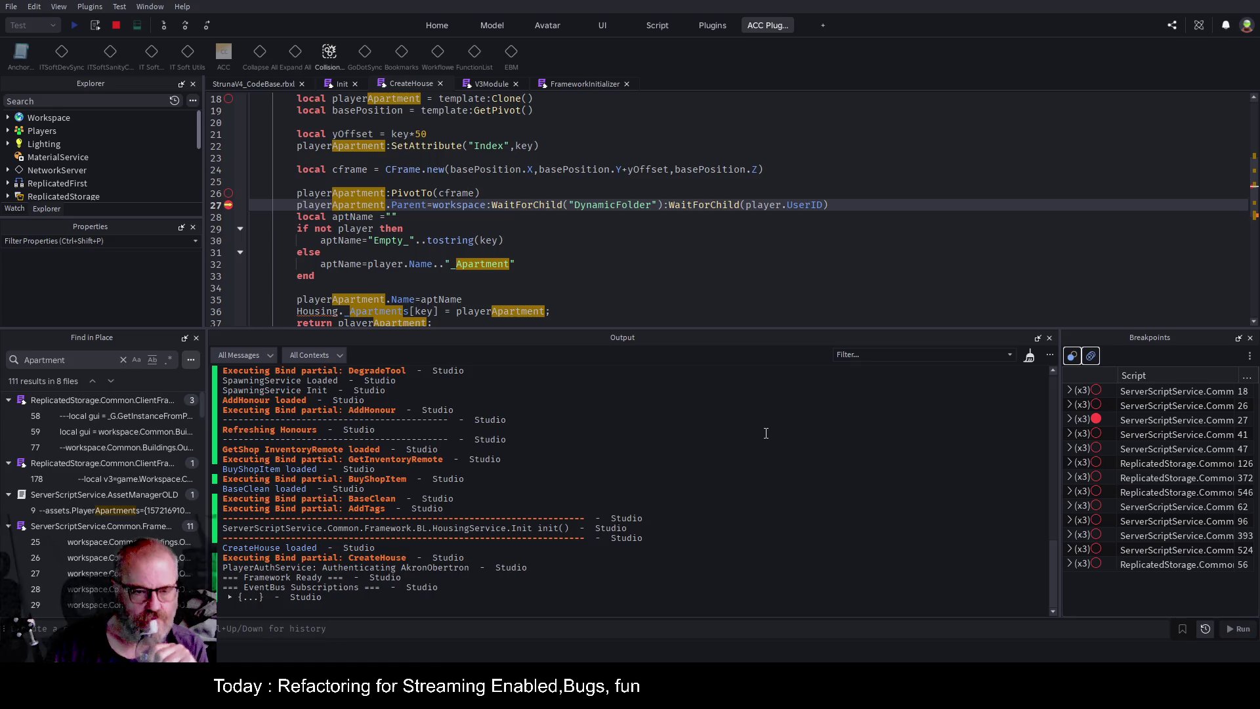
Resume, replay, and show debugger variables for the PlayerJoined CreateHouse(1,payload.Player) call.
left_click(185, 25)
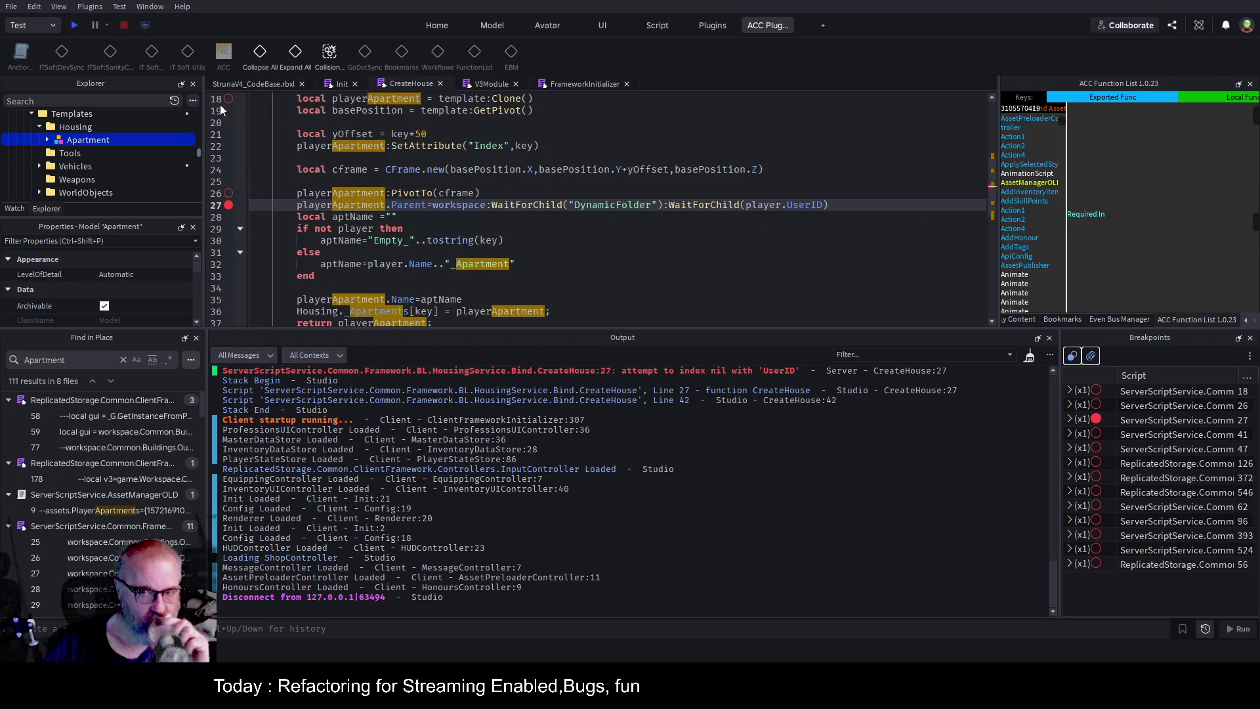
left_click(75, 25)
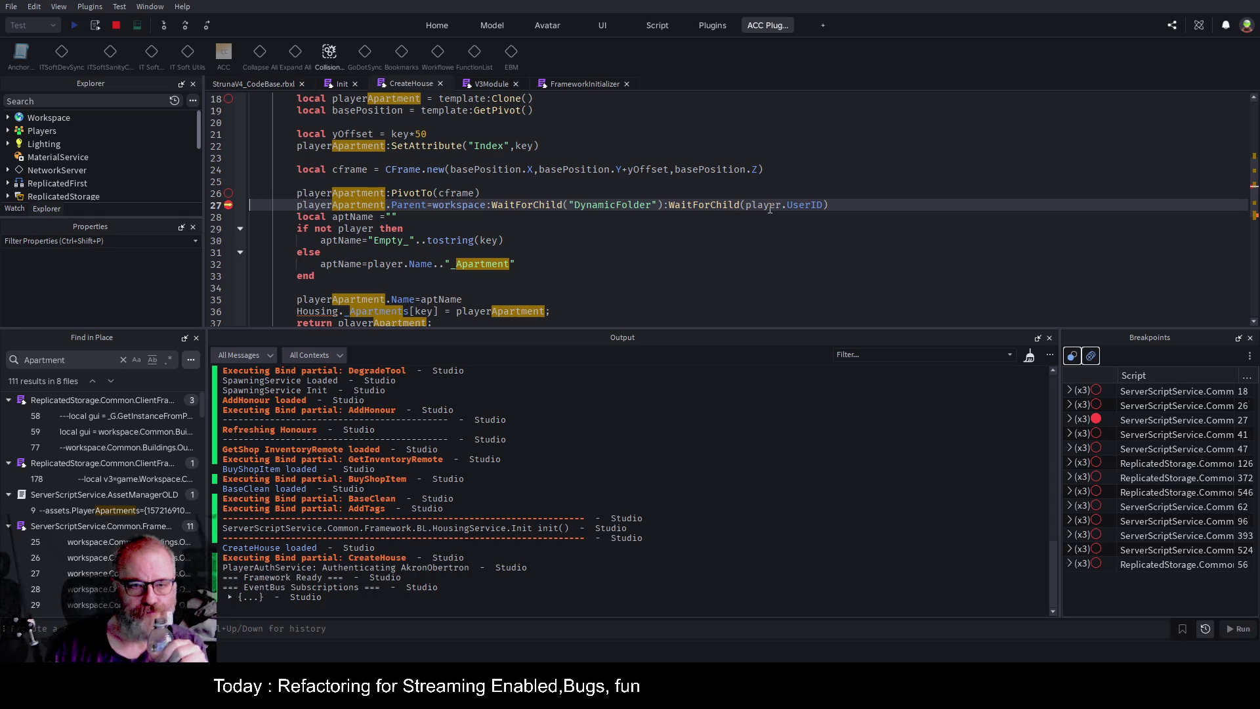
scroll(575, 207, "up", 4)
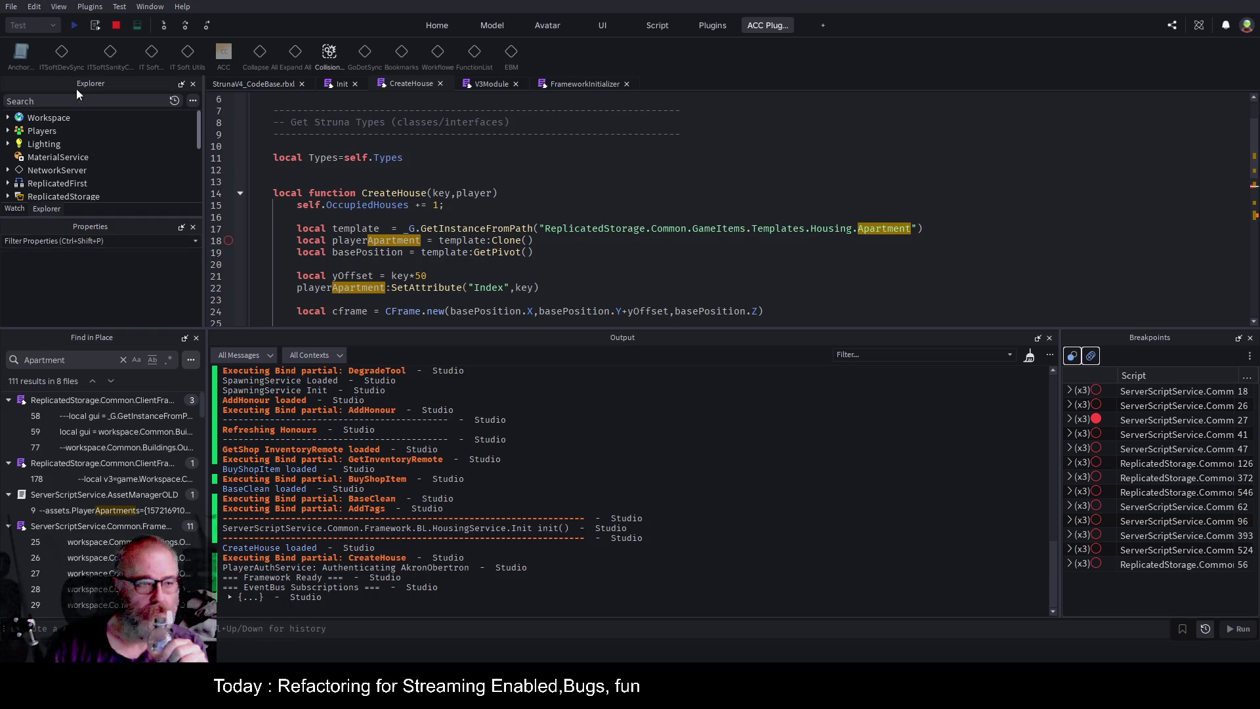
scroll(562, 228, "down", 10)
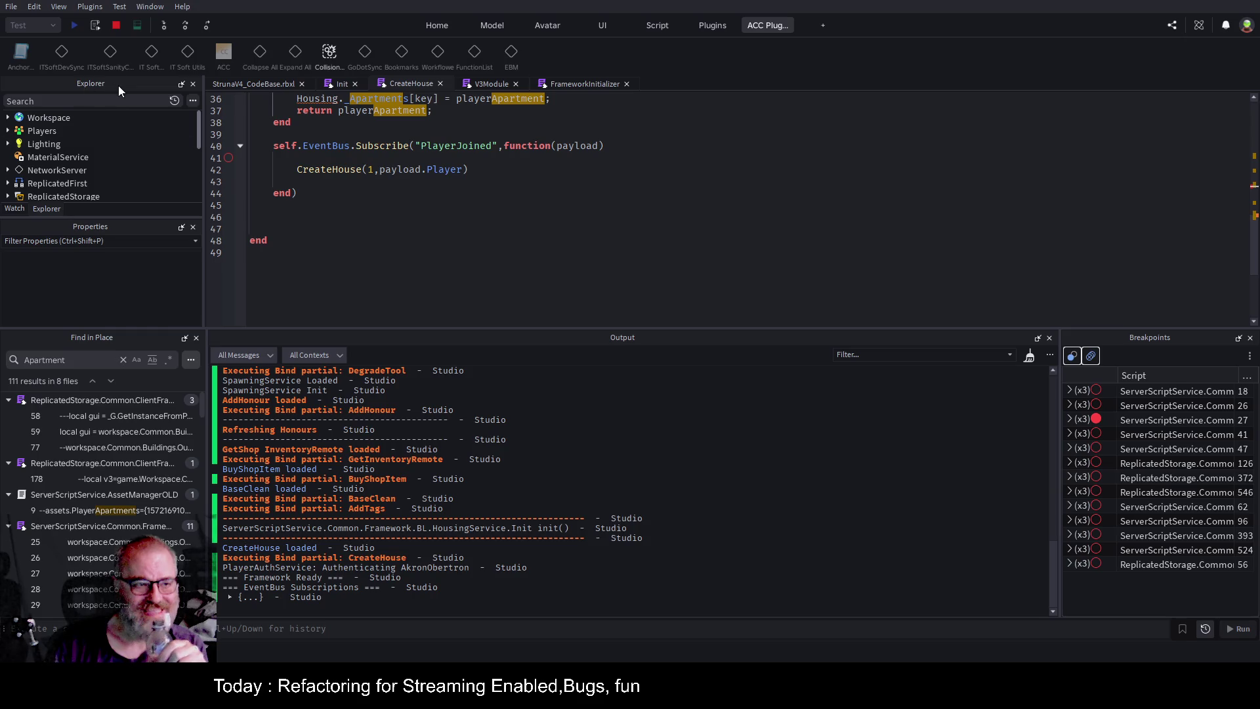
left_click(14, 209)
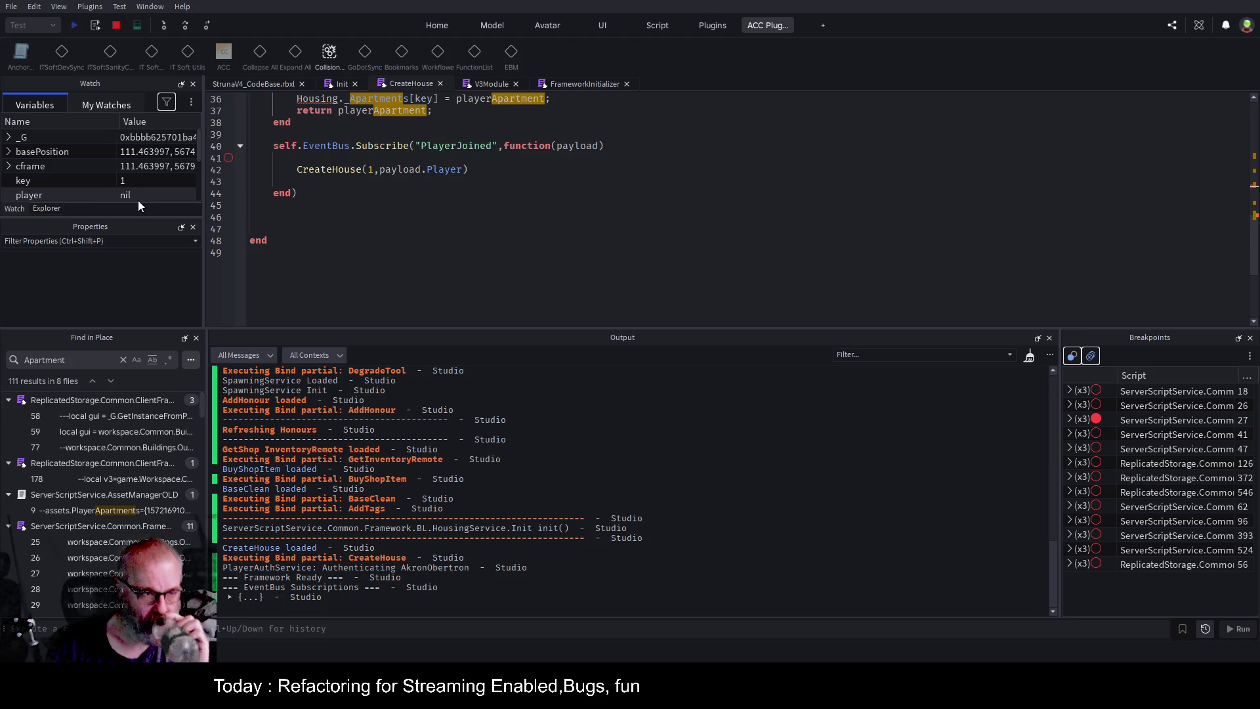
Set a breakpoint on line 42's CreateHouse(1,payload.Player) call and restart the playtest to pause there.
scroll(151, 164, "down", 2)
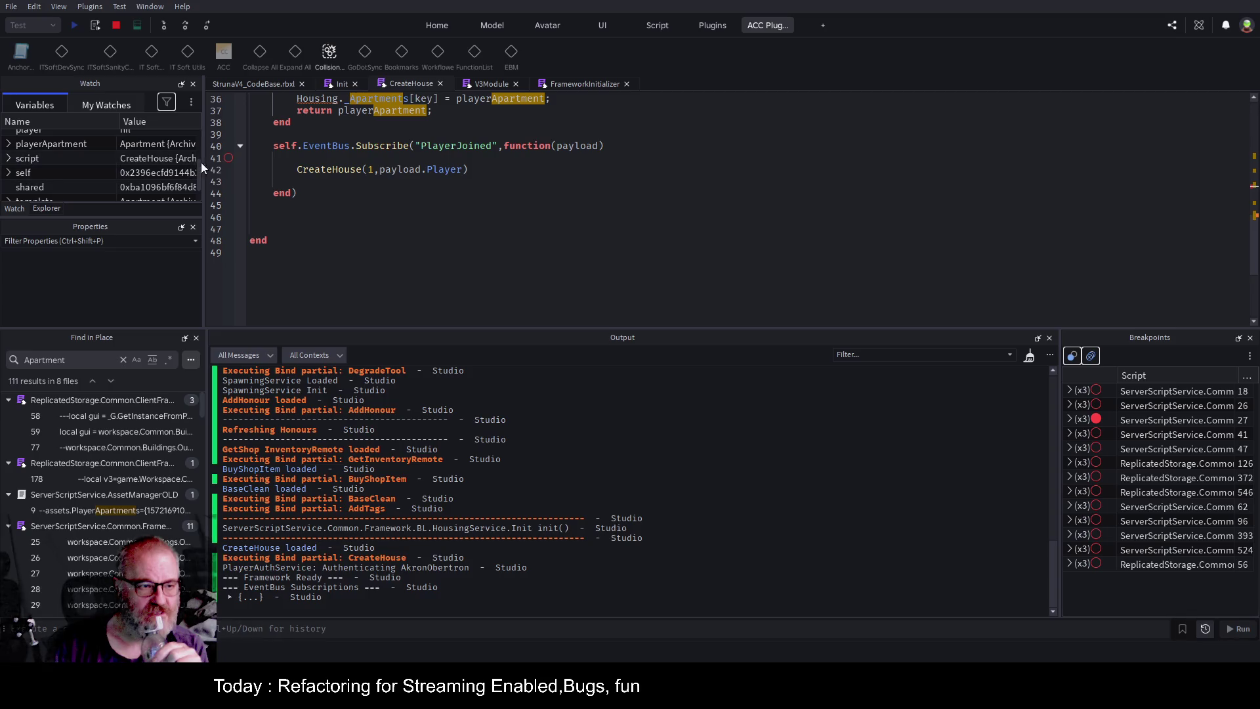
scroll(178, 168, "down", 1)
left_click(472, 240)
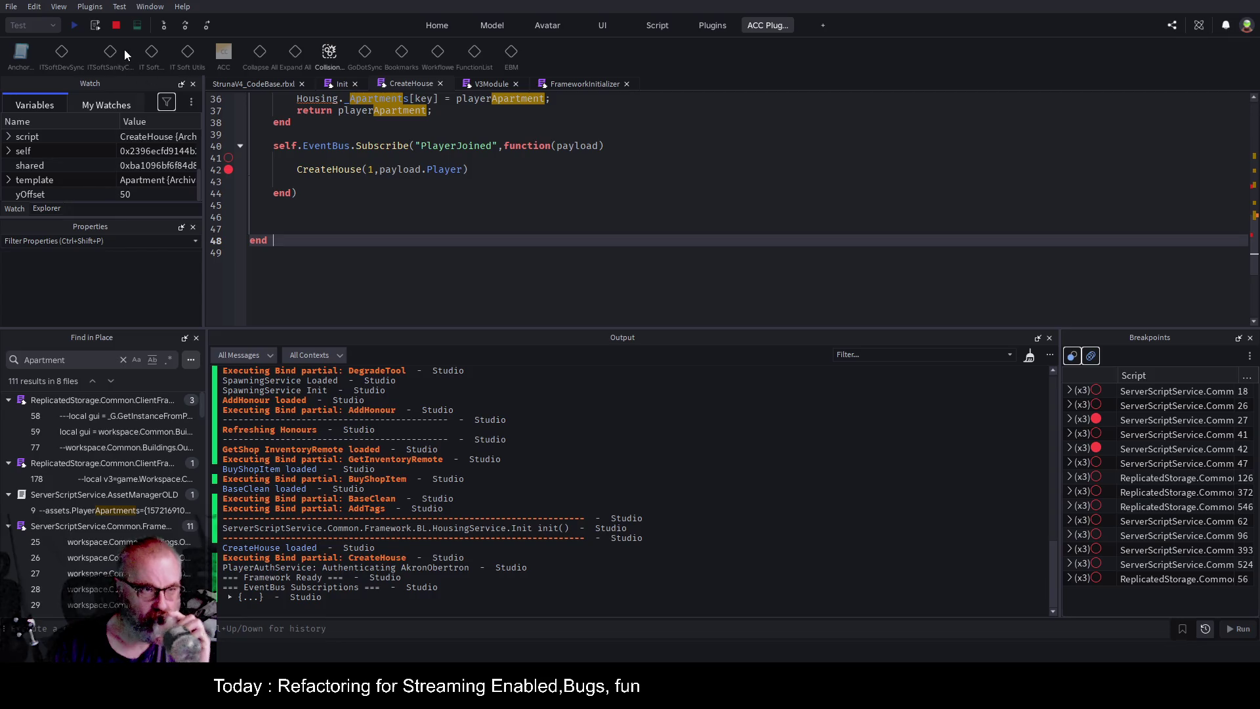
left_click(116, 26)
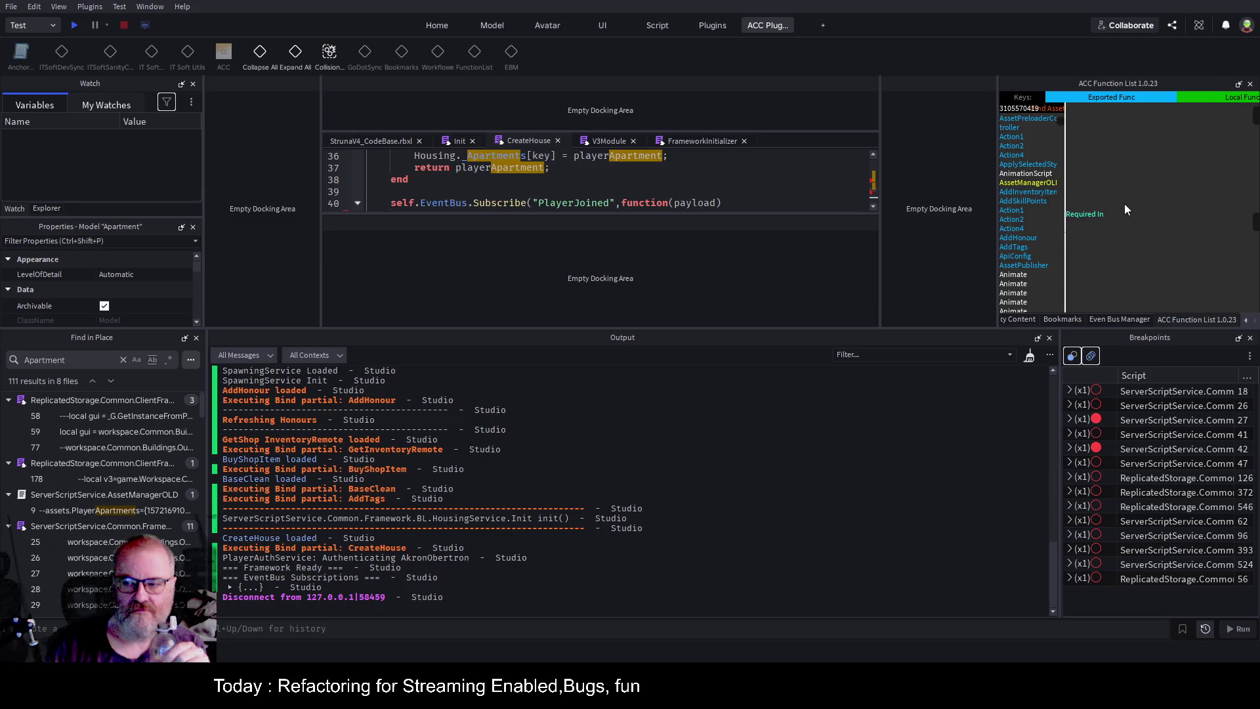
left_click(73, 28)
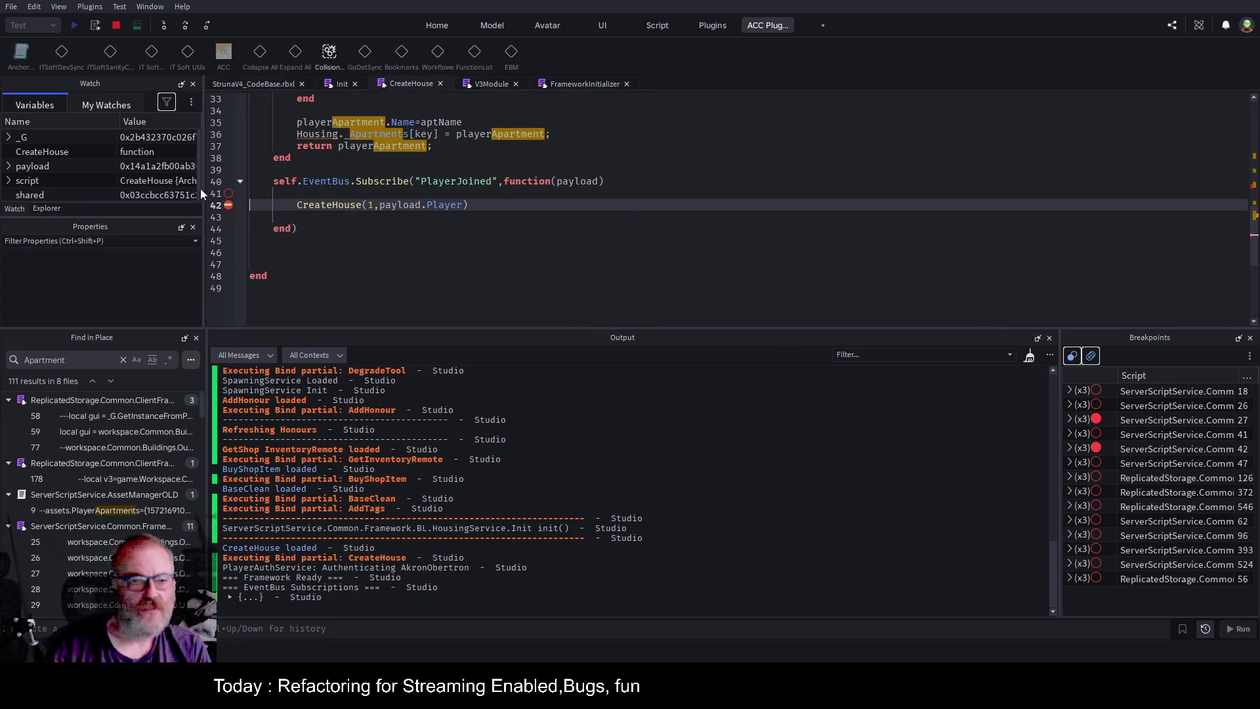
Change payload.Player to payload.player in line 42's CreateHouse call.
left_click(8, 167)
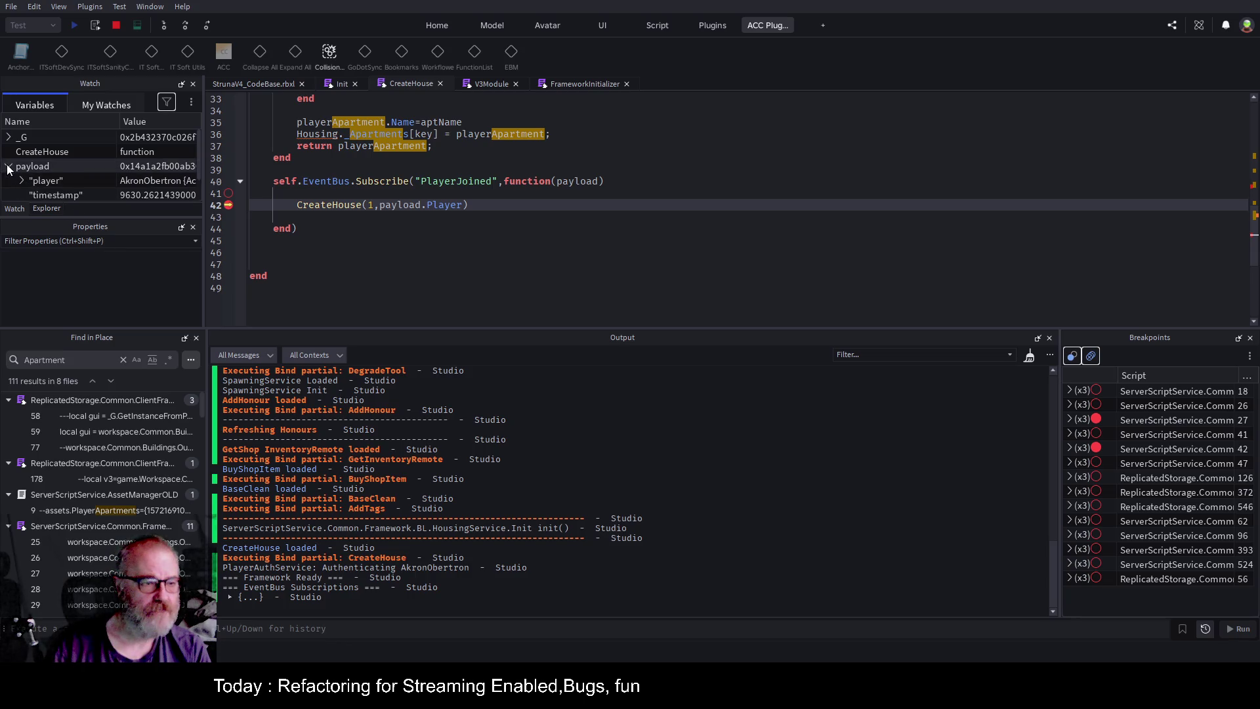
double_click(440, 204)
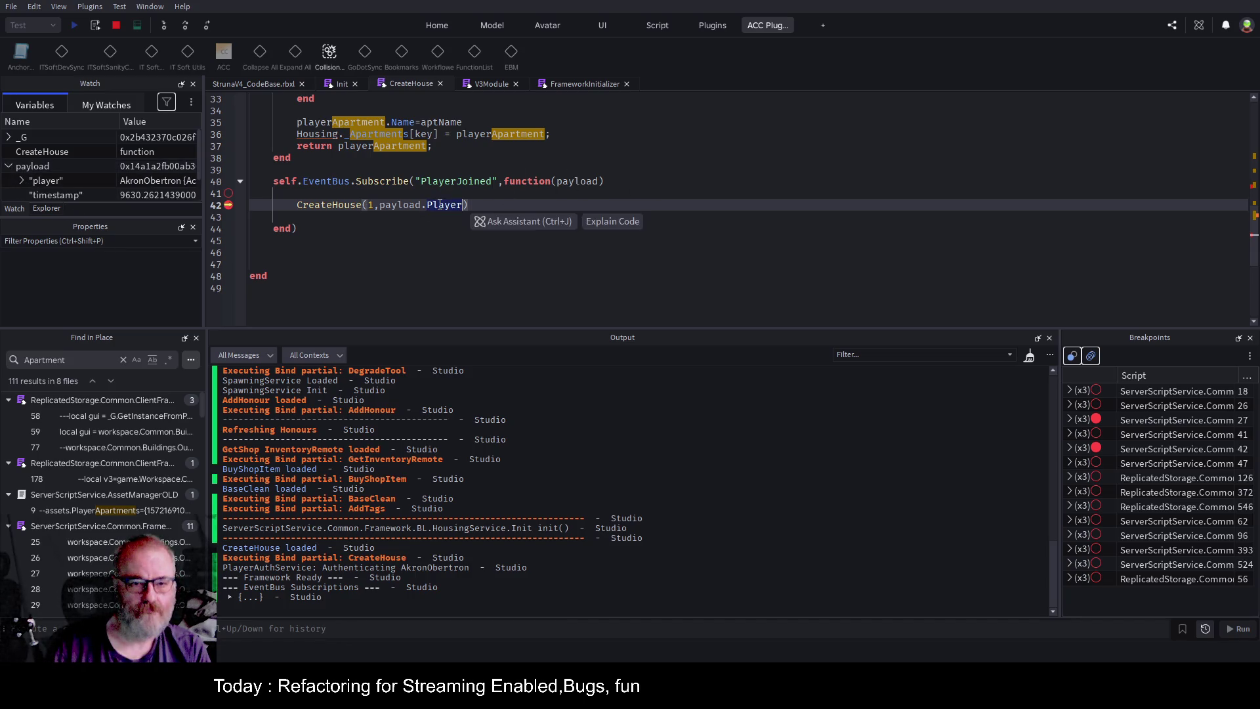
type("player")
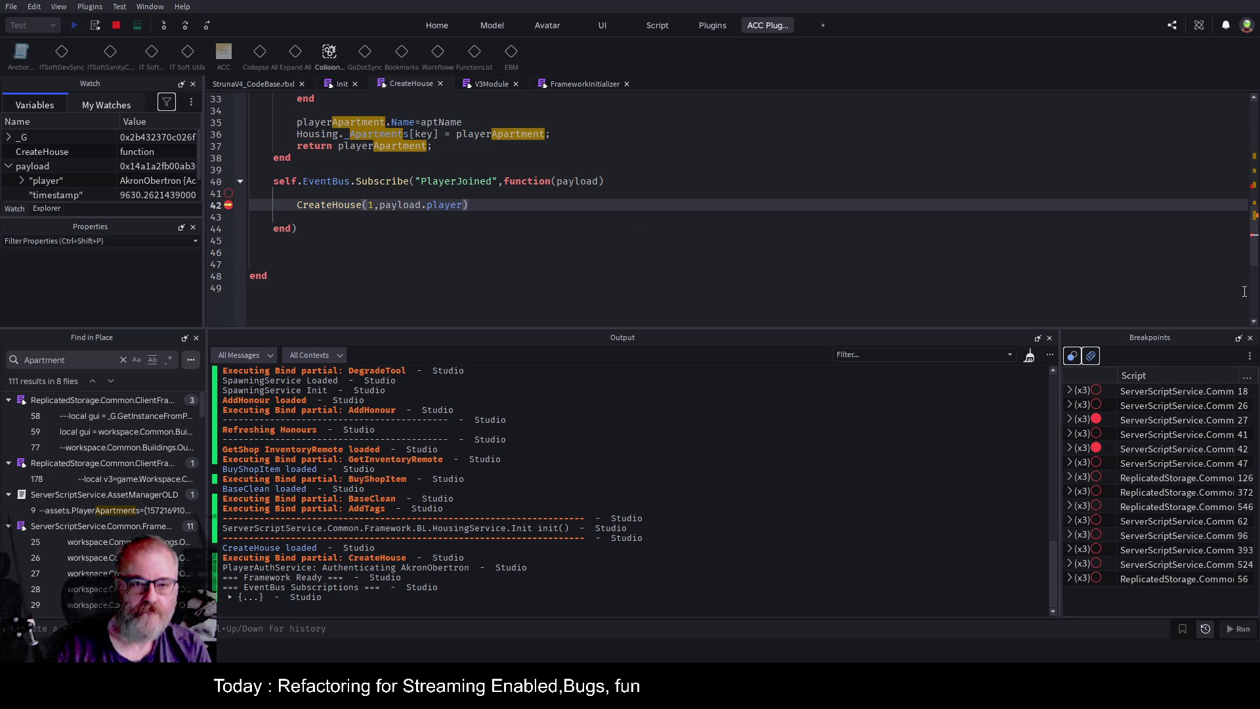
left_click(433, 265)
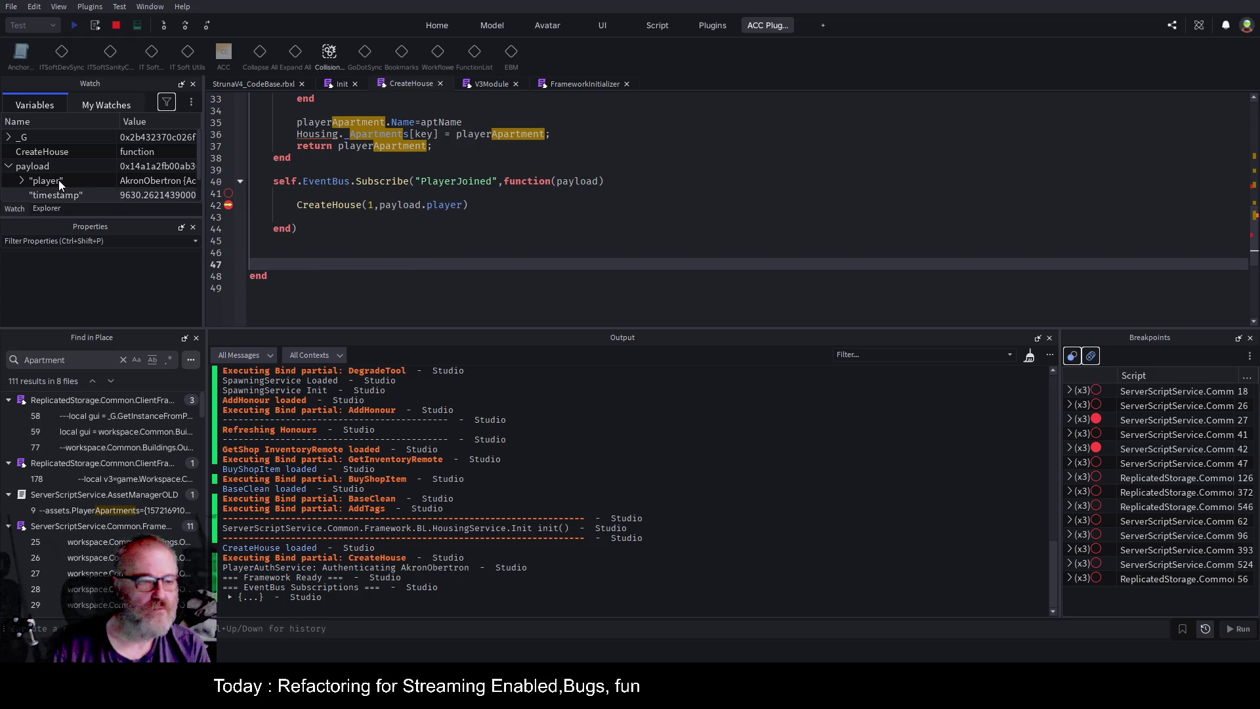
Check the payload player's properties and correct line 27 to player.UserId.
left_click(20, 182)
scroll(98, 144, "down", 3)
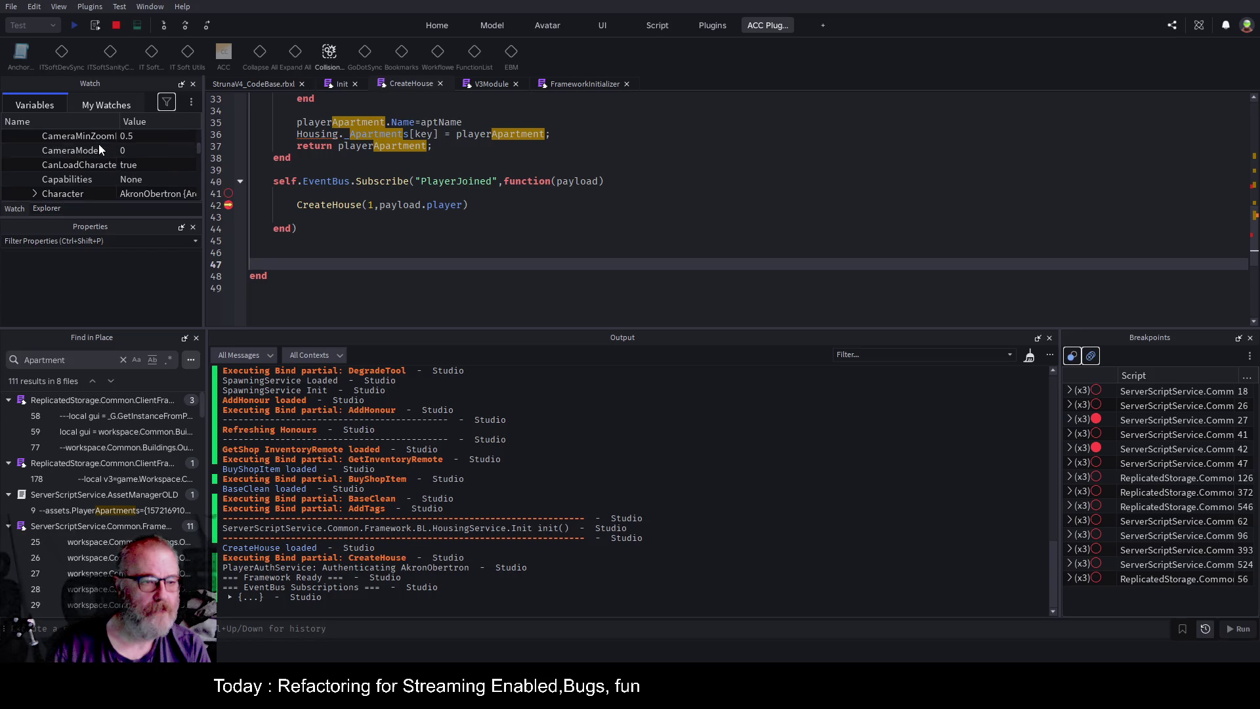
scroll(143, 155, "down", 6)
scroll(142, 156, "down", 6)
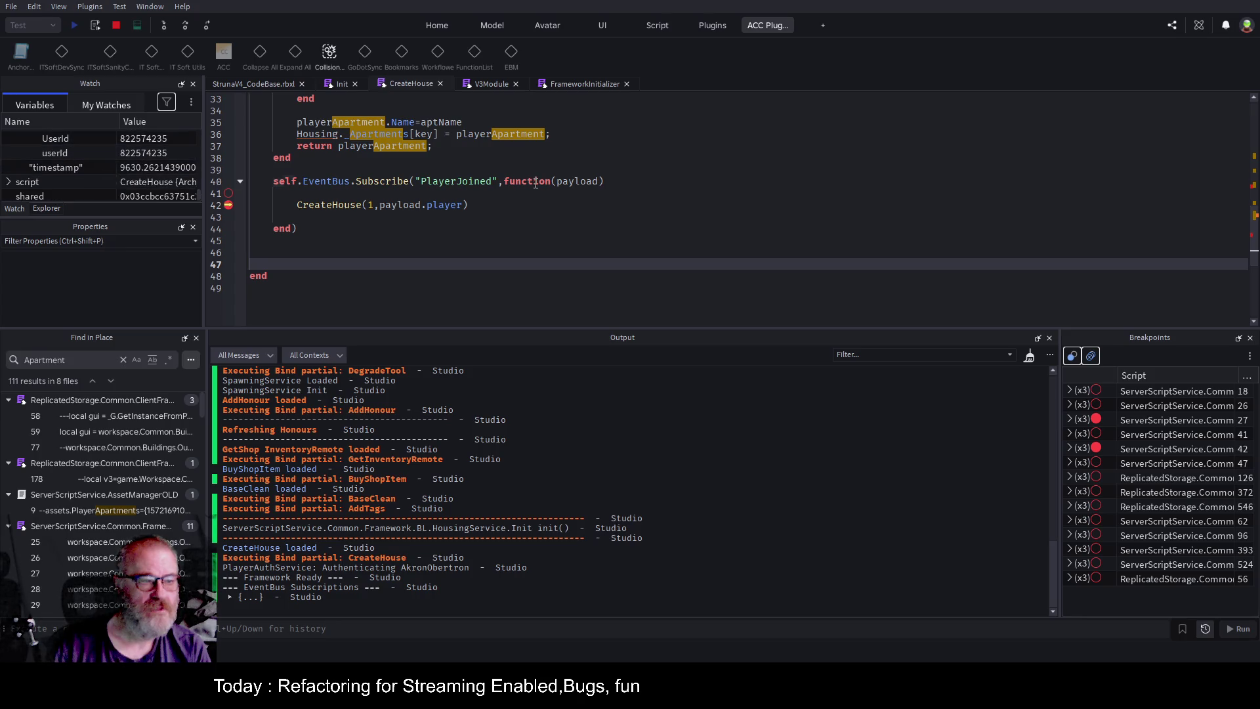
scroll(553, 187, "up", 5)
scroll(571, 191, "up", 2)
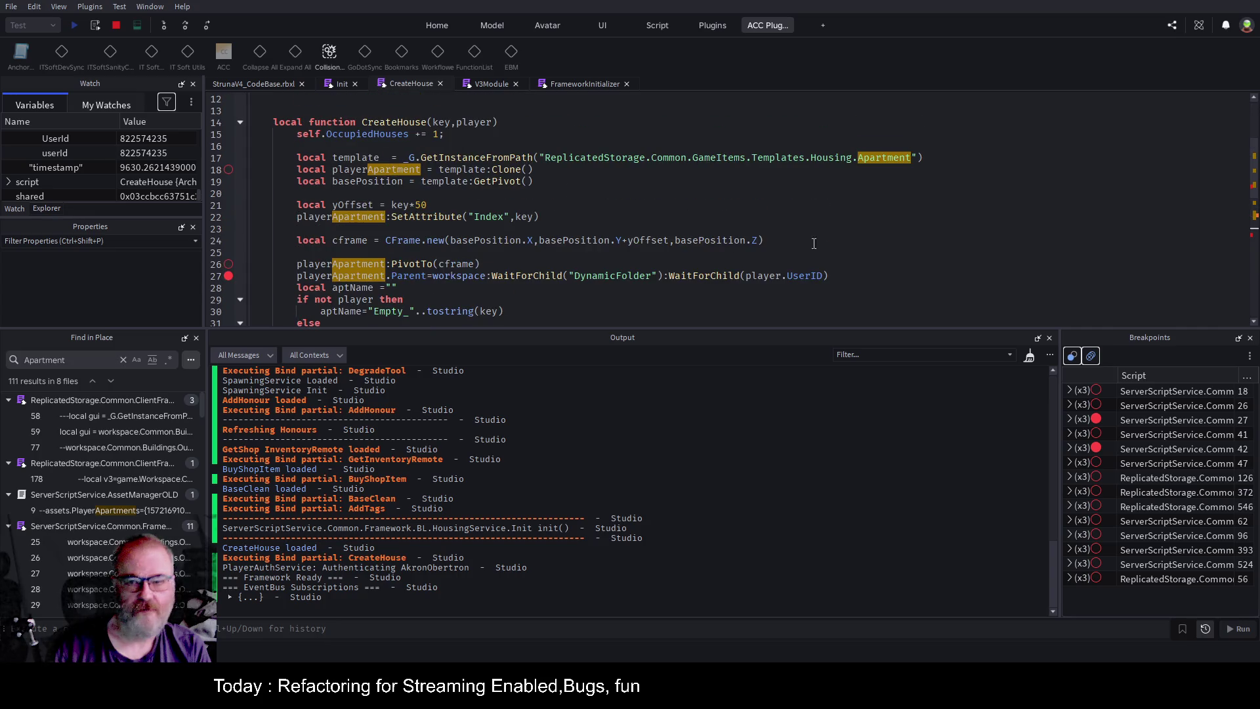
left_click(819, 276)
key("BackSpace")
type("D")
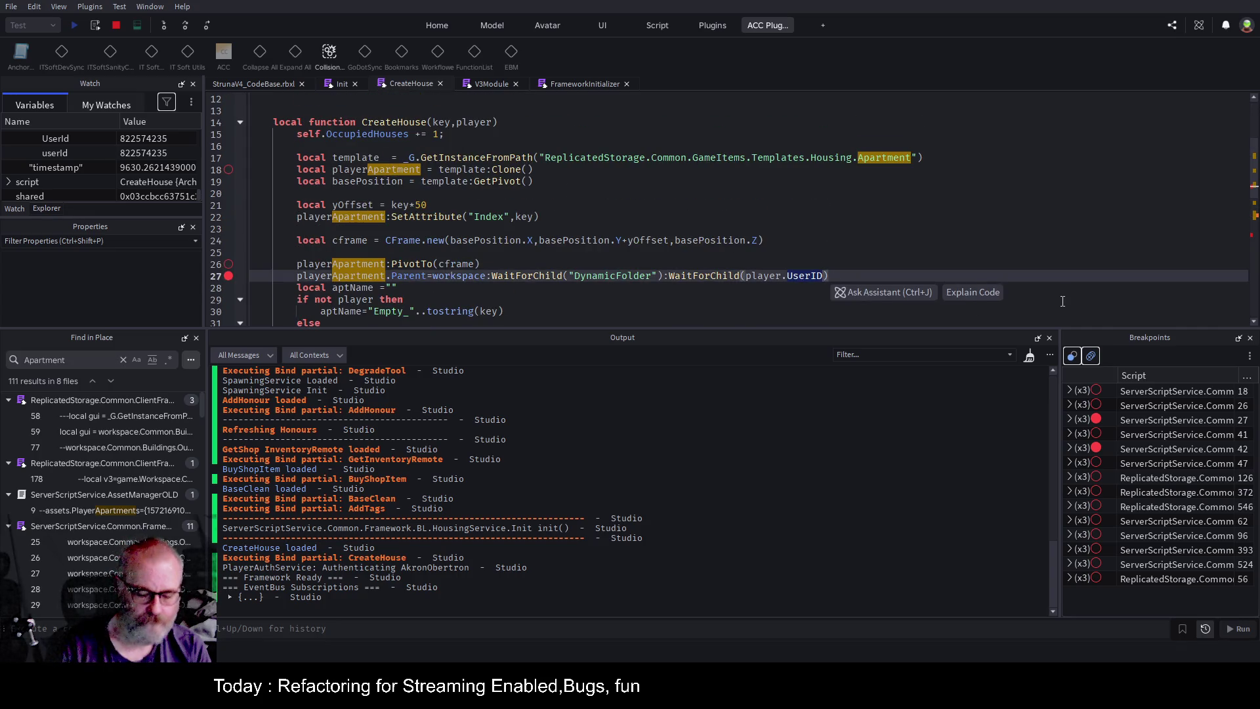
type("userId")
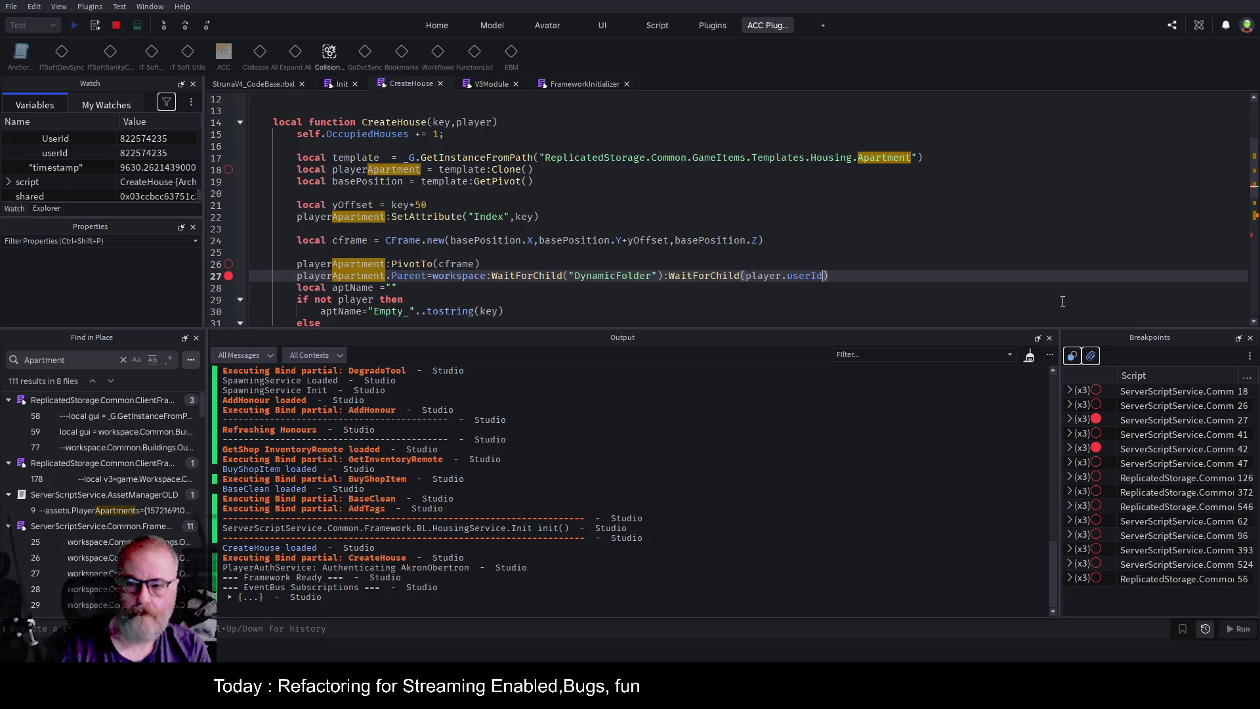
key("Left")
key("Left")
key("Left")
key("BackSpace")
type("U")
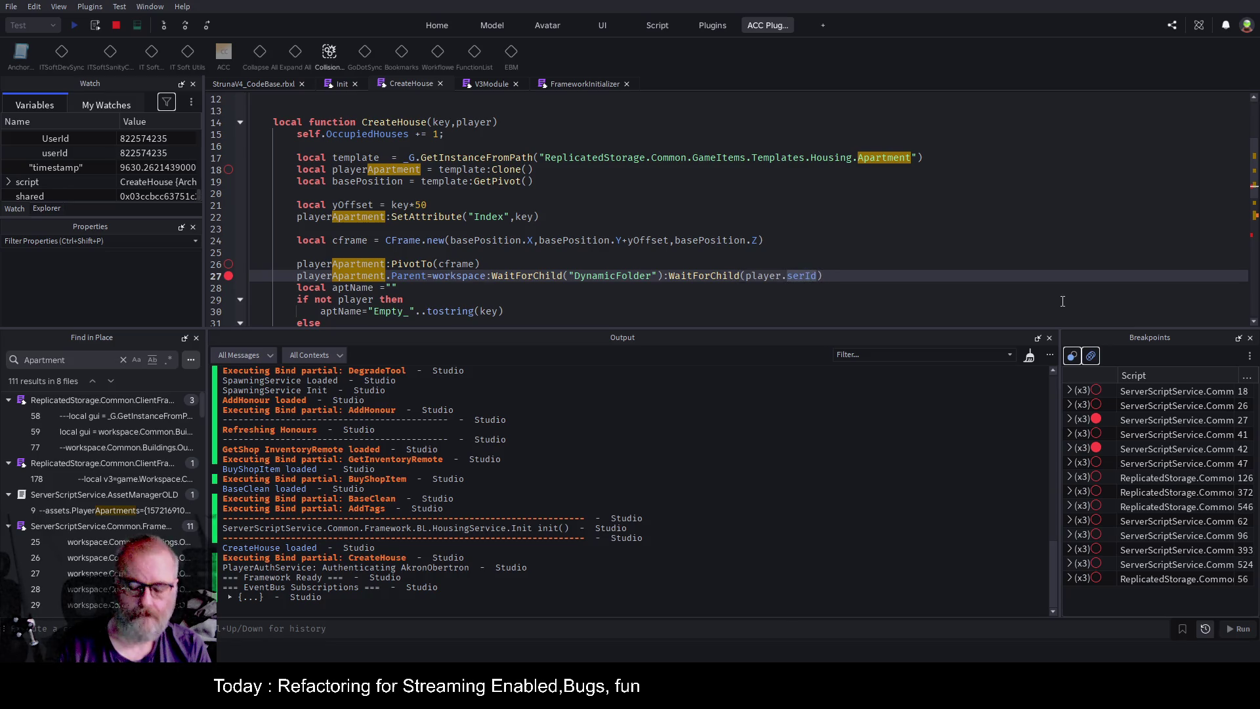
left_click(493, 206)
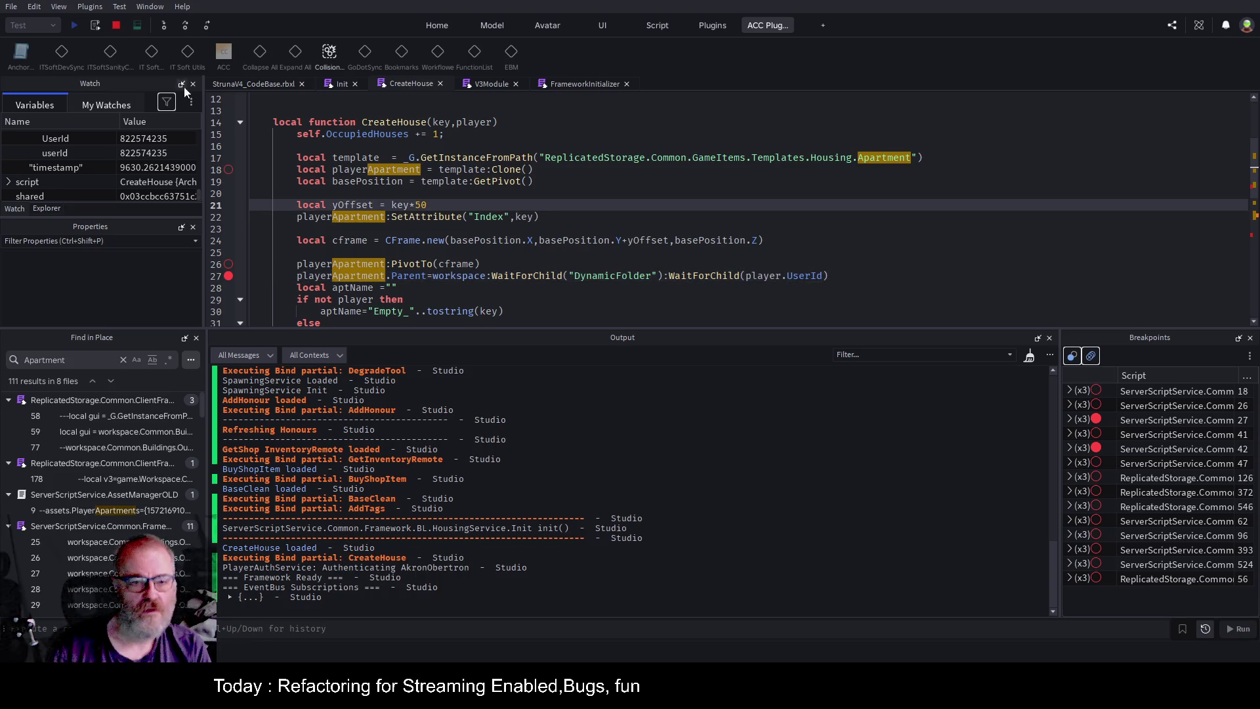
Stop the playtest and disable the breakpoint on line 42.
left_click(116, 27)
scroll(318, 241, "down", 6)
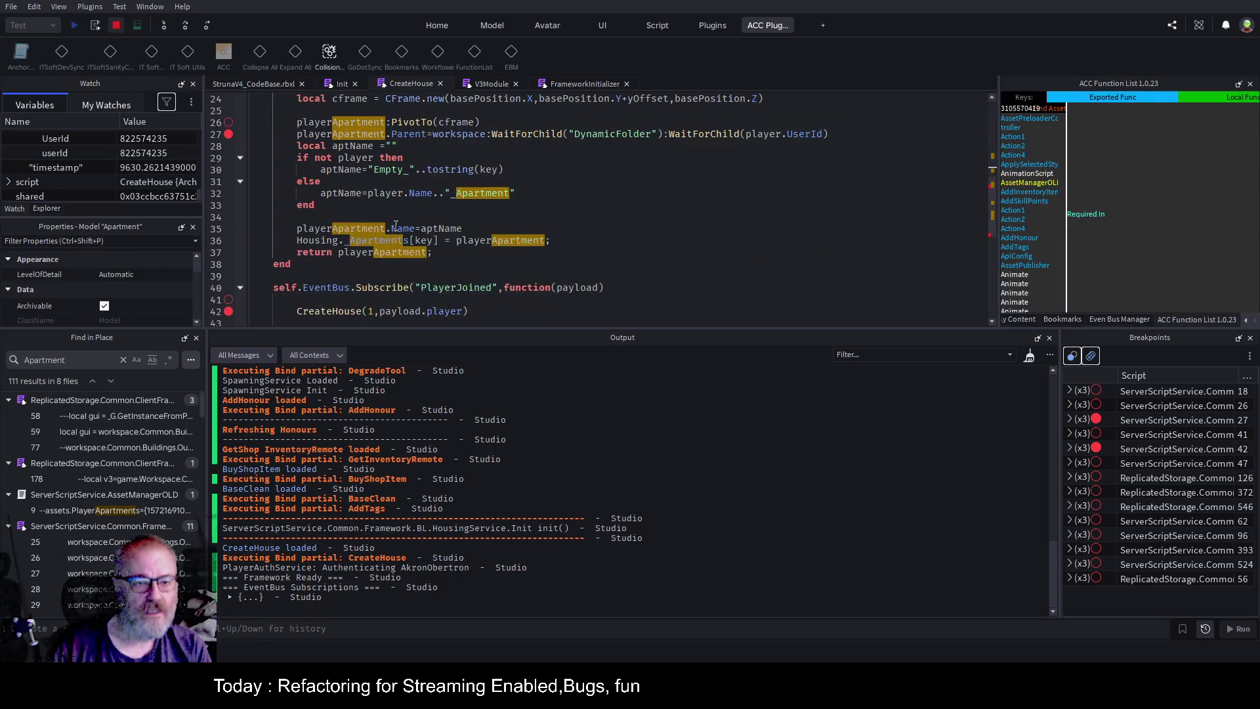
left_click(229, 241)
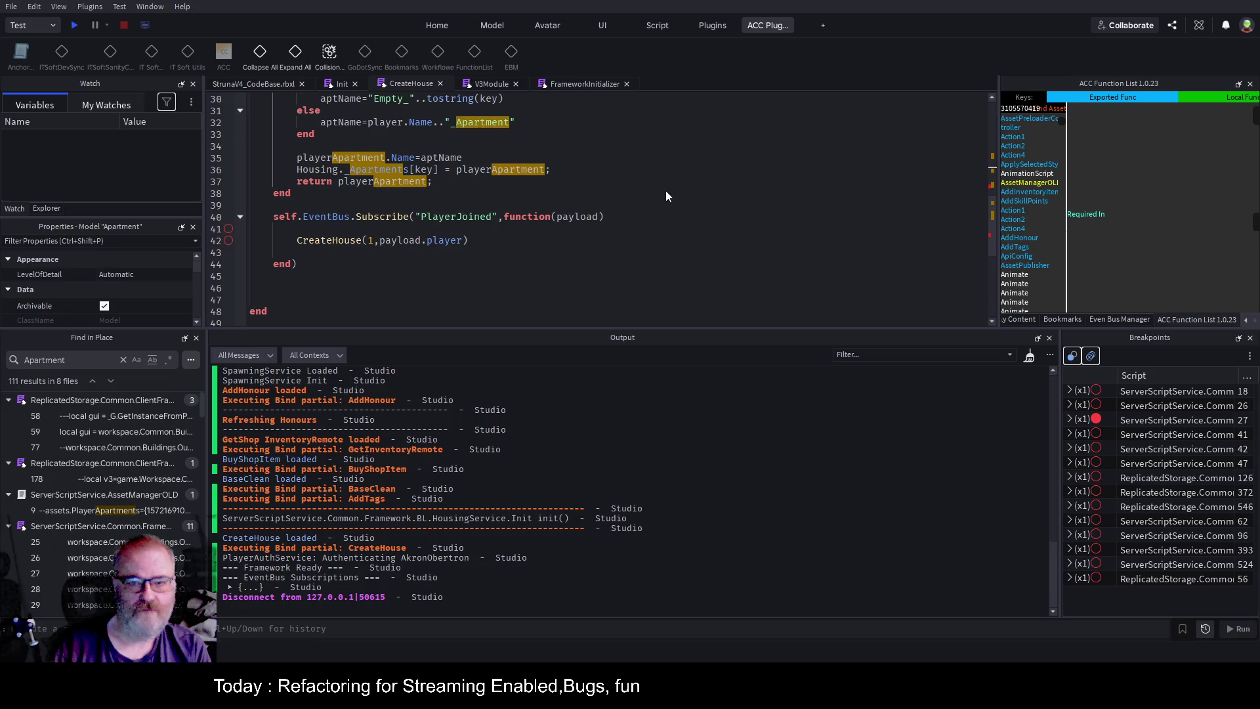
Start a new playtest, step over the line 27 breakpoint, and resume the game with F5.
left_click(491, 255)
left_click(74, 25)
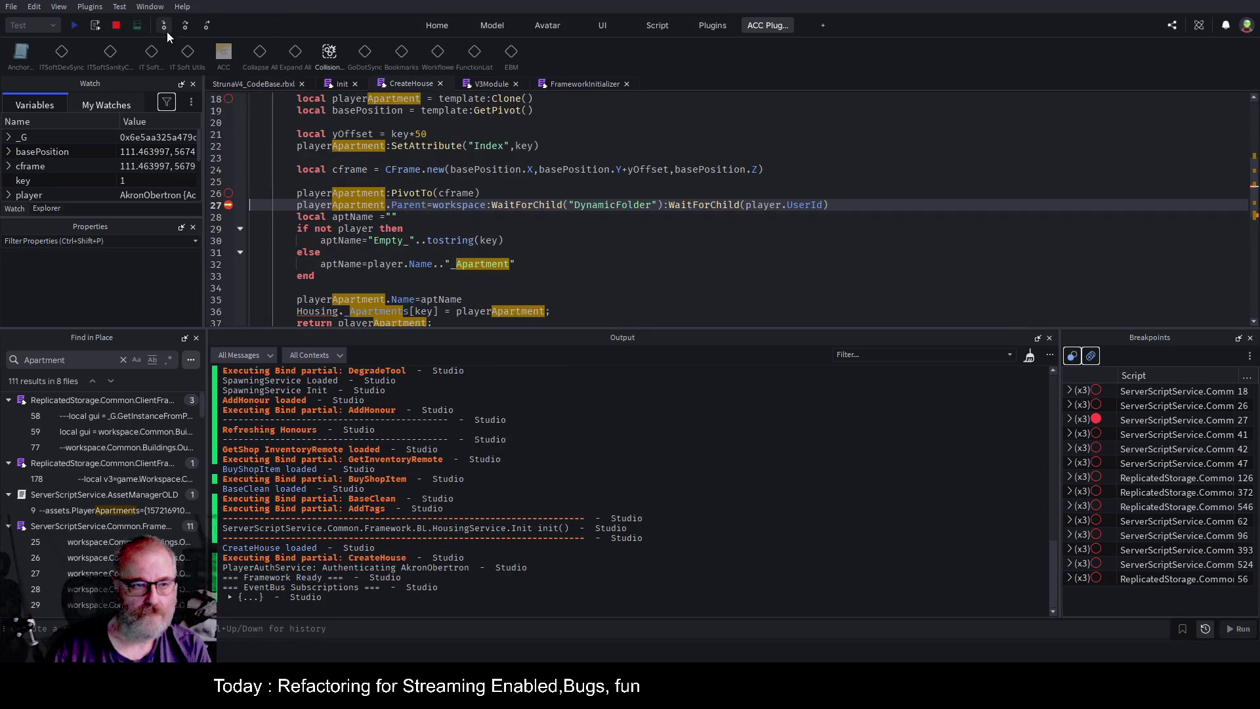
left_click(188, 23)
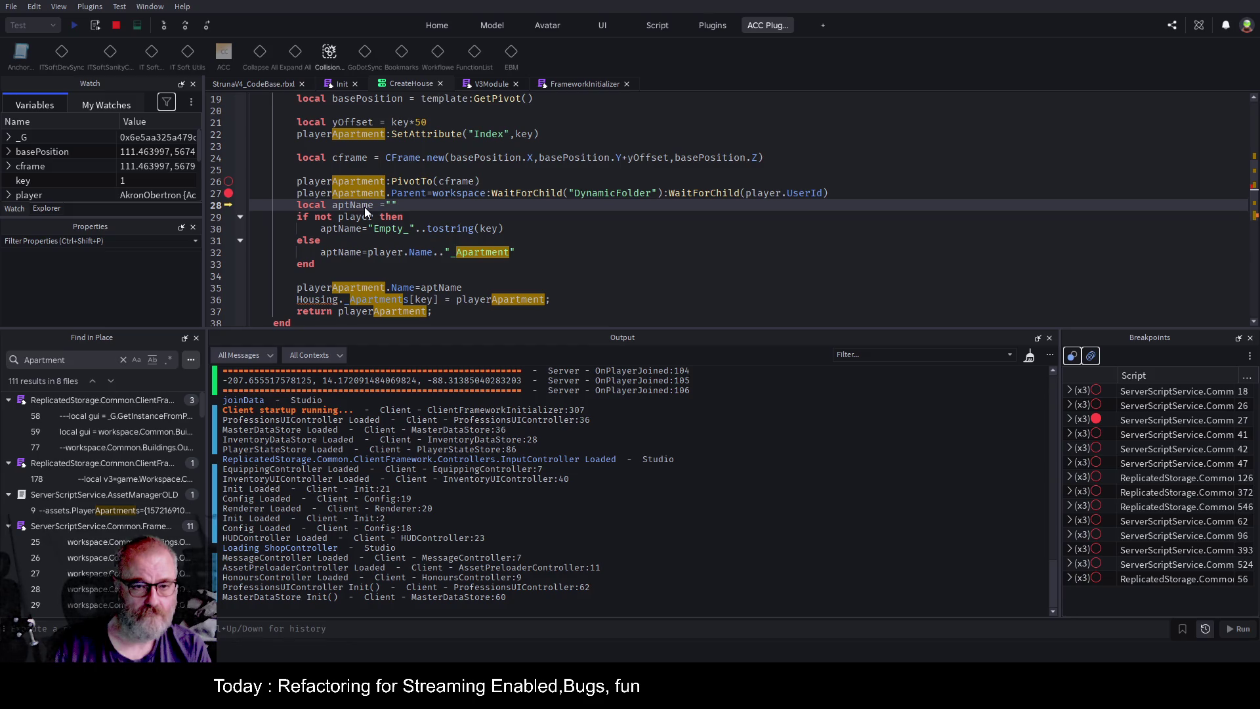
key("F5")
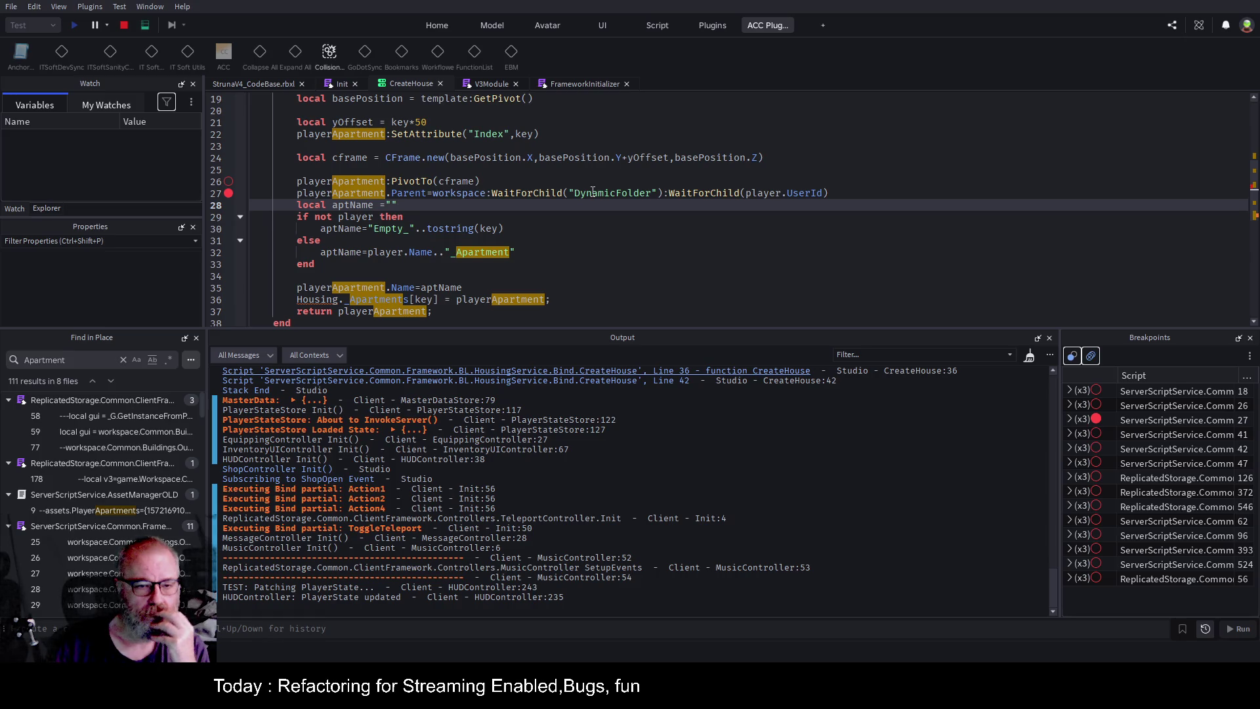
Select the cloned apartment under Workspace > DynamicFolder > UserId folder and focus it in the game view.
left_click(47, 208)
left_click(8, 117)
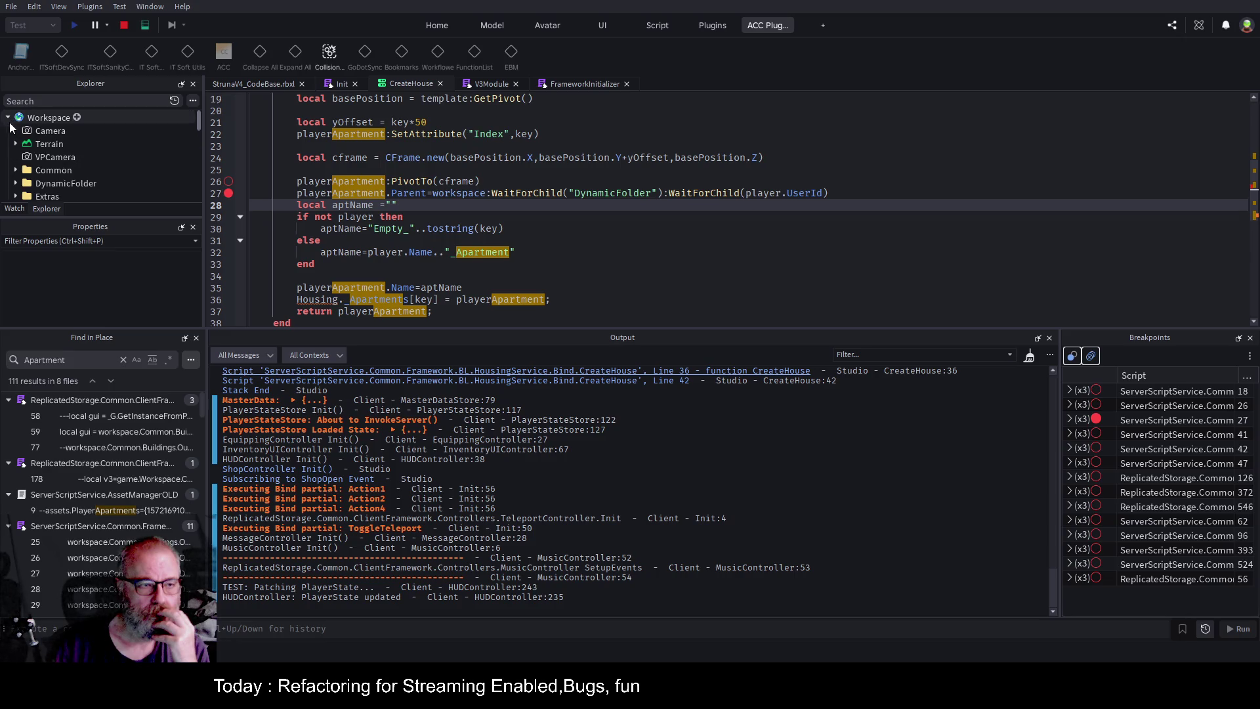
scroll(17, 187, "down", 1)
left_click(24, 169)
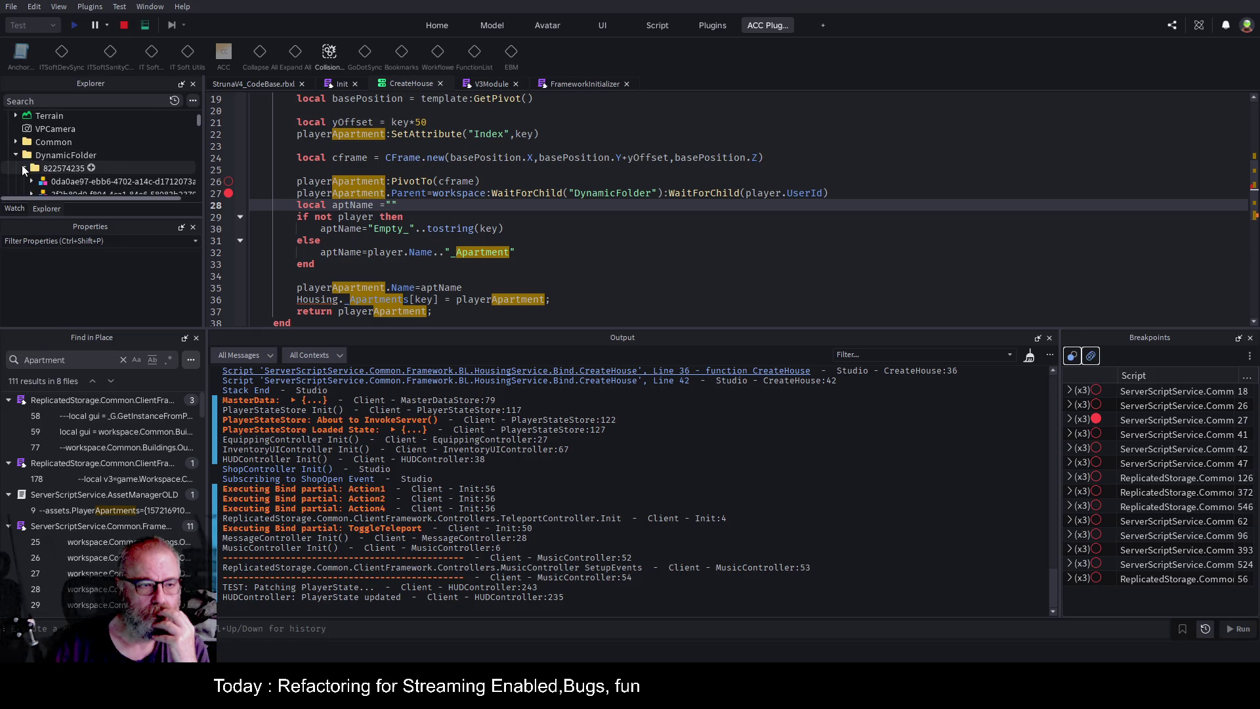
scroll(96, 147, "down", 5)
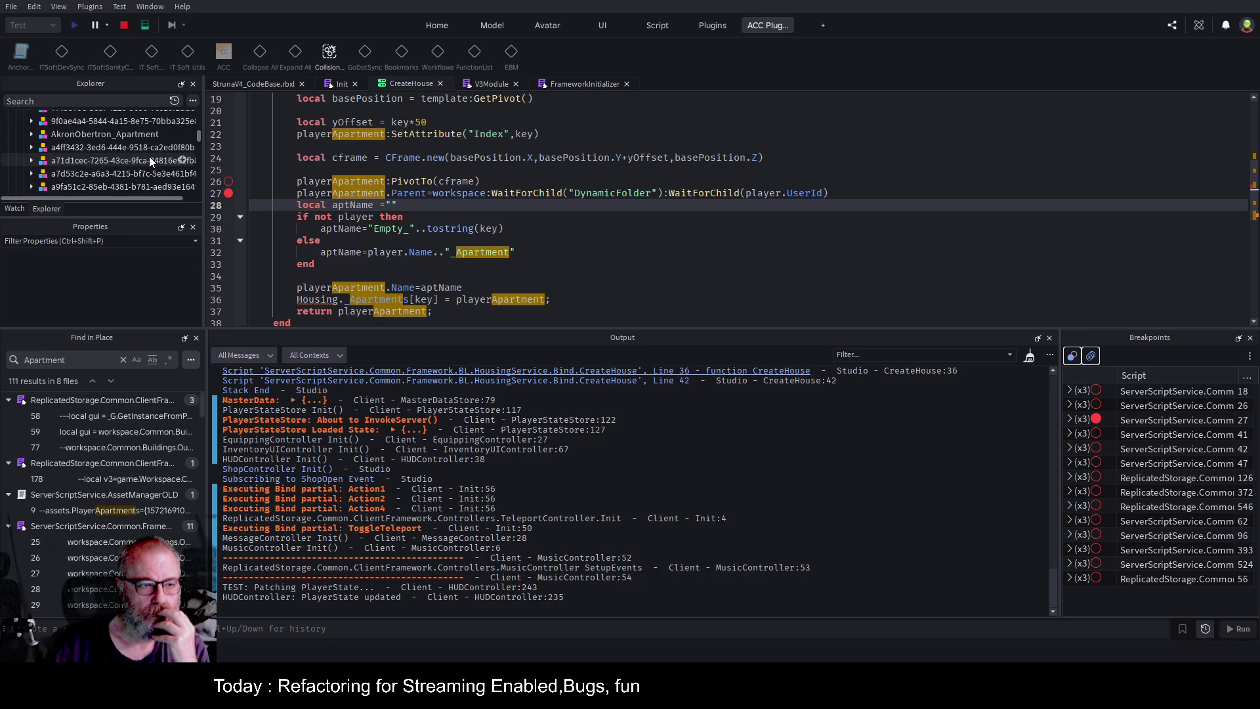
scroll(161, 161, "up", 1)
left_click(115, 162)
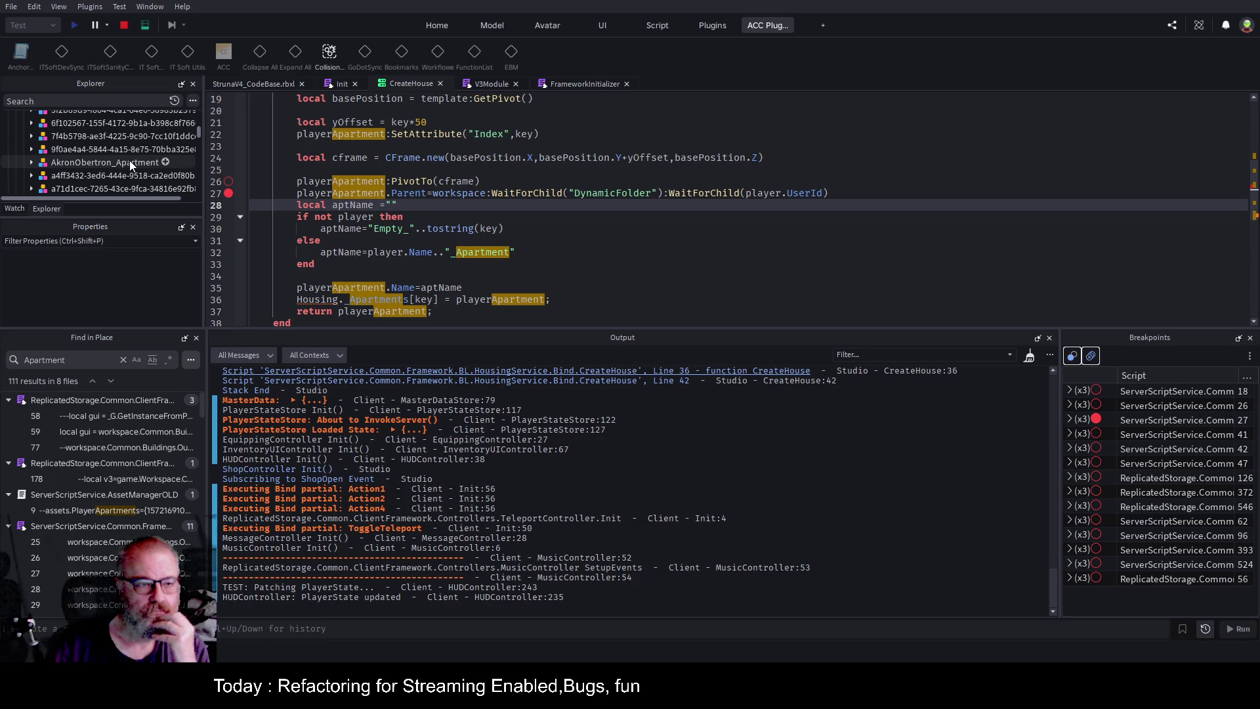
left_click(244, 82)
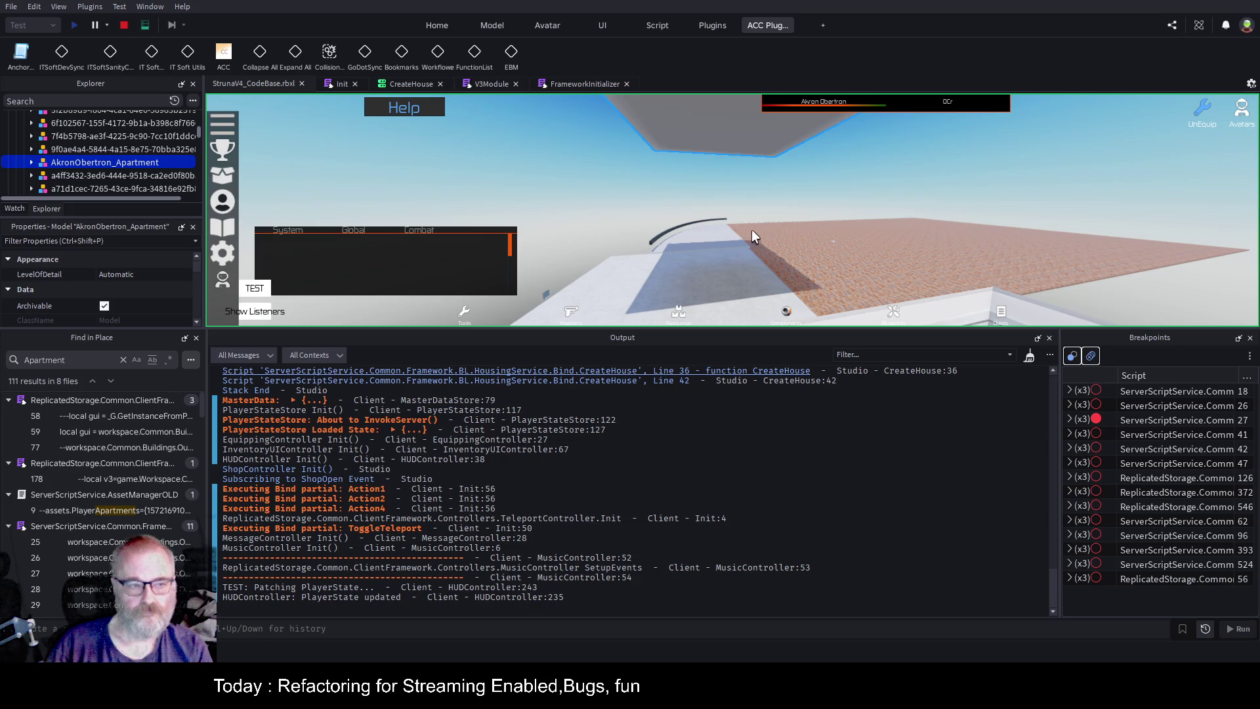
key("f")
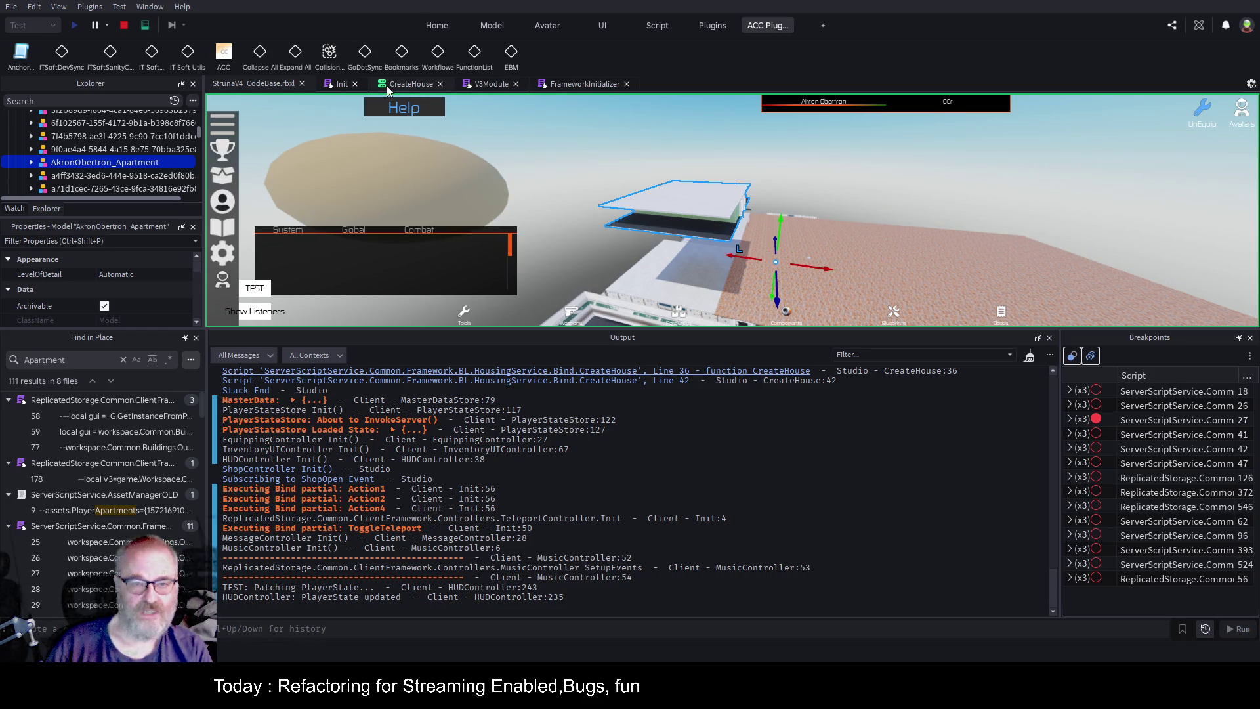
scroll(799, 510, "up", 5)
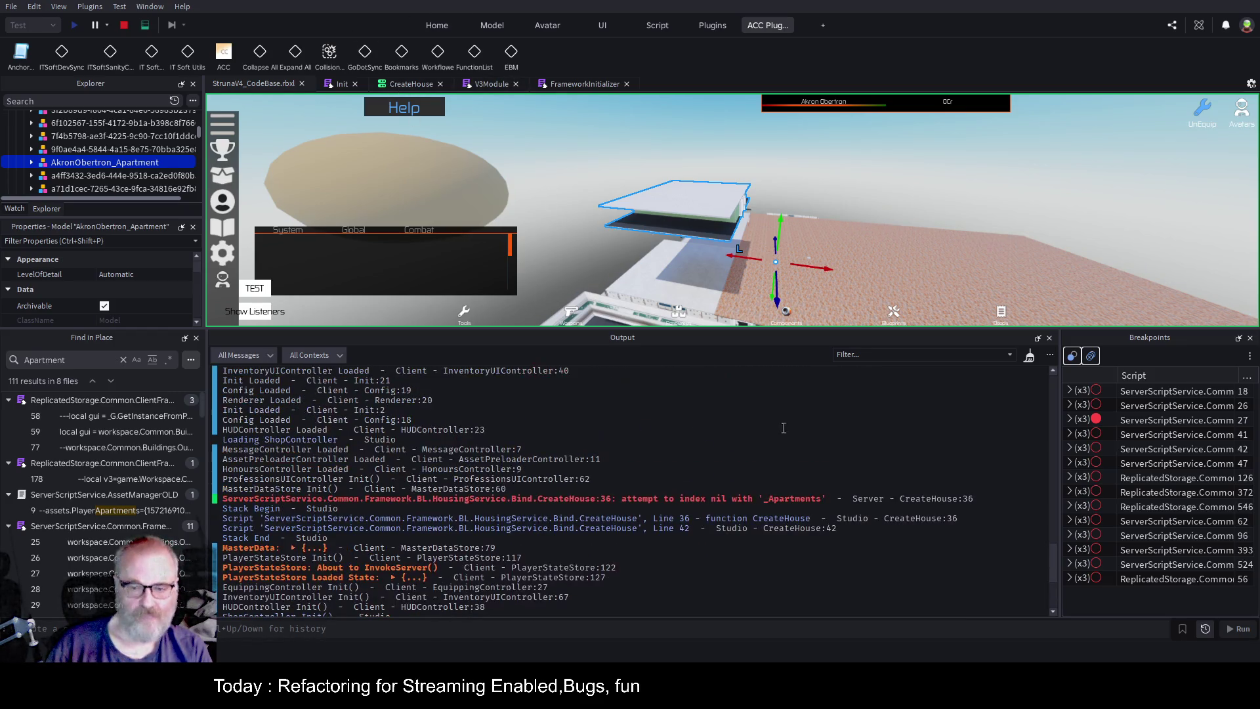
Jump to the CreateHouse:36 error in the script and stop the playtest.
left_click(805, 500)
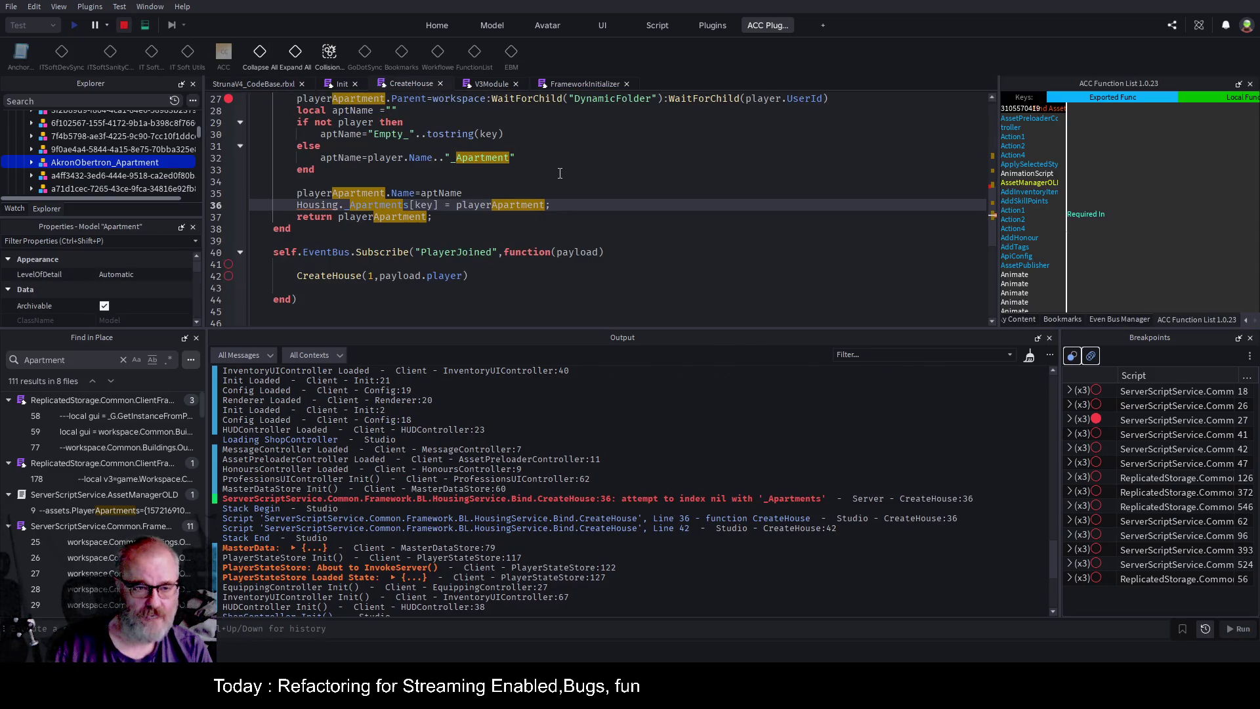
left_click(634, 187)
key("shift+F5")
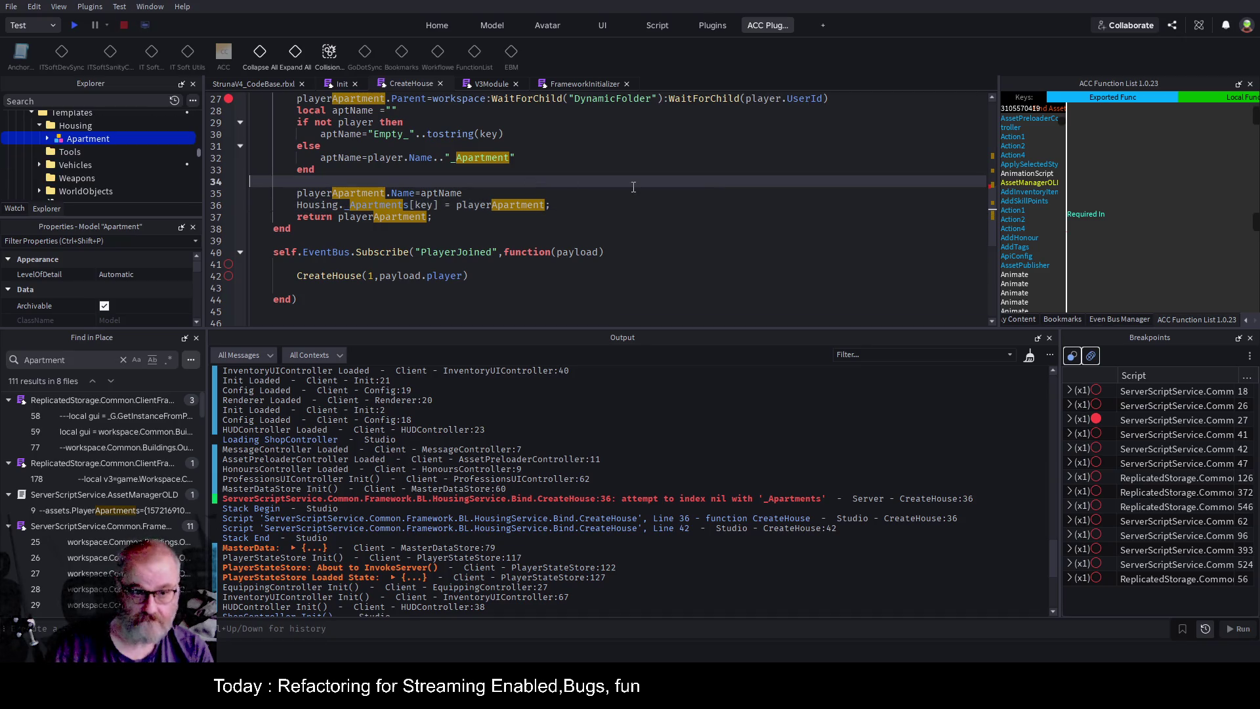
scroll(559, 172, "up", 2)
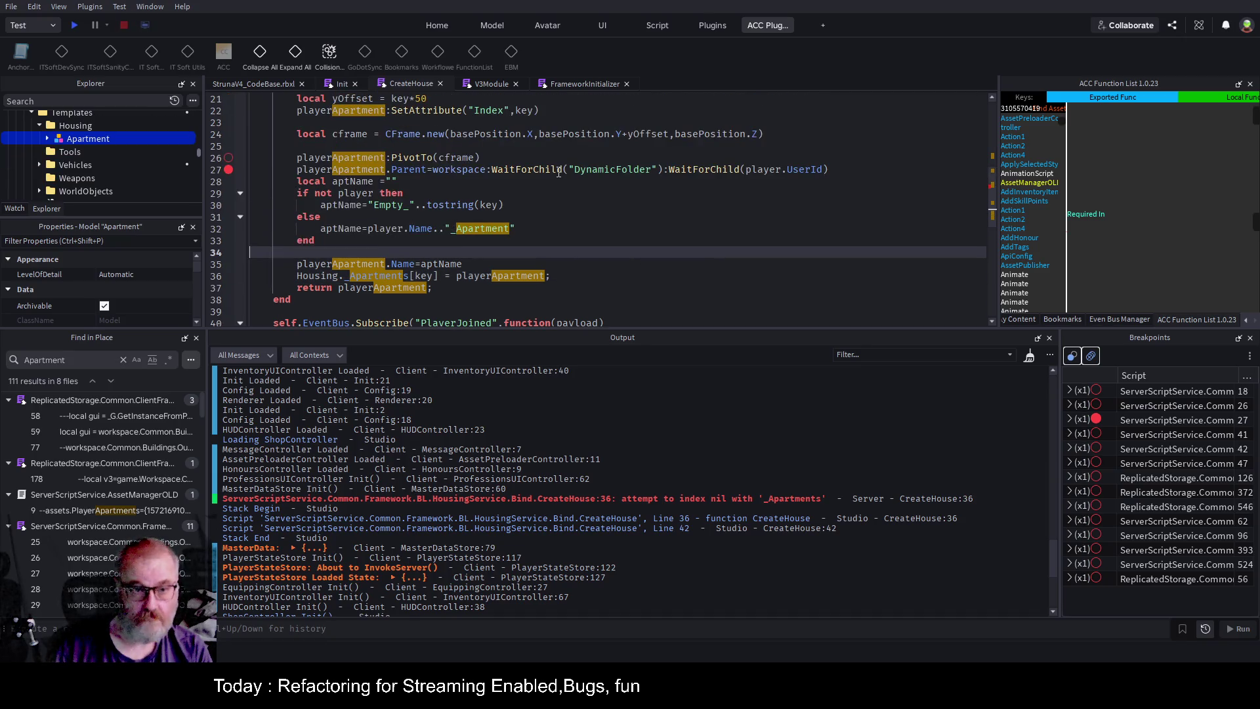
Change Housing to HousingService on line 36 so it reads HousingService._Apartments[key].
left_click(346, 276)
type("Serviuc")
key("BackSpace")
key("BackSpace")
type("ce")
key("Up")
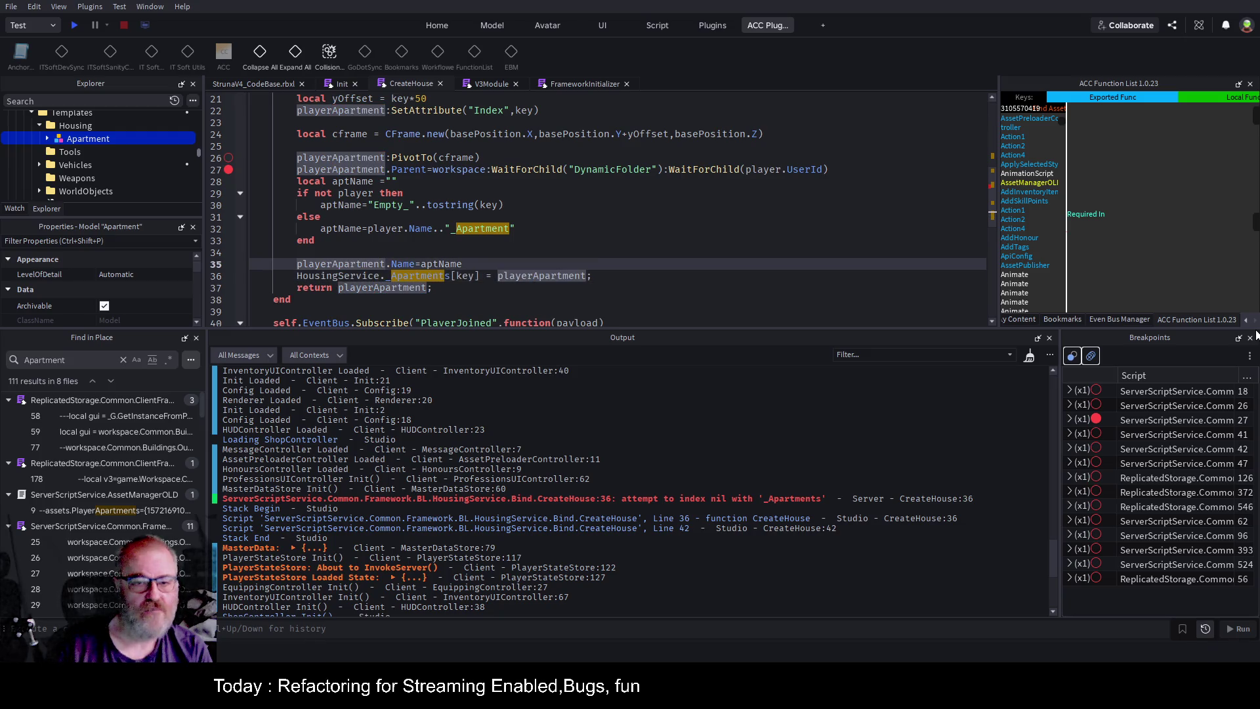